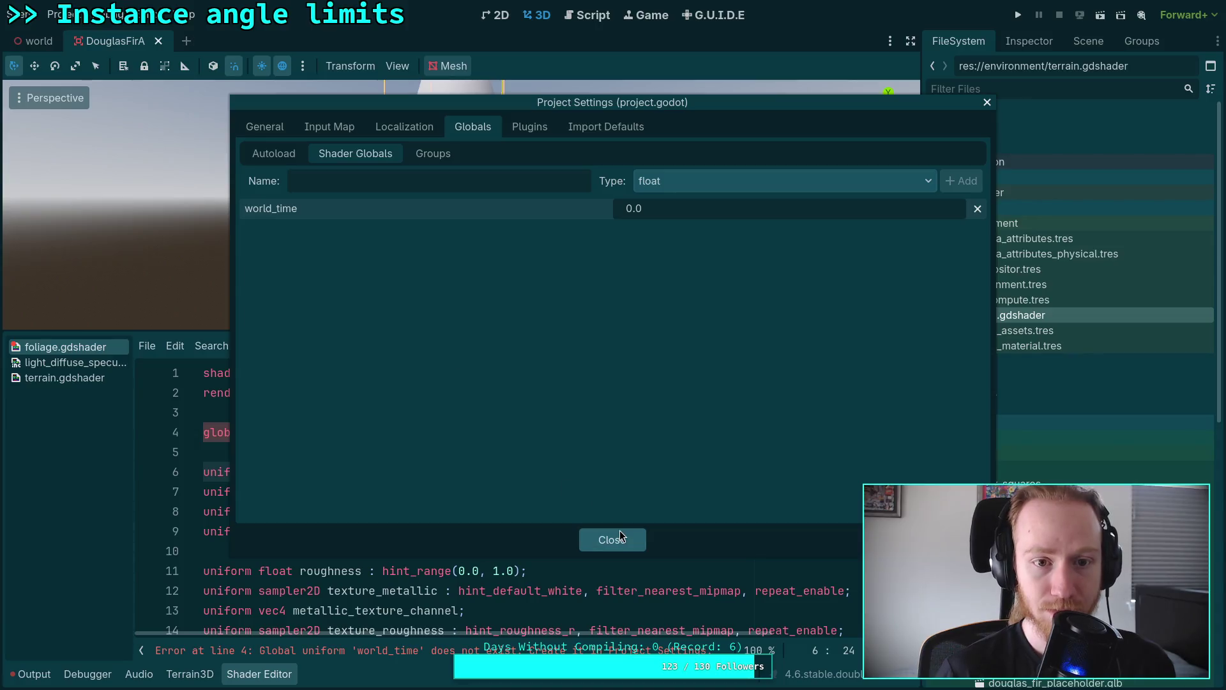
Close Project Settings and open scene/world/world.gd from the FileSystem dock
{"action": "left_click", "coordinate": [604, 539]}
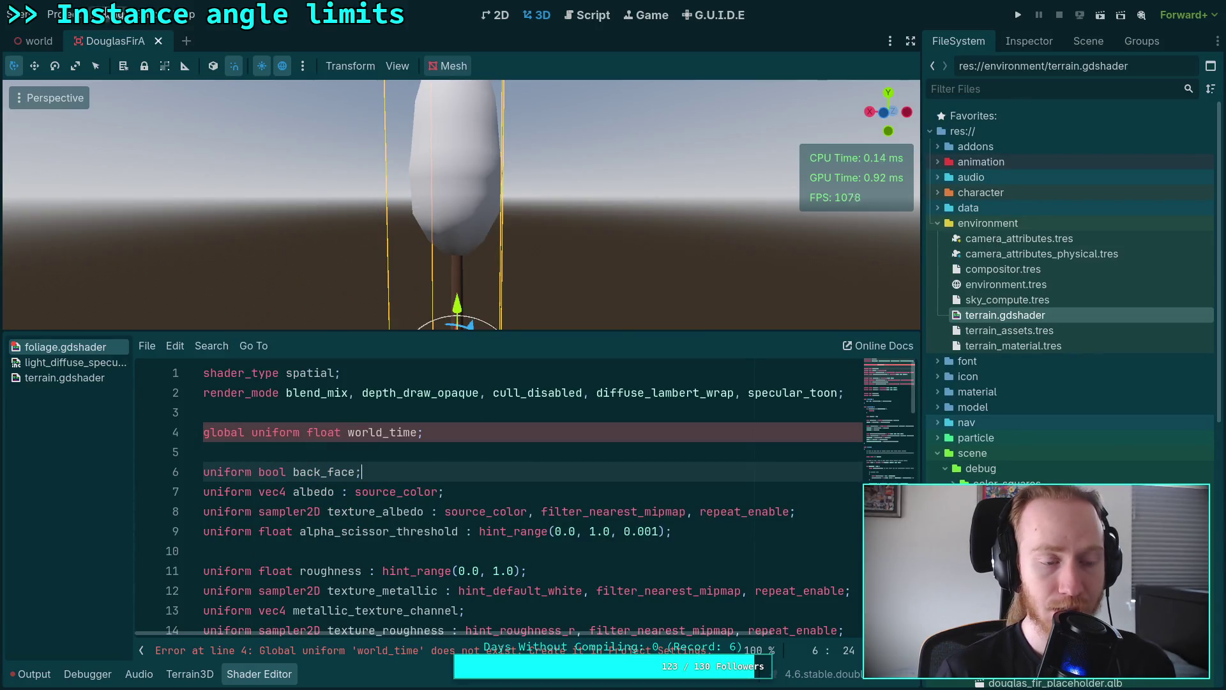
{"action": "left_click", "coordinate": [1088, 41]}
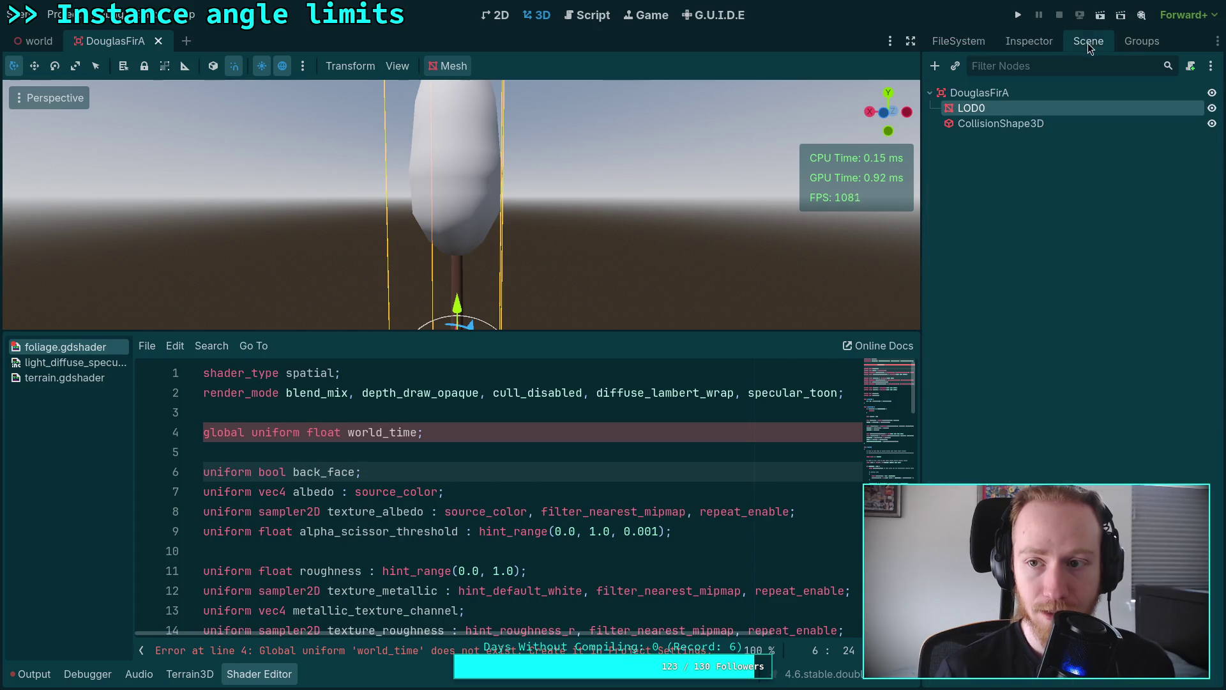
{"action": "left_click", "coordinate": [965, 41]}
{"action": "left_click", "coordinate": [1007, 44]}
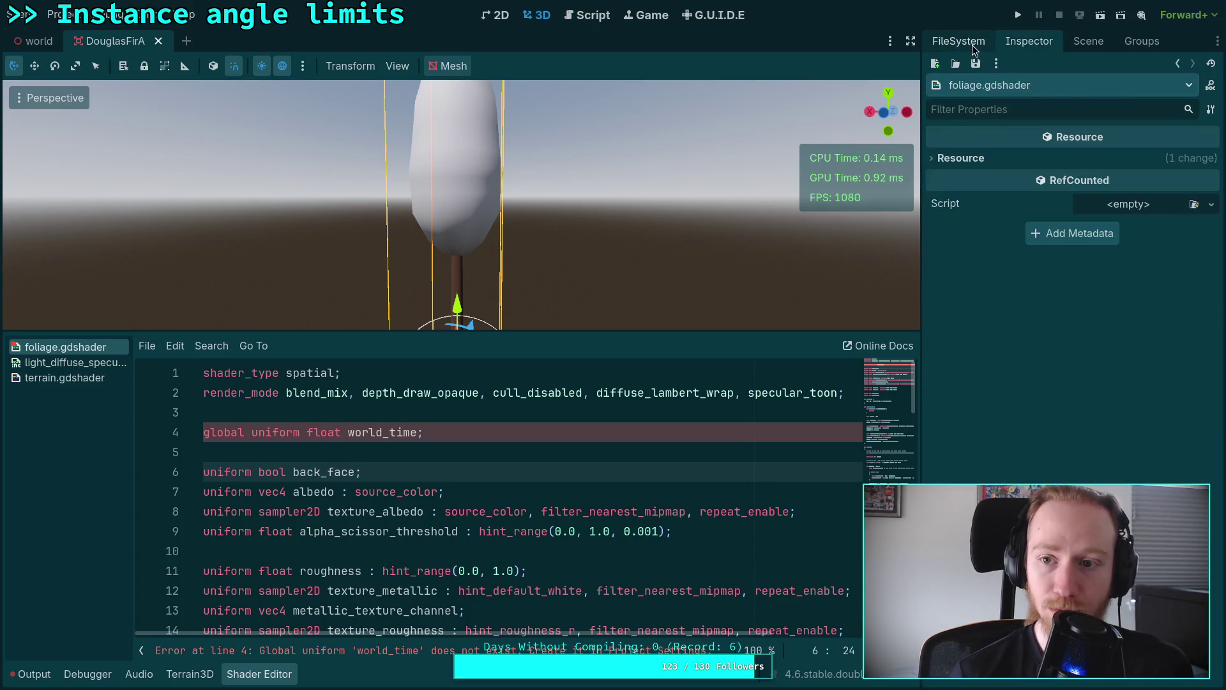
{"action": "left_click", "coordinate": [958, 41]}
{"action": "scroll", "coordinate": [1073, 288], "scroll_direction": "down", "scroll_amount": 10}
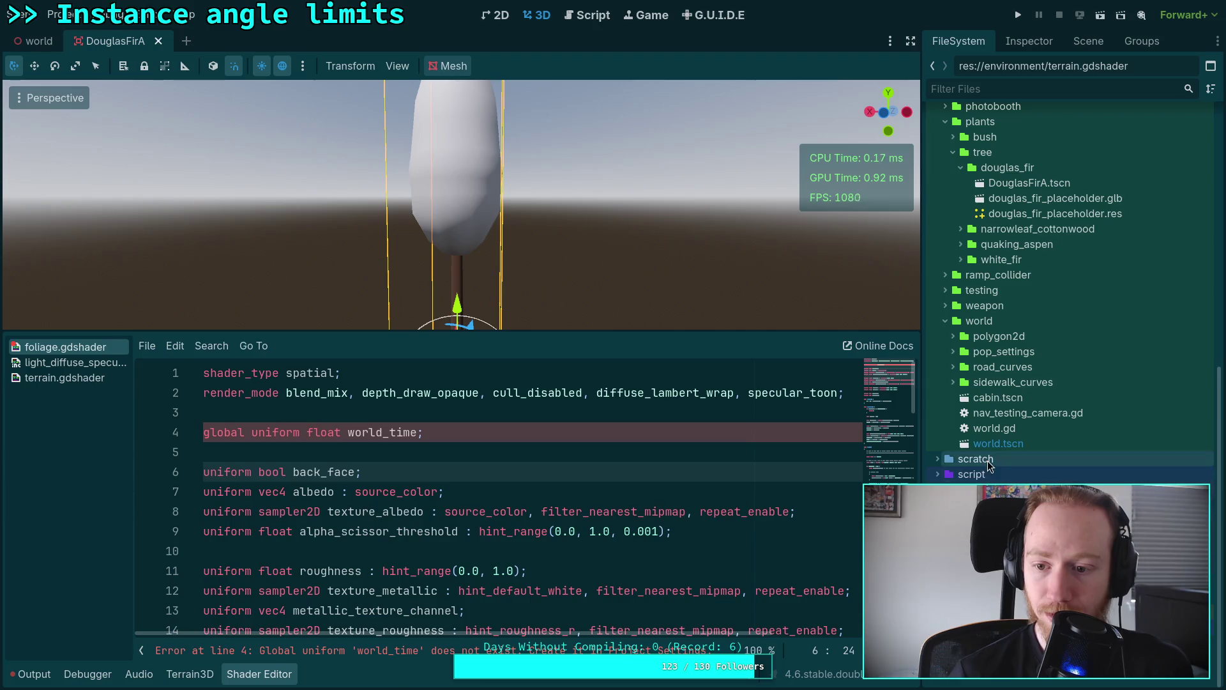
{"action": "double_click", "coordinate": [1024, 428]}
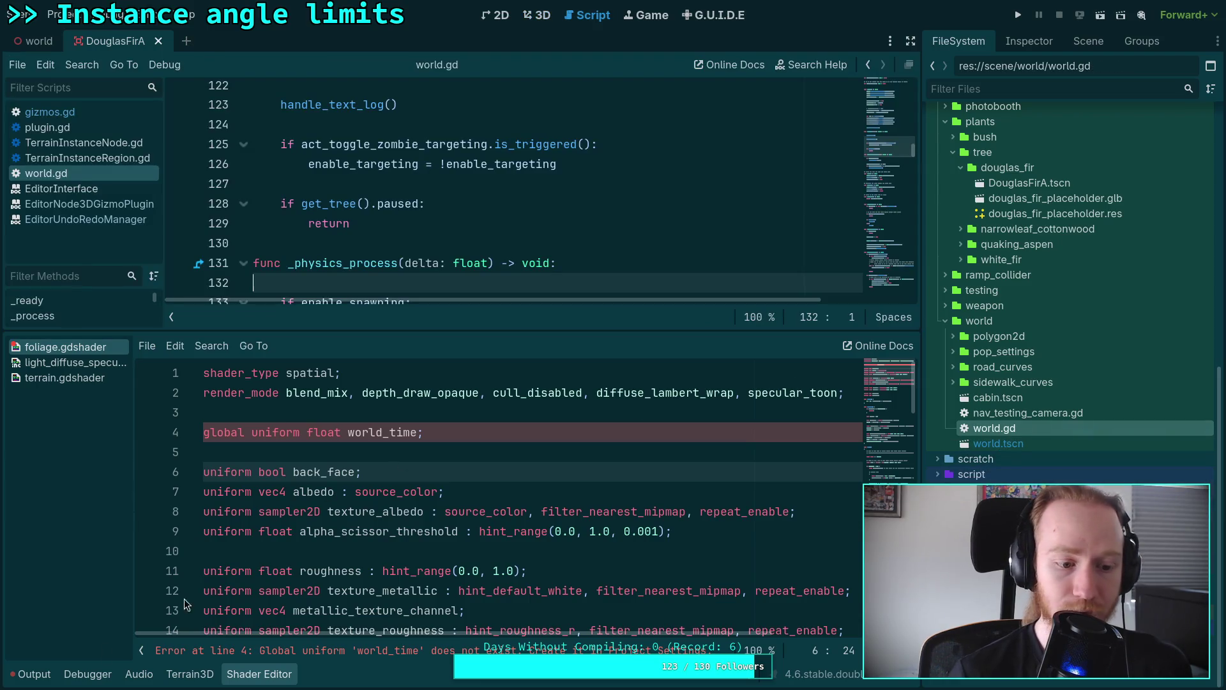
Collapse the Shader Editor panel and rename _process's parameter from _delta to delta
{"action": "left_click", "coordinate": [259, 674]}
{"action": "scroll", "coordinate": [424, 439], "scroll_direction": "up", "scroll_amount": 8}
{"action": "scroll", "coordinate": [424, 439], "scroll_direction": "down", "scroll_amount": 4}
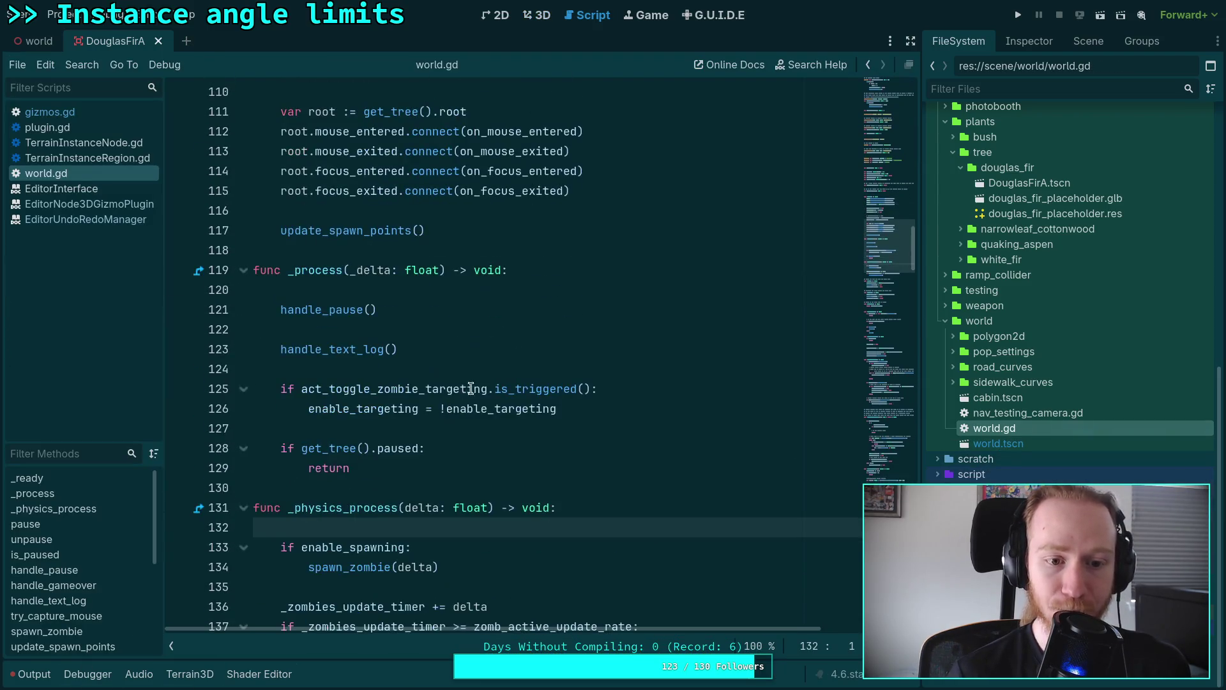
{"action": "left_click", "coordinate": [577, 273]}
{"action": "left_click", "coordinate": [355, 271]}
{"action": "key", "text": "BackSpace"}
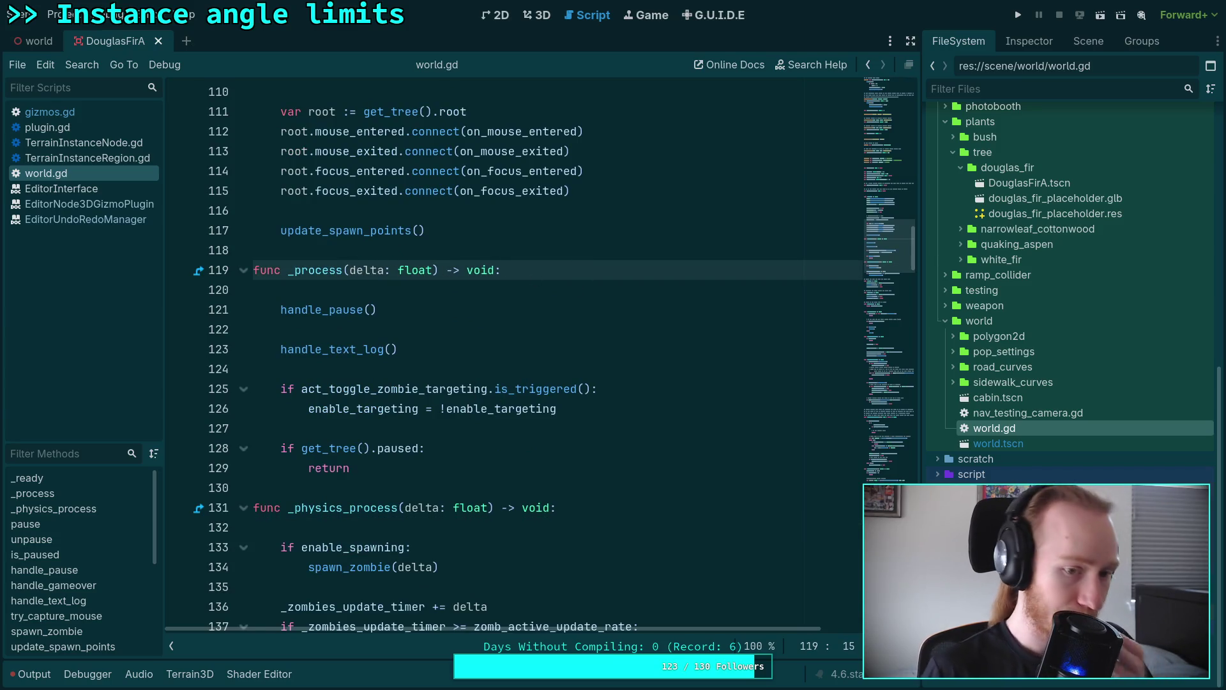
Review the _process body and place the caret after the paused-check return line
{"action": "scroll", "coordinate": [654, 285], "scroll_direction": "up", "scroll_amount": 13}
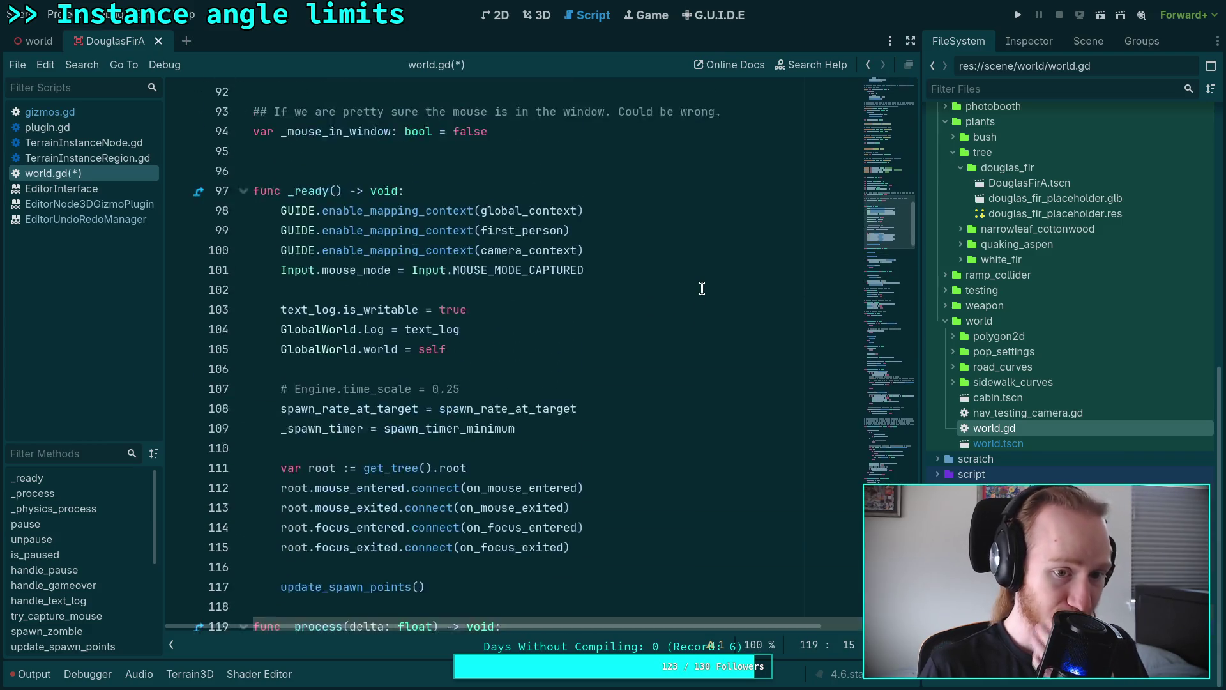
{"action": "scroll", "coordinate": [690, 281], "scroll_direction": "up", "scroll_amount": 8}
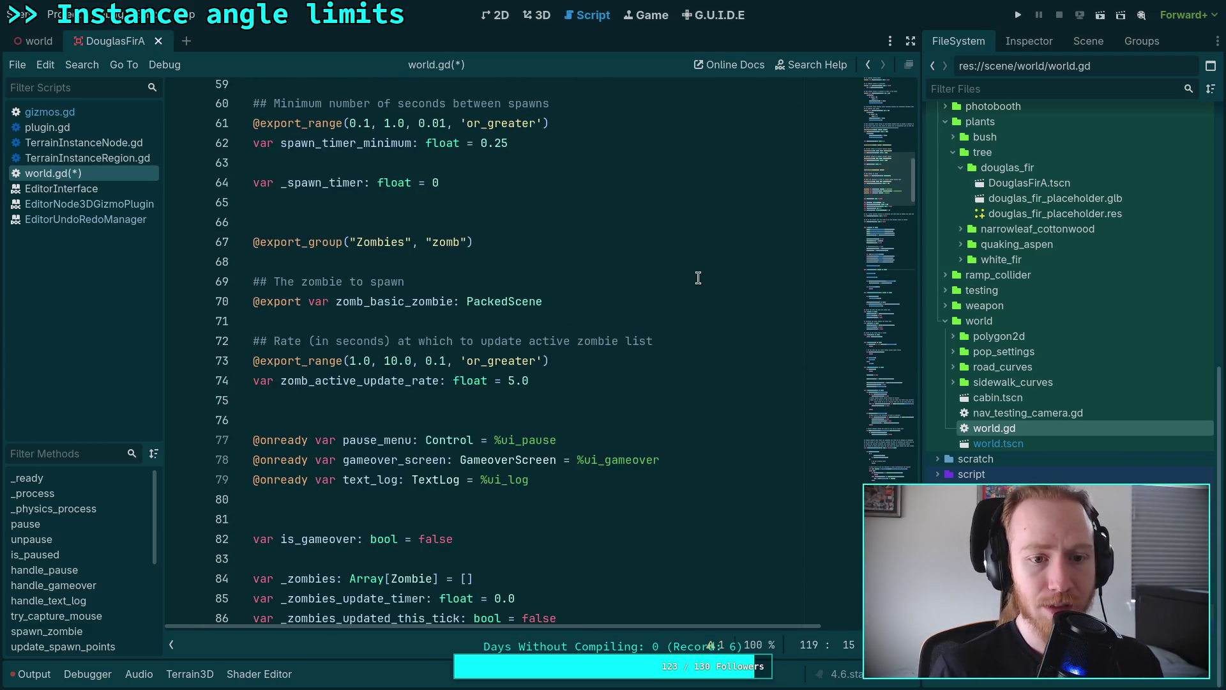
{"action": "scroll", "coordinate": [674, 281], "scroll_direction": "up", "scroll_amount": 11}
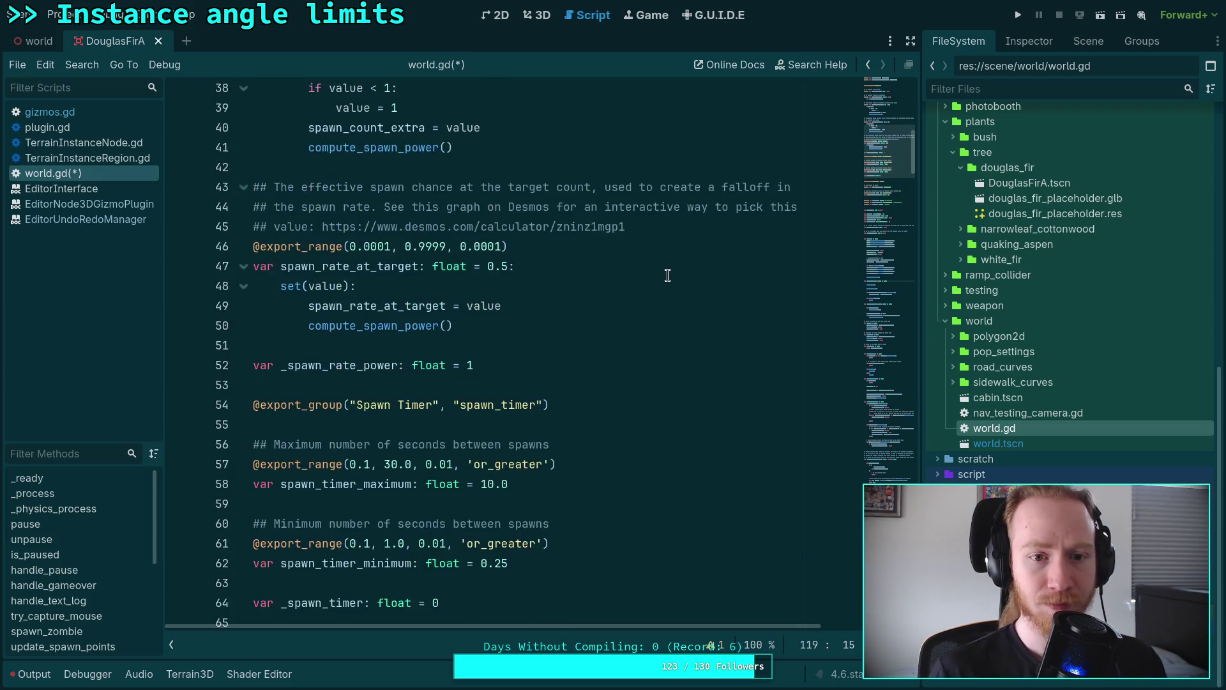
{"action": "scroll", "coordinate": [667, 275], "scroll_direction": "up", "scroll_amount": 4}
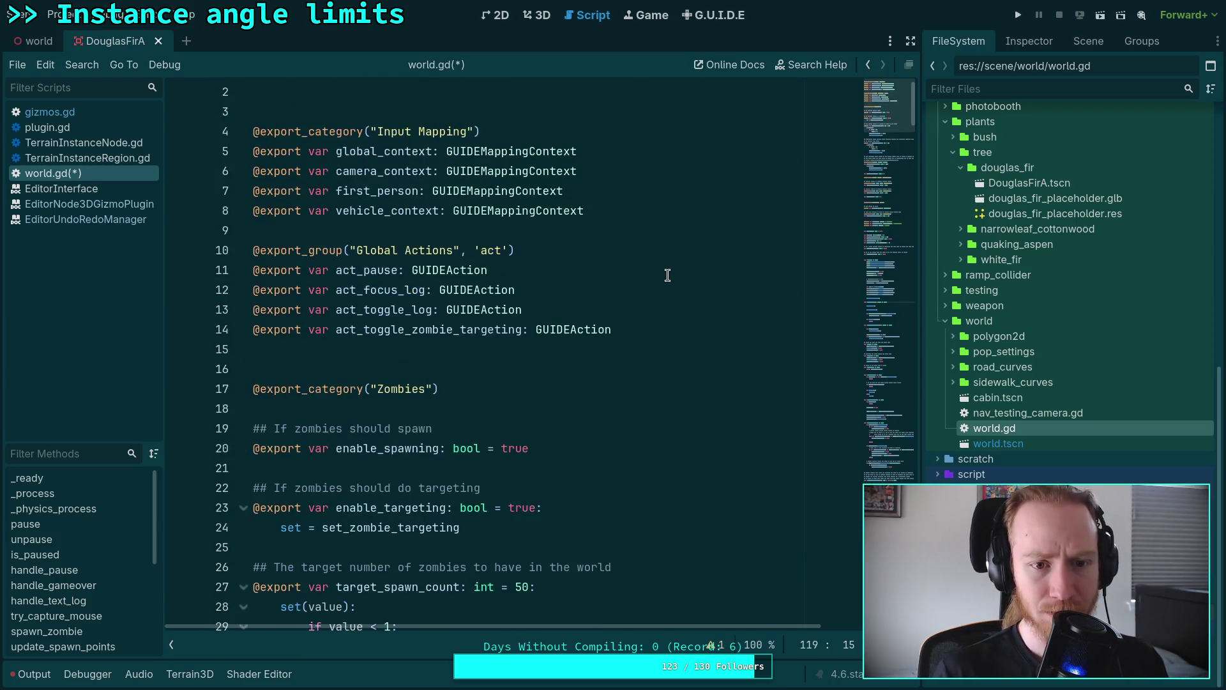
{"action": "scroll", "coordinate": [667, 275], "scroll_direction": "up", "scroll_amount": 1}
{"action": "scroll", "coordinate": [667, 275], "scroll_direction": "down", "scroll_amount": 14}
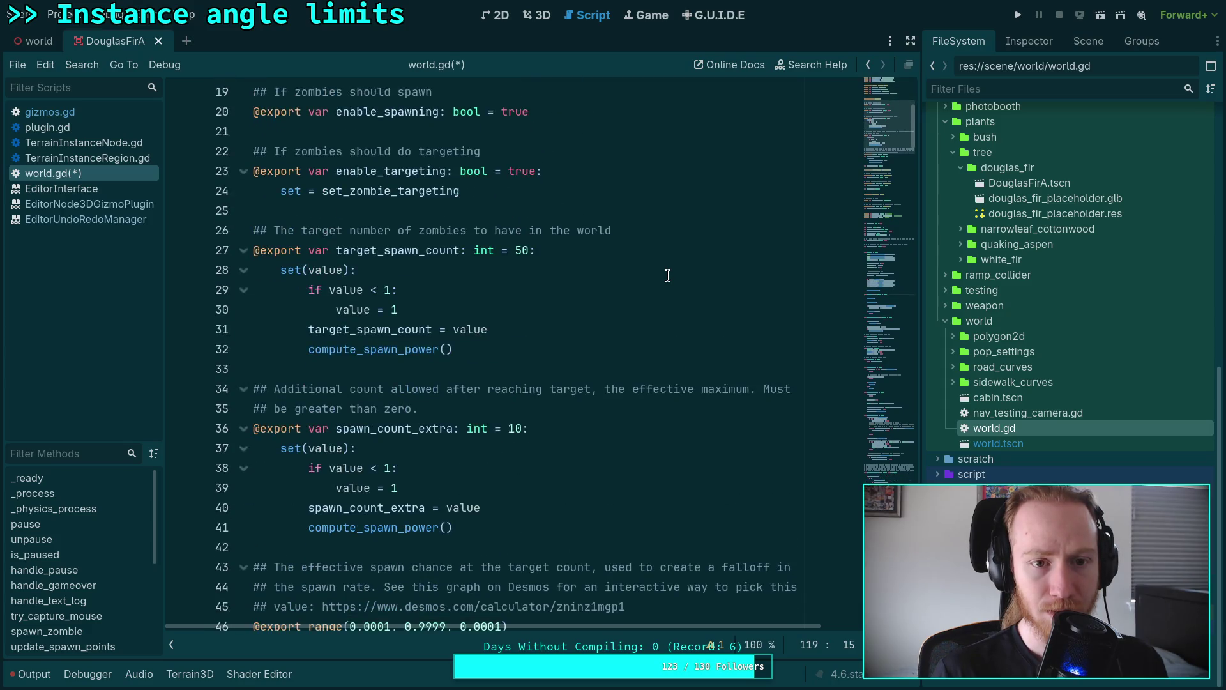
{"action": "scroll", "coordinate": [667, 276], "scroll_direction": "down", "scroll_amount": 6}
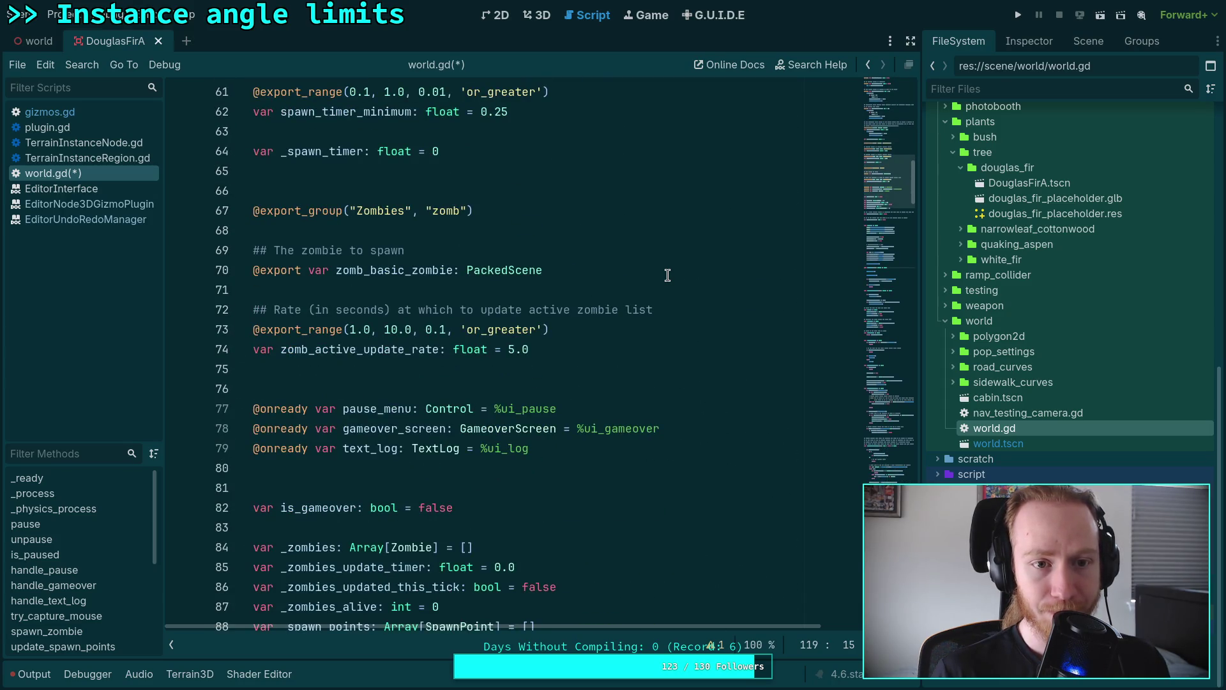
{"action": "scroll", "coordinate": [667, 275], "scroll_direction": "down", "scroll_amount": 11}
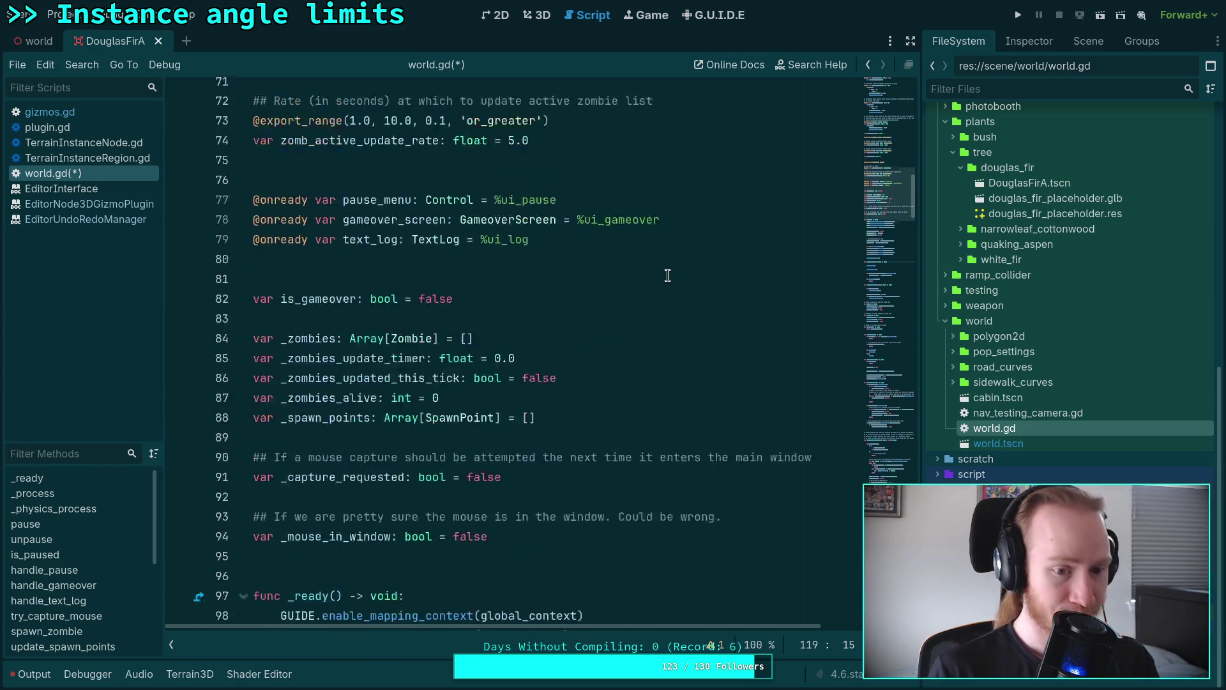
{"action": "scroll", "coordinate": [668, 275], "scroll_direction": "down", "scroll_amount": 4}
{"action": "left_click", "coordinate": [569, 370]}
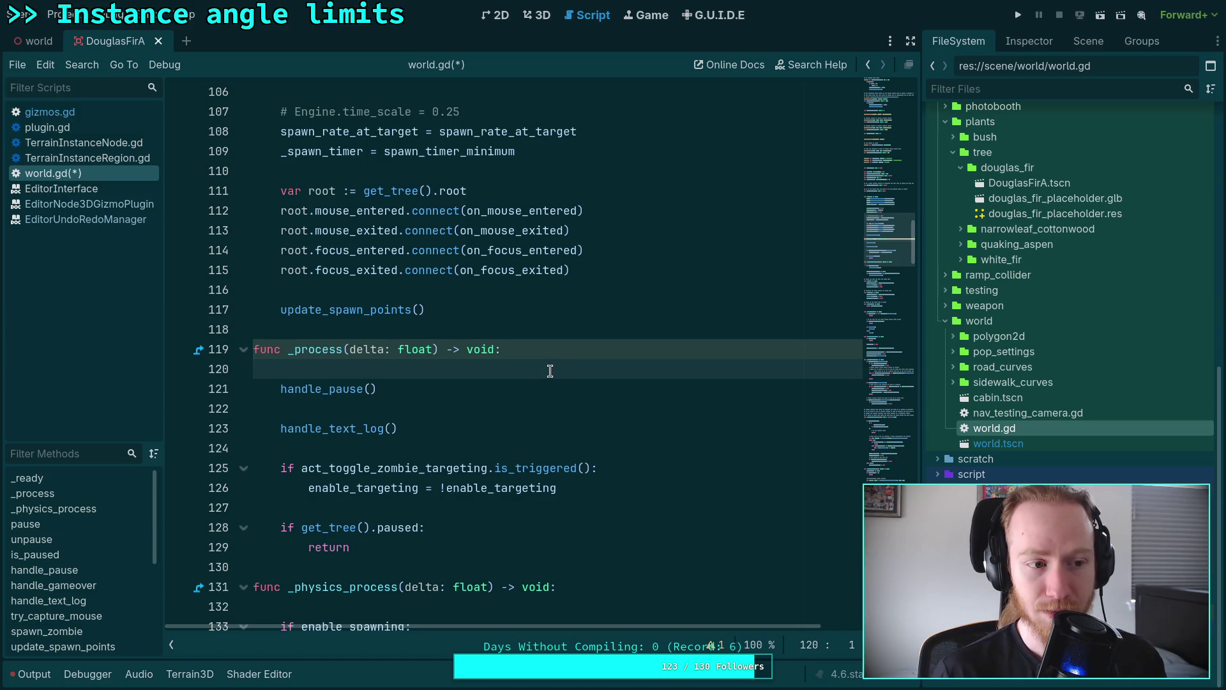
{"action": "scroll", "coordinate": [555, 370], "scroll_direction": "up", "scroll_amount": 18}
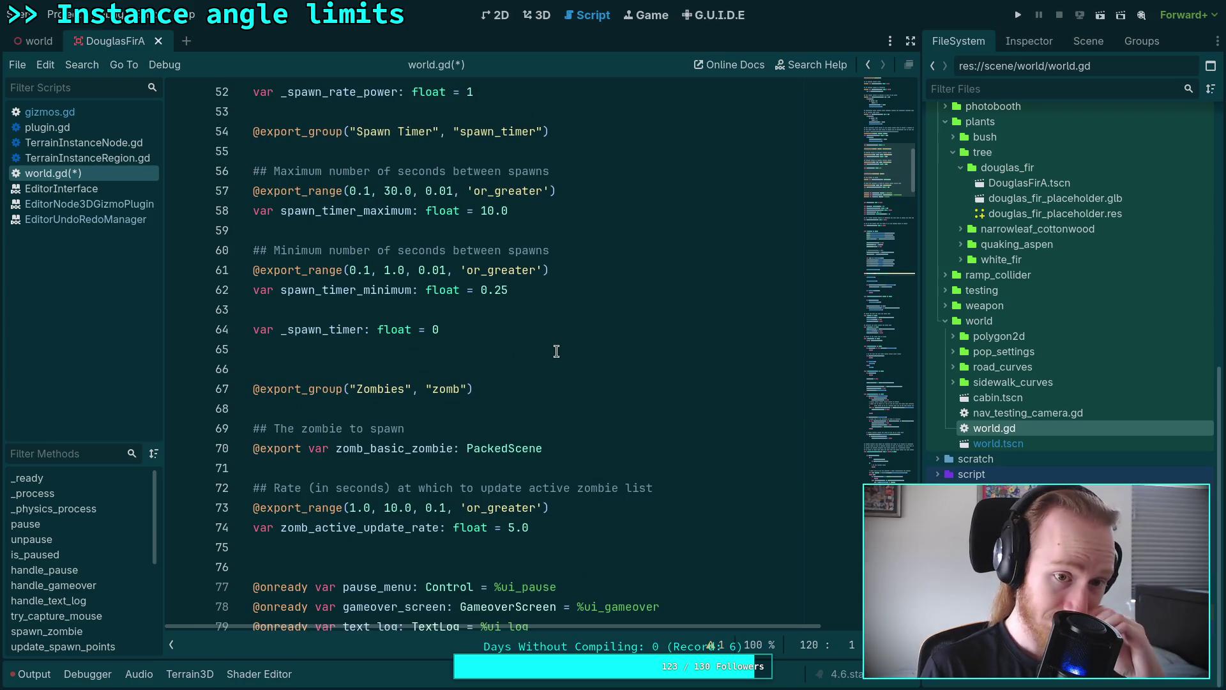
{"action": "scroll", "coordinate": [556, 352], "scroll_direction": "up", "scroll_amount": 2}
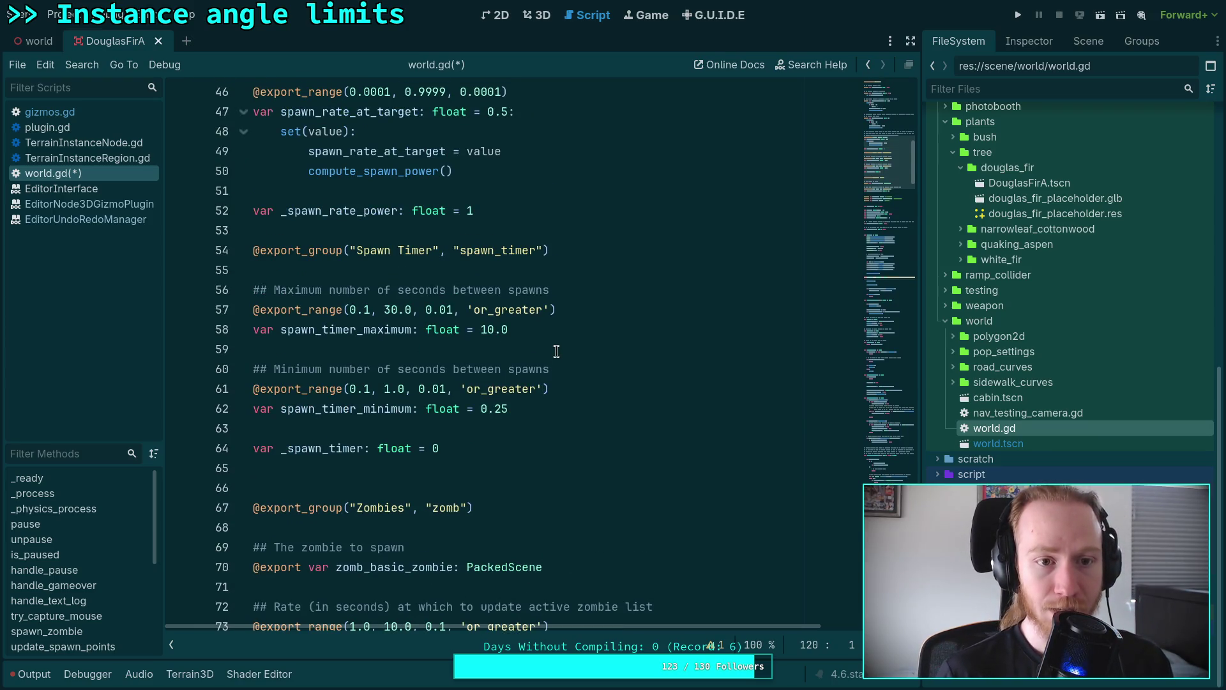
{"action": "scroll", "coordinate": [556, 351], "scroll_direction": "down", "scroll_amount": 20}
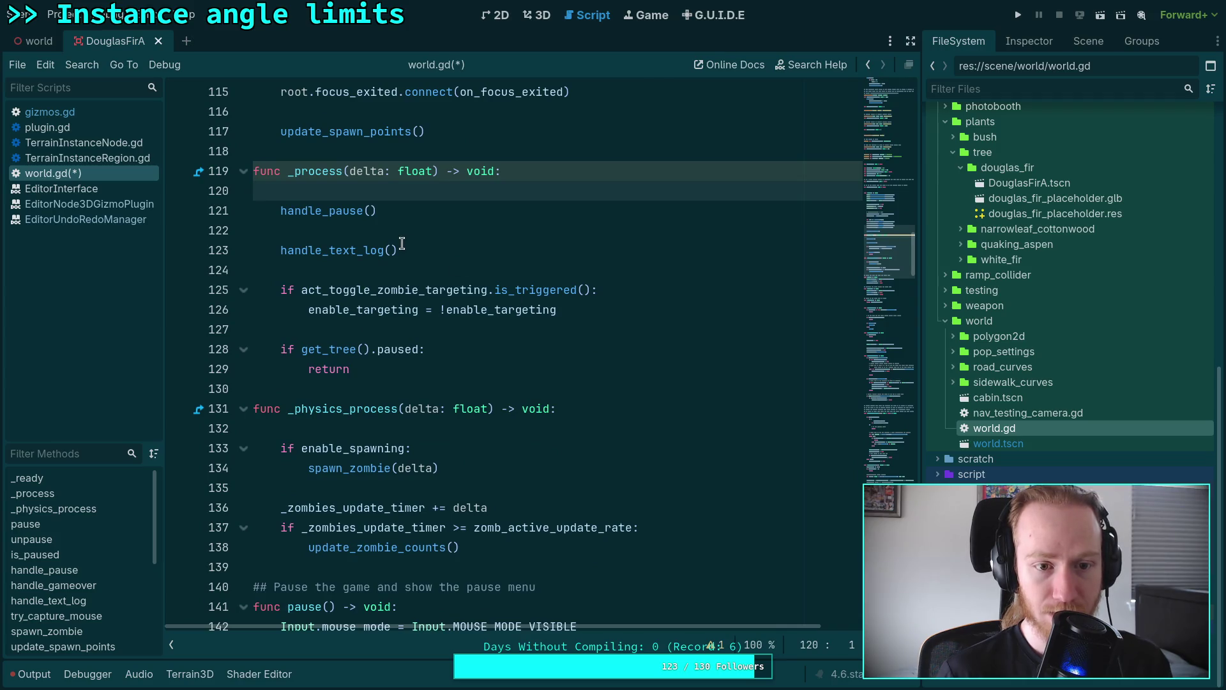
{"action": "double_click", "coordinate": [329, 349]}
{"action": "left_click", "coordinate": [376, 369]}
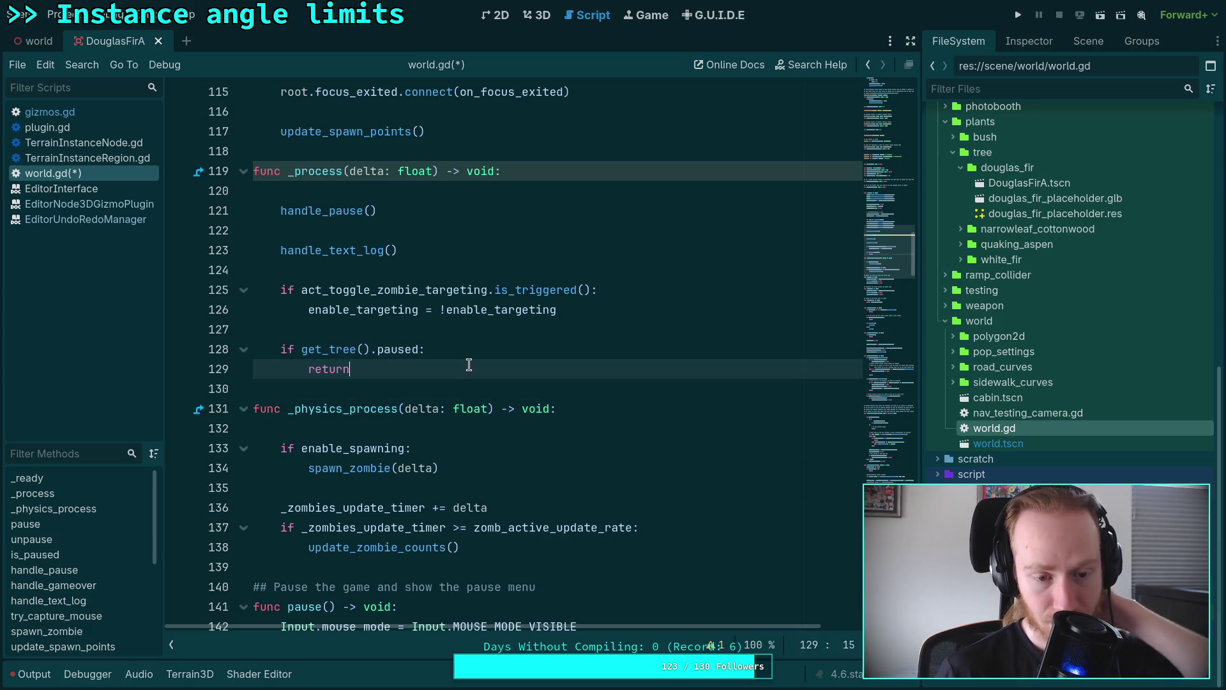
Add the comment 'Only when game is running' in _process and save
{"action": "key", "text": "Return"}
{"action": "key", "text": "Return"}
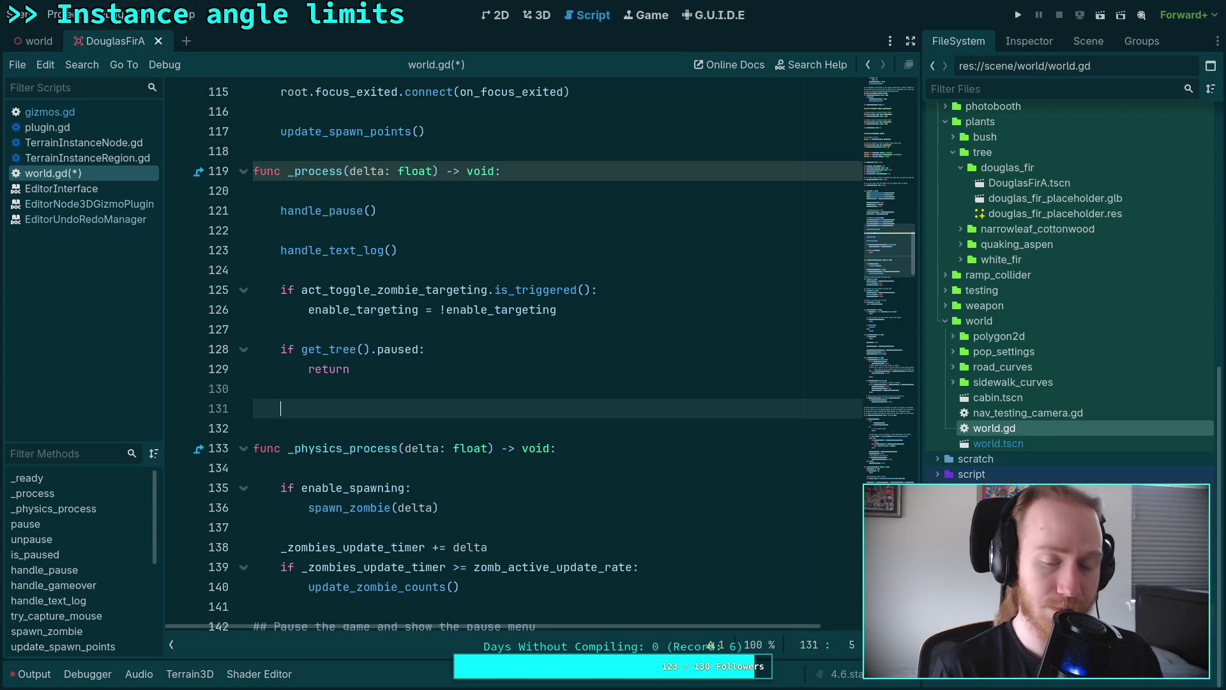
{"action": "type", "text": "Kor"}
{"action": "key", "text": "BackSpace"}
{"action": "key", "text": "BackSpace"}
{"action": "key", "text": "BackSpace"}
{"action": "type", "text": "Only when ga"}
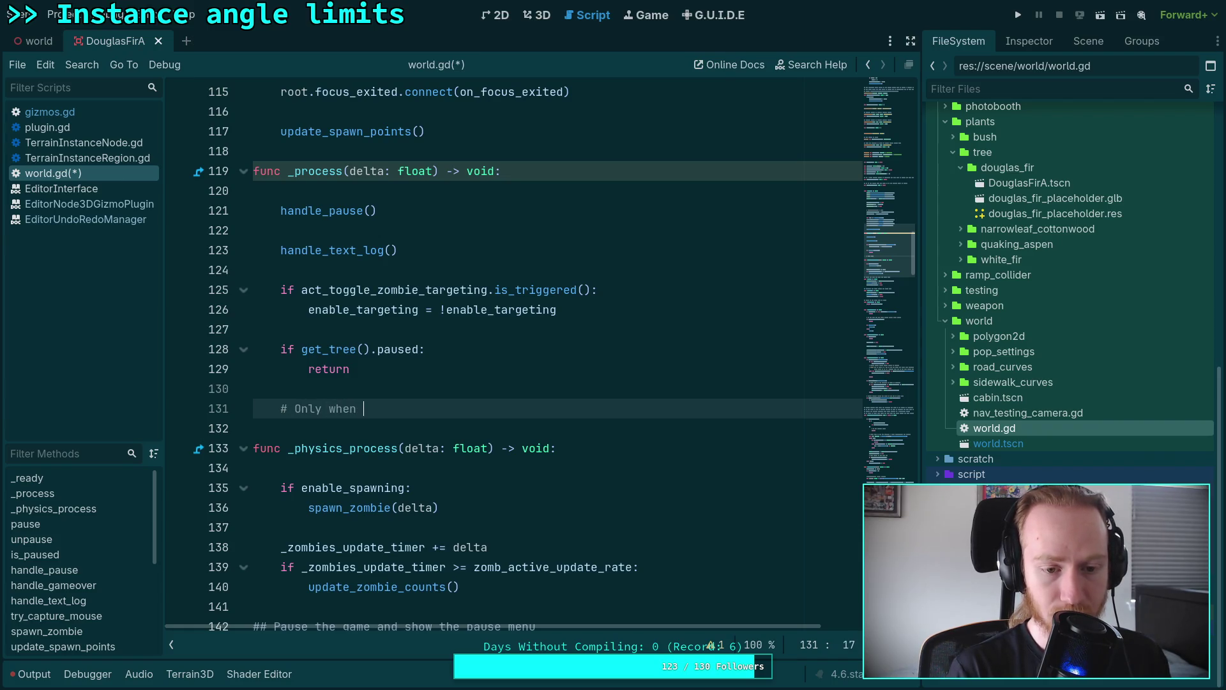
{"action": "type", "text": "me is running"}
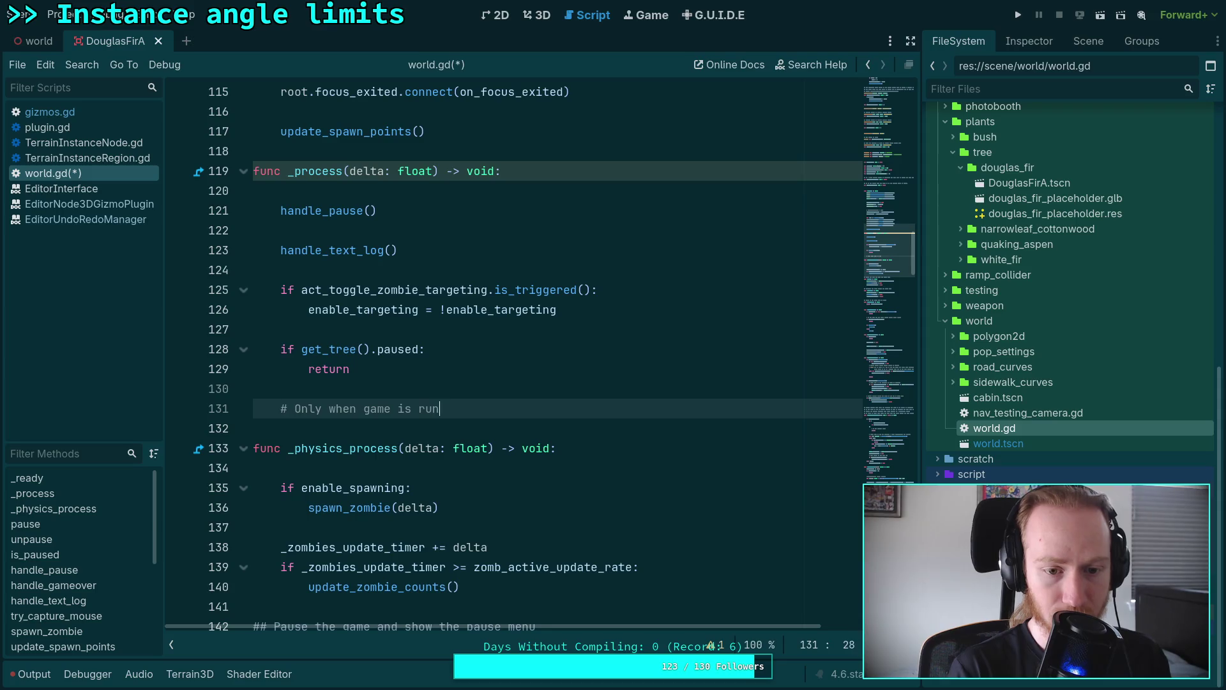
{"action": "key", "text": "ctrl+s"}
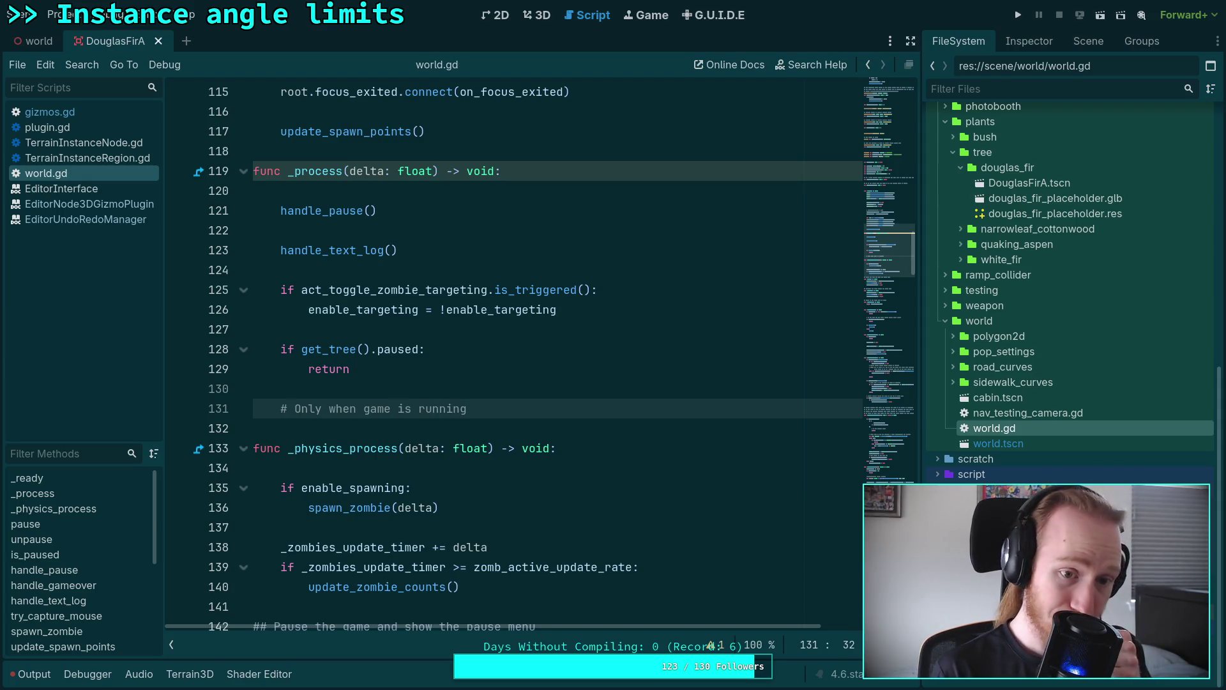
Add the line 'world_time += delta' below the comment
{"action": "key", "text": "Return"}
{"action": "scroll", "coordinate": [523, 390], "scroll_direction": "down", "scroll_amount": 2}
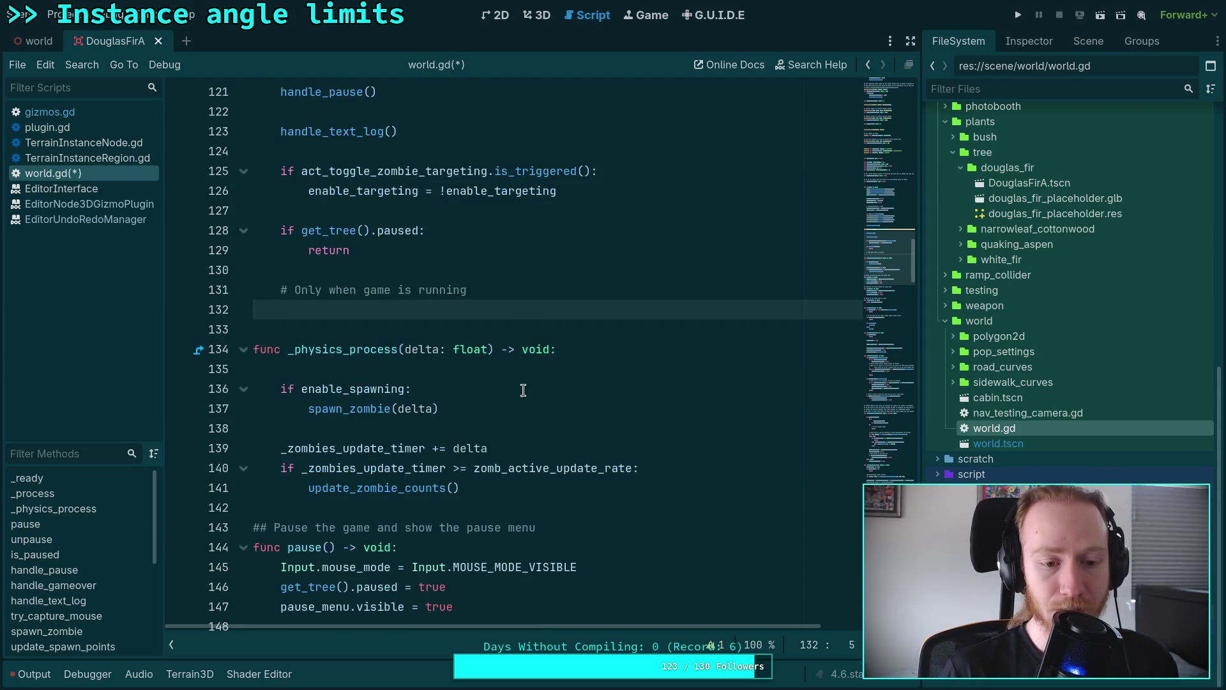
{"action": "scroll", "coordinate": [526, 383], "scroll_direction": "down", "scroll_amount": 2}
{"action": "scroll", "coordinate": [530, 382], "scroll_direction": "up", "scroll_amount": 3}
{"action": "type", "text": "world_"}
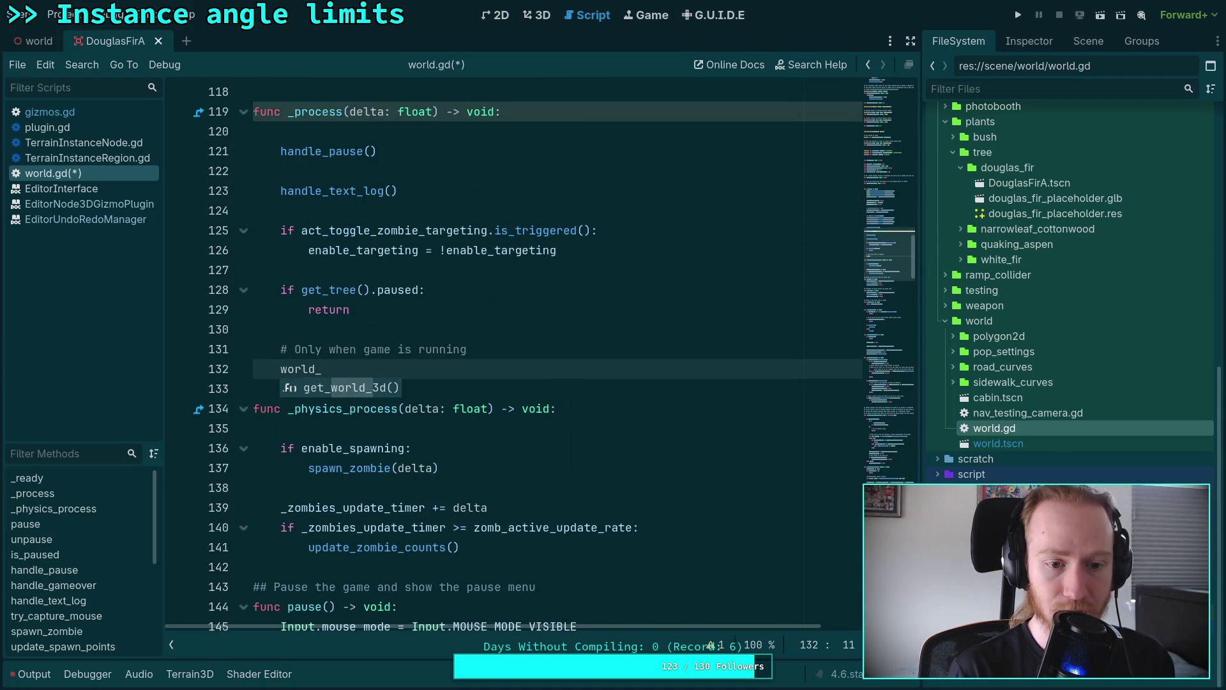
{"action": "type", "text": "time += "}
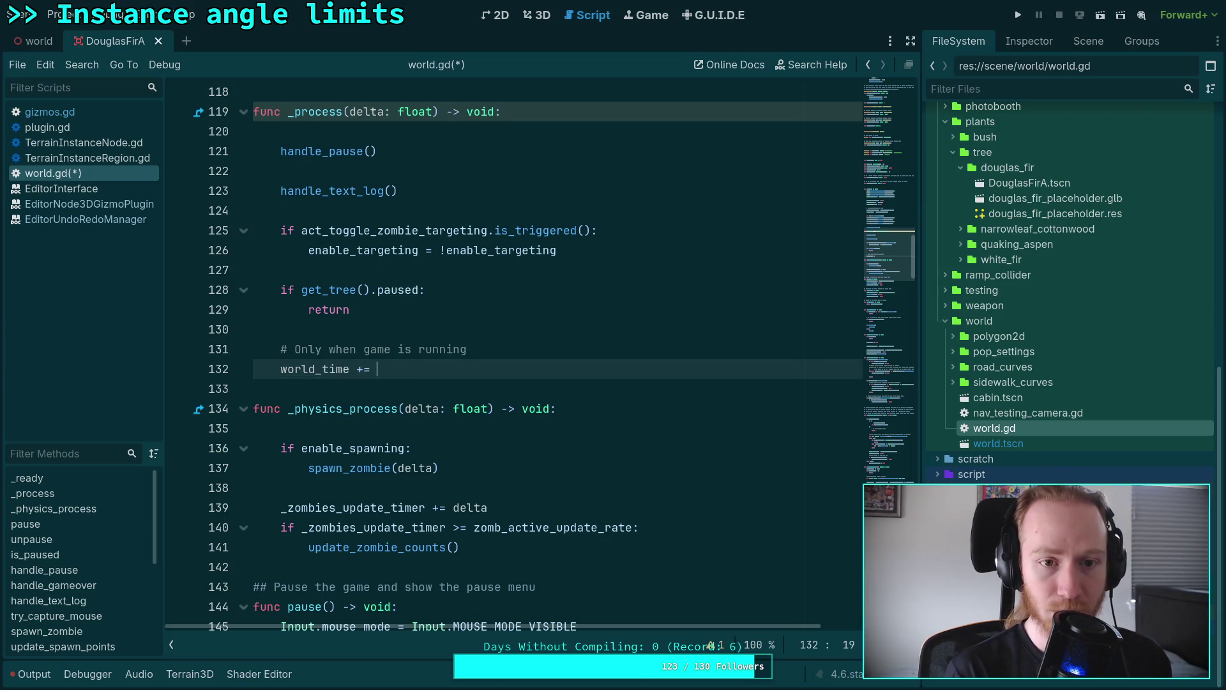
{"action": "type", "text": "f"}
{"action": "key", "text": "BackSpace"}
{"action": "type", "text": "delta"}
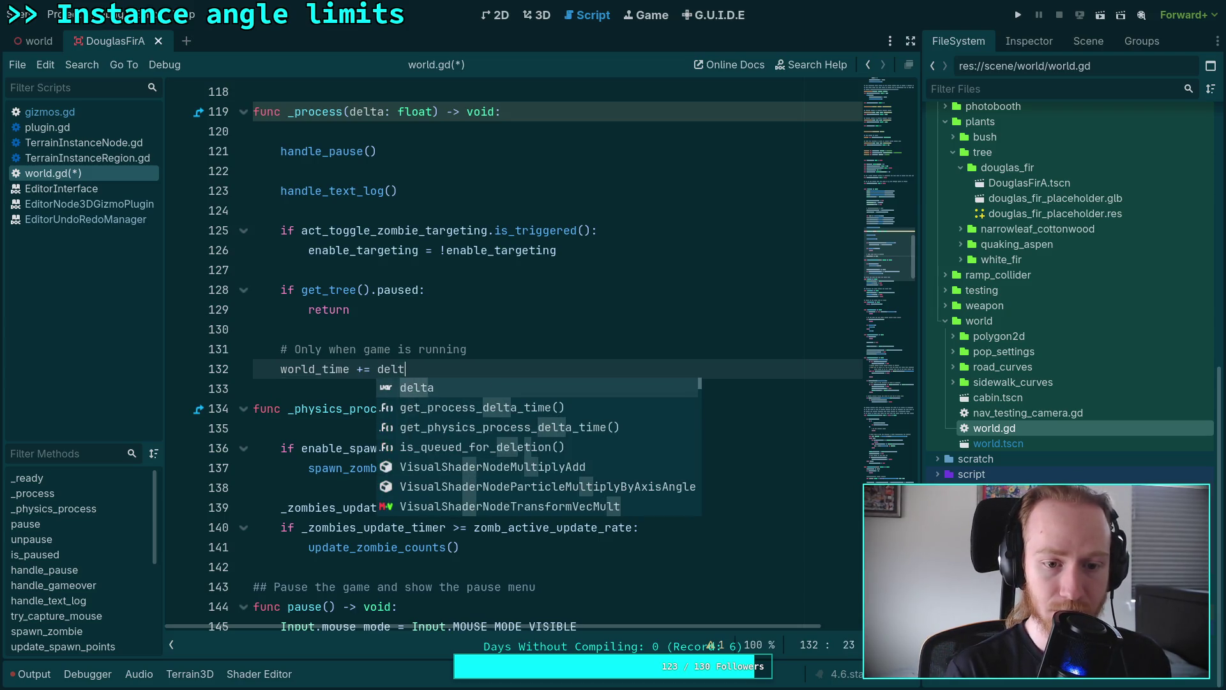
{"action": "key", "text": "Return"}
{"action": "key", "text": "Return"}
Write a while (world_time > 3600) loop that subtracts 3600 from world_time, then save
{"action": "type", "text": "if"}
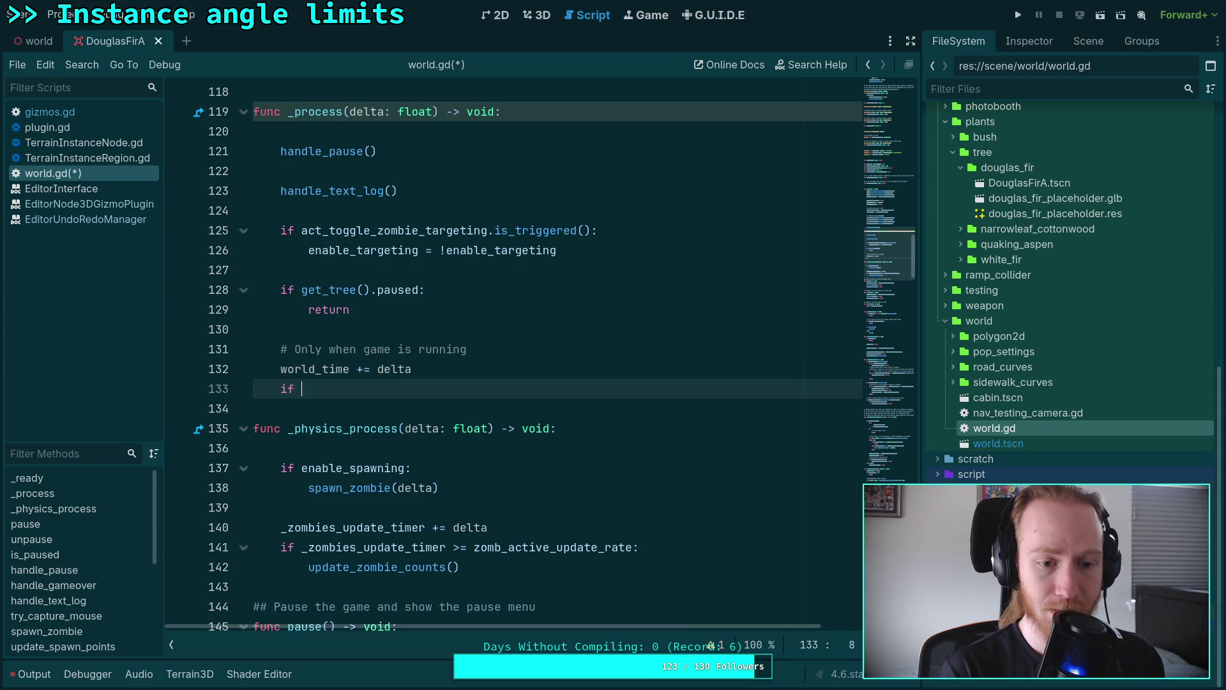
{"action": "key", "text": "BackSpace"}
{"action": "key", "text": "BackSpace"}
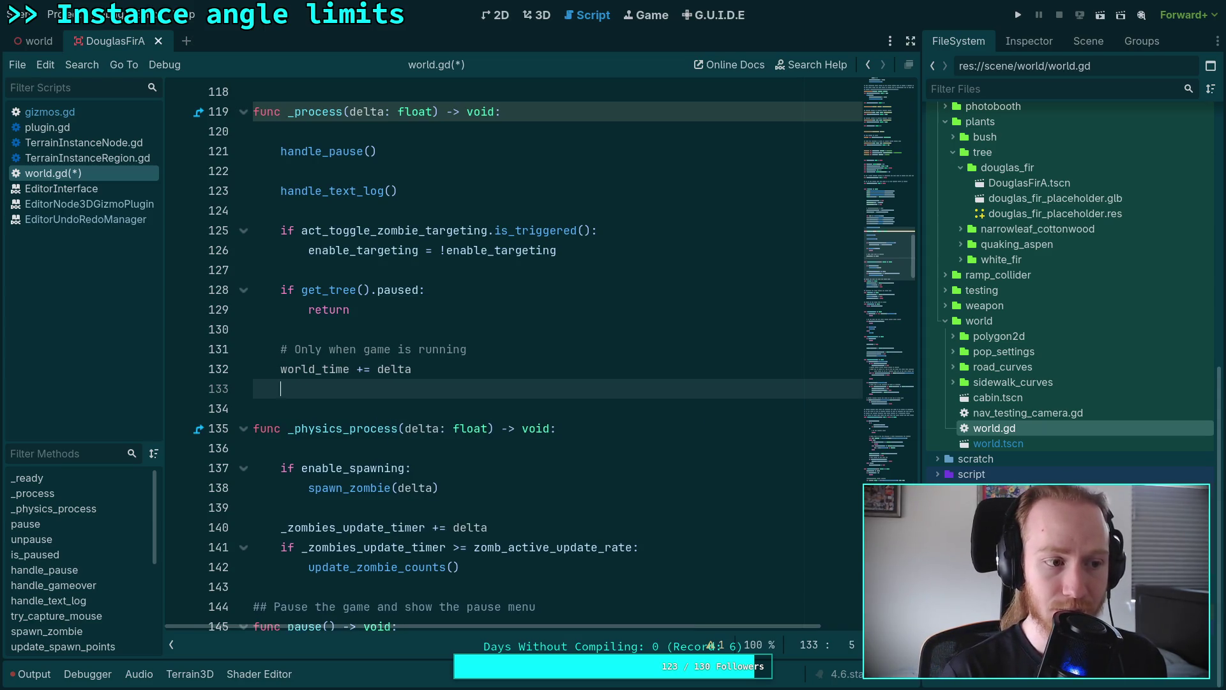
{"action": "type", "text": "if"}
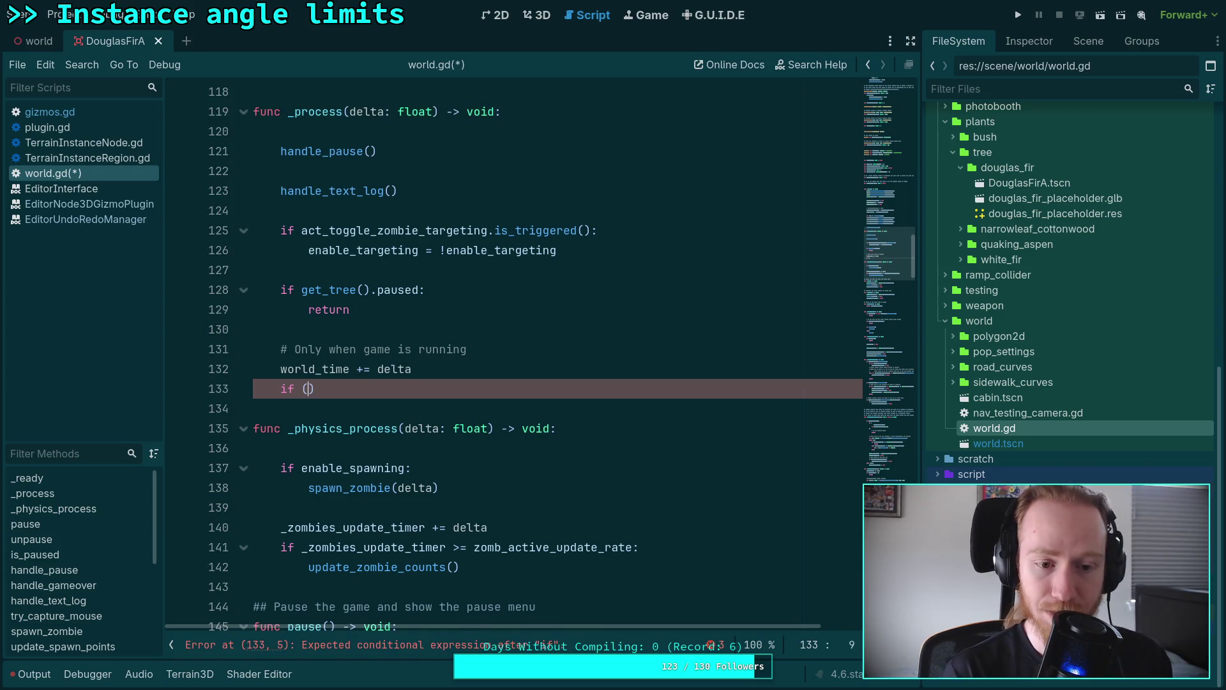
{"action": "type", "text": "("}
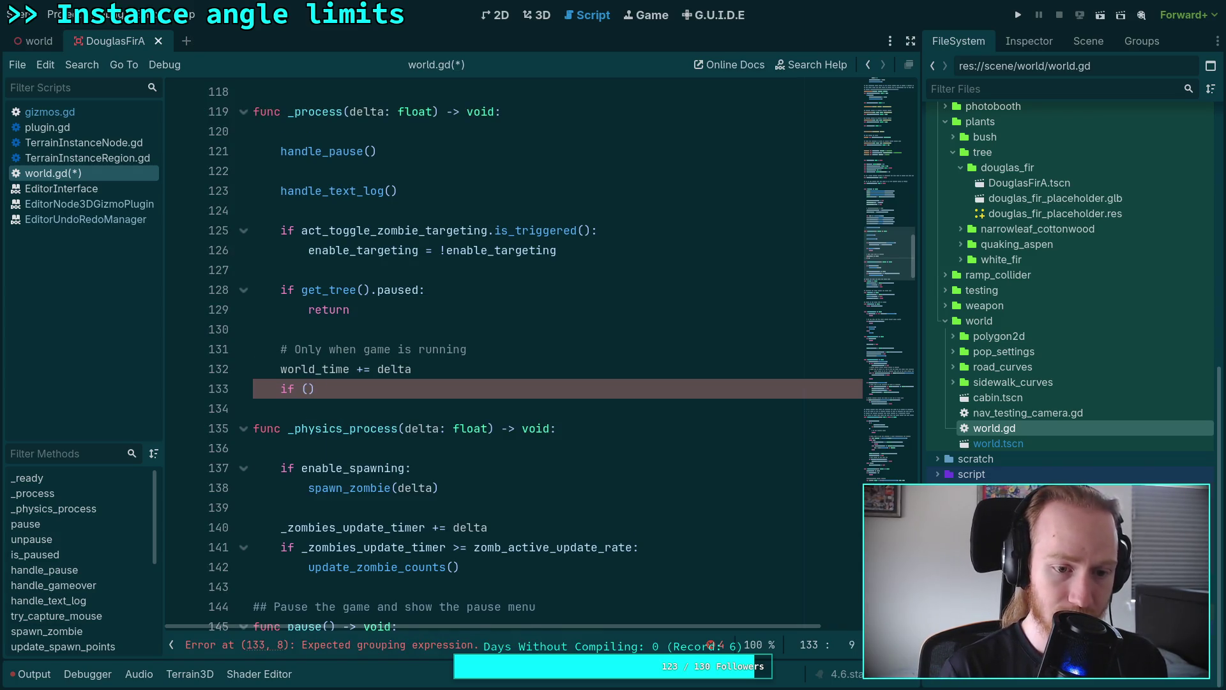
{"action": "type", "text": "while (world"}
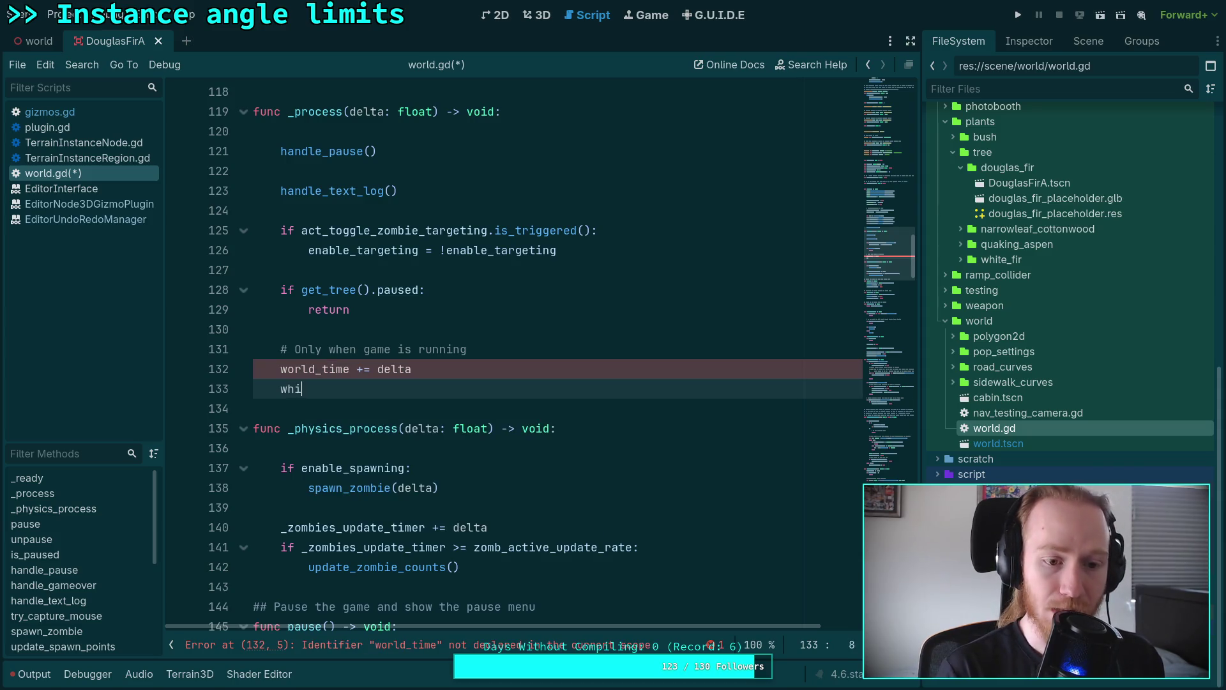
{"action": "type", "text": "_time >"}
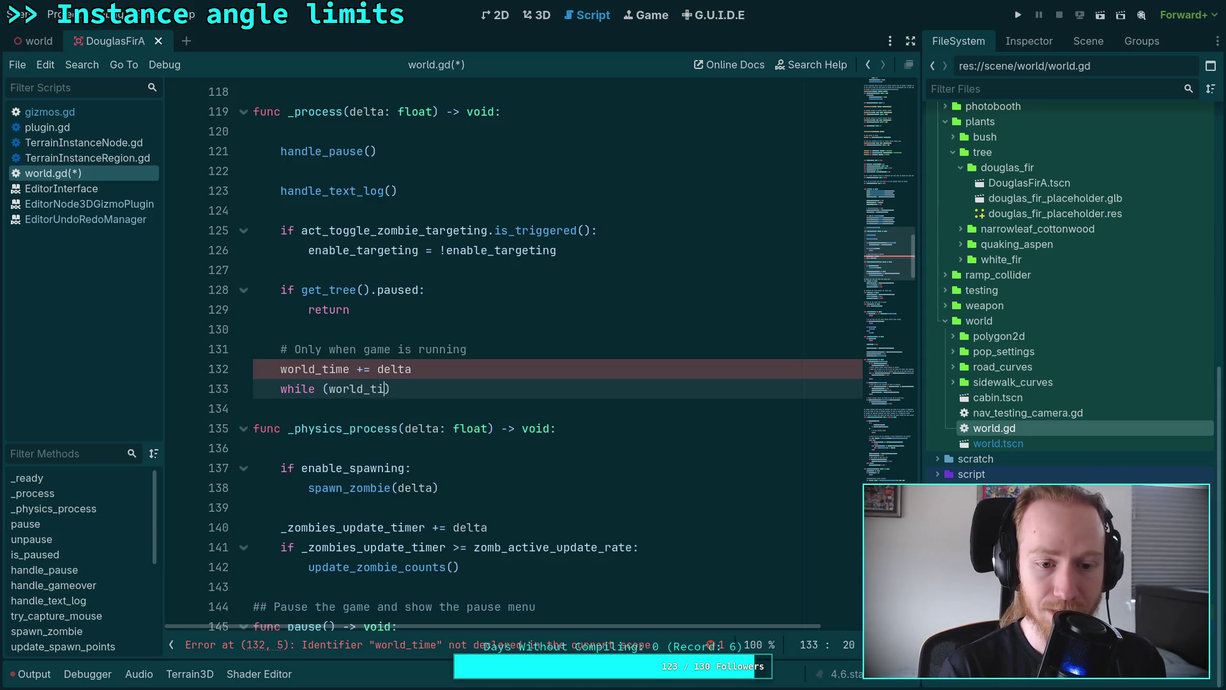
{"action": "type", "text": " 3"}
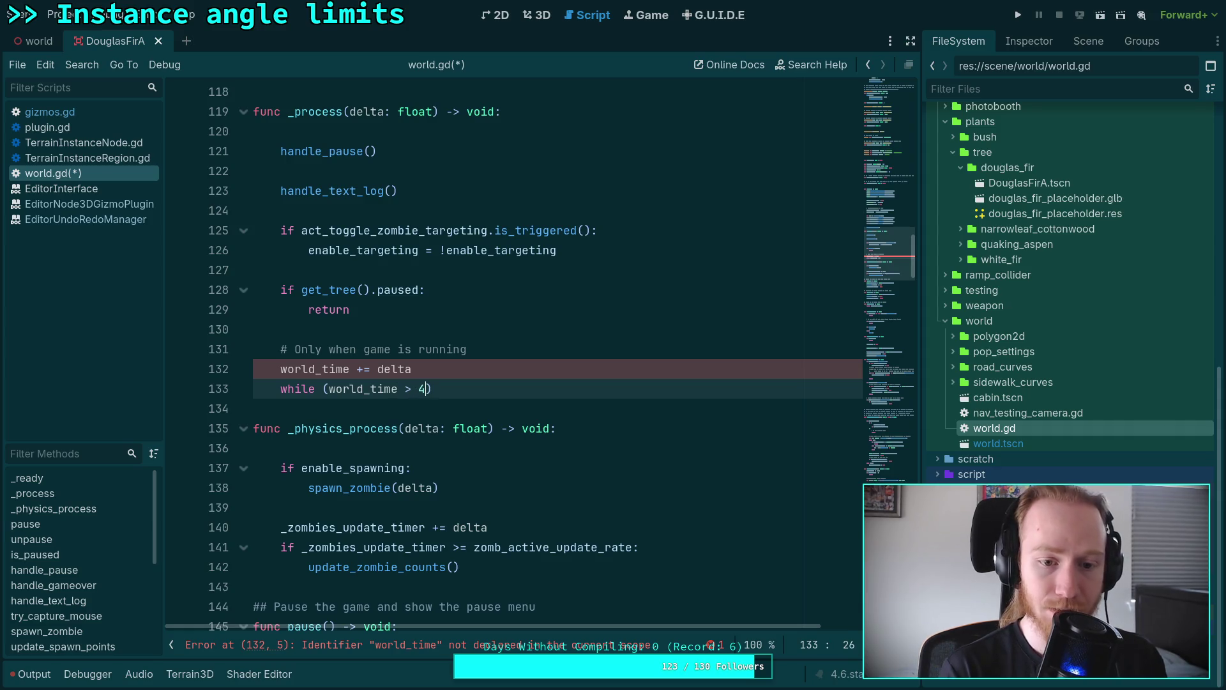
{"action": "type", "text": "600)"}
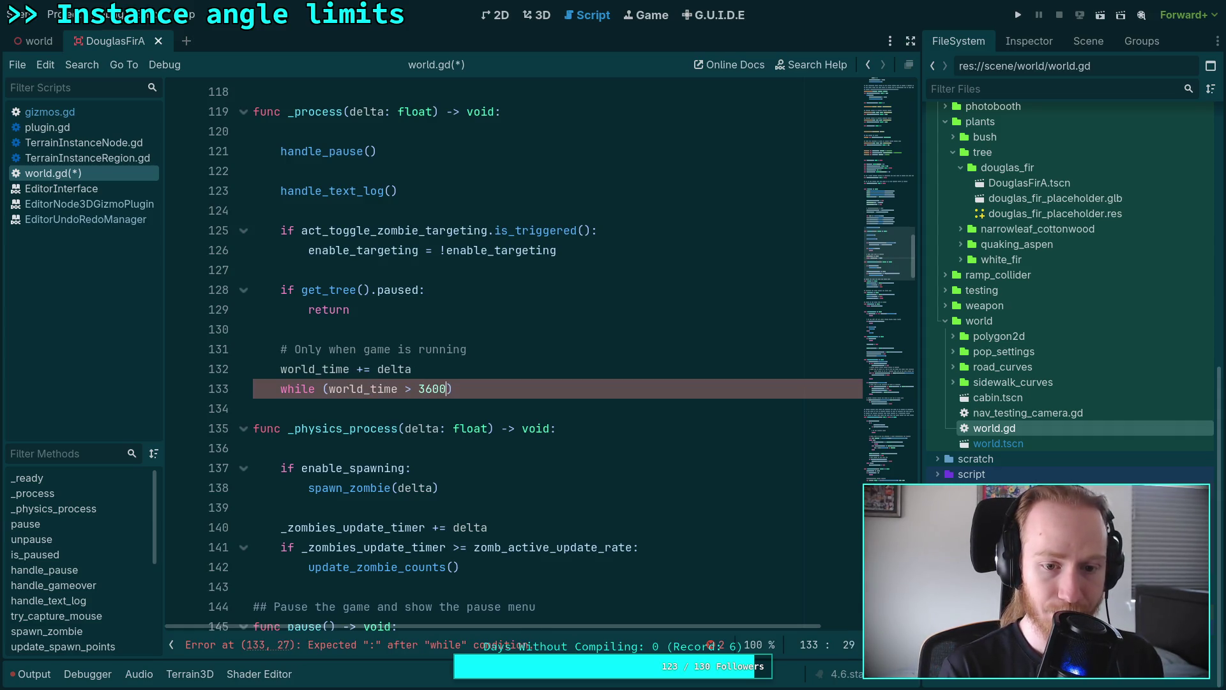
{"action": "type", "text": "{"}
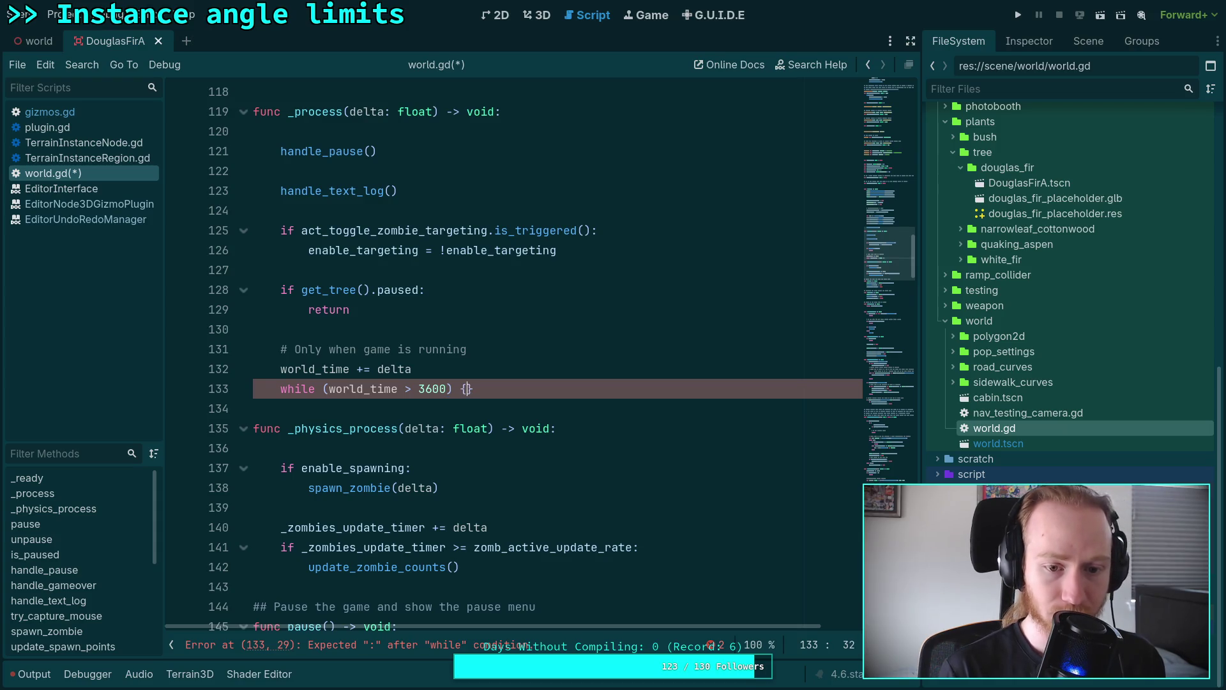
{"action": "key", "text": "Return"}
{"action": "type", "text": "world_time -"}
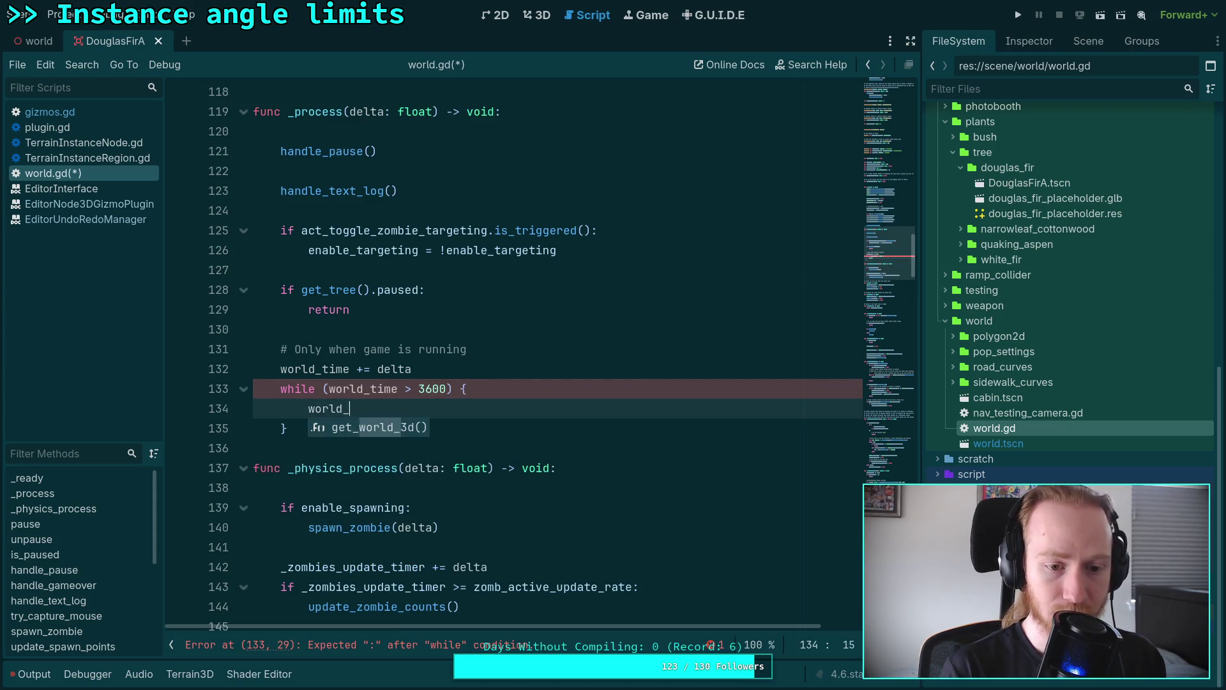
{"action": "type", "text": "=/"}
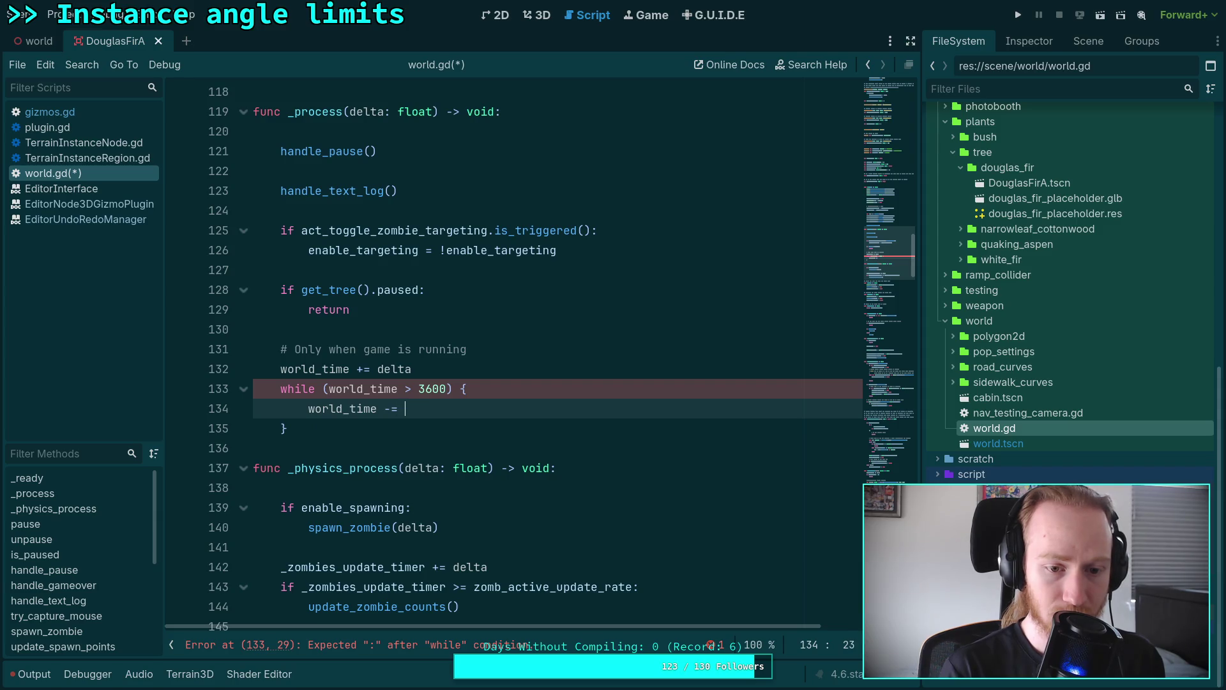
{"action": "key", "text": "BackSpace"}
{"action": "type", "text": "6000"}
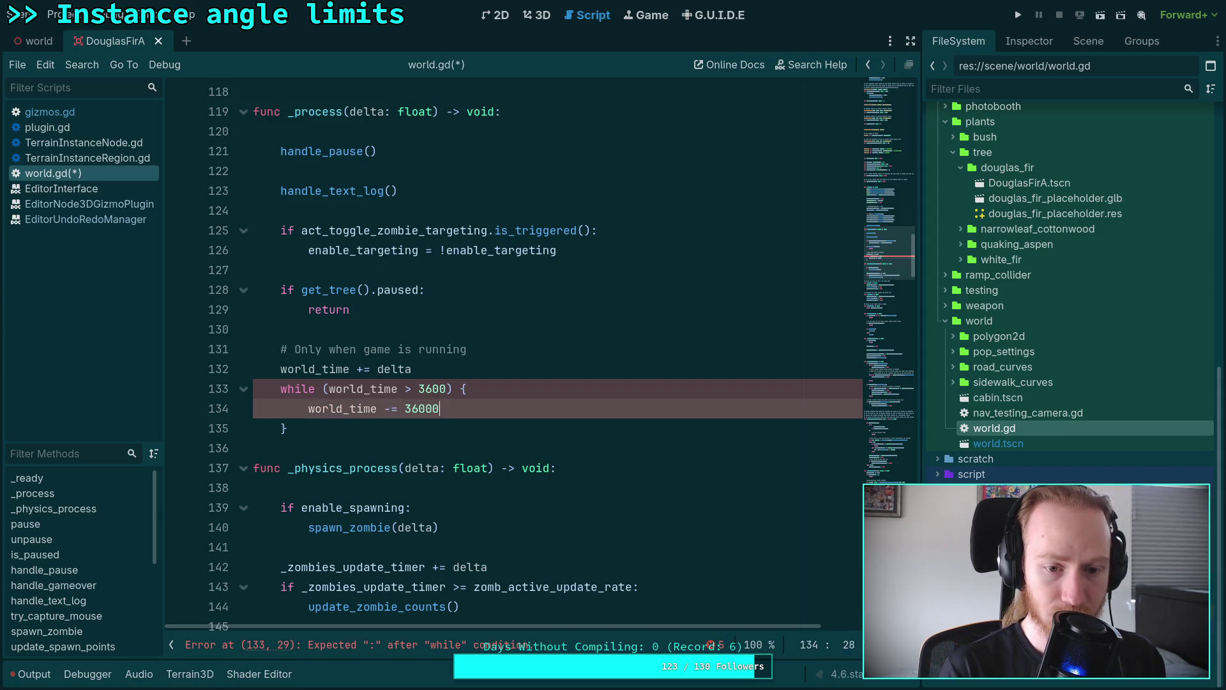
{"action": "key", "text": "ctrl+s"}
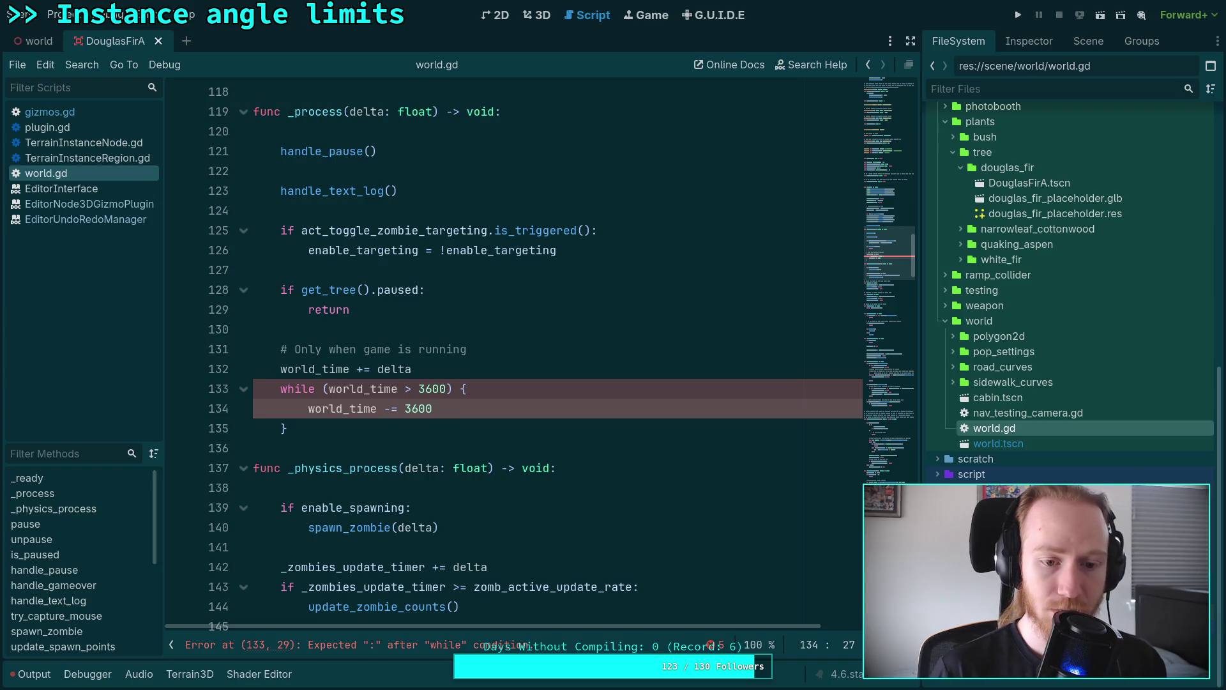
Remove the curly braces from the while loop and save world.gd
{"action": "left_click", "coordinate": [286, 429]}
{"action": "left_click", "coordinate": [481, 389]}
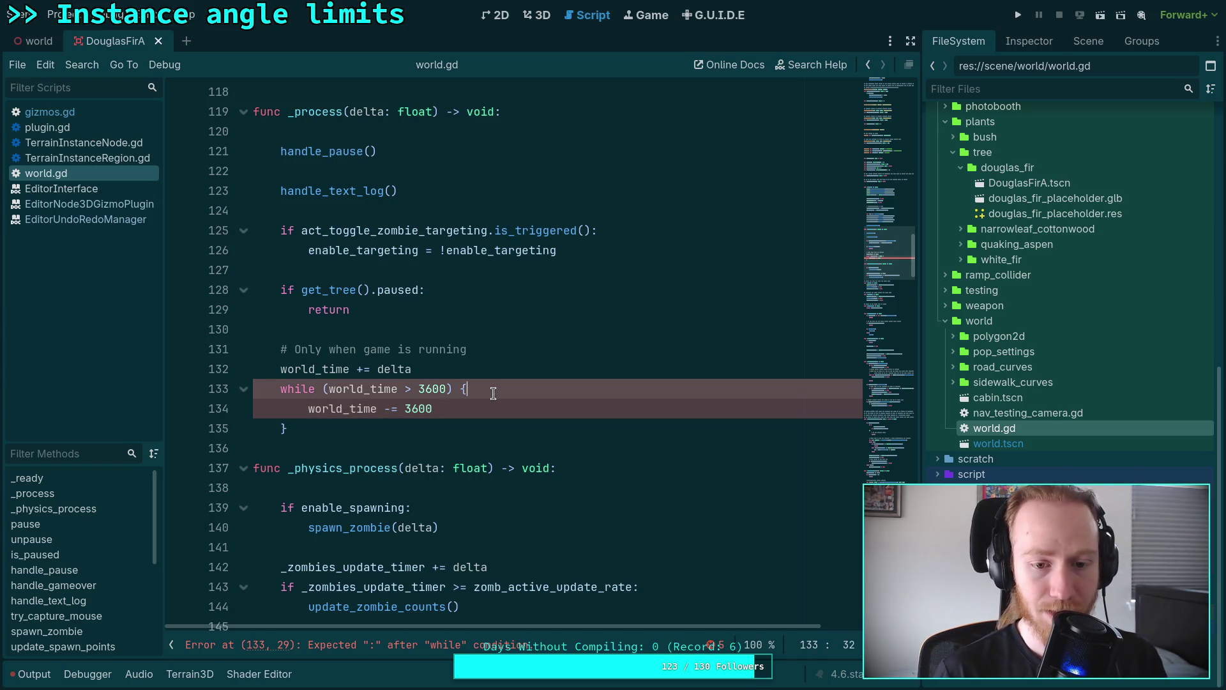
{"action": "key", "text": "BackSpace"}
{"action": "key", "text": "Down"}
{"action": "key", "text": "Down"}
{"action": "key", "text": "BackSpace"}
{"action": "key", "text": "BackSpace"}
{"action": "key", "text": "BackSpace"}
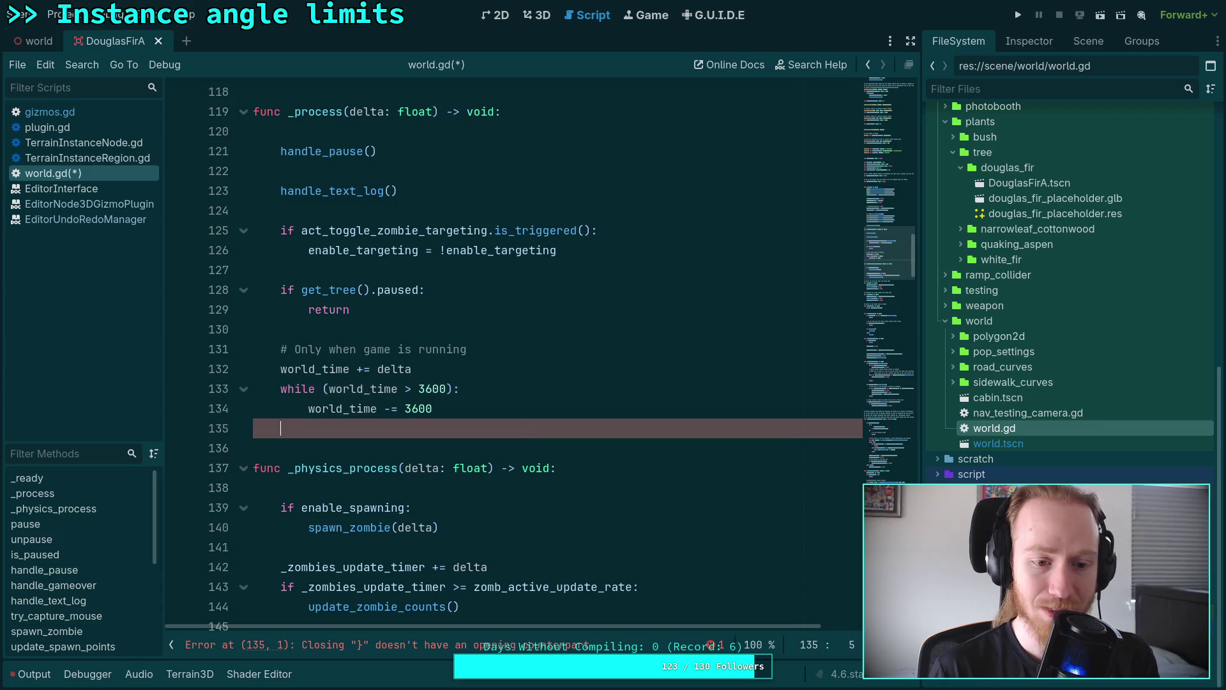
{"action": "key", "text": "ctrl+s"}
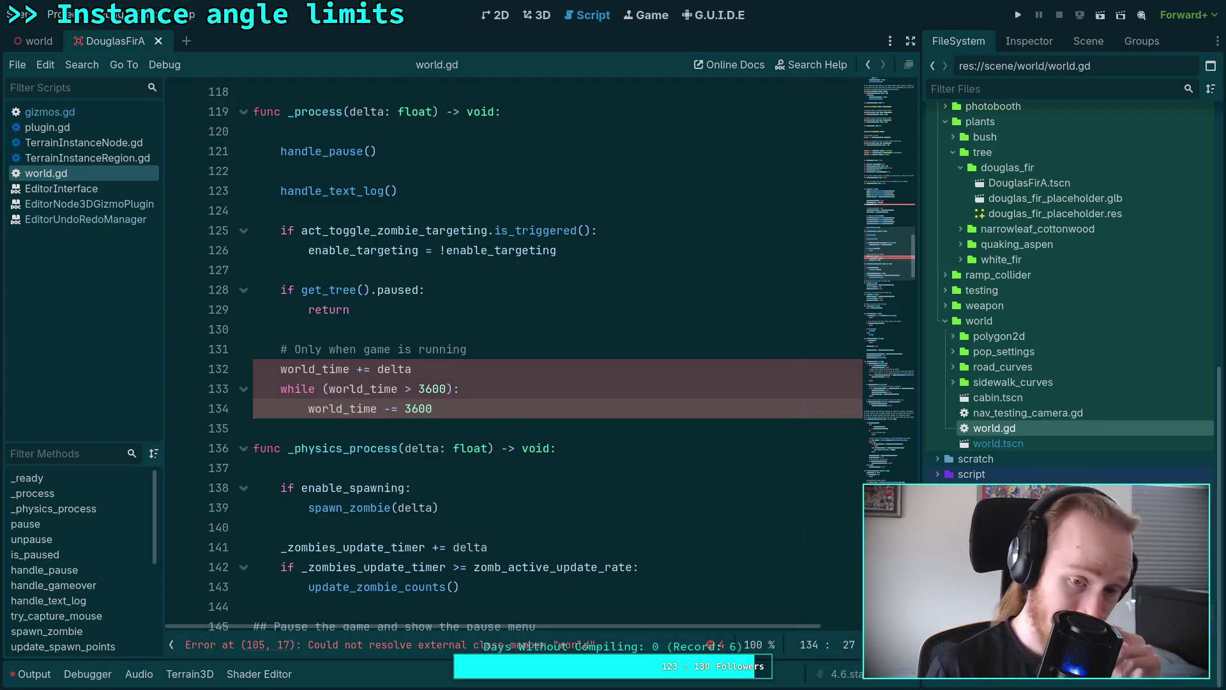
Scroll up to the variable declarations and place the caret above is_gameover
{"action": "left_click", "coordinate": [897, 204]}
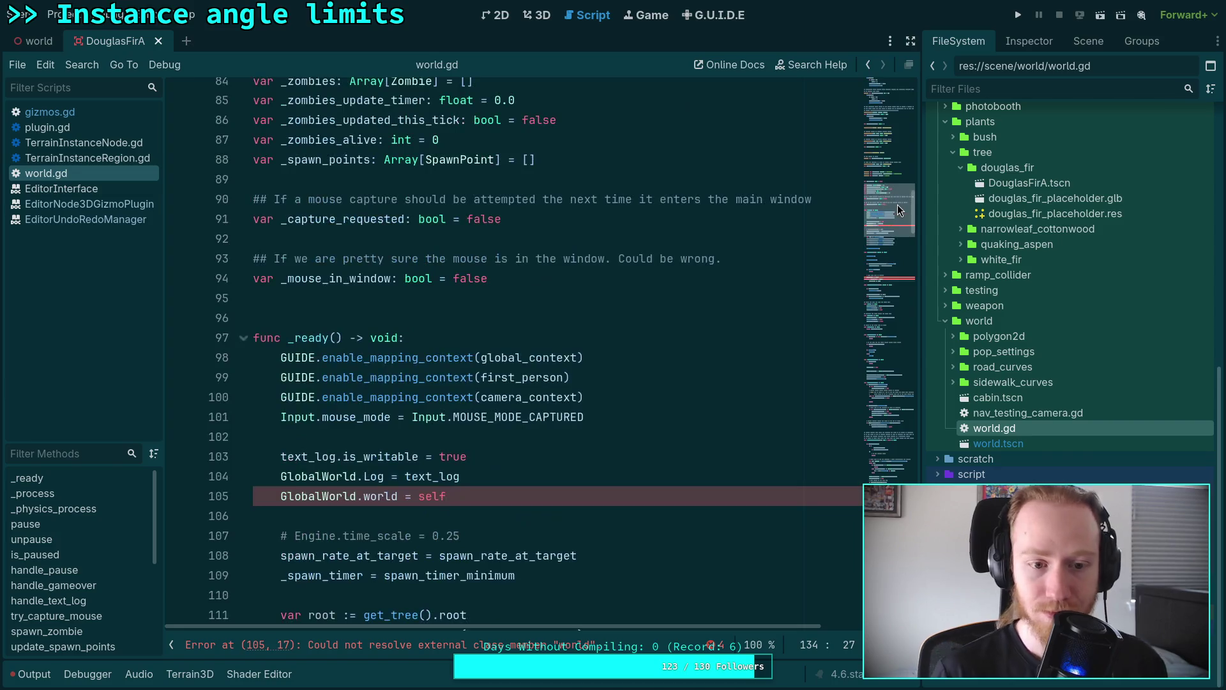
{"action": "left_click_drag", "start_coordinate": [897, 204], "coordinate": [896, 178]}
{"action": "scroll", "coordinate": [668, 219], "scroll_direction": "down", "scroll_amount": 5}
{"action": "left_click", "coordinate": [540, 145]}
Declare 'var world_time: float' above var is_gameover and save the script
{"action": "left_click", "coordinate": [507, 122]}
{"action": "key", "text": "Return"}
{"action": "type", "text": "wv"}
{"action": "key", "text": "BackSpace"}
{"action": "key", "text": "BackSpace"}
{"action": "type", "text": "var world_time: "}
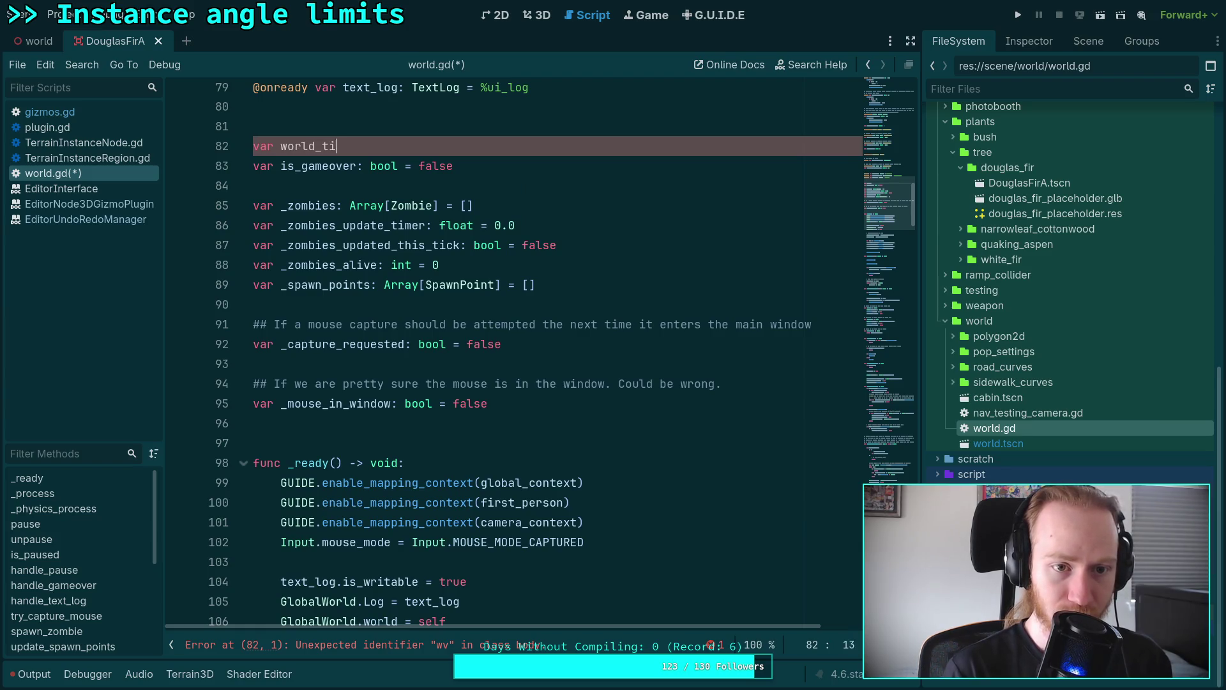
{"action": "type", "text": "float = 0."}
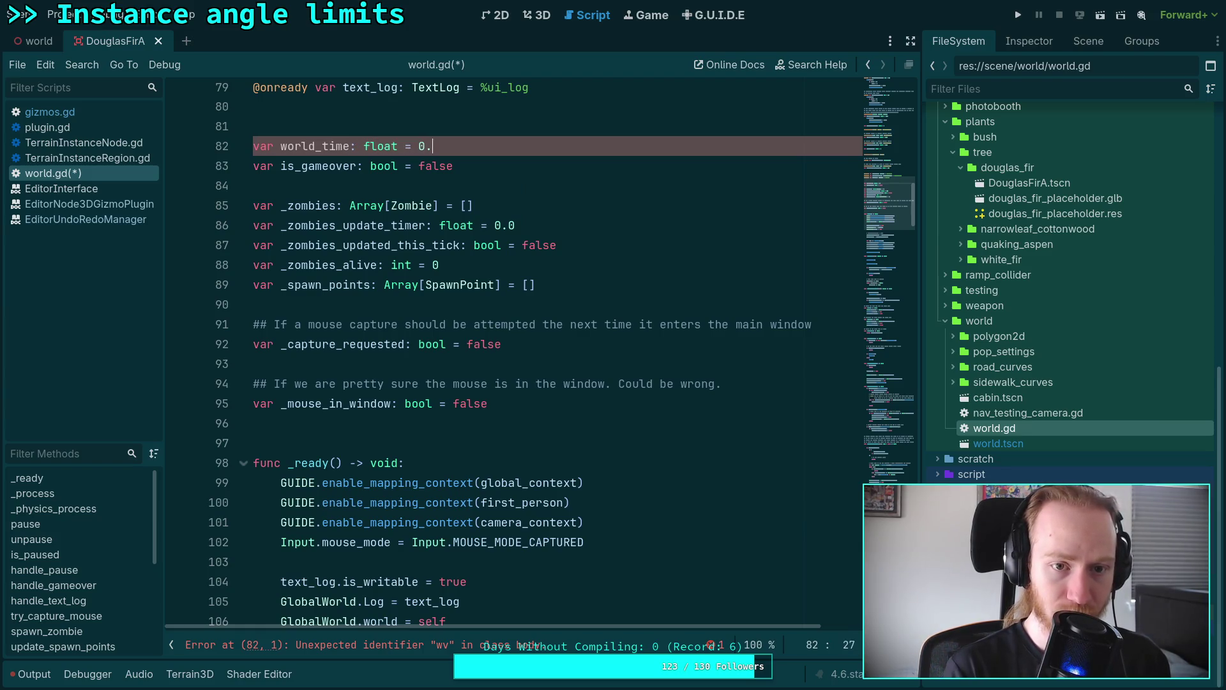
{"action": "key", "text": "ctrl+s"}
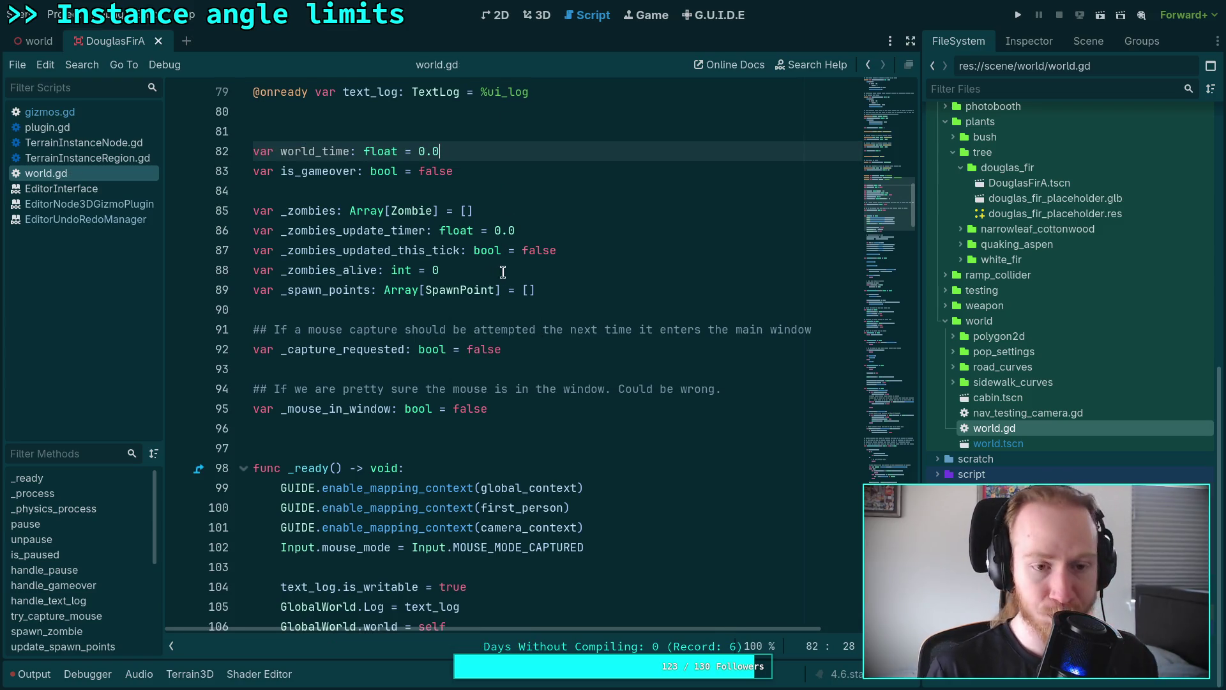
Add two blank lines after the wrap loop, then switch to the Python terminal
{"action": "scroll", "coordinate": [548, 281], "scroll_direction": "down", "scroll_amount": 5}
{"action": "scroll", "coordinate": [549, 280], "scroll_direction": "down", "scroll_amount": 8}
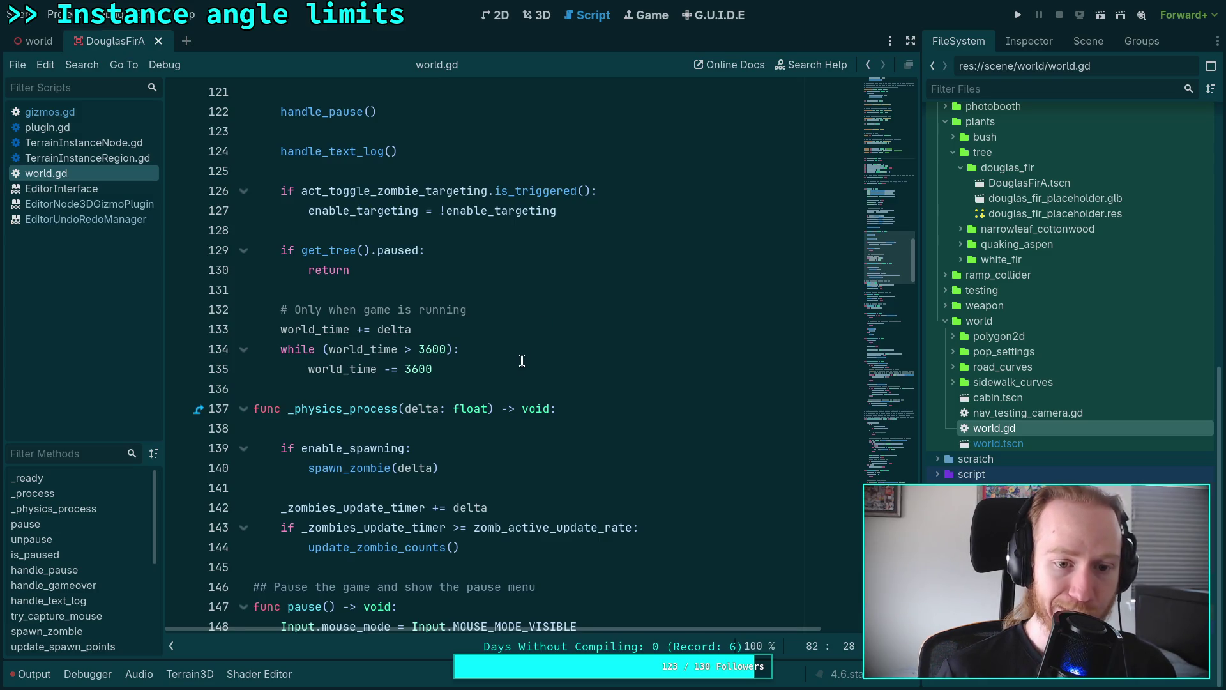
{"action": "left_click", "coordinate": [517, 368]}
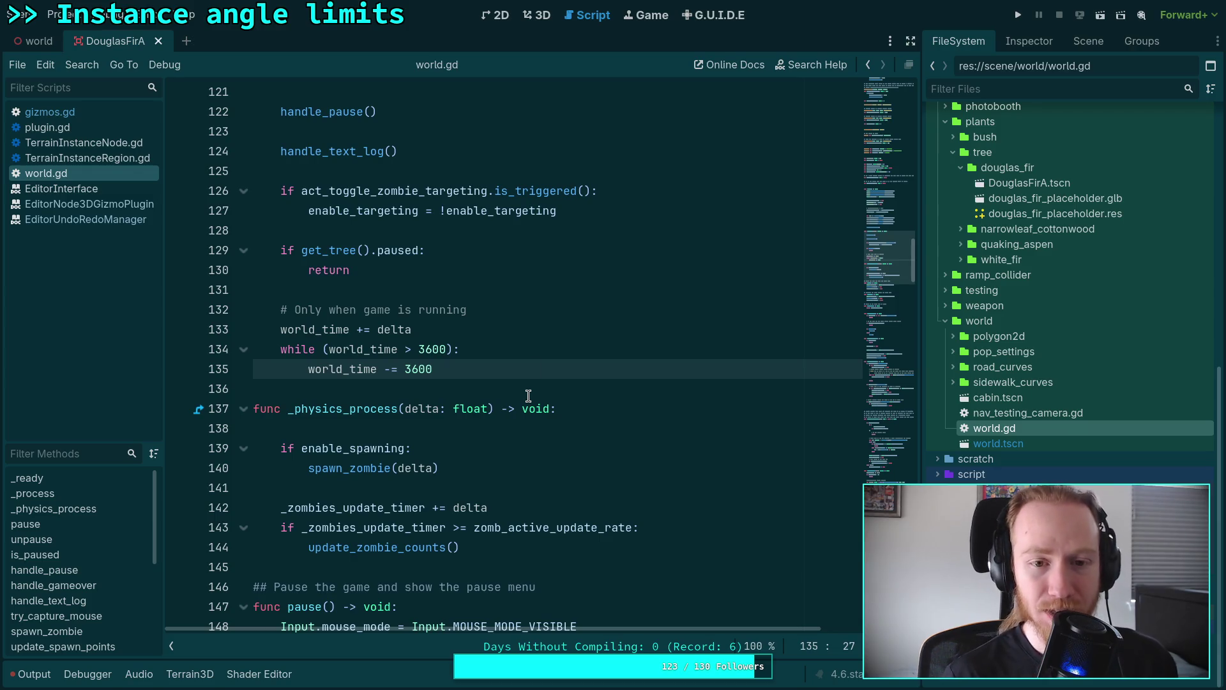
{"action": "mouse_move", "coordinate": [439, 193]}
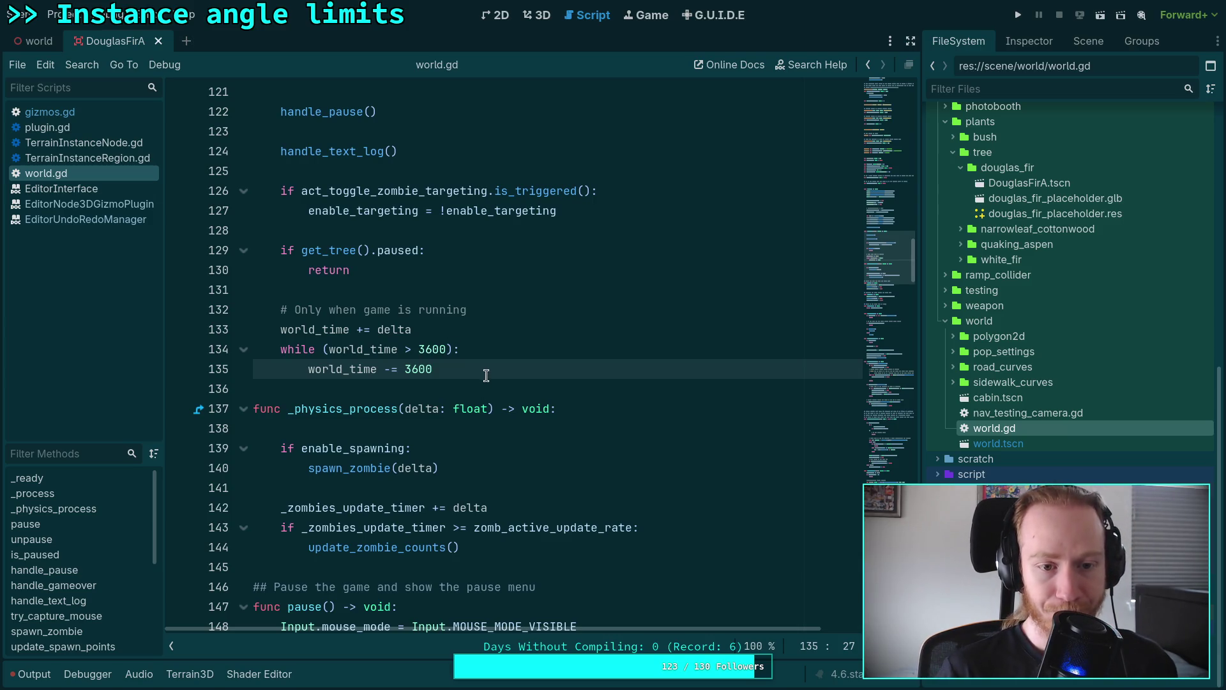
{"action": "key", "text": "Return"}
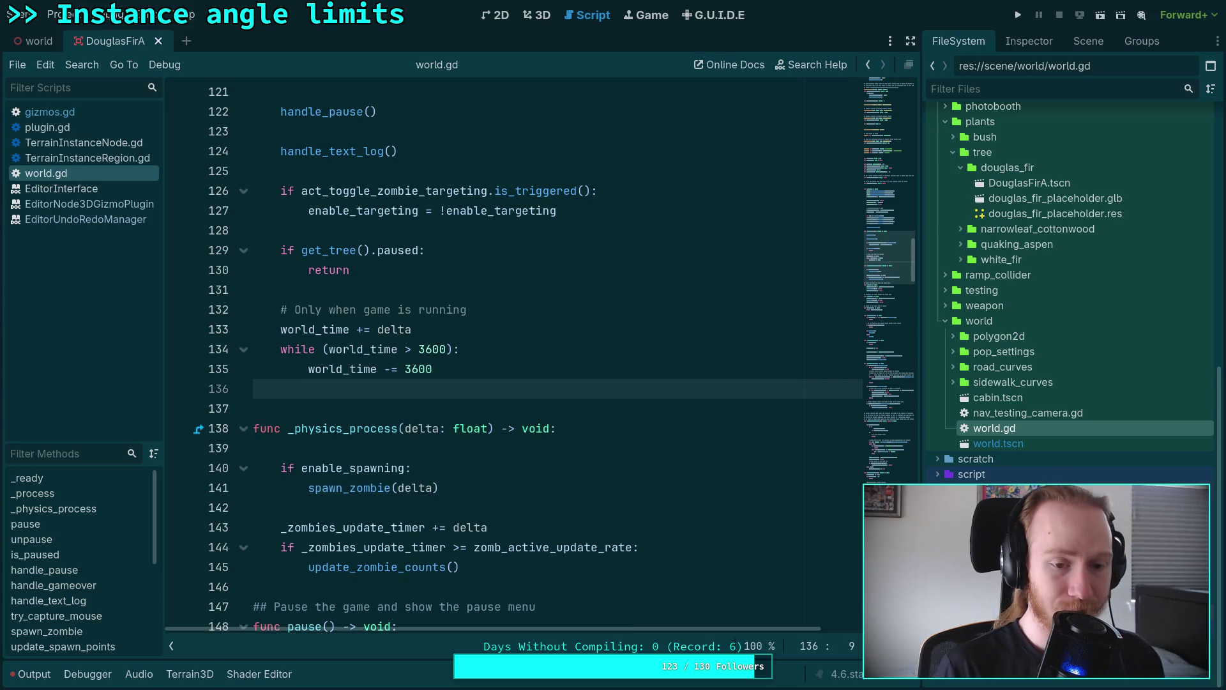
{"action": "key", "text": "Return"}
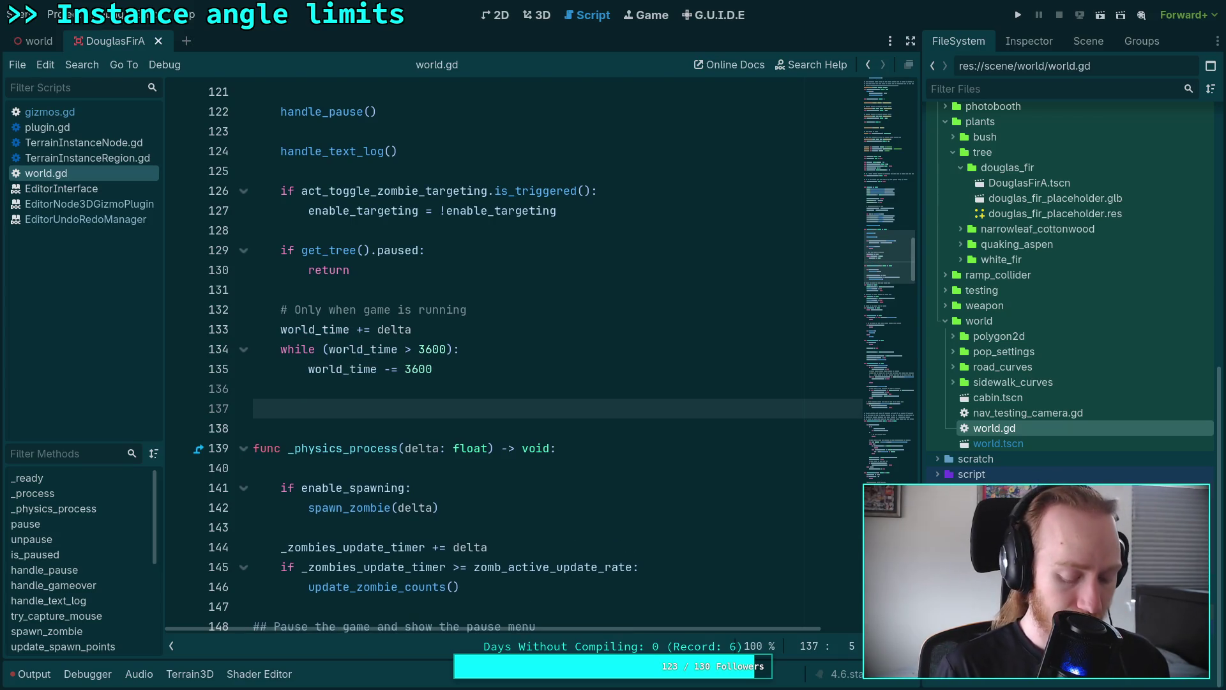
{"action": "key", "text": "super+4"}
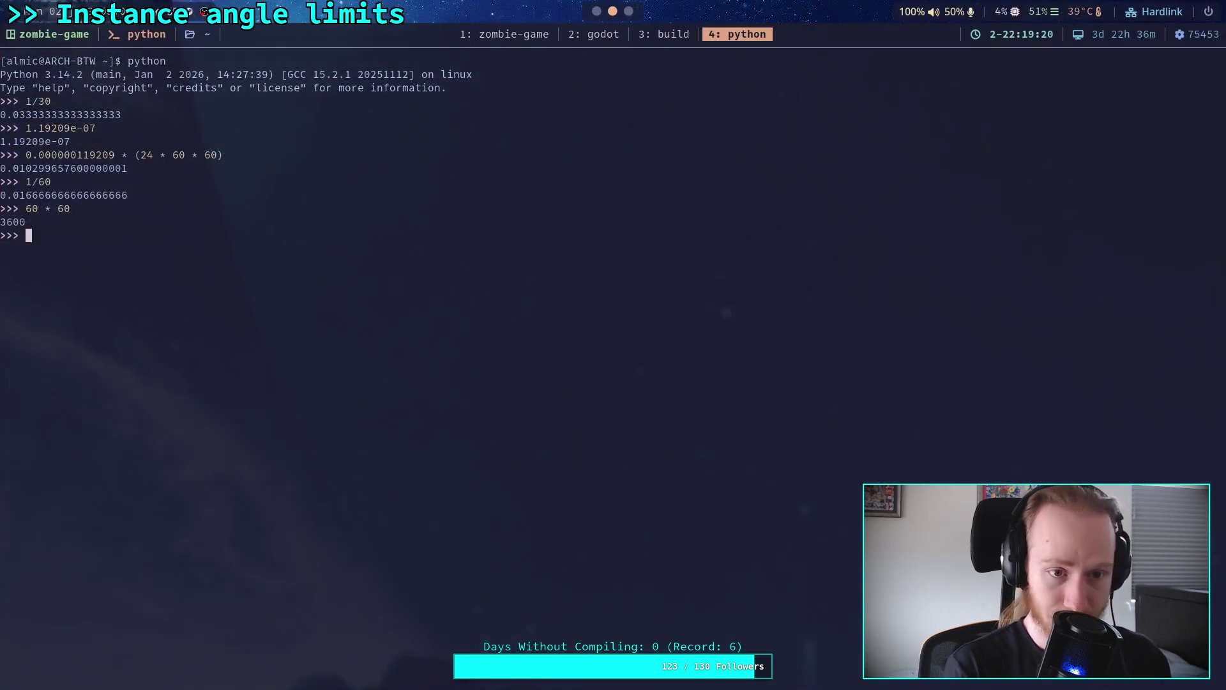
In the browser, close cppreference, read Shading language > Global uniforms, then return to Godot
{"action": "key", "text": "super+3"}
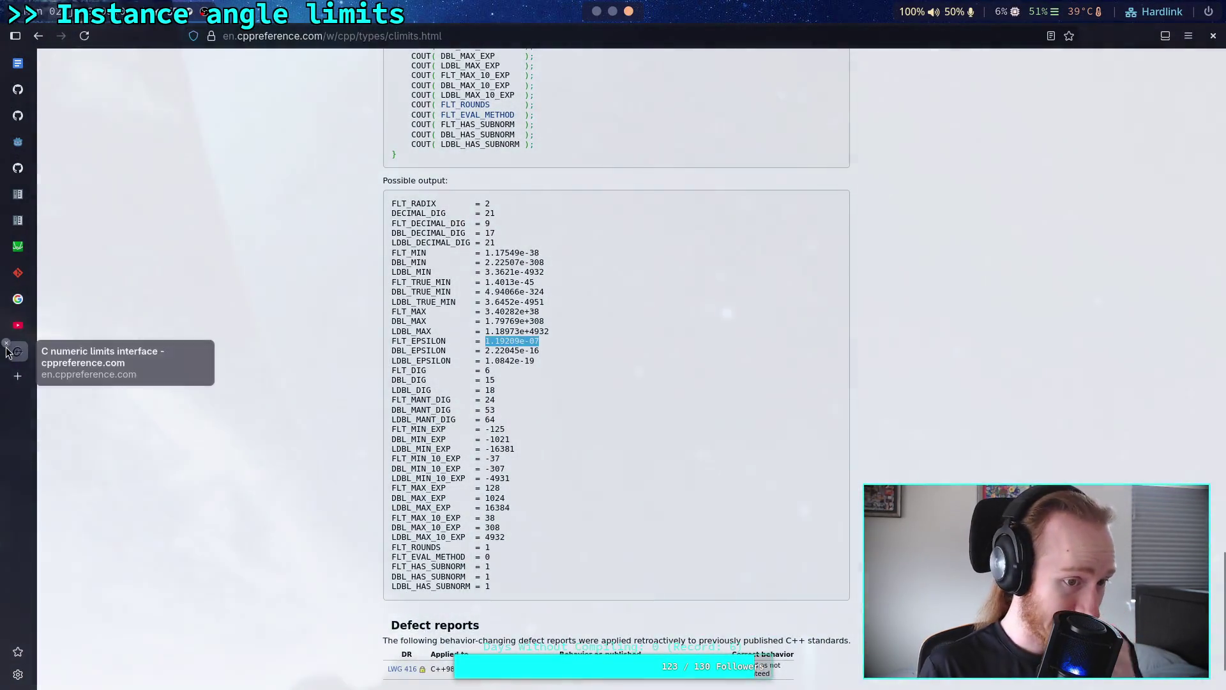
{"action": "left_click", "coordinate": [7, 345]}
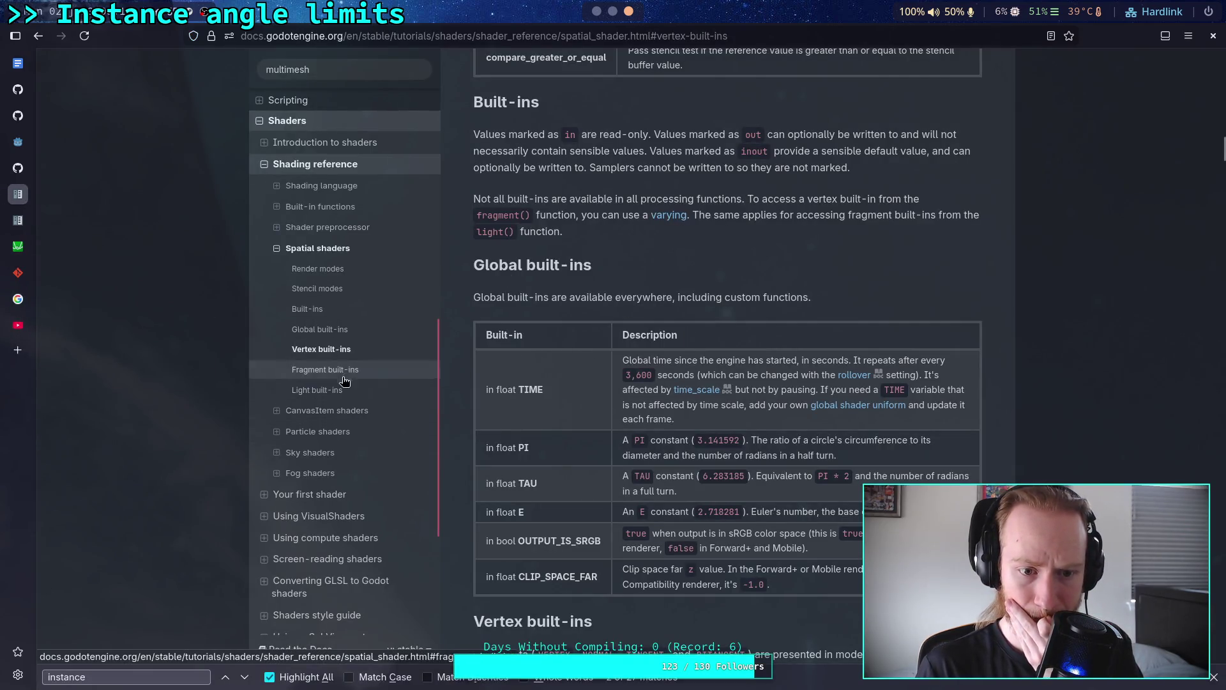
{"action": "left_click", "coordinate": [367, 186]}
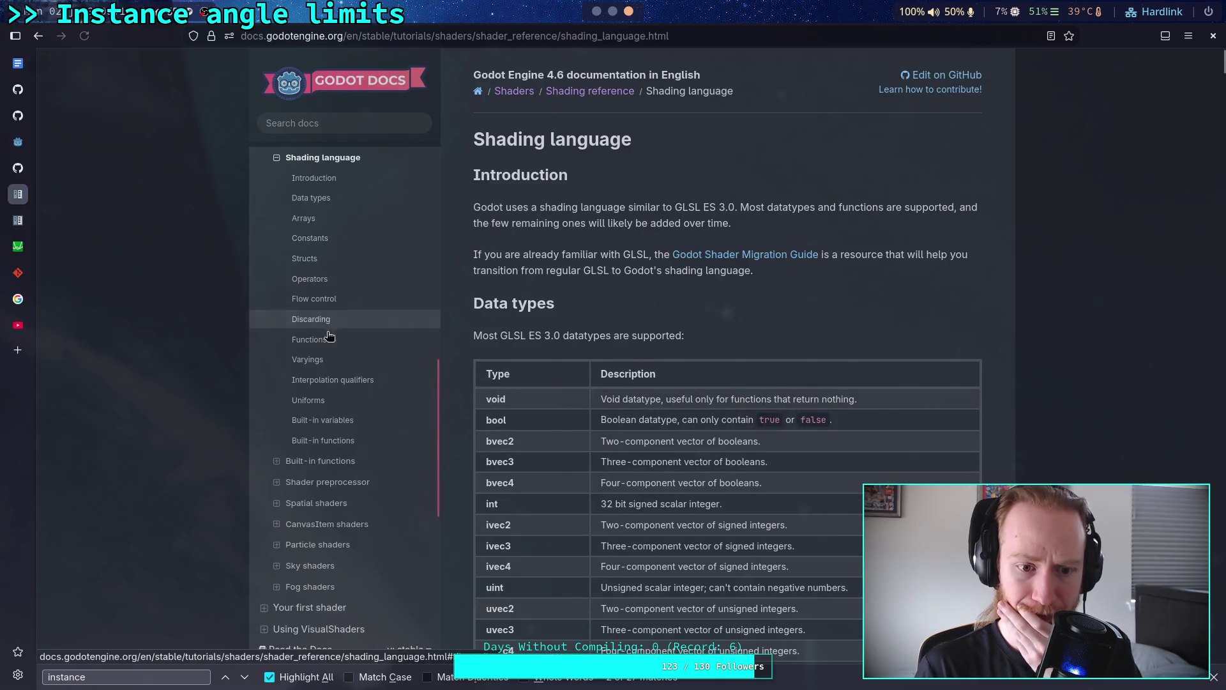
{"action": "left_click", "coordinate": [308, 400]}
{"action": "scroll", "coordinate": [688, 401], "scroll_direction": "down", "scroll_amount": 5}
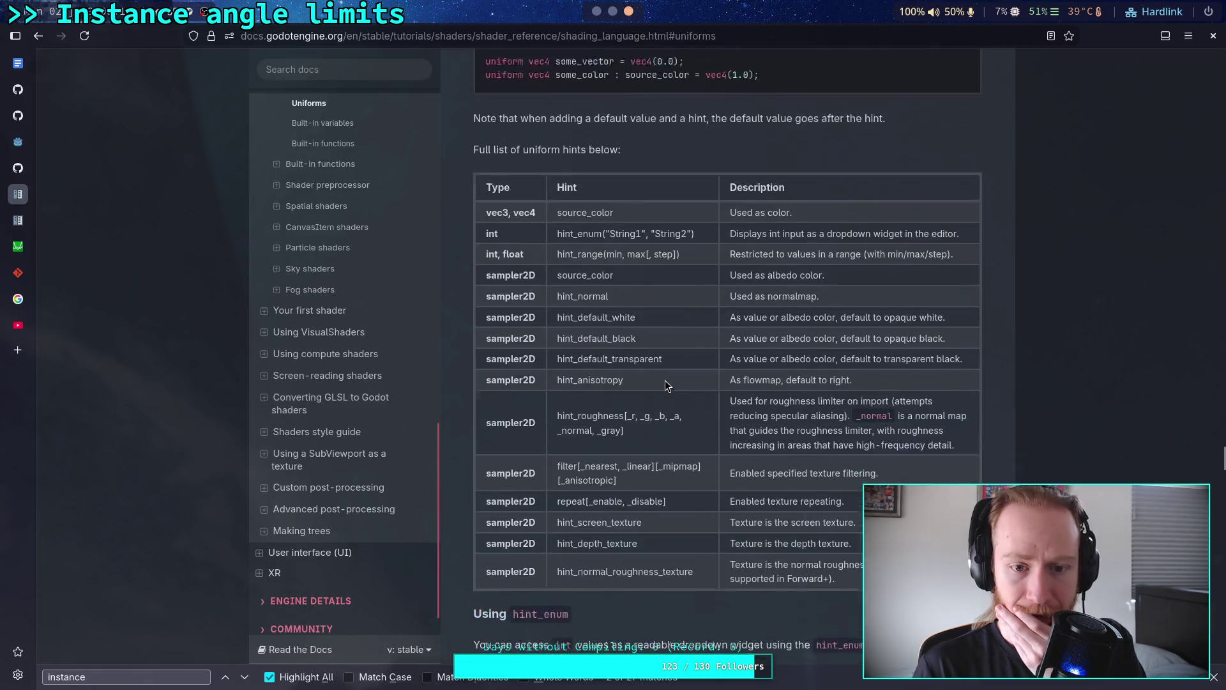
{"action": "scroll", "coordinate": [665, 376], "scroll_direction": "down", "scroll_amount": 15}
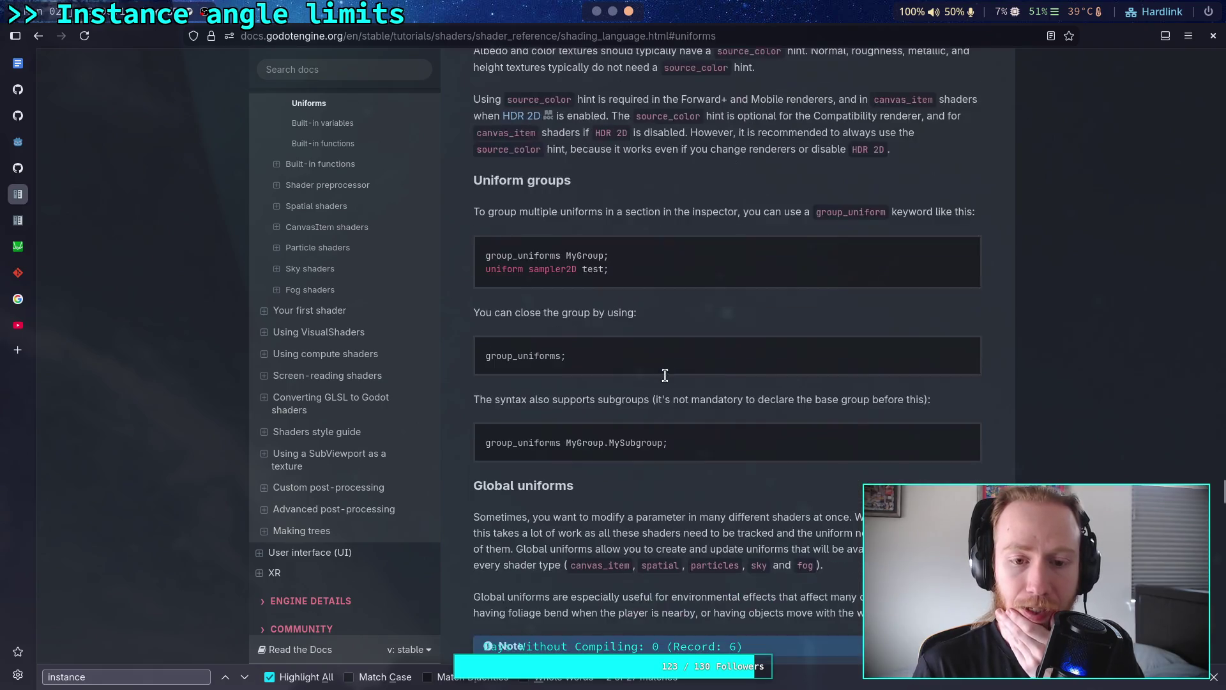
{"action": "scroll", "coordinate": [665, 377], "scroll_direction": "down", "scroll_amount": 1}
{"action": "scroll", "coordinate": [665, 377], "scroll_direction": "down", "scroll_amount": 9}
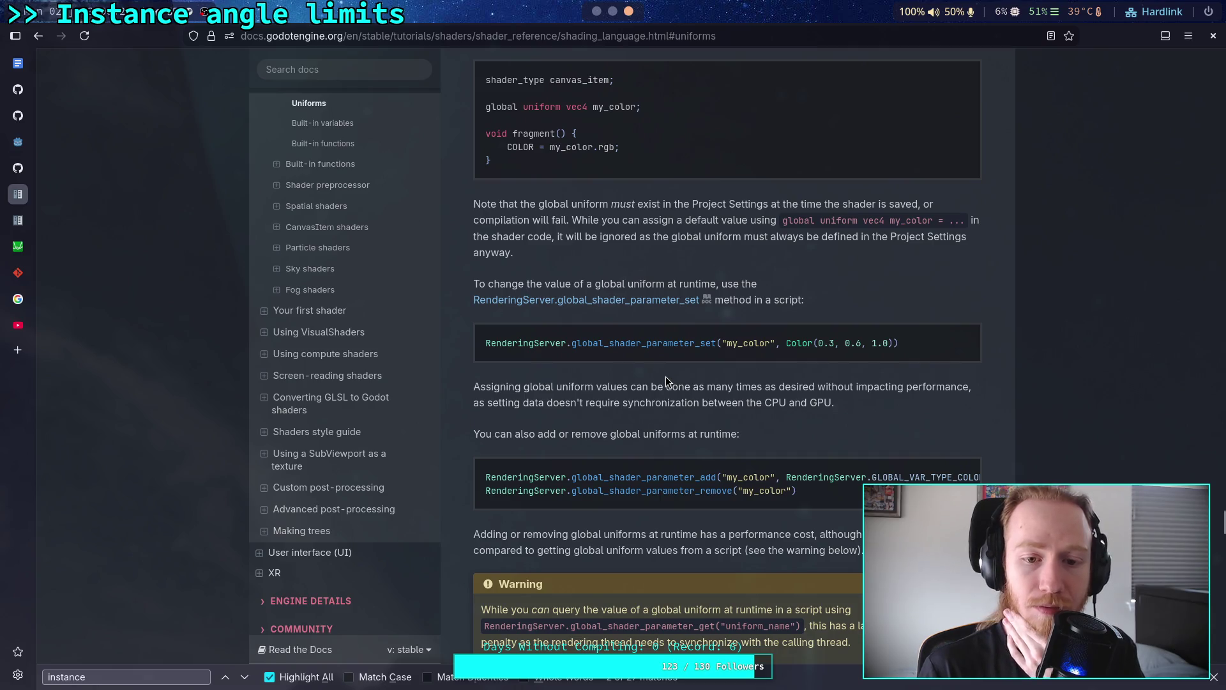
{"action": "scroll", "coordinate": [665, 381], "scroll_direction": "down", "scroll_amount": 1}
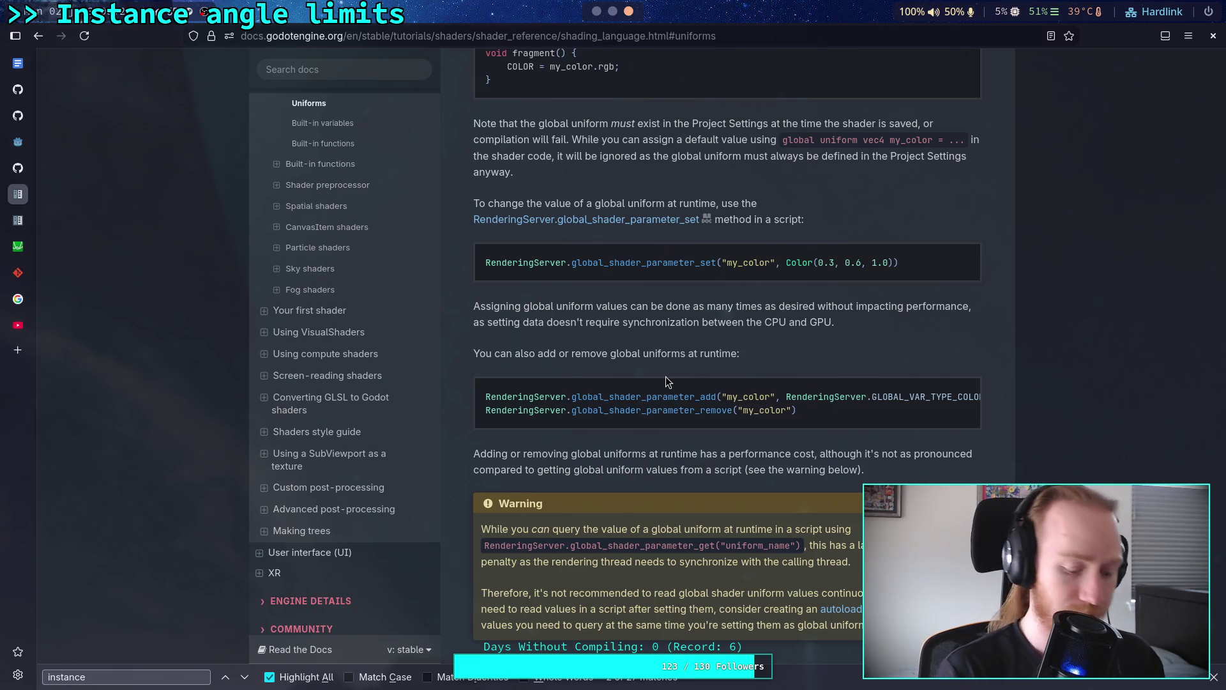
{"action": "key", "text": "alt+Tab"}
{"action": "key", "text": "alt+Tab"}
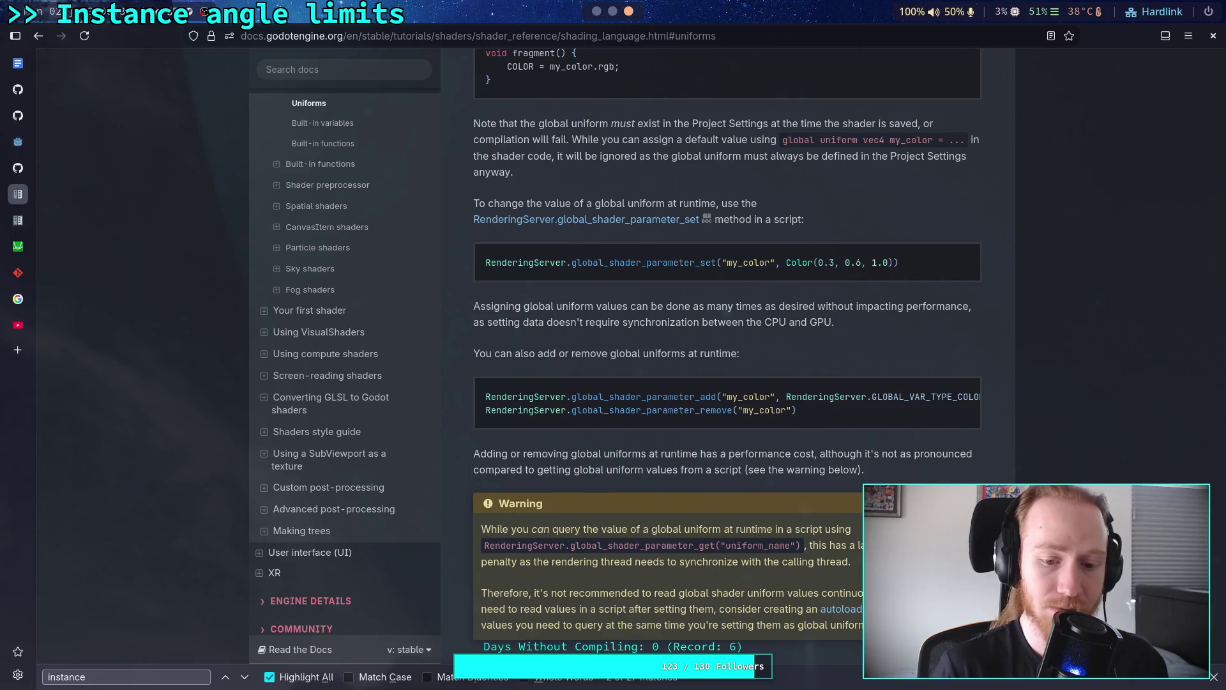
{"action": "key", "text": "alt+Tab"}
{"action": "key", "text": "alt+Tab"}
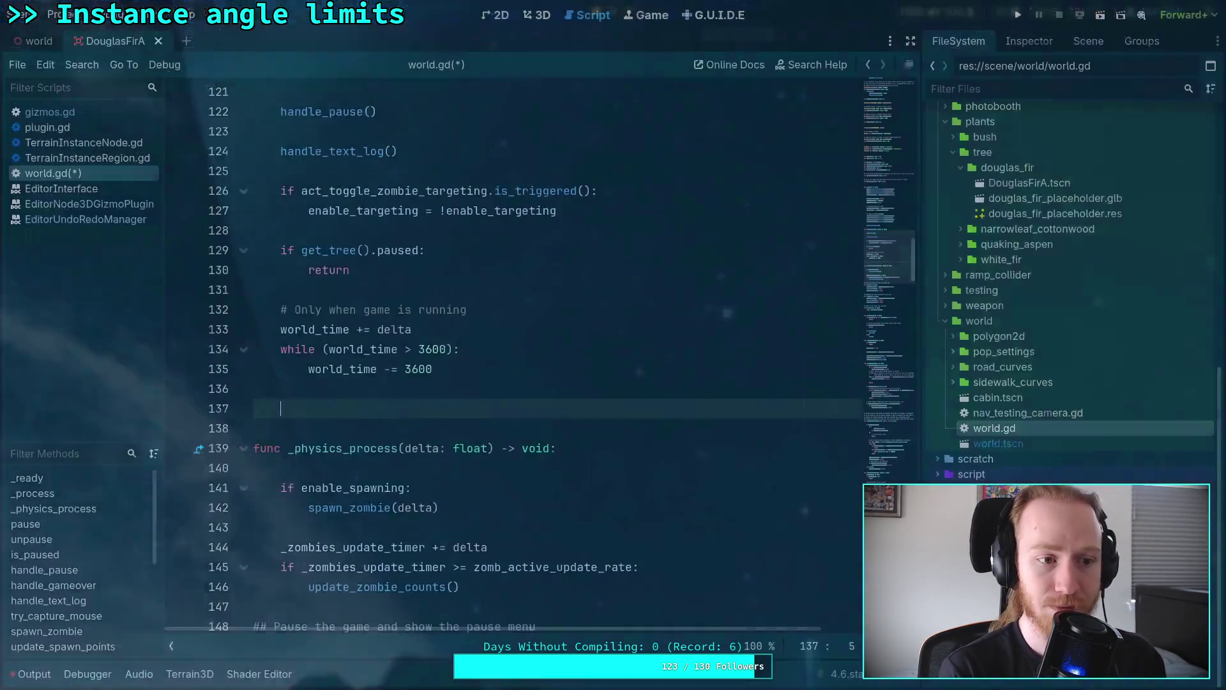
Add RenderingServer.global_shader_parameter_set(&'world_time', world_time) after the wrap loop and save
{"action": "type", "text": "enderingSe"}
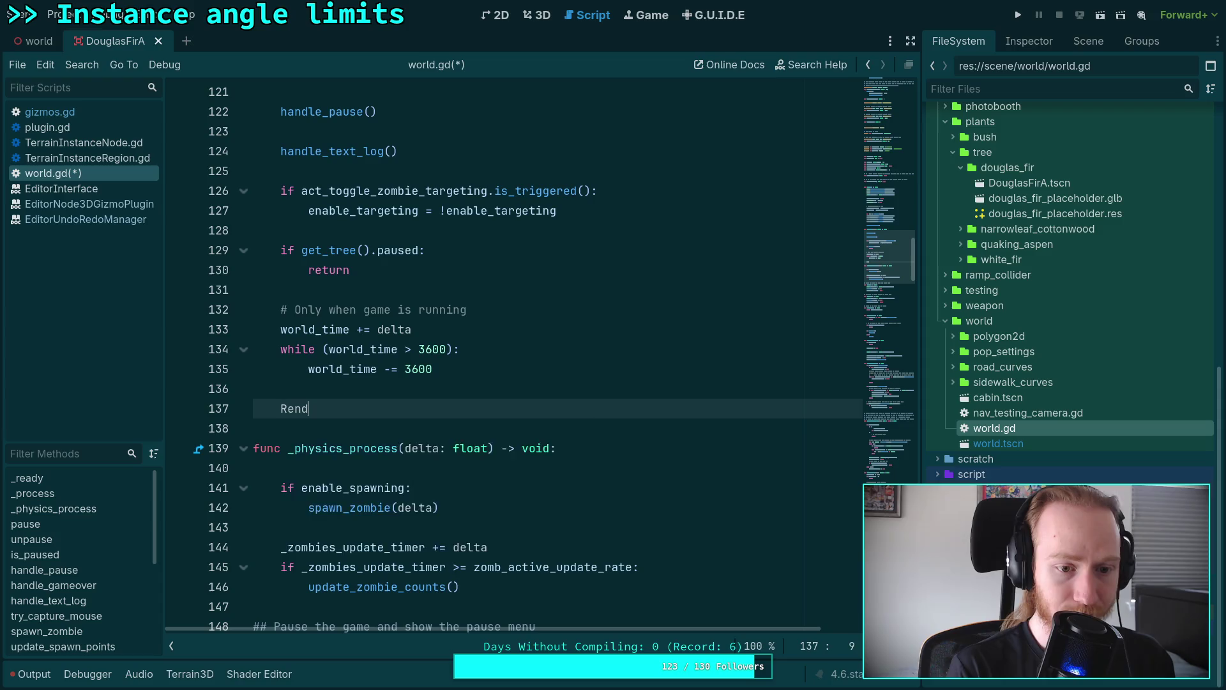
{"action": "type", "text": "rver.set"}
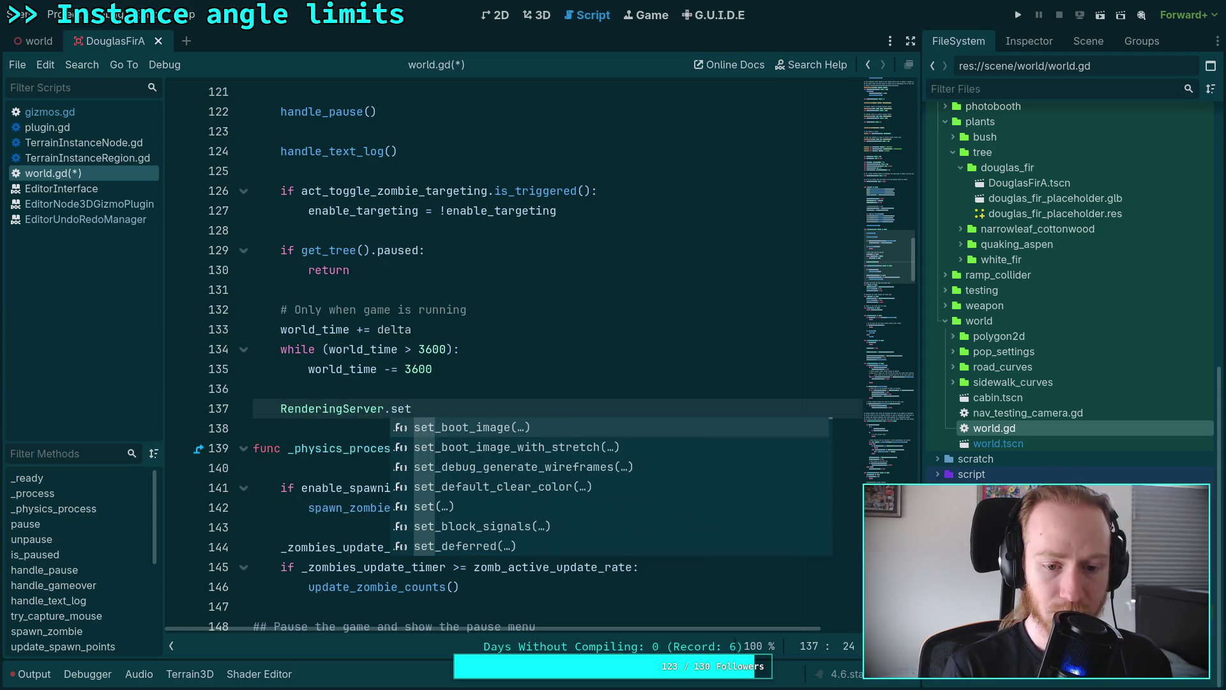
{"action": "type", "text": "_glob"}
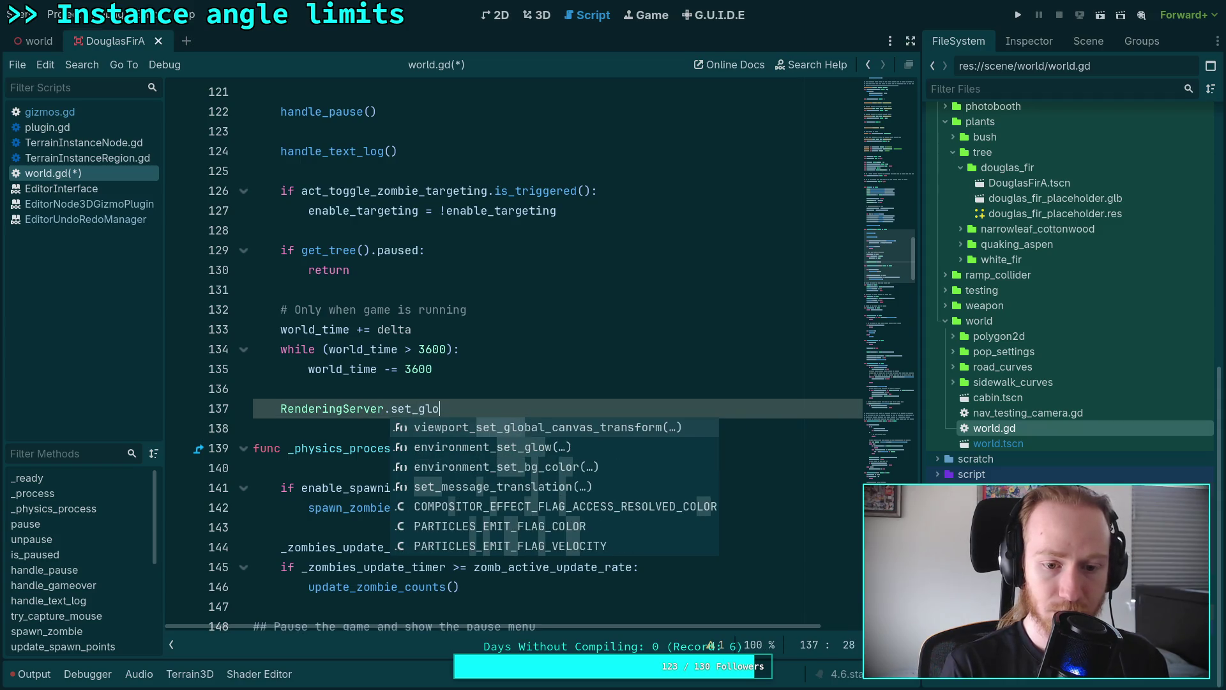
{"action": "key", "text": "BackSpace"}
{"action": "key", "text": "BackSpace"}
{"action": "key", "text": "BackSpace"}
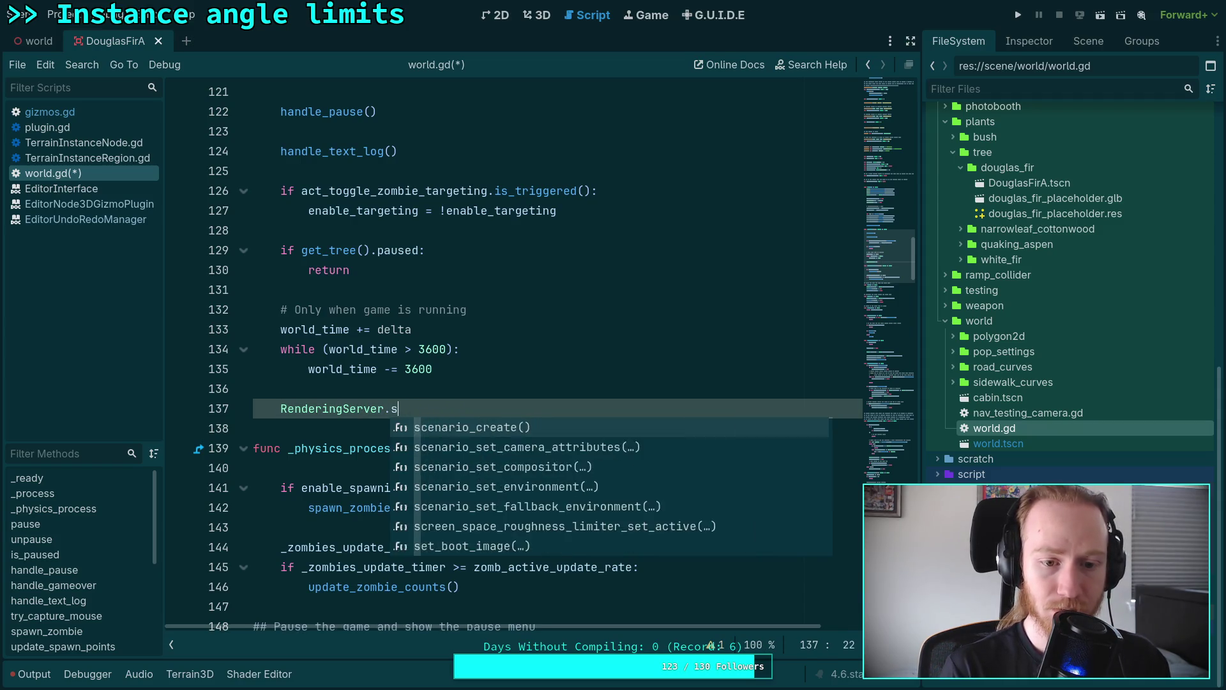
{"action": "type", "text": "global"}
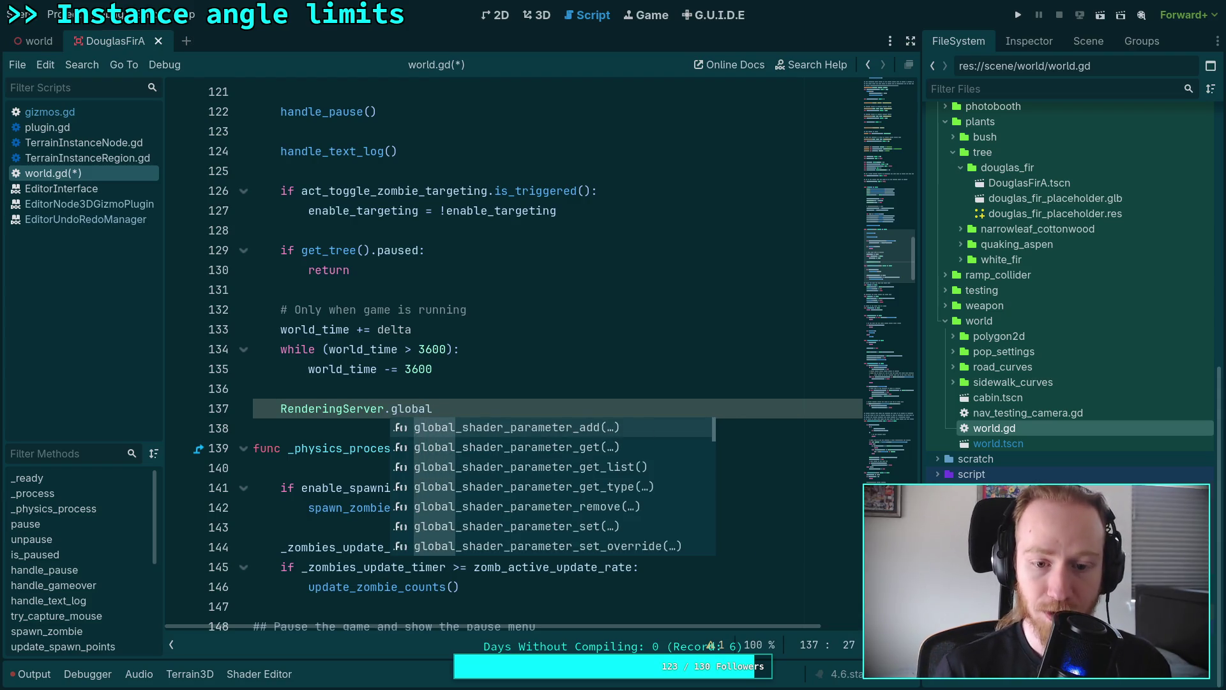
{"action": "key", "text": "Down"}
{"action": "key", "text": "Down"}
{"action": "key", "text": "Down"}
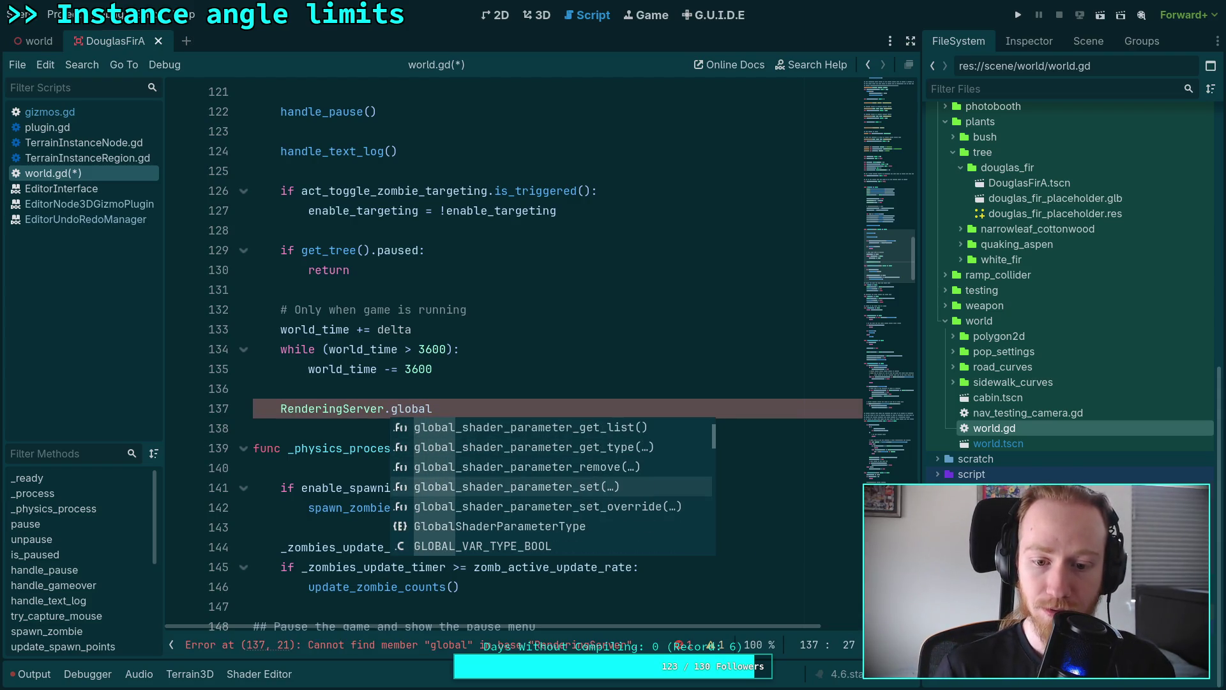
{"action": "key", "text": "Return"}
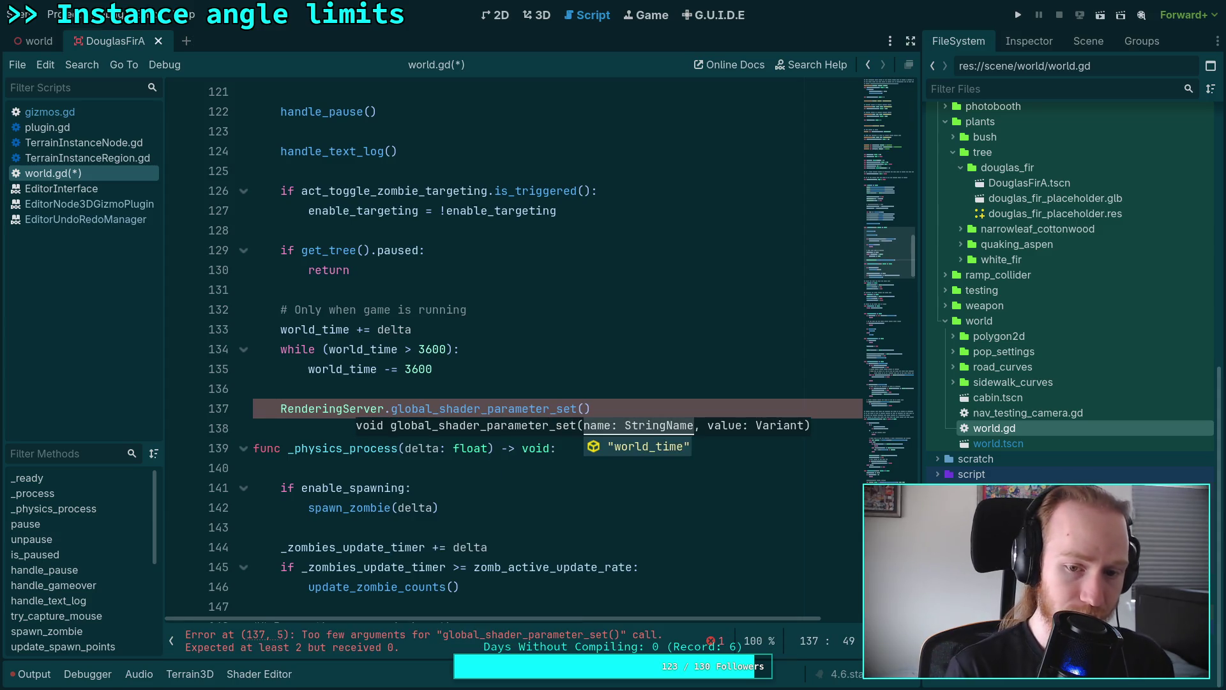
{"action": "type", "text": "&'"}
{"action": "key", "text": "Return"}
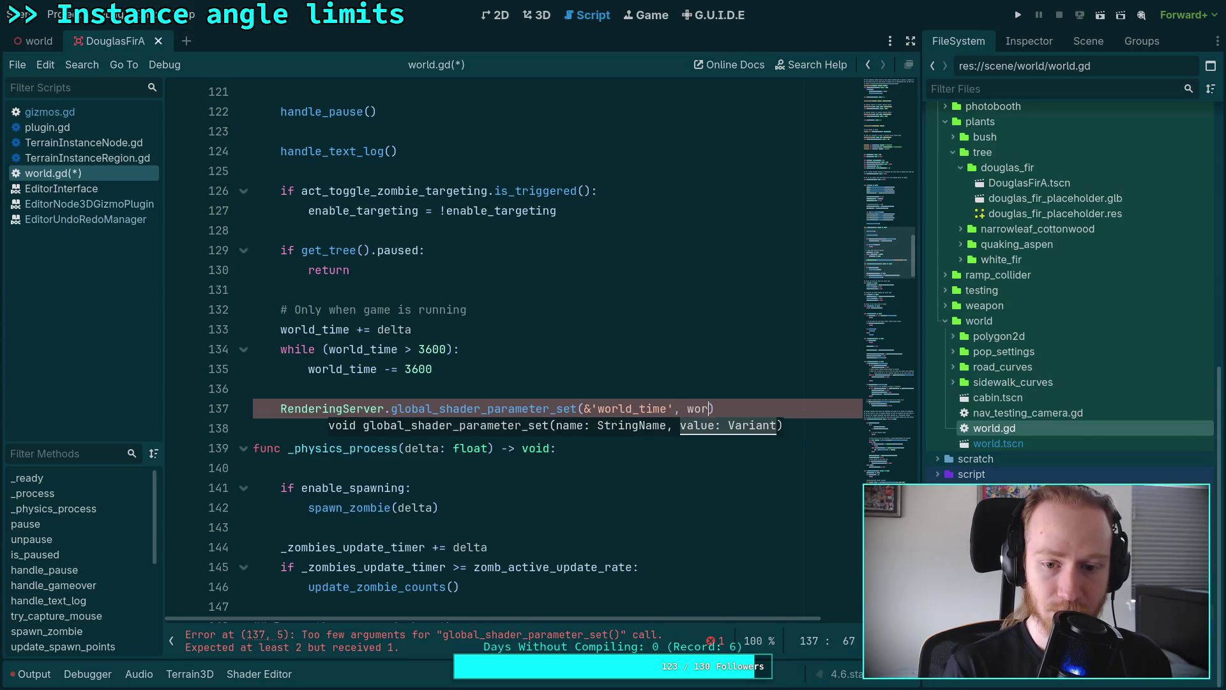
{"action": "type", "text": "time"}
{"action": "key", "text": "ctrl+s"}
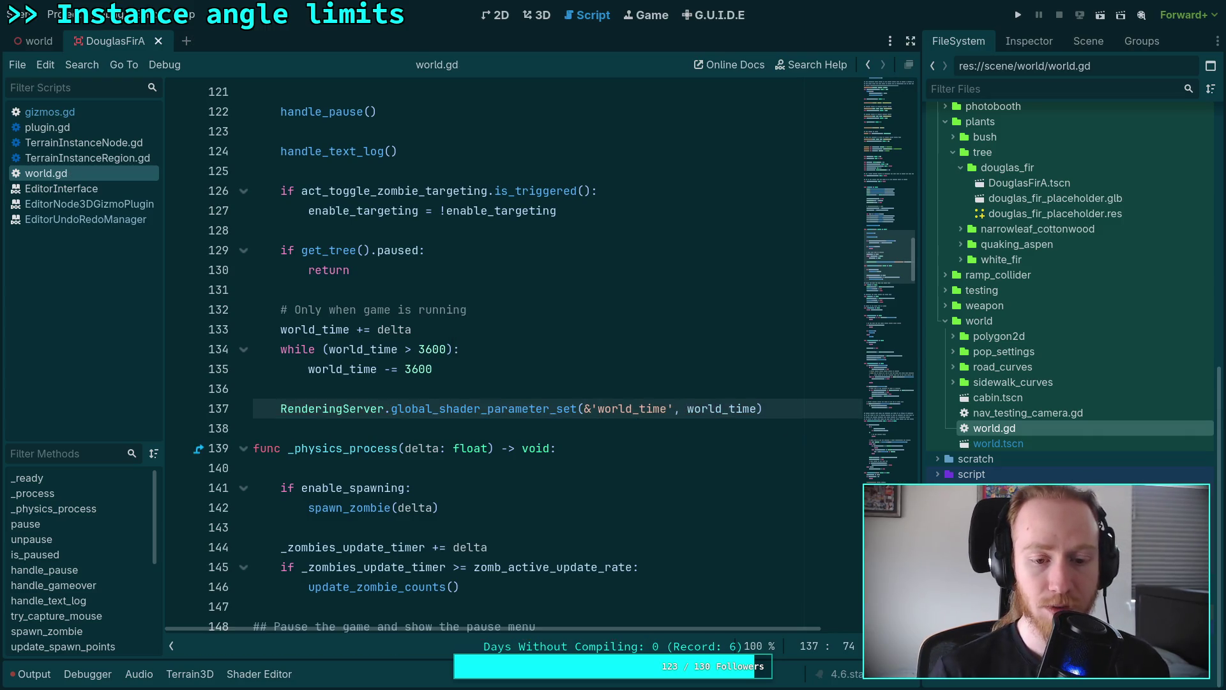
Scroll back through world.gd to review the edited script
{"action": "scroll", "coordinate": [615, 418], "scroll_direction": "up", "scroll_amount": 3}
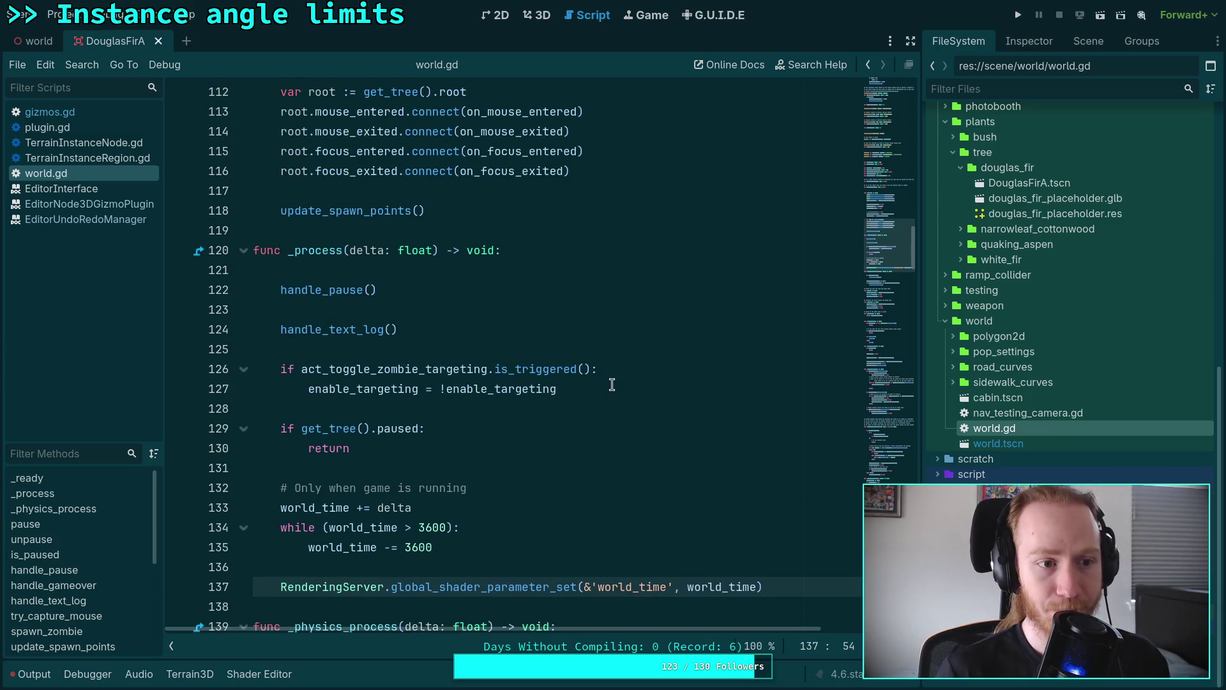
{"action": "scroll", "coordinate": [611, 384], "scroll_direction": "up", "scroll_amount": 15}
{"action": "left_click", "coordinate": [404, 162]}
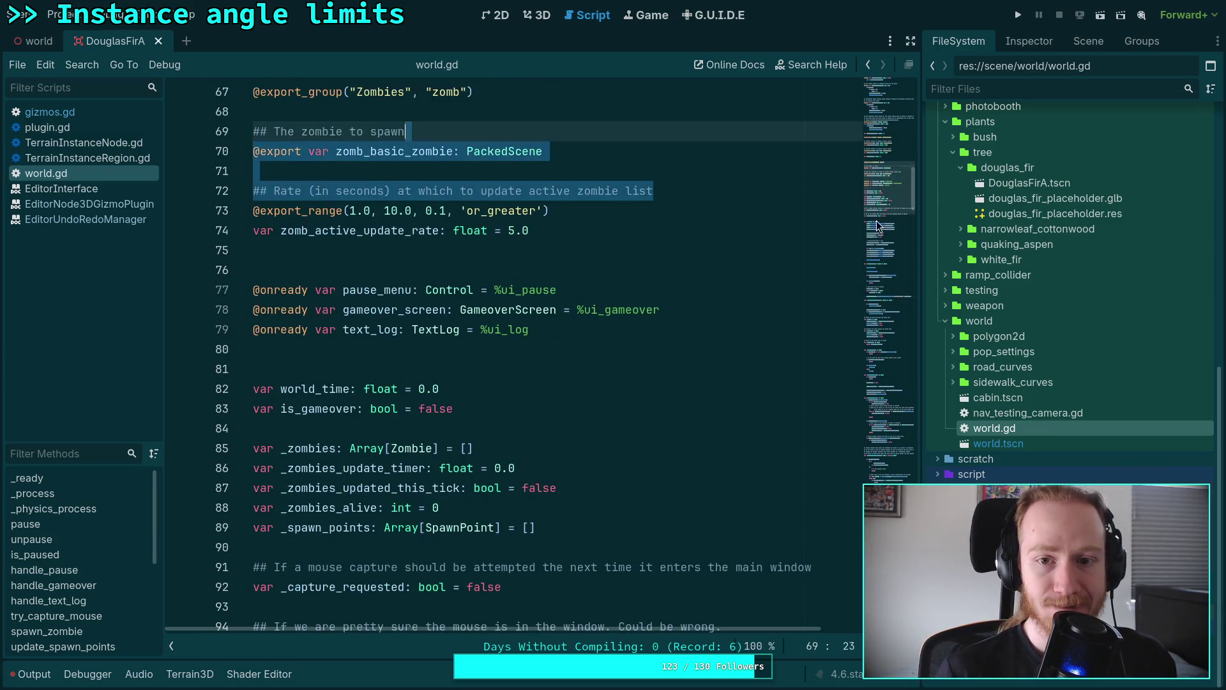
{"action": "scroll", "coordinate": [891, 220], "scroll_direction": "down", "scroll_amount": 5}
{"action": "mouse_move", "coordinate": [892, 215]}
{"action": "left_mouse_down"}
{"action": "mouse_move", "coordinate": [888, 77]}
{"action": "mouse_move", "coordinate": [887, 267]}
{"action": "mouse_move", "coordinate": [883, 255]}
{"action": "left_mouse_up"}
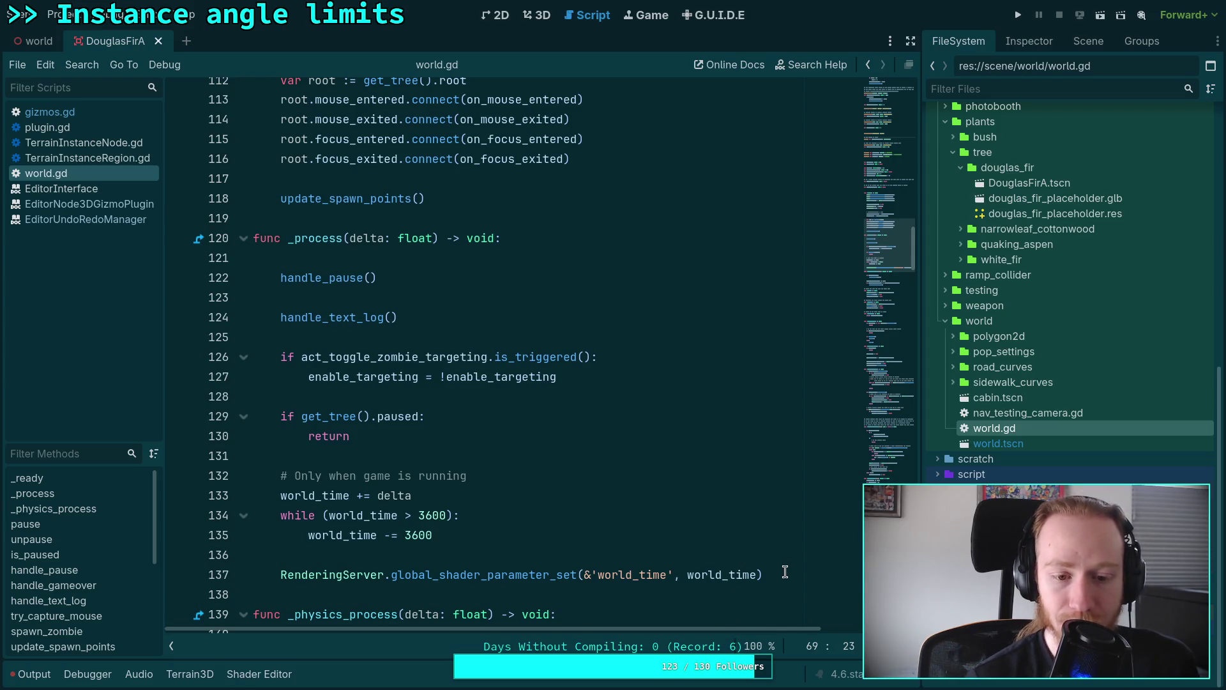
Delete the world_time update block and the world_time declaration, then save world.gd
{"action": "left_click_drag", "start_coordinate": [782, 572], "coordinate": [503, 550]}
{"action": "key", "text": "shift+Up"}
{"action": "key", "text": "shift+Up"}
{"action": "key", "text": "shift+Up"}
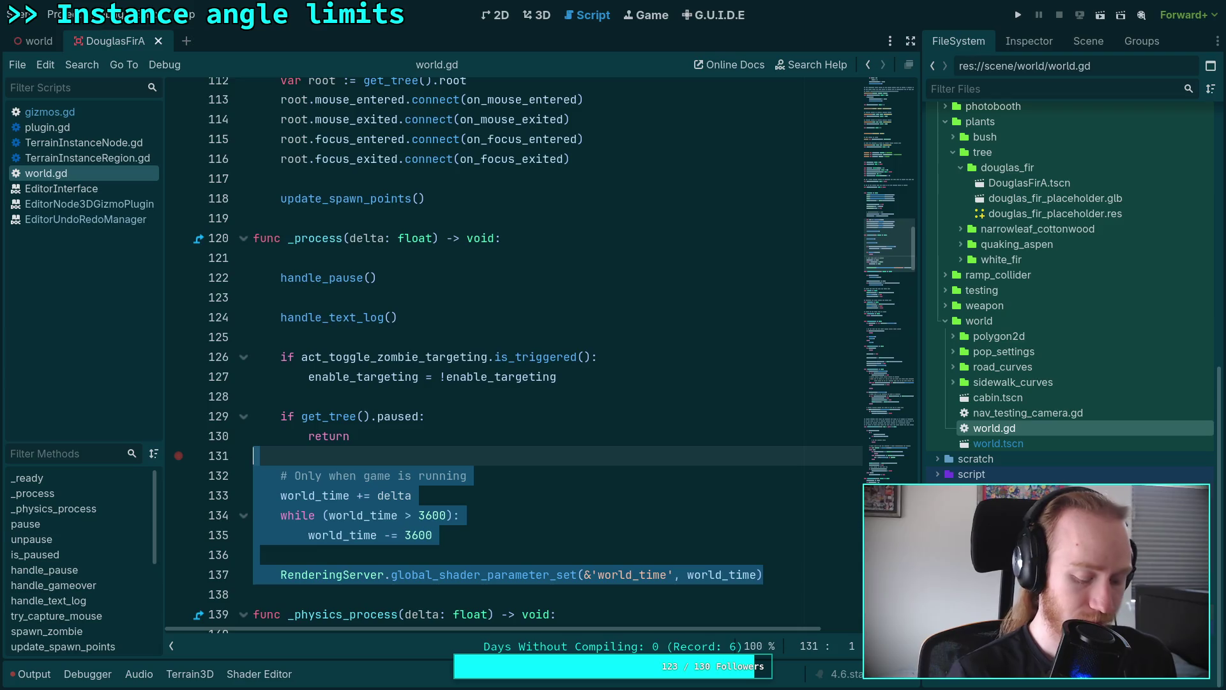
{"action": "key", "text": "BackSpace"}
{"action": "key", "text": "BackSpace"}
{"action": "scroll", "coordinate": [418, 425], "scroll_direction": "up", "scroll_amount": 8}
{"action": "scroll", "coordinate": [419, 425], "scroll_direction": "up", "scroll_amount": 9}
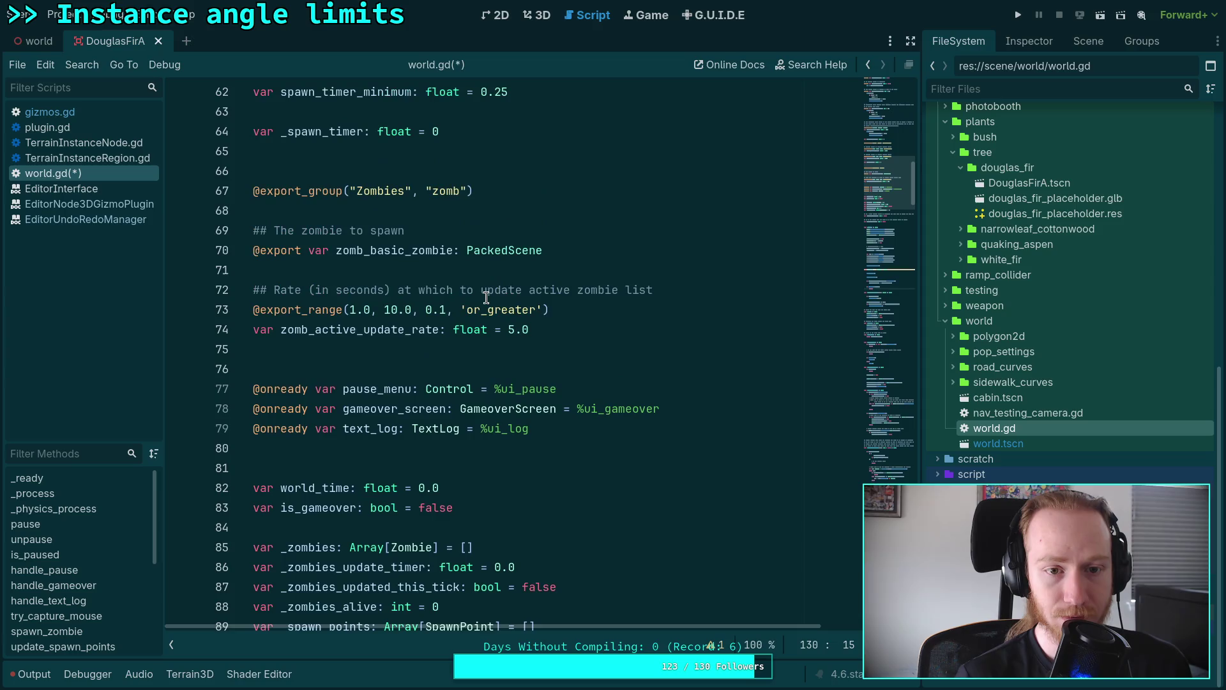
{"action": "left_click_drag", "start_coordinate": [449, 463], "coordinate": [456, 483]}
{"action": "key", "text": "BackSpace"}
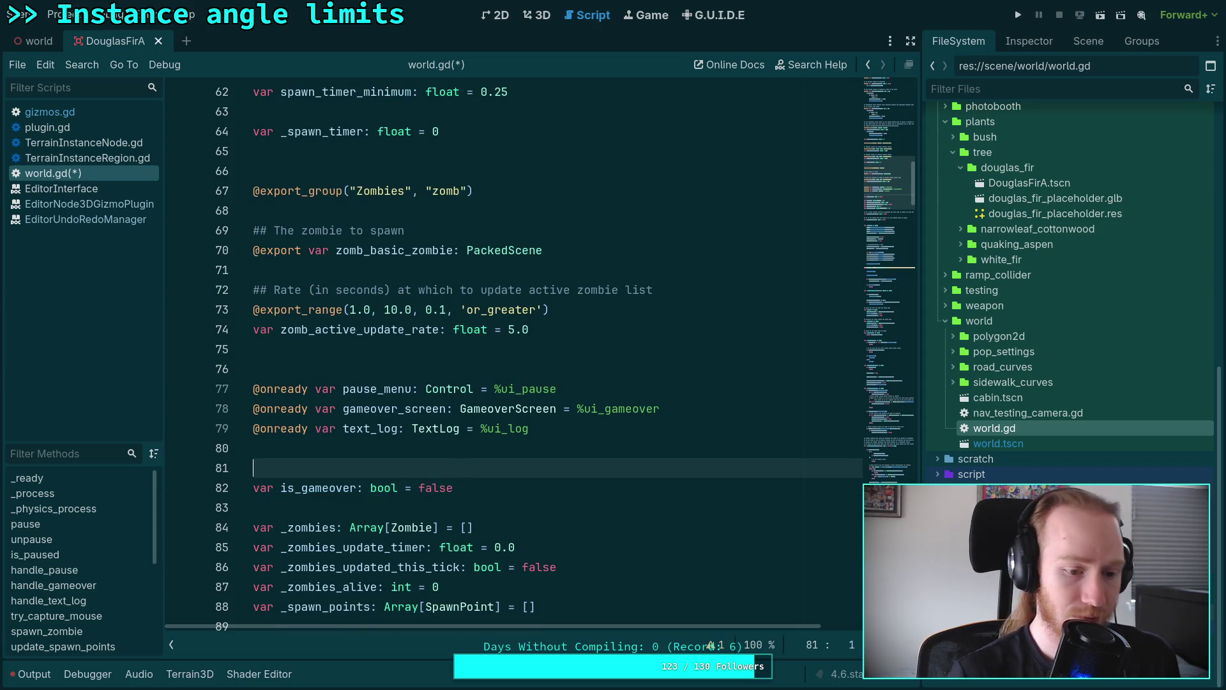
{"action": "key", "text": "ctrl+s"}
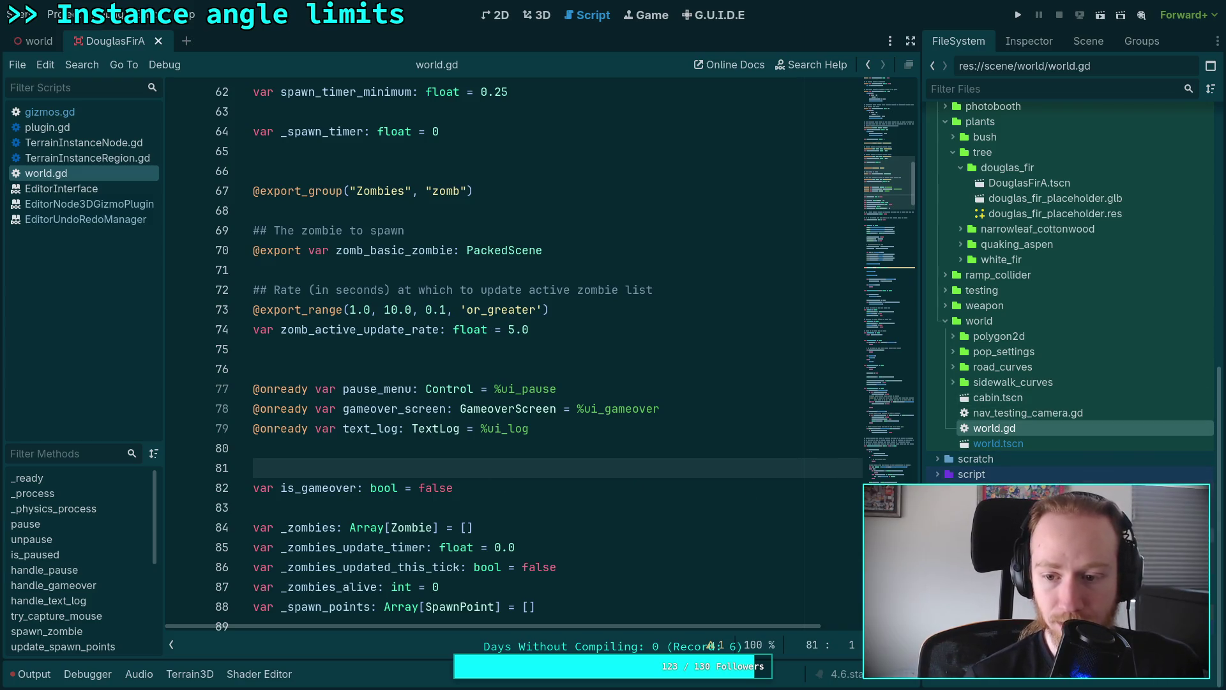
Open script/global/world.gd from the FileSystem dock
{"action": "double_click", "coordinate": [971, 474]}
{"action": "scroll", "coordinate": [971, 474], "scroll_direction": "down", "scroll_amount": 4}
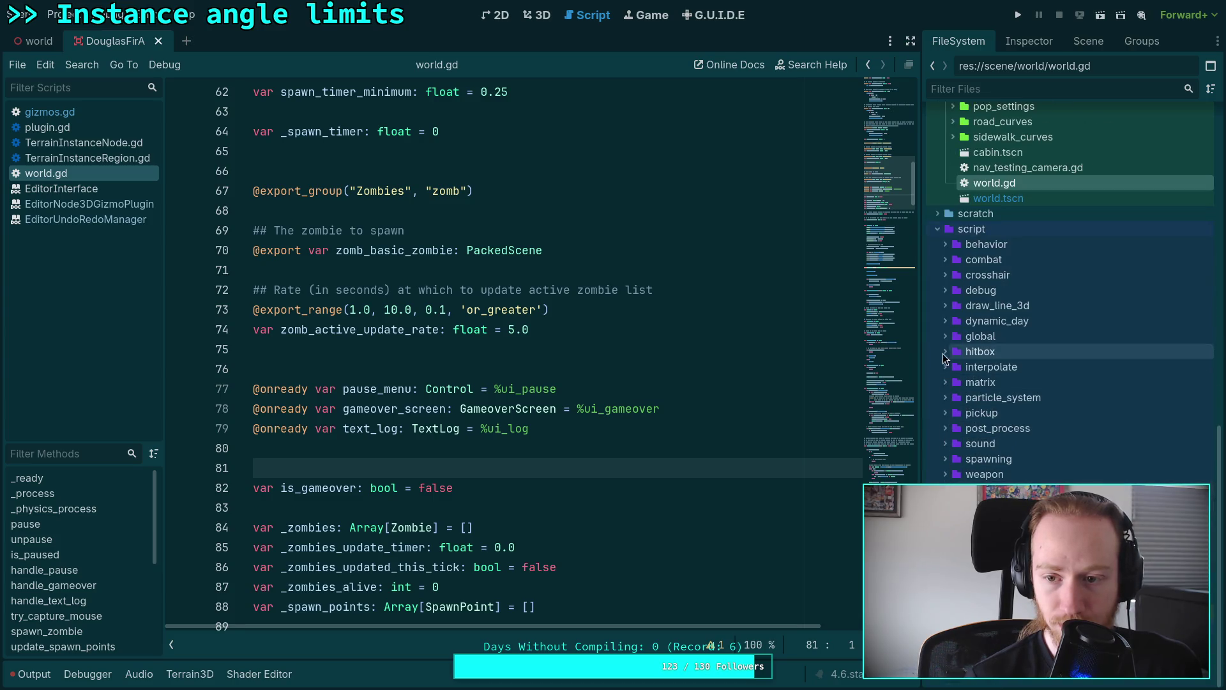
{"action": "left_click", "coordinate": [948, 338]}
{"action": "double_click", "coordinate": [994, 397]}
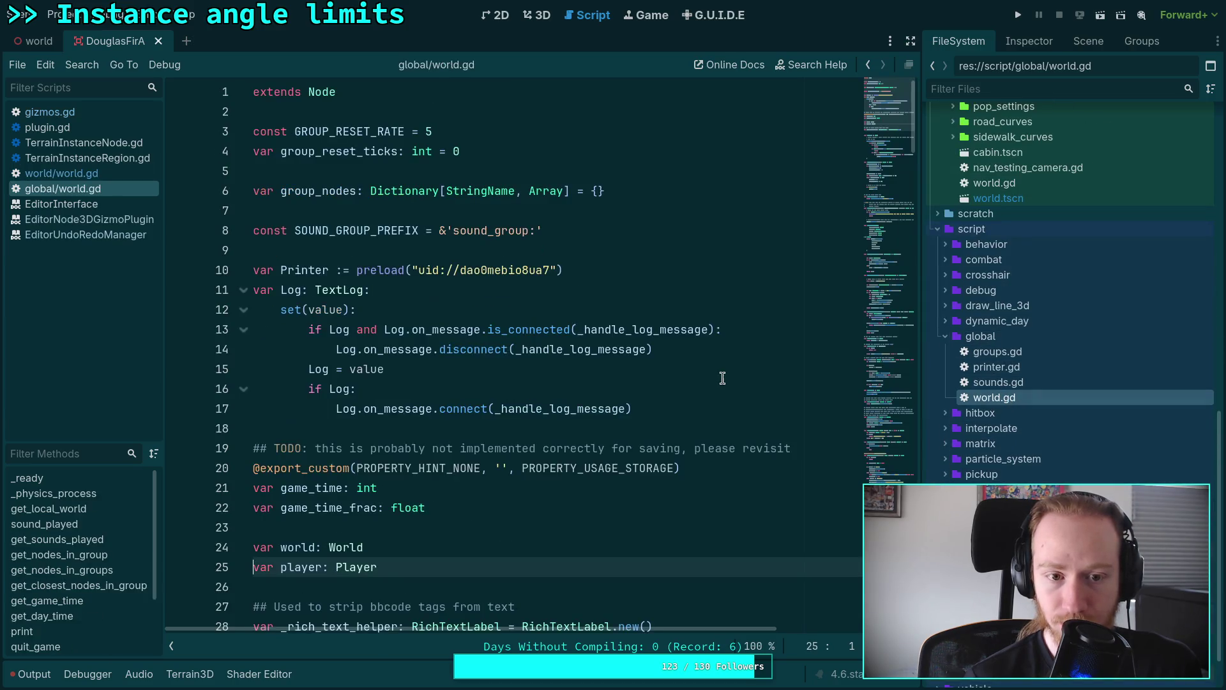
{"action": "scroll", "coordinate": [688, 393], "scroll_direction": "down", "scroll_amount": 3}
{"action": "scroll", "coordinate": [689, 393], "scroll_direction": "down", "scroll_amount": 13}
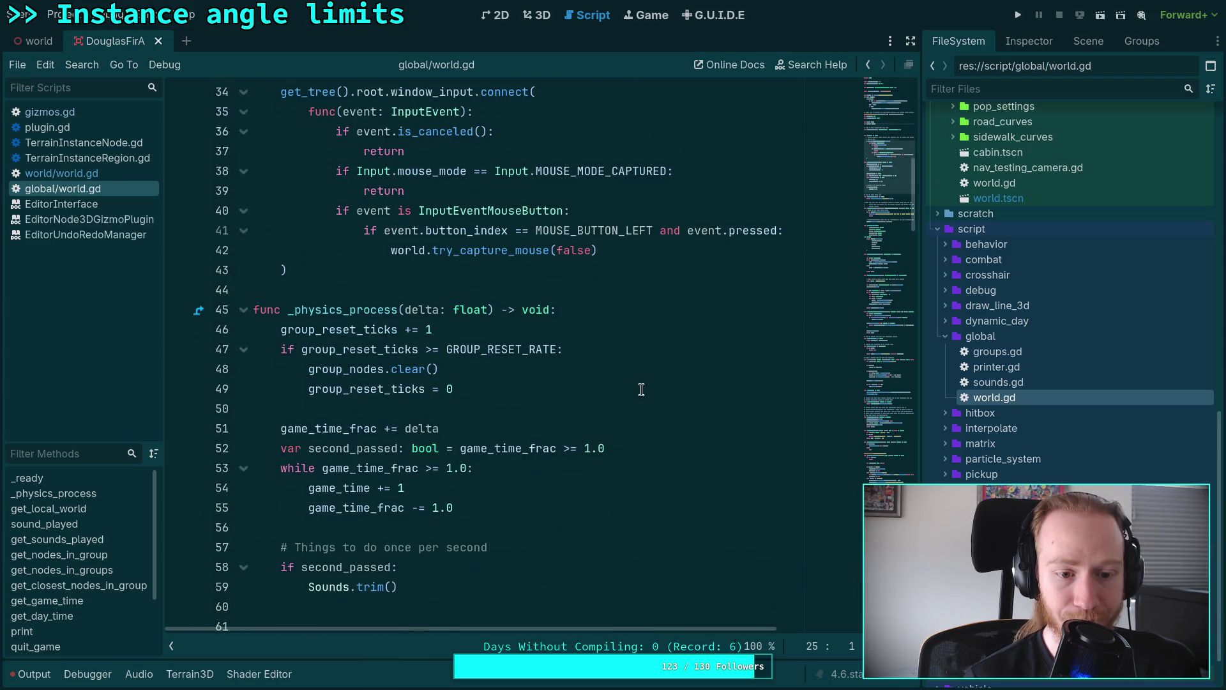
{"action": "scroll", "coordinate": [642, 387], "scroll_direction": "down", "scroll_amount": 6}
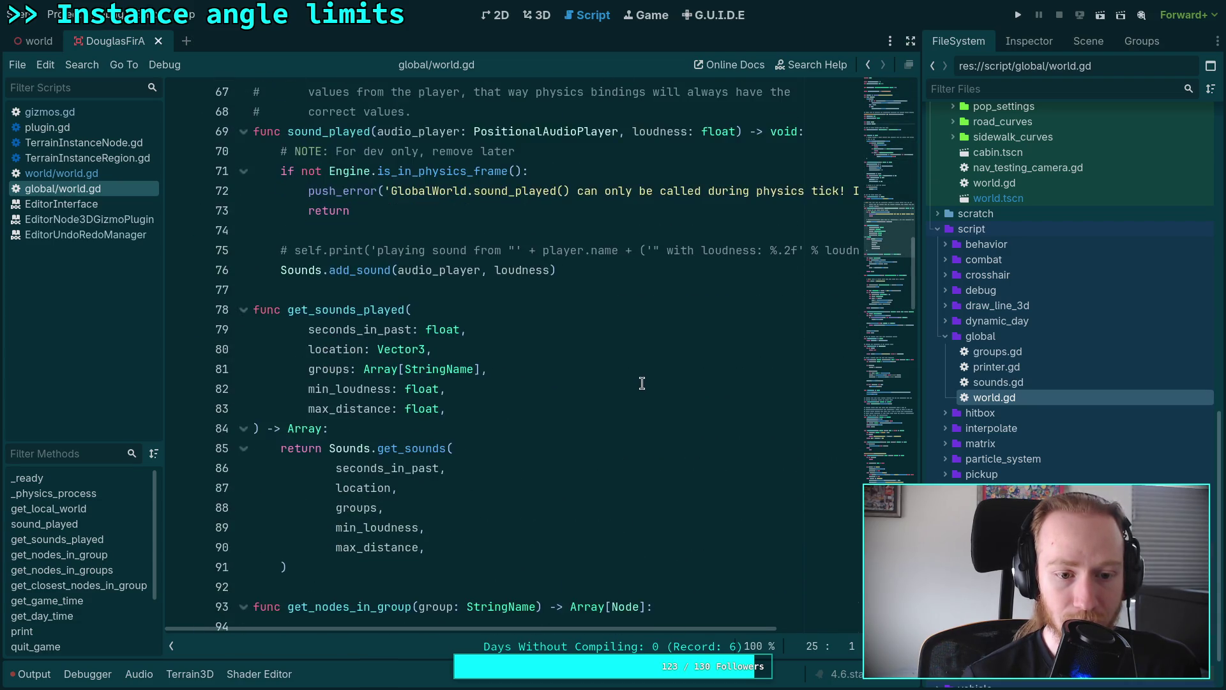
Scroll through global/world.gd's game_time code and back up to 'extends Node' on line 1
{"action": "scroll", "coordinate": [639, 383], "scroll_direction": "up", "scroll_amount": 13}
{"action": "left_click", "coordinate": [473, 408]}
{"action": "scroll", "coordinate": [459, 383], "scroll_direction": "up", "scroll_amount": 9}
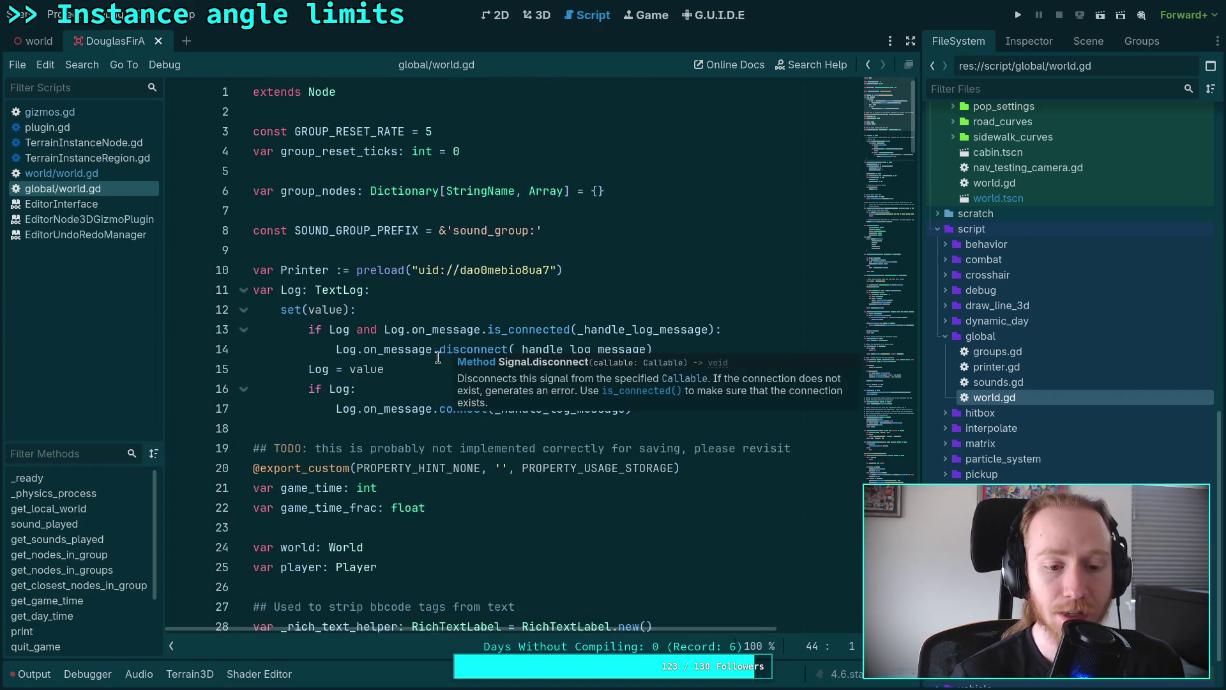
{"action": "scroll", "coordinate": [415, 390], "scroll_direction": "down", "scroll_amount": 10}
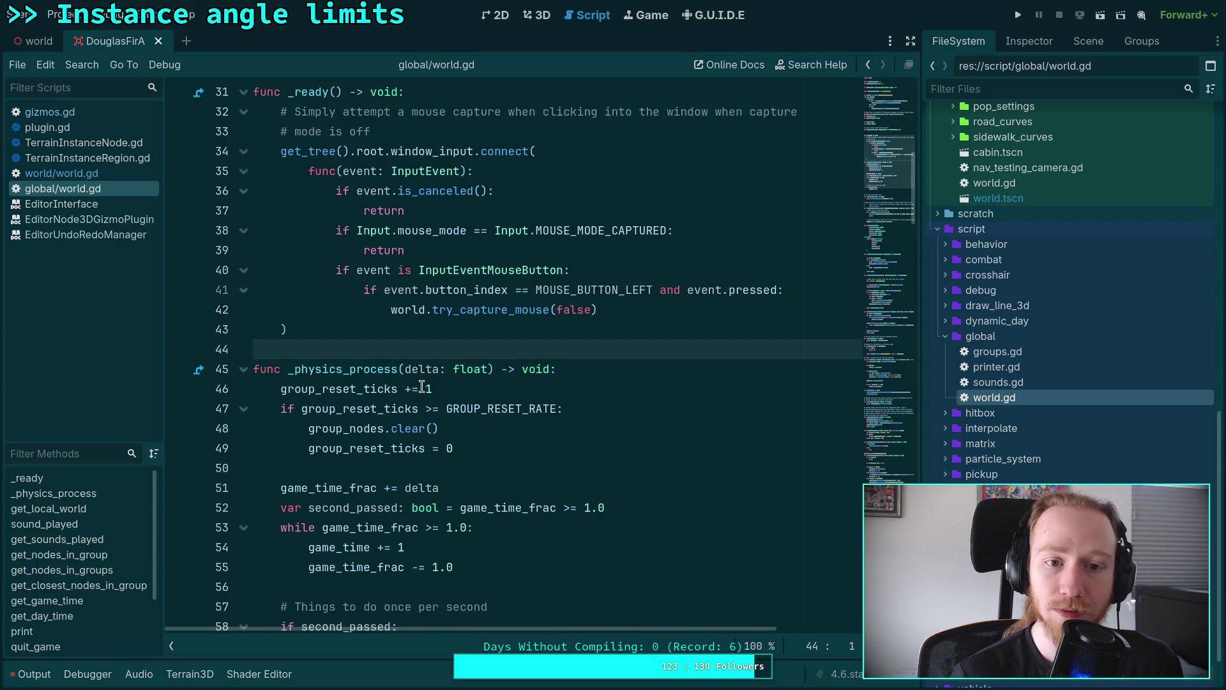
{"action": "scroll", "coordinate": [422, 387], "scroll_direction": "up", "scroll_amount": 1}
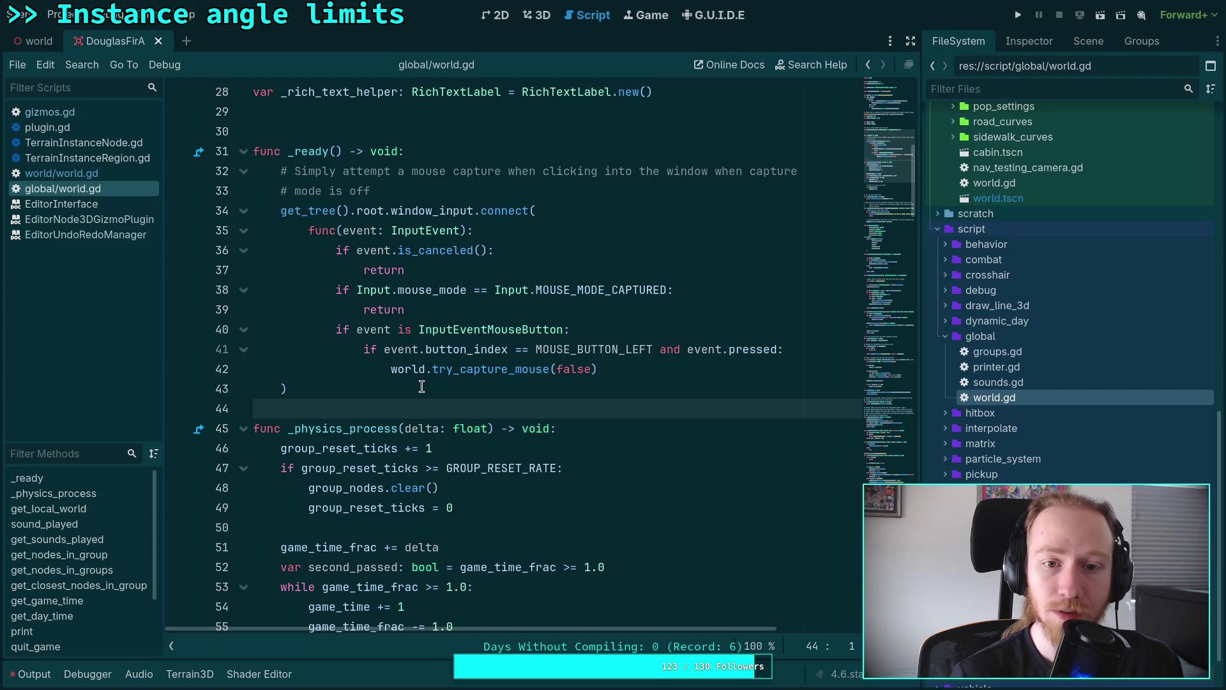
{"action": "scroll", "coordinate": [422, 387], "scroll_direction": "down", "scroll_amount": 4}
{"action": "scroll", "coordinate": [422, 387], "scroll_direction": "down", "scroll_amount": 2}
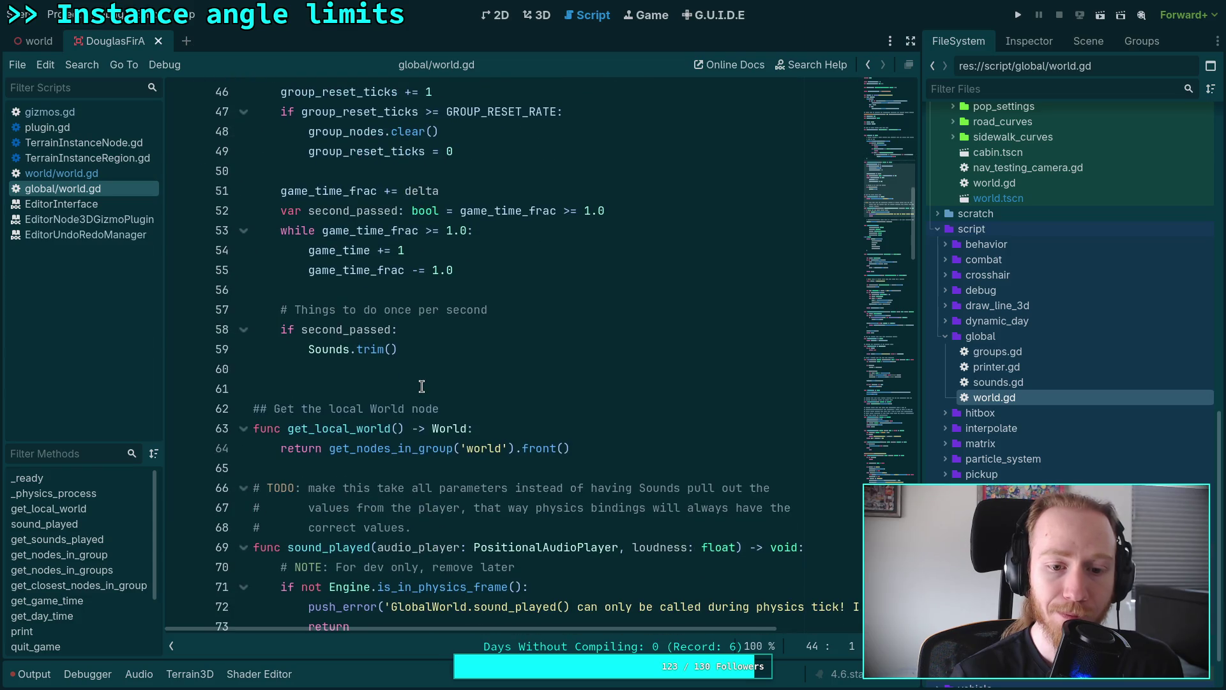
{"action": "scroll", "coordinate": [421, 387], "scroll_direction": "down", "scroll_amount": 6}
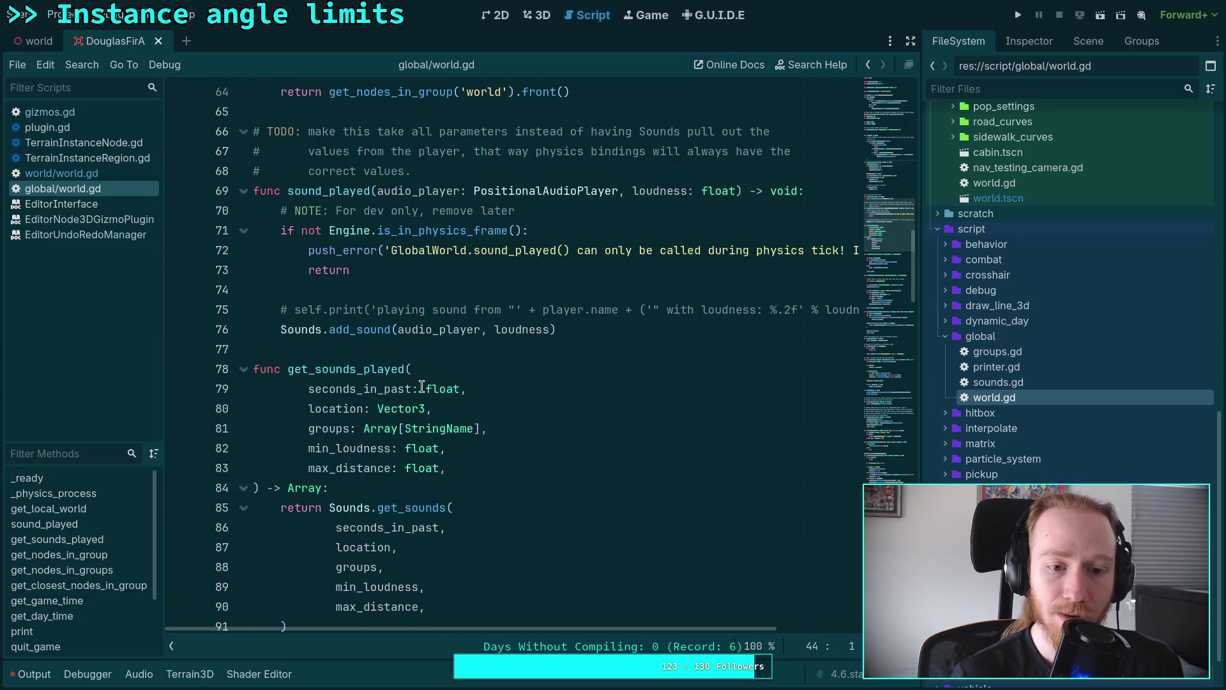
{"action": "scroll", "coordinate": [422, 387], "scroll_direction": "down", "scroll_amount": 5}
{"action": "scroll", "coordinate": [422, 387], "scroll_direction": "up", "scroll_amount": 4}
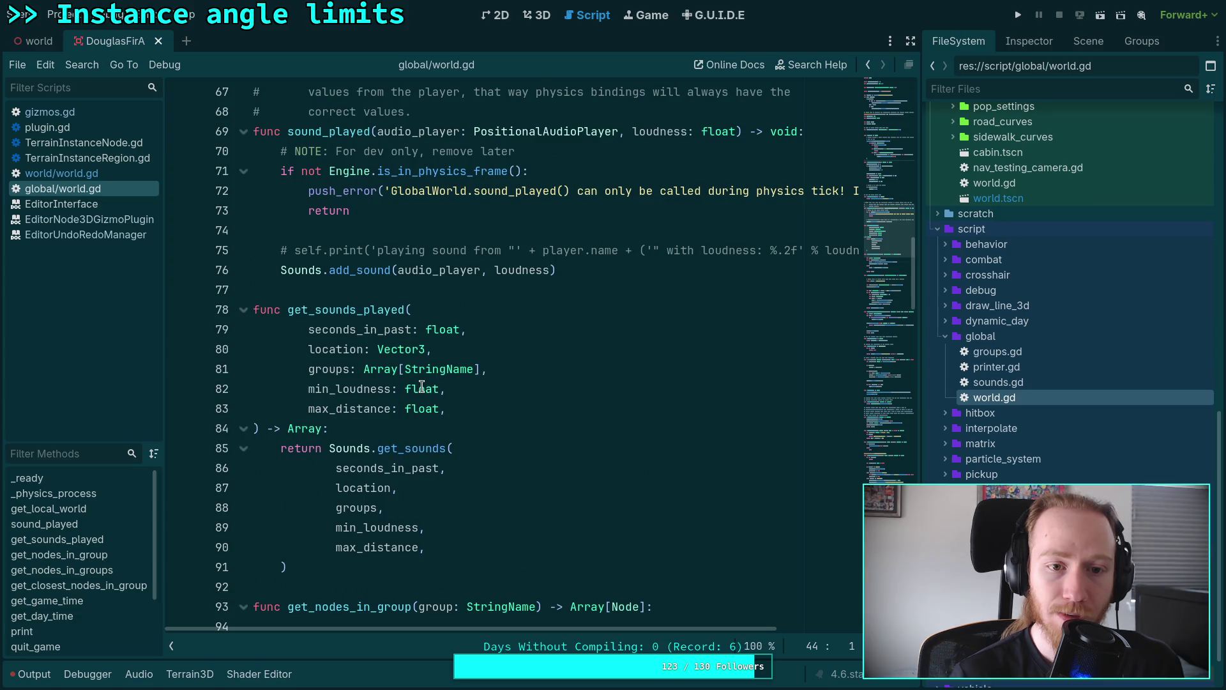
{"action": "scroll", "coordinate": [421, 387], "scroll_direction": "down", "scroll_amount": 10}
{"action": "scroll", "coordinate": [421, 387], "scroll_direction": "down", "scroll_amount": 11}
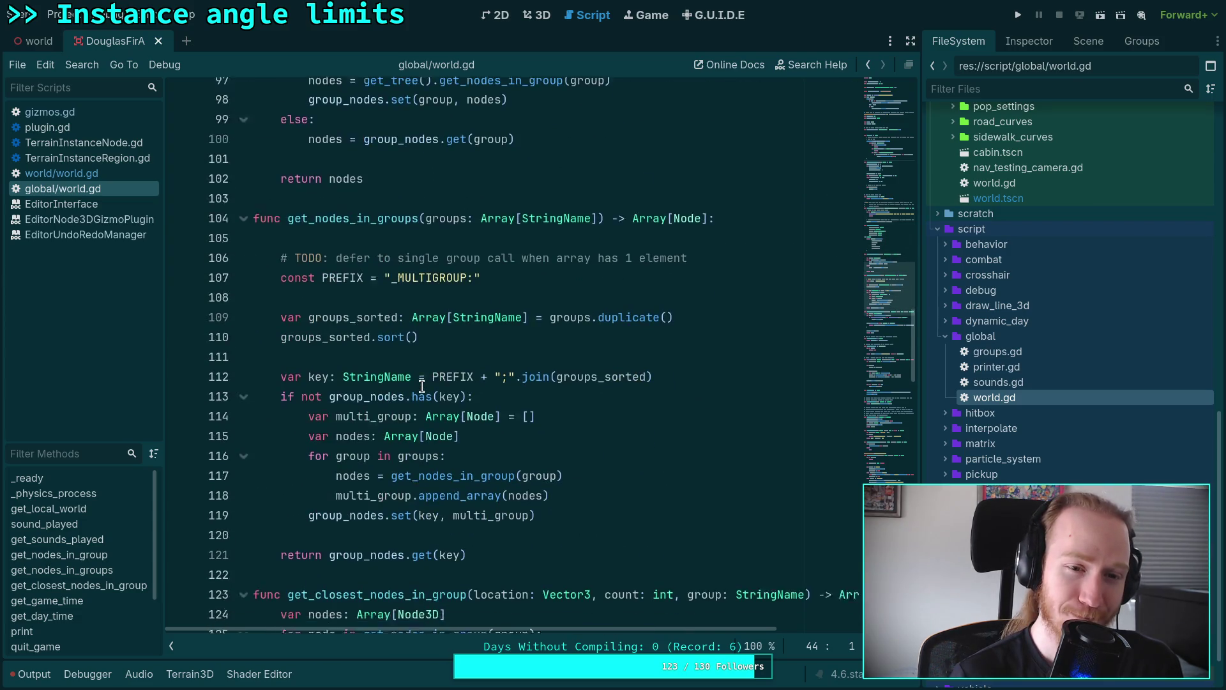
{"action": "scroll", "coordinate": [422, 386], "scroll_direction": "down", "scroll_amount": 2}
{"action": "scroll", "coordinate": [421, 386], "scroll_direction": "down", "scroll_amount": 8}
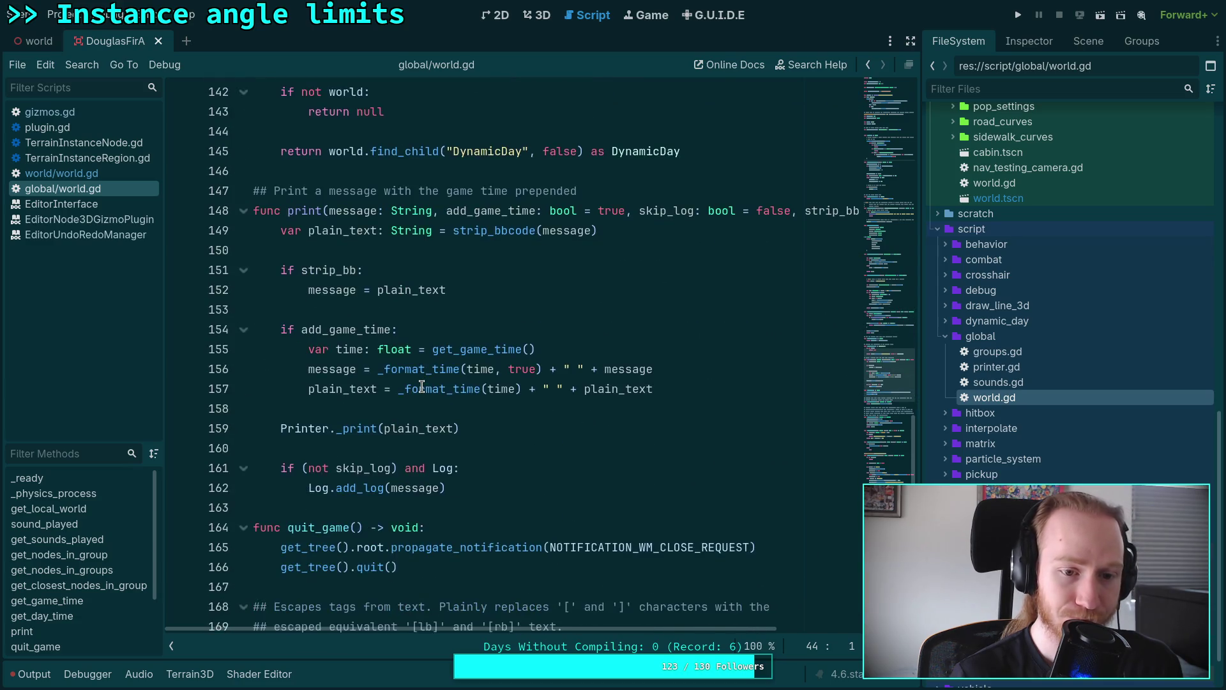
{"action": "scroll", "coordinate": [518, 411], "scroll_direction": "down", "scroll_amount": 2}
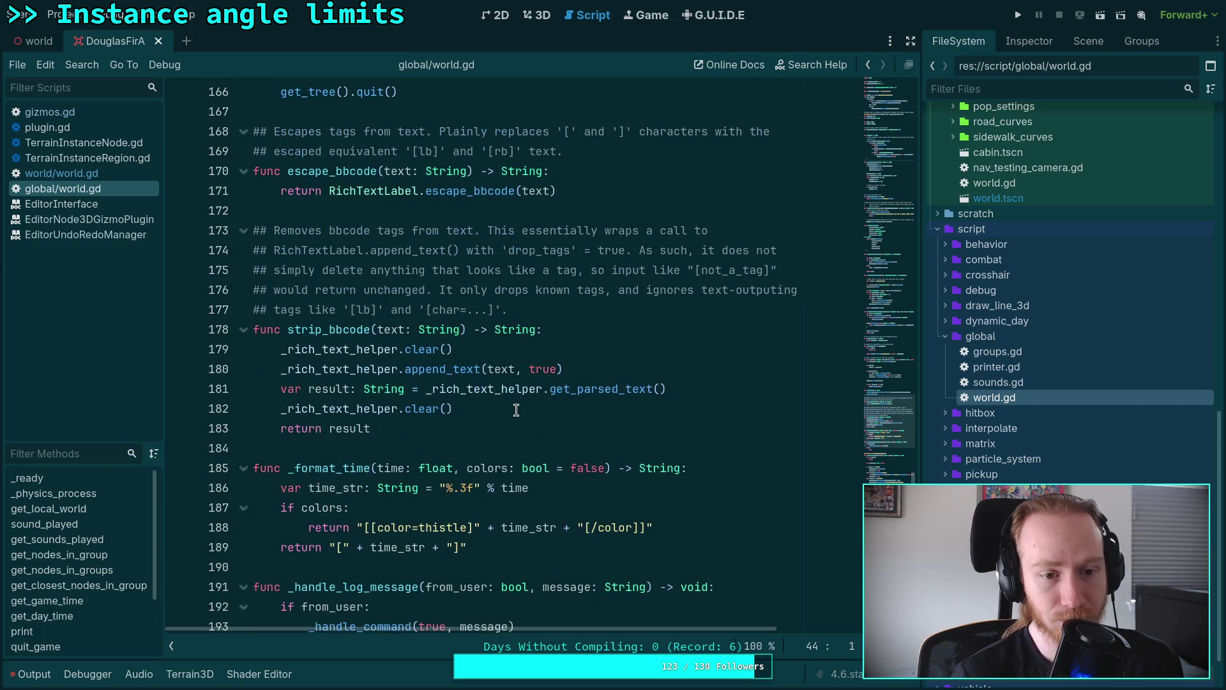
{"action": "scroll", "coordinate": [525, 433], "scroll_direction": "down", "scroll_amount": 6}
{"action": "scroll", "coordinate": [651, 470], "scroll_direction": "down", "scroll_amount": 6}
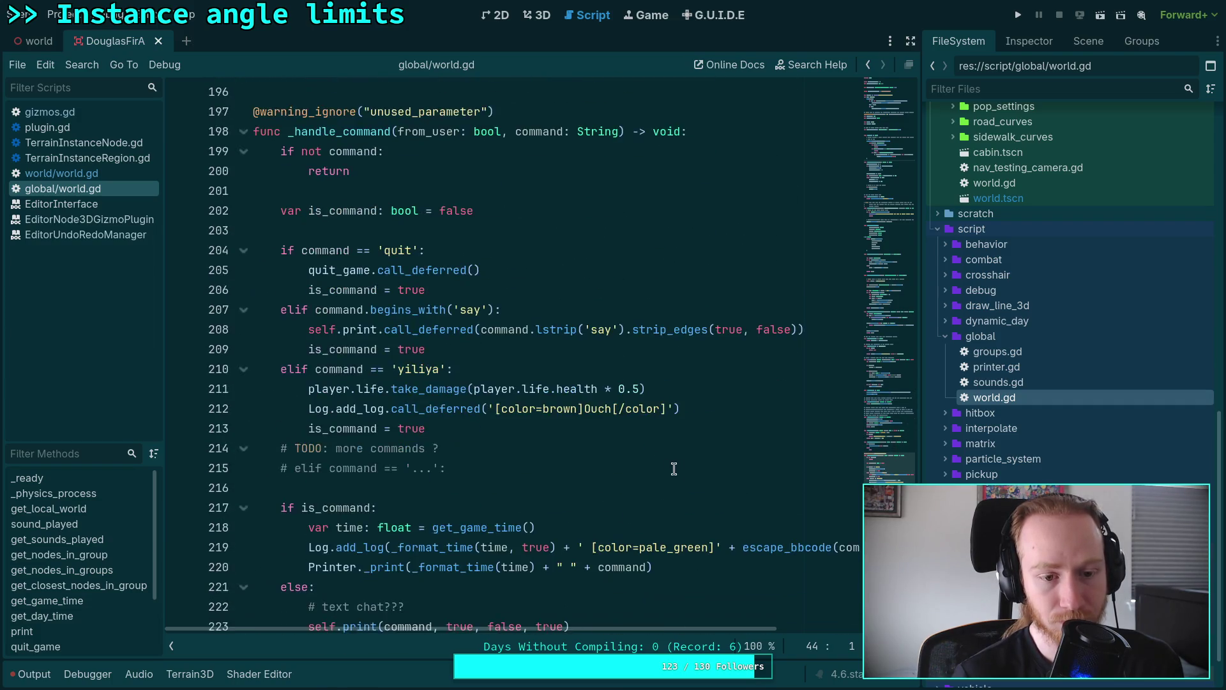
{"action": "left_click_drag", "start_coordinate": [887, 471], "coordinate": [859, 146]}
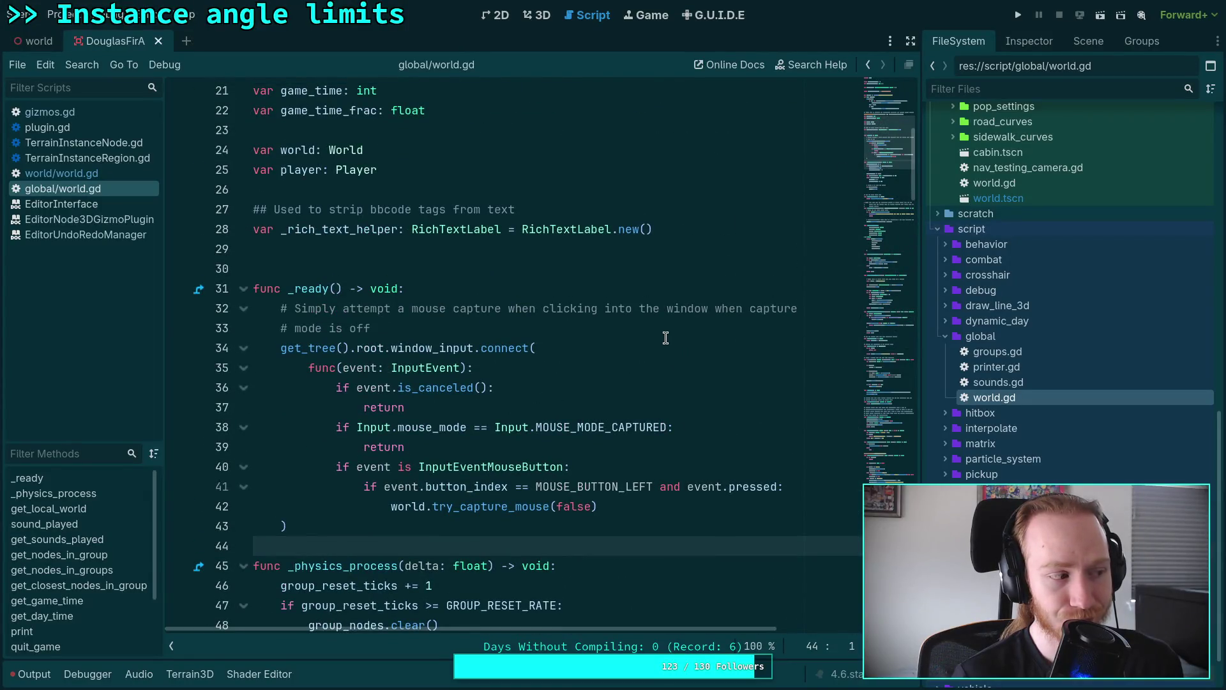
{"action": "scroll", "coordinate": [664, 336], "scroll_direction": "up", "scroll_amount": 5}
{"action": "scroll", "coordinate": [661, 335], "scroll_direction": "up", "scroll_amount": 2}
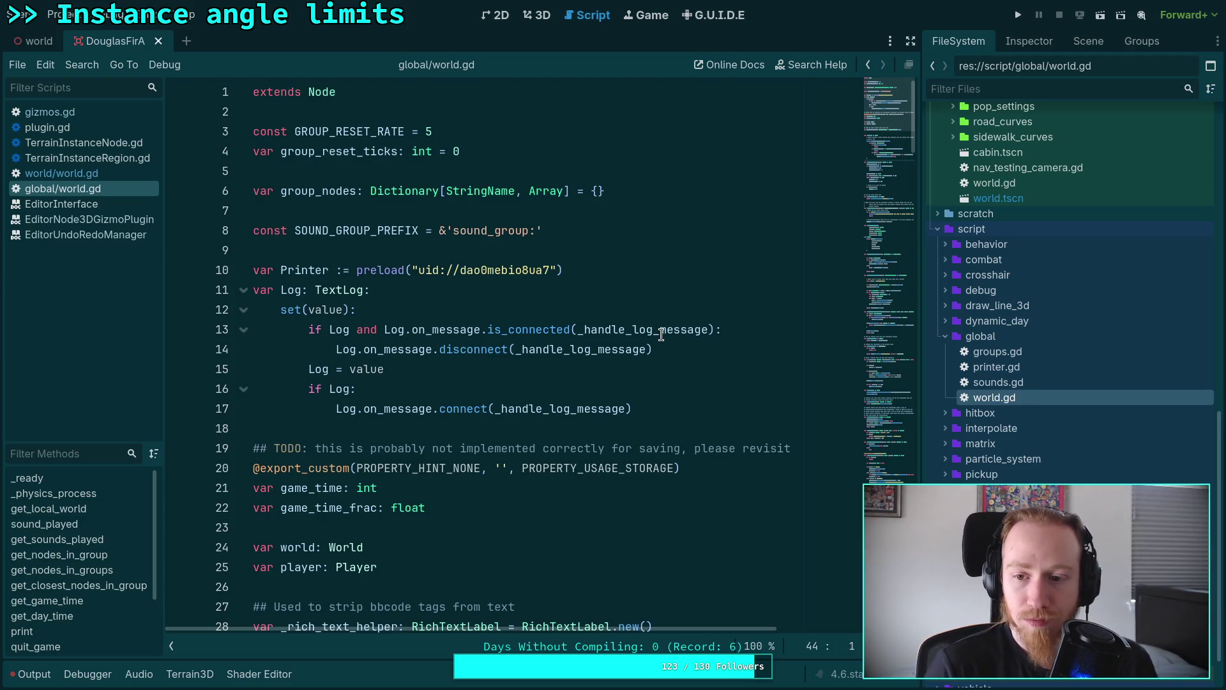
Start a new script in the global folder, cancel it, and look over the game_time code
{"action": "right_click", "coordinate": [995, 336]}
{"action": "mouse_move", "coordinate": [1059, 355]}
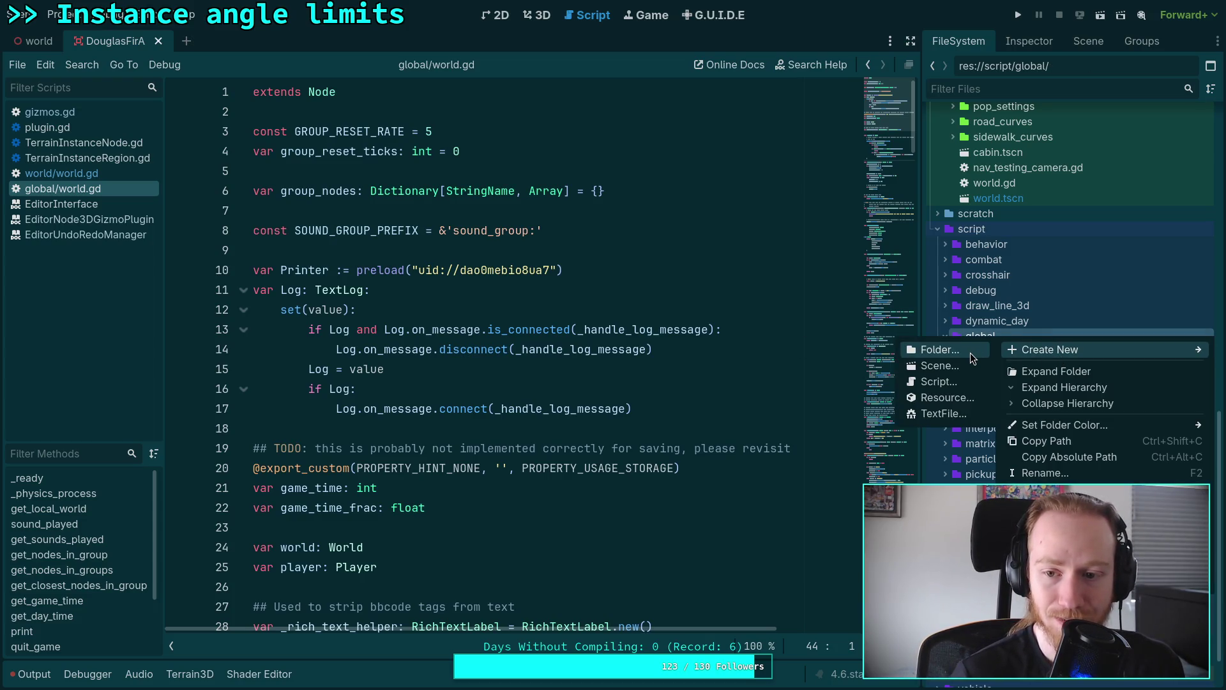
{"action": "left_click", "coordinate": [951, 385]}
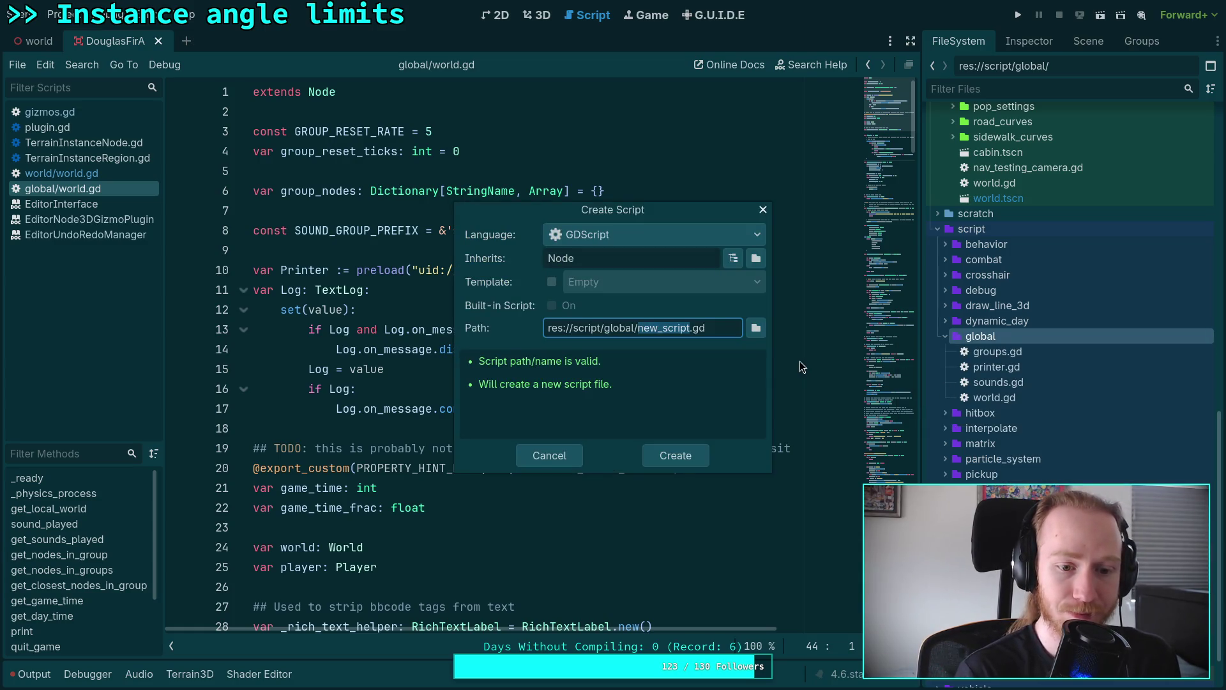
{"action": "left_click", "coordinate": [541, 464]}
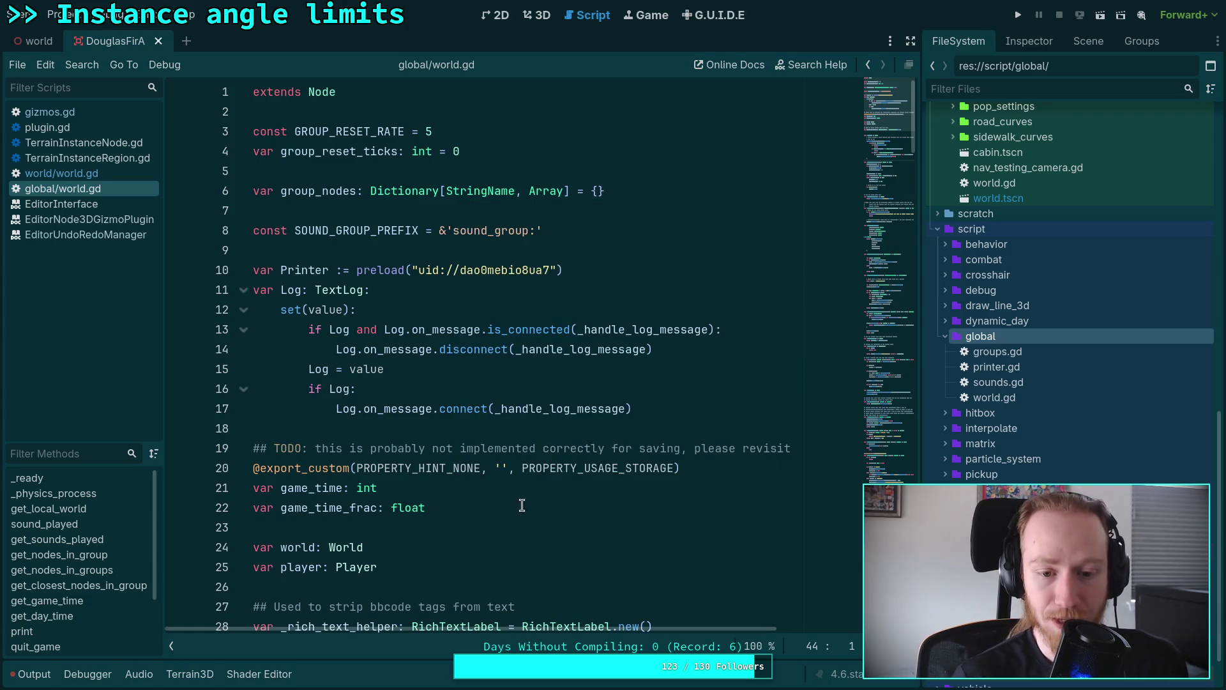
{"action": "double_click", "coordinate": [311, 488]}
{"action": "scroll", "coordinate": [399, 500], "scroll_direction": "down", "scroll_amount": 9}
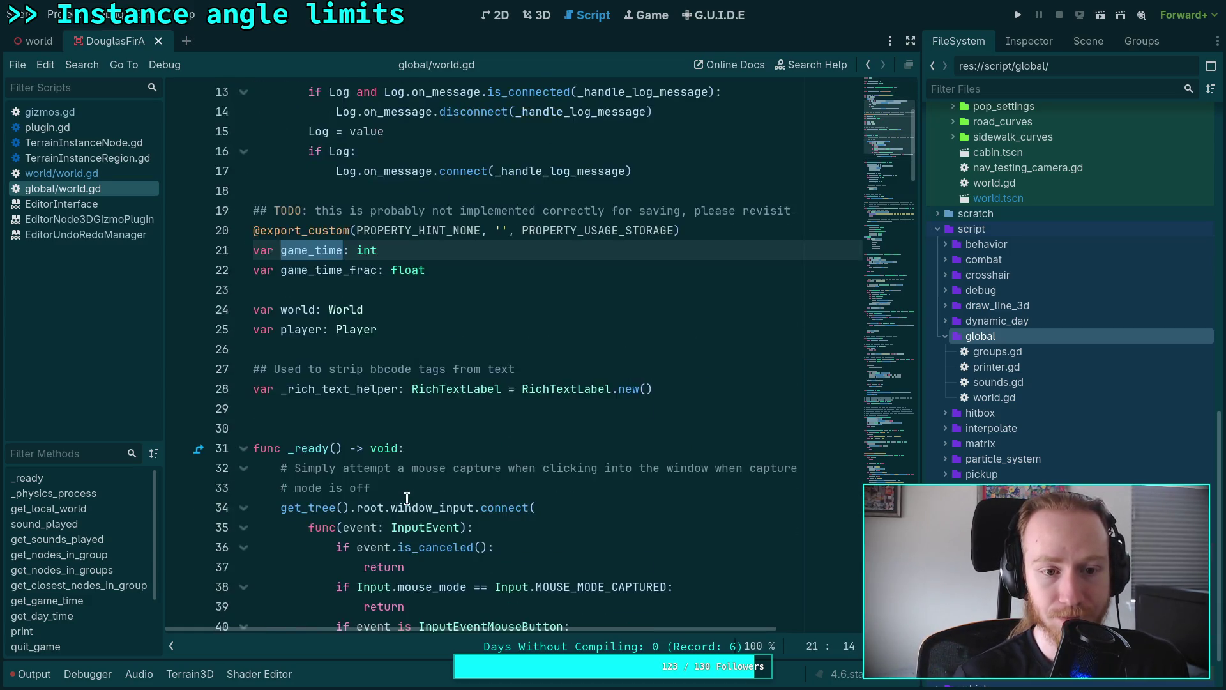
{"action": "scroll", "coordinate": [396, 500], "scroll_direction": "down", "scroll_amount": 4}
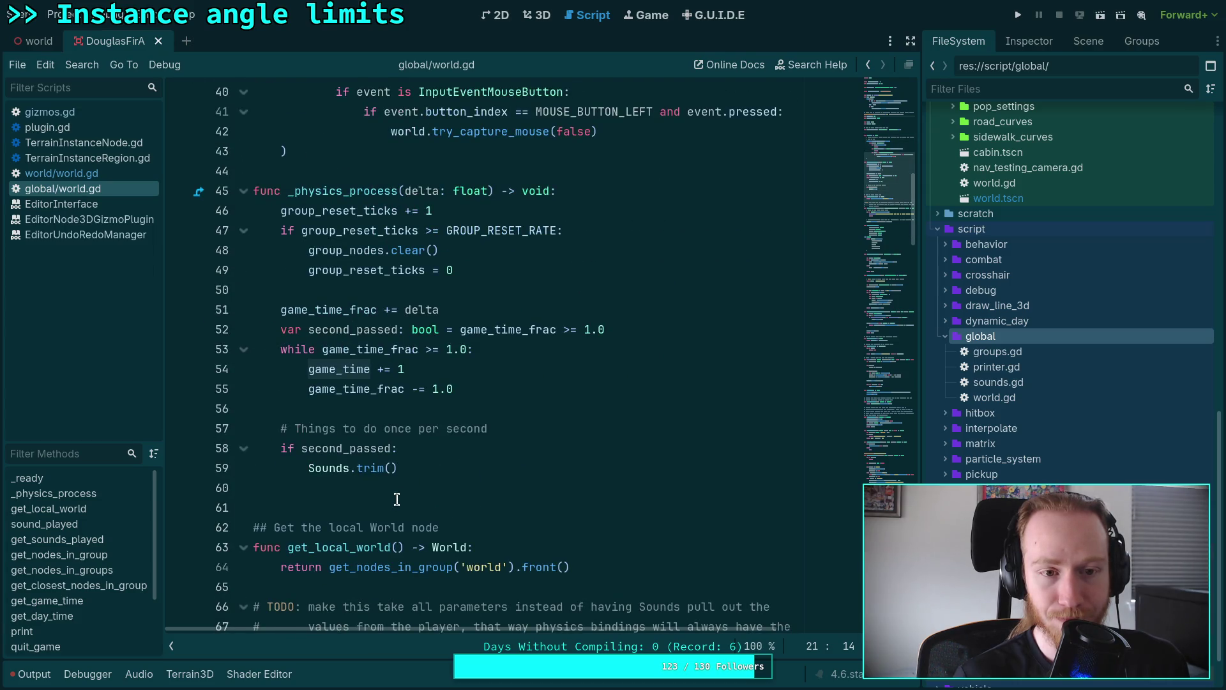
{"action": "scroll", "coordinate": [397, 499], "scroll_direction": "up", "scroll_amount": 13}
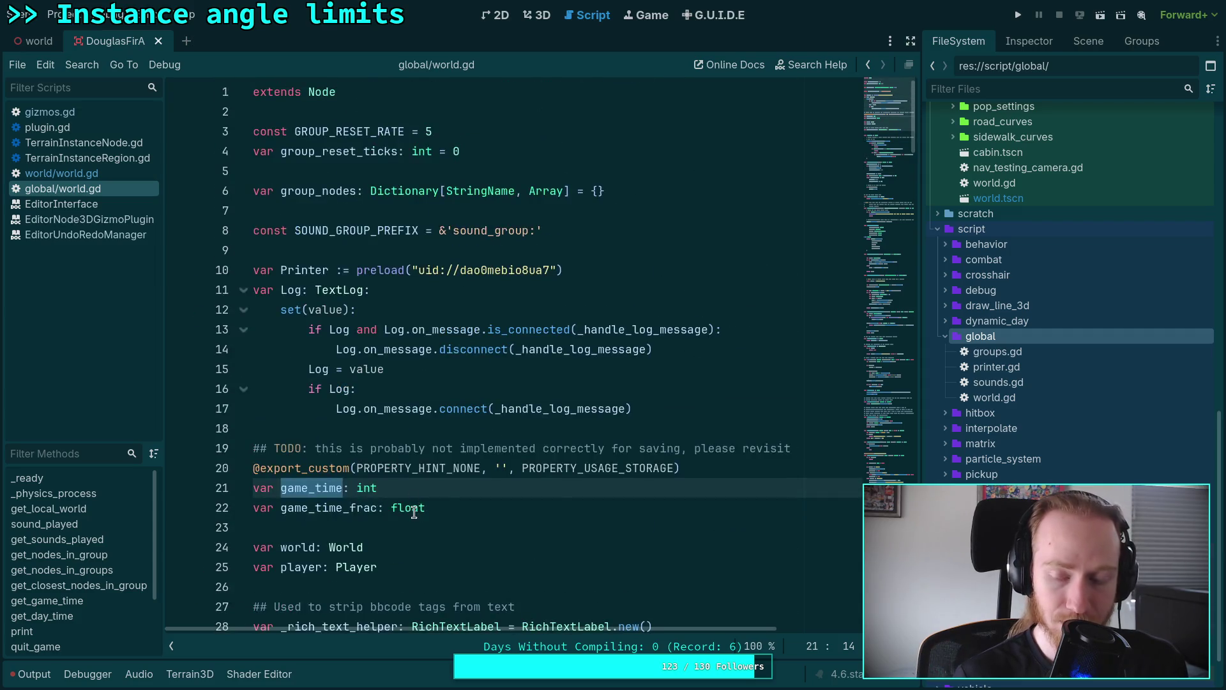
Create a shader.gd script extending Node in script/global
{"action": "right_click", "coordinate": [993, 337]}
{"action": "mouse_move", "coordinate": [1063, 358]}
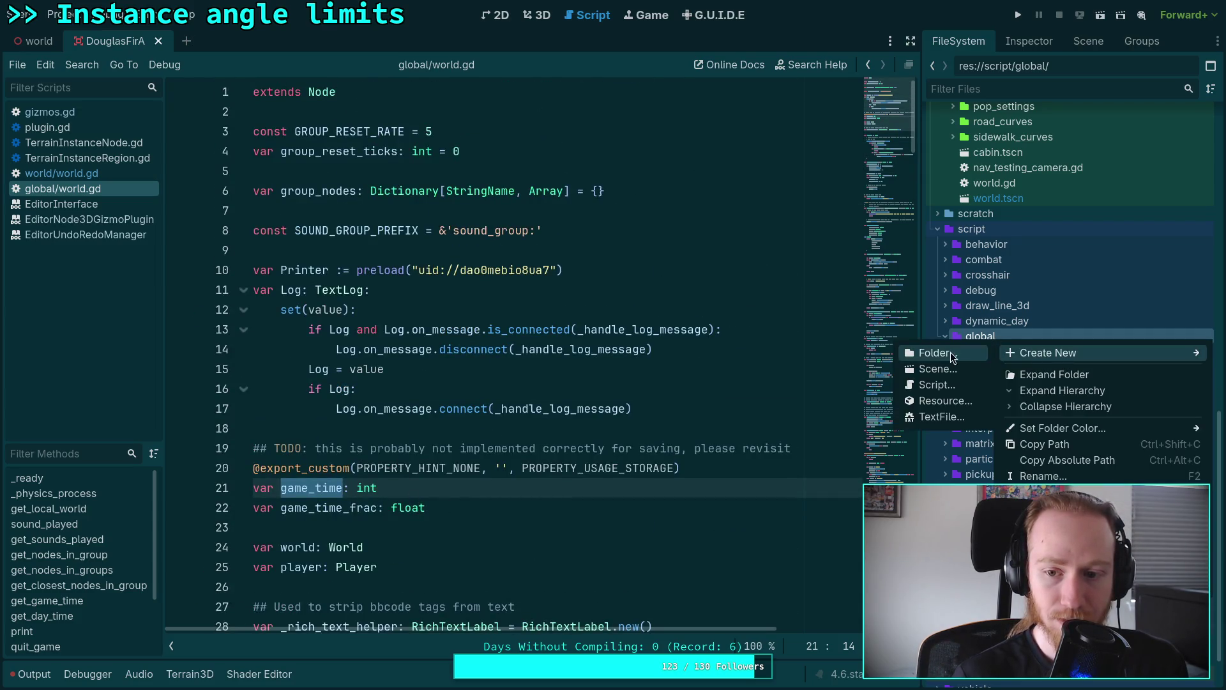
{"action": "left_click", "coordinate": [939, 384]}
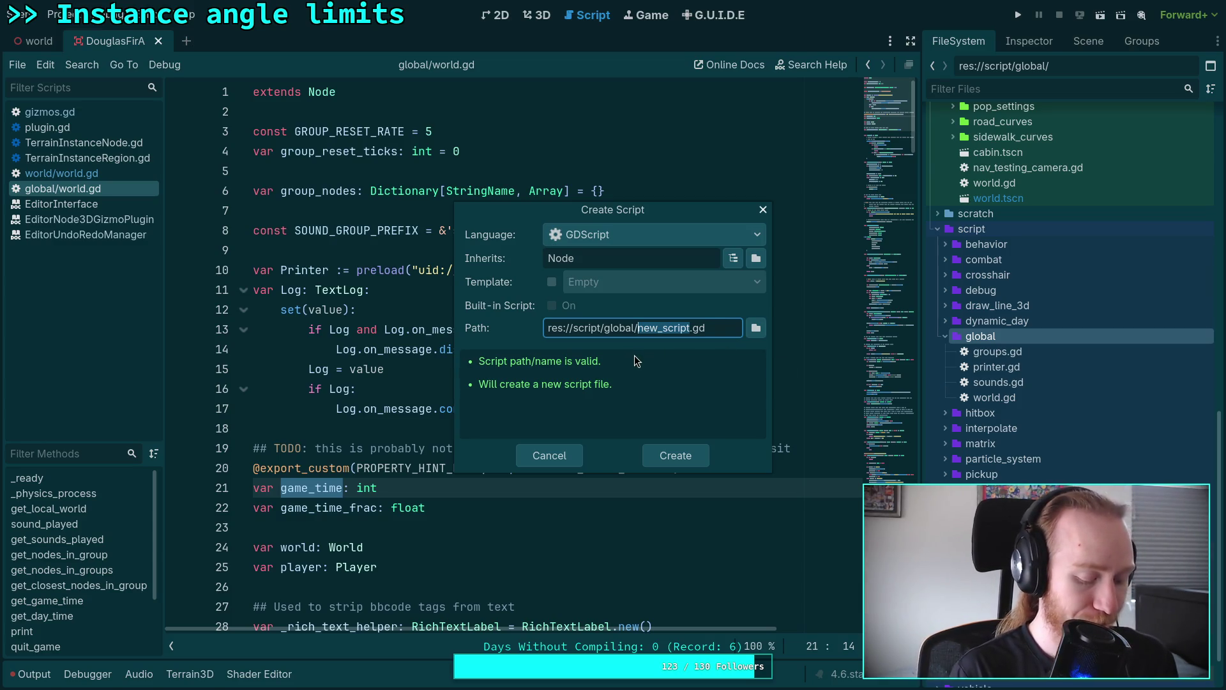
{"action": "type", "text": "shader"}
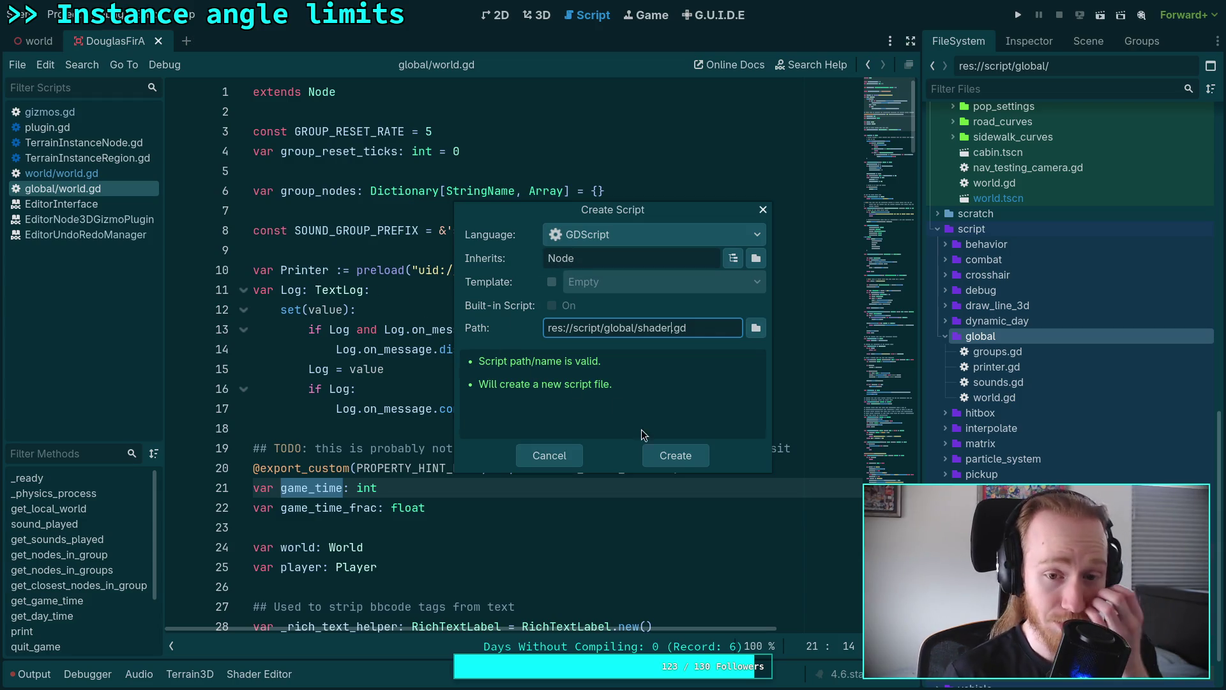
{"action": "left_click", "coordinate": [691, 452]}
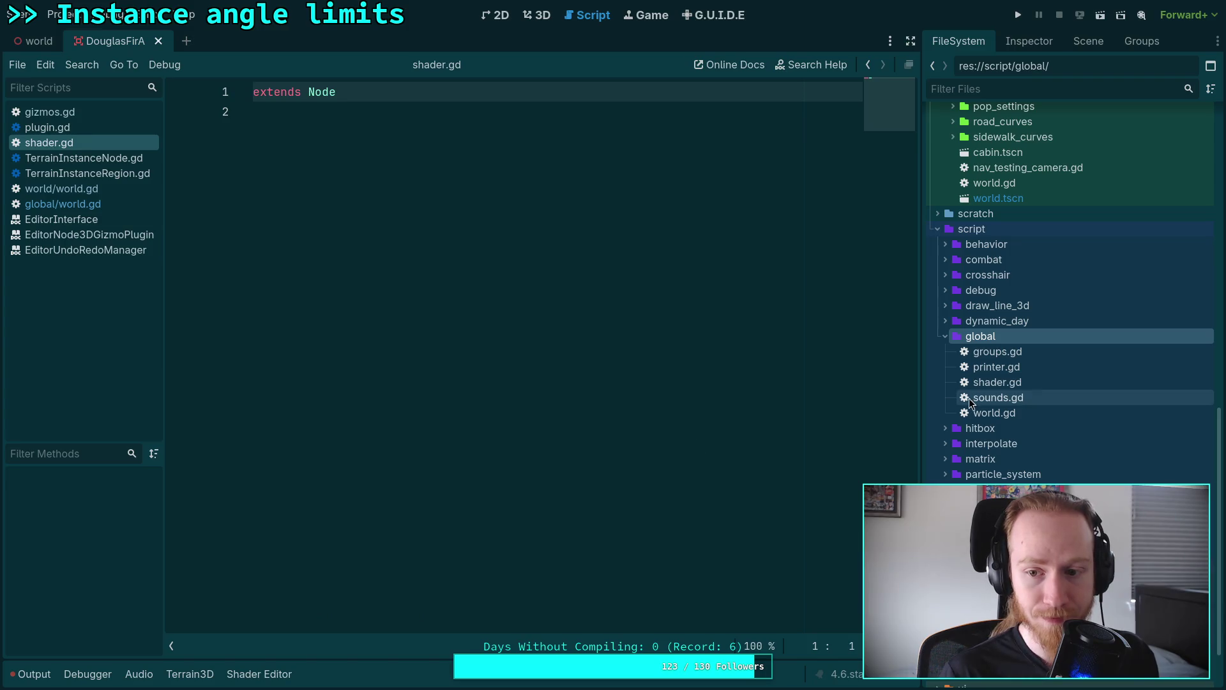
{"action": "left_click", "coordinate": [633, 281]}
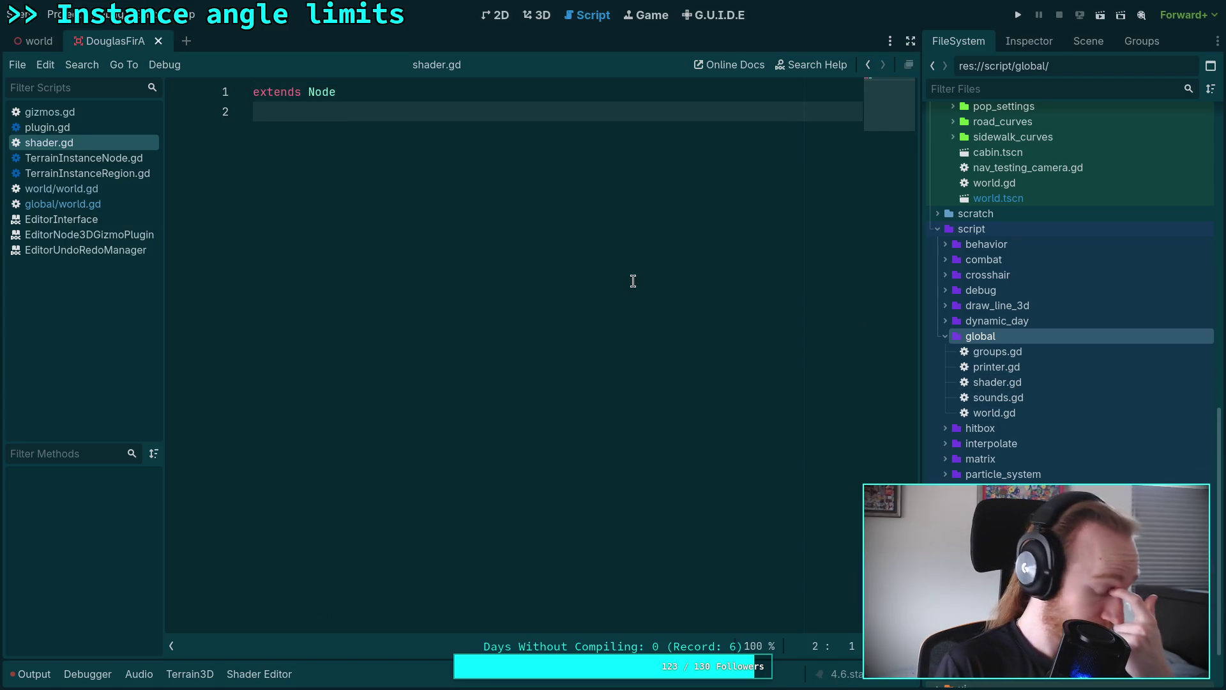
{"action": "key", "text": "Return"}
{"action": "key", "text": "Up"}
{"action": "key", "text": "Up"}
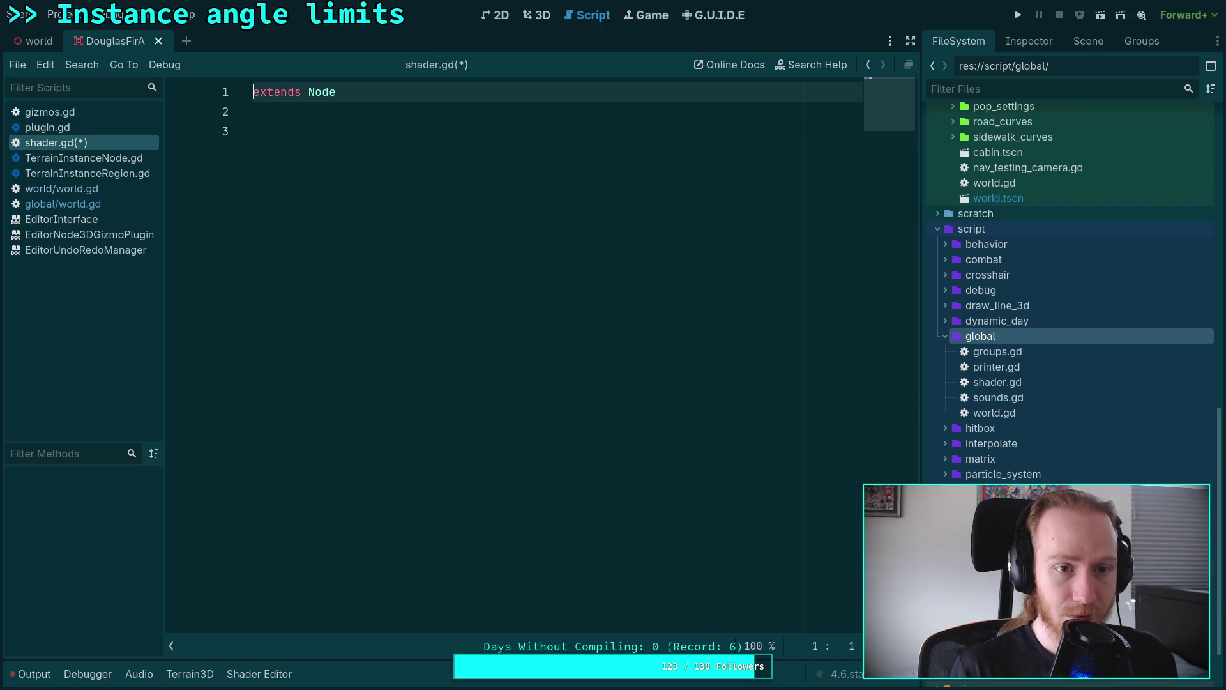
{"action": "key", "text": "Return"}
{"action": "key", "text": "Up"}
{"action": "type", "text": "@tool"}
{"action": "key", "text": "Escape"}
{"action": "key", "text": "Down"}
{"action": "key", "text": "Down"}
{"action": "key", "text": "Down"}
Autocomplete func _process and paste the world_time update loop into it
{"action": "type", "text": "p"}
{"action": "key", "text": "Return"}
{"action": "key", "text": "Return"}
{"action": "key", "text": "ctrl+v"}
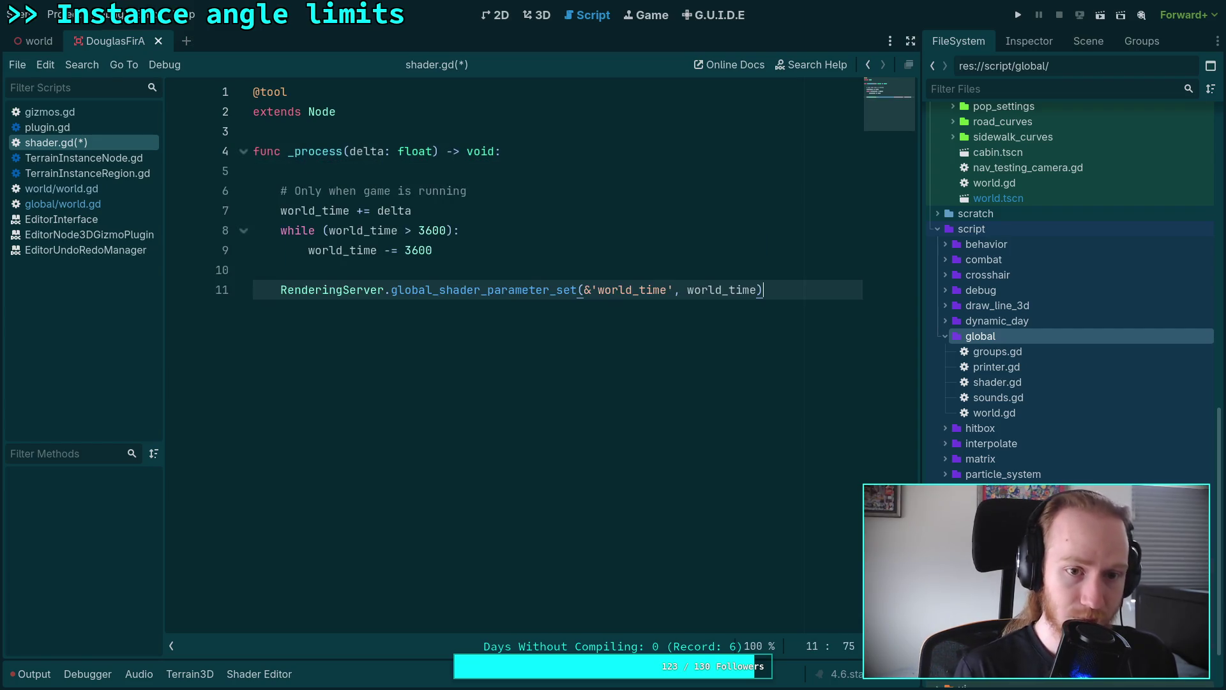
{"action": "left_click", "coordinate": [524, 170]}
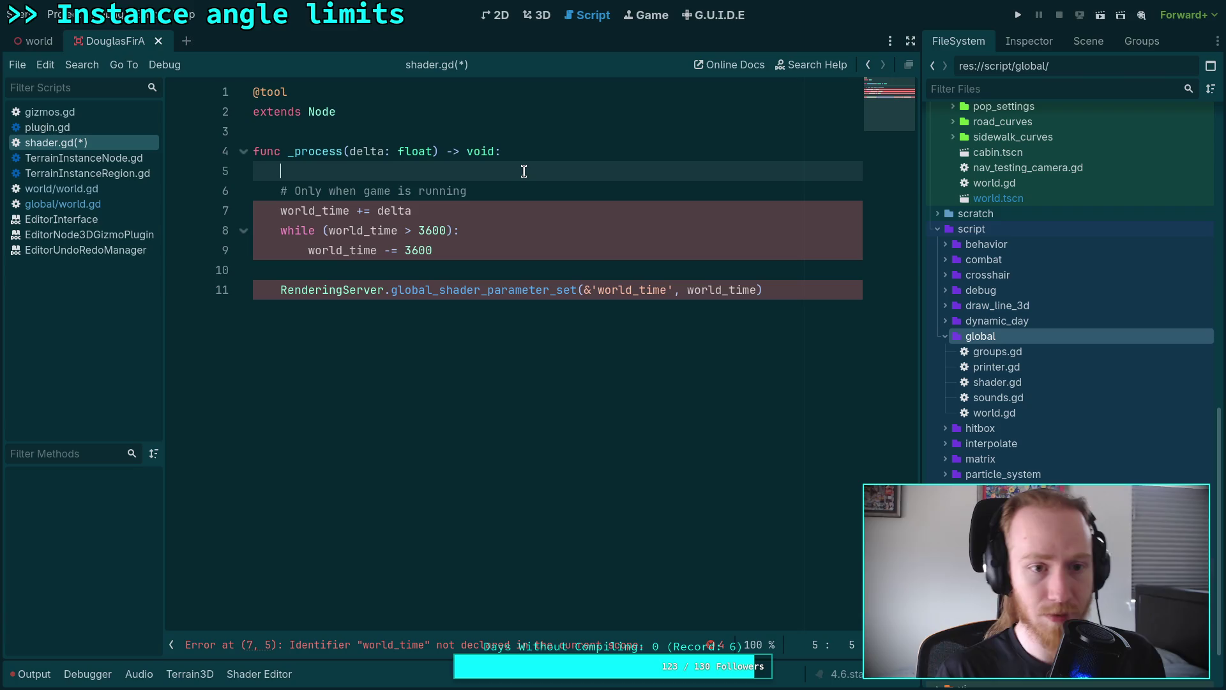
Start _process with an 'if get_tree().paused:' return check
{"action": "key", "text": "Return"}
{"action": "key", "text": "Return"}
{"action": "key", "text": "Up"}
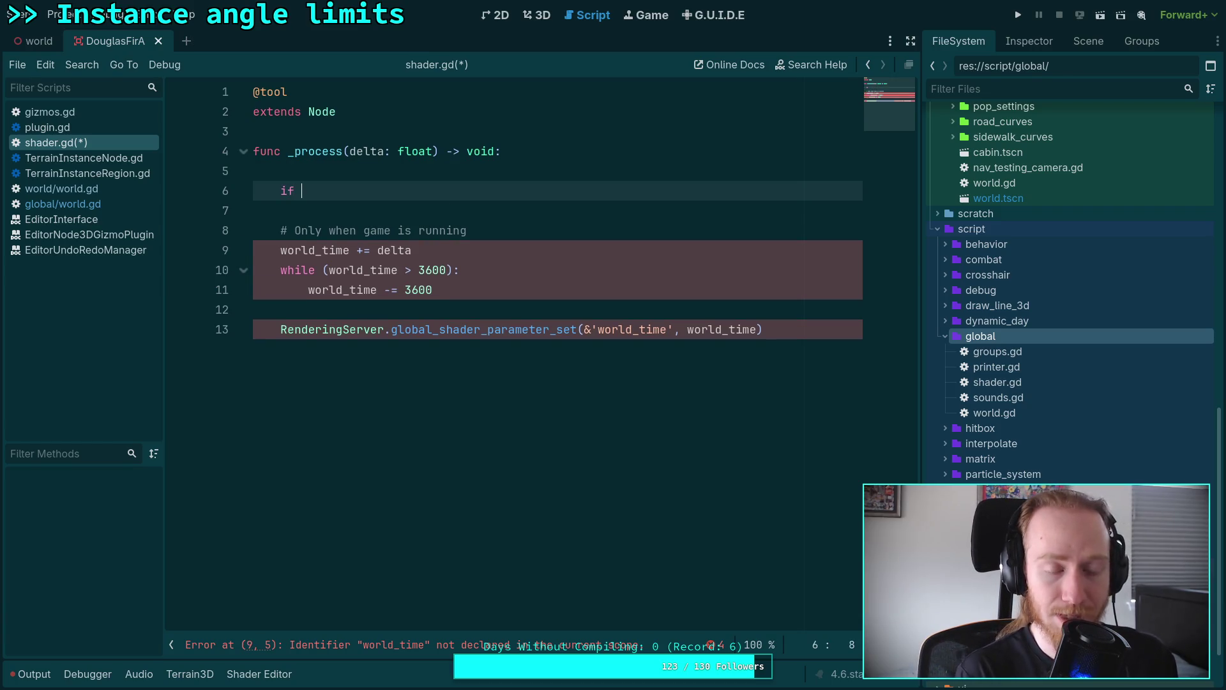
{"action": "key", "text": "Return"}
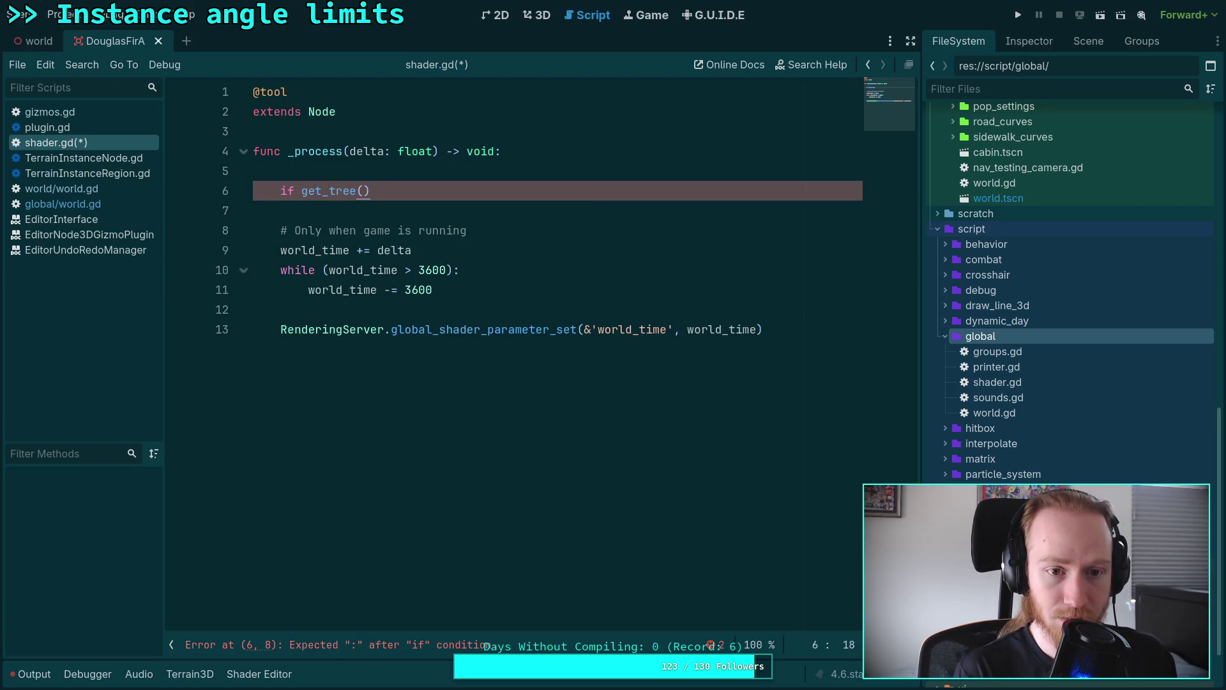
{"action": "type", "text": ".is_pa"}
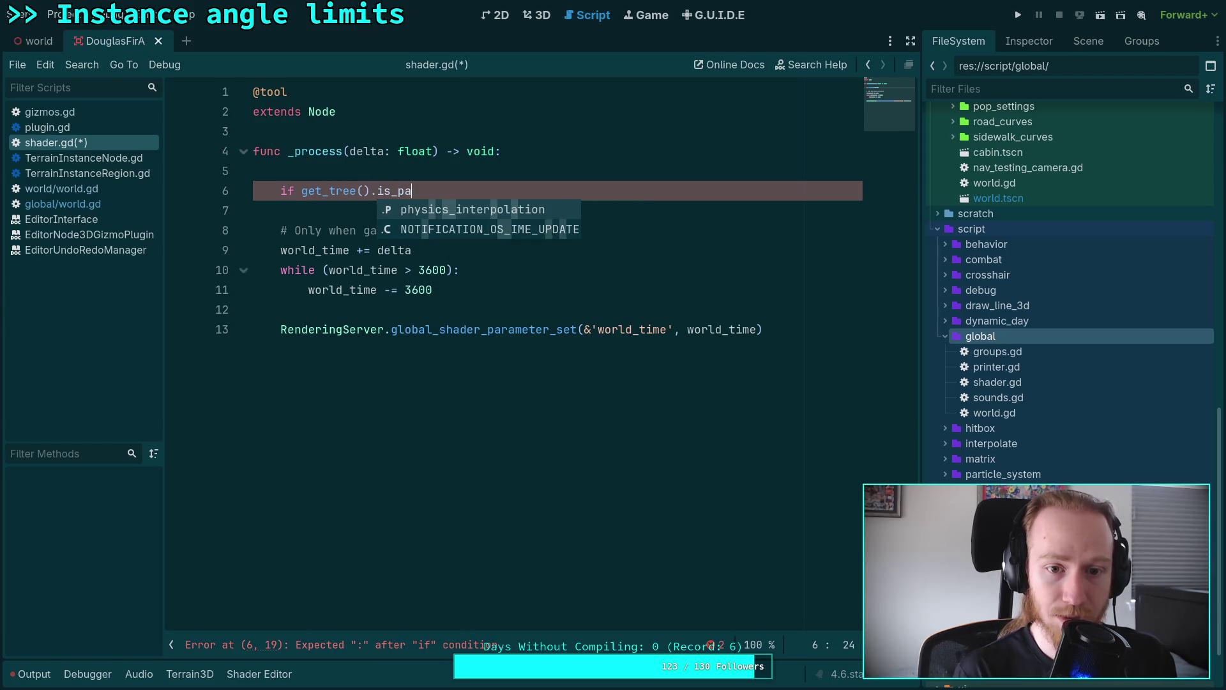
{"action": "key", "text": "BackSpace"}
{"action": "key", "text": "BackSpace"}
{"action": "key", "text": "BackSpace"}
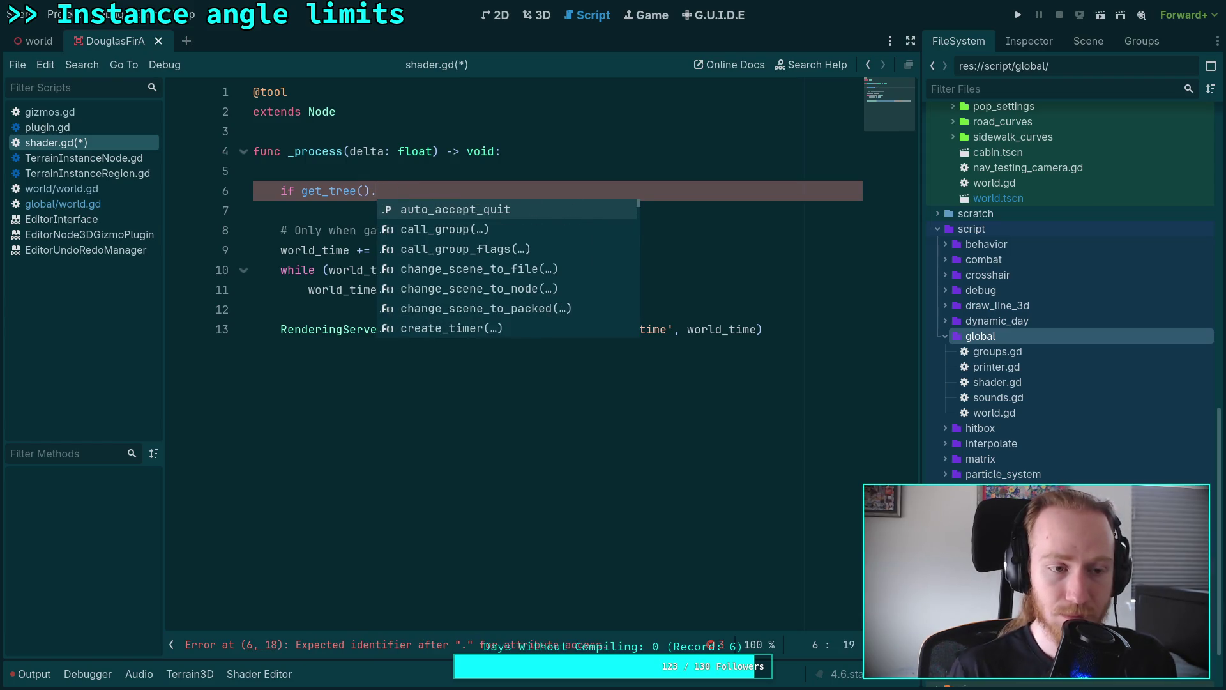
{"action": "type", "text": "pau"}
{"action": "key", "text": "Return"}
{"action": "type", "text": ":"}
{"action": "key", "text": "Return"}
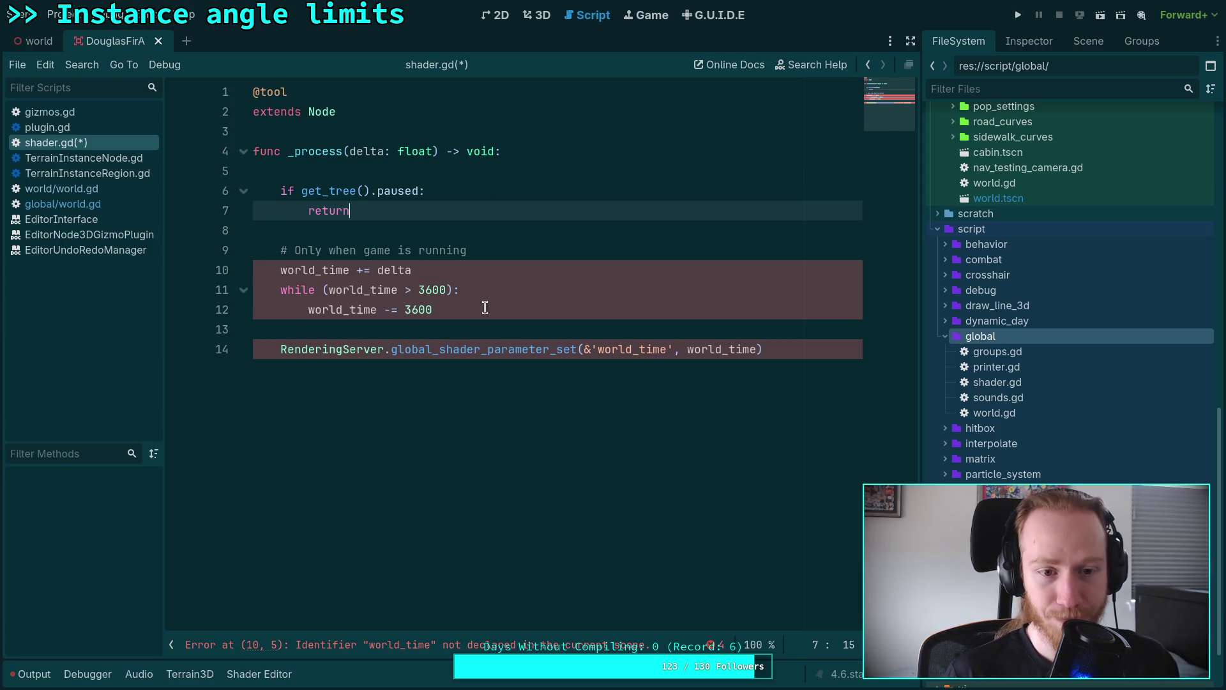
Declare 'var world_time: float = 0.0' below extends Node and save shader.gd
{"action": "left_click", "coordinate": [334, 118]}
{"action": "key", "text": "Return"}
{"action": "key", "text": "Return"}
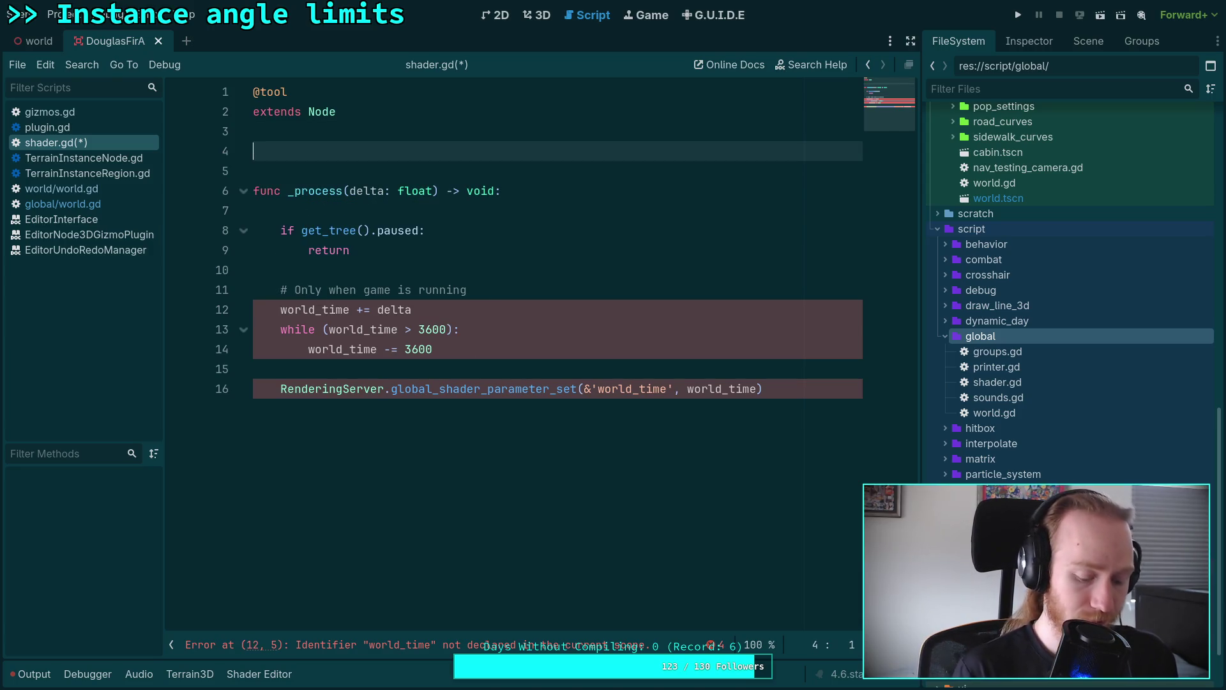
{"action": "type", "text": "orld_time: float ="}
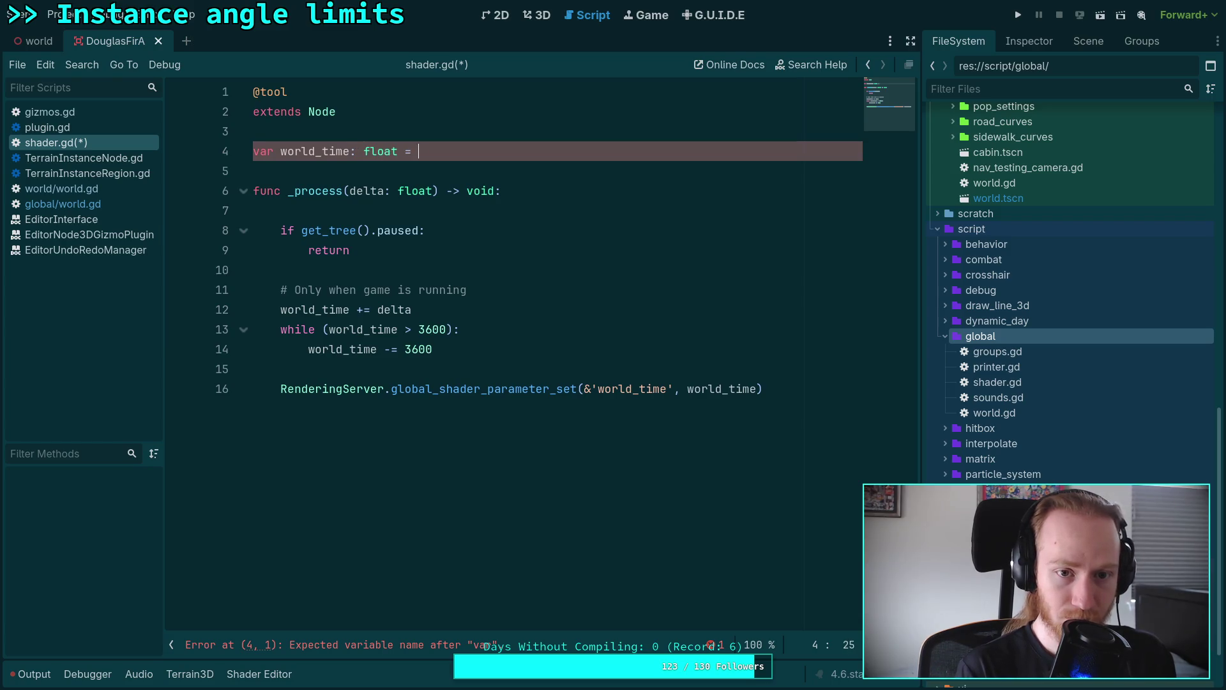
{"action": "key", "text": "Home"}
{"action": "key", "text": "Return"}
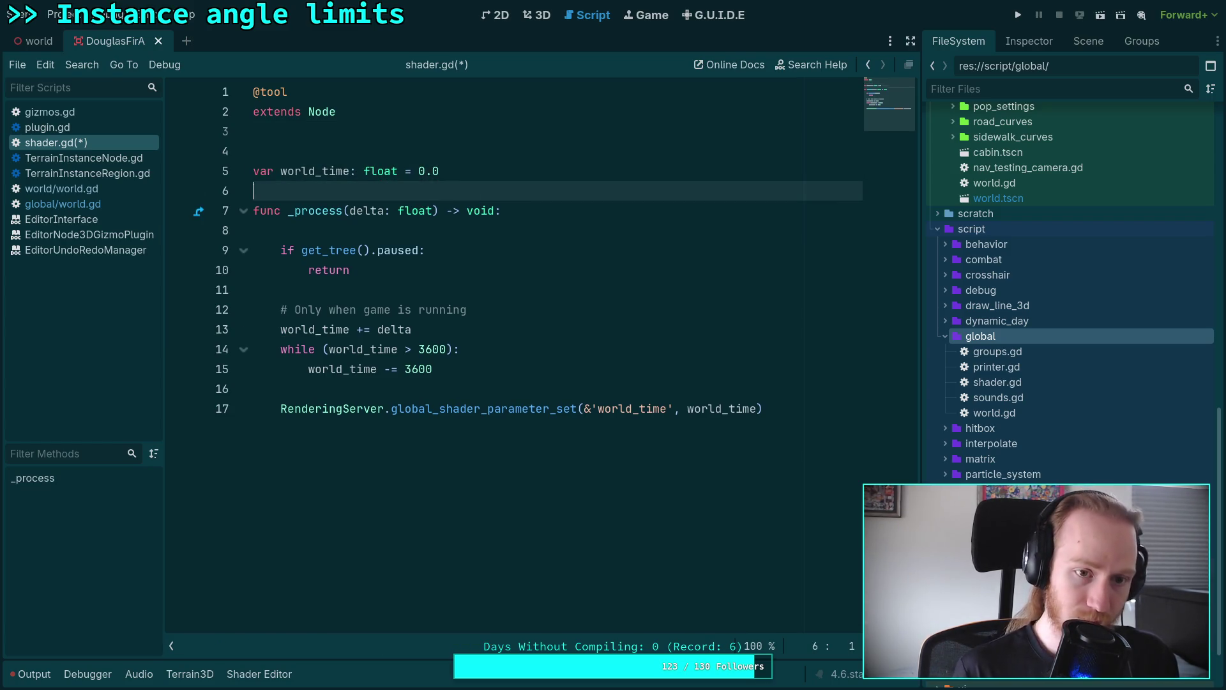
{"action": "key", "text": "Down"}
{"action": "key", "text": "Return"}
{"action": "key", "text": "ctrl+s"}
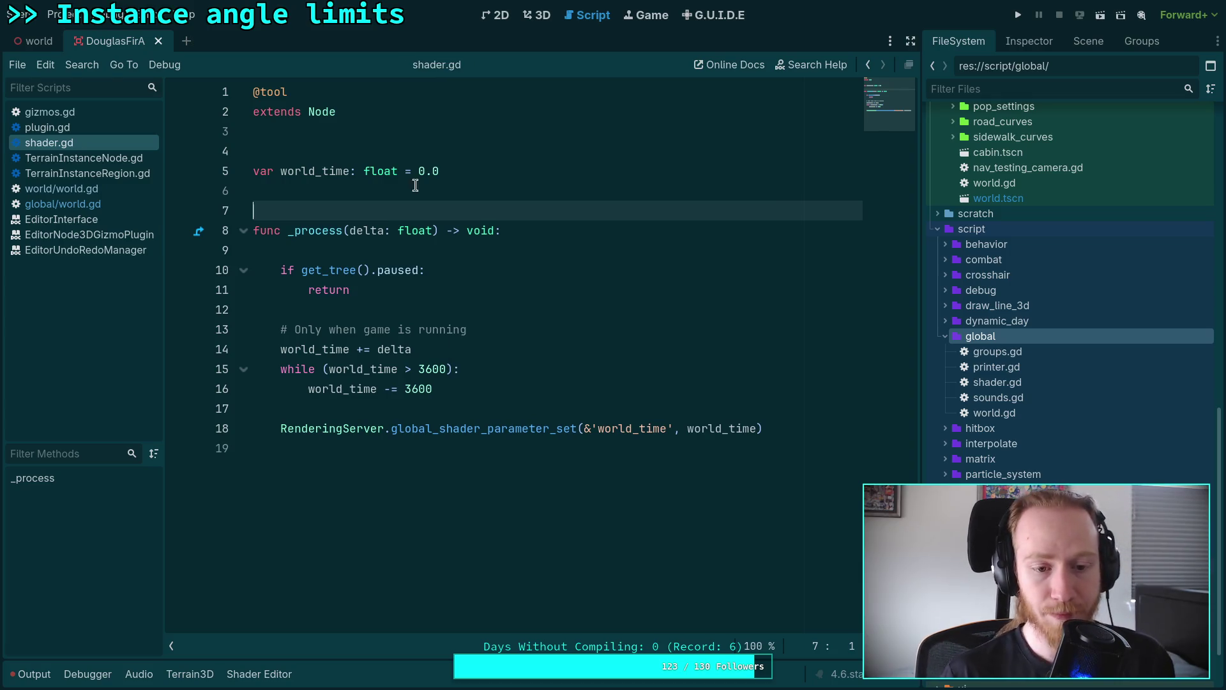
{"action": "left_click", "coordinate": [553, 409]}
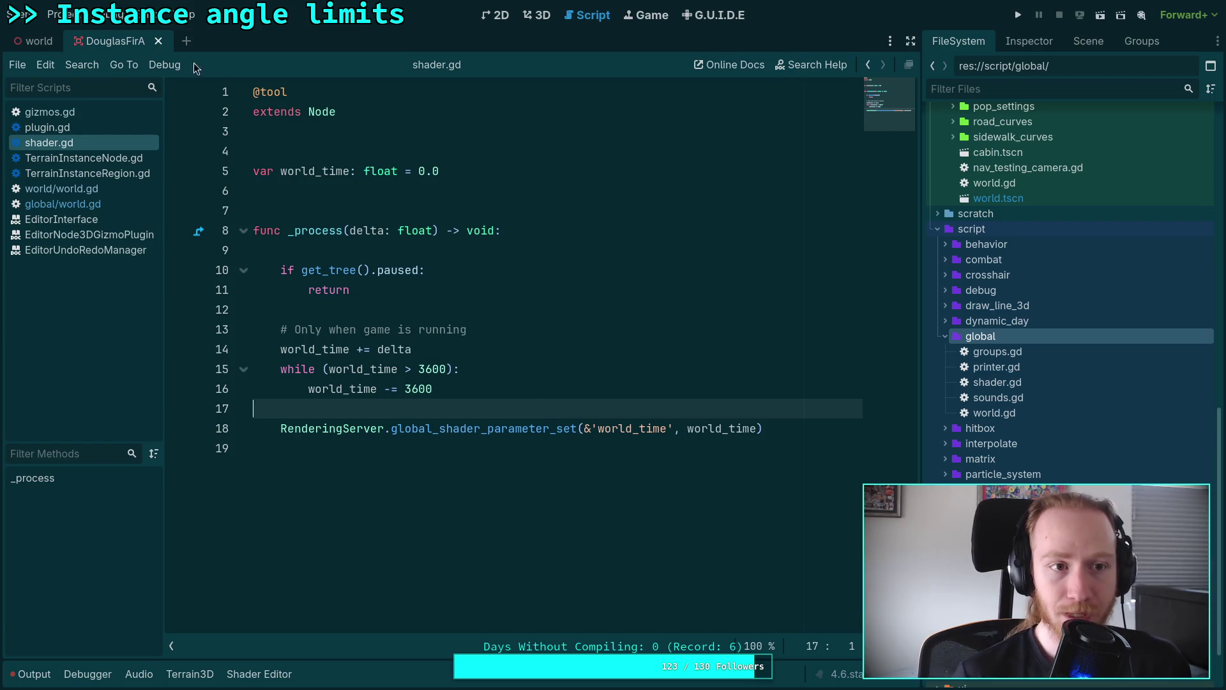
{"action": "left_click", "coordinate": [63, 14]}
Register res://script/global/shader.gd as the GlobalShader autoload, then close Project Settings
{"action": "left_click", "coordinate": [86, 36]}
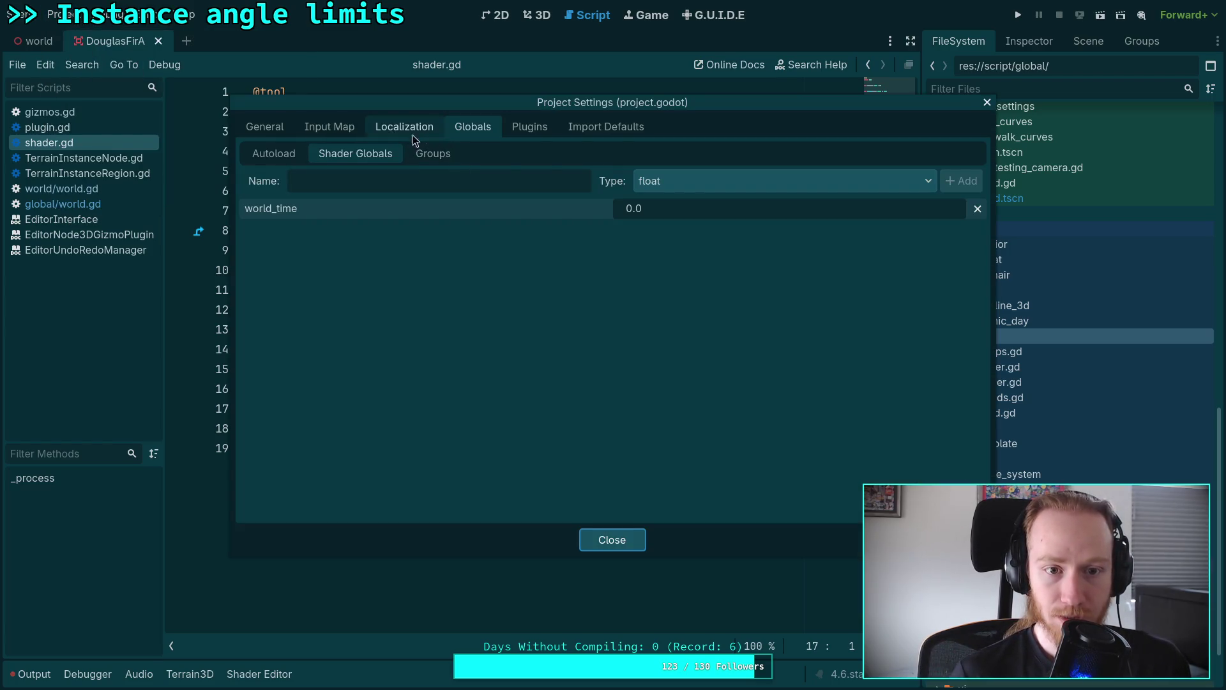
{"action": "left_click", "coordinate": [274, 154]}
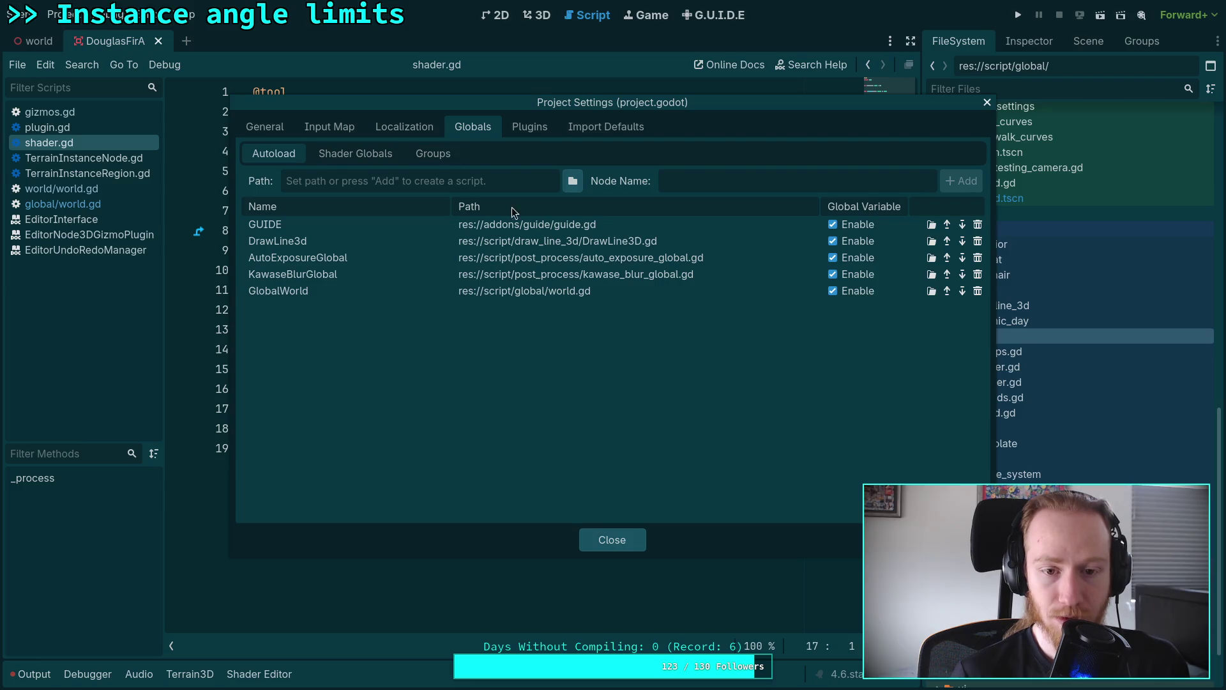
{"action": "left_click", "coordinate": [572, 182]}
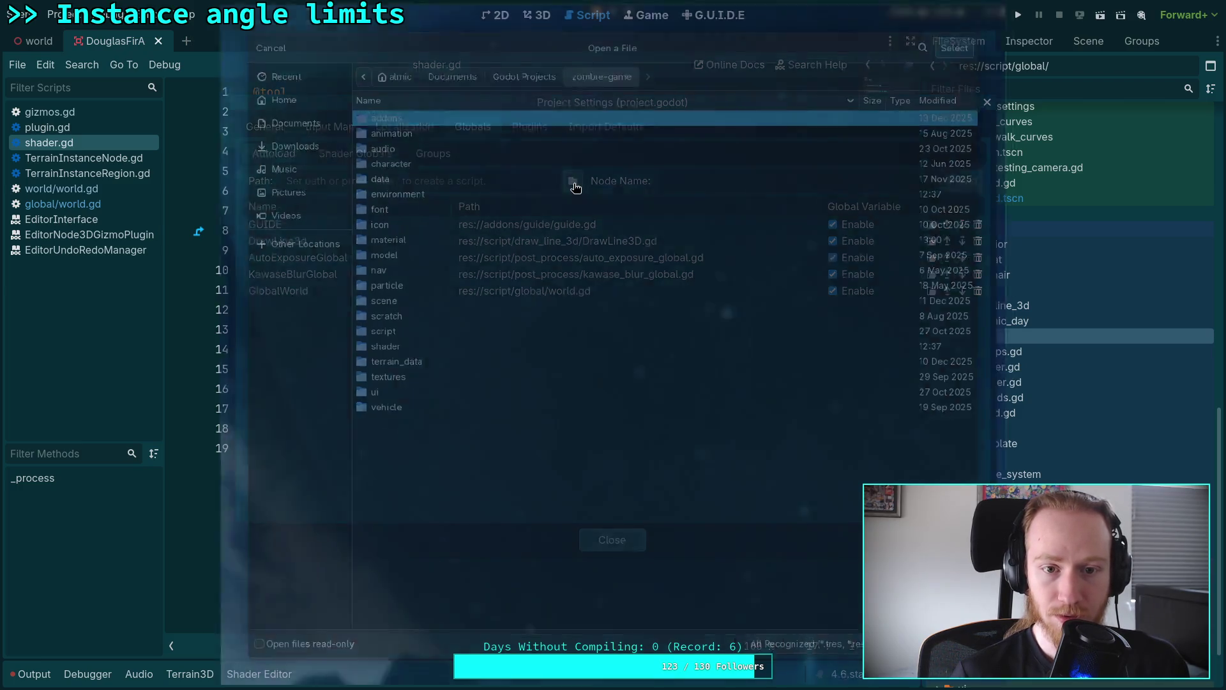
{"action": "double_click", "coordinate": [396, 330]}
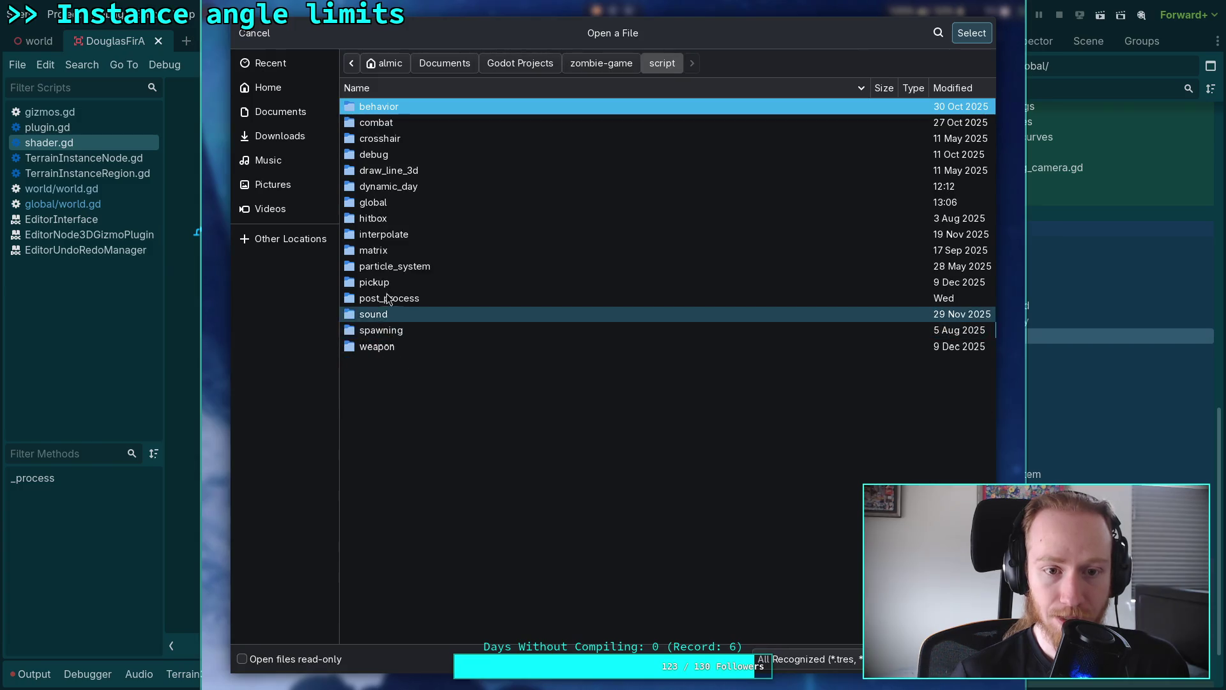
{"action": "double_click", "coordinate": [419, 202]}
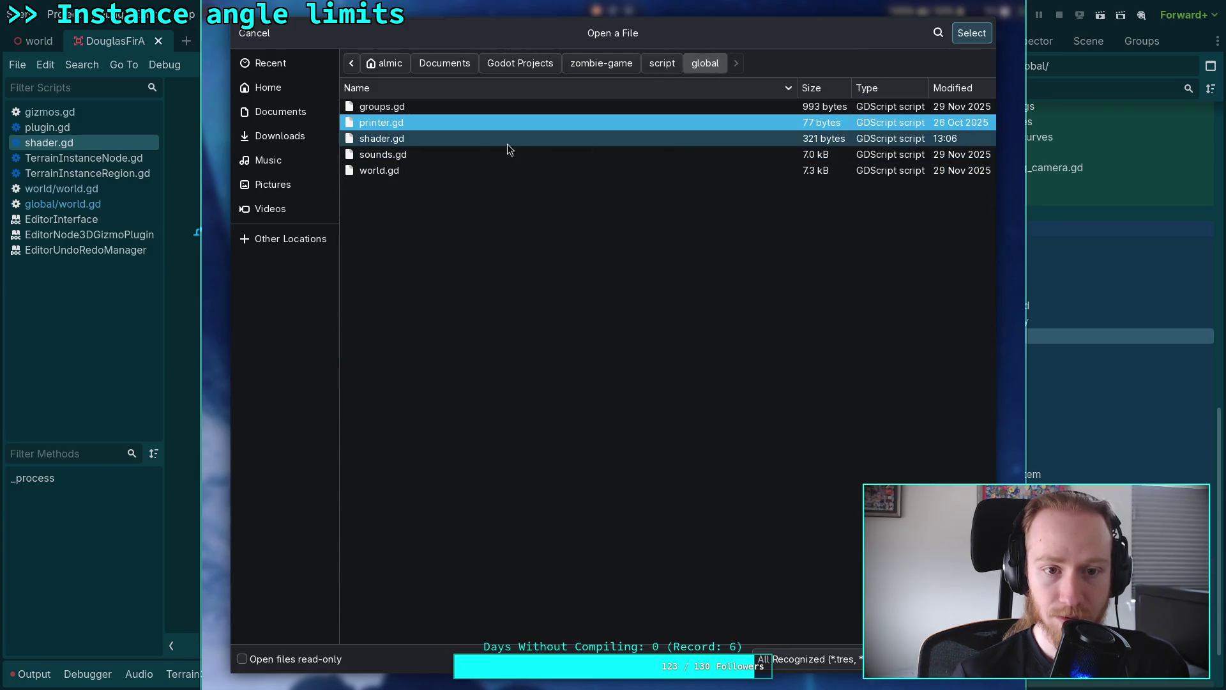
{"action": "left_click", "coordinate": [518, 144]}
{"action": "left_click", "coordinate": [971, 32]}
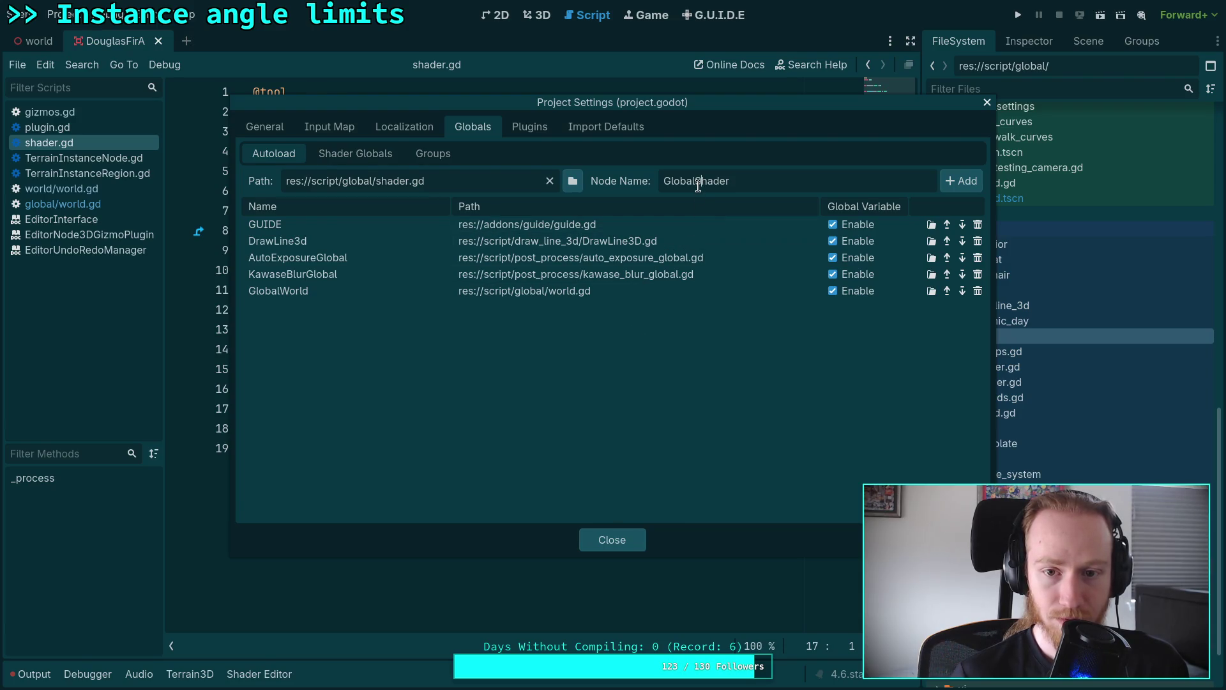
{"action": "left_click_drag", "start_coordinate": [695, 185], "coordinate": [655, 186]}
{"action": "left_click", "coordinate": [709, 363]}
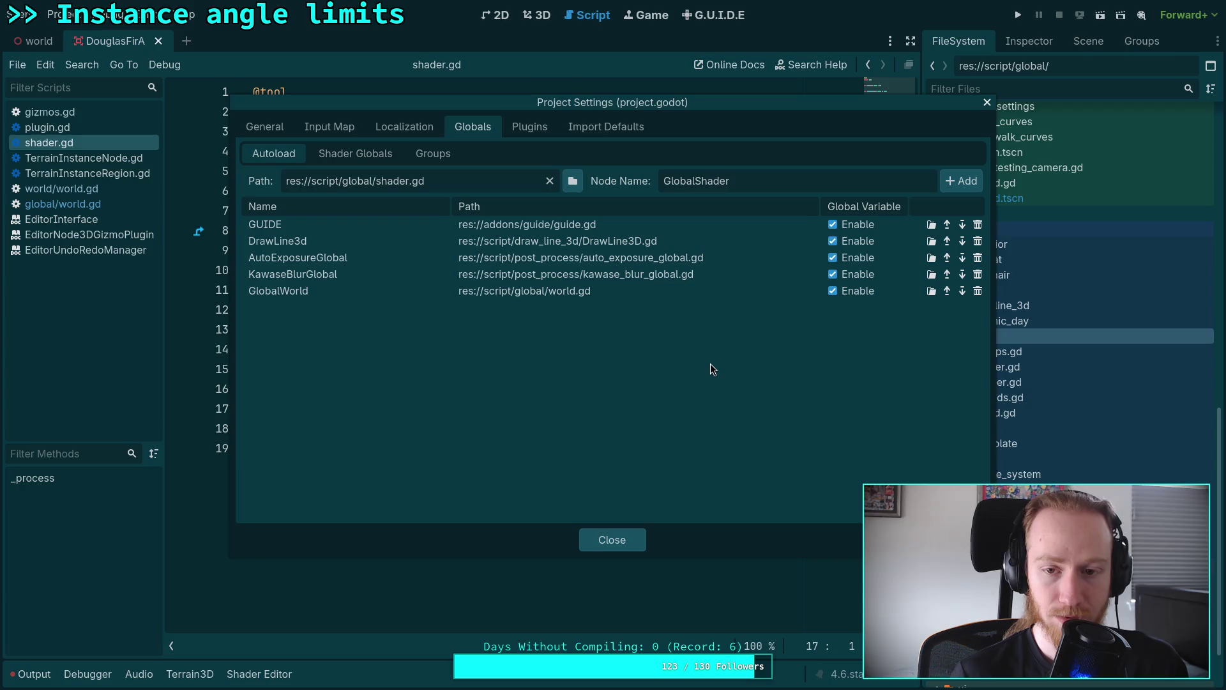
{"action": "left_click", "coordinate": [965, 183]}
{"action": "left_click", "coordinate": [607, 541]}
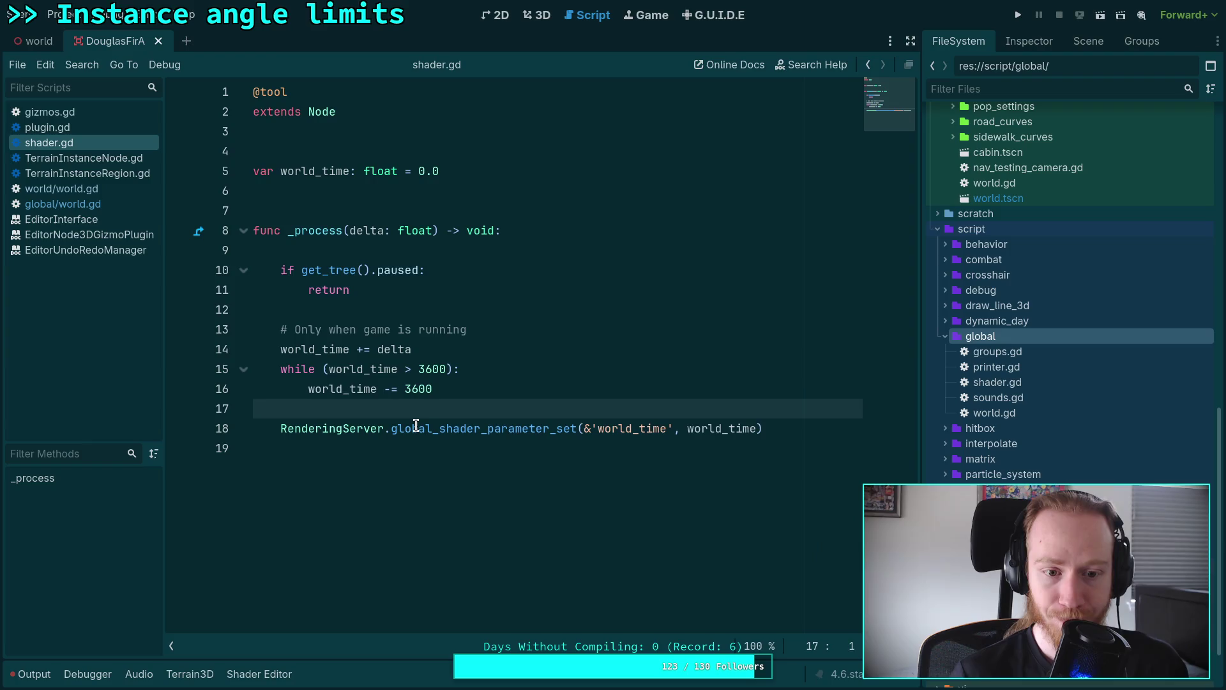
Clear the old error messages from the Output log
{"action": "left_click", "coordinate": [417, 427]}
{"action": "left_click", "coordinate": [34, 674]}
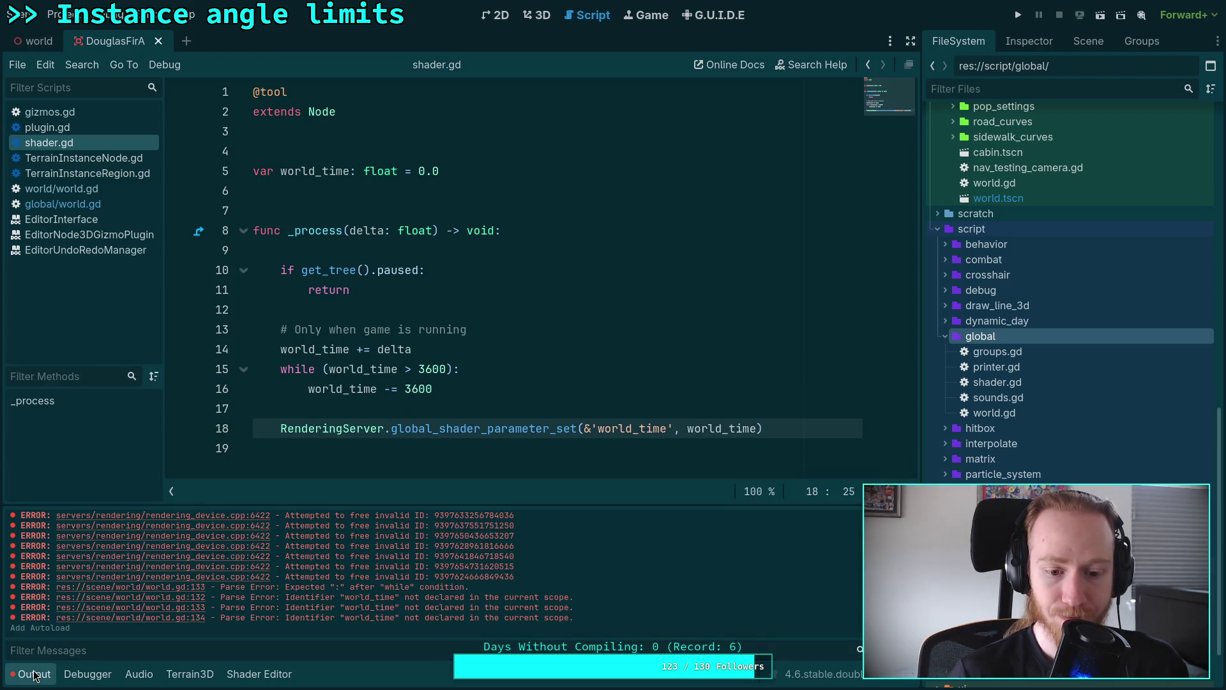
{"action": "key", "text": "ctrl+alt+k"}
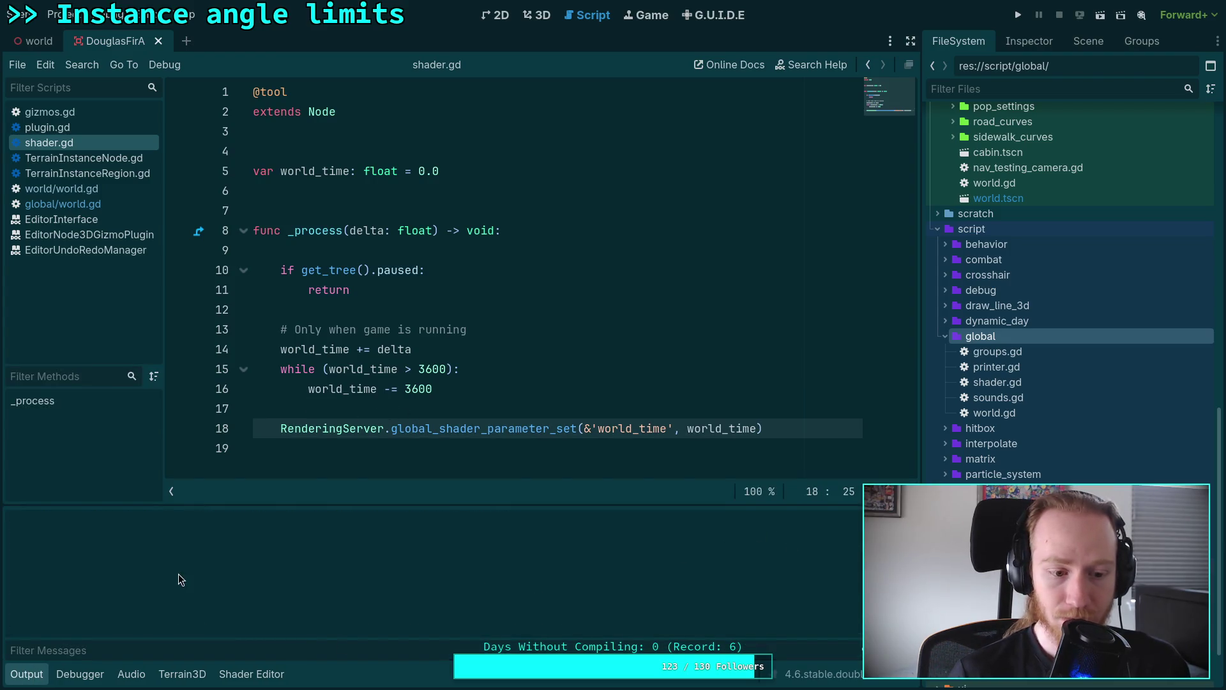
{"action": "left_click", "coordinate": [23, 676]}
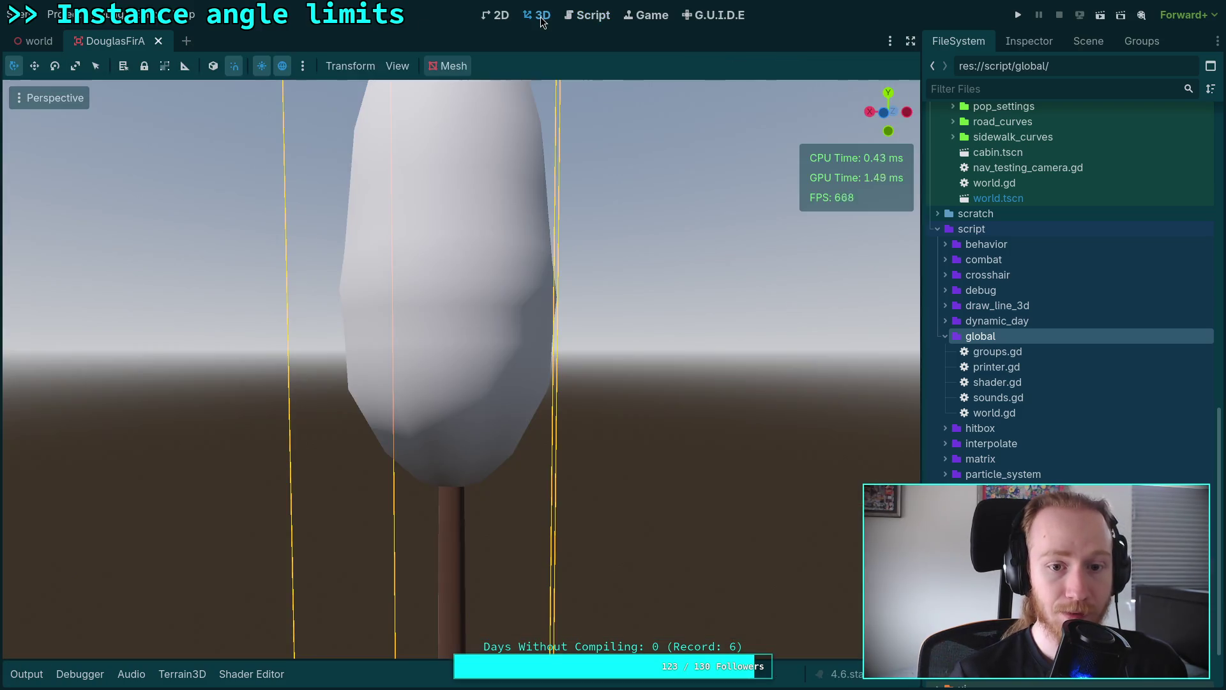
Show the fir tree's 3D view with foliage.gdshader in the Shader Editor
{"action": "left_click", "coordinate": [537, 16]}
{"action": "left_click", "coordinate": [252, 674]}
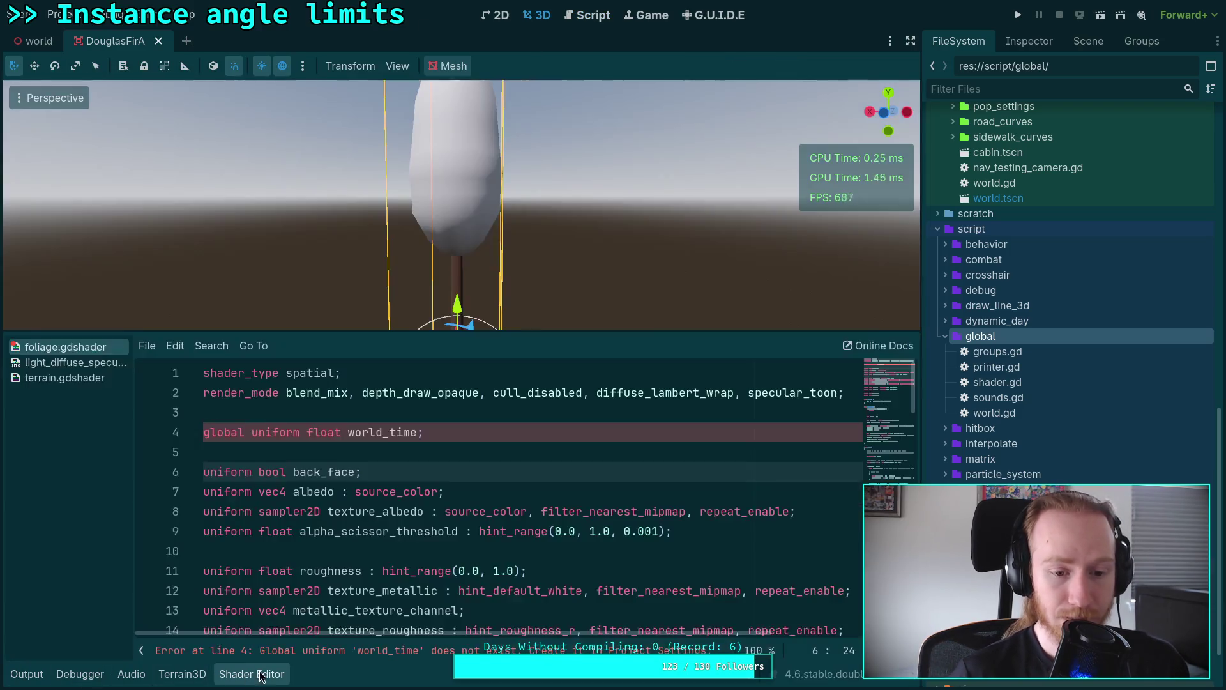
{"action": "left_click", "coordinate": [461, 432]}
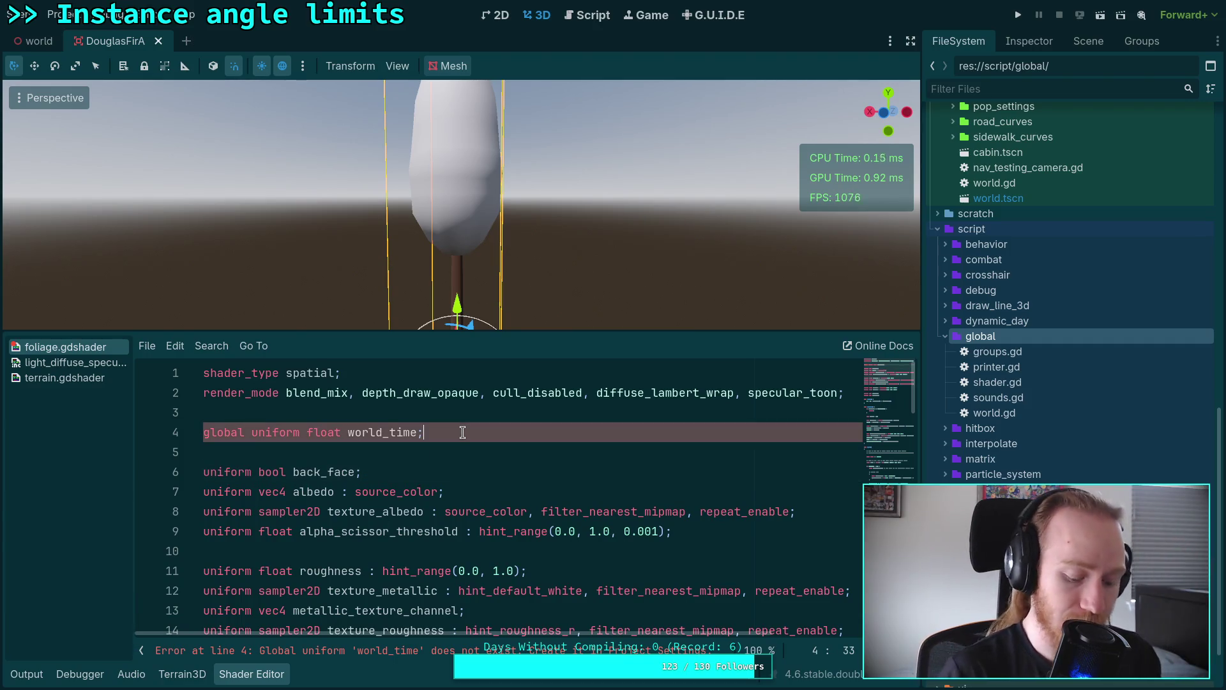
{"action": "scroll", "coordinate": [460, 454], "scroll_direction": "down", "scroll_amount": 4}
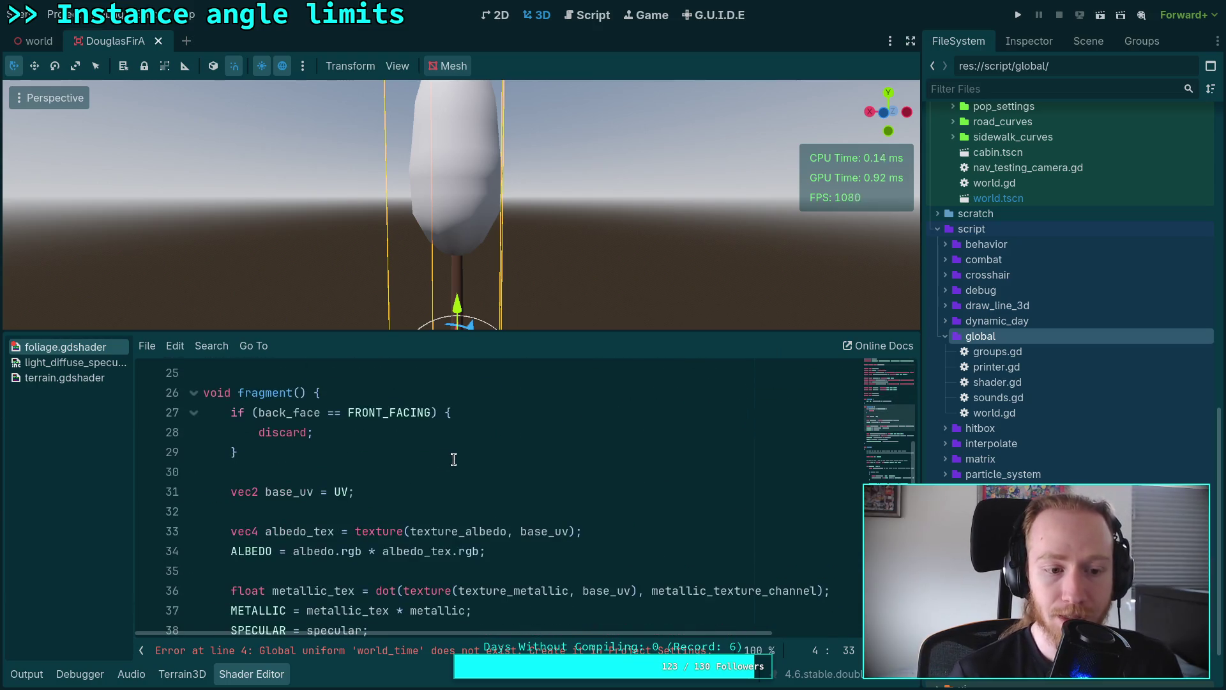
{"action": "left_click", "coordinate": [61, 14]}
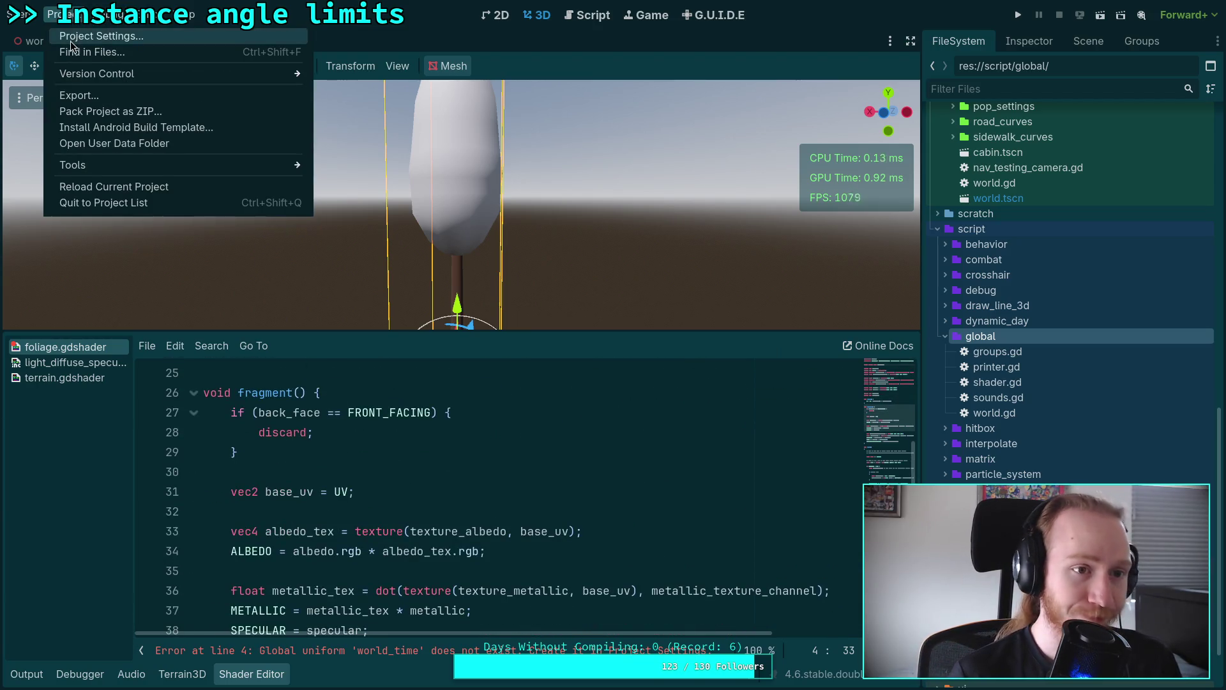
{"action": "left_click", "coordinate": [72, 37]}
{"action": "left_click", "coordinate": [372, 152]}
{"action": "left_click", "coordinate": [429, 154]}
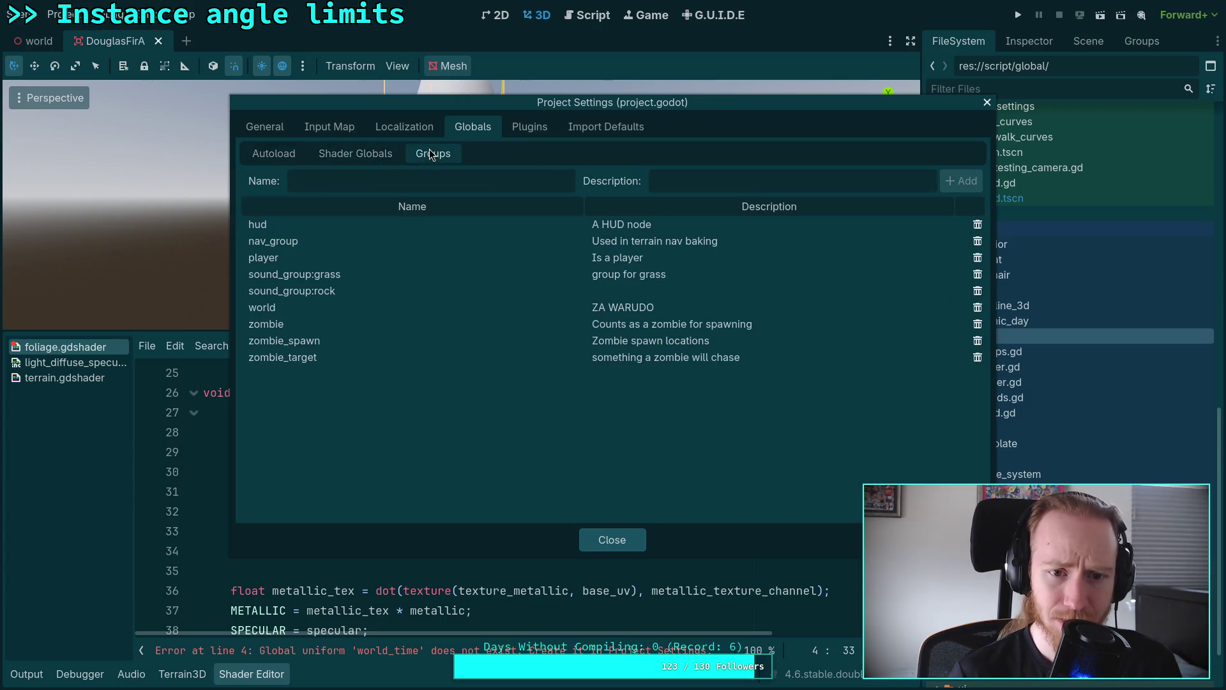
{"action": "left_click", "coordinate": [367, 152]}
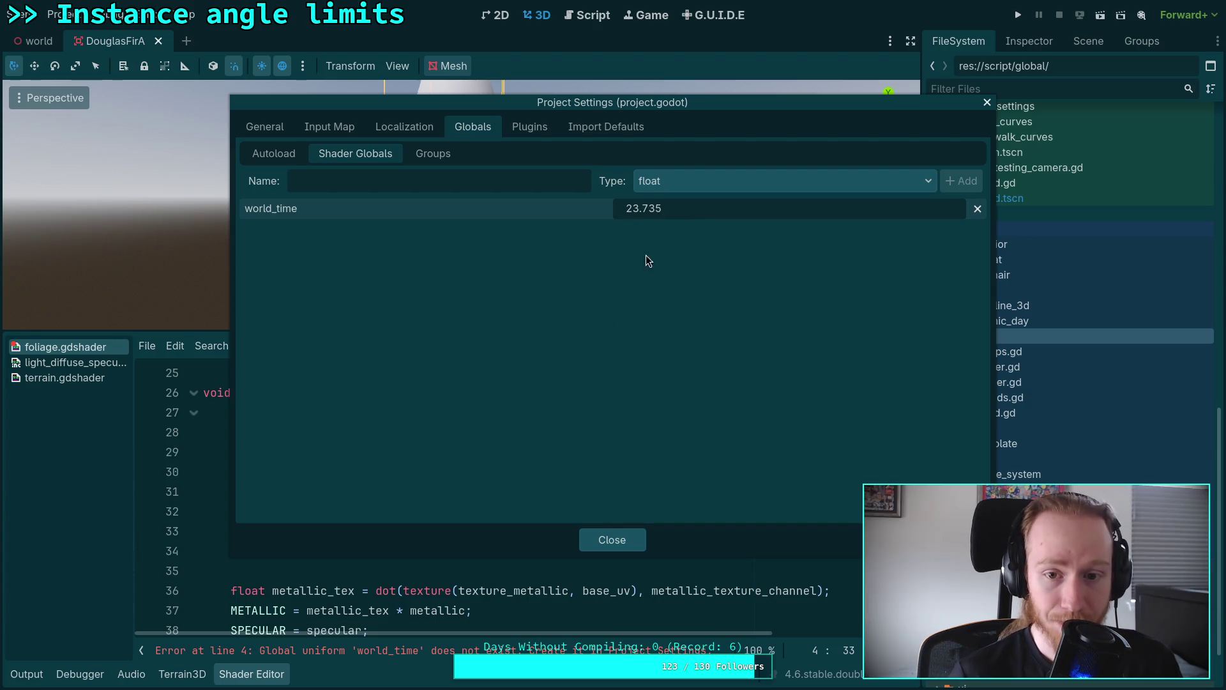
{"action": "left_click", "coordinate": [612, 539]}
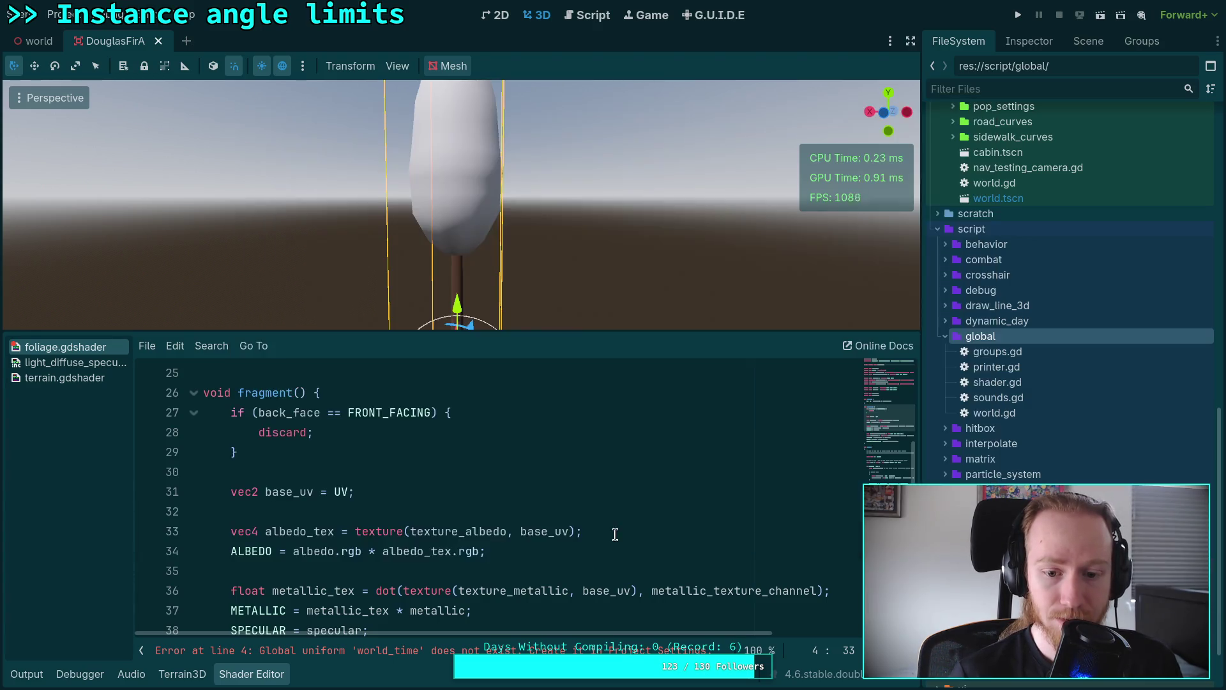
{"action": "left_click", "coordinate": [560, 507]}
Close the foliage.gdshader tab in the shader editor
{"action": "scroll", "coordinate": [560, 506], "scroll_direction": "up", "scroll_amount": 8}
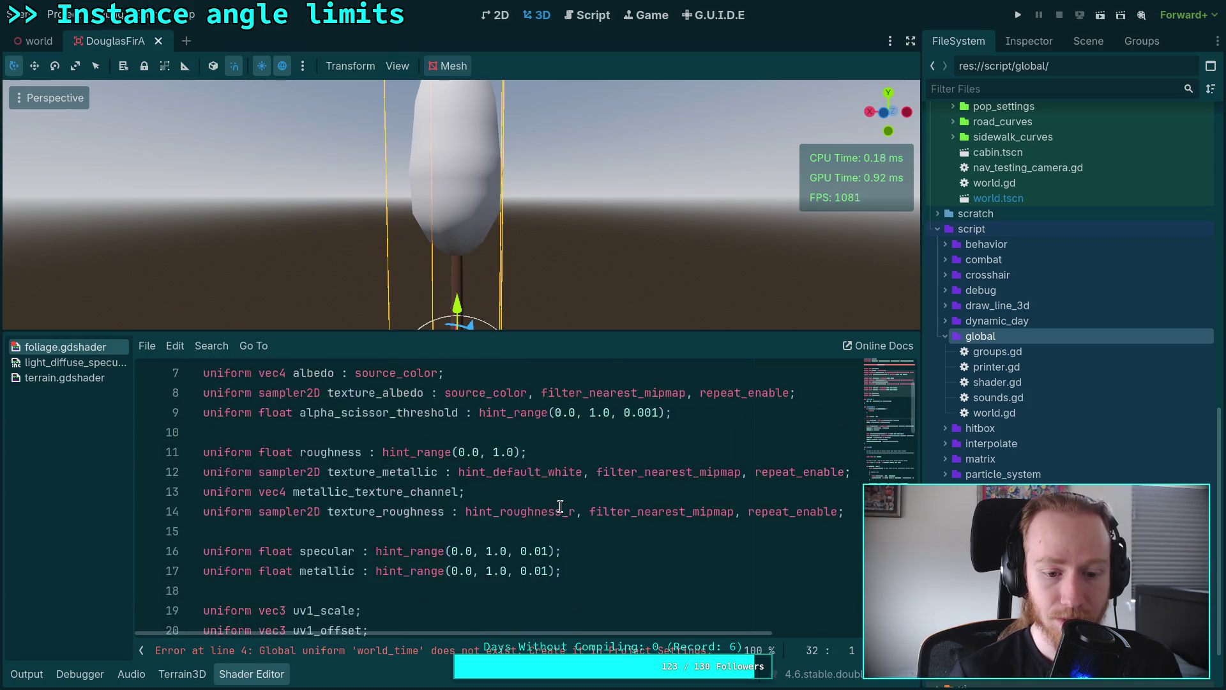
{"action": "right_click", "coordinate": [78, 350]}
{"action": "left_click", "coordinate": [114, 392]}
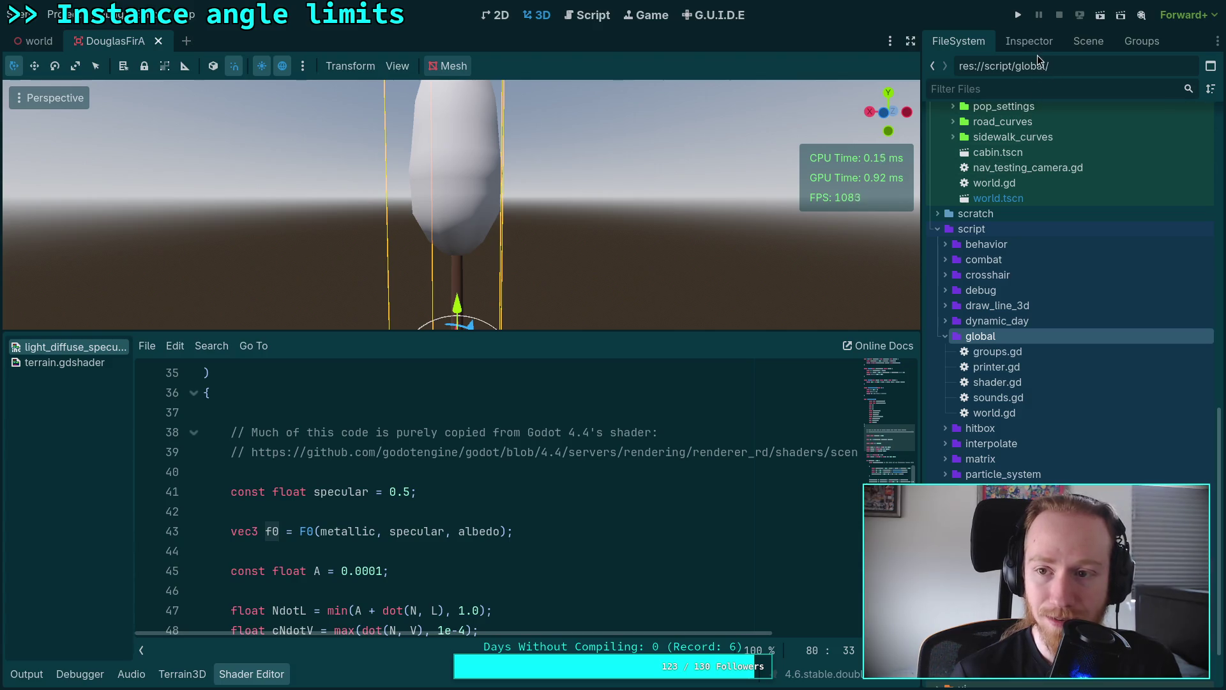
{"action": "left_click", "coordinate": [1077, 42]}
{"action": "left_click", "coordinate": [958, 41]}
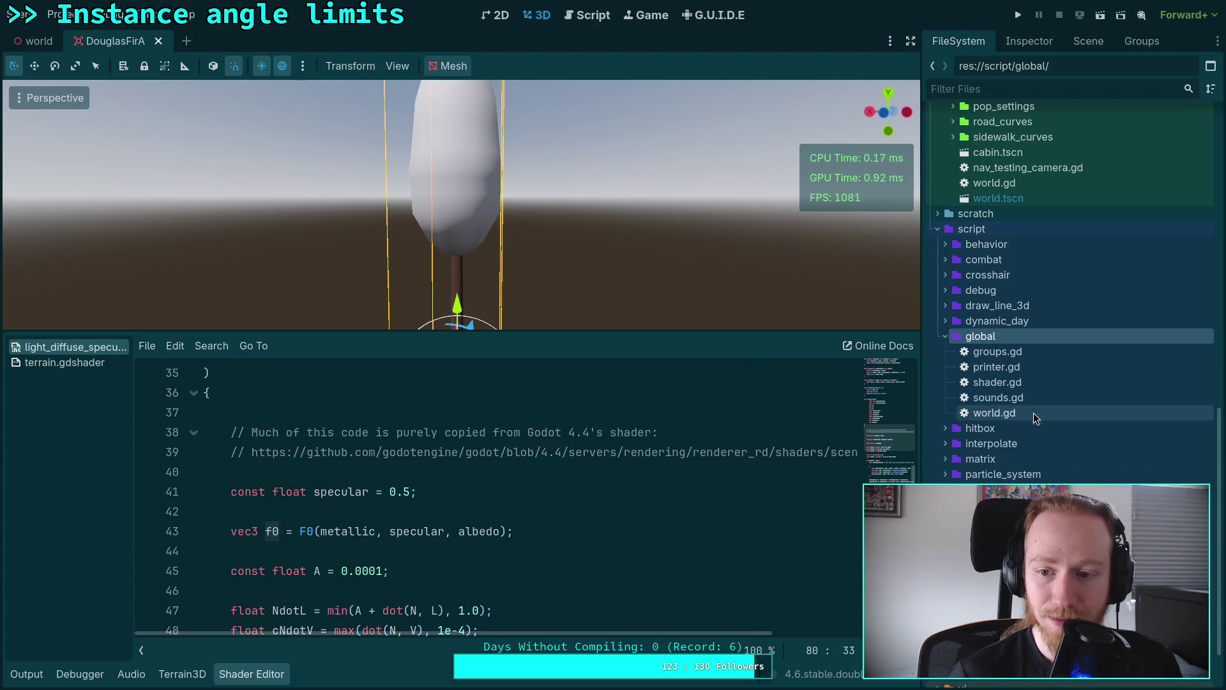
{"action": "scroll", "coordinate": [1022, 430], "scroll_direction": "down", "scroll_amount": 3}
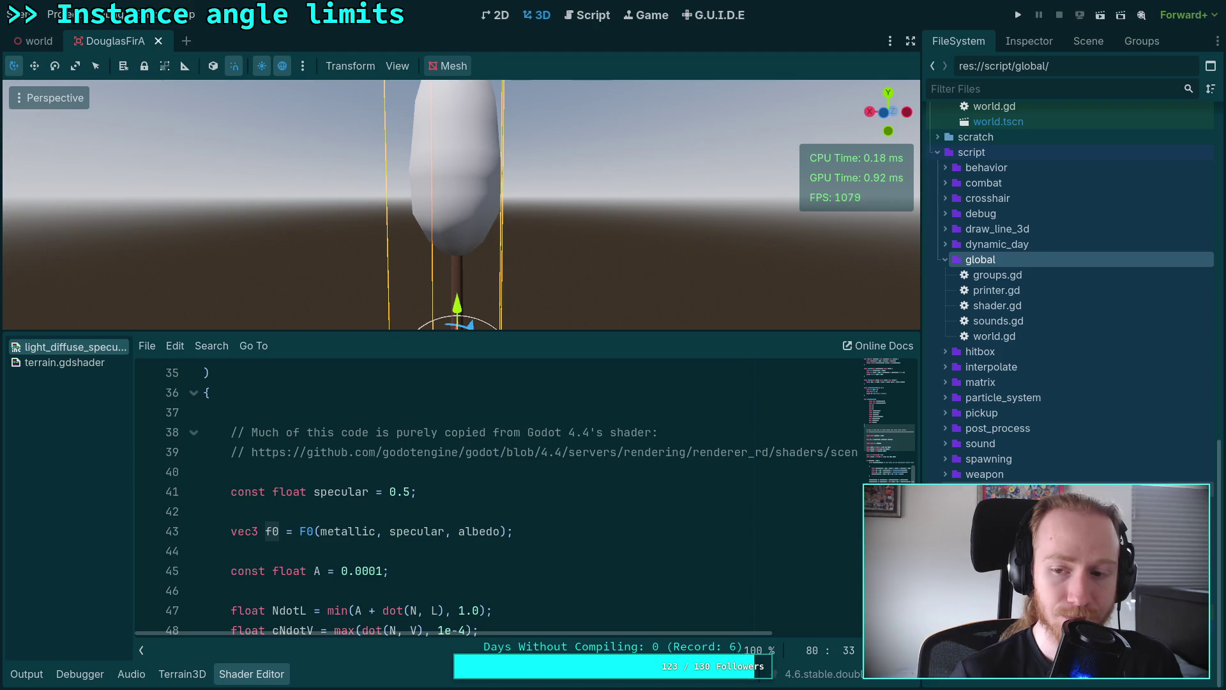
Select DouglasFirA's LOD0 mesh node and show it in the Inspector
{"action": "left_click", "coordinate": [1040, 45]}
{"action": "left_click", "coordinate": [1082, 46]}
{"action": "left_click", "coordinate": [1000, 122]}
{"action": "left_click", "coordinate": [996, 108]}
{"action": "left_click", "coordinate": [1028, 41]}
{"action": "scroll", "coordinate": [1056, 377], "scroll_direction": "up", "scroll_amount": 5}
Expand the Branches surface material and edit its foliage.gdshader shader
{"action": "left_click", "coordinate": [1200, 409]}
{"action": "left_click", "coordinate": [1164, 419]}
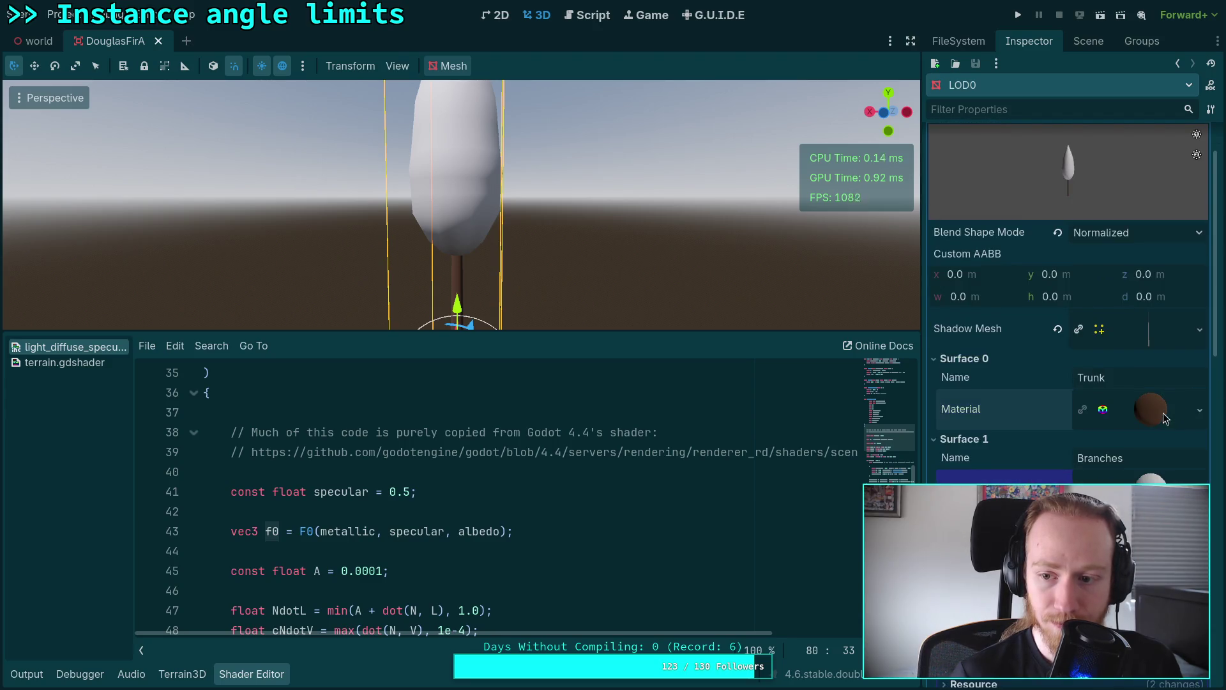
{"action": "scroll", "coordinate": [1072, 320], "scroll_direction": "down", "scroll_amount": 3}
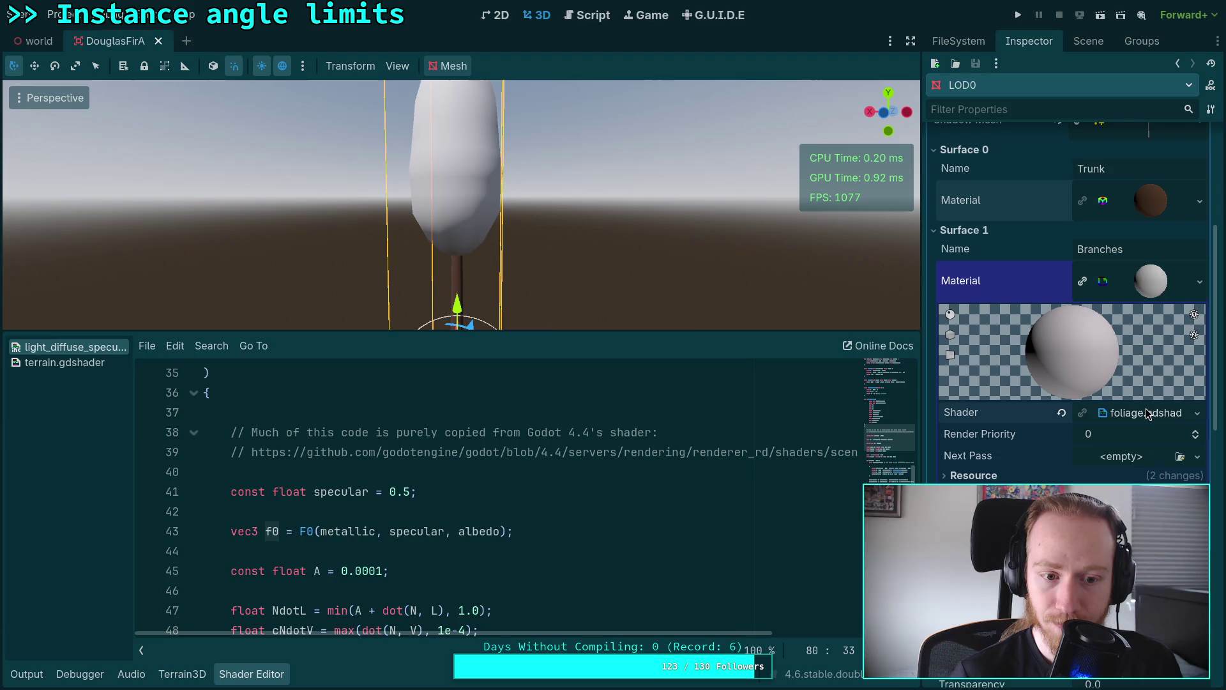
{"action": "left_click", "coordinate": [1147, 413]}
{"action": "left_click", "coordinate": [1140, 416]}
{"action": "left_click", "coordinate": [1197, 413]}
{"action": "left_click", "coordinate": [1108, 492]}
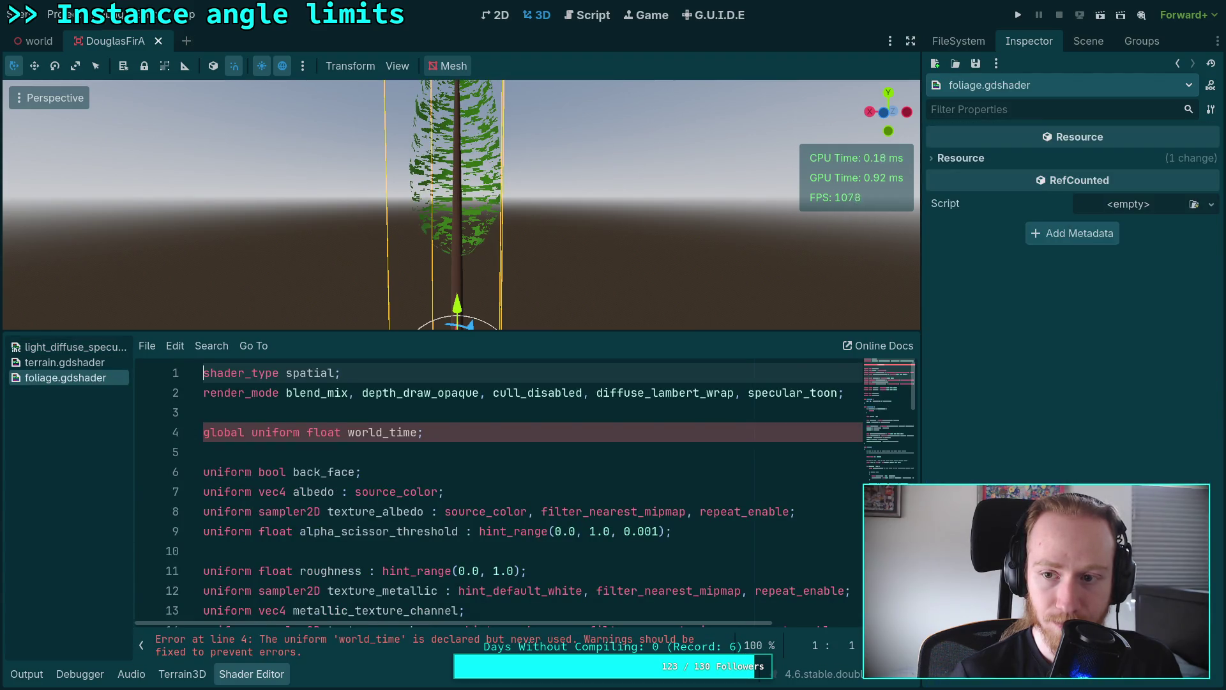
Collapse the debug, scene and environment folders in the FileSystem dock
{"action": "left_click", "coordinate": [532, 453]}
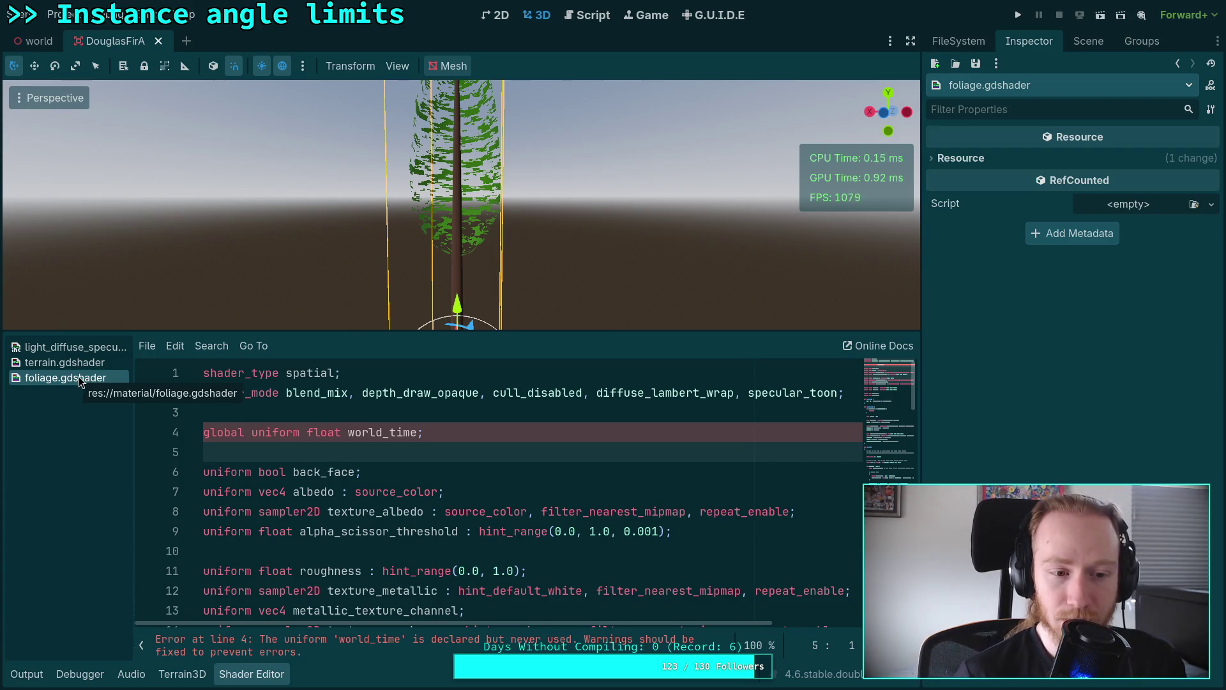
{"action": "left_click", "coordinate": [1089, 42]}
{"action": "left_click", "coordinate": [977, 42]}
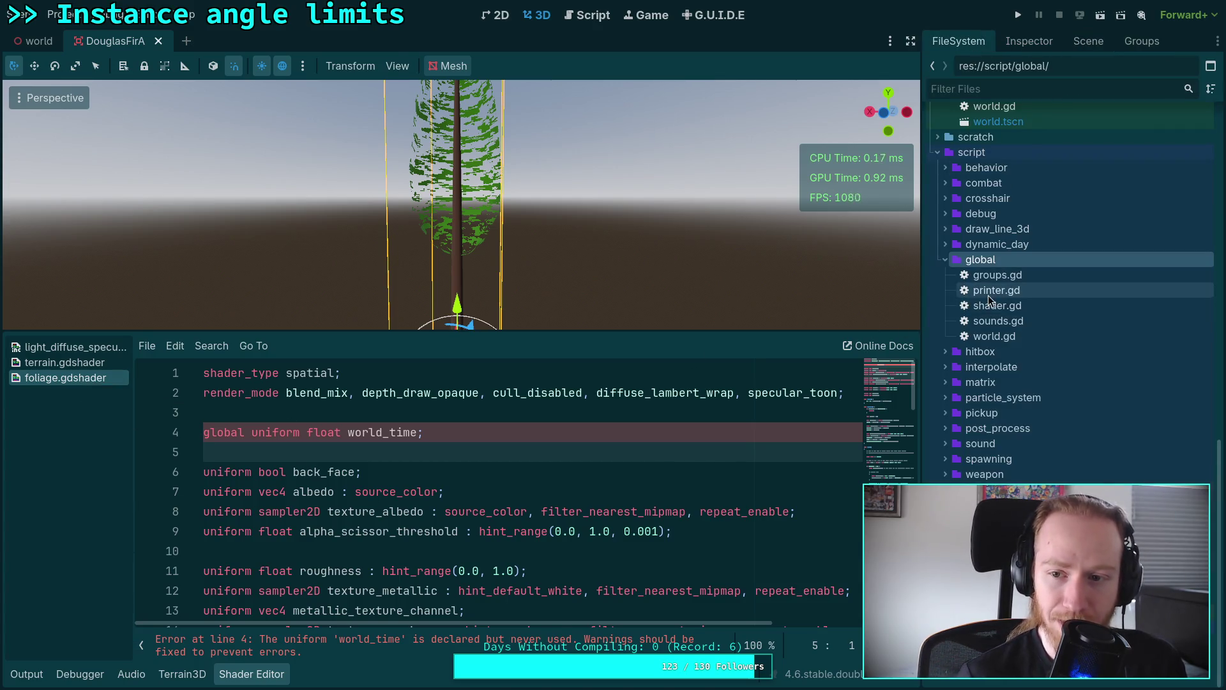
{"action": "scroll", "coordinate": [1073, 287], "scroll_direction": "up", "scroll_amount": 5}
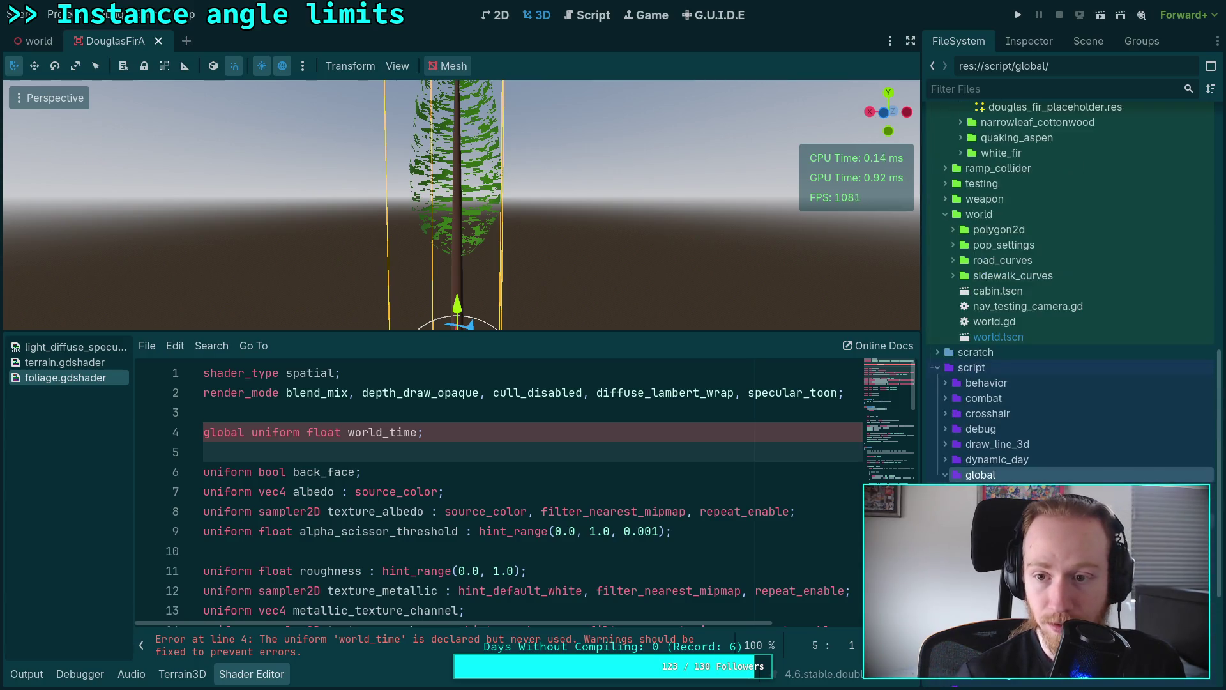
{"action": "scroll", "coordinate": [1073, 287], "scroll_direction": "down", "scroll_amount": 5}
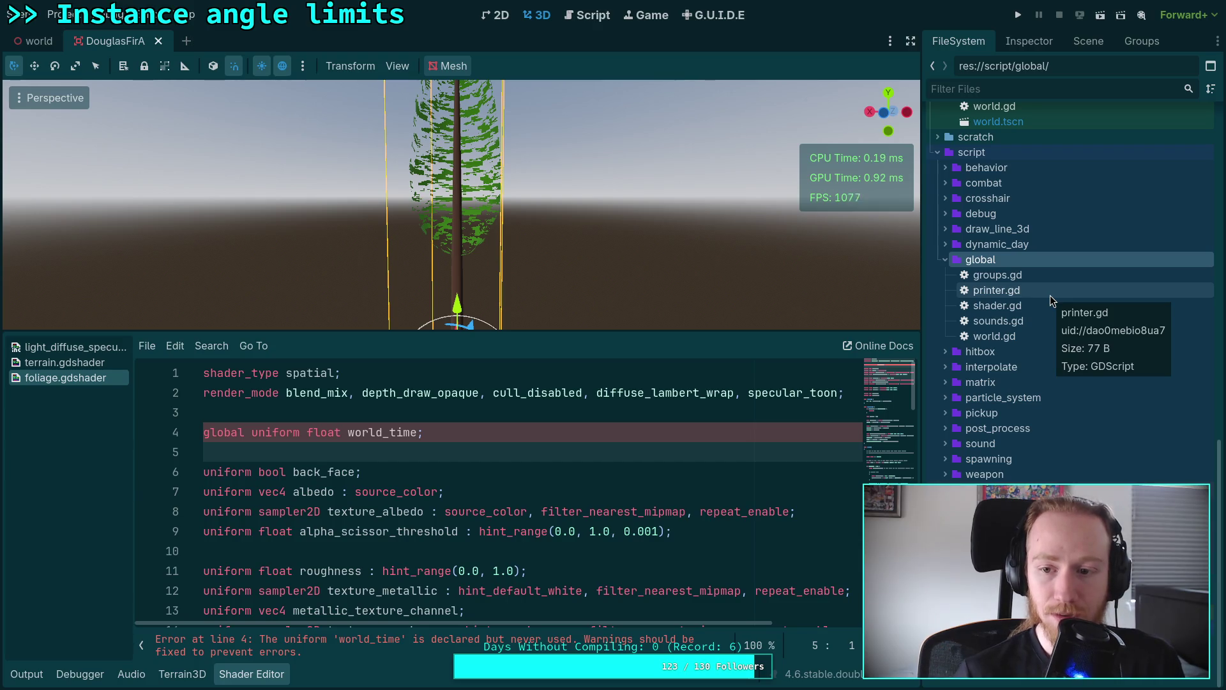
{"action": "scroll", "coordinate": [940, 153], "scroll_direction": "up", "scroll_amount": 7}
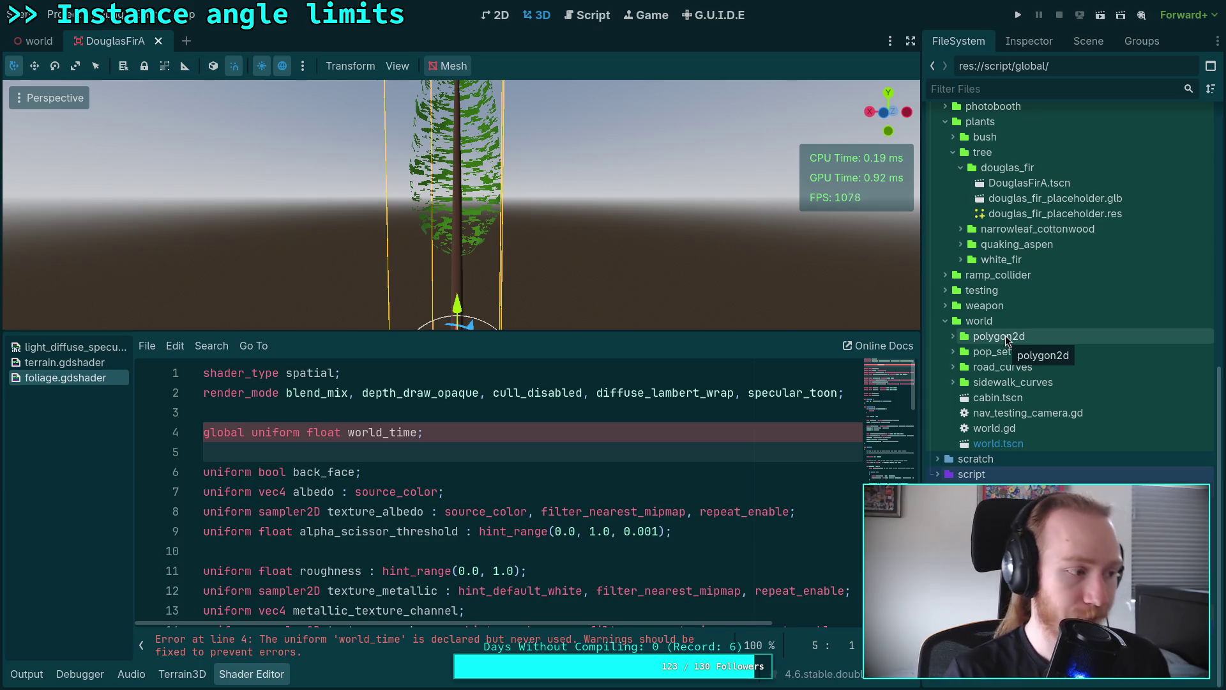
{"action": "scroll", "coordinate": [1009, 316], "scroll_direction": "up", "scroll_amount": 5}
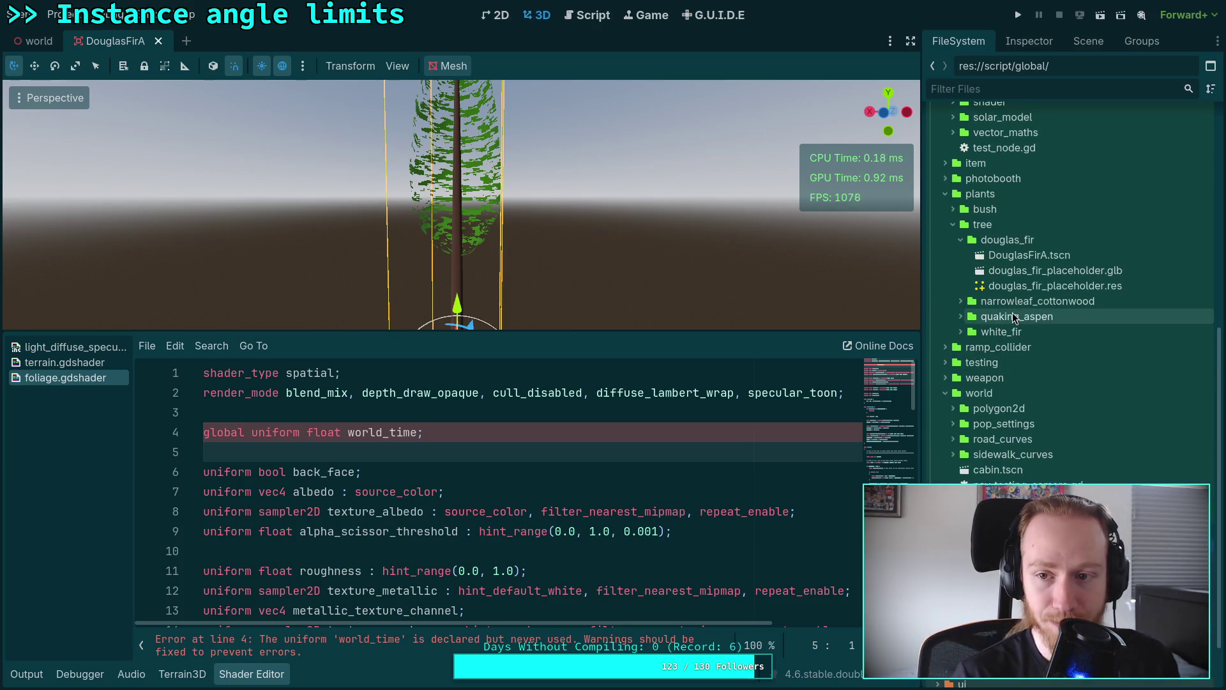
{"action": "left_click", "coordinate": [946, 199]}
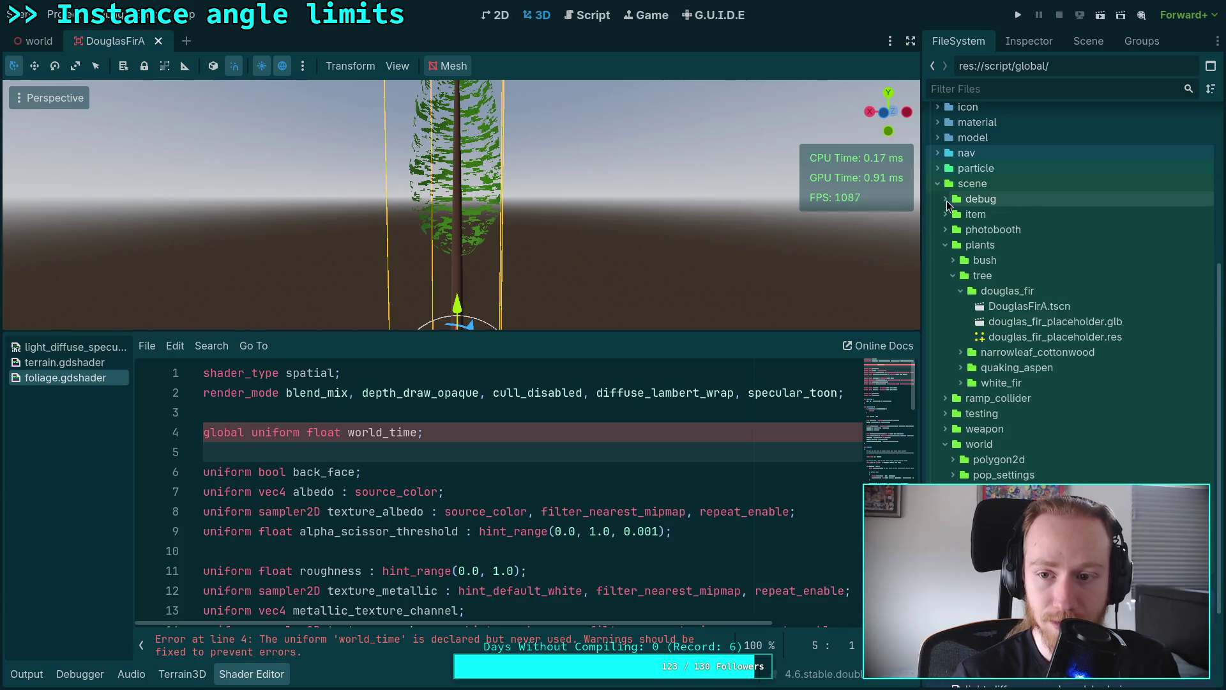
{"action": "left_click", "coordinate": [937, 184]}
{"action": "left_click", "coordinate": [937, 214]}
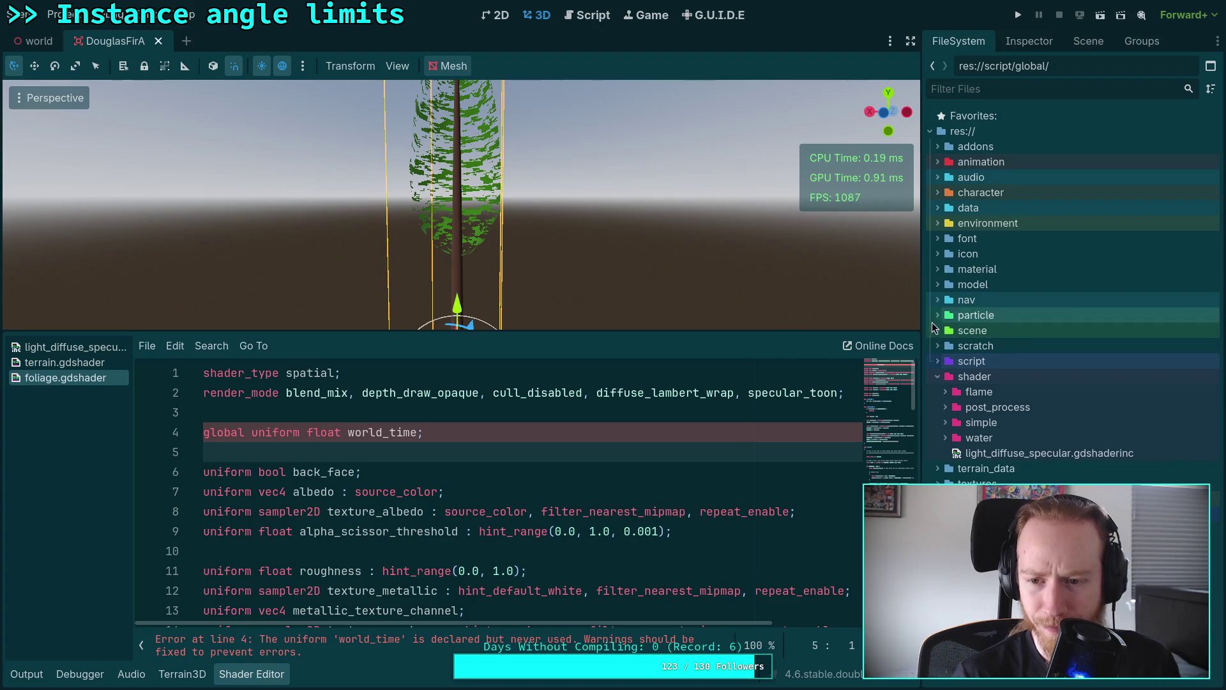
Drag foliage.gdshader from the material folder into the shader folder and confirm
{"action": "left_click", "coordinate": [936, 269]}
{"action": "mouse_move", "coordinate": [1008, 351]}
{"action": "left_mouse_down"}
{"action": "mouse_move", "coordinate": [1091, 468]}
{"action": "mouse_move", "coordinate": [993, 474]}
{"action": "left_mouse_up"}
{"action": "left_click", "coordinate": [653, 358]}
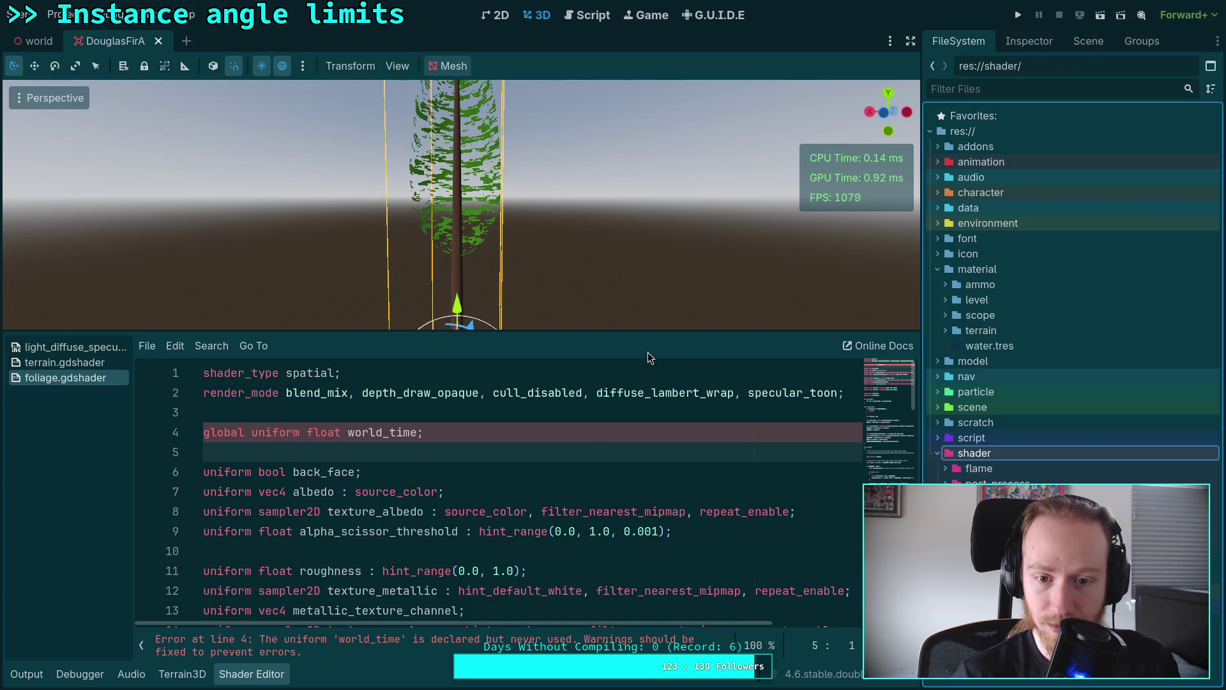
{"action": "left_click", "coordinate": [596, 431]}
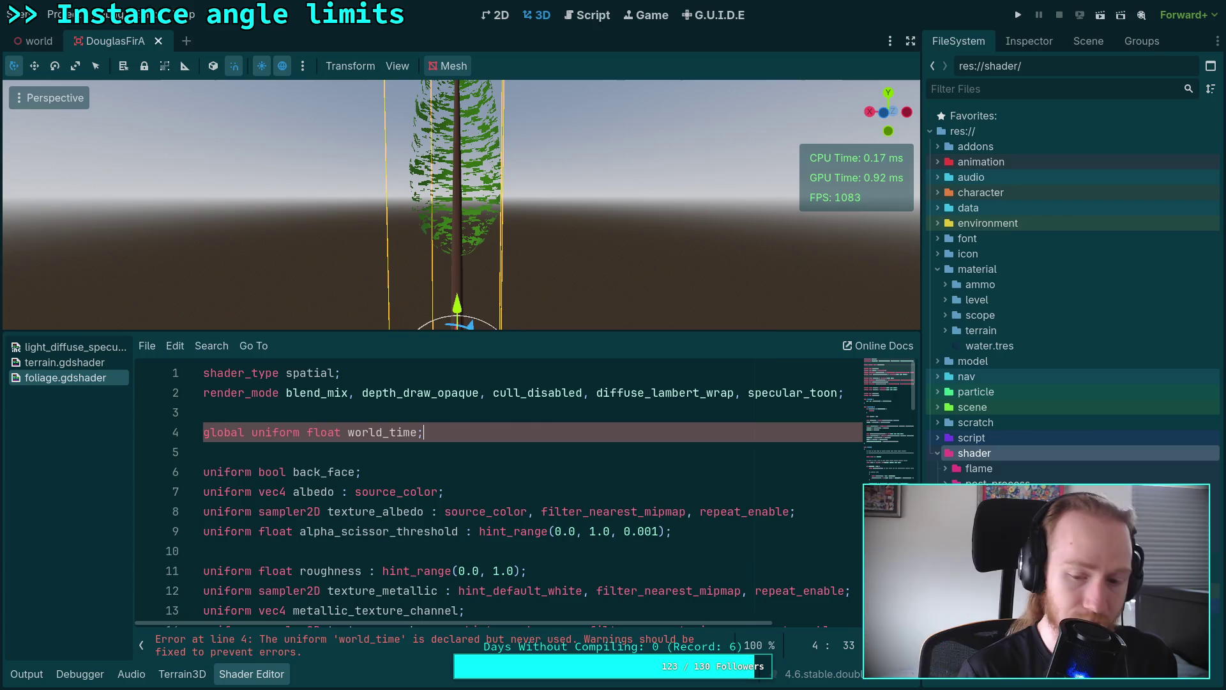
{"action": "left_click", "coordinate": [617, 443]}
{"action": "scroll", "coordinate": [496, 436], "scroll_direction": "down", "scroll_amount": 6}
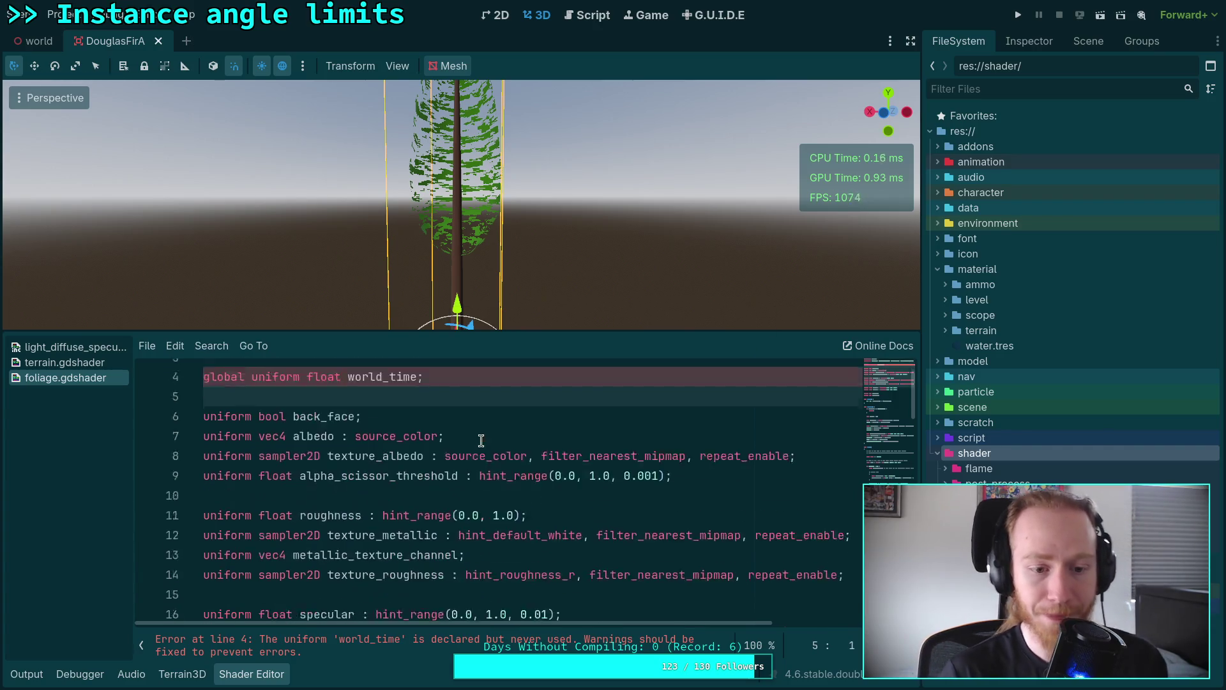
{"action": "left_click", "coordinate": [563, 452]}
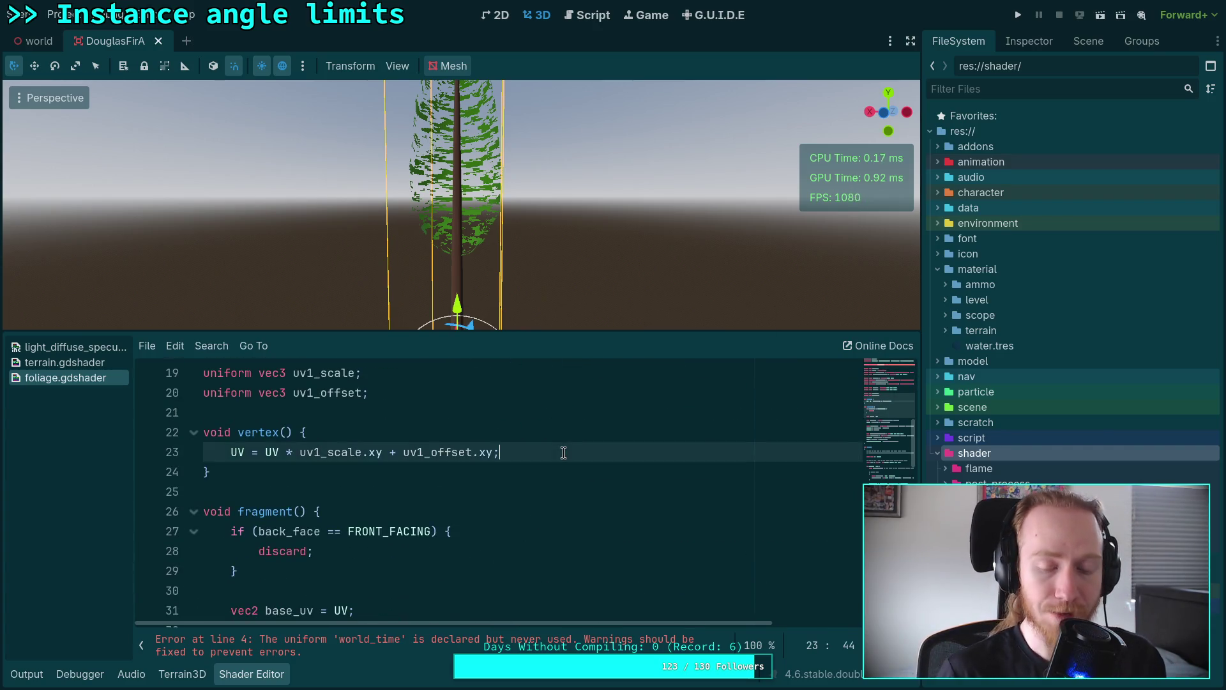
Insert a new first line in vertex() and type POSITION. via autocomplete
{"action": "key", "text": "ctrl+shift+Return"}
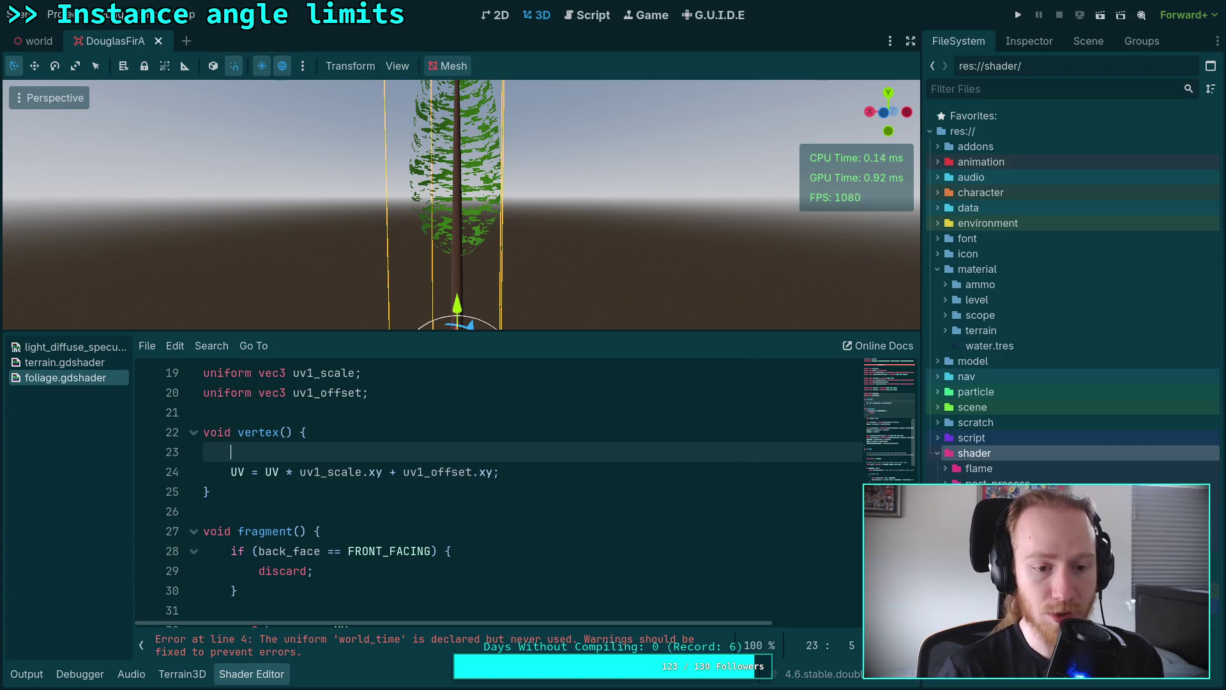
{"action": "type", "text": "S"}
{"action": "key", "text": "Return"}
{"action": "type", "text": "."}
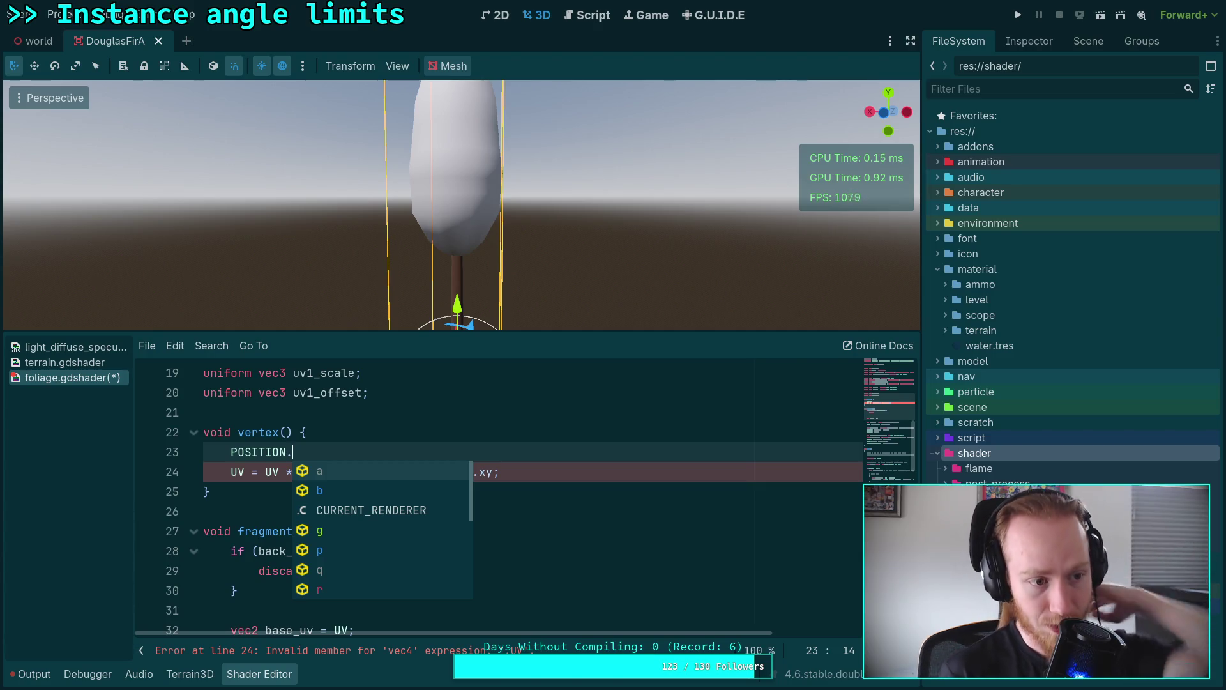
{"action": "left_click", "coordinate": [444, 439]}
{"action": "left_click", "coordinate": [396, 452]}
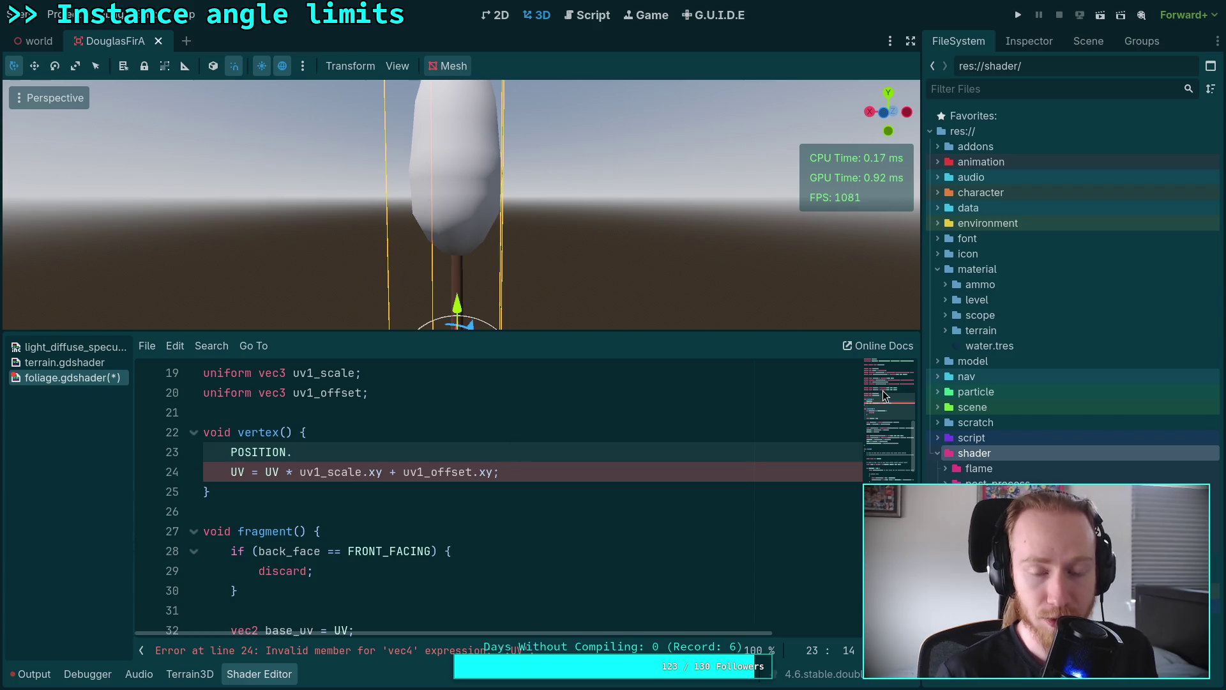
{"action": "left_click", "coordinate": [1029, 41]}
{"action": "left_click", "coordinate": [958, 41]}
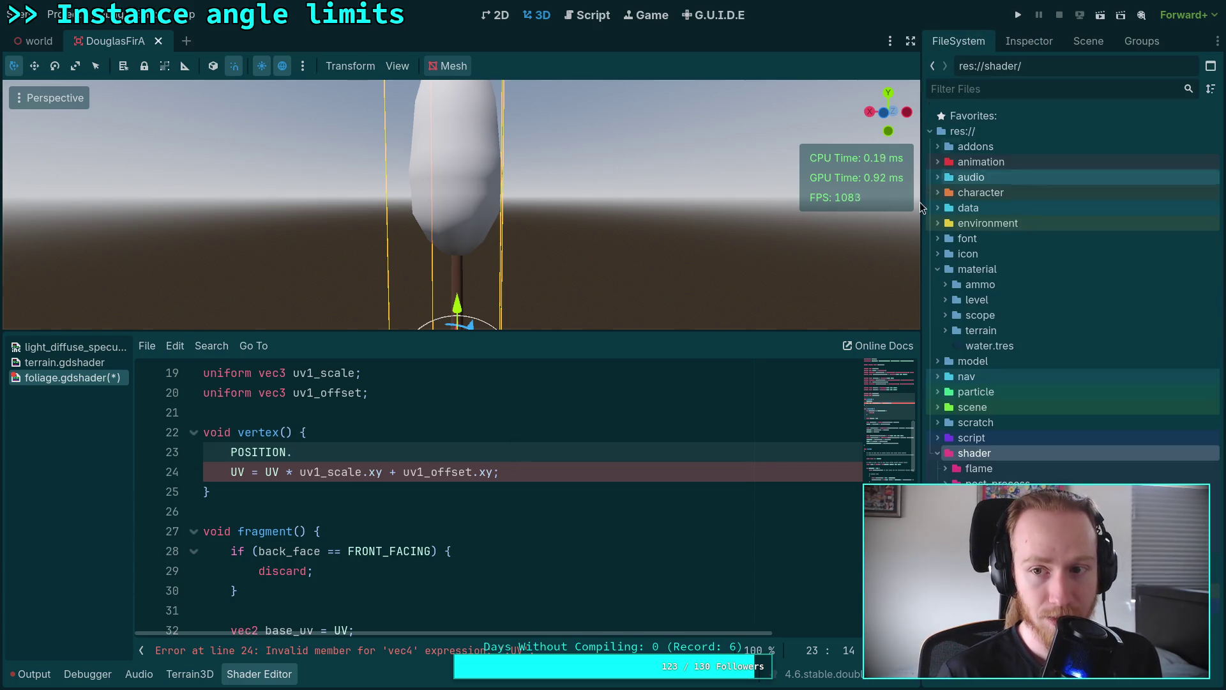
{"action": "left_click_drag", "start_coordinate": [303, 452], "coordinate": [229, 453]}
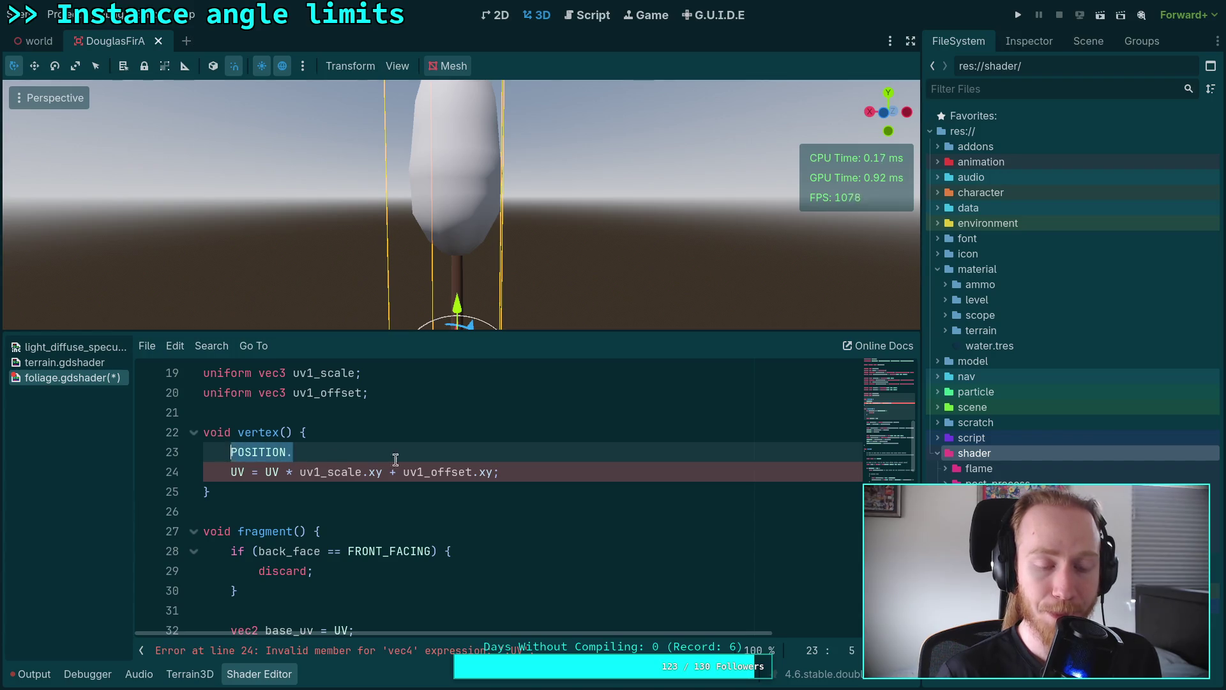
{"action": "scroll", "coordinate": [470, 473], "scroll_direction": "up", "scroll_amount": 1}
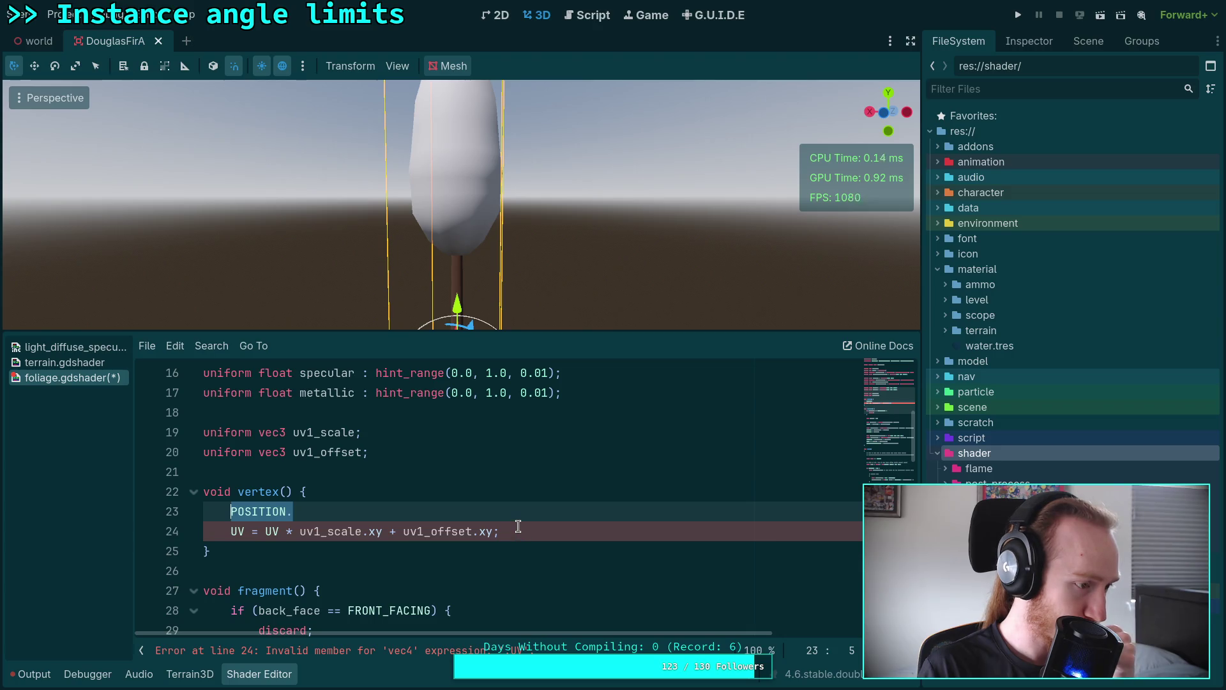
{"action": "left_click", "coordinate": [496, 515]}
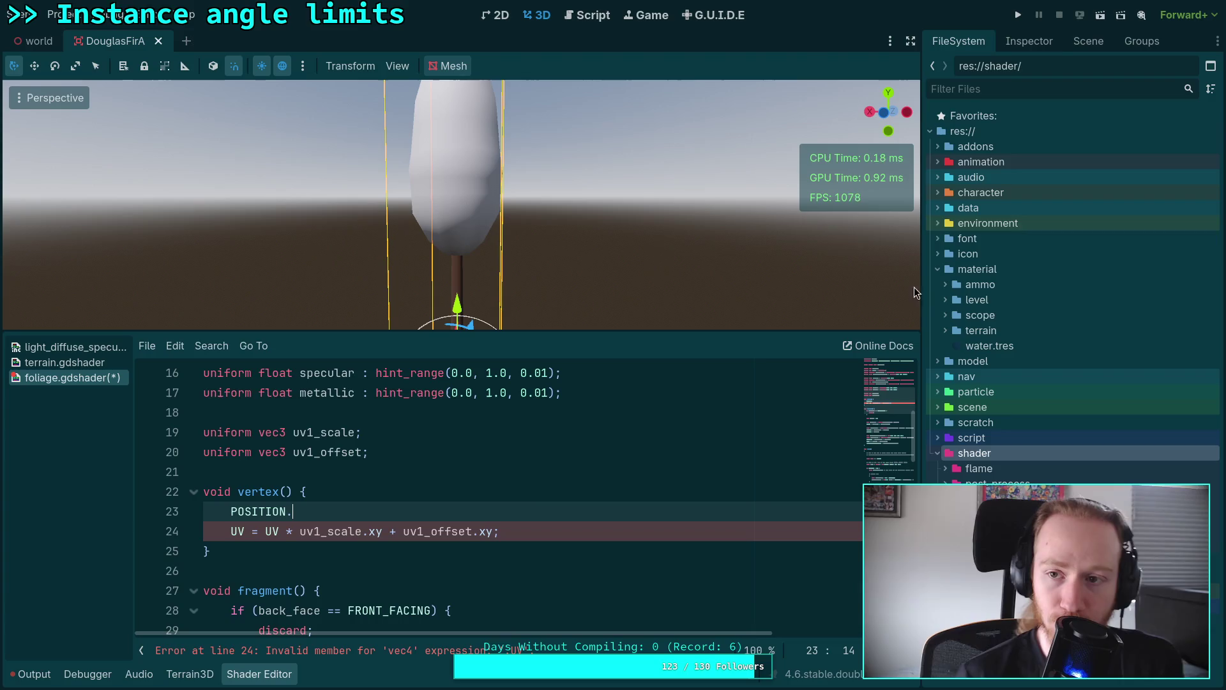
Expand addons > terrain_3d > extras > shaders in the FileSystem dock
{"action": "left_click", "coordinate": [1073, 41]}
{"action": "left_click", "coordinate": [1054, 38]}
{"action": "left_click", "coordinate": [957, 41]}
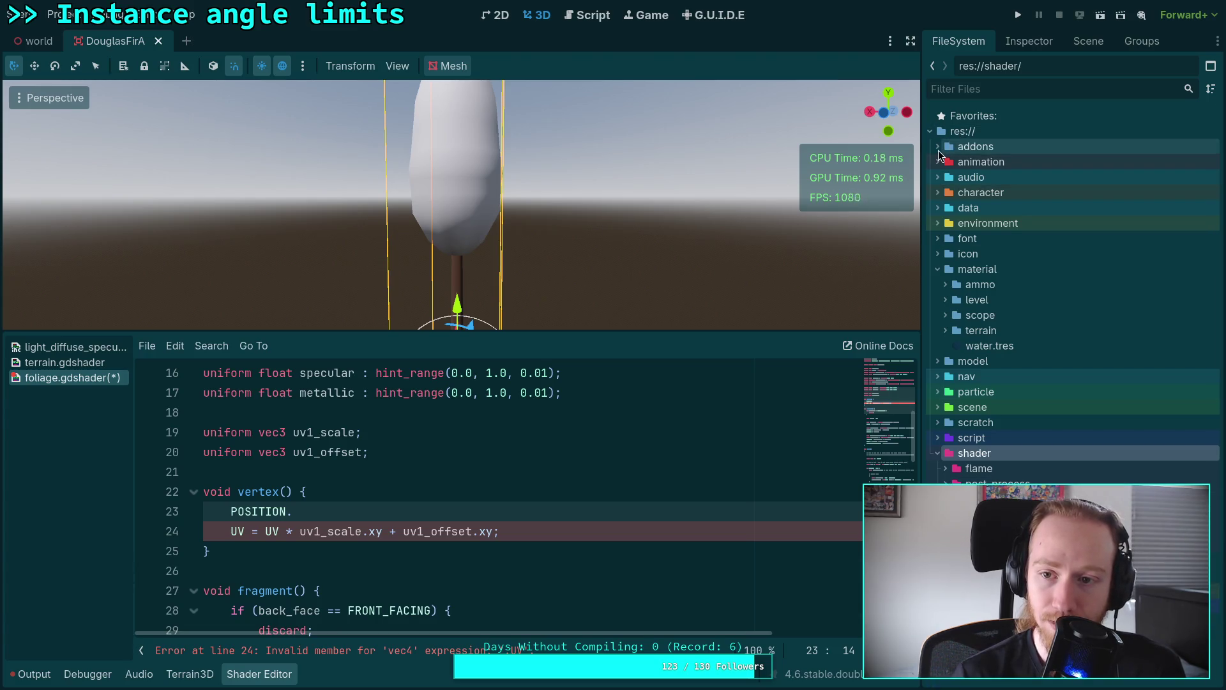
{"action": "left_click", "coordinate": [938, 147]}
{"action": "left_click", "coordinate": [946, 192]}
{"action": "left_click", "coordinate": [953, 238]}
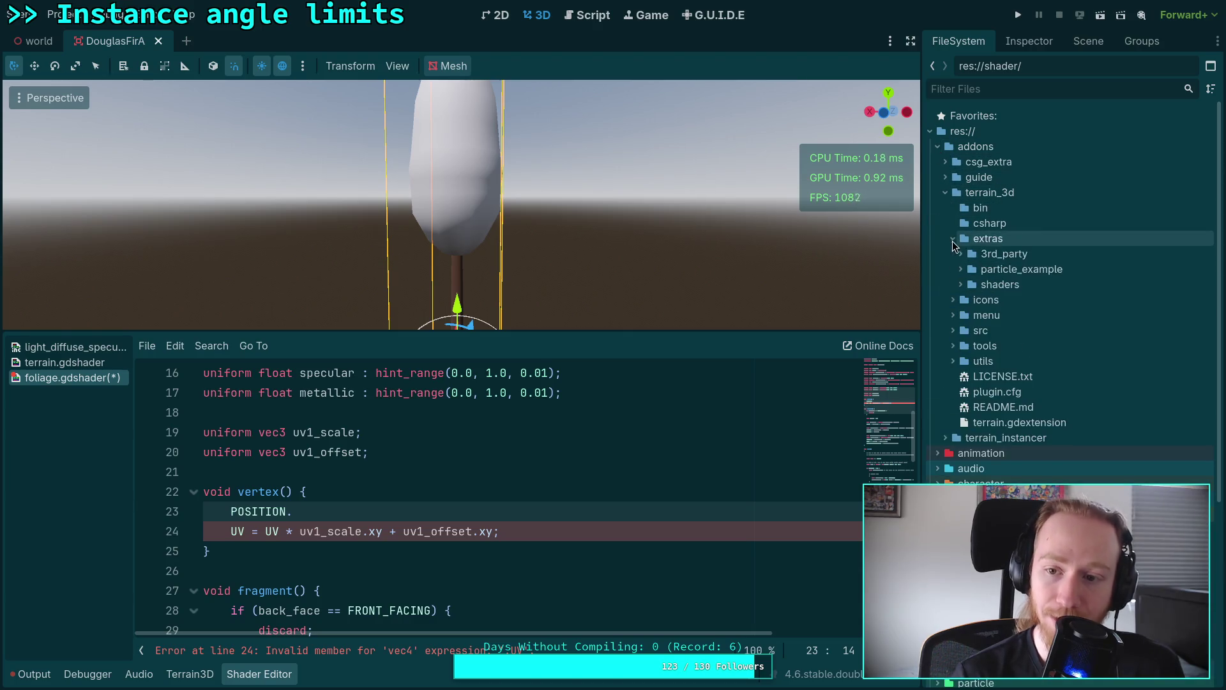
{"action": "left_click", "coordinate": [1000, 284]}
{"action": "left_click", "coordinate": [961, 284]}
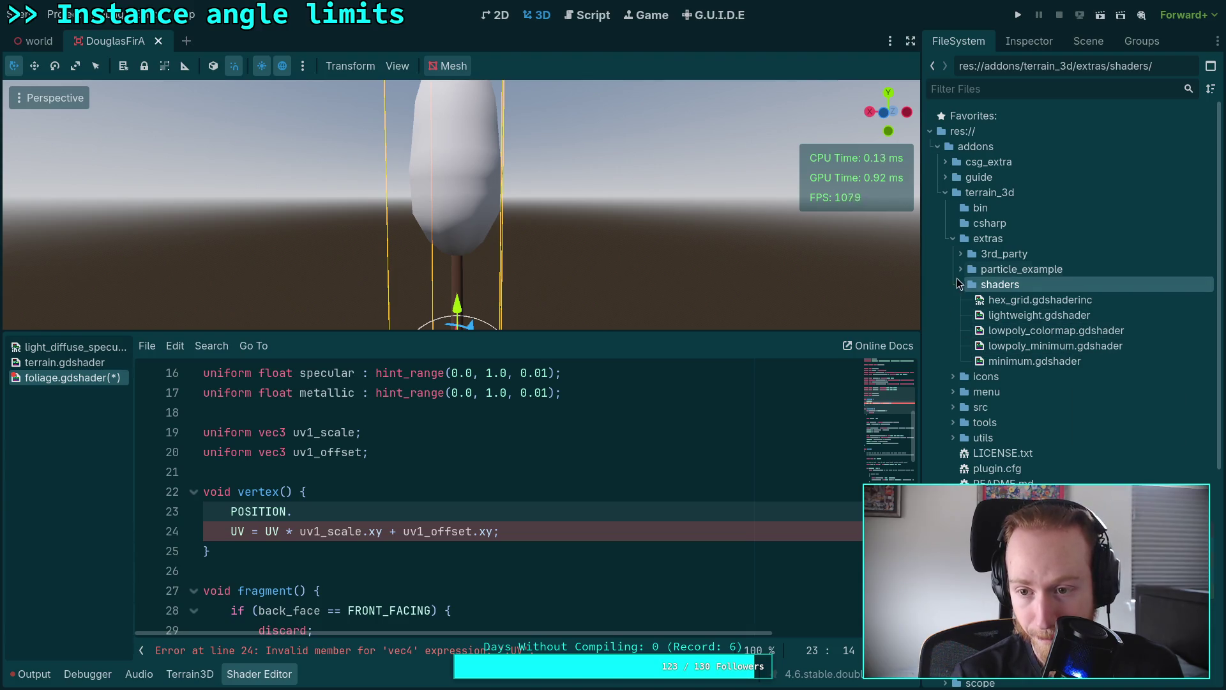
Open particle_example/grass.gdshader and highlight every use of data
{"action": "double_click", "coordinate": [996, 269]}
{"action": "double_click", "coordinate": [1035, 284]}
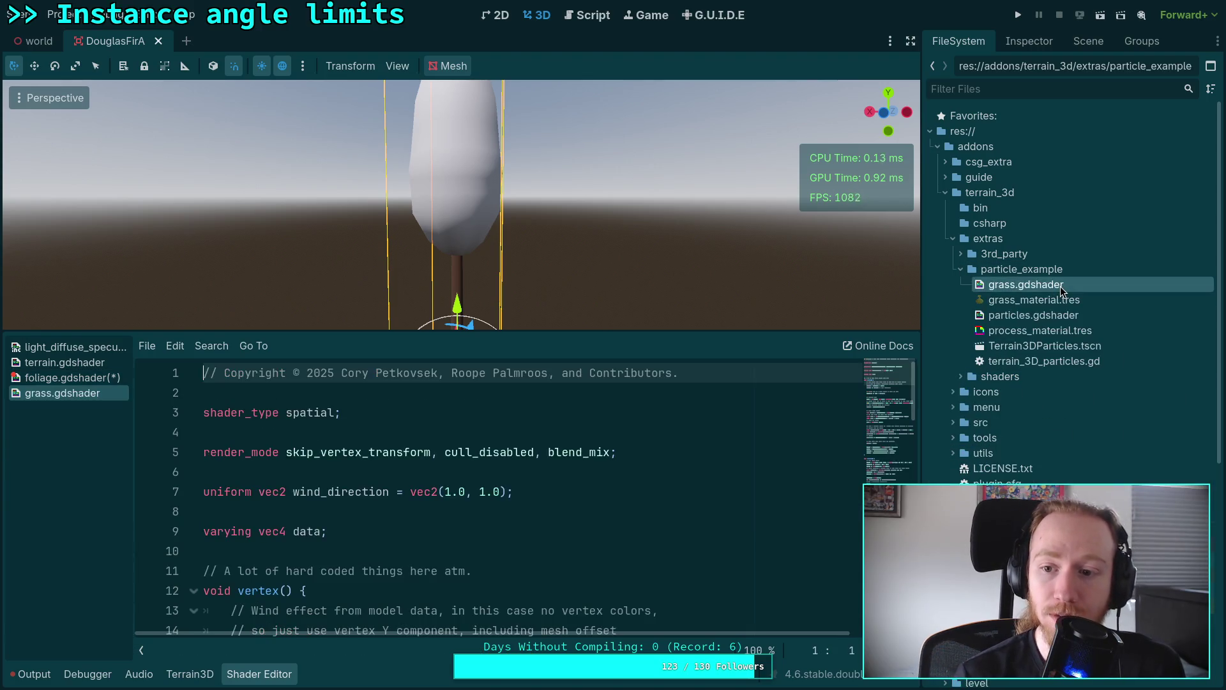
{"action": "scroll", "coordinate": [534, 479], "scroll_direction": "down", "scroll_amount": 4}
{"action": "scroll", "coordinate": [534, 479], "scroll_direction": "down", "scroll_amount": 1}
{"action": "scroll", "coordinate": [456, 498], "scroll_direction": "up", "scroll_amount": 2}
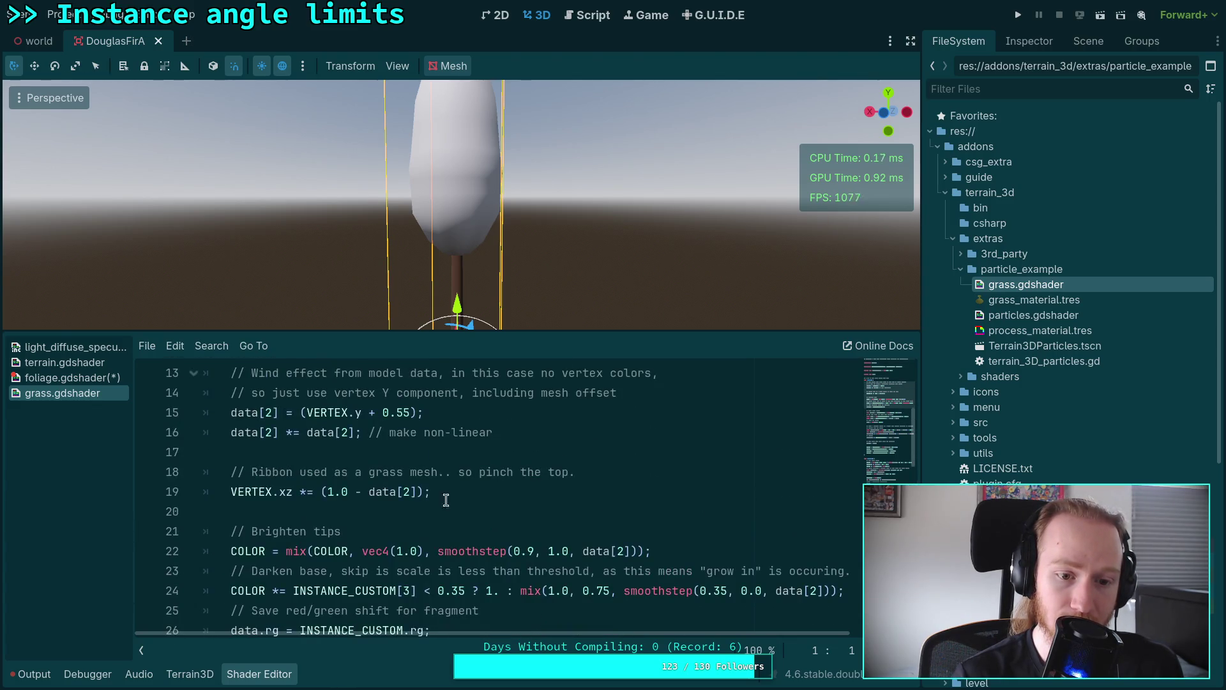
{"action": "double_click", "coordinate": [380, 492]}
Read through grass.gdshader's vertex code, then open terrain_3D_particles.gd in the Script editor
{"action": "scroll", "coordinate": [511, 501], "scroll_direction": "up", "scroll_amount": 1}
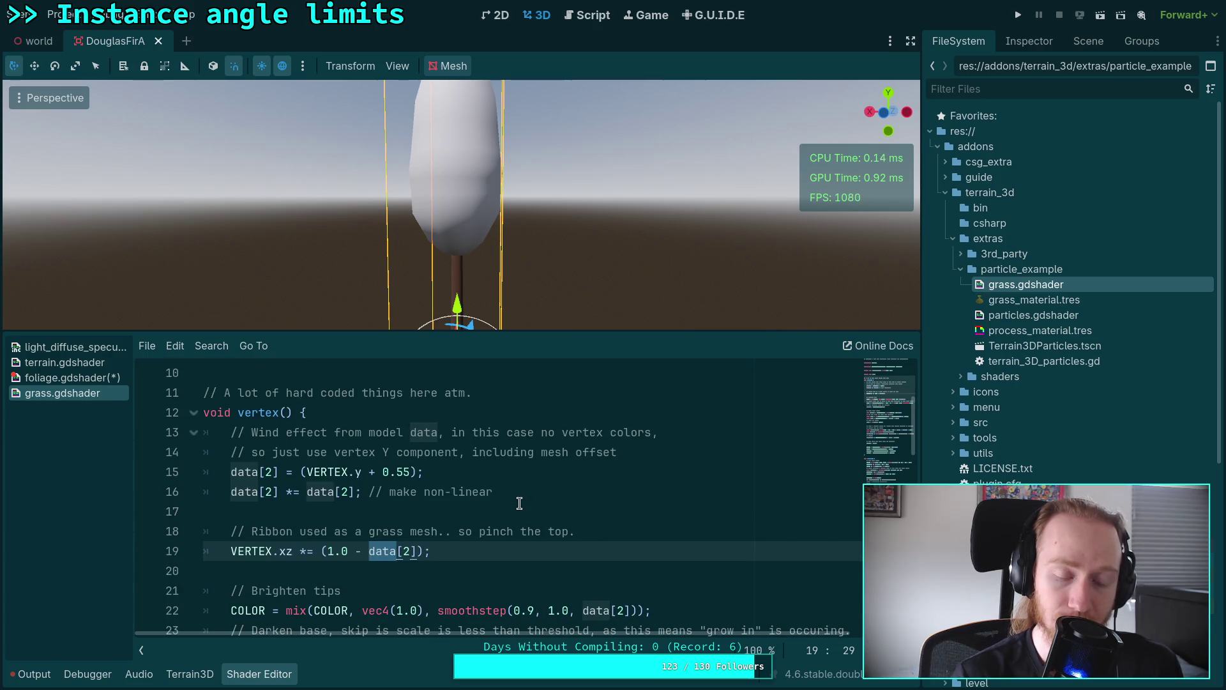
{"action": "scroll", "coordinate": [519, 503], "scroll_direction": "up", "scroll_amount": 3}
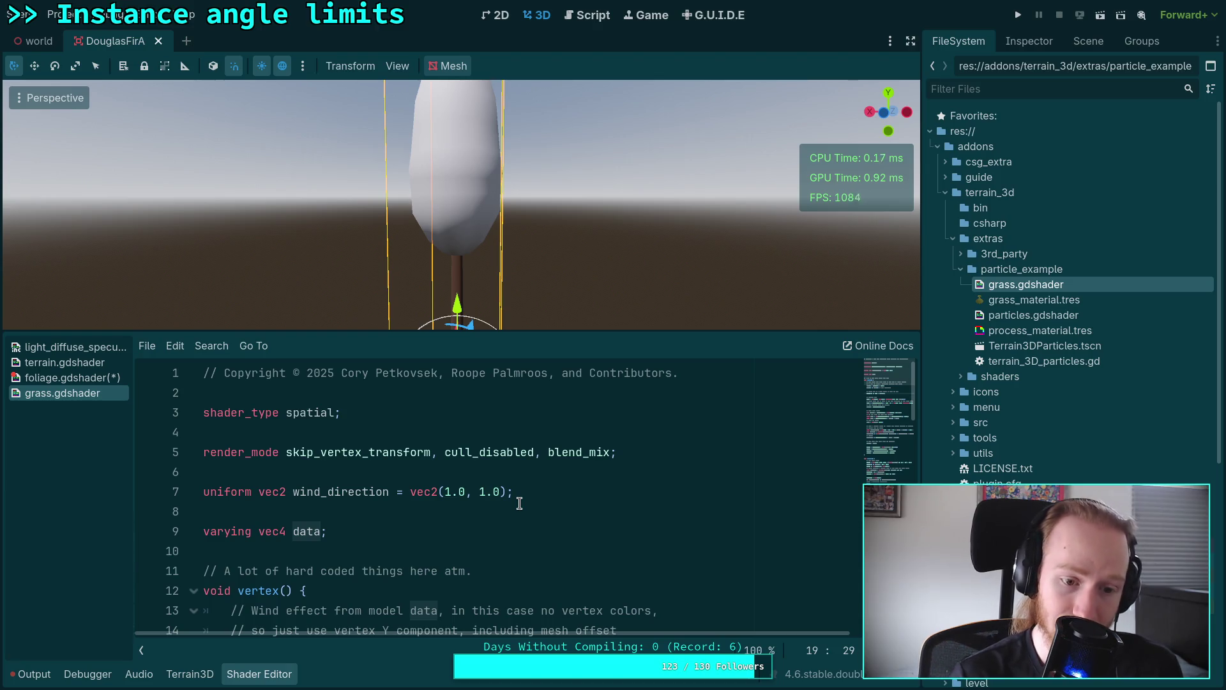
{"action": "scroll", "coordinate": [520, 503], "scroll_direction": "down", "scroll_amount": 9}
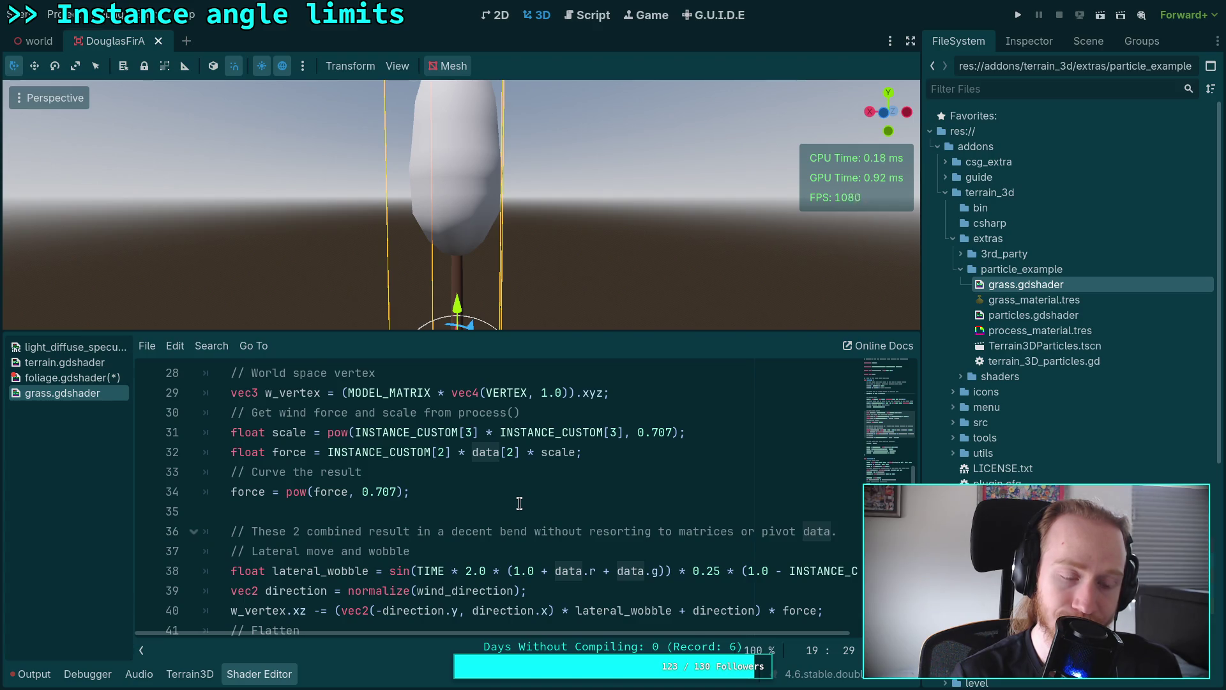
{"action": "scroll", "coordinate": [520, 503], "scroll_direction": "down", "scroll_amount": 2}
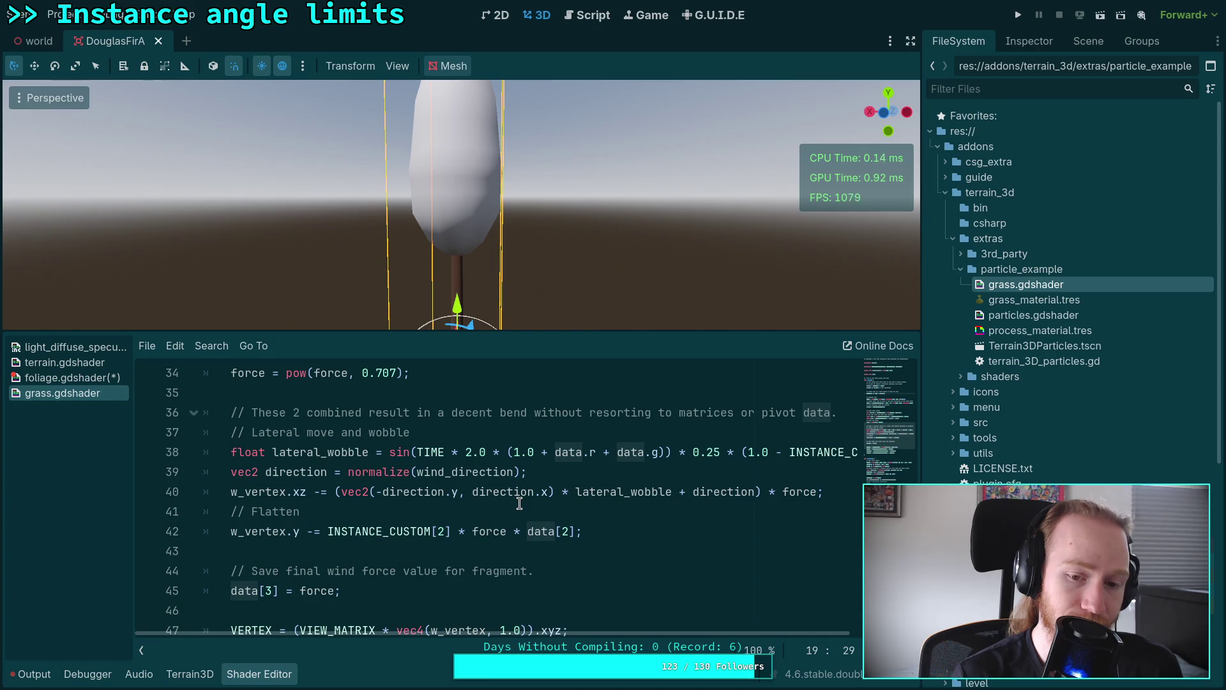
{"action": "scroll", "coordinate": [519, 503], "scroll_direction": "down", "scroll_amount": 7}
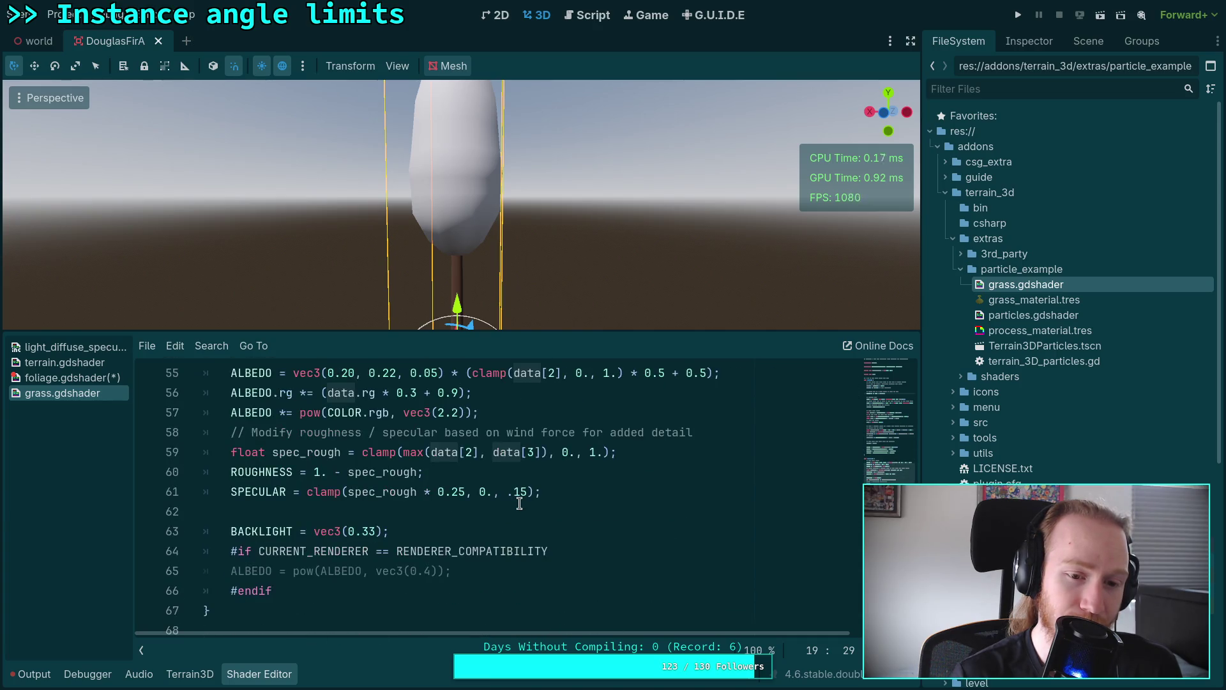
{"action": "scroll", "coordinate": [519, 503], "scroll_direction": "up", "scroll_amount": 1}
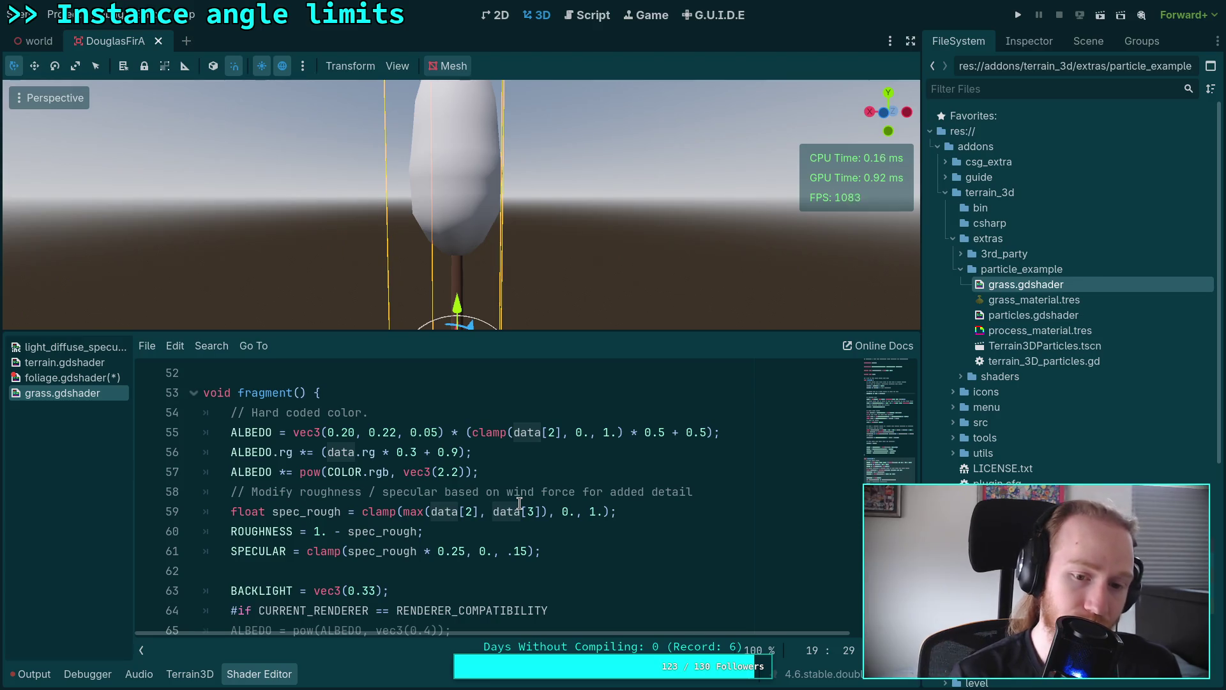
{"action": "scroll", "coordinate": [519, 503], "scroll_direction": "down", "scroll_amount": 1}
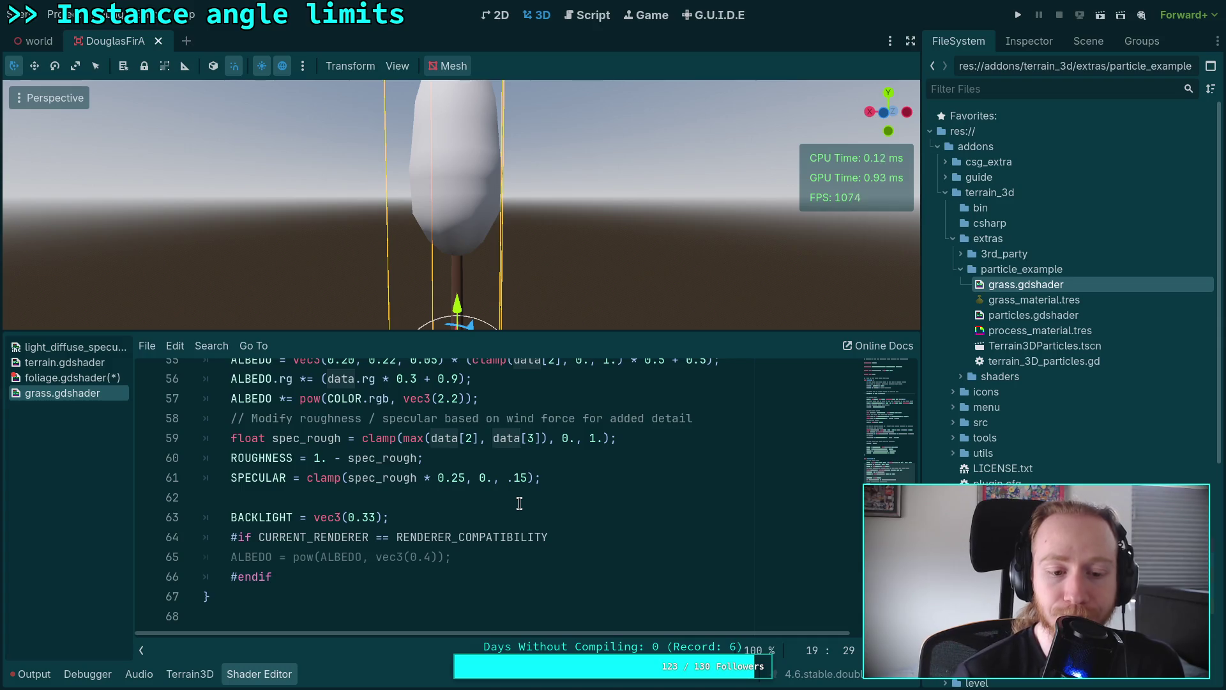
{"action": "scroll", "coordinate": [555, 542], "scroll_direction": "up", "scroll_amount": 5}
{"action": "scroll", "coordinate": [555, 541], "scroll_direction": "up", "scroll_amount": 13}
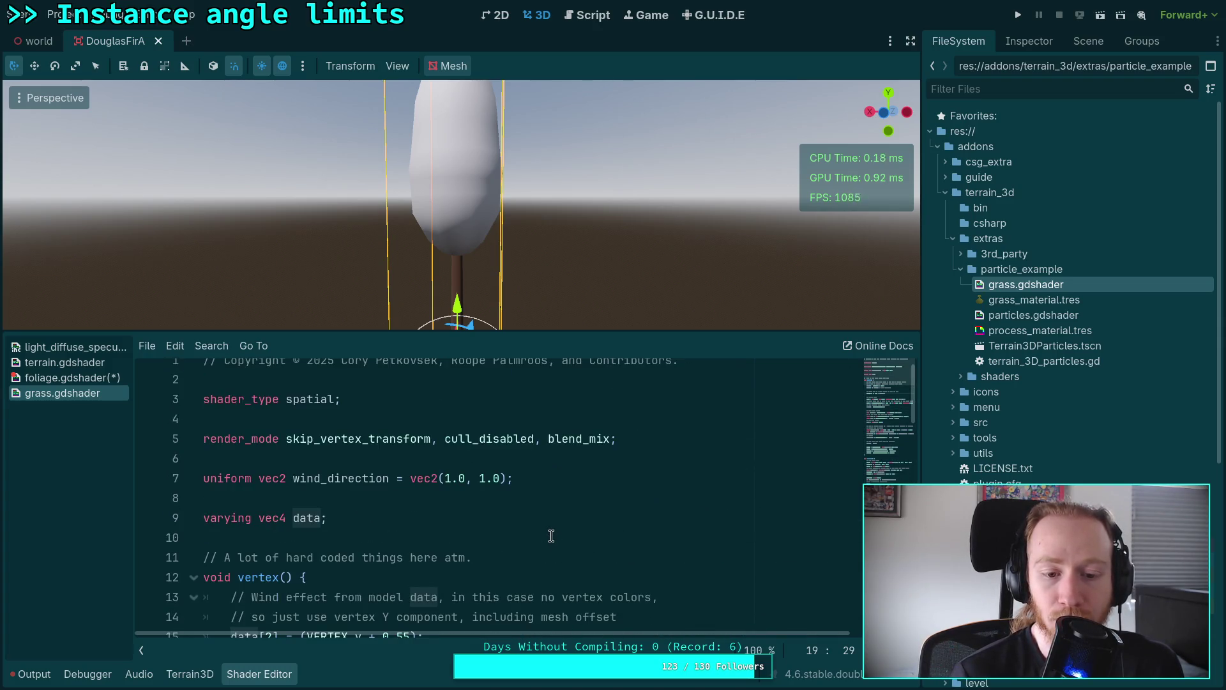
{"action": "scroll", "coordinate": [551, 535], "scroll_direction": "down", "scroll_amount": 2}
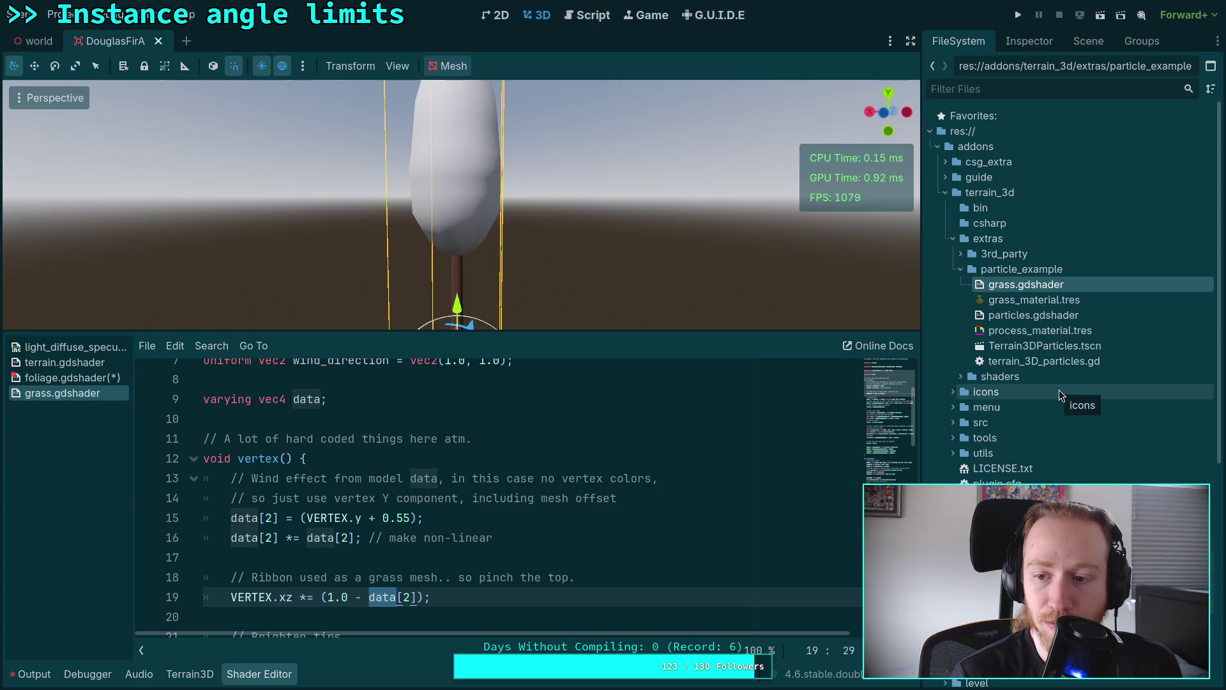
{"action": "double_click", "coordinate": [1063, 361]}
{"action": "scroll", "coordinate": [465, 249], "scroll_direction": "down", "scroll_amount": 5}
Give the script editor more height and scroll down through grass.gdshader toward vertex()
{"action": "left_click_drag", "start_coordinate": [507, 329], "coordinate": [492, 421]}
{"action": "scroll", "coordinate": [511, 335], "scroll_direction": "down", "scroll_amount": 2}
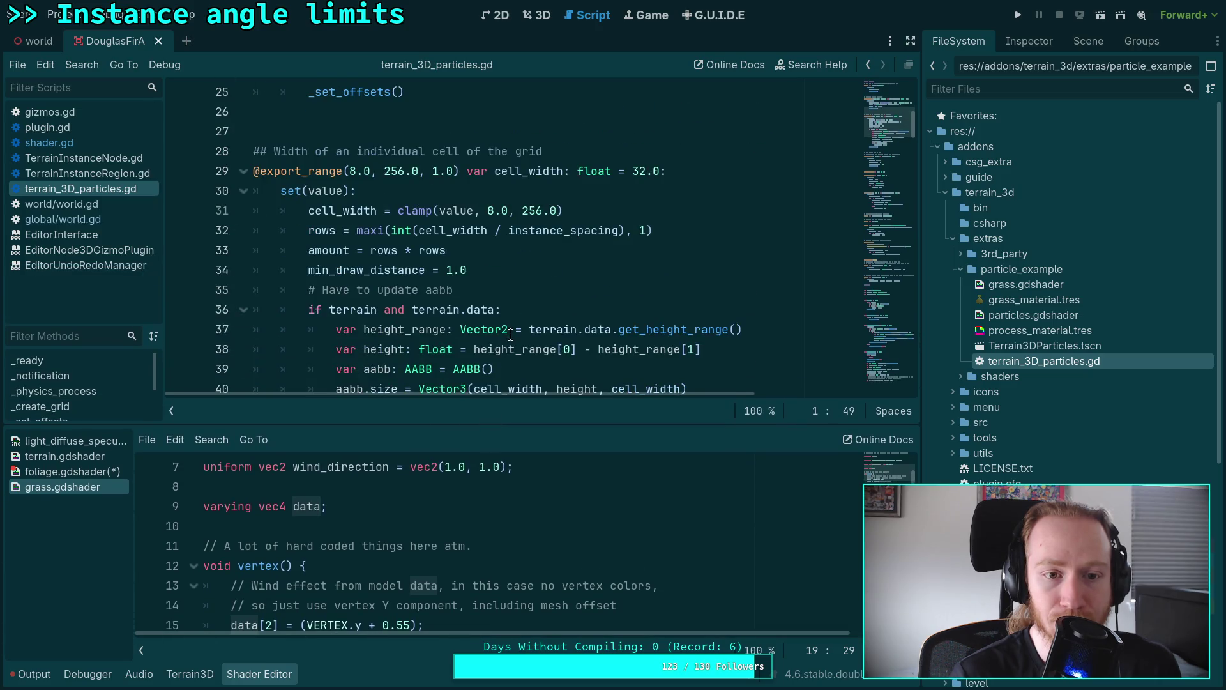
{"action": "scroll", "coordinate": [511, 335], "scroll_direction": "down", "scroll_amount": 9}
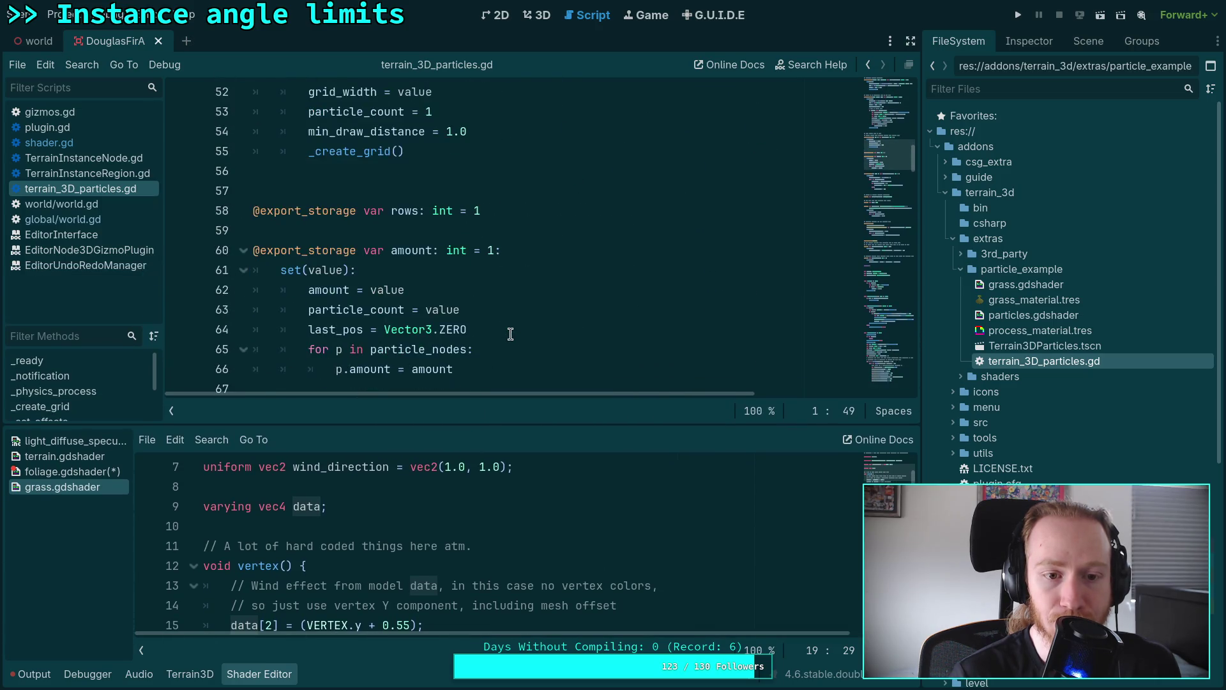
{"action": "scroll", "coordinate": [511, 335], "scroll_direction": "down", "scroll_amount": 2}
{"action": "scroll", "coordinate": [510, 334], "scroll_direction": "down", "scroll_amount": 8}
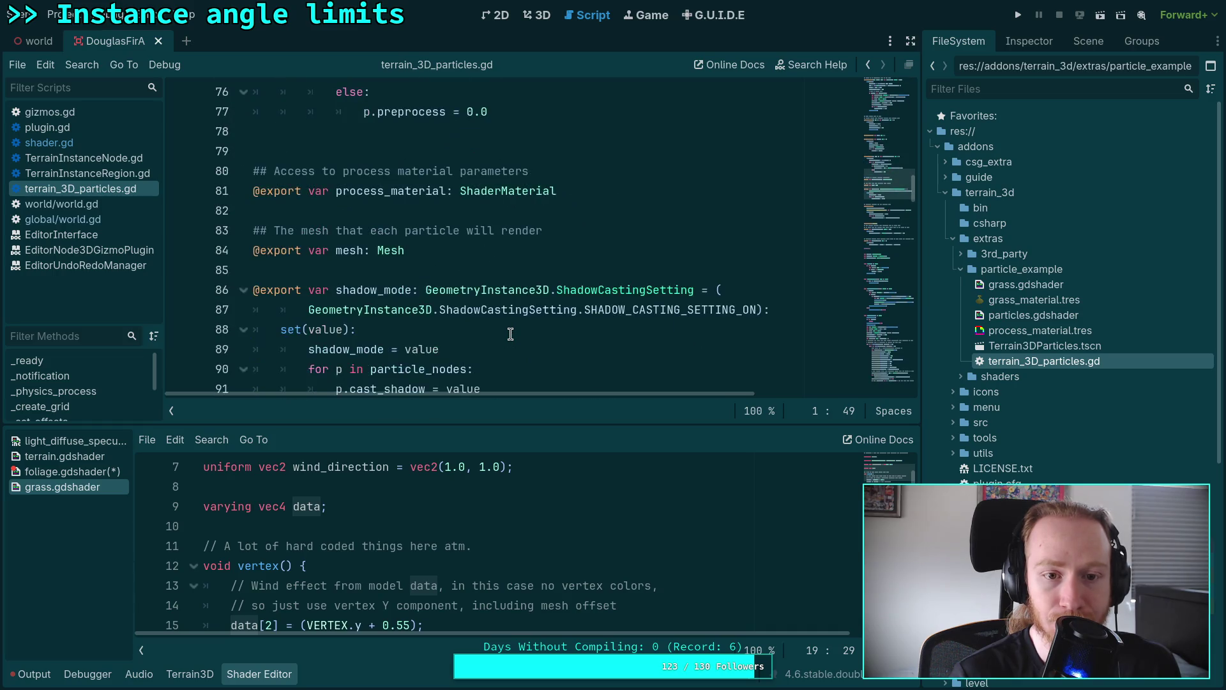
{"action": "scroll", "coordinate": [511, 334], "scroll_direction": "down", "scroll_amount": 8}
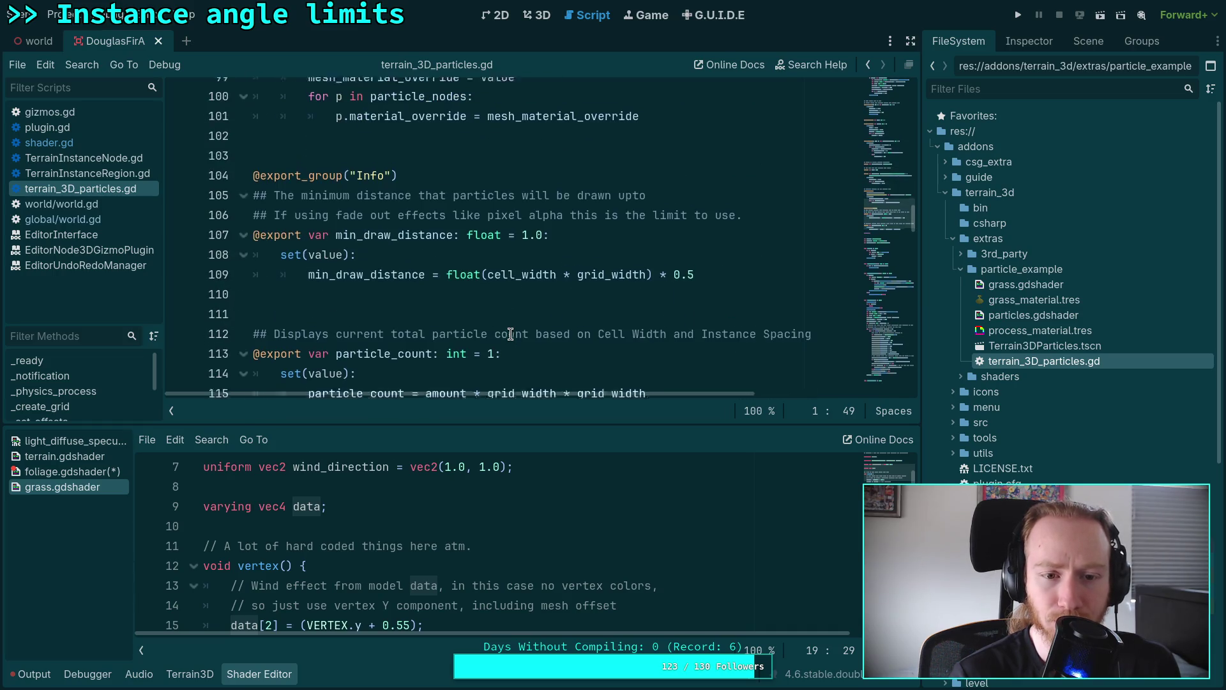
{"action": "scroll", "coordinate": [505, 326], "scroll_direction": "down", "scroll_amount": 2}
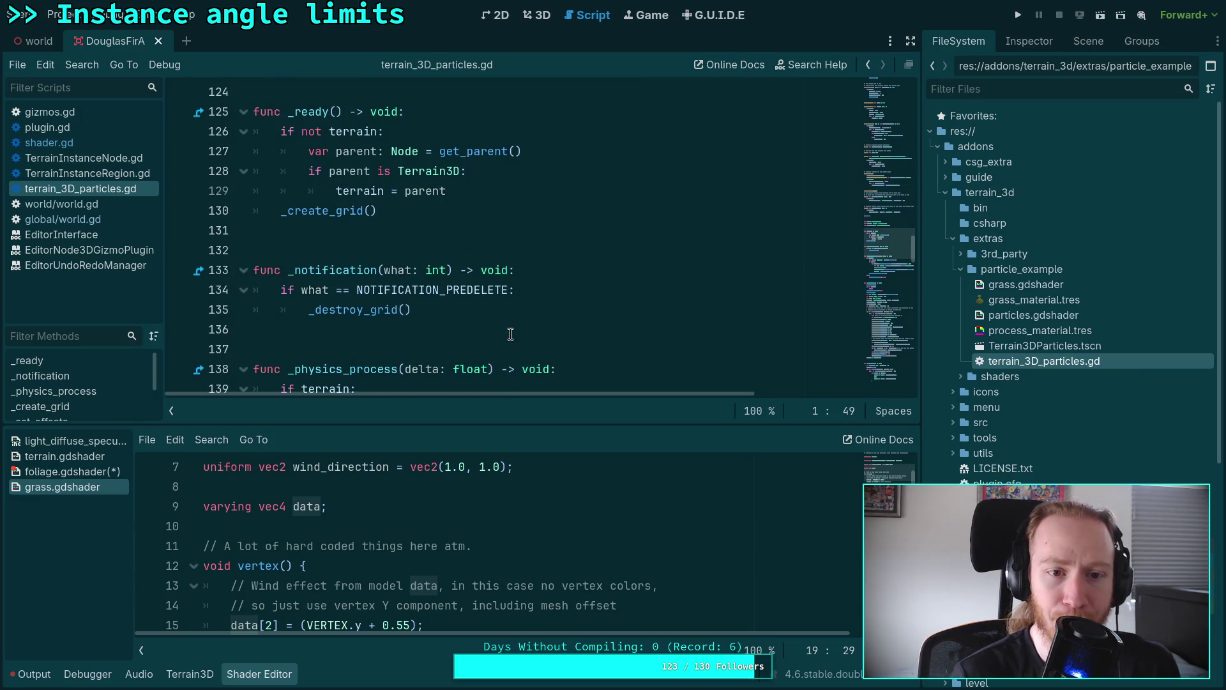
{"action": "scroll", "coordinate": [496, 316], "scroll_direction": "down", "scroll_amount": 5}
Bring up vertex()'s VERTEX.xz *= (1.0 - data[2]) pinching code and enlarge the shader area
{"action": "scroll", "coordinate": [495, 315], "scroll_direction": "down", "scroll_amount": 15}
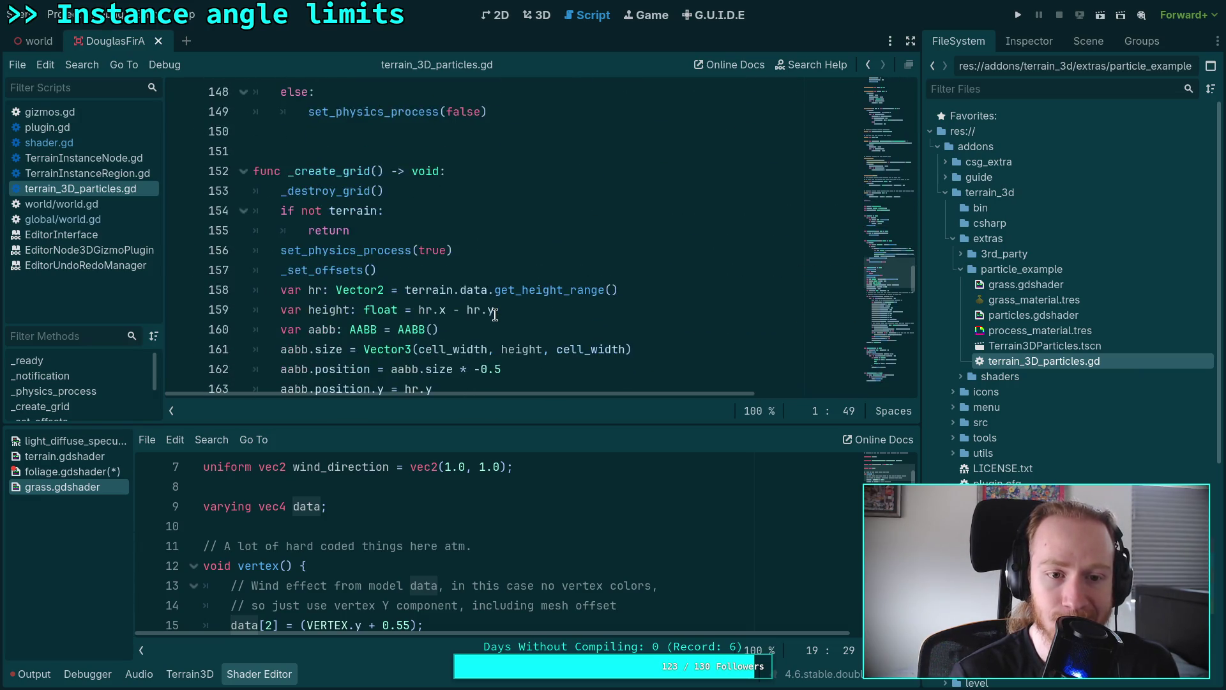
{"action": "scroll", "coordinate": [496, 315], "scroll_direction": "down", "scroll_amount": 12}
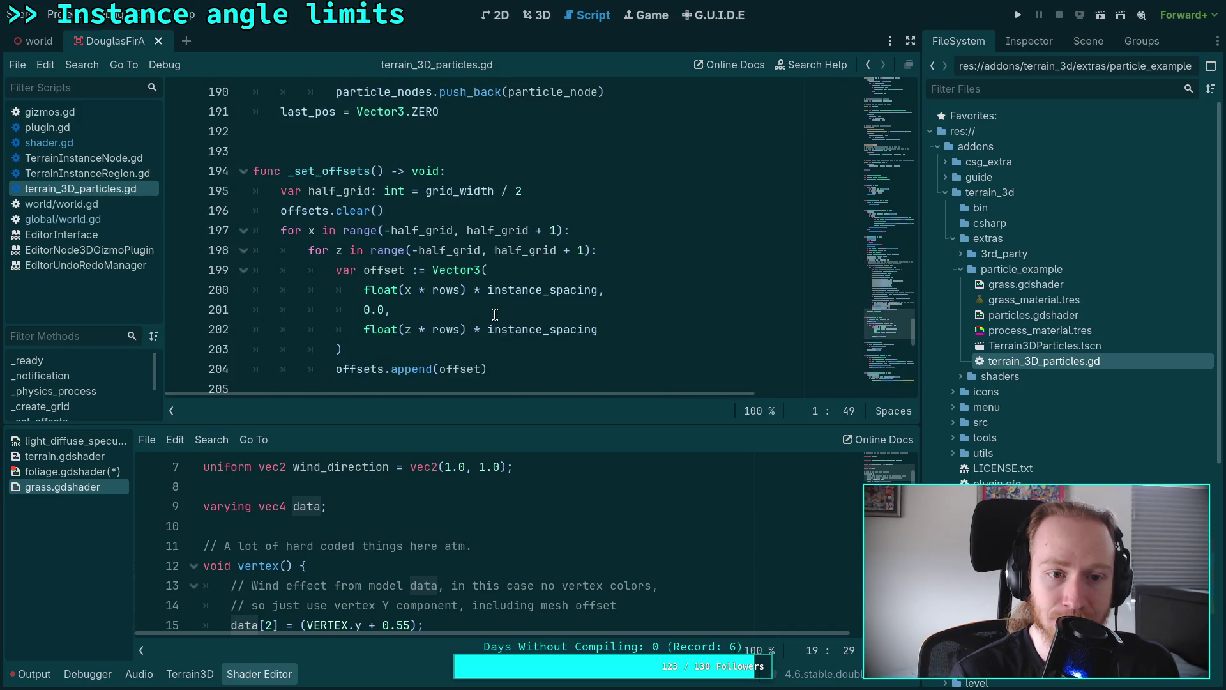
{"action": "scroll", "coordinate": [496, 315], "scroll_direction": "down", "scroll_amount": 2}
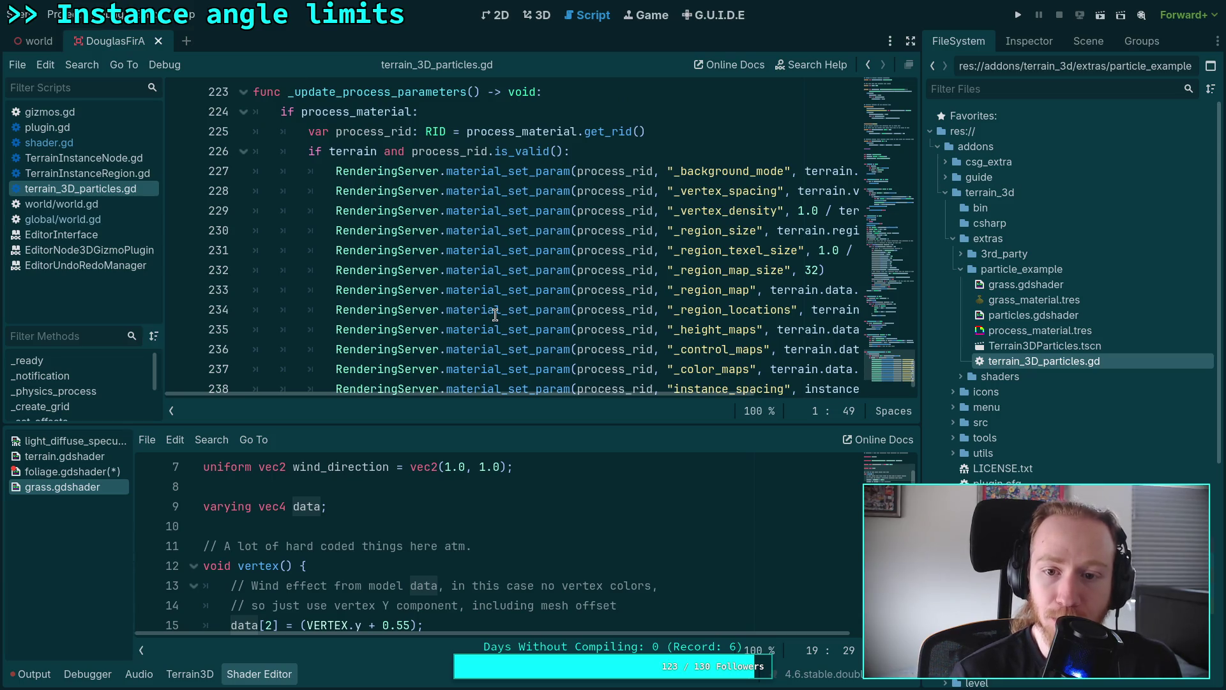
{"action": "scroll", "coordinate": [693, 319], "scroll_direction": "down", "scroll_amount": 2}
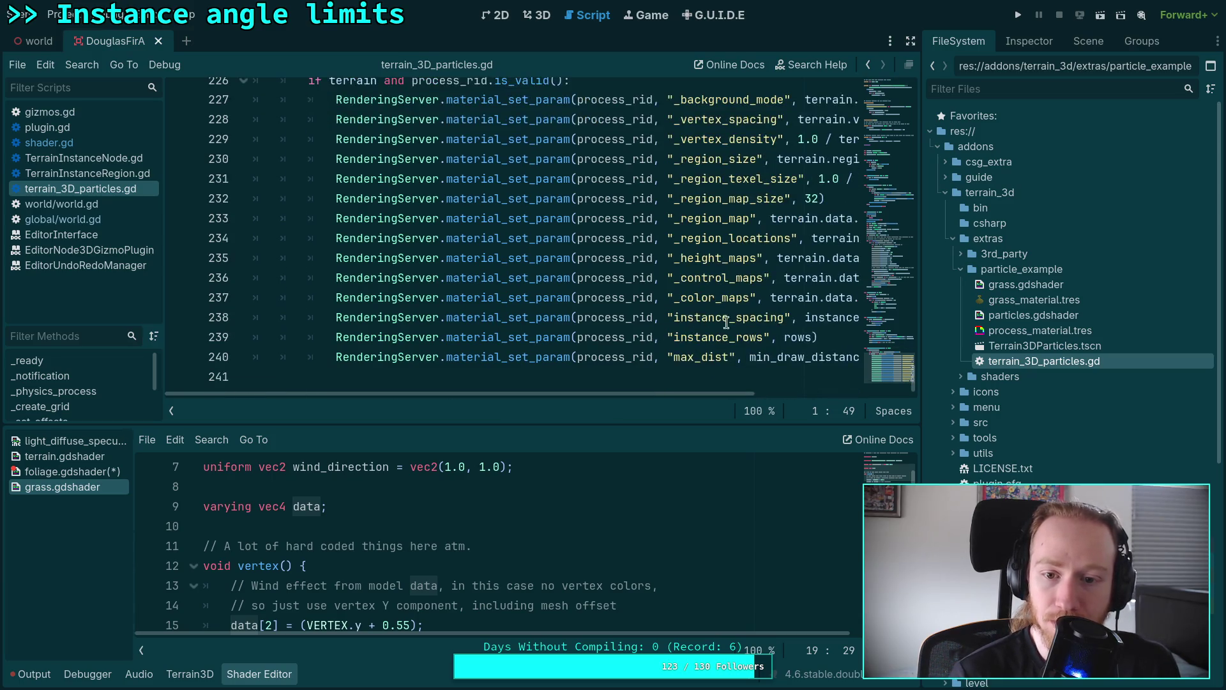
{"action": "scroll", "coordinate": [764, 340], "scroll_direction": "up", "scroll_amount": 1}
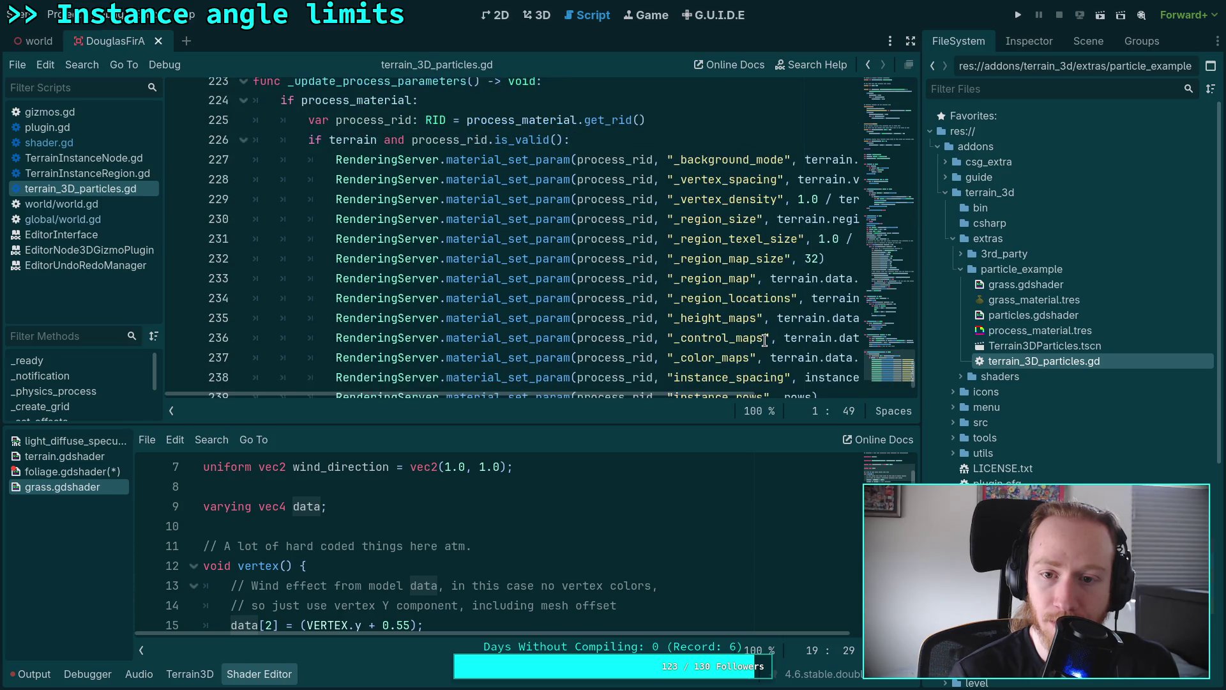
{"action": "scroll", "coordinate": [764, 340], "scroll_direction": "up", "scroll_amount": 4}
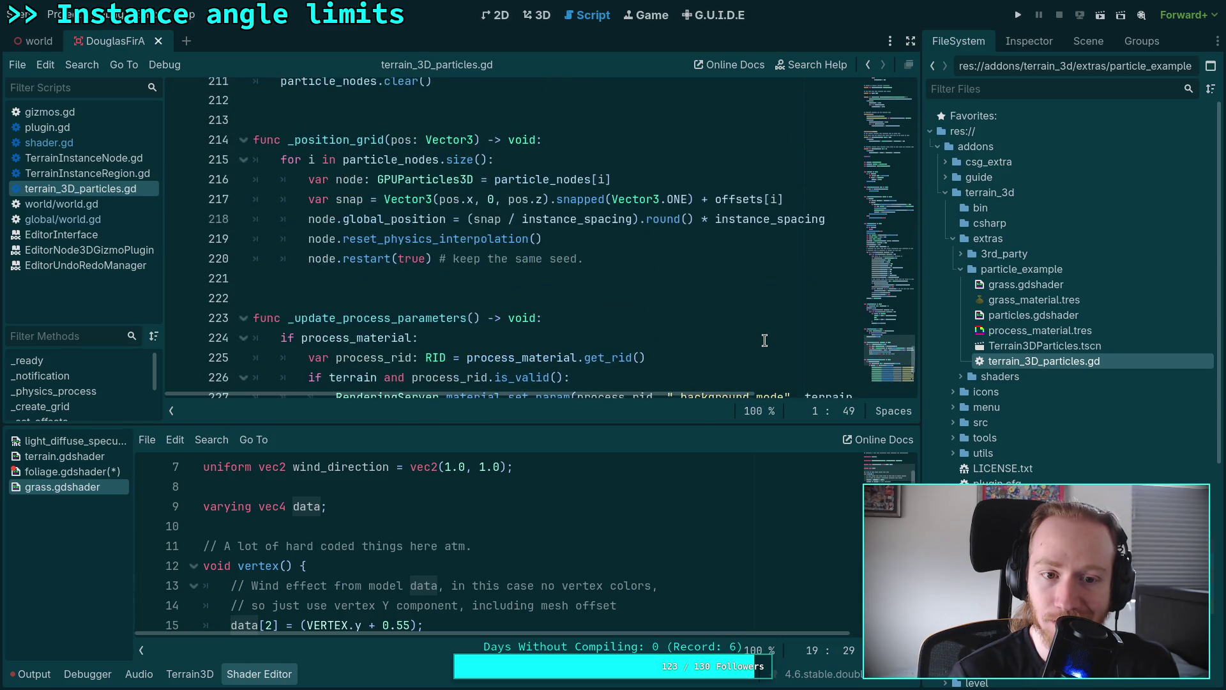
{"action": "scroll", "coordinate": [500, 540], "scroll_direction": "up", "scroll_amount": 2}
{"action": "scroll", "coordinate": [475, 572], "scroll_direction": "down", "scroll_amount": 2}
{"action": "scroll", "coordinate": [486, 567], "scroll_direction": "down", "scroll_amount": 1}
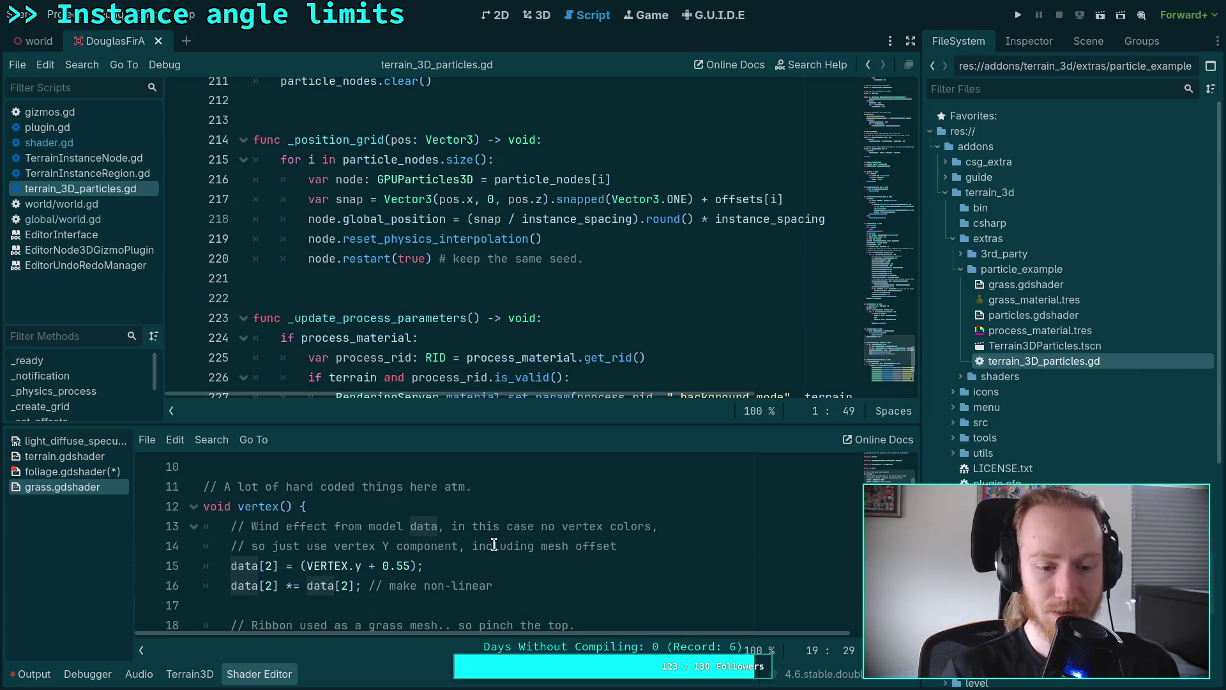
{"action": "left_click_drag", "start_coordinate": [484, 423], "coordinate": [479, 317]}
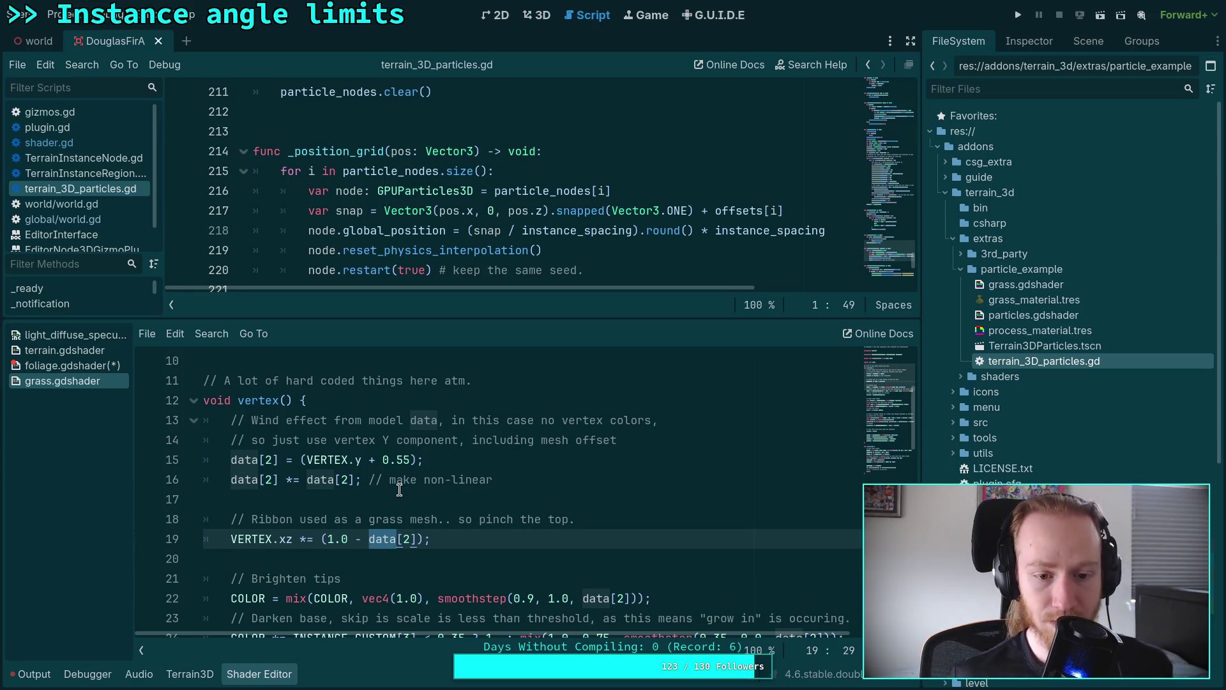
Scroll grass.gdshader down to its wind force, bend and lateral_wobble code
{"action": "scroll", "coordinate": [394, 495], "scroll_direction": "down", "scroll_amount": 1}
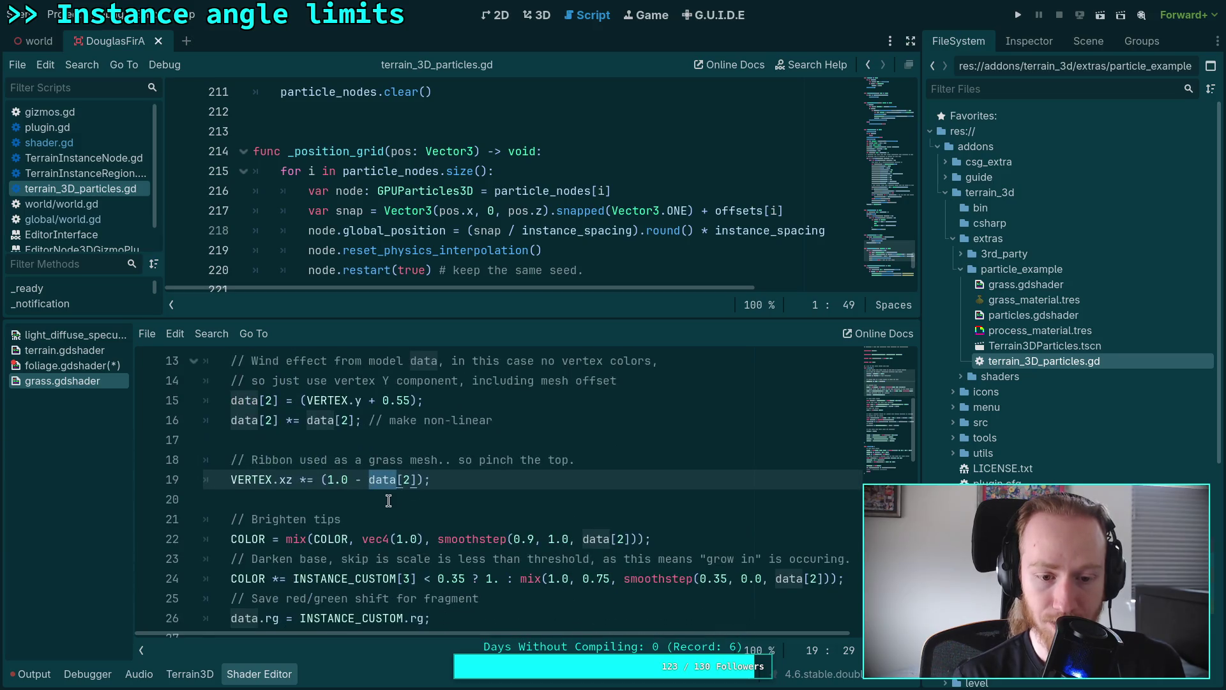
{"action": "scroll", "coordinate": [388, 501], "scroll_direction": "down", "scroll_amount": 1}
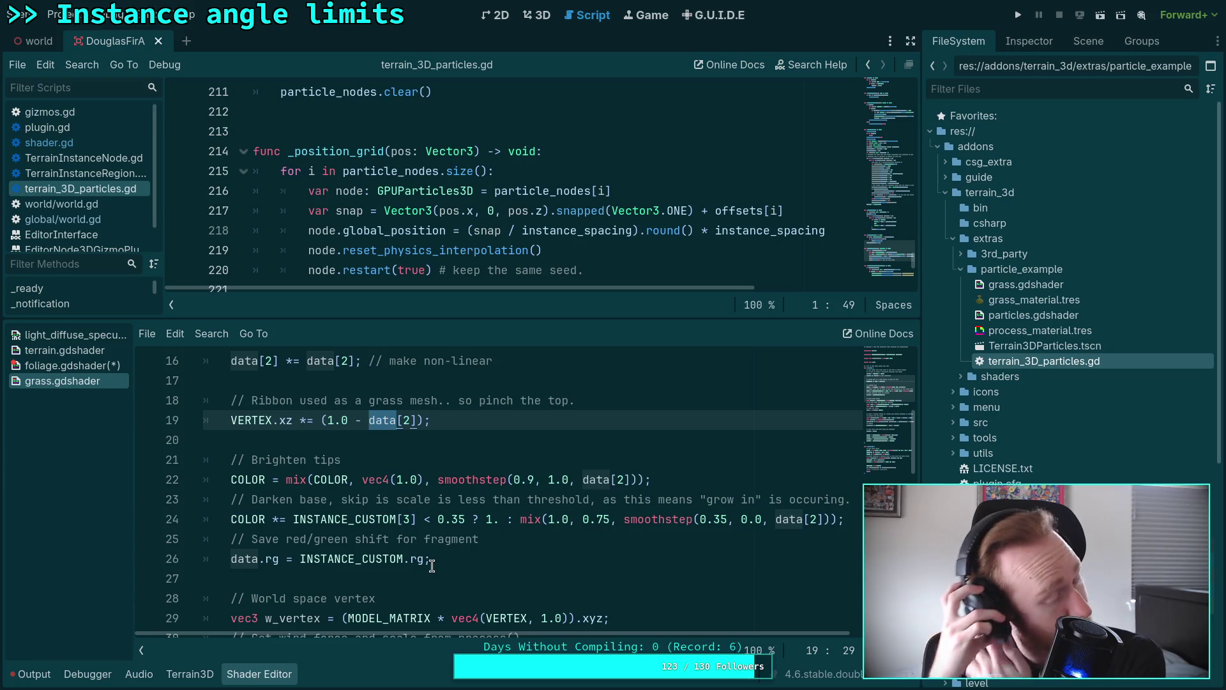
{"action": "scroll", "coordinate": [432, 566], "scroll_direction": "down", "scroll_amount": 2}
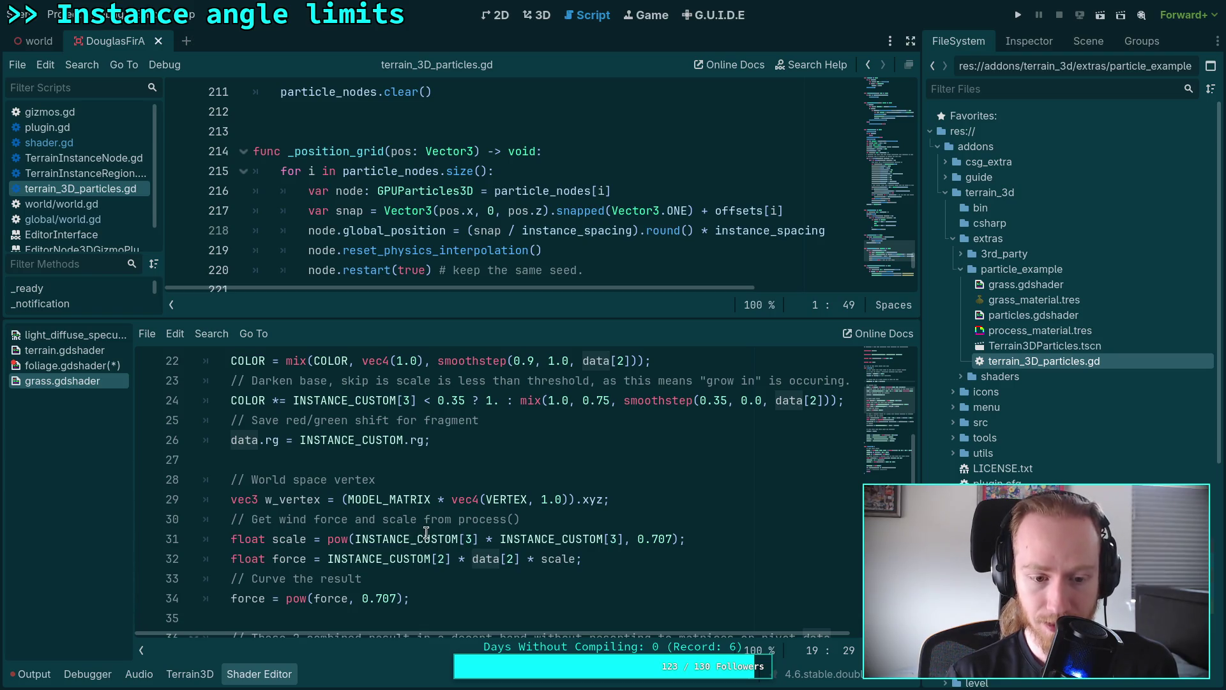
{"action": "scroll", "coordinate": [426, 532], "scroll_direction": "up", "scroll_amount": 1}
{"action": "scroll", "coordinate": [428, 531], "scroll_direction": "down", "scroll_amount": 4}
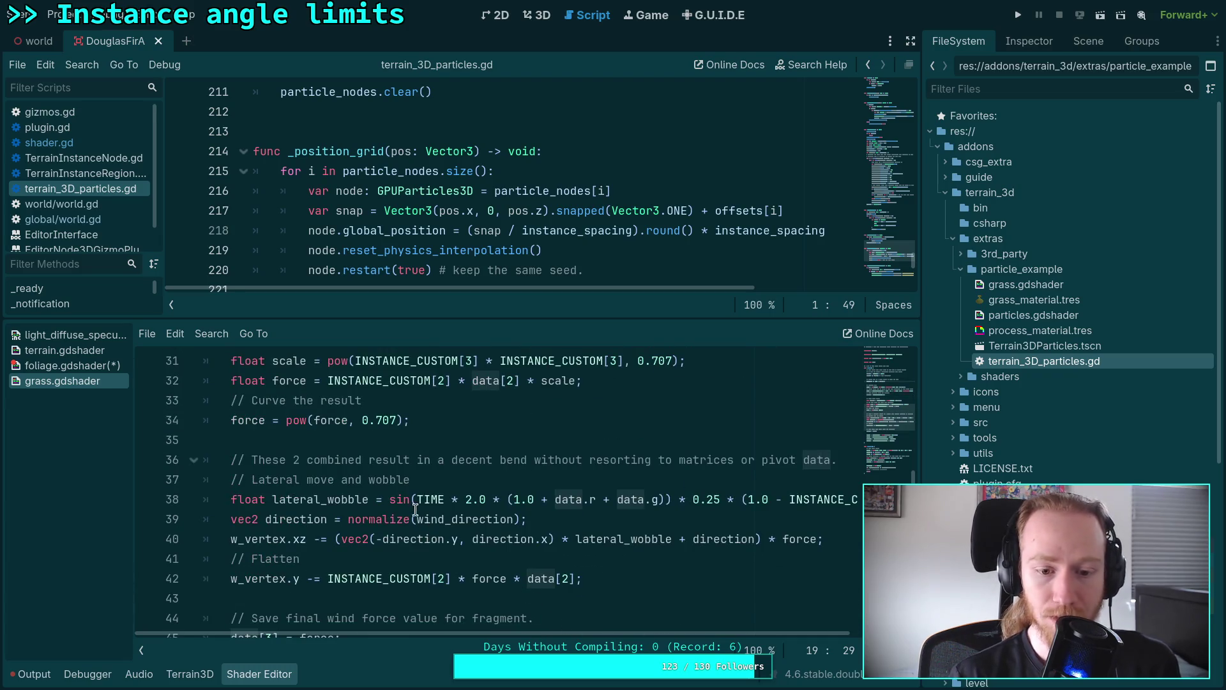
Highlight the lateral_wobble line and bring up grass.gdshader's context menu
{"action": "left_click", "coordinate": [415, 501]}
{"action": "left_click_drag", "start_coordinate": [454, 633], "coordinate": [642, 635]}
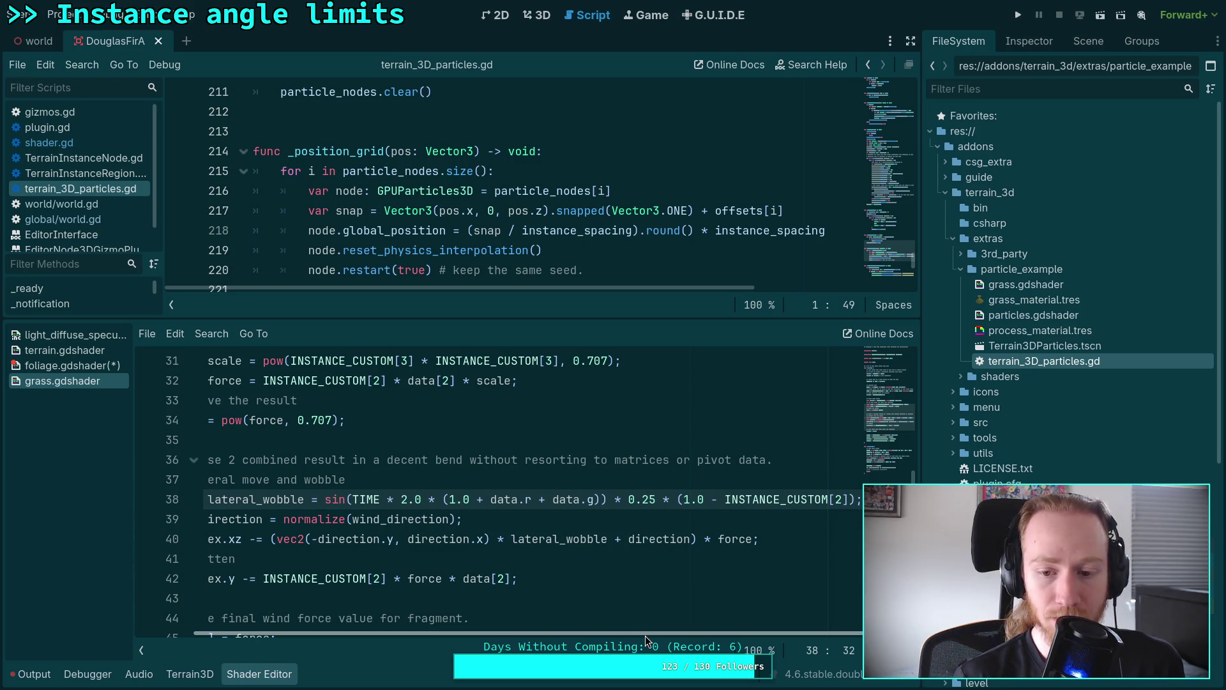
{"action": "left_click_drag", "start_coordinate": [645, 635], "coordinate": [451, 635]}
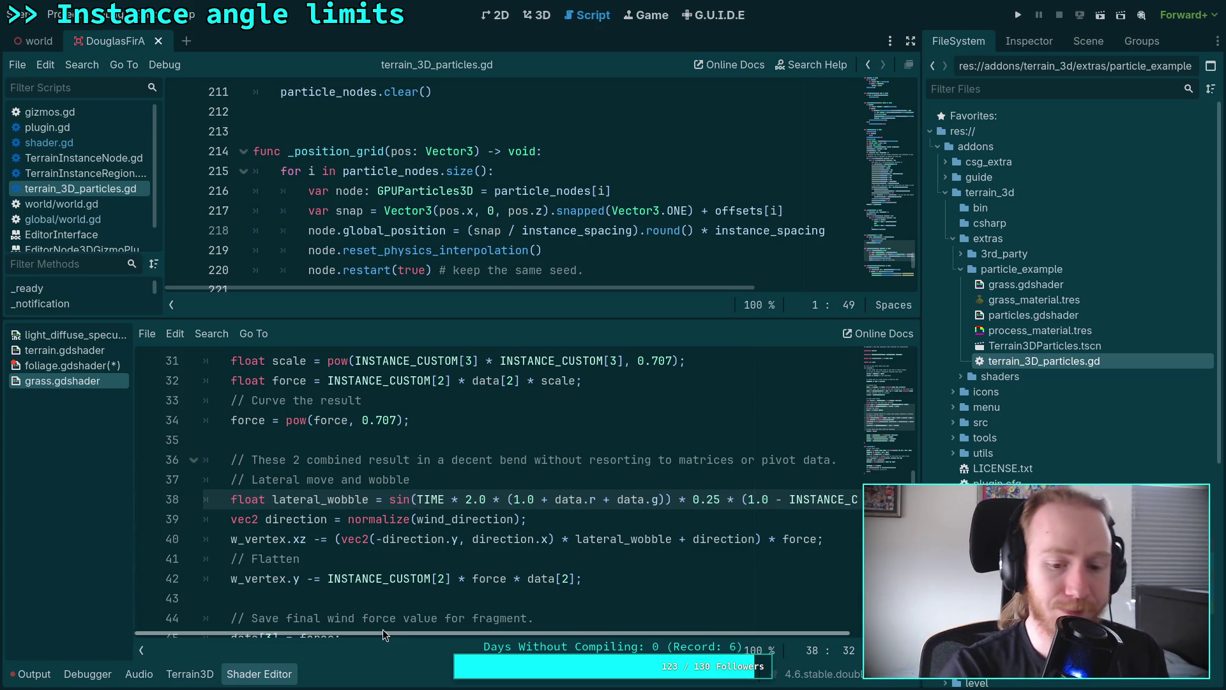
{"action": "scroll", "coordinate": [382, 613], "scroll_direction": "down", "scroll_amount": 1}
{"action": "right_click", "coordinate": [76, 388]}
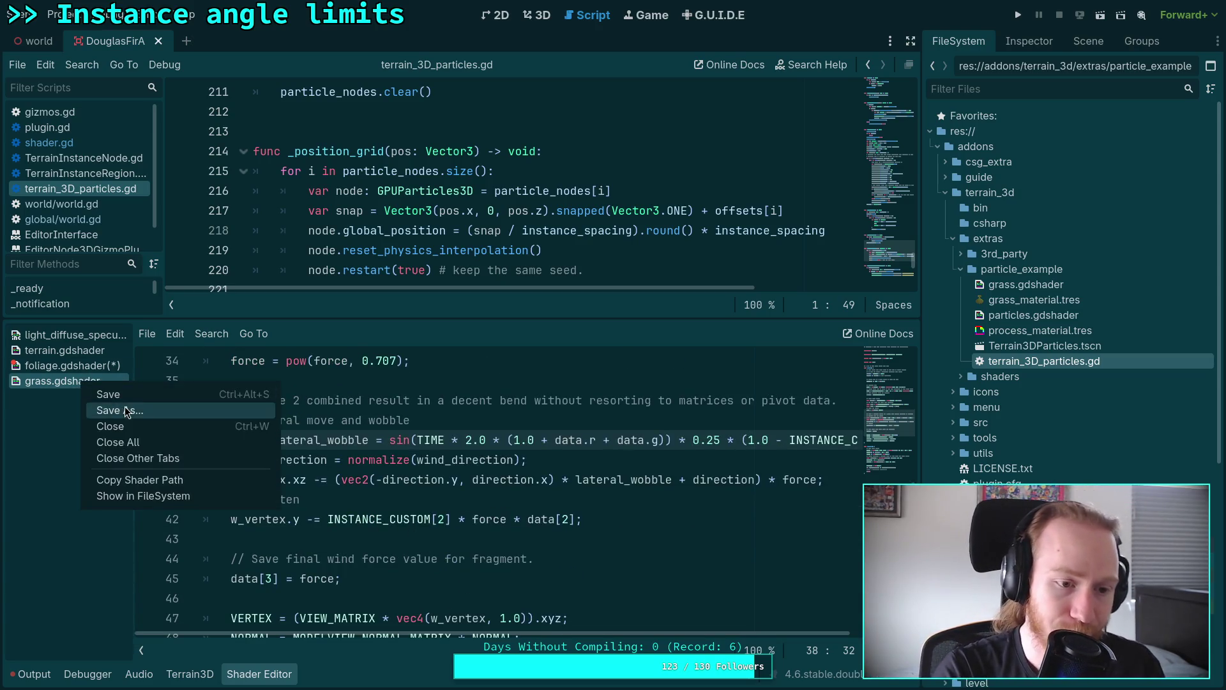
Close grass.gdshader, show the fir in 3D, and begin an additive x offset dividing by 10.0
{"action": "left_click", "coordinate": [124, 430]}
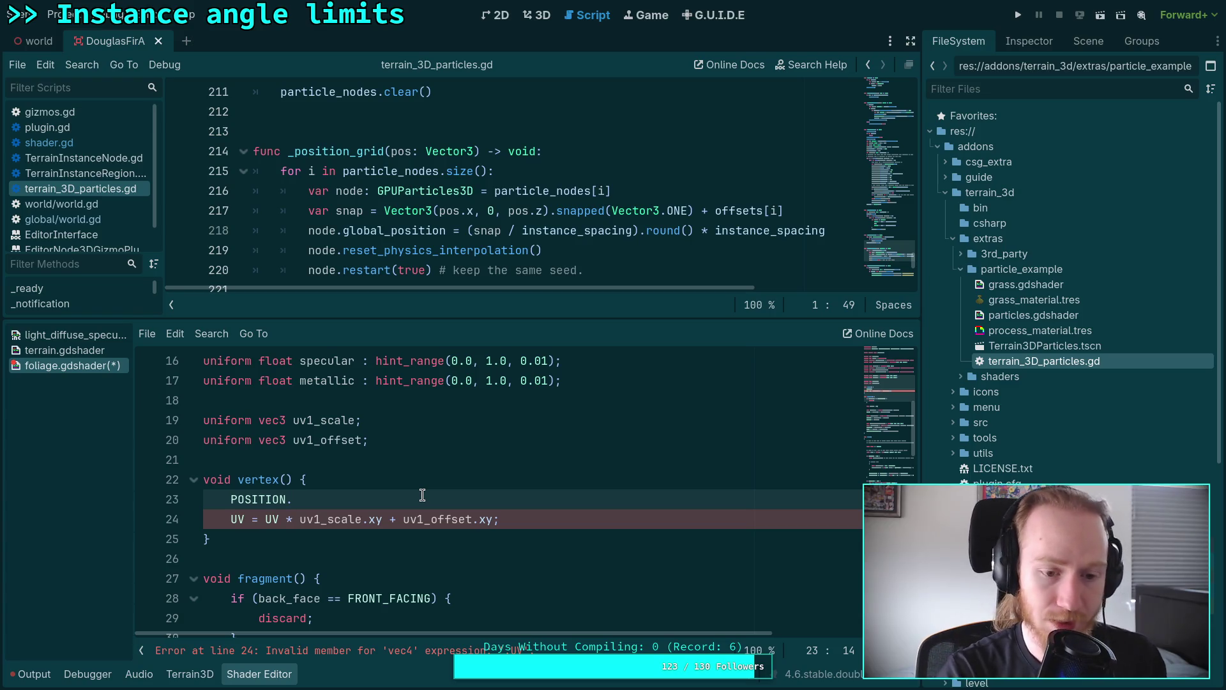
{"action": "left_click", "coordinate": [535, 14]}
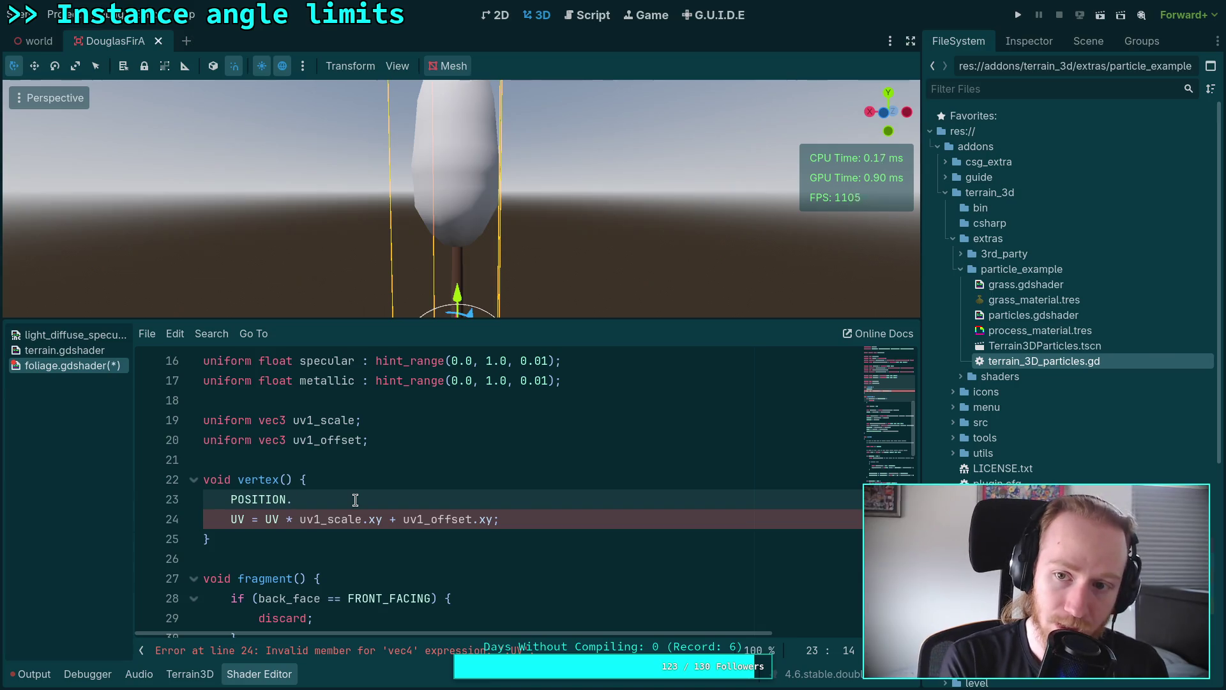
{"action": "type", "text": "x "}
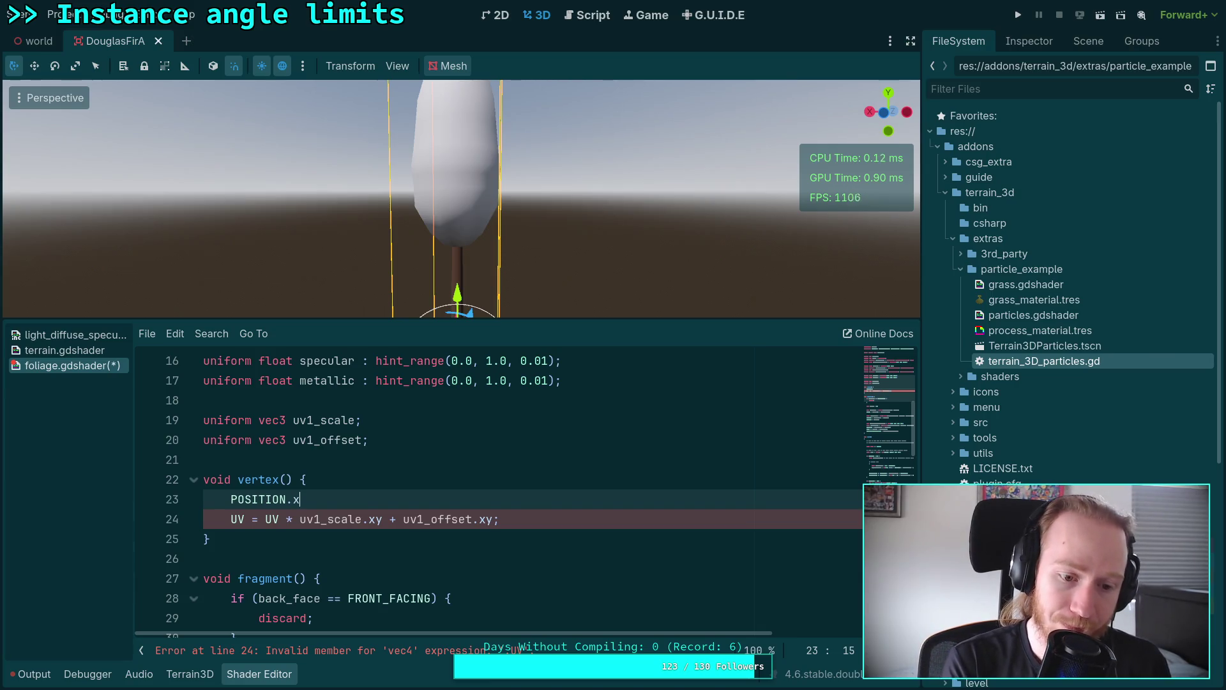
{"action": "type", "text": "= sin"}
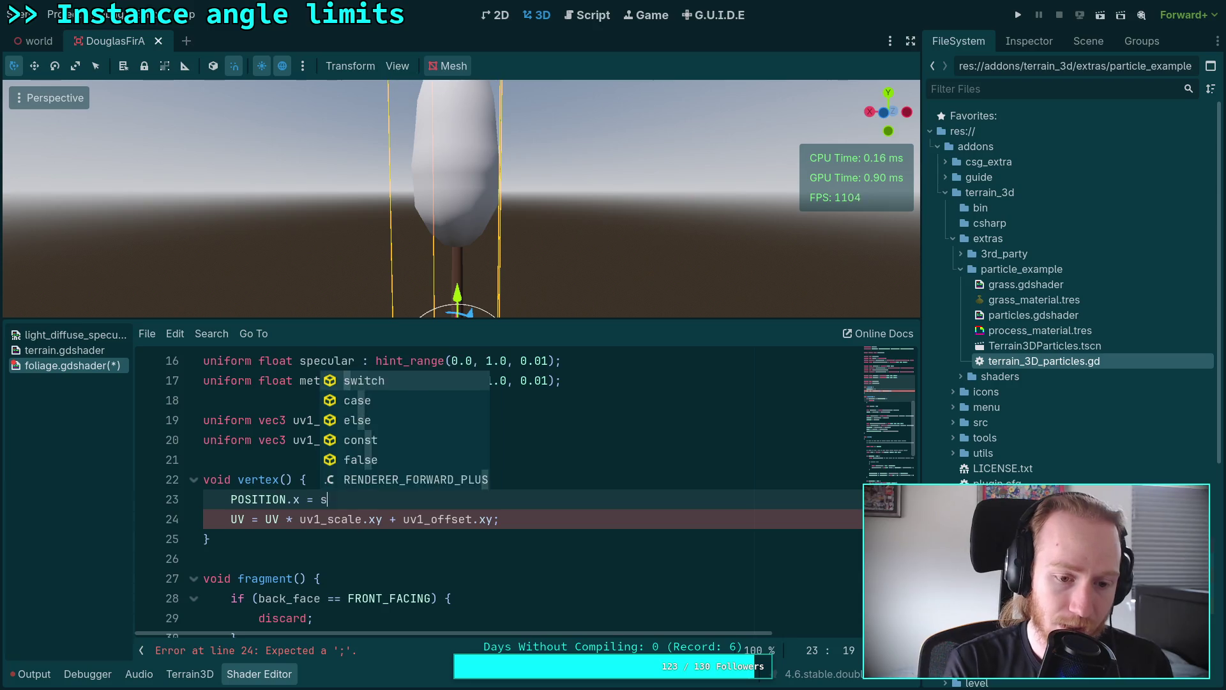
{"action": "key", "text": "BackSpace"}
{"action": "key", "text": "BackSpace"}
{"action": "key", "text": "BackSpace"}
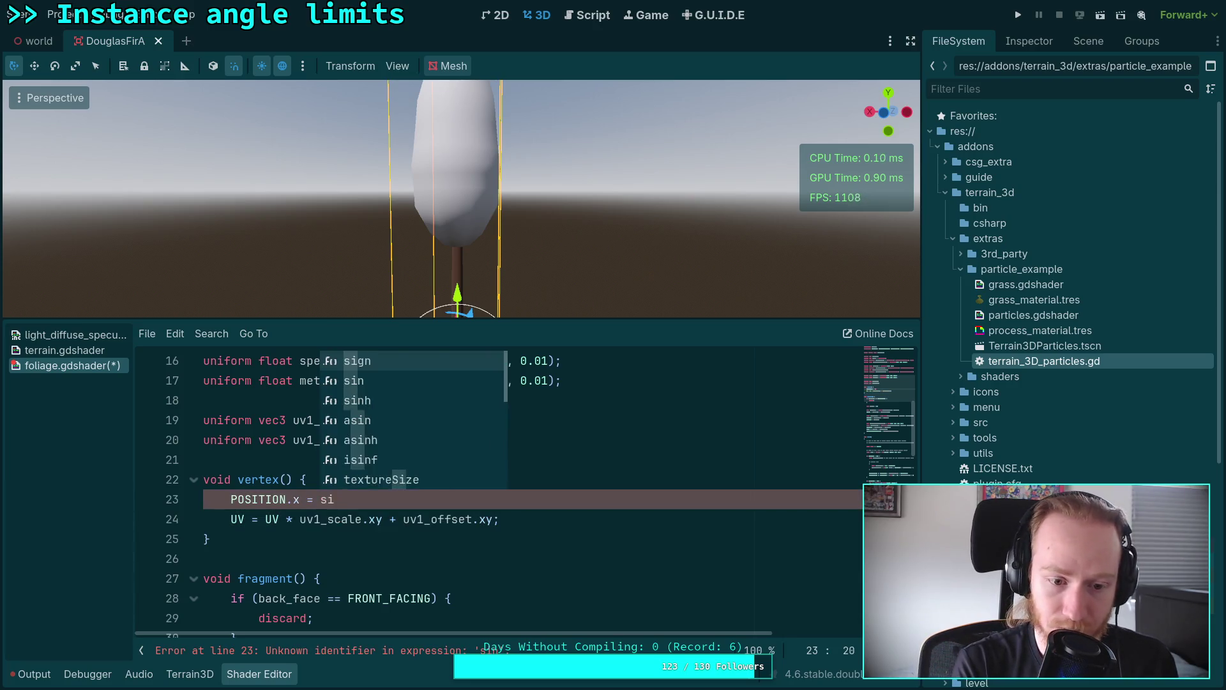
{"action": "type", "text": "+= sin(T"}
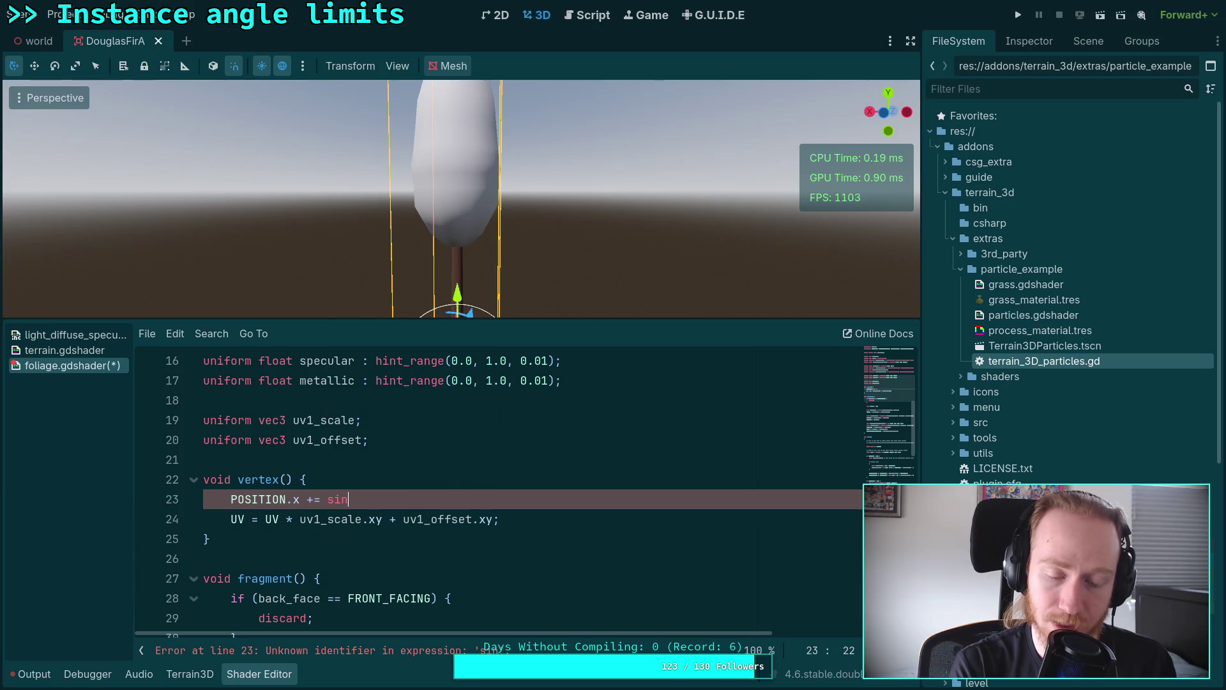
{"action": "type", "text": "IME *"}
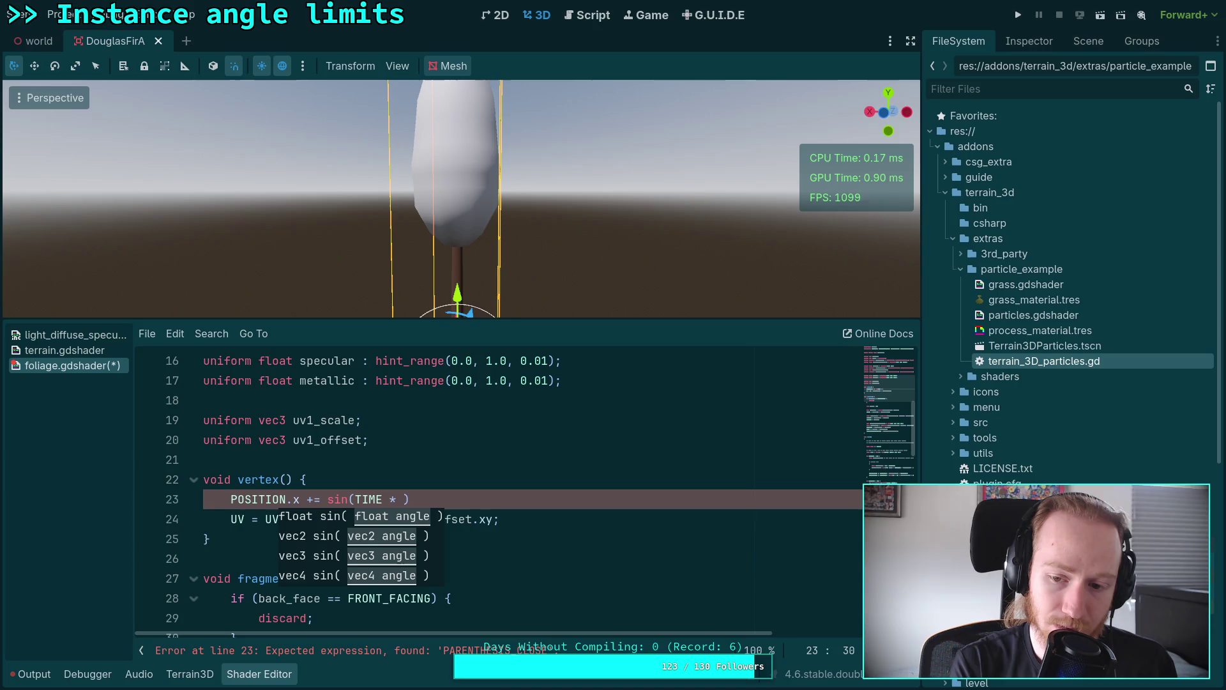
{"action": "key", "text": "BackSpace"}
{"action": "key", "text": "BackSpace"}
{"action": "type", "text": "/ 10.0"}
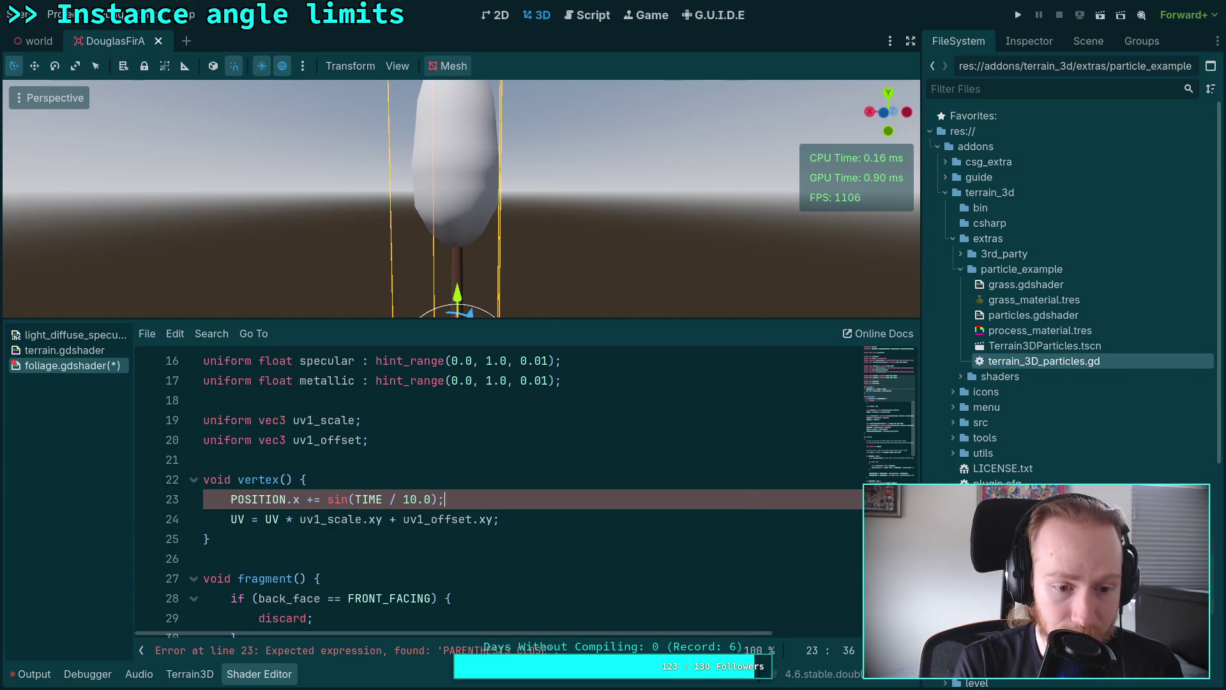
Swap TIME for world_time, giving POSITION.x += sin(world_time / 10.0), then inspect the fir
{"action": "left_click", "coordinate": [395, 498]}
{"action": "key", "text": "BackSpace"}
{"action": "key", "text": "BackSpace"}
{"action": "key", "text": "BackSpace"}
{"action": "type", "text": "worl"}
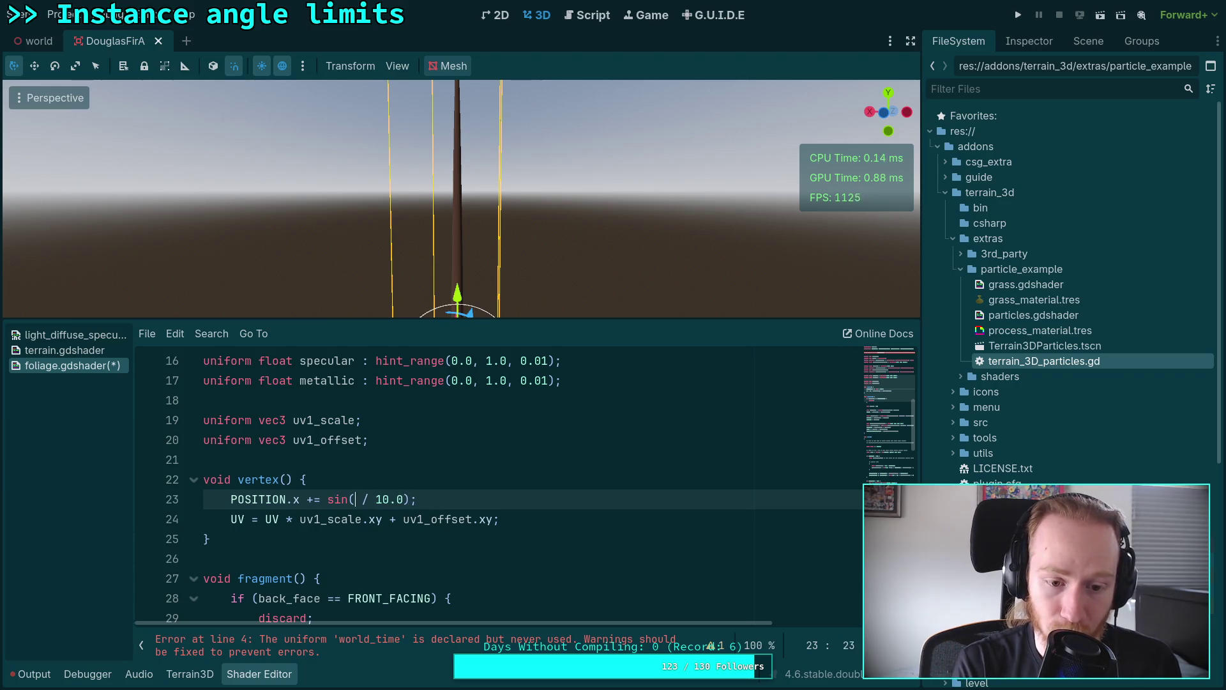
{"action": "type", "text": "d_time"}
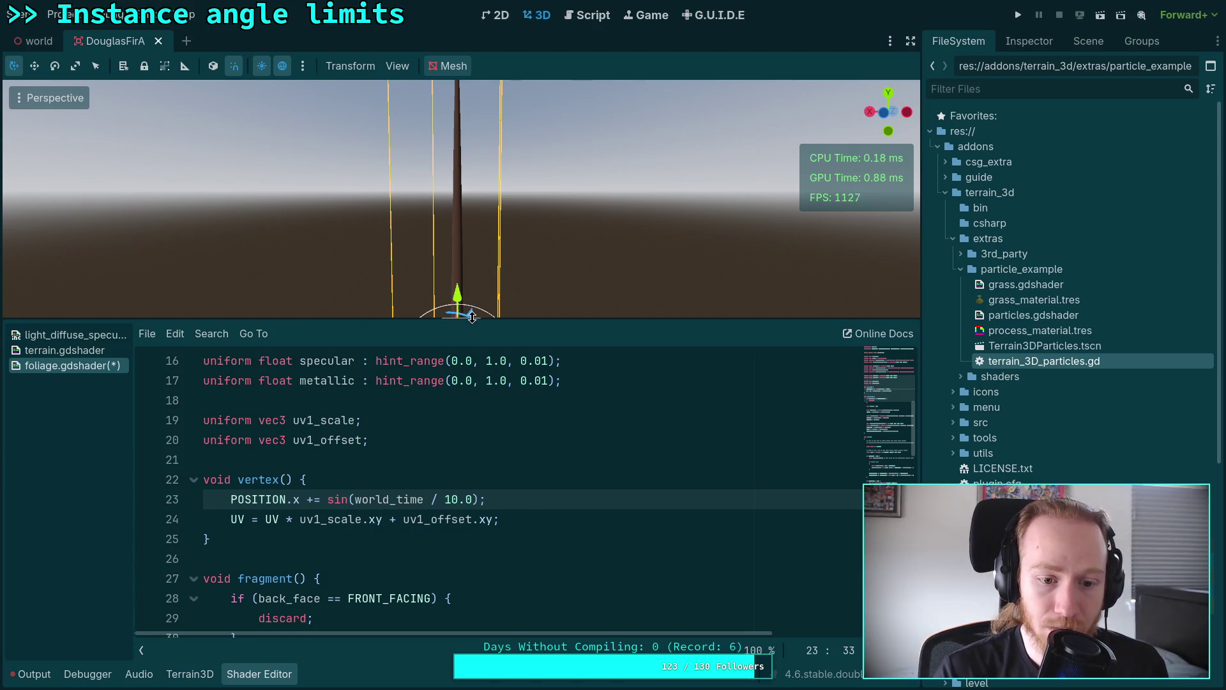
{"action": "left_click_drag", "start_coordinate": [472, 317], "coordinate": [471, 308]}
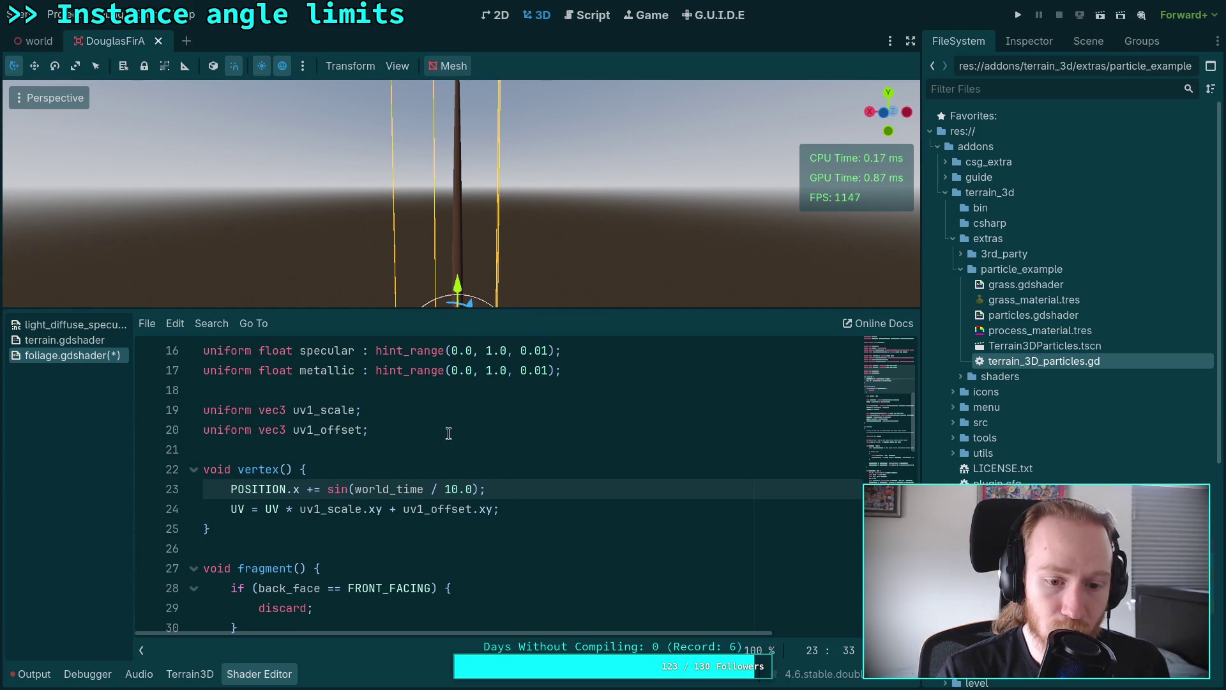
{"action": "right_click", "coordinate": [435, 272]}
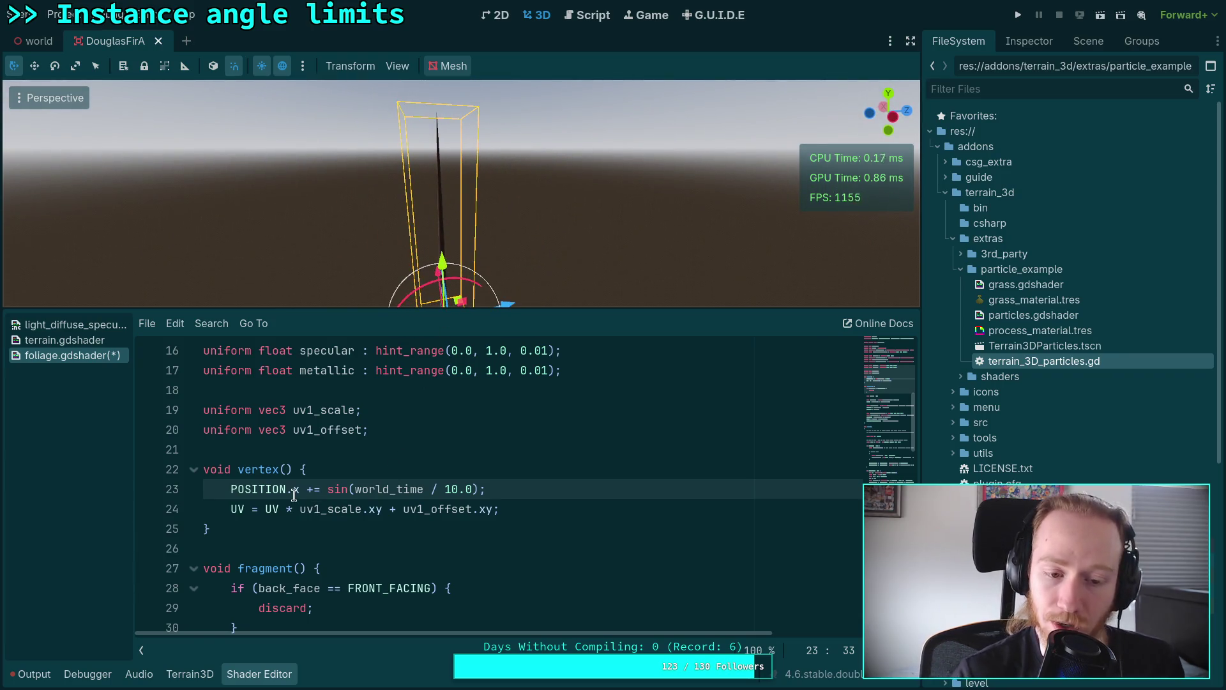
{"action": "left_click", "coordinate": [82, 342]}
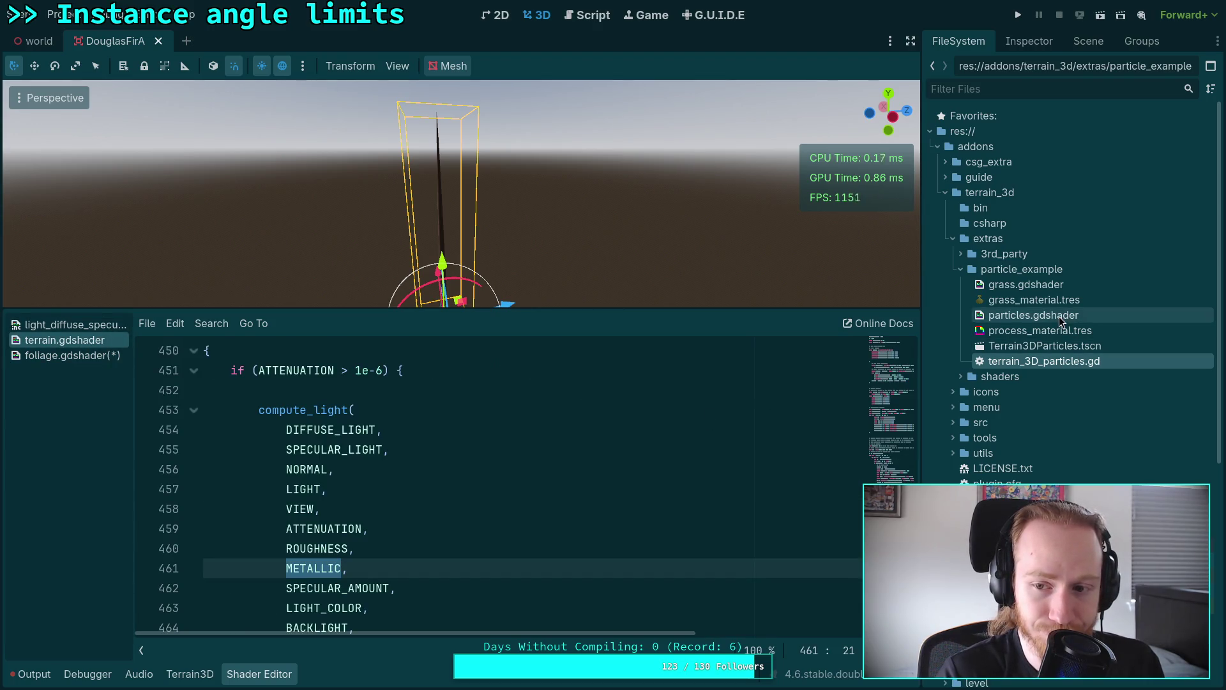
Change line 23 to offset VERTEX.x instead of POSITION.x and frame the fir tree with F
{"action": "double_click", "coordinate": [1026, 285]}
{"action": "scroll", "coordinate": [501, 493], "scroll_direction": "down", "scroll_amount": 6}
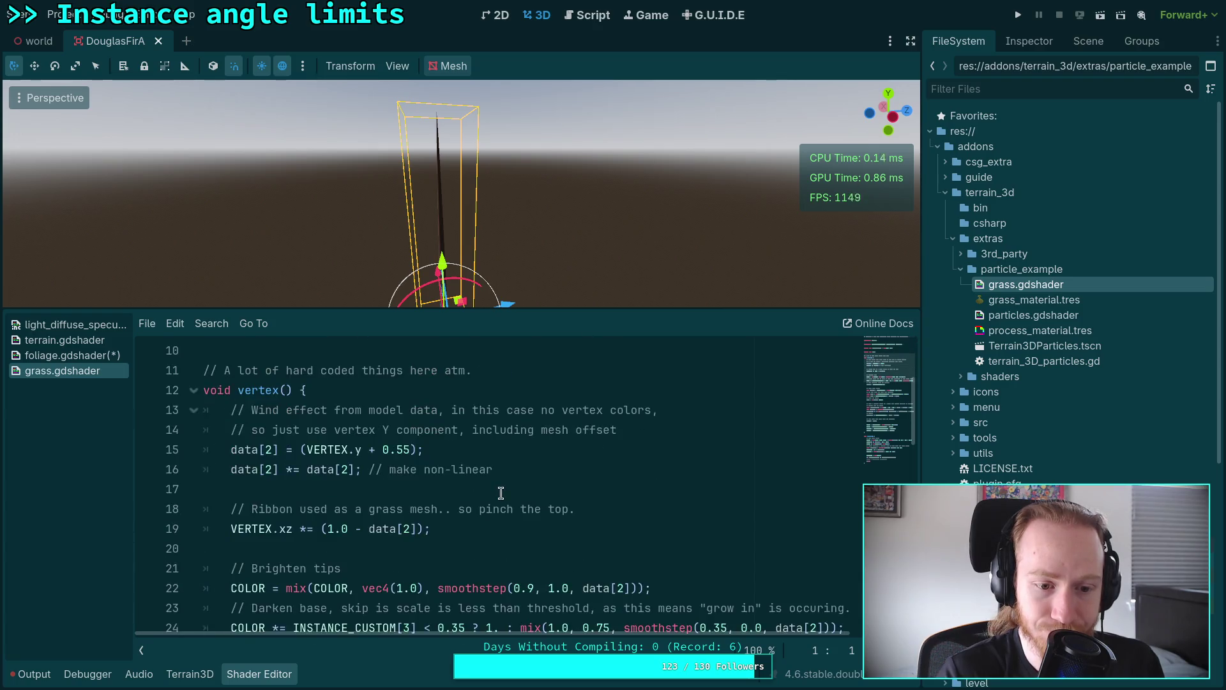
{"action": "scroll", "coordinate": [501, 492], "scroll_direction": "up", "scroll_amount": 1}
{"action": "left_click", "coordinate": [78, 355]}
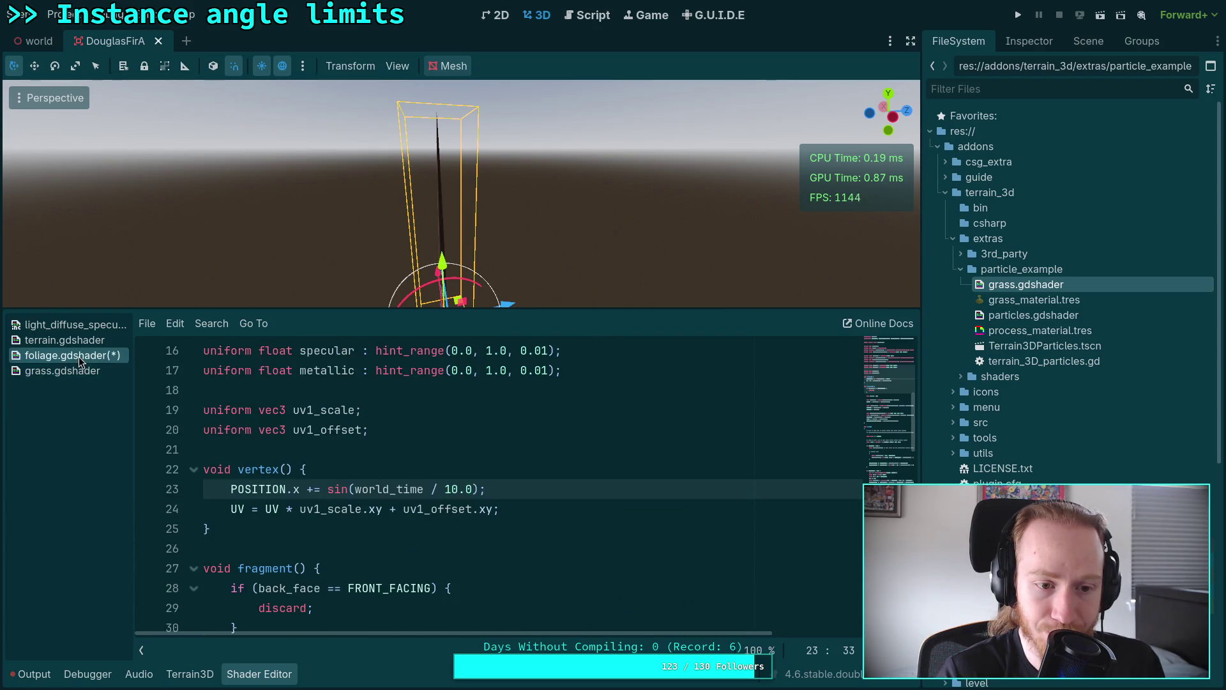
{"action": "double_click", "coordinate": [251, 484]}
{"action": "type", "text": "VERTEX"}
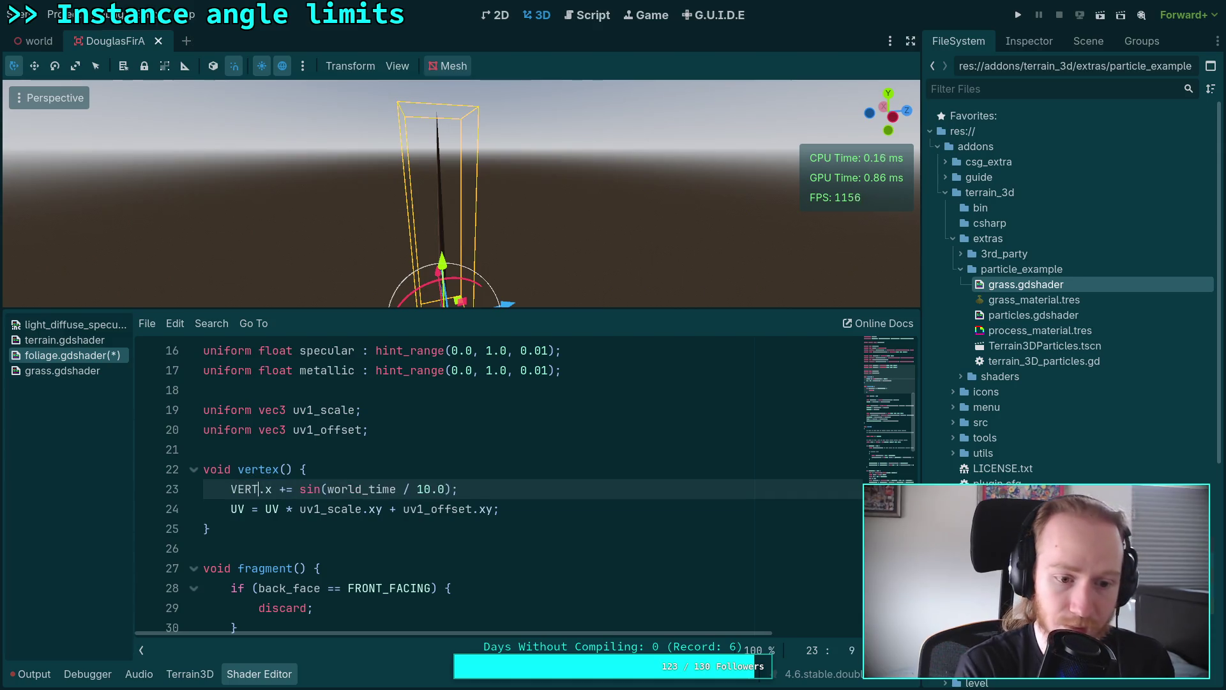
{"action": "left_click", "coordinate": [516, 480]}
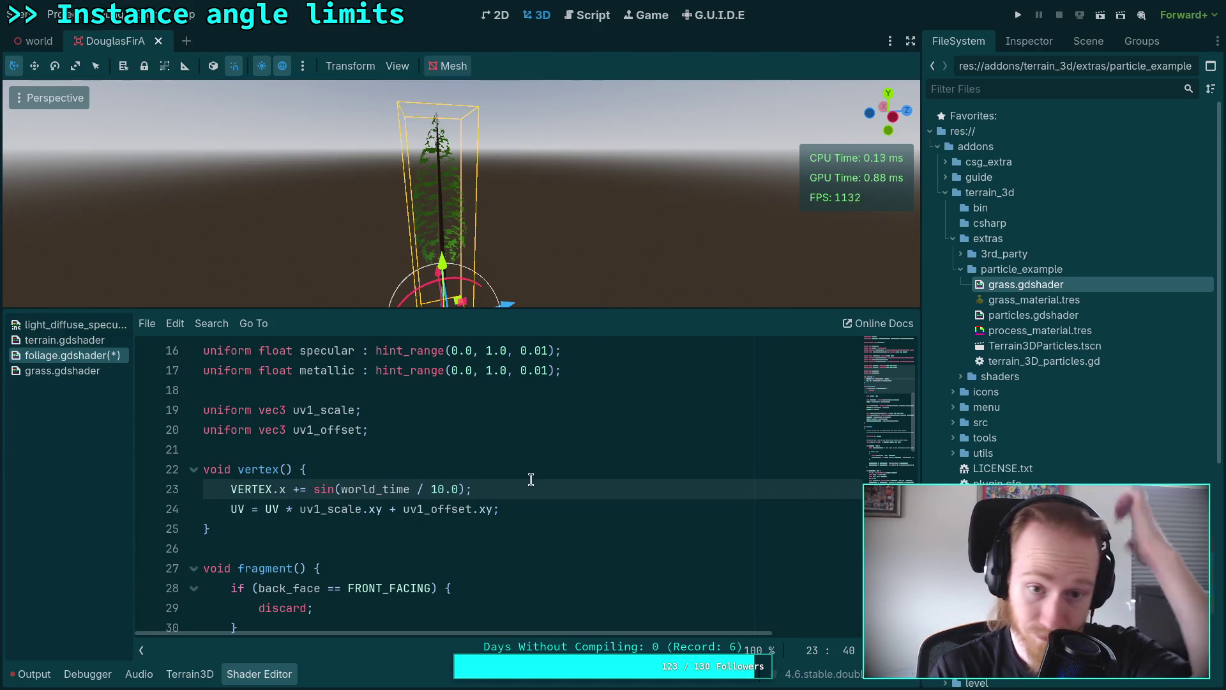
{"action": "key", "text": "f"}
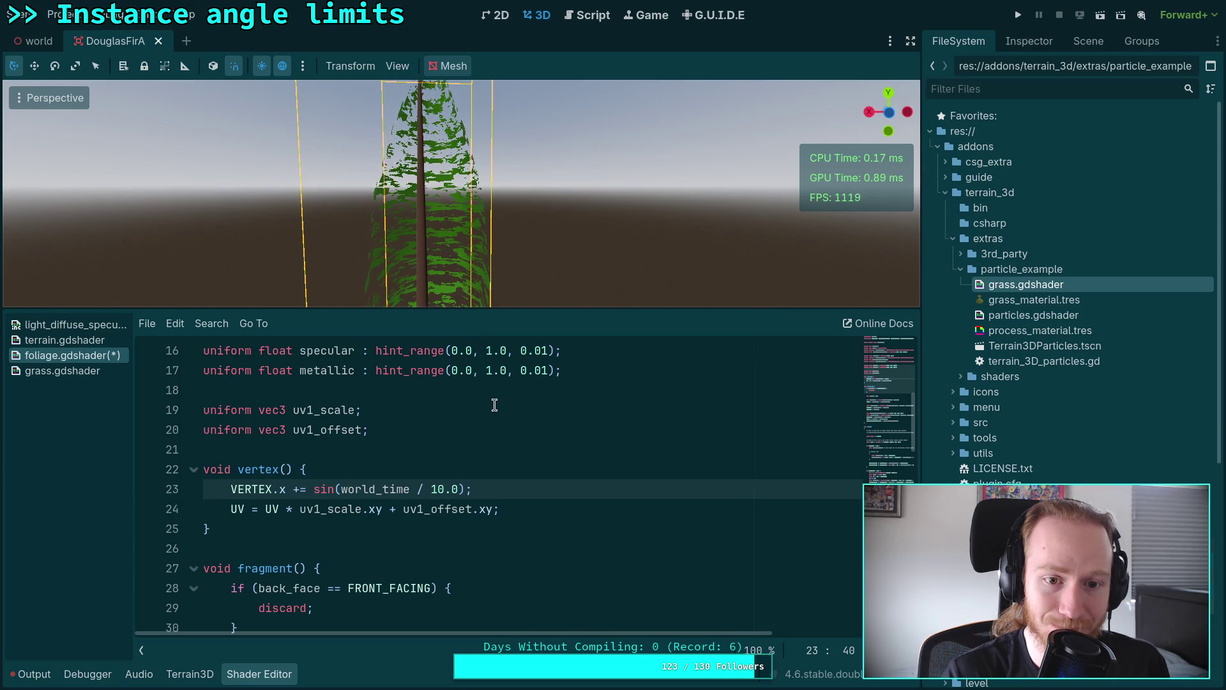
Replace the / 10.0 divisor so line 23 reads VERTEX.x += sin(world_time) * 0.05
{"action": "double_click", "coordinate": [434, 488]}
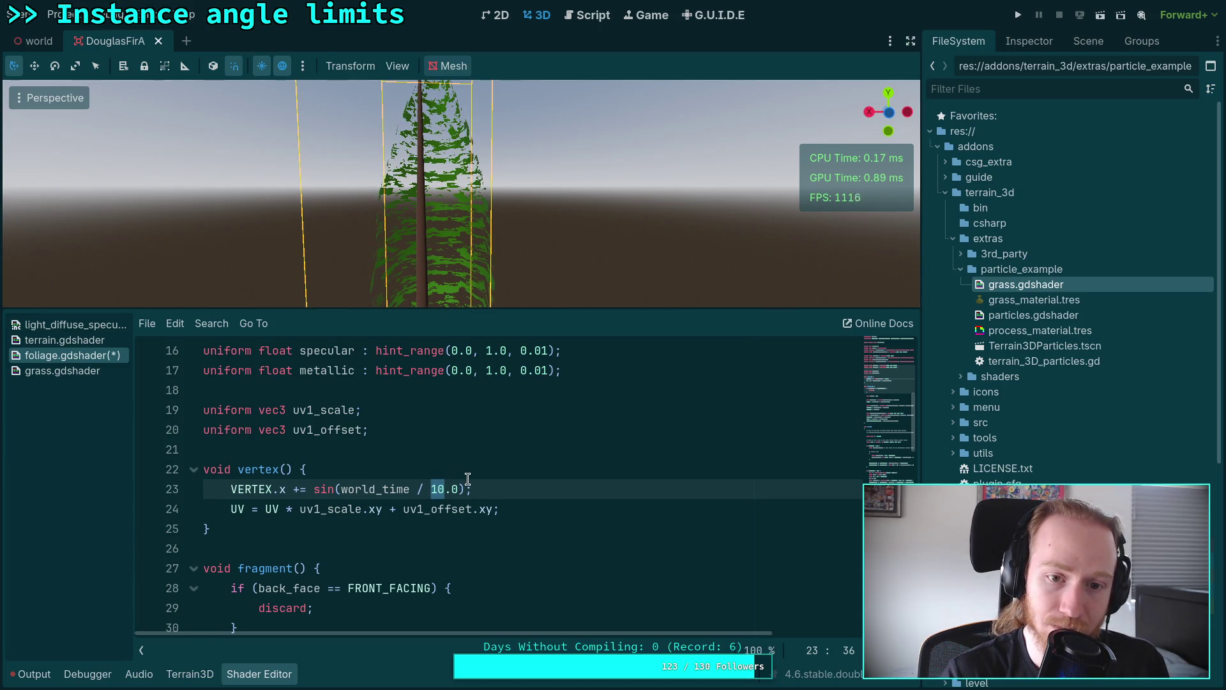
{"action": "key", "text": "BackSpace"}
{"action": "key", "text": "Delete"}
{"action": "key", "text": "Delete"}
{"action": "key", "text": "BackSpace"}
{"action": "key", "text": "BackSpace"}
{"action": "key", "text": "BackSpace"}
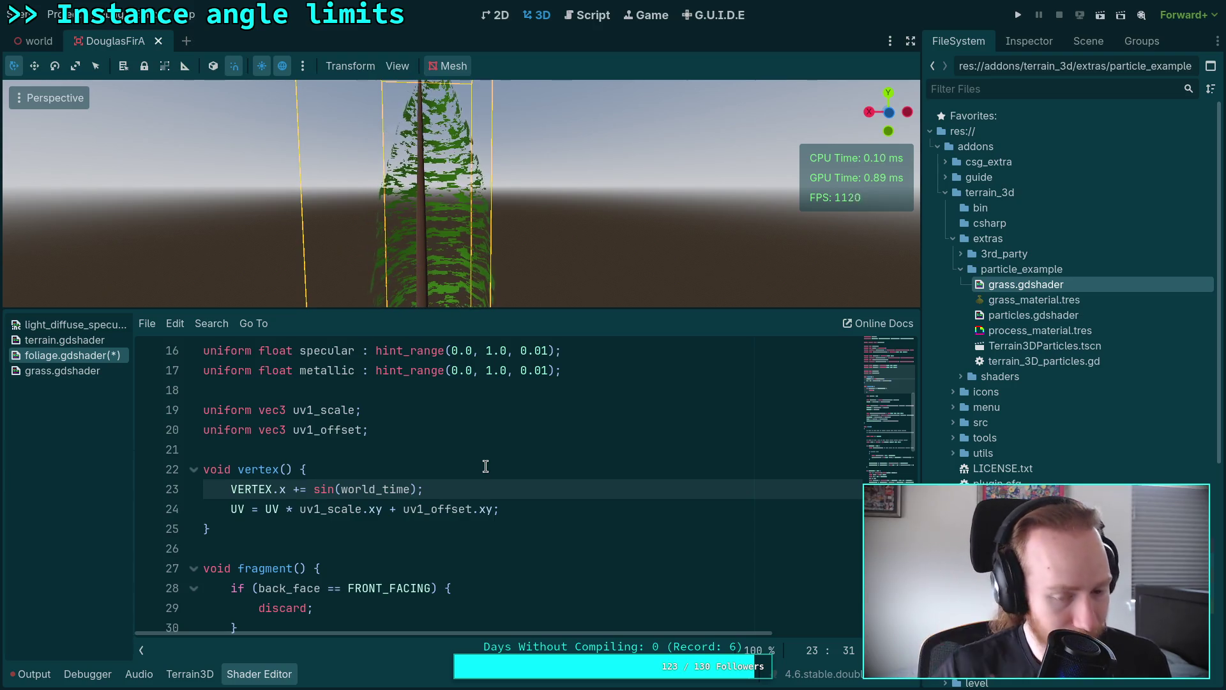
{"action": "left_click", "coordinate": [422, 490]}
{"action": "type", "text": "* 0"}
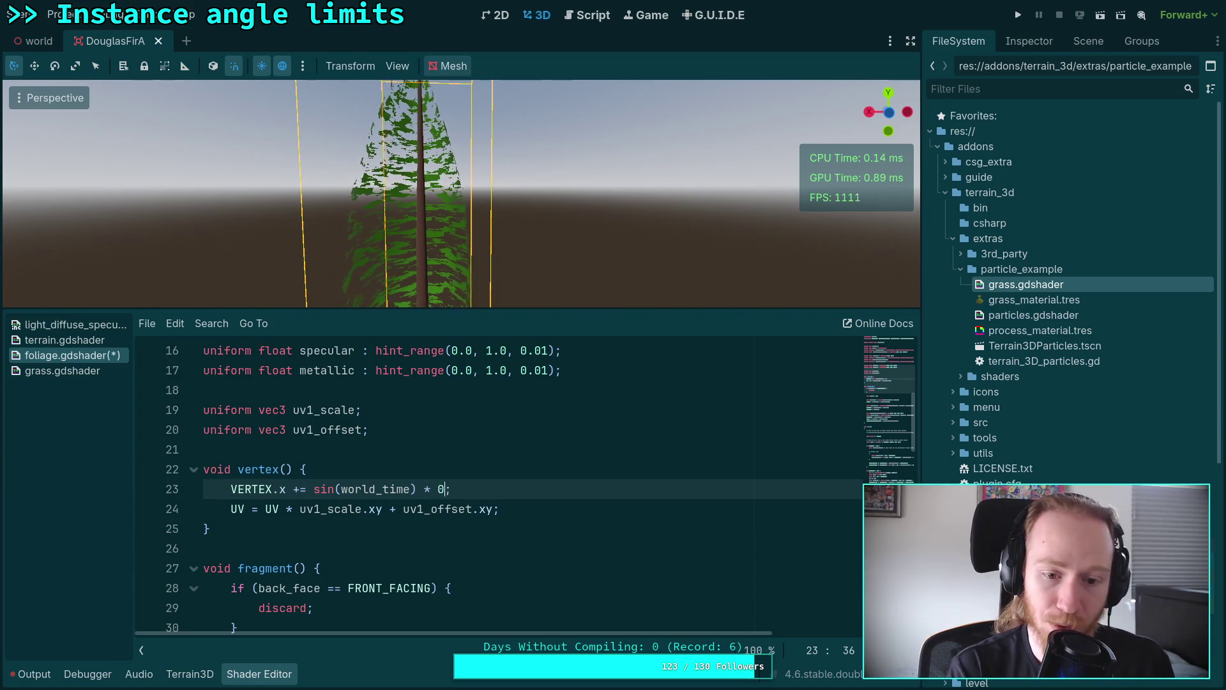
{"action": "type", "text": ".05"}
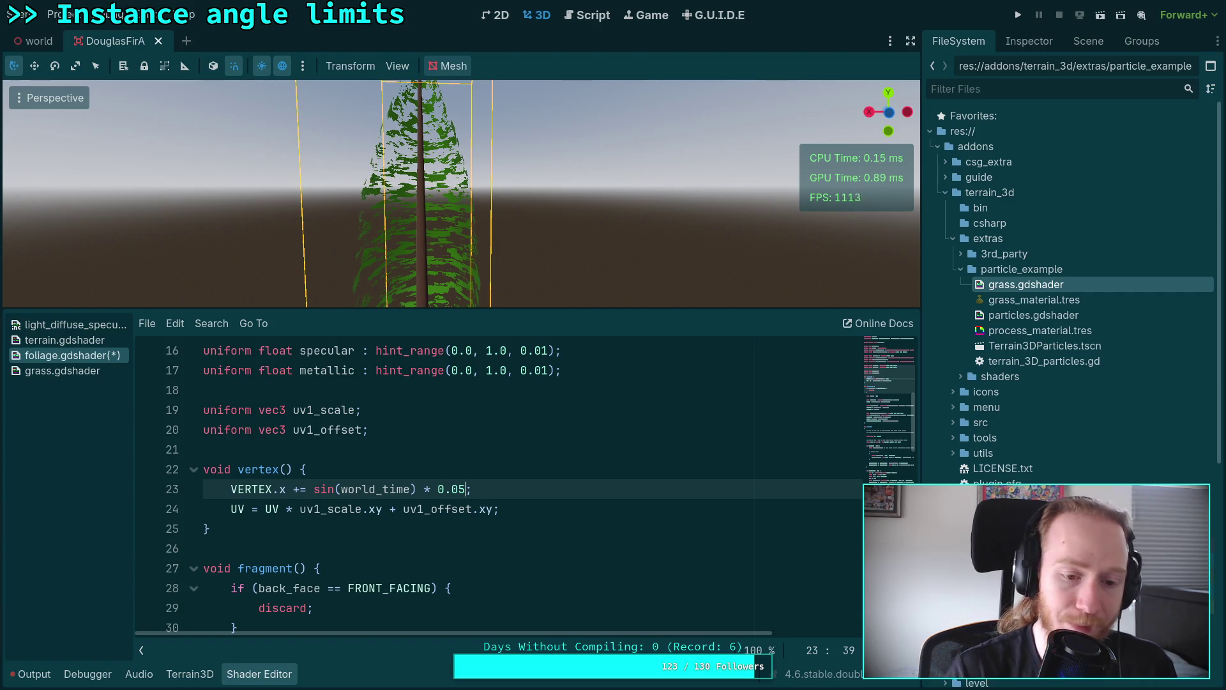
{"action": "left_click", "coordinate": [521, 493]}
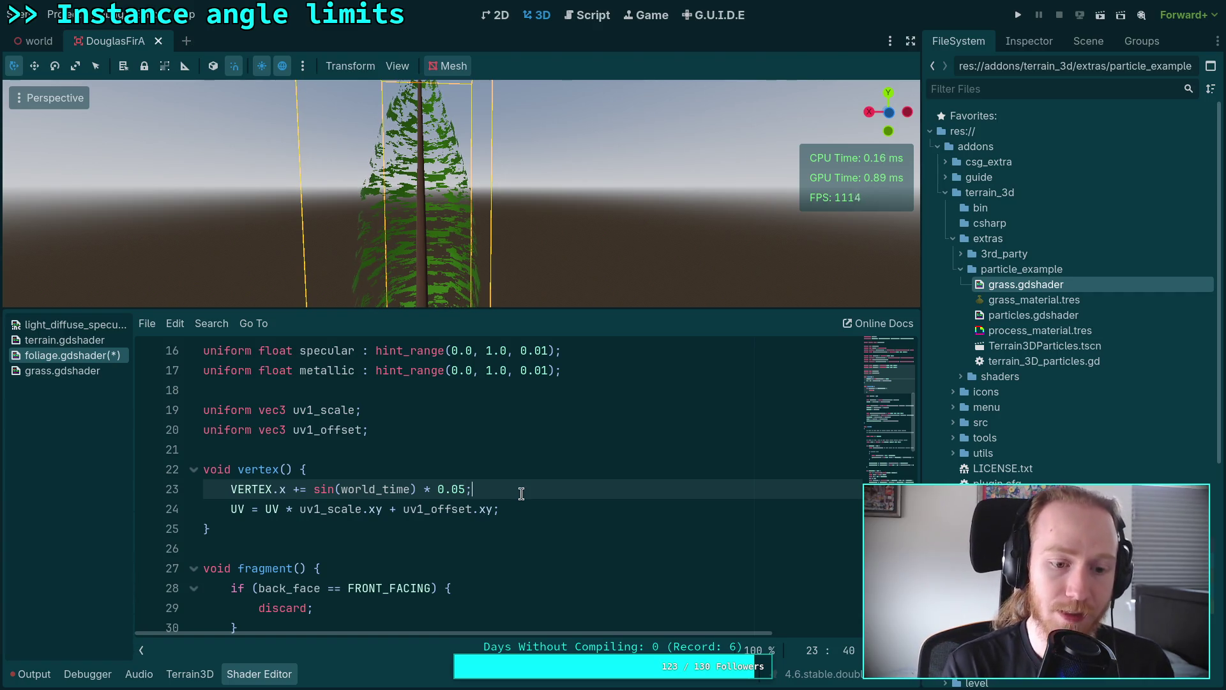
Add 'VERTEX.z += cos(world_time) * 0.05;' on the line below the x offset
{"action": "key", "text": "Return"}
{"action": "type", "text": "VERTEXp"}
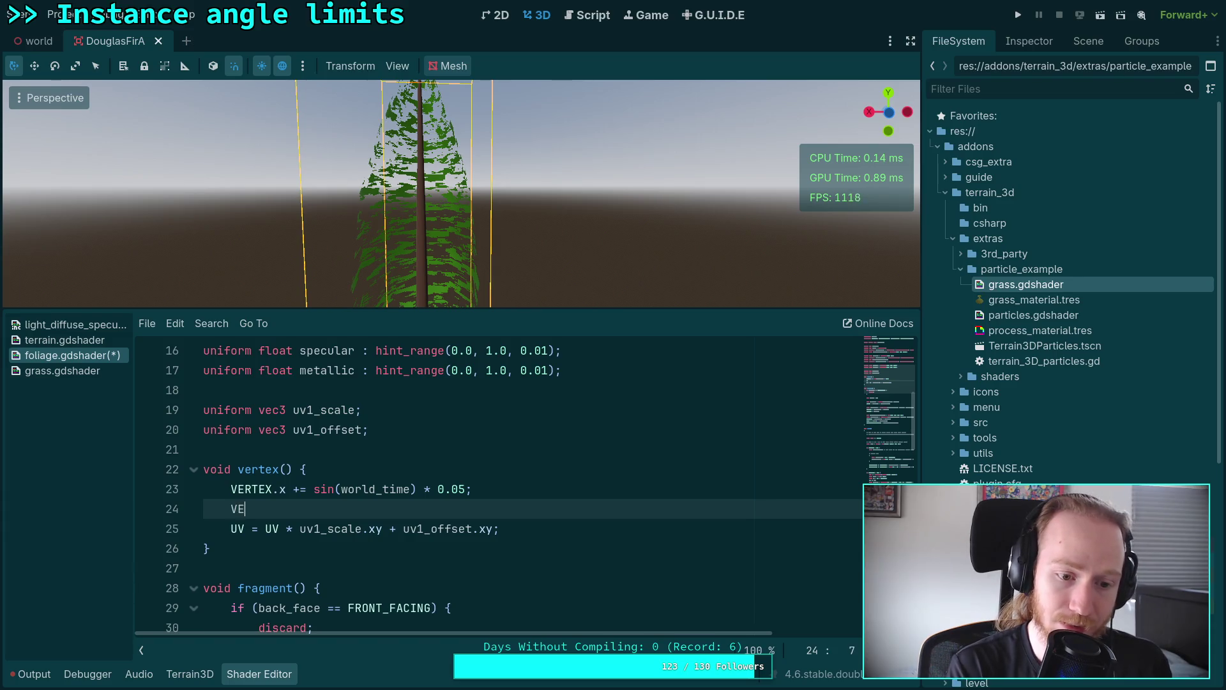
{"action": "key", "text": "BackSpace"}
{"action": "type", "text": ".z "}
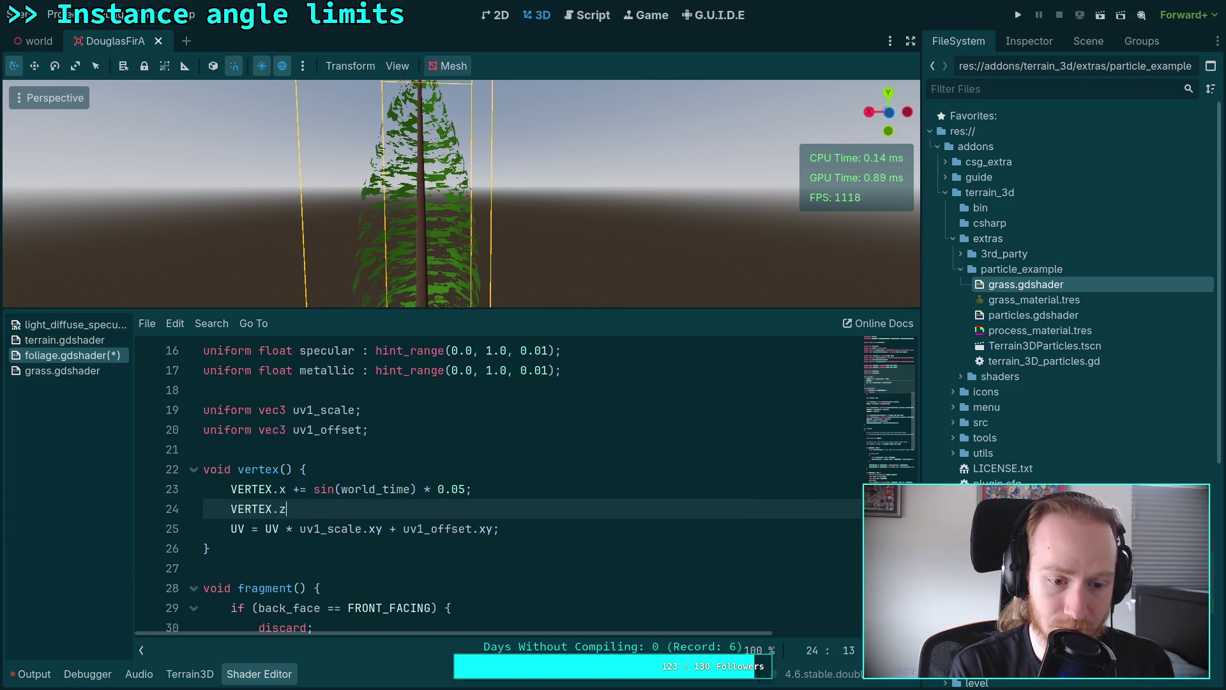
{"action": "type", "text": "+"}
{"action": "key", "text": "Escape"}
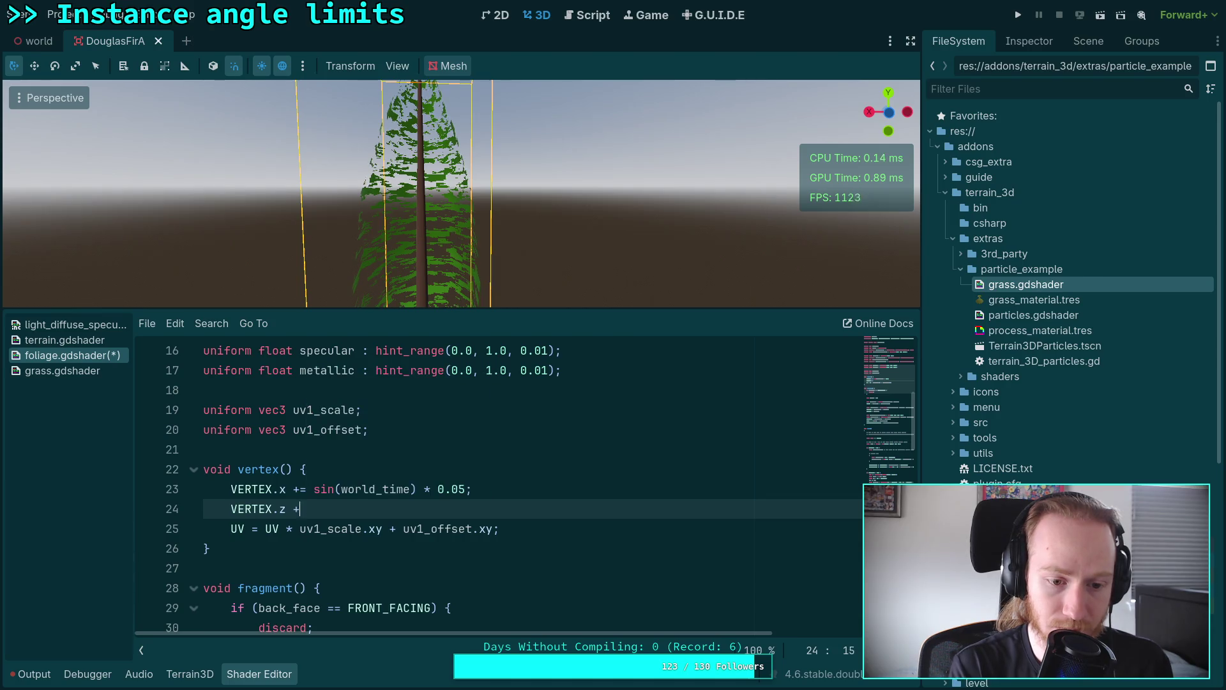
{"action": "type", "text": "+= cos(warld"}
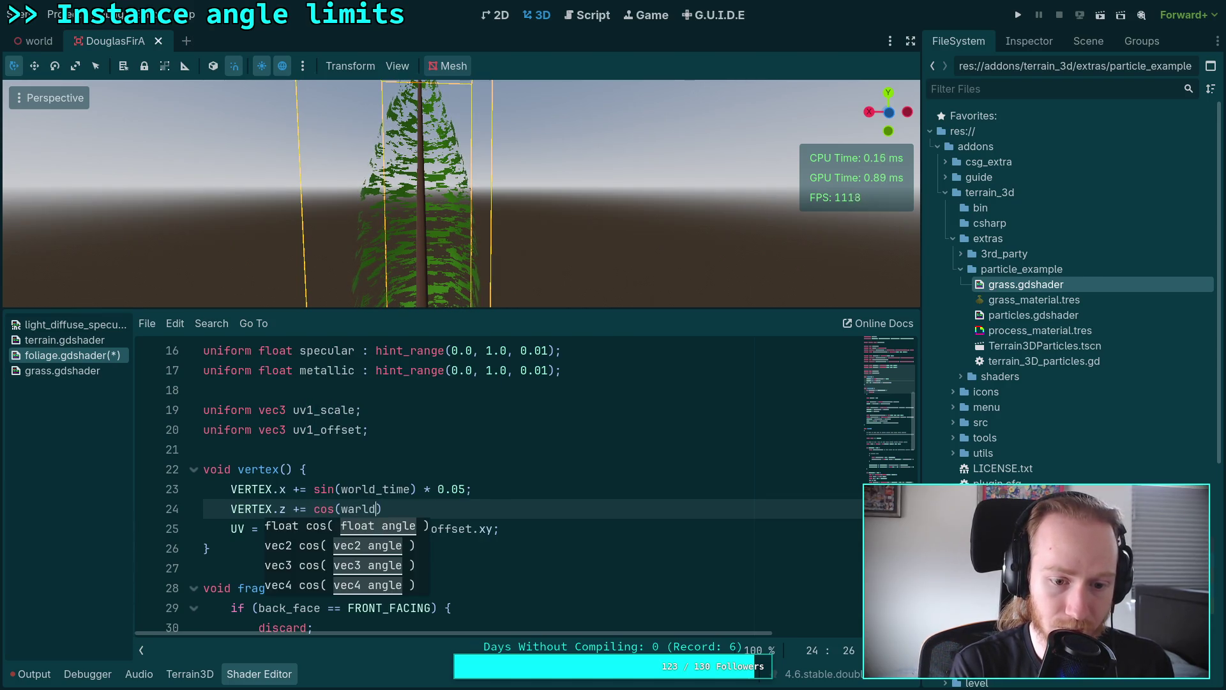
{"action": "key", "text": "BackSpace"}
{"action": "type", "text": "orld_time)"}
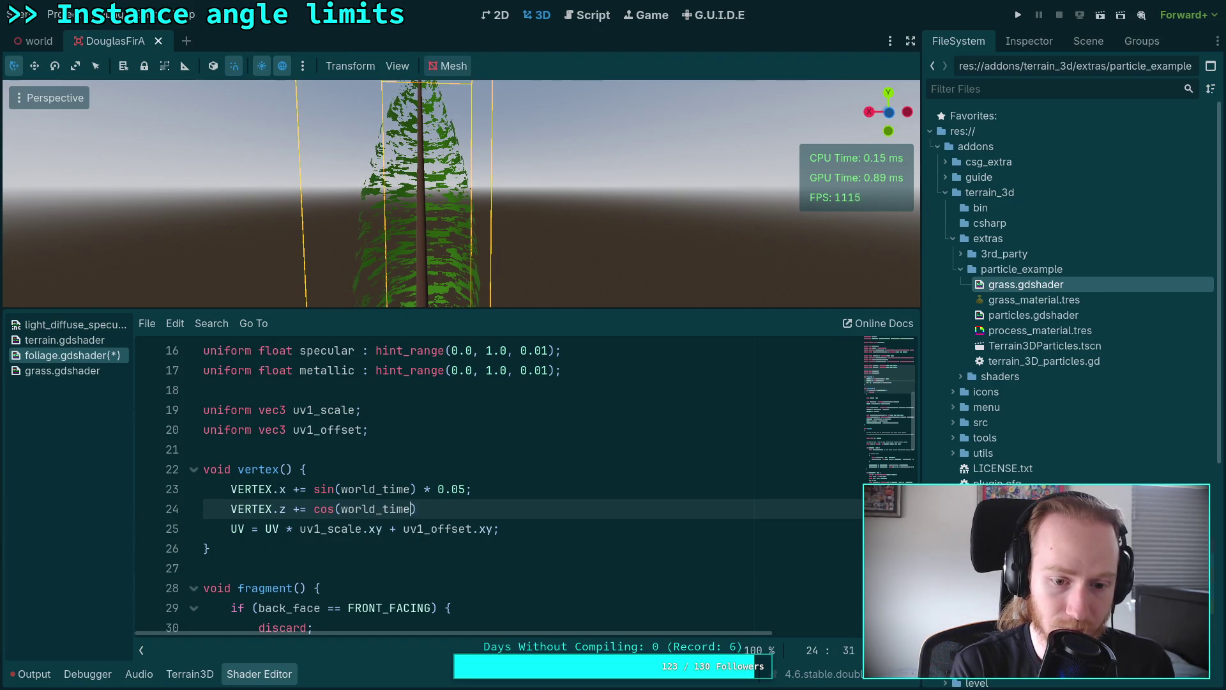
{"action": "type", "text": " * 0.06"}
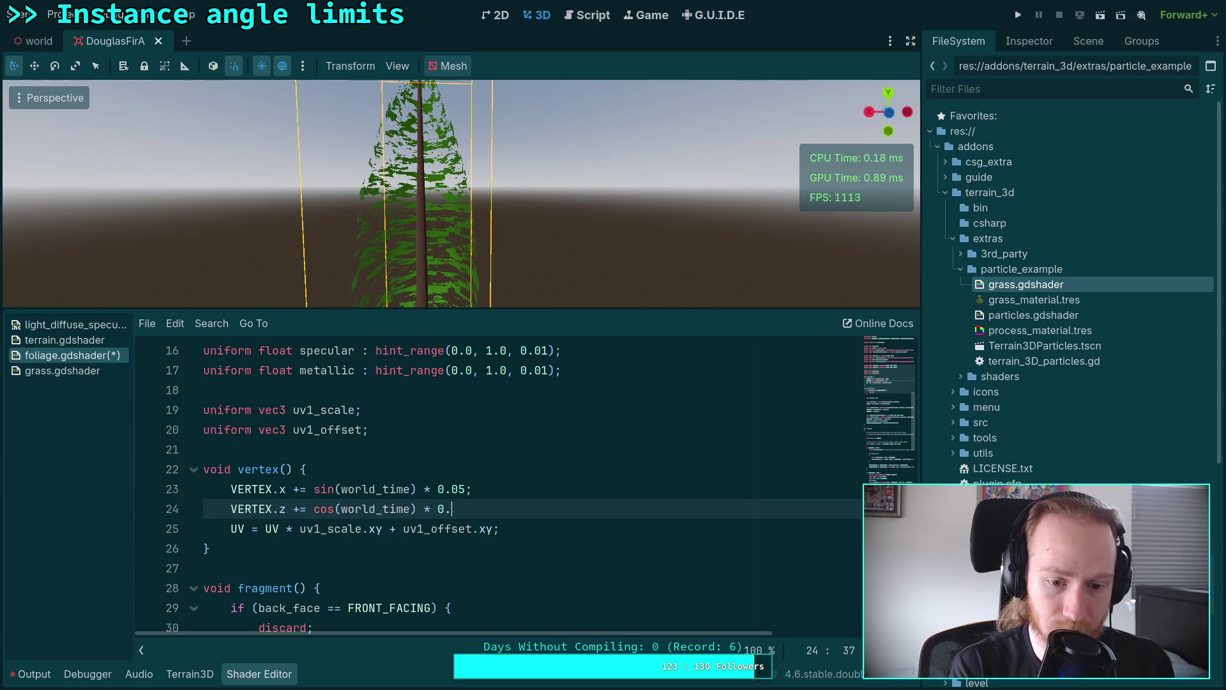
{"action": "key", "text": "BackSpace"}
{"action": "type", "text": "5;"}
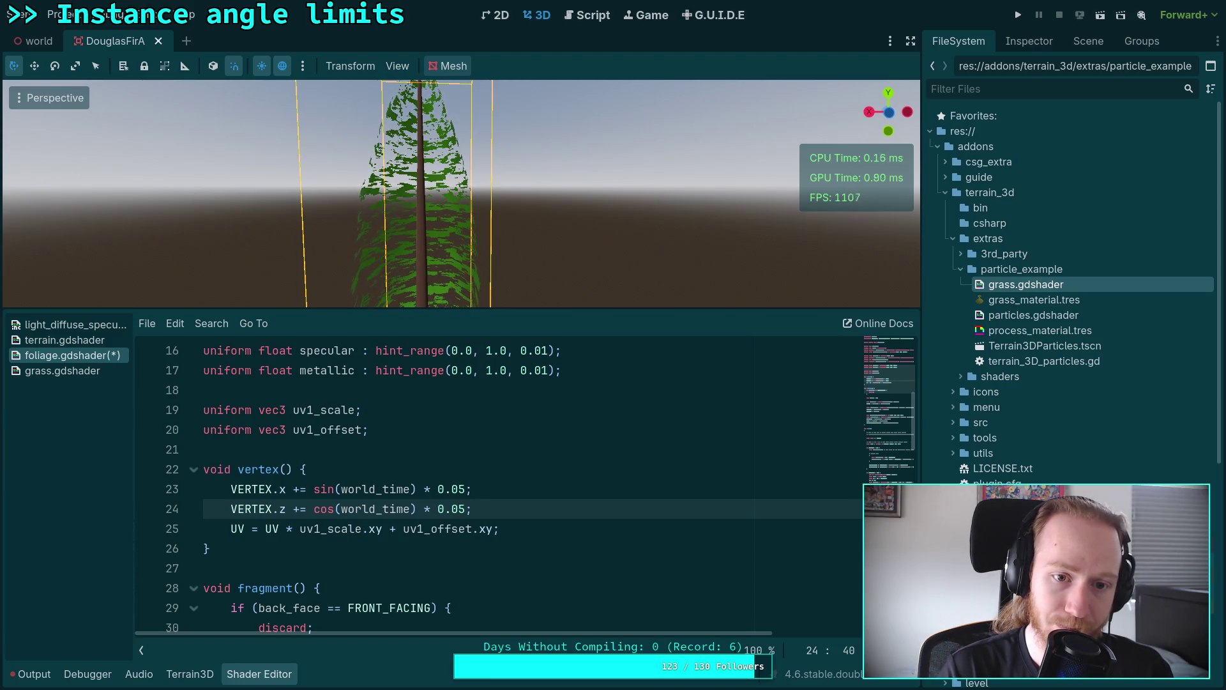
{"action": "key", "text": "Left"}
{"action": "key", "text": "Left"}
{"action": "key", "text": "Left"}
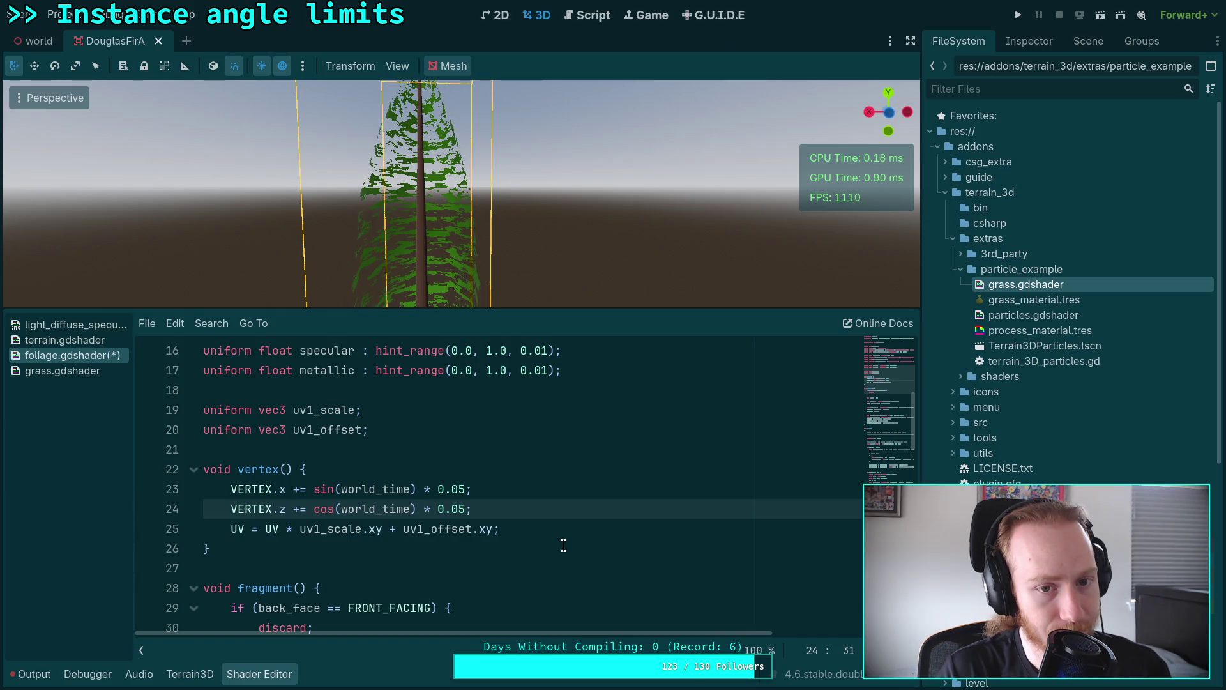
Start a new line 25 with 'VERTEX.y +=' below the z offset
{"action": "left_click", "coordinate": [534, 492]}
{"action": "key", "text": "Down"}
{"action": "key", "text": "Return"}
{"action": "type", "text": "VERTEX.y"}
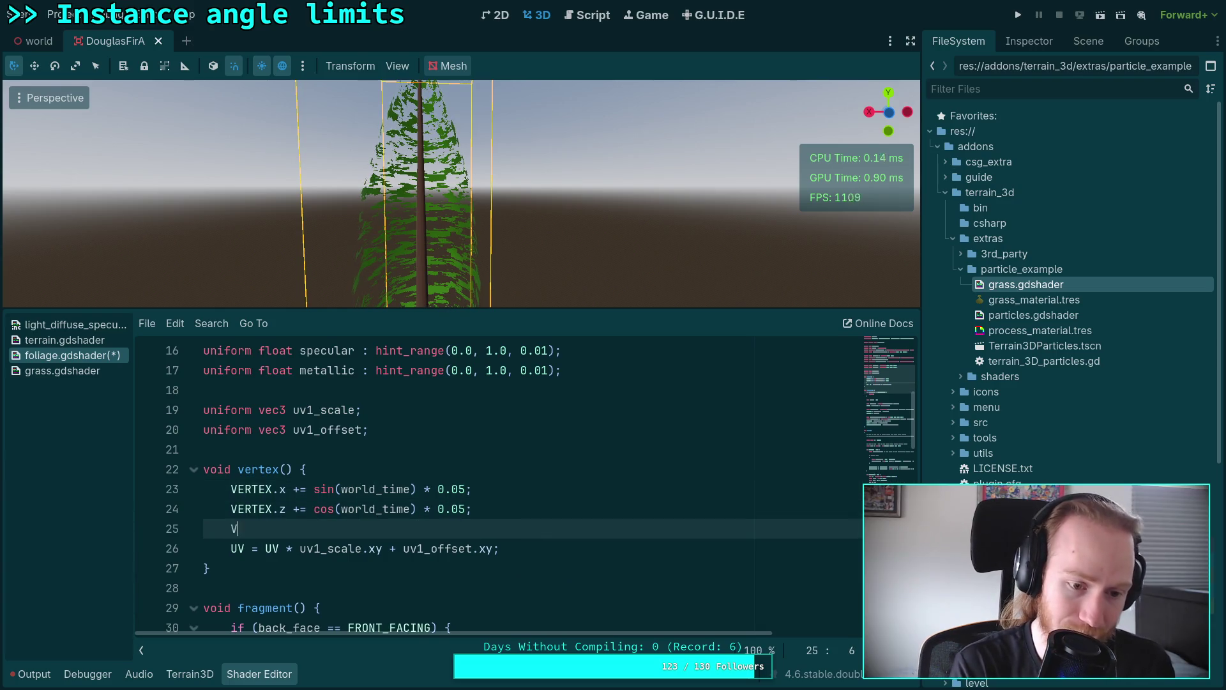
{"action": "type", "text": " +="}
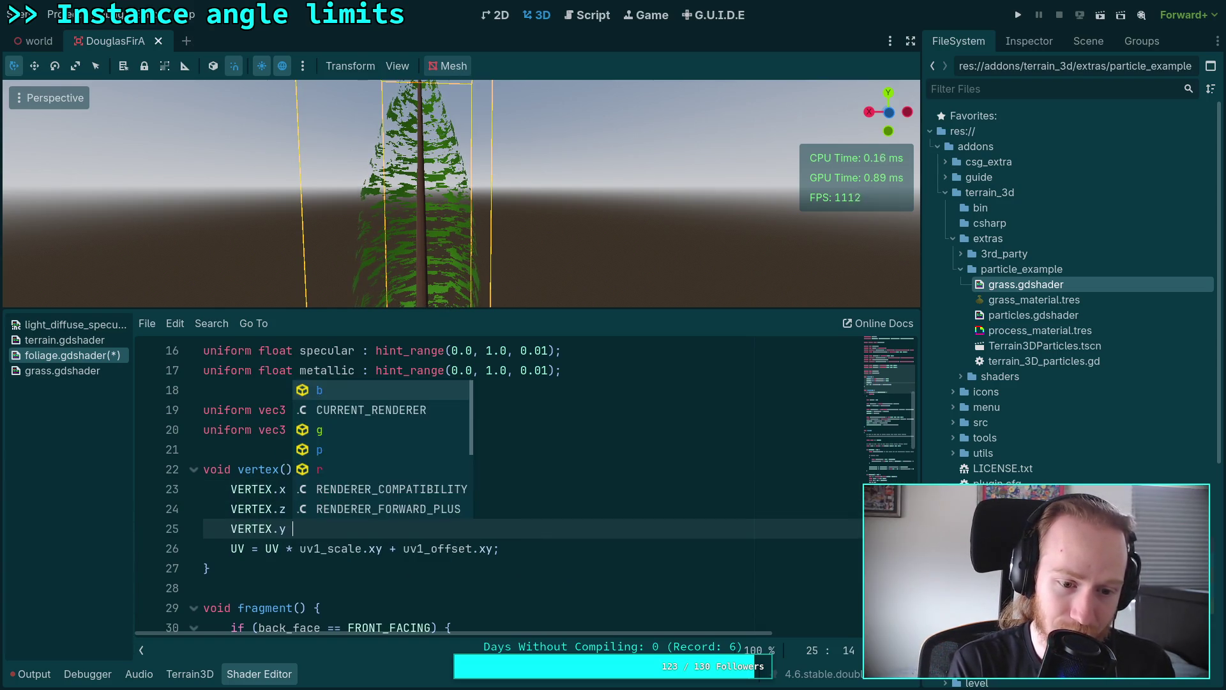
{"action": "key", "text": "Escape"}
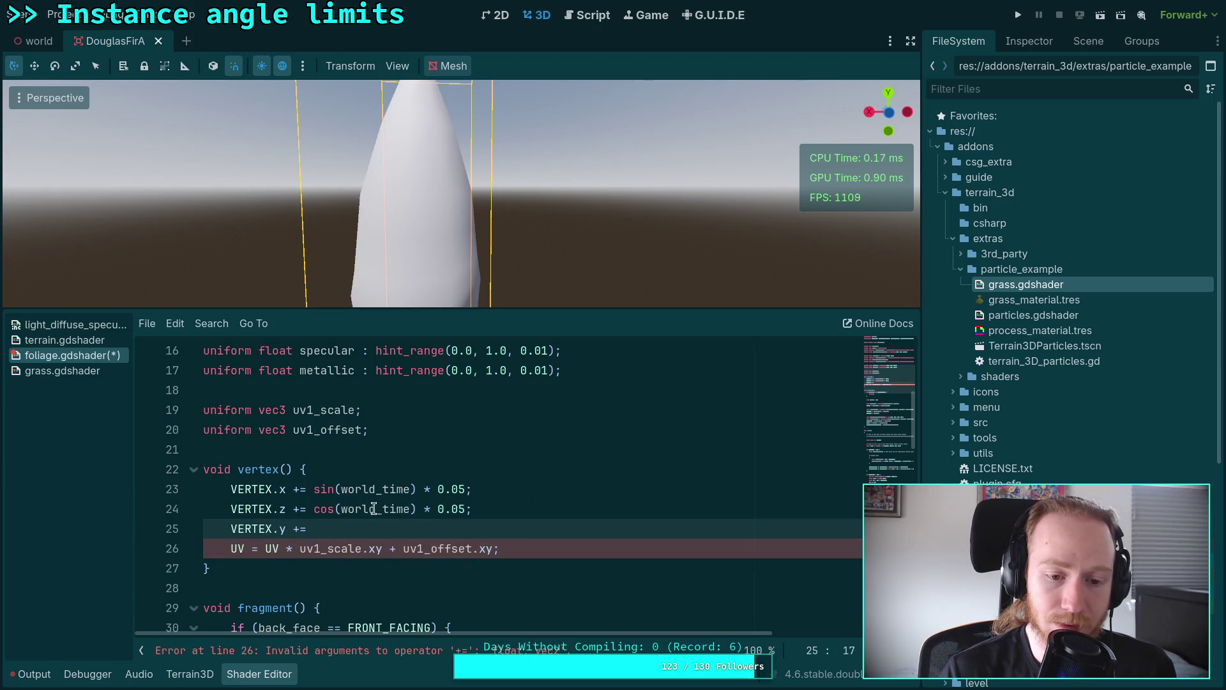
Change line 23's x offset from sin to cos of world_time
{"action": "left_click", "coordinate": [411, 489]}
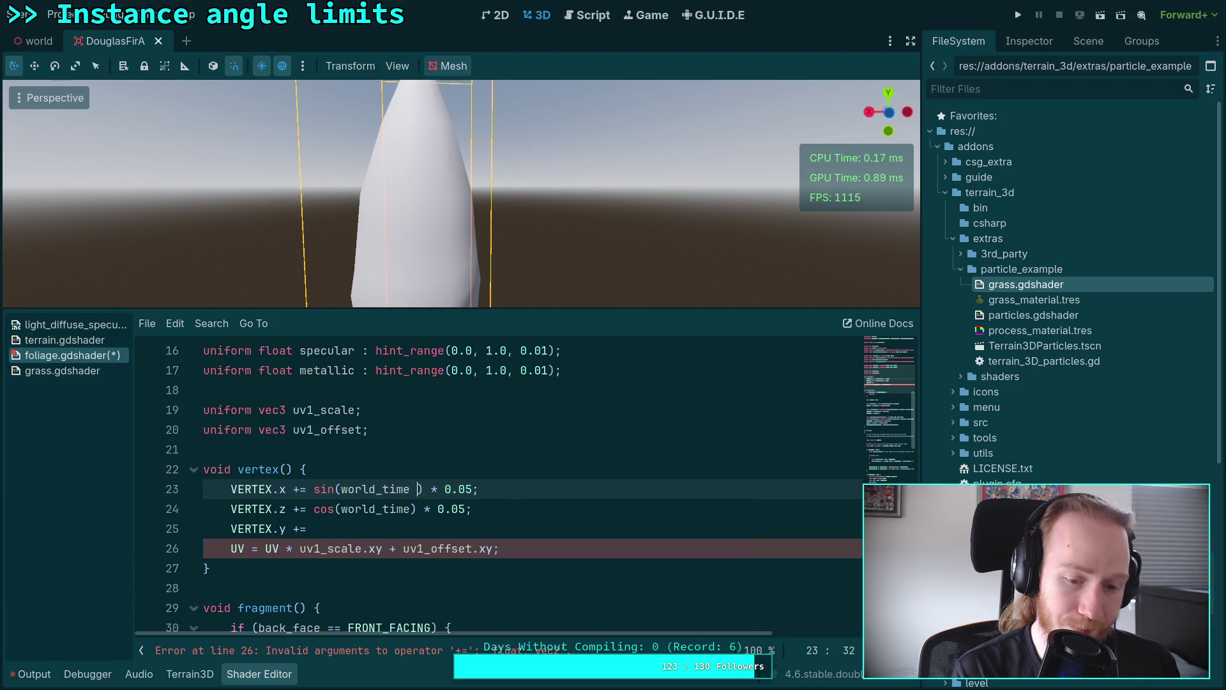
{"action": "key", "text": "BackSpace"}
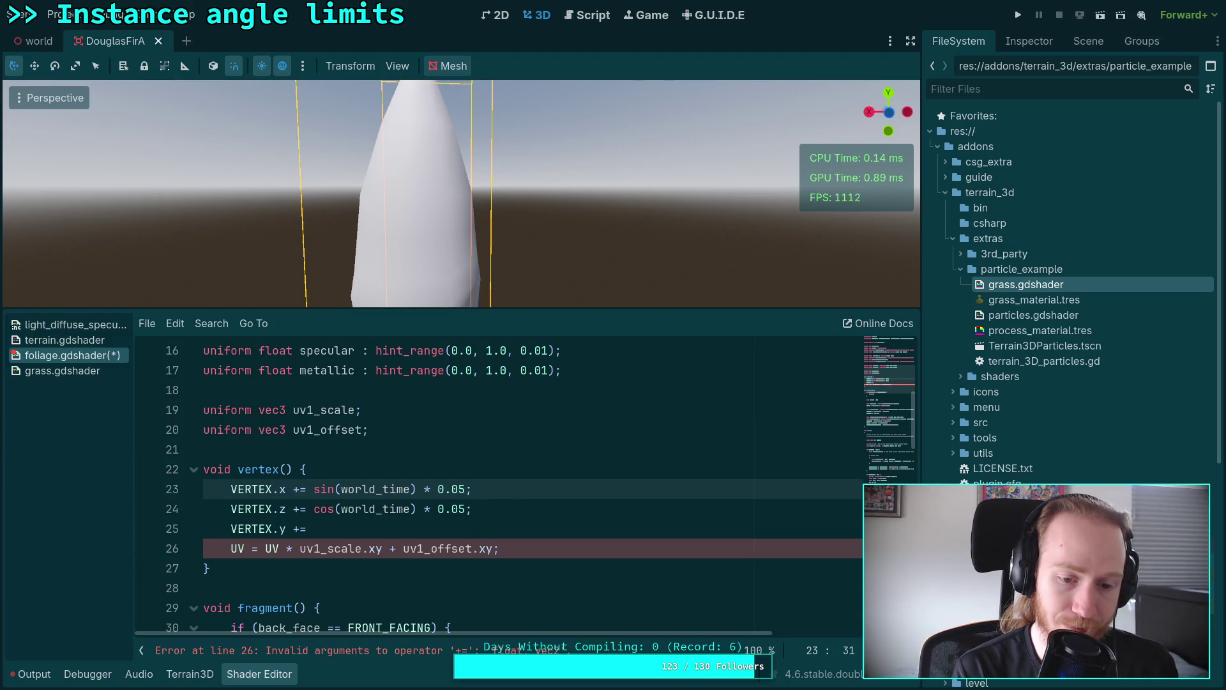
{"action": "key", "text": "Left"}
{"action": "key", "text": "Left"}
{"action": "key", "text": "Left"}
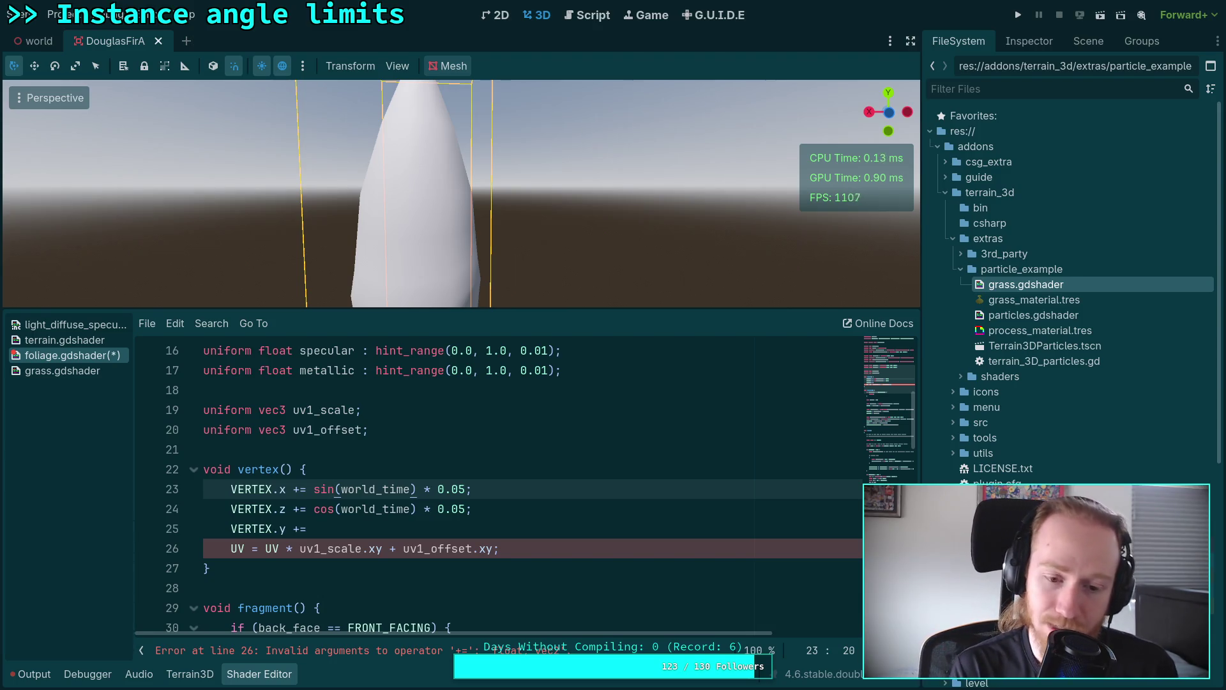
{"action": "key", "text": "BackSpace"}
{"action": "key", "text": "BackSpace"}
{"action": "key", "text": "BackSpace"}
{"action": "type", "text": "cos"}
{"action": "key", "text": "Right"}
{"action": "key", "text": "Right"}
{"action": "key", "text": "Right"}
Complete line 25 as 'VERTEX.y += cos(world_time) * 0.07;'
{"action": "key", "text": "Down"}
{"action": "key", "text": "Down"}
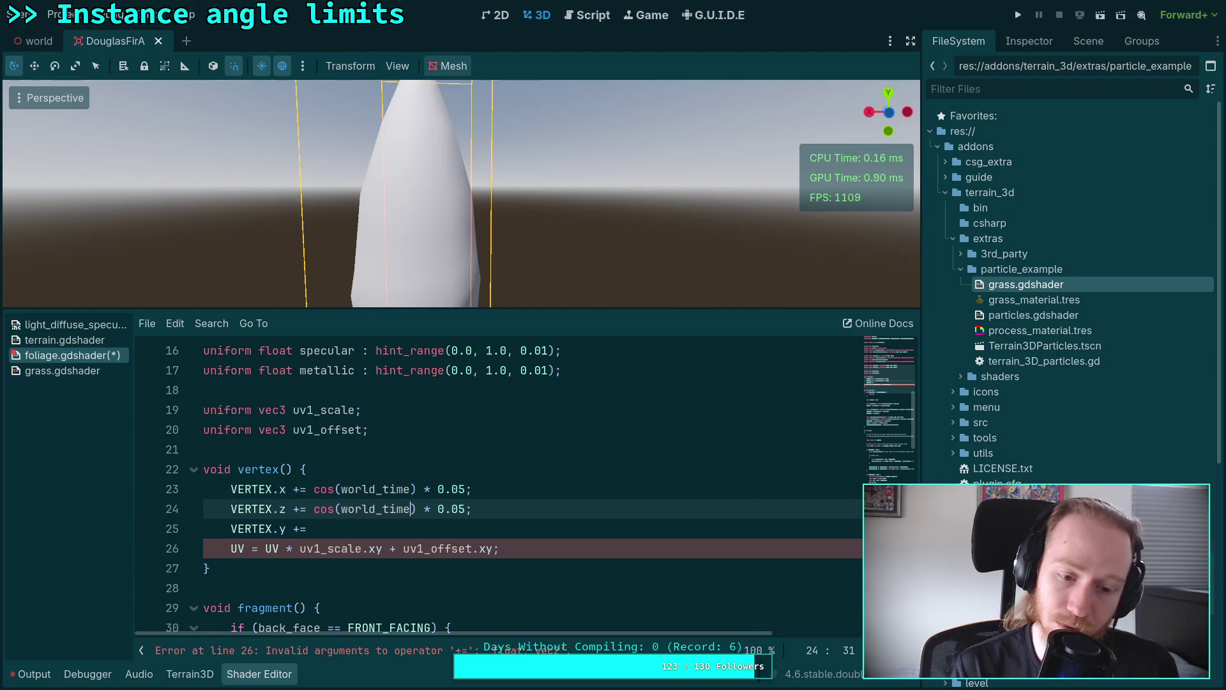
{"action": "type", "text": "sin("}
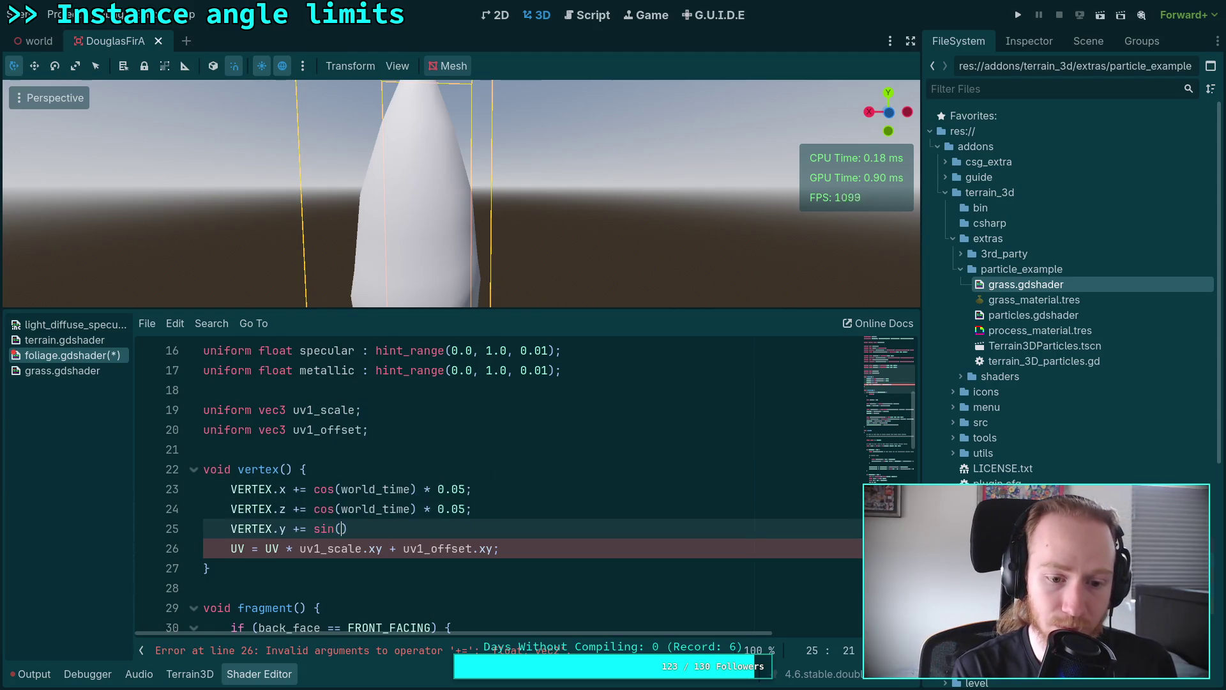
{"action": "key", "text": "BackSpace"}
{"action": "key", "text": "BackSpace"}
{"action": "key", "text": "BackSpace"}
{"action": "type", "text": "cos"}
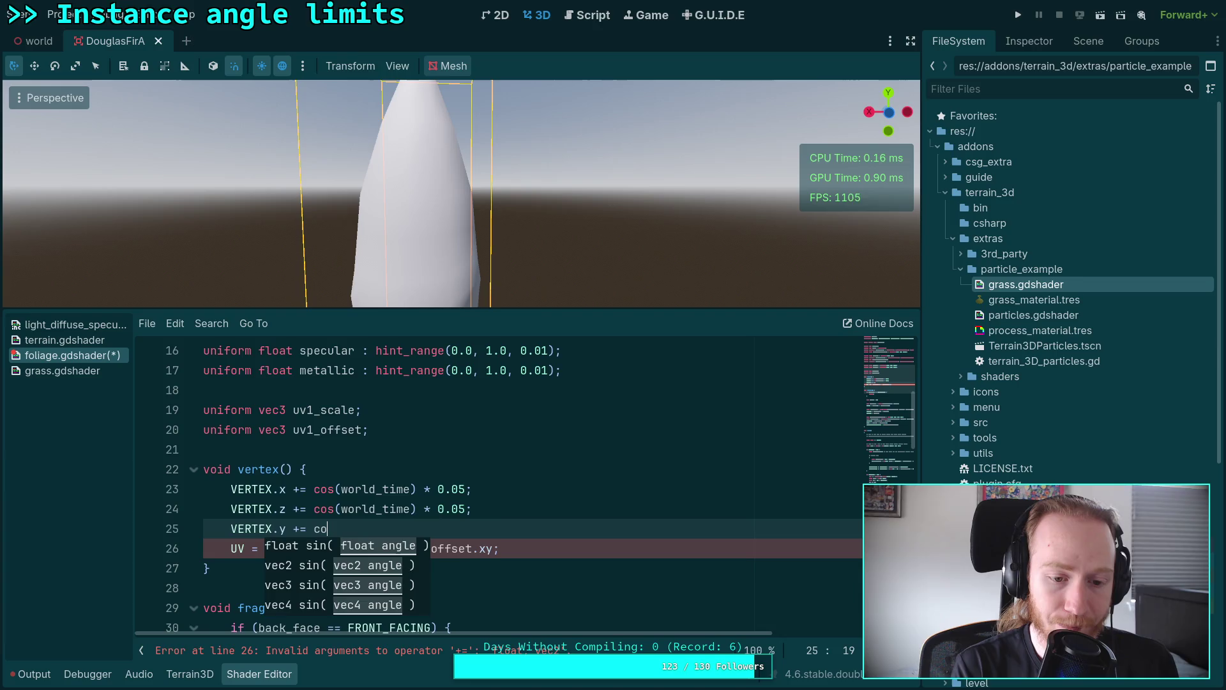
{"action": "key", "text": "Return"}
{"action": "type", "text": "world_time) "}
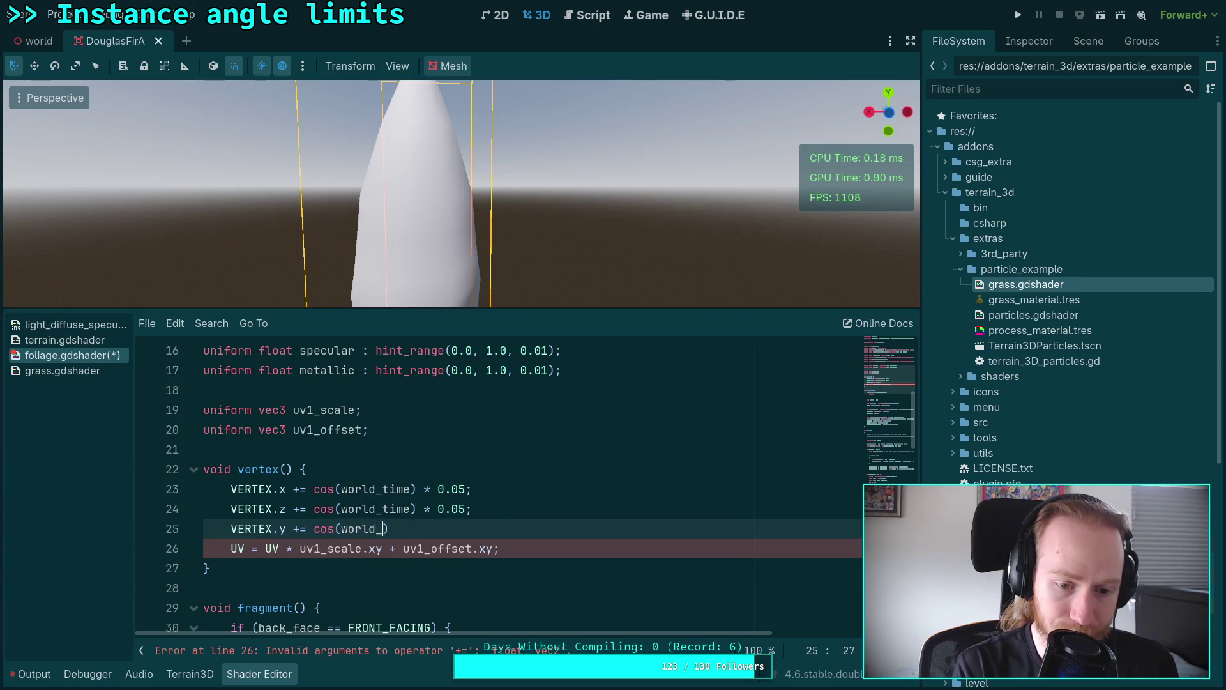
{"action": "type", "text": "* 0."}
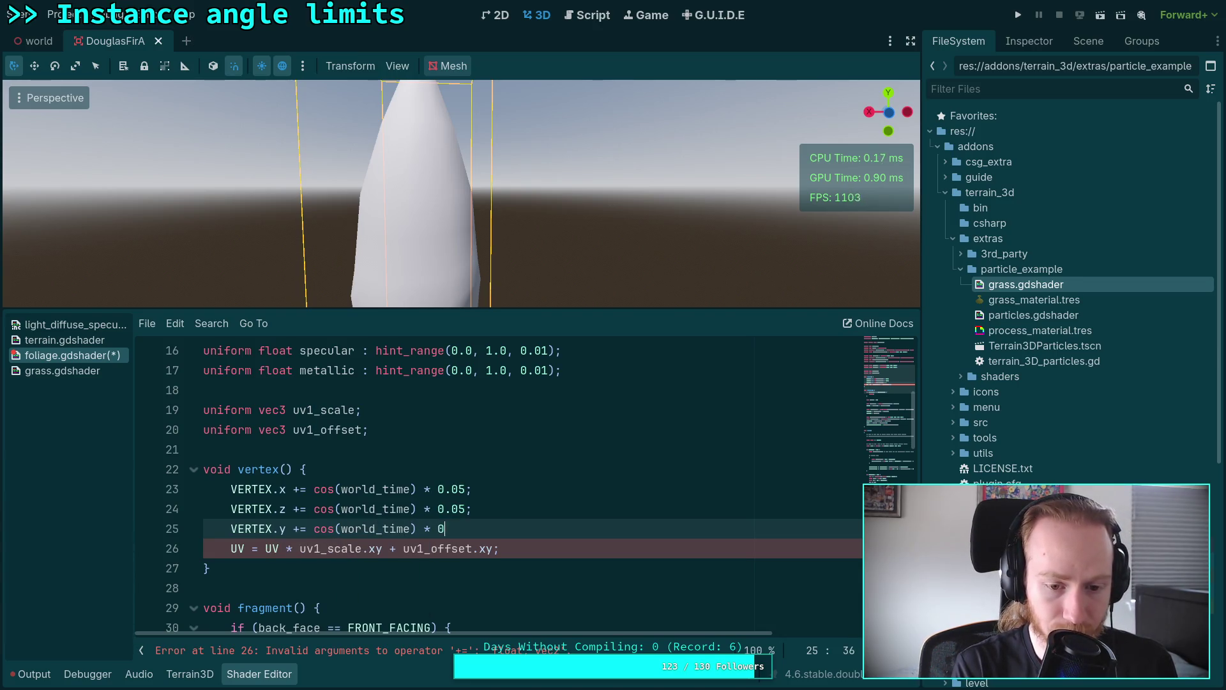
{"action": "type", "text": "07;"}
Try a * 1.0 multiplier inside the x line's cos call, then remove it
{"action": "key", "text": "Up"}
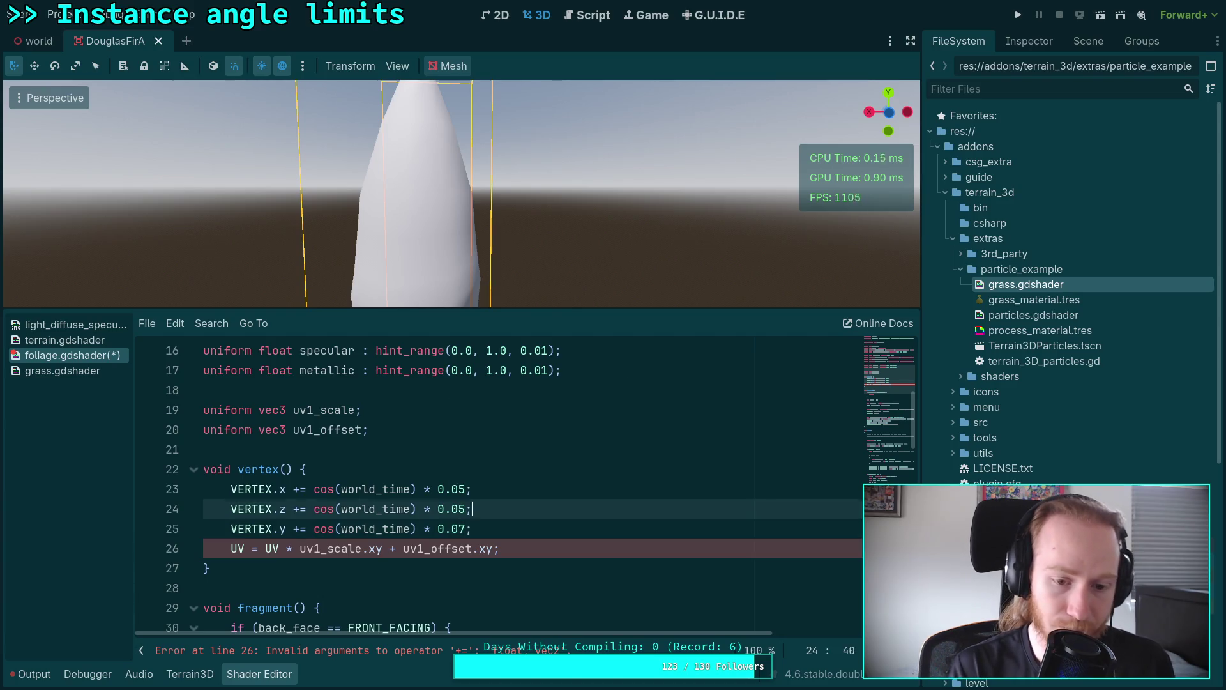
{"action": "key", "text": "Up"}
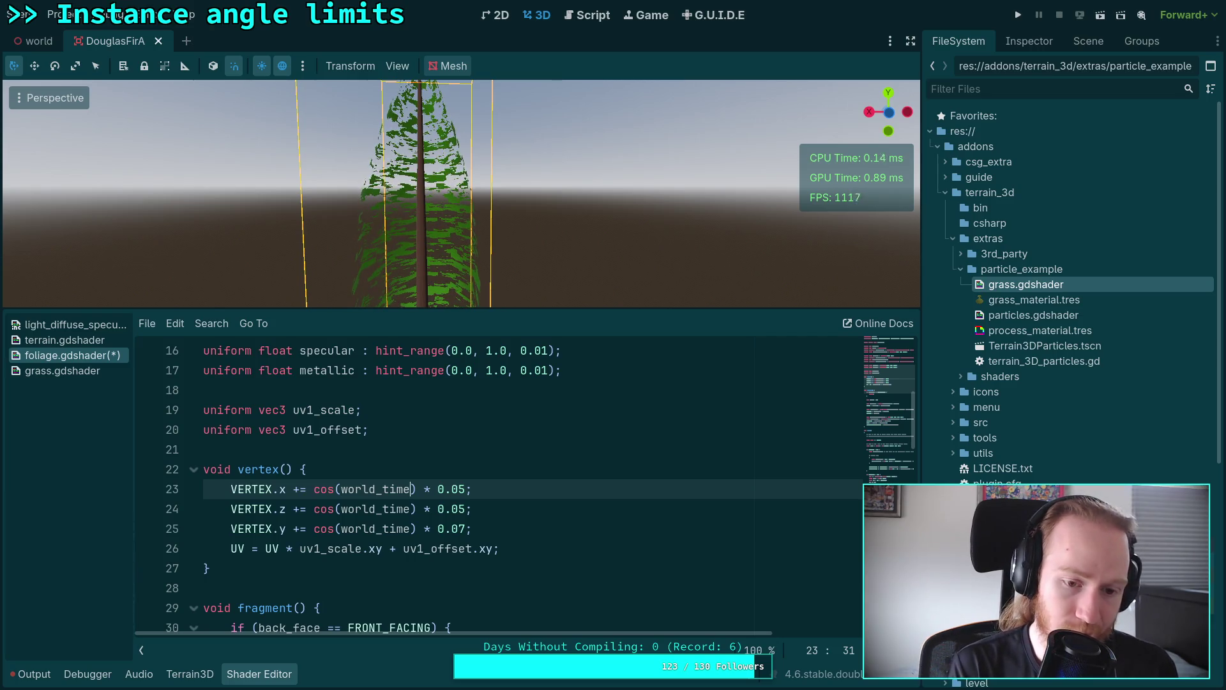
{"action": "type", "text": "* "}
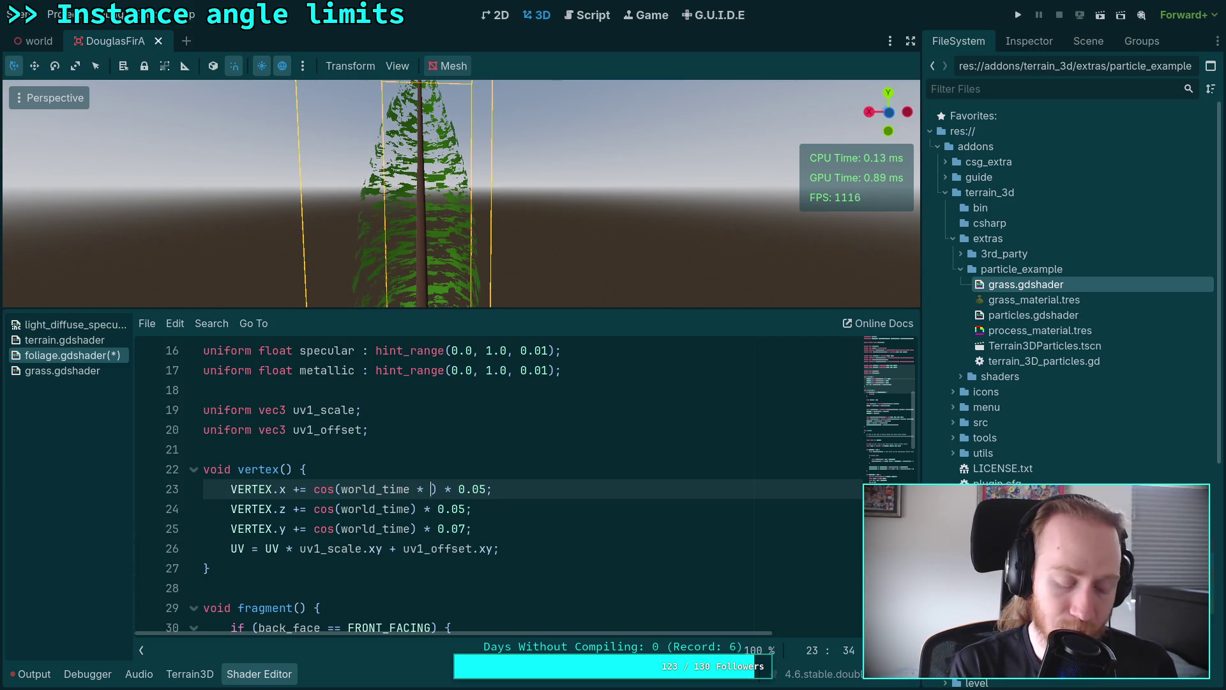
{"action": "type", "text": "1.0"}
{"action": "key", "text": "BackSpace"}
{"action": "key", "text": "BackSpace"}
{"action": "key", "text": "BackSpace"}
{"action": "key", "text": "BackSpace"}
{"action": "key", "text": "BackSpace"}
{"action": "key", "text": "BackSpace"}
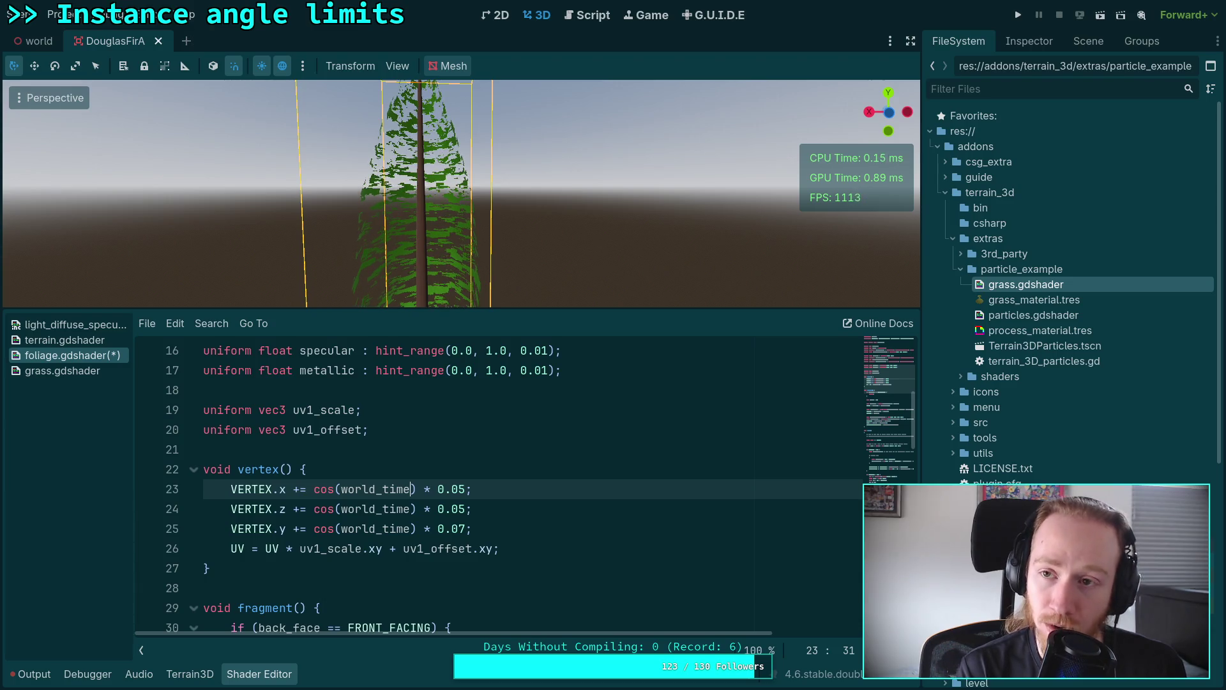
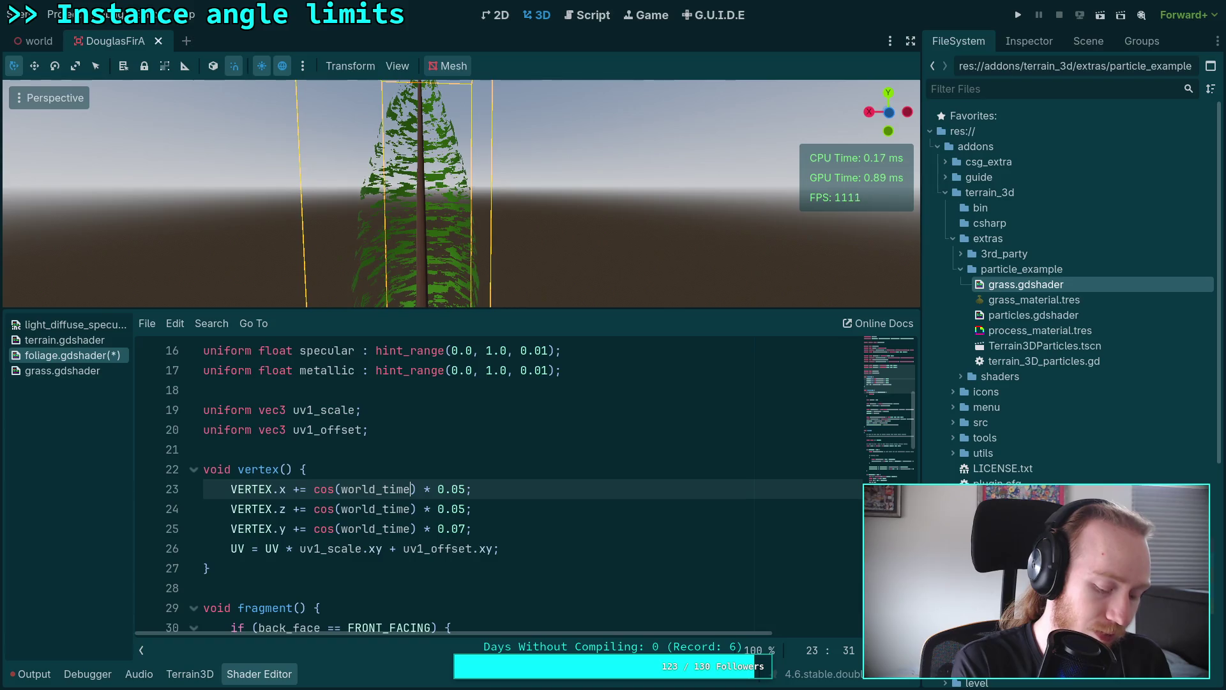
Switch from Godot back to the Desmos tab with the min(r·|tan(x)|, f) graph
{"action": "key", "text": "super+2"}
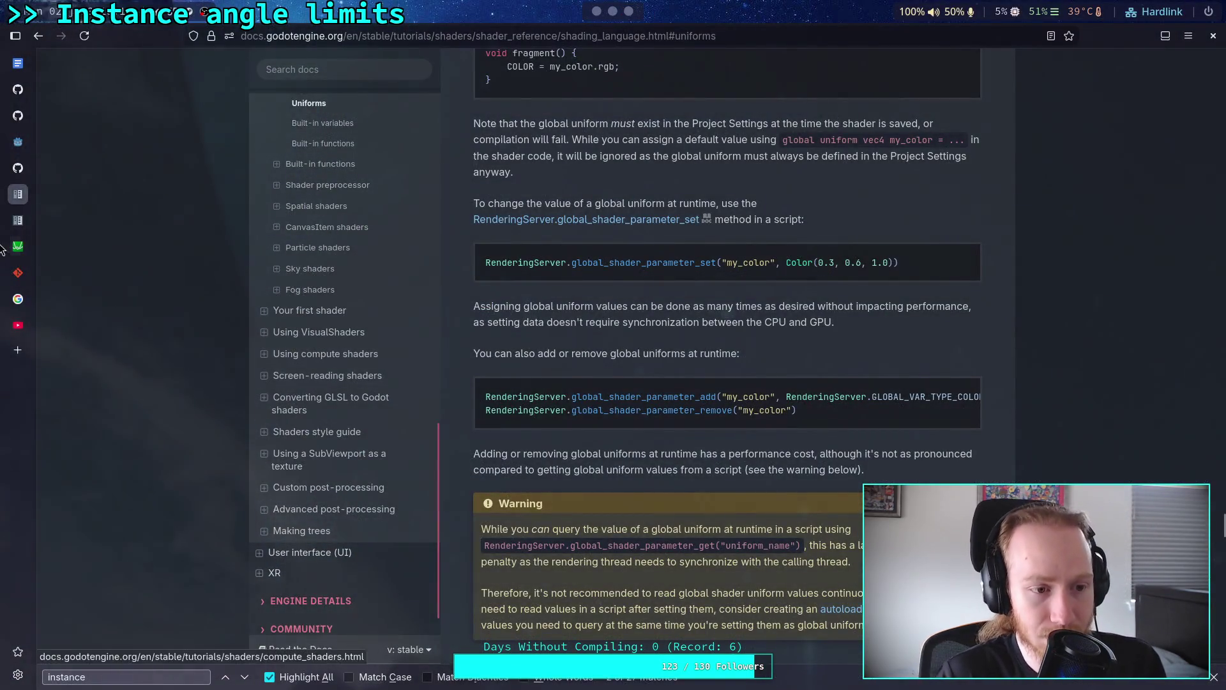
{"action": "left_click", "coordinate": [18, 246]}
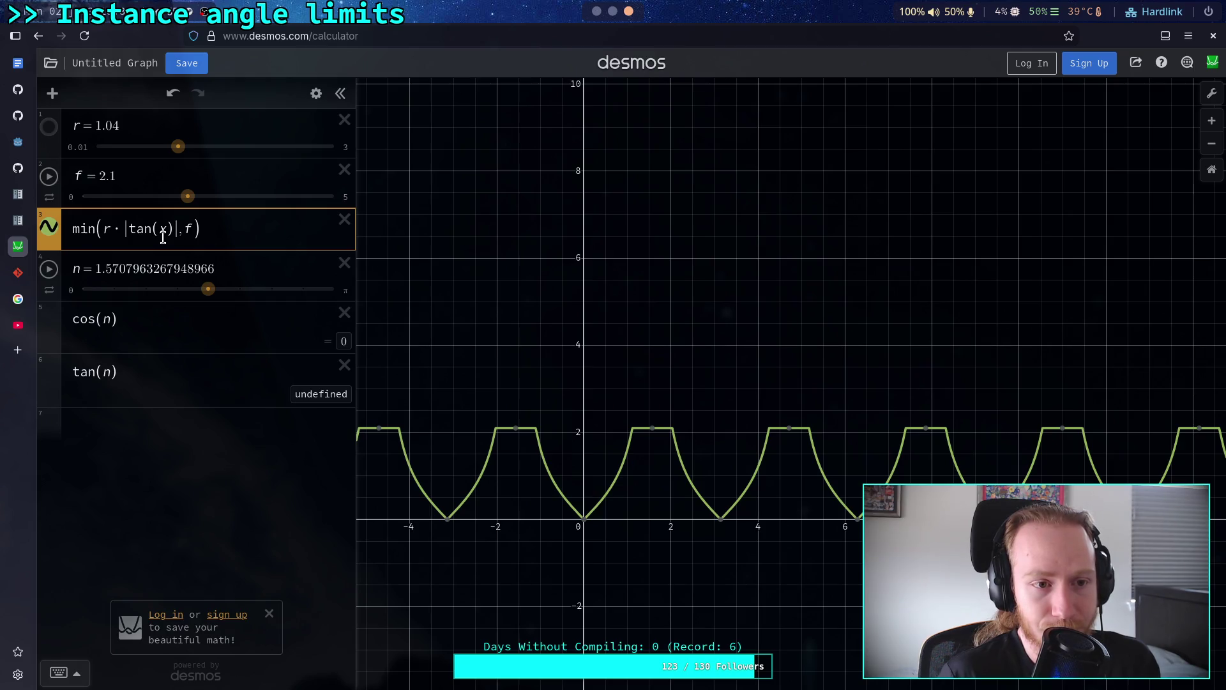
Delete the five old expressions: the r, f and n sliders, the min curve and cos(n)
{"action": "left_click", "coordinate": [341, 125]}
{"action": "left_click", "coordinate": [341, 124]}
{"action": "left_click", "coordinate": [340, 125]}
{"action": "left_click", "coordinate": [341, 125]}
{"action": "left_click", "coordinate": [341, 124]}
{"action": "left_click", "coordinate": [340, 125]}
Graph sin(x), evaluate sin(0) as 0 in a second row, then open a new browser tab
{"action": "type", "text": "sin(x)"}
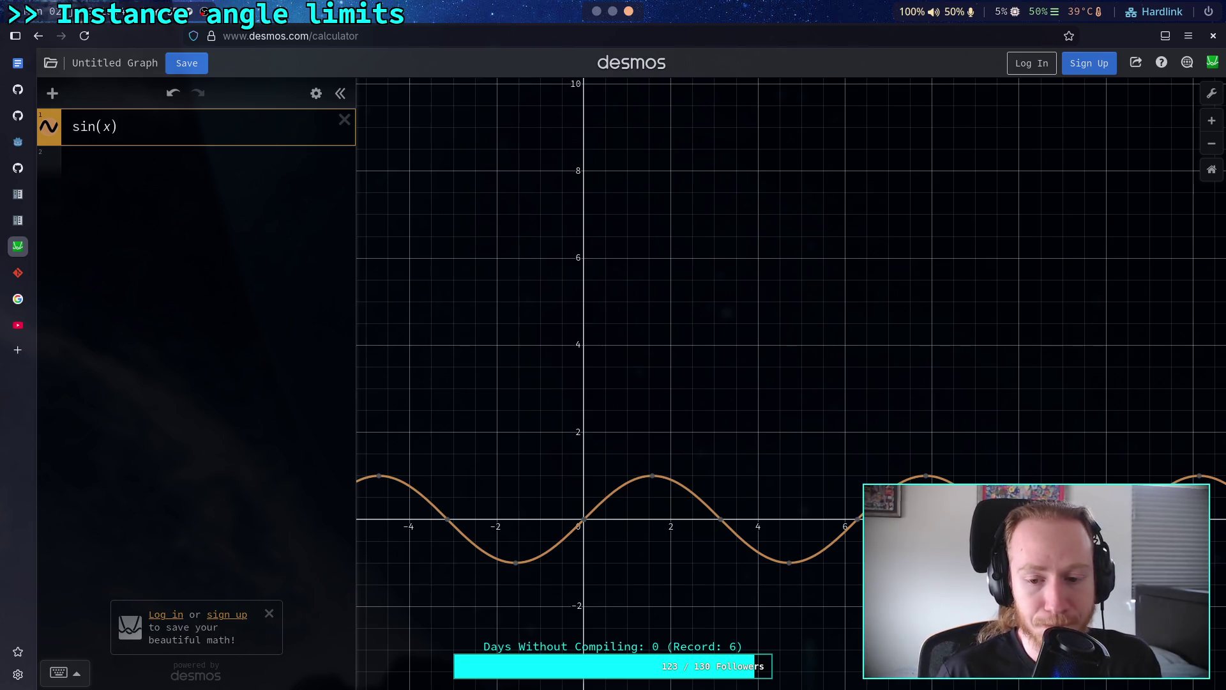
{"action": "key", "text": "Left"}
{"action": "key", "text": "shift+Left"}
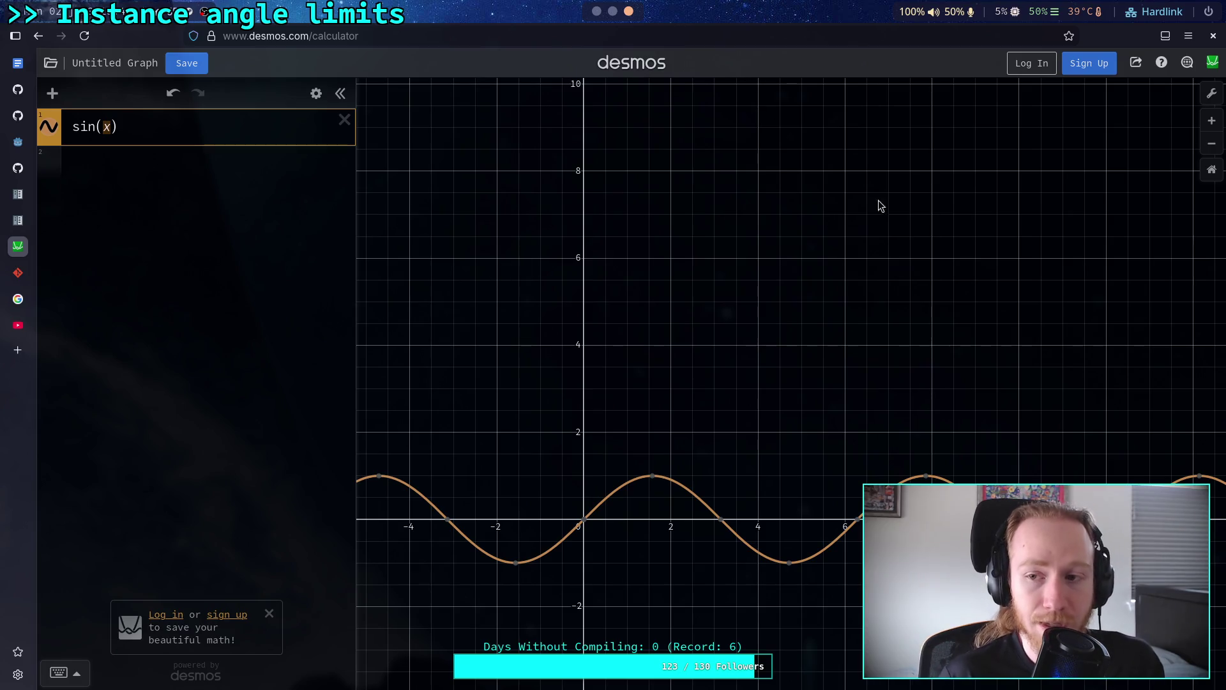
{"action": "left_click", "coordinate": [241, 161]}
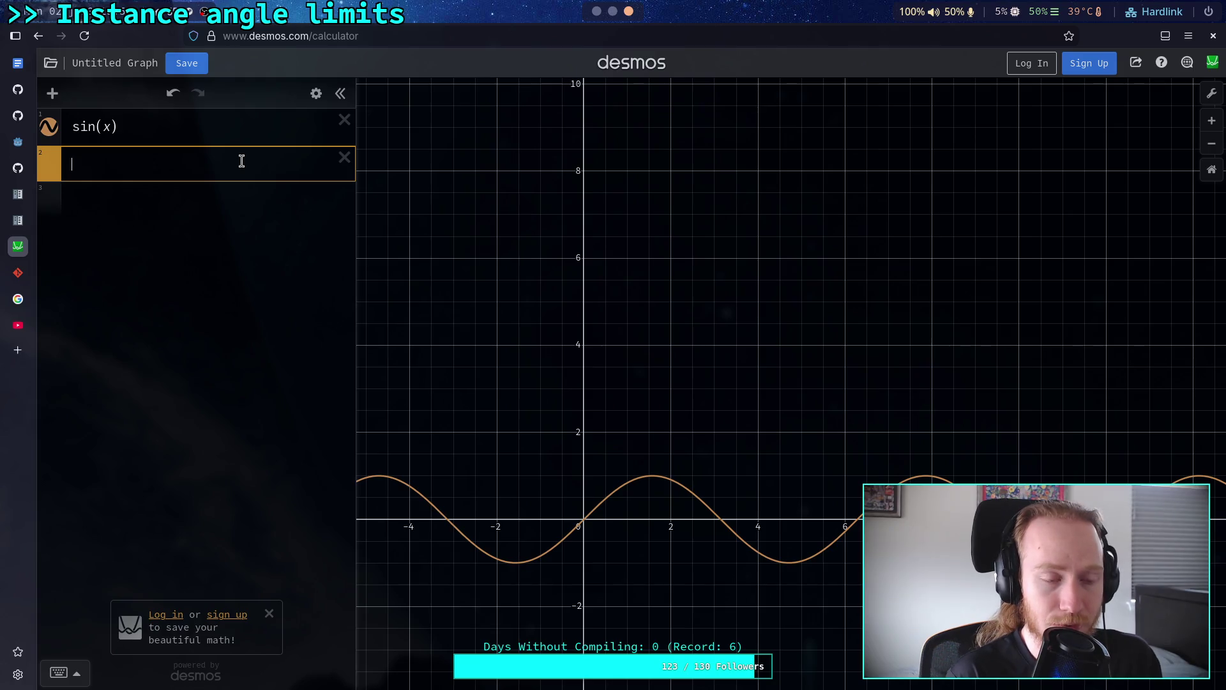
{"action": "type", "text": "sin(0"}
{"action": "key", "text": "Right"}
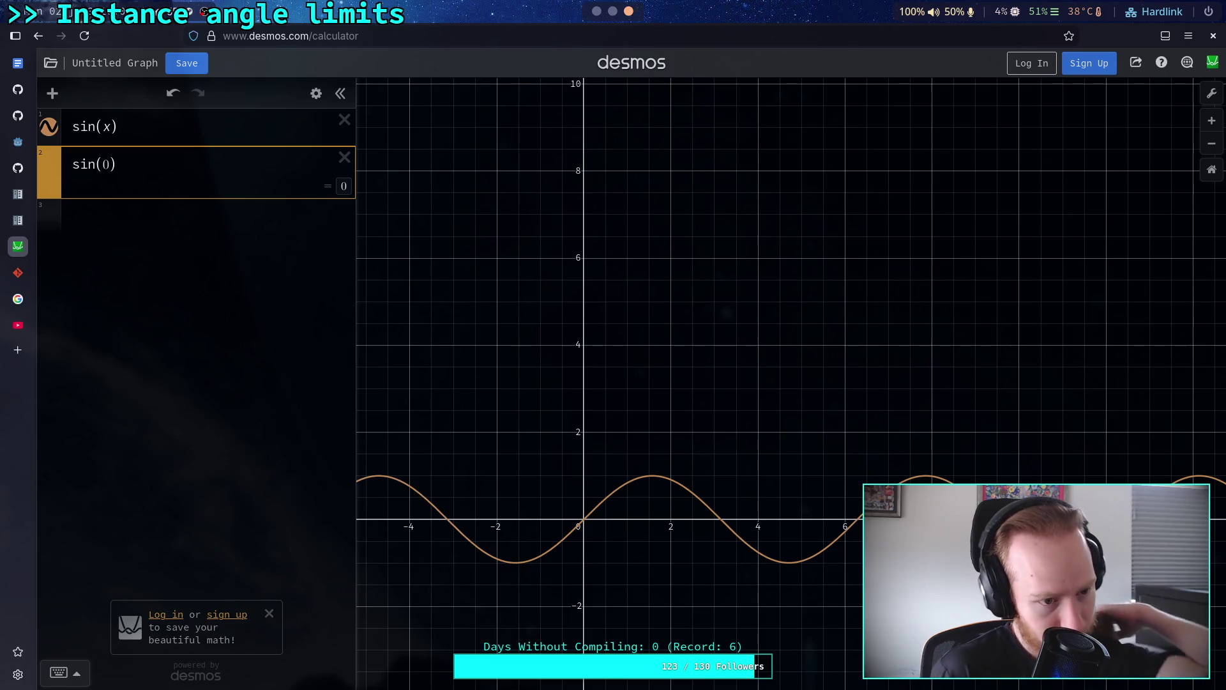
{"action": "left_click", "coordinate": [11, 353]}
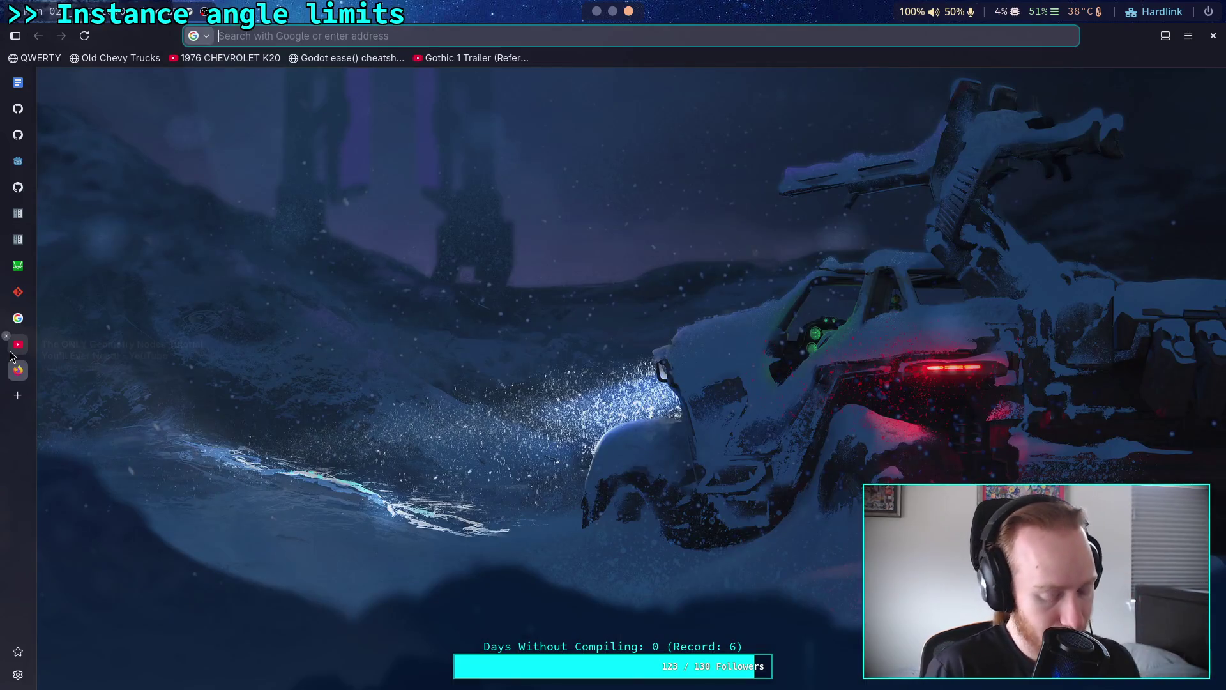
Search Google for 'derivative of sin', look at its sin/cos graph, and return to Desmos
{"action": "type", "text": "derivative "}
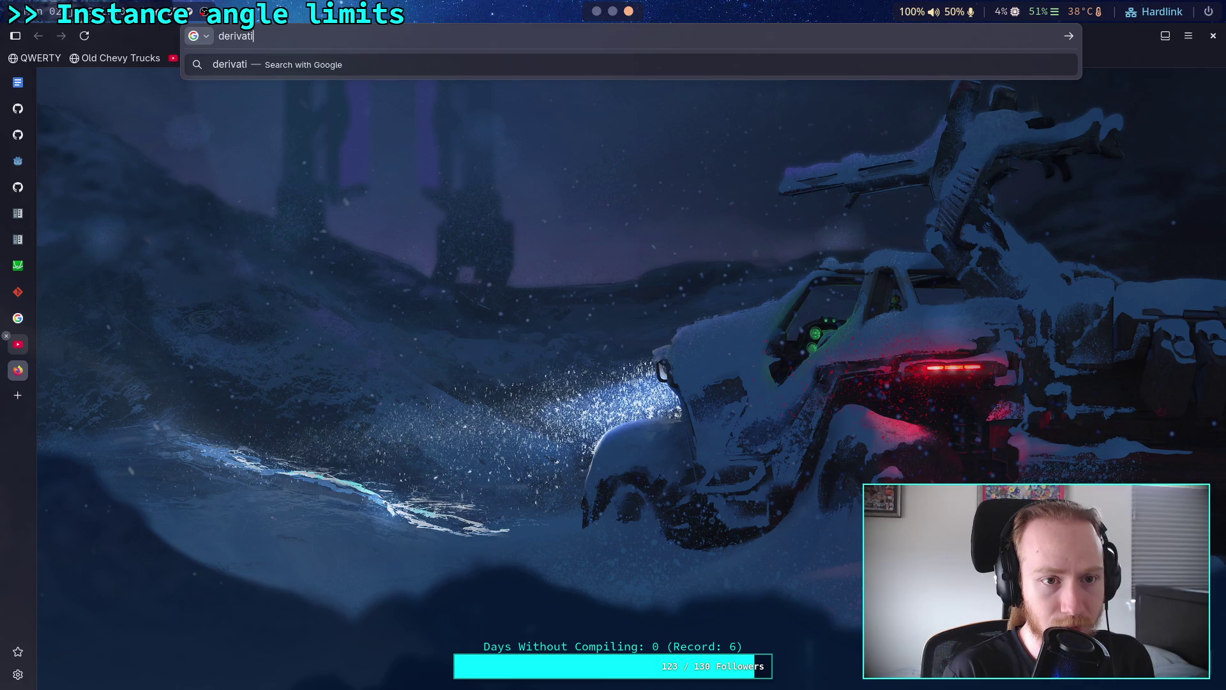
{"action": "type", "text": "of "}
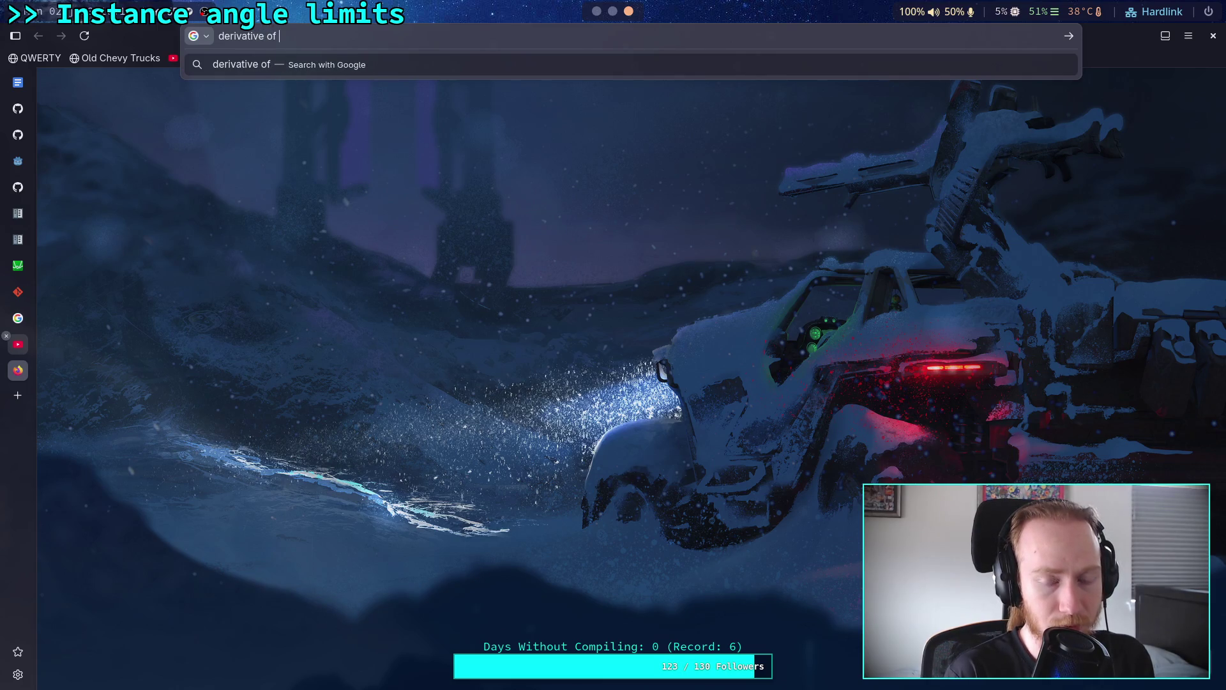
{"action": "type", "text": "sin"}
{"action": "key", "text": "Return"}
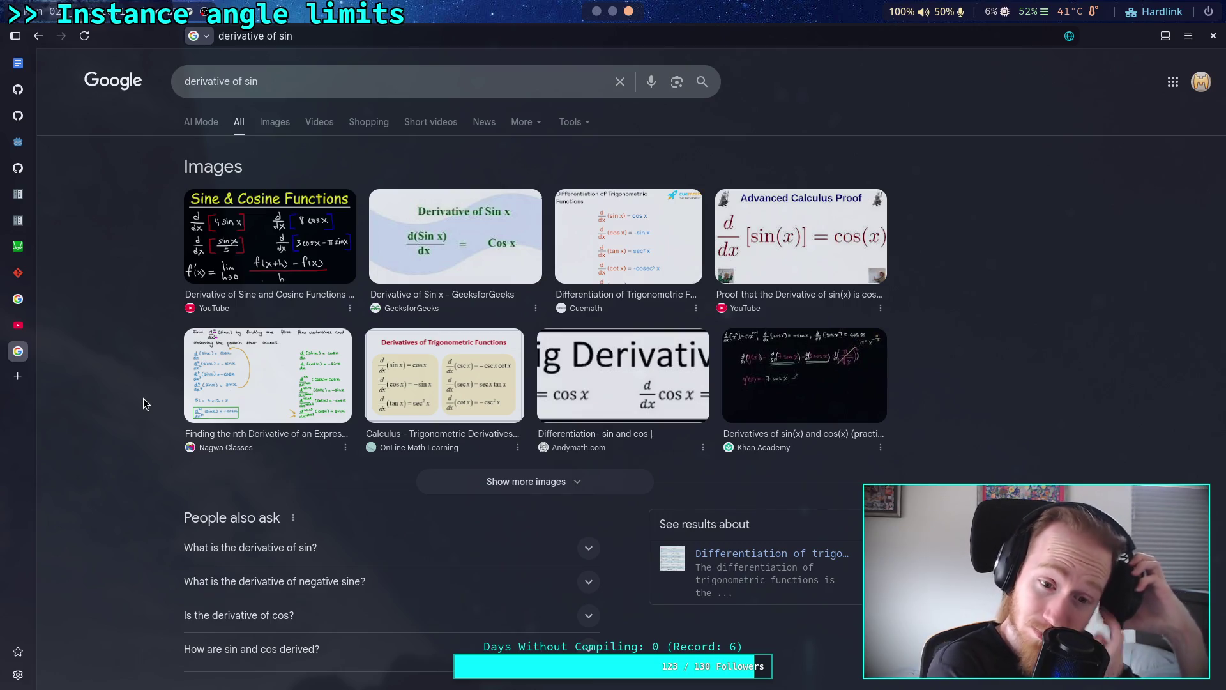
{"action": "scroll", "coordinate": [143, 397], "scroll_direction": "down", "scroll_amount": 5}
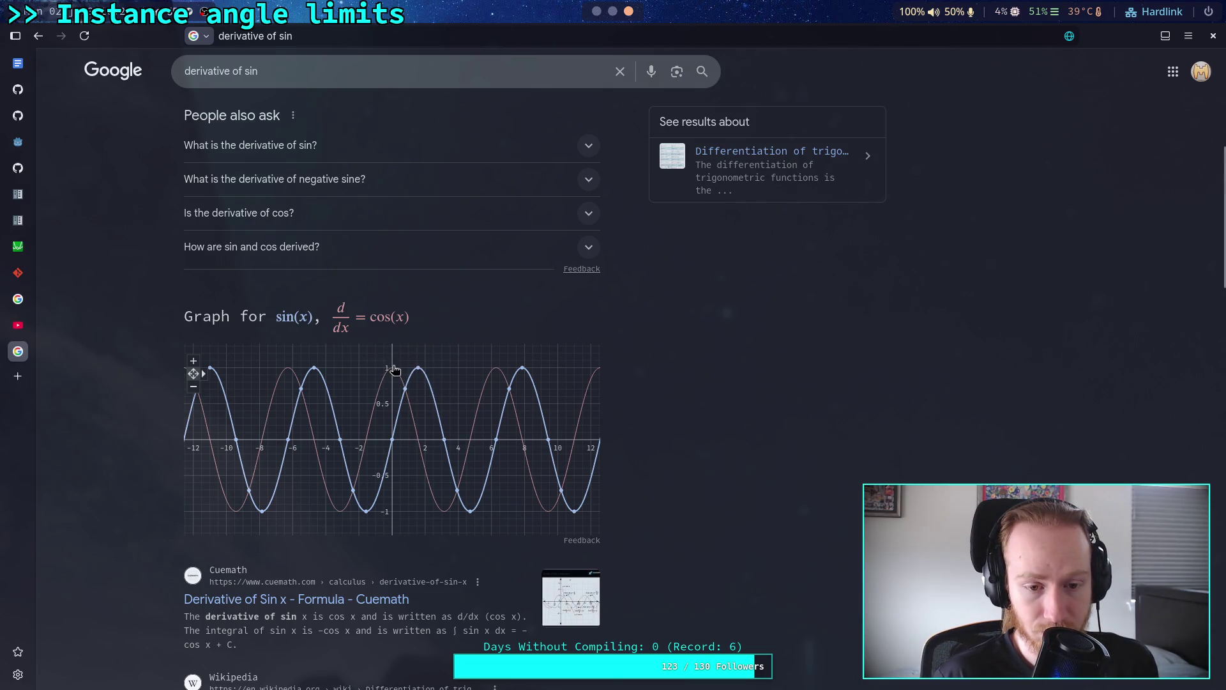
{"action": "mouse_move", "coordinate": [393, 441]}
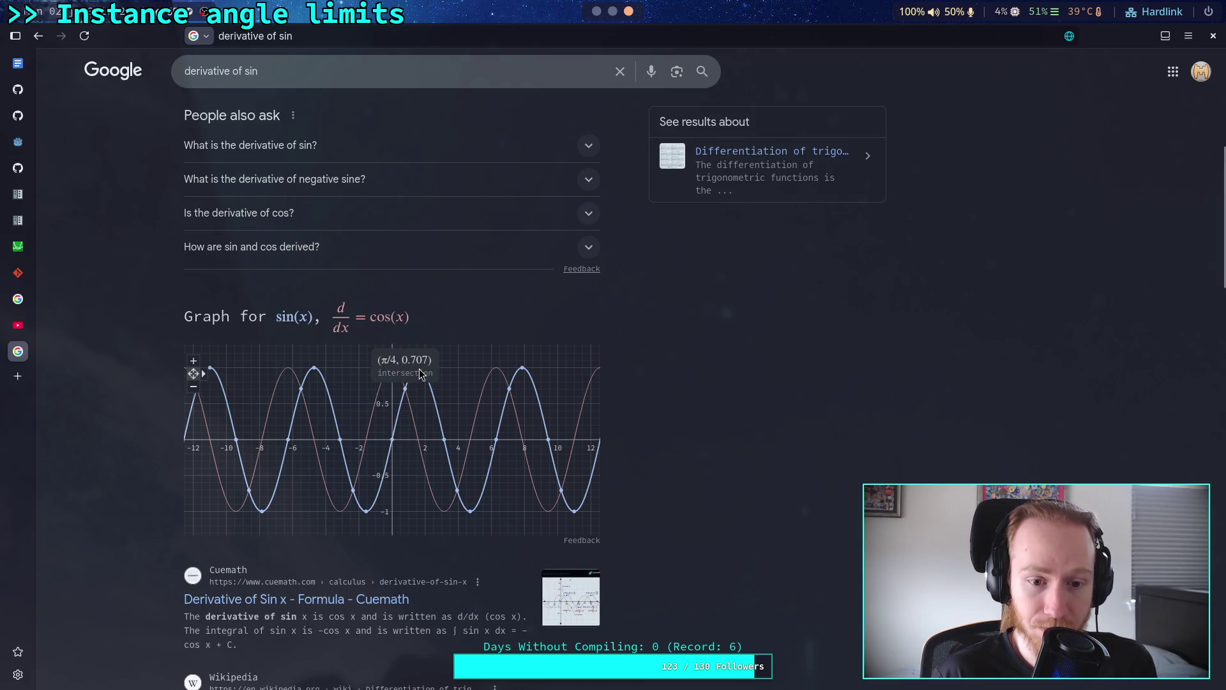
{"action": "mouse_move", "coordinate": [418, 372]}
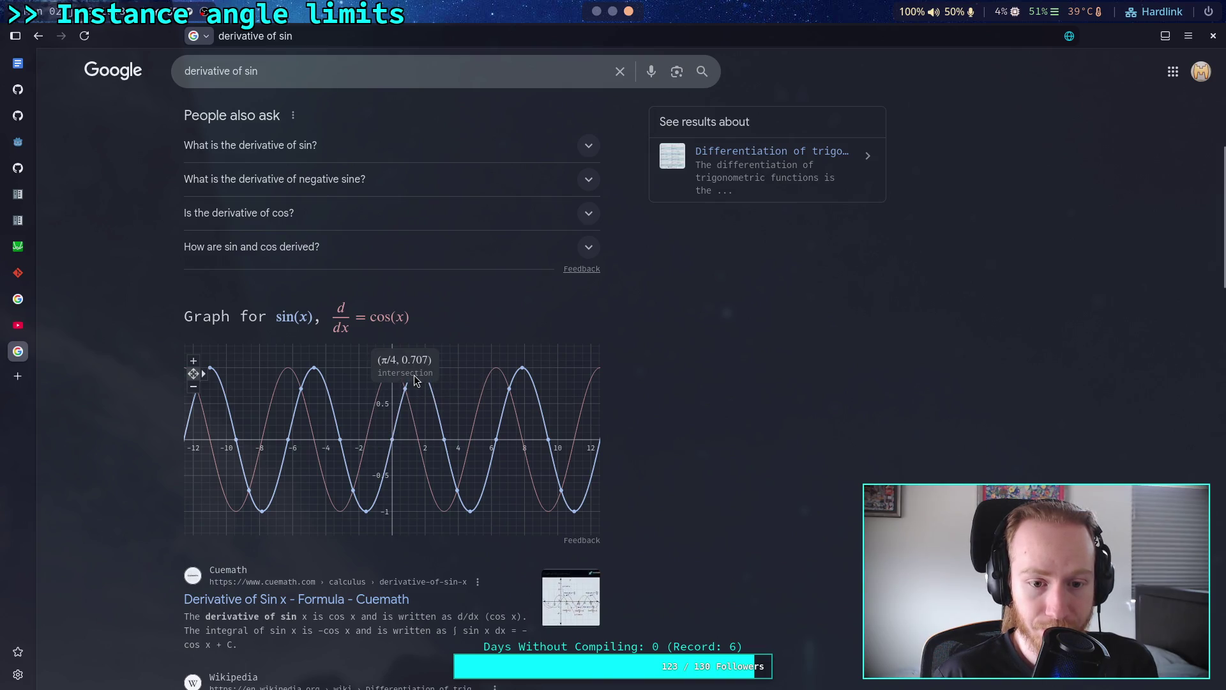
{"action": "key", "text": "ctrl+Tab"}
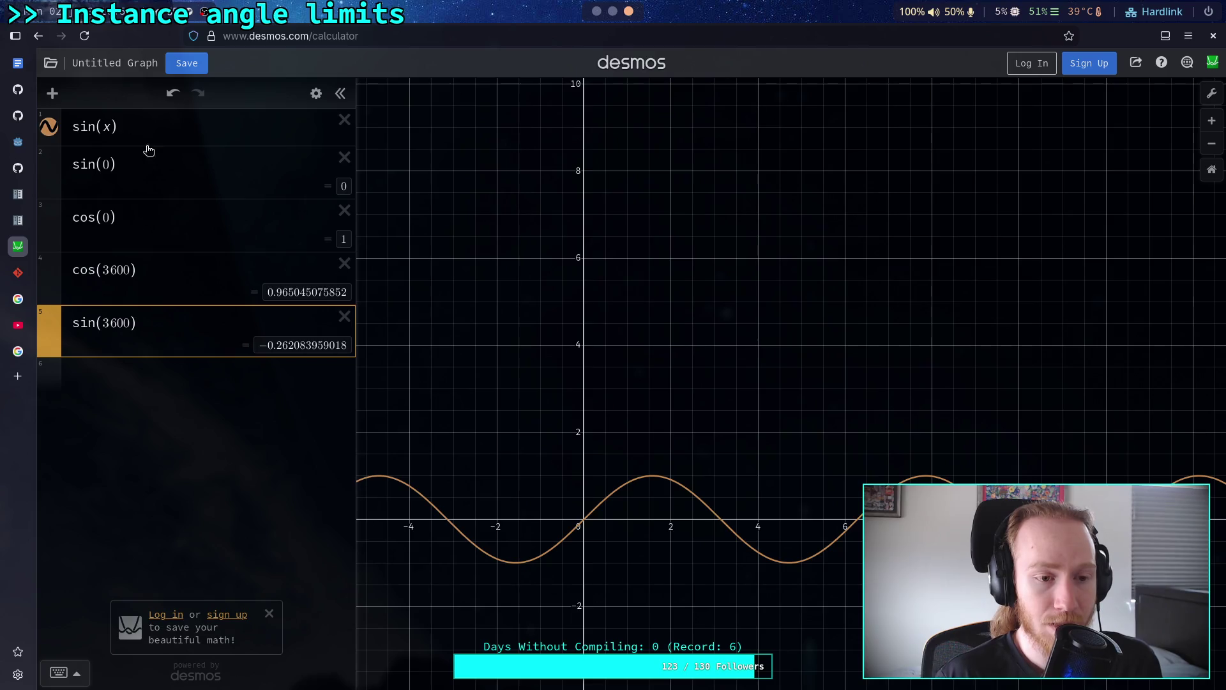
Select the sin(x) row, revisit the derivative-of-sin results, then come back to Desmos
{"action": "left_click", "coordinate": [173, 122]}
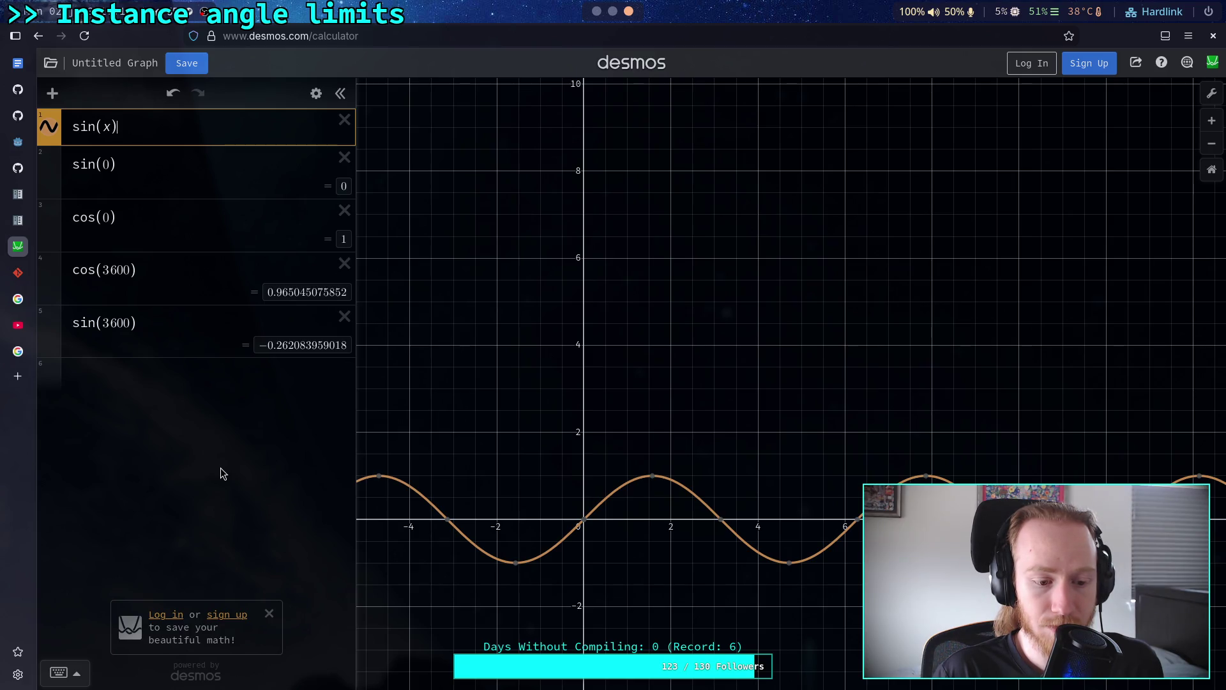
{"action": "left_click", "coordinate": [18, 352]}
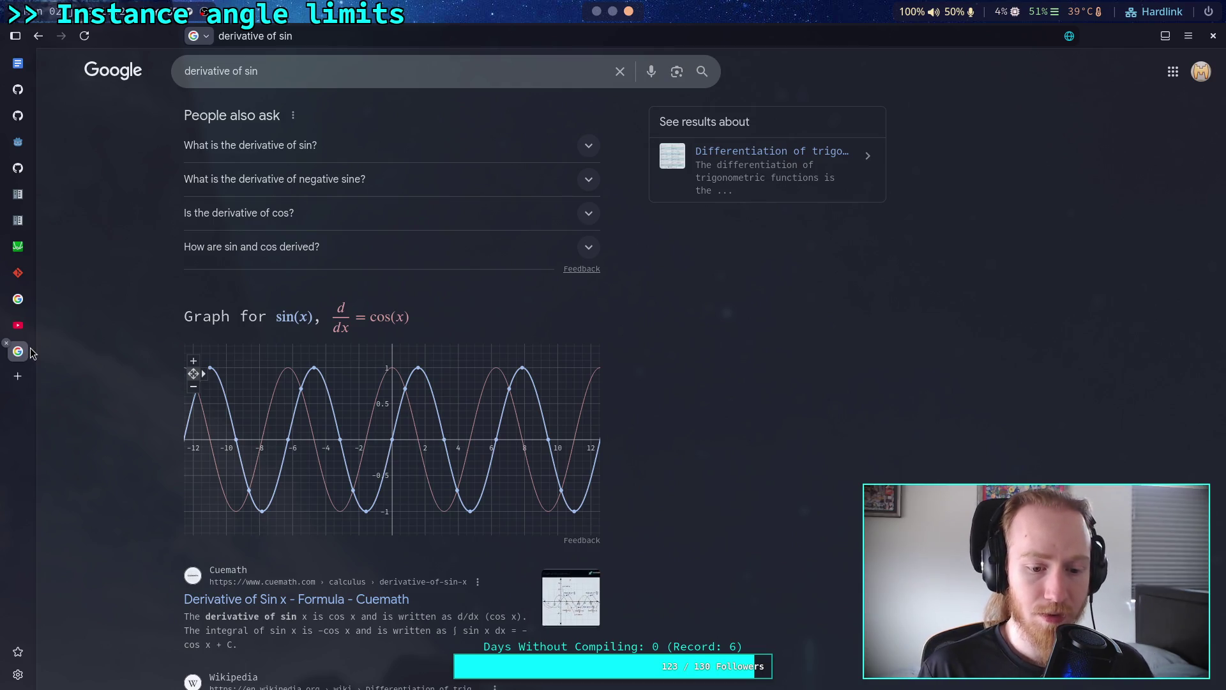
{"action": "left_click", "coordinate": [25, 250]}
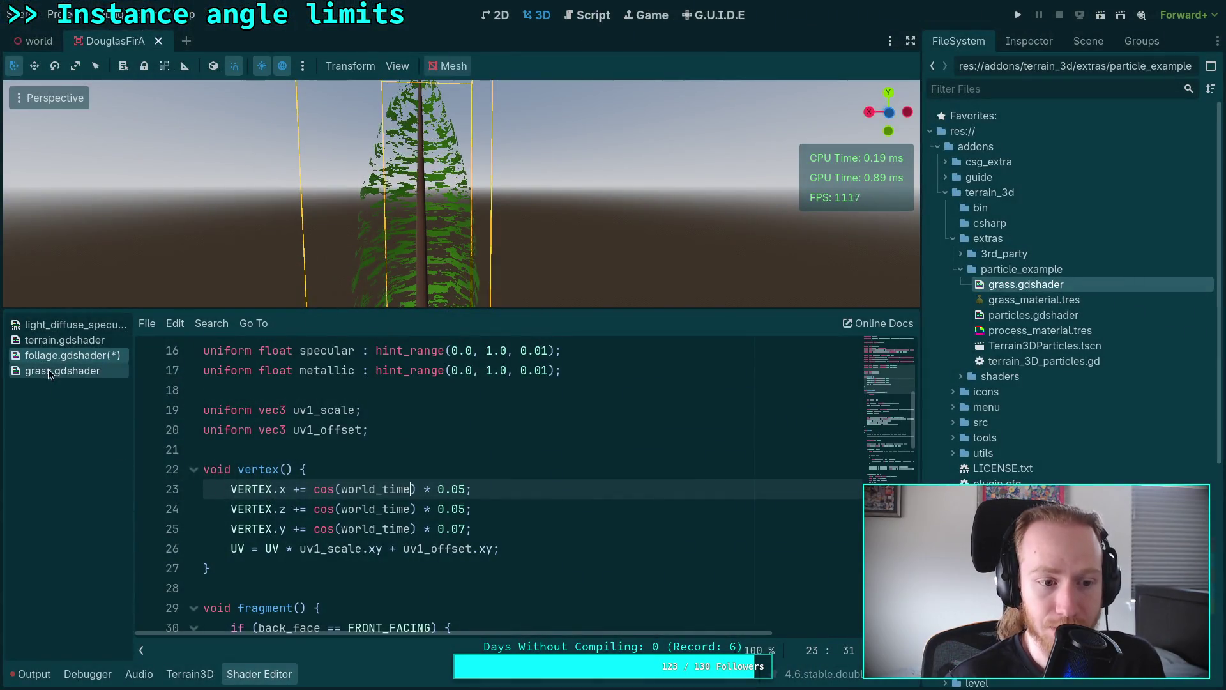
Open grass.gdshader in Godot and scroll through its wind code
{"action": "left_click", "coordinate": [62, 371]}
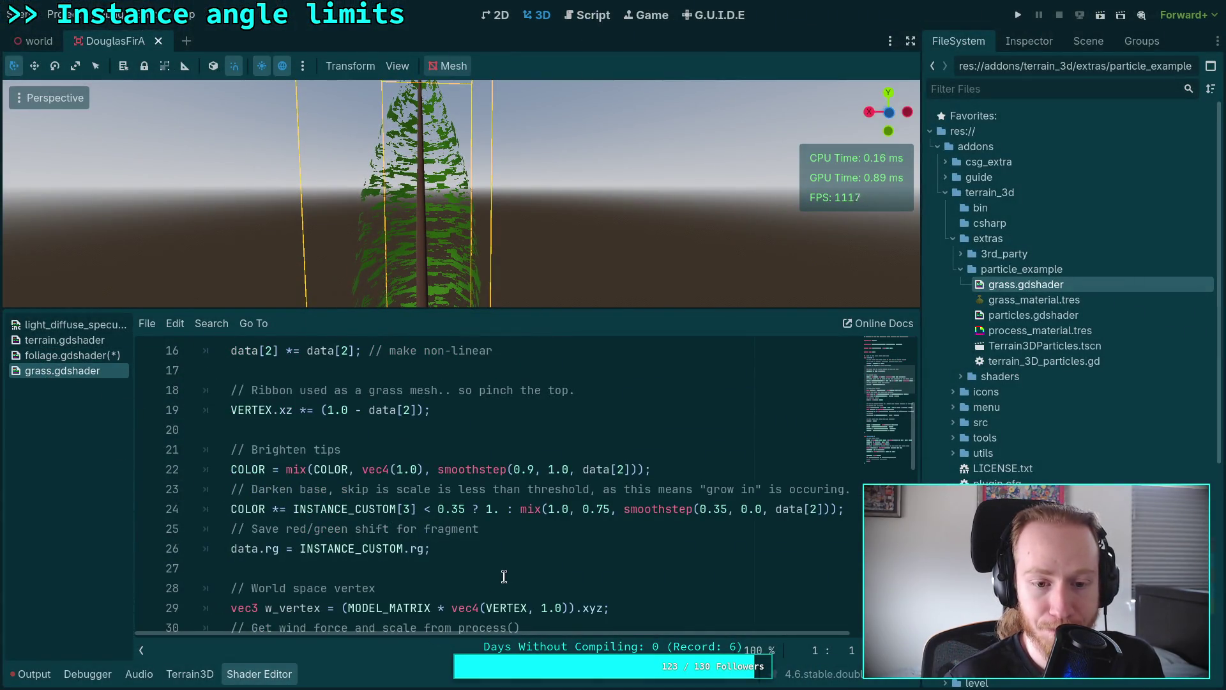
{"action": "scroll", "coordinate": [505, 578], "scroll_direction": "down", "scroll_amount": 2}
{"action": "scroll", "coordinate": [511, 571], "scroll_direction": "down", "scroll_amount": 3}
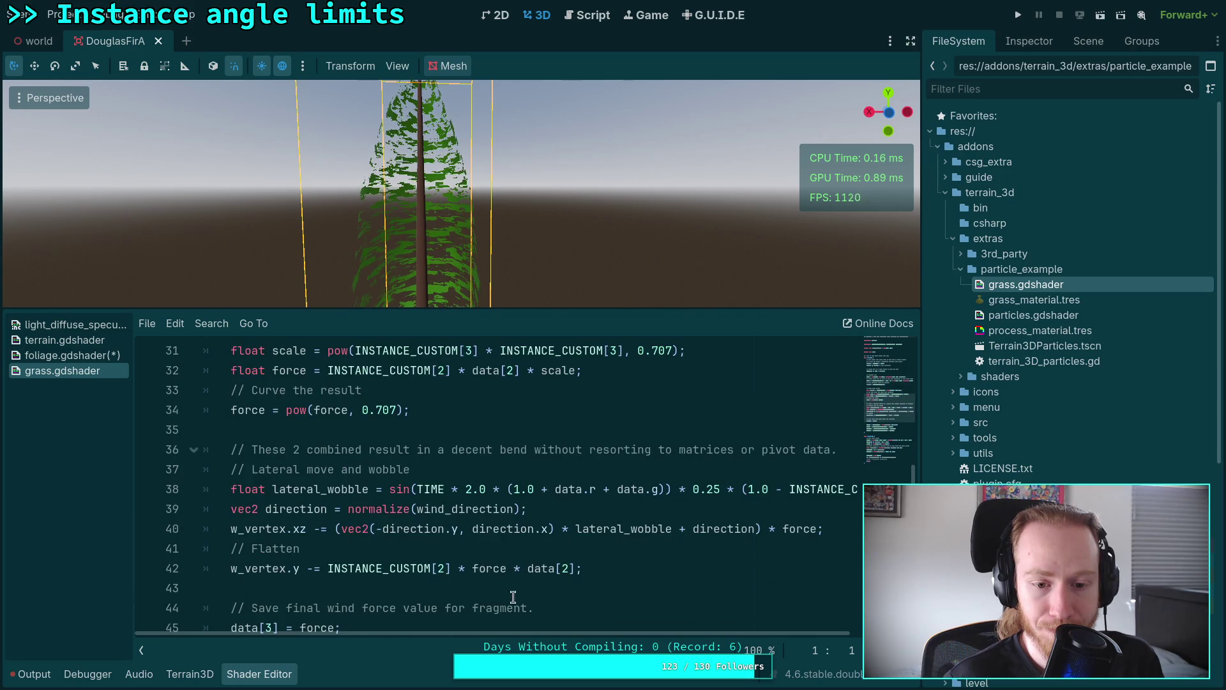
{"action": "scroll", "coordinate": [549, 636], "scroll_direction": "right", "scroll_amount": 1}
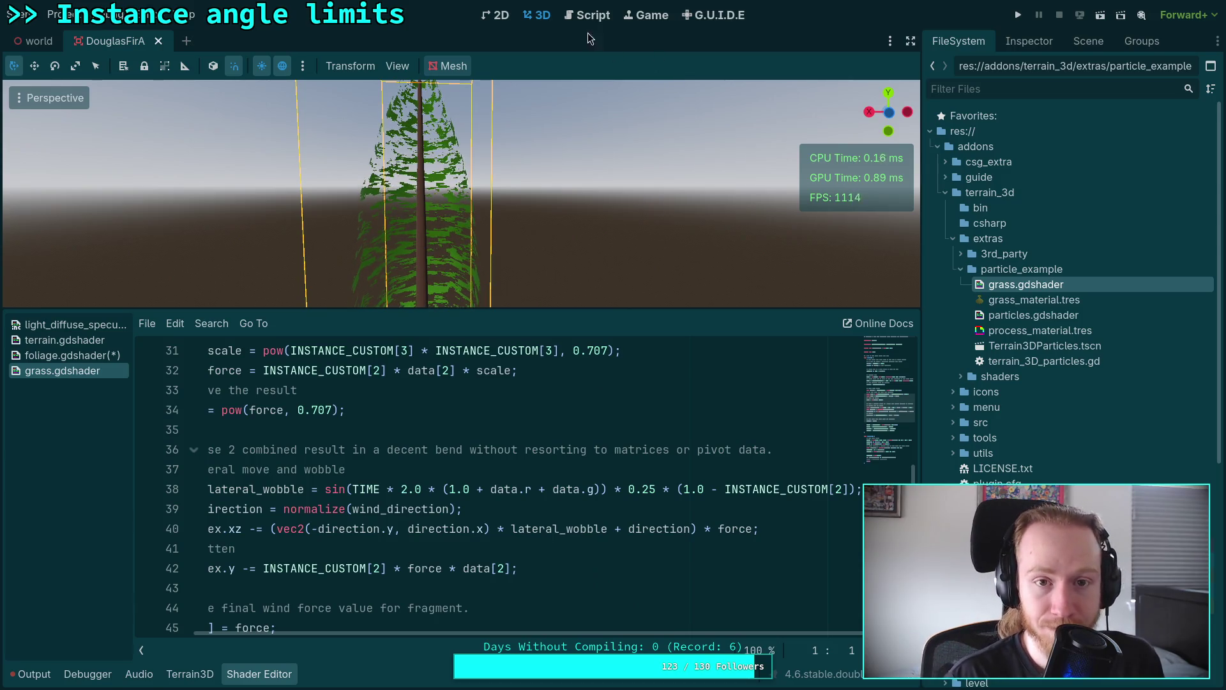
Flip through the Python terminal and Godot workspaces, ending on the browser with Desmos
{"action": "key", "text": "super+4"}
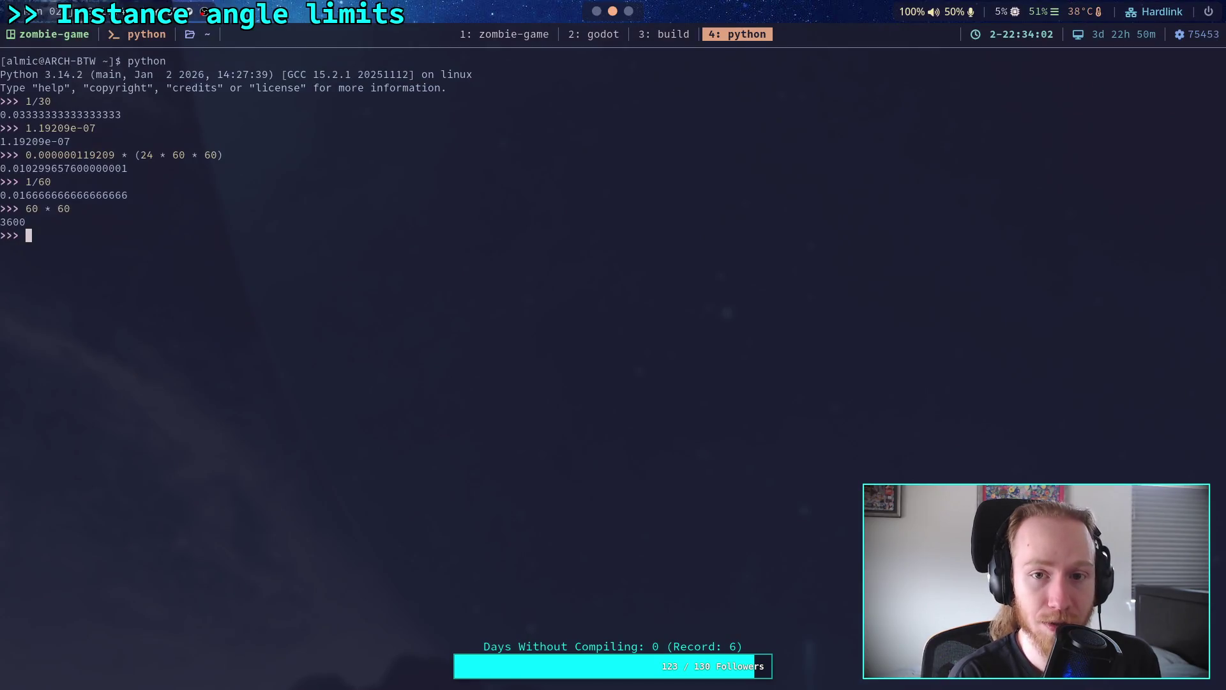
{"action": "key", "text": "super+2"}
{"action": "key", "text": "super+4"}
{"action": "key", "text": "super+5"}
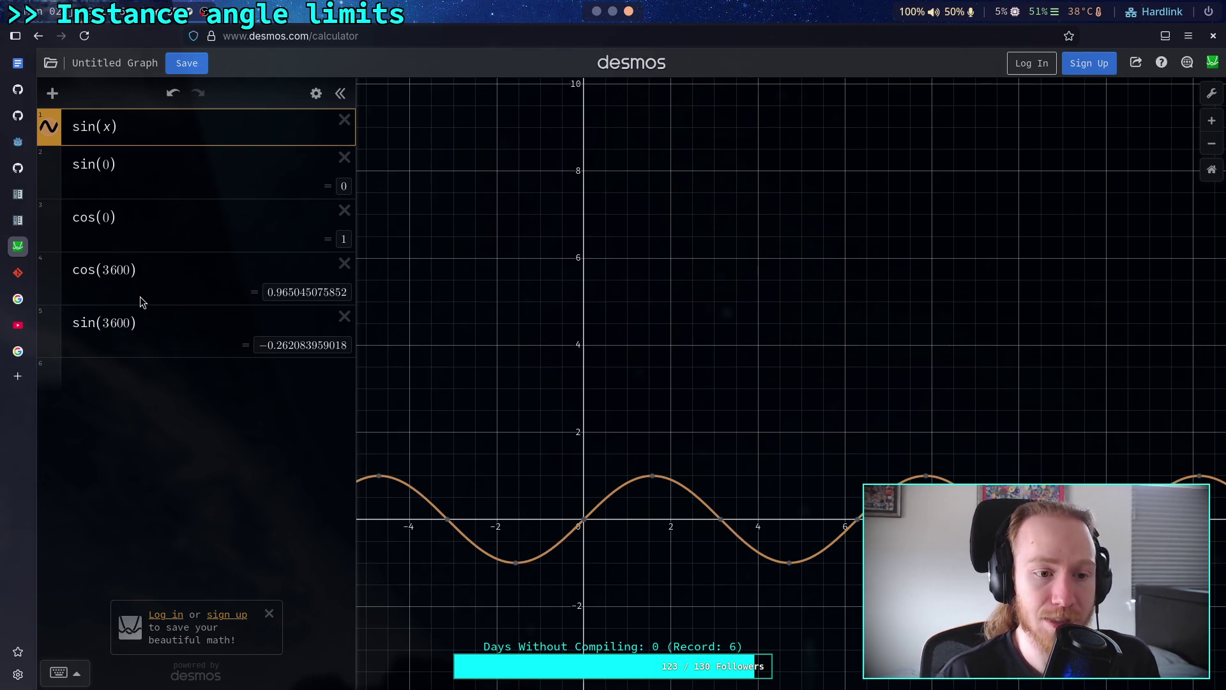
{"action": "left_click", "coordinate": [131, 269]}
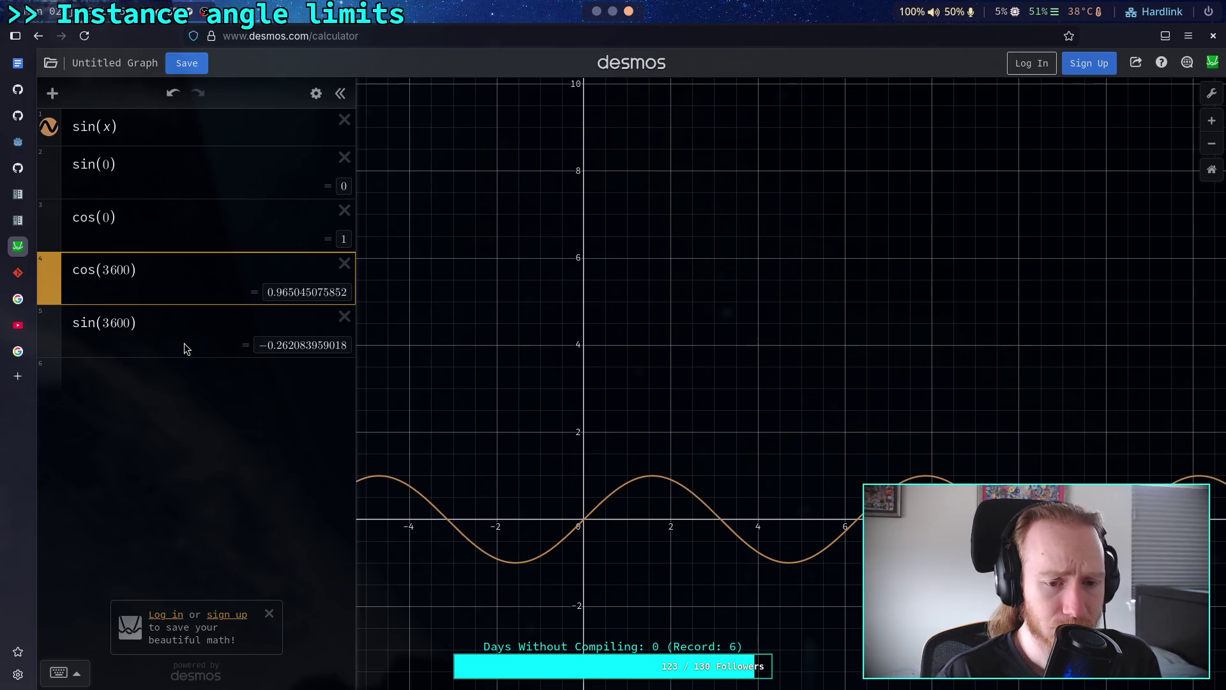
{"action": "left_click", "coordinate": [176, 388]}
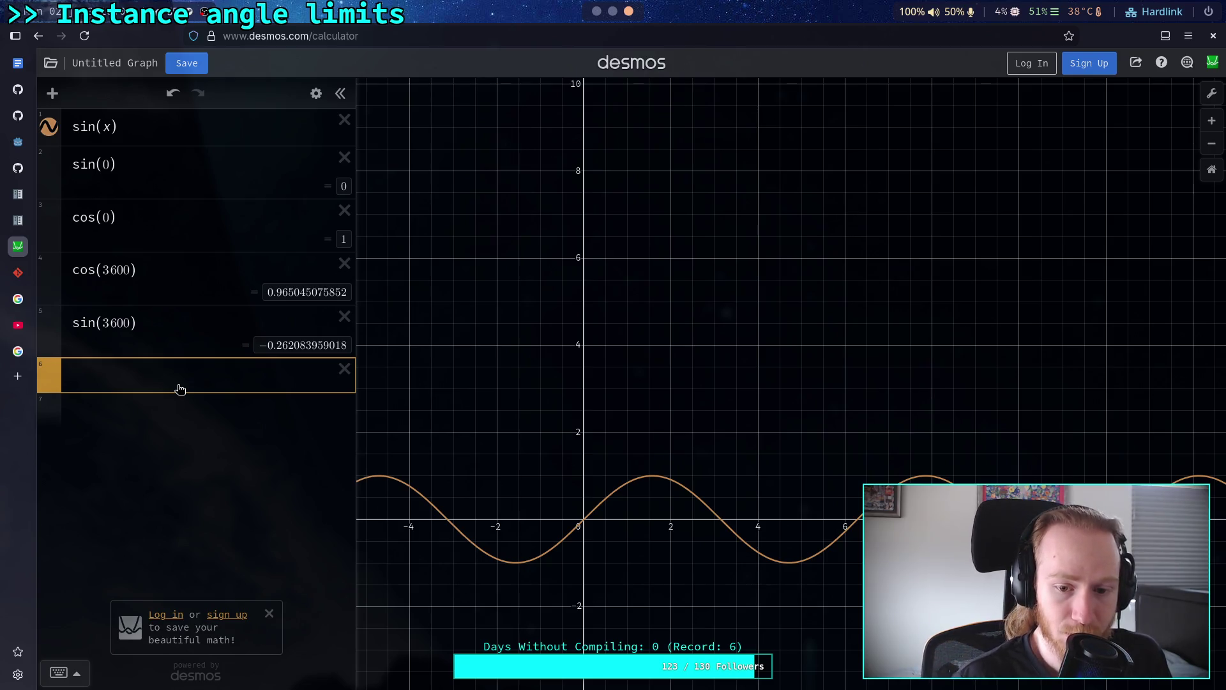
{"action": "left_click", "coordinate": [581, 519]}
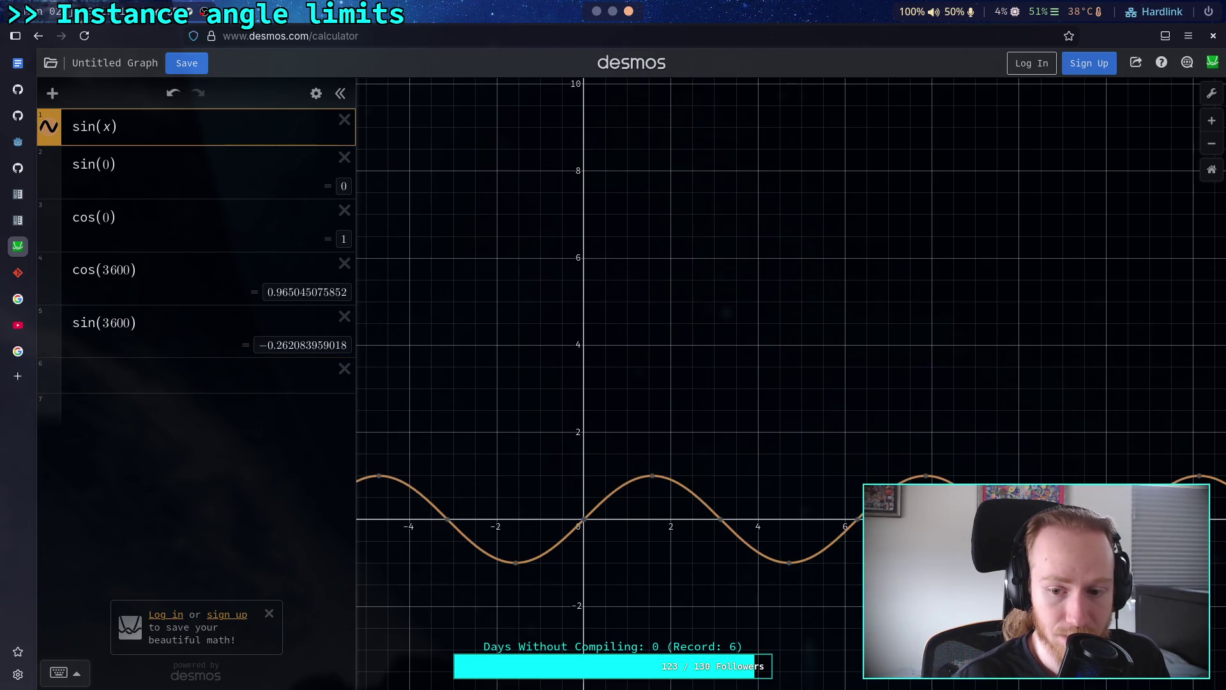
{"action": "left_click", "coordinate": [128, 376]}
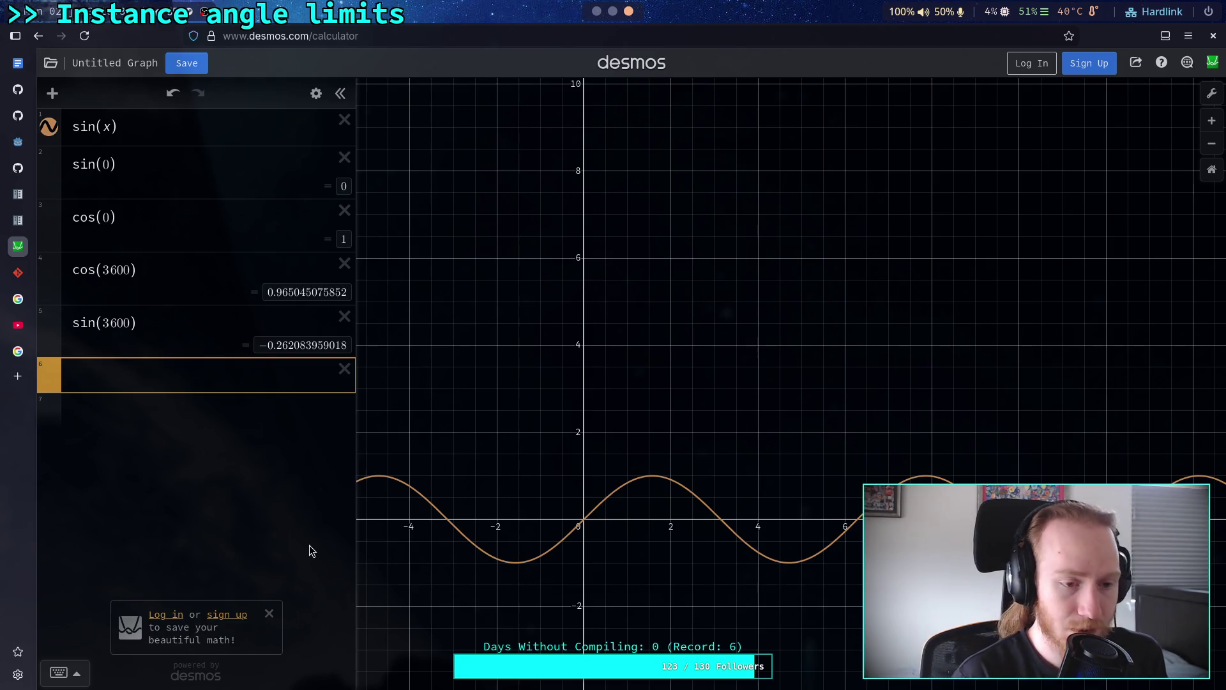
Enter sin(x/2π) as expression 6, plotting a slow, stretched sine wave
{"action": "type", "text": "sin(x"}
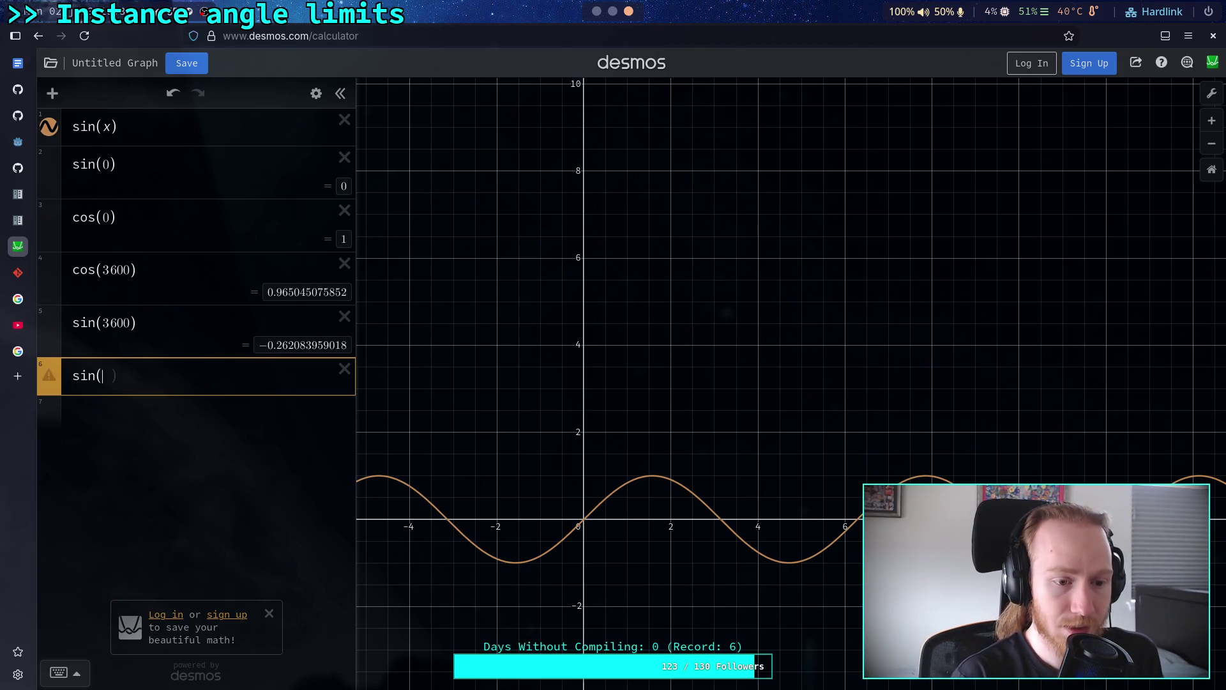
{"action": "key", "text": "BackSpace"}
{"action": "type", "text": "2x"}
{"action": "type", "text": "pi"}
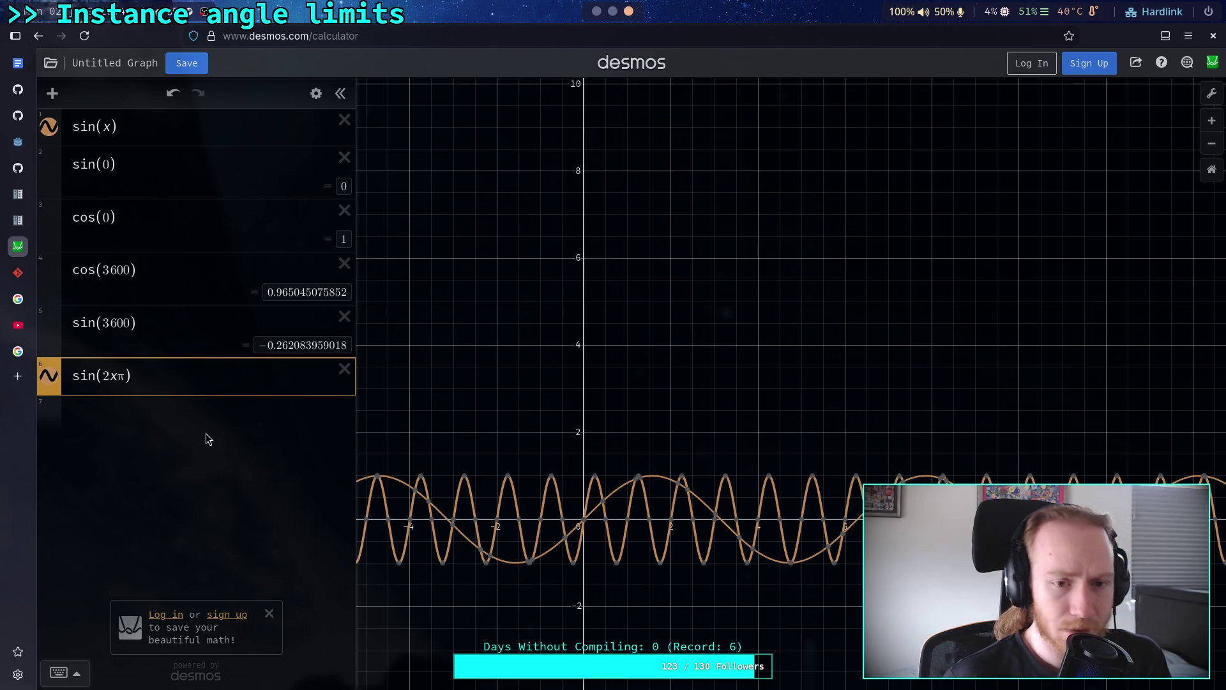
{"action": "key", "text": "BackSpace"}
{"action": "key", "text": "BackSpace"}
{"action": "key", "text": "BackSpace"}
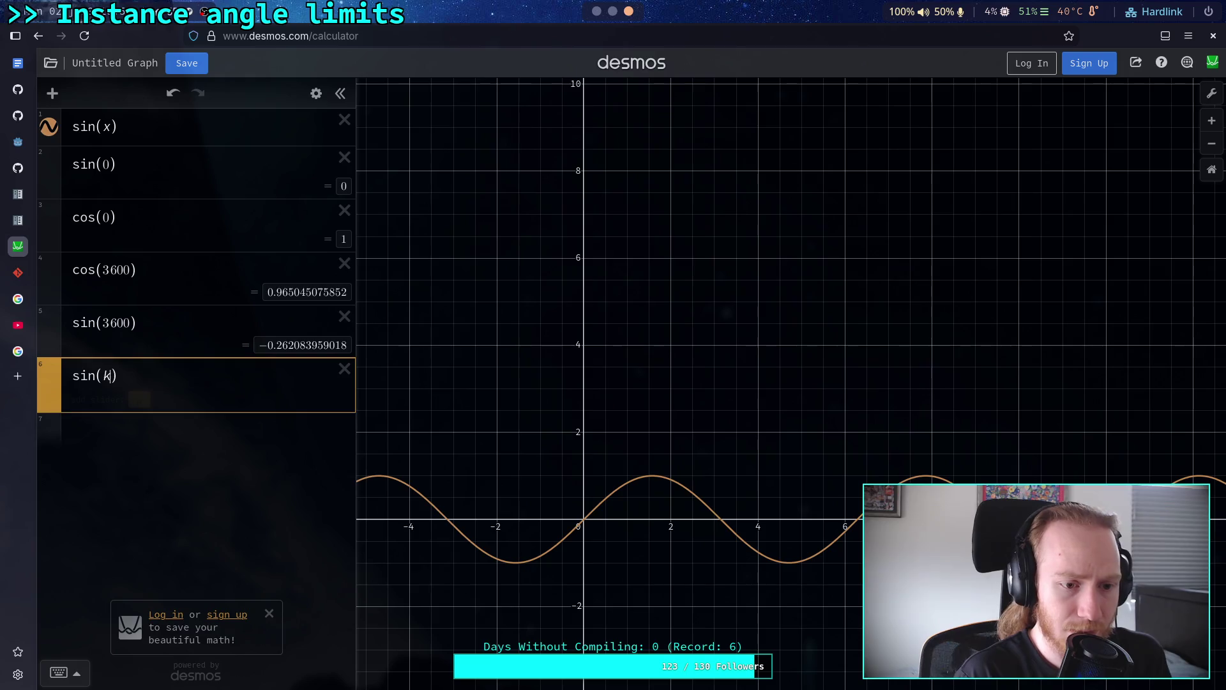
{"action": "type", "text": "x/2p"}
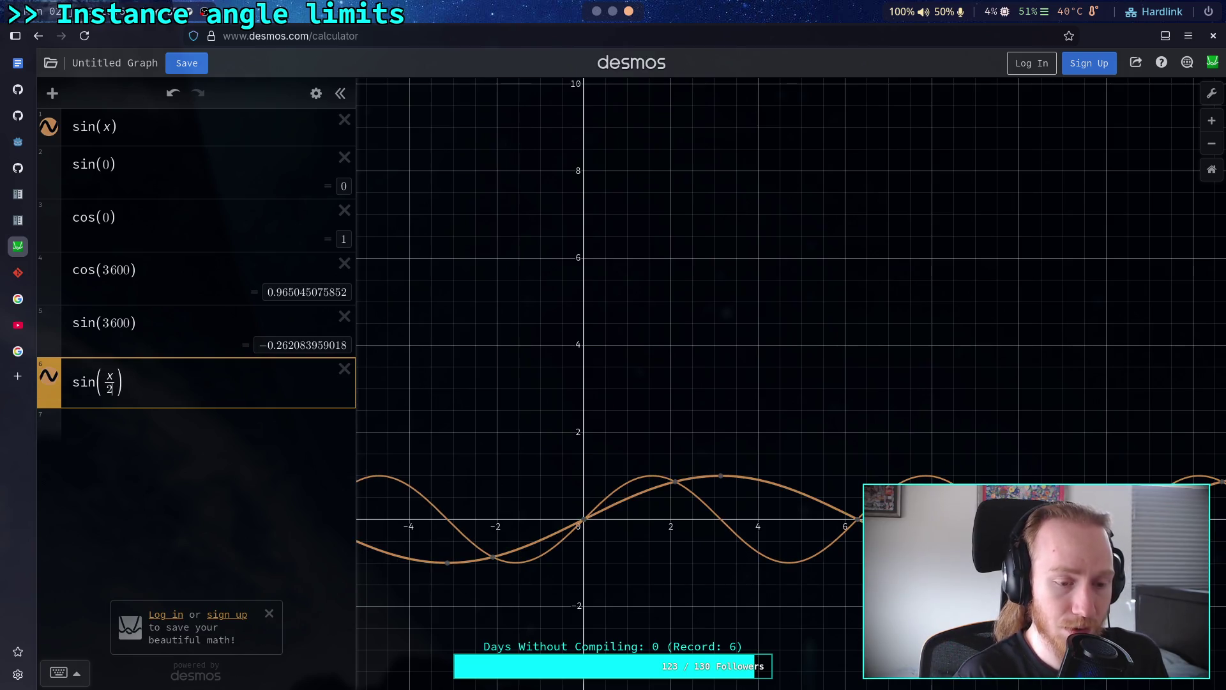
{"action": "type", "text": "i"}
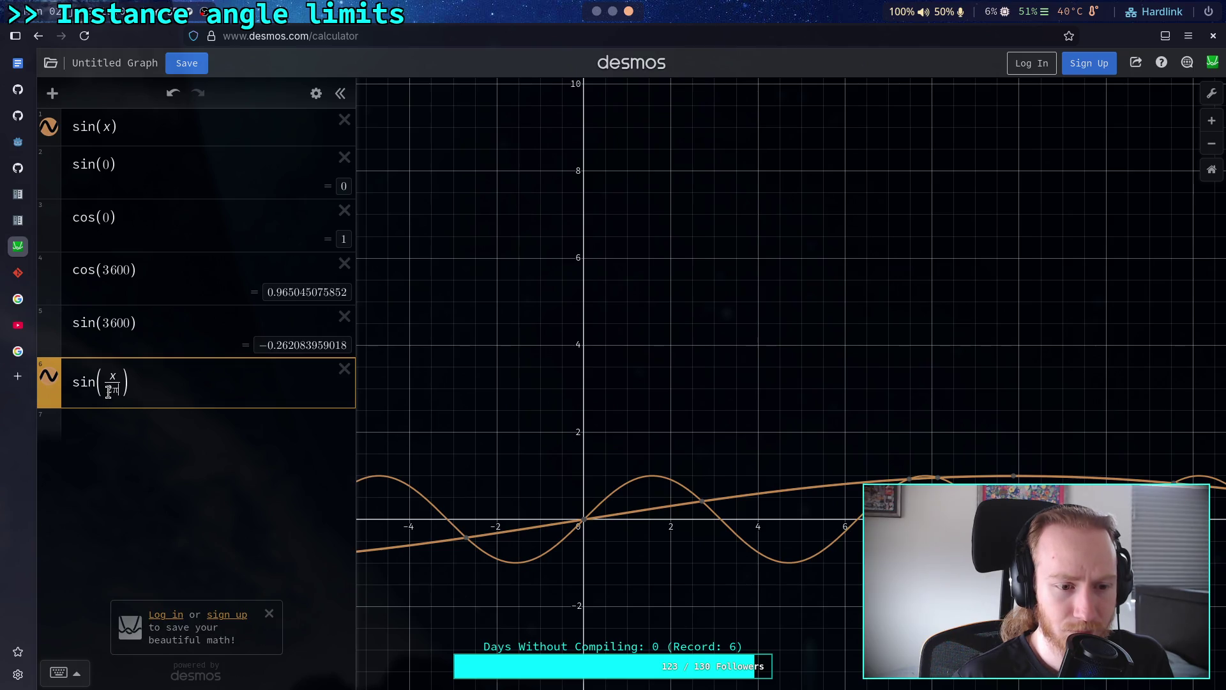
Hide the sin(x) curve and shift the view toward the slow wave
{"action": "left_click", "coordinate": [53, 128]}
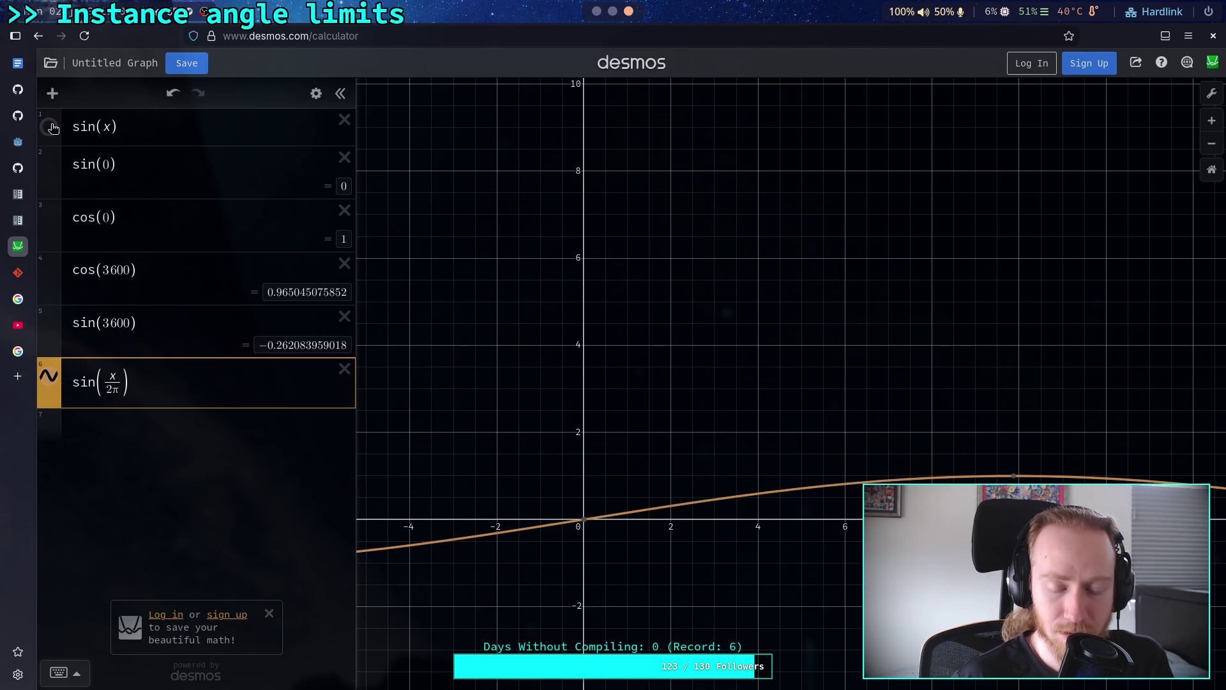
{"action": "left_click_drag", "start_coordinate": [603, 454], "coordinate": [453, 451]}
{"action": "scroll", "coordinate": [454, 451], "scroll_direction": "down", "scroll_amount": 2}
{"action": "scroll", "coordinate": [673, 456], "scroll_direction": "up", "scroll_amount": 1}
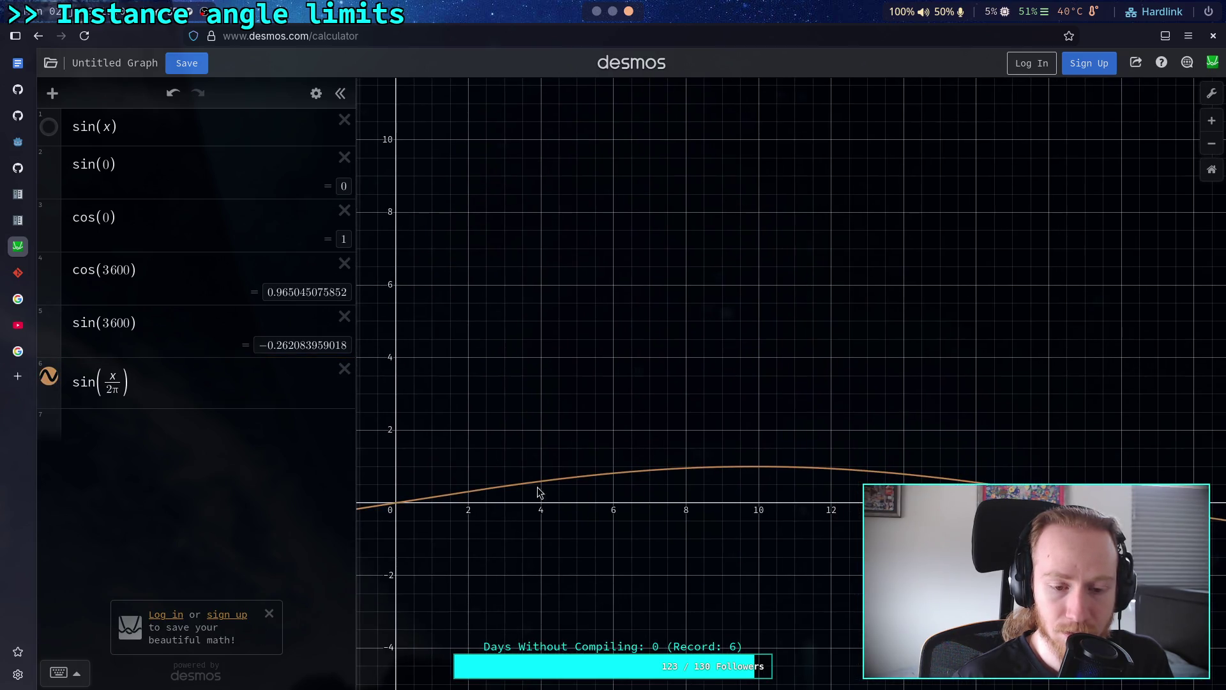
Rewrite expression 6 as sin(2πx)
{"action": "left_click", "coordinate": [143, 404]}
{"action": "key", "text": "BackSpace"}
{"action": "key", "text": "BackSpace"}
{"action": "key", "text": "BackSpace"}
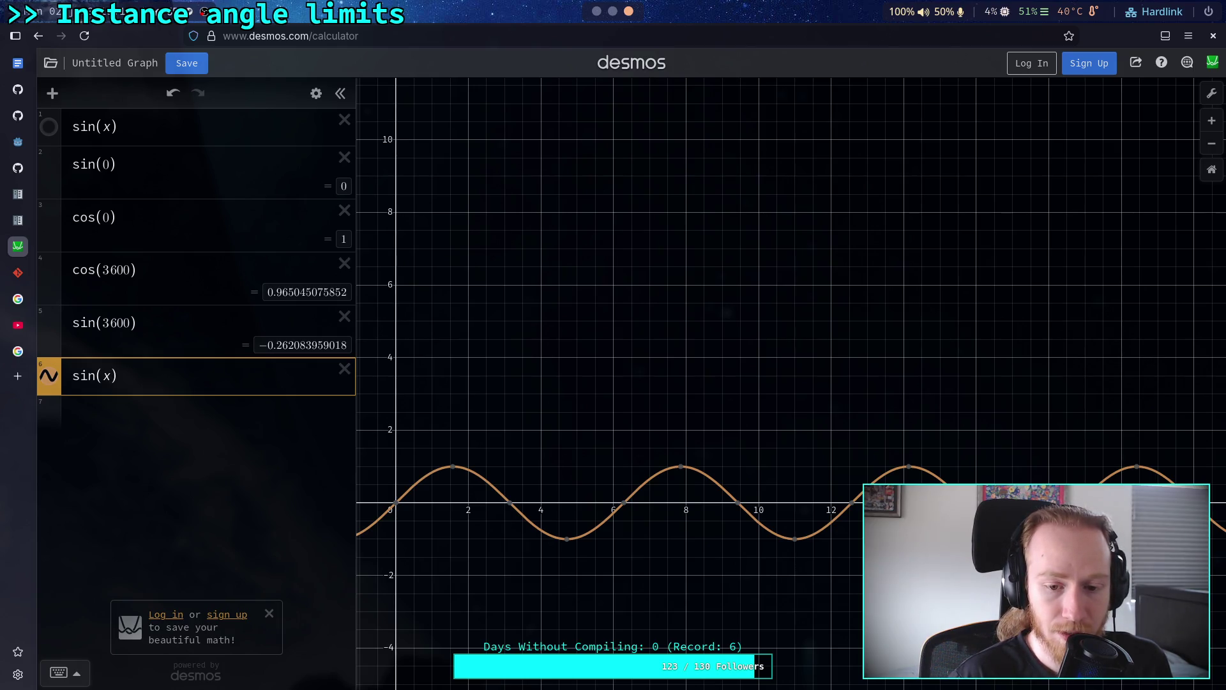
{"action": "mouse_move", "coordinate": [627, 506]}
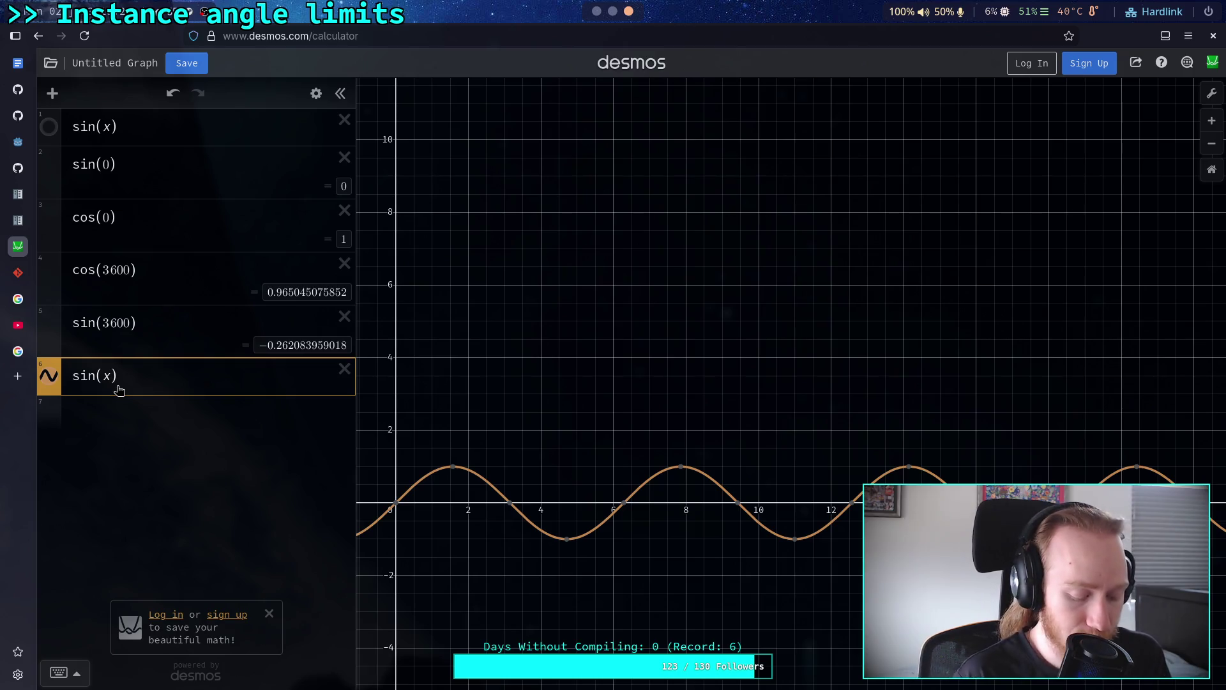
{"action": "type", "text": "2"}
{"action": "key", "text": "BackSpace"}
{"action": "key", "text": "Left"}
{"action": "type", "text": "2pi"}
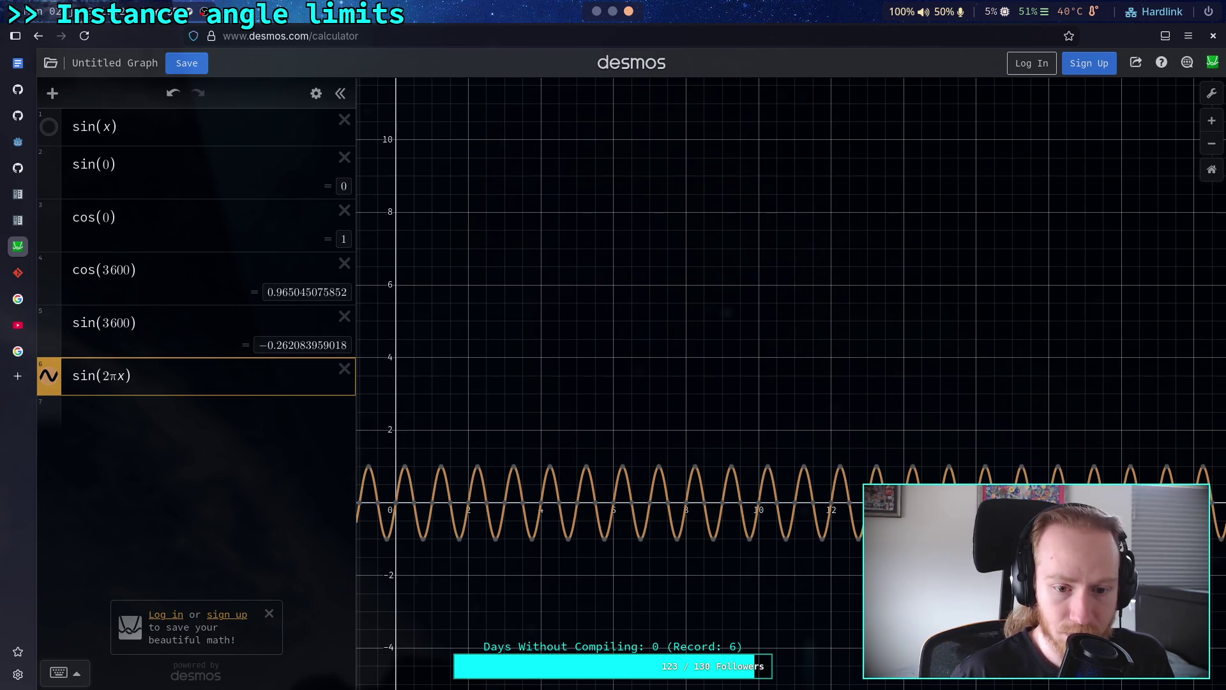
Zoom in around the origin, inspect sin(2πx)'s x-intercepts at 1, 1.5 and 2, and add empty row 7
{"action": "scroll", "coordinate": [437, 516], "scroll_direction": "up", "scroll_amount": 2}
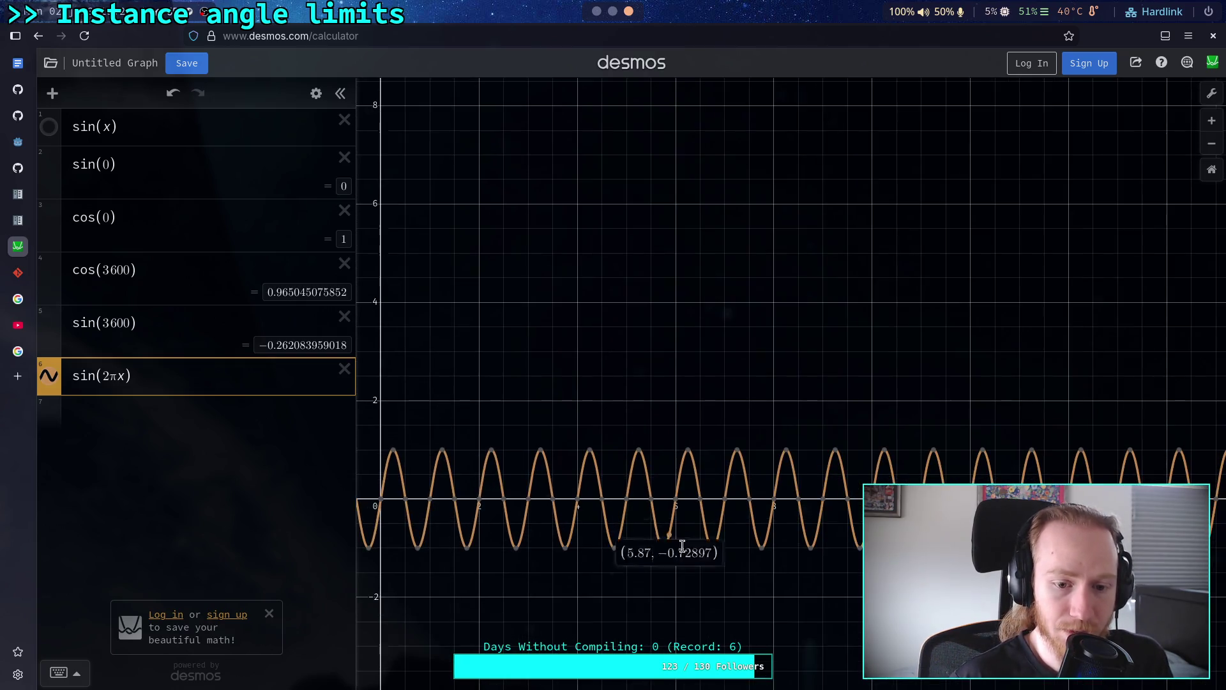
{"action": "scroll", "coordinate": [558, 566], "scroll_direction": "up", "scroll_amount": 5}
{"action": "left_click_drag", "start_coordinate": [583, 522], "coordinate": [715, 565]}
{"action": "left_click", "coordinate": [579, 488]}
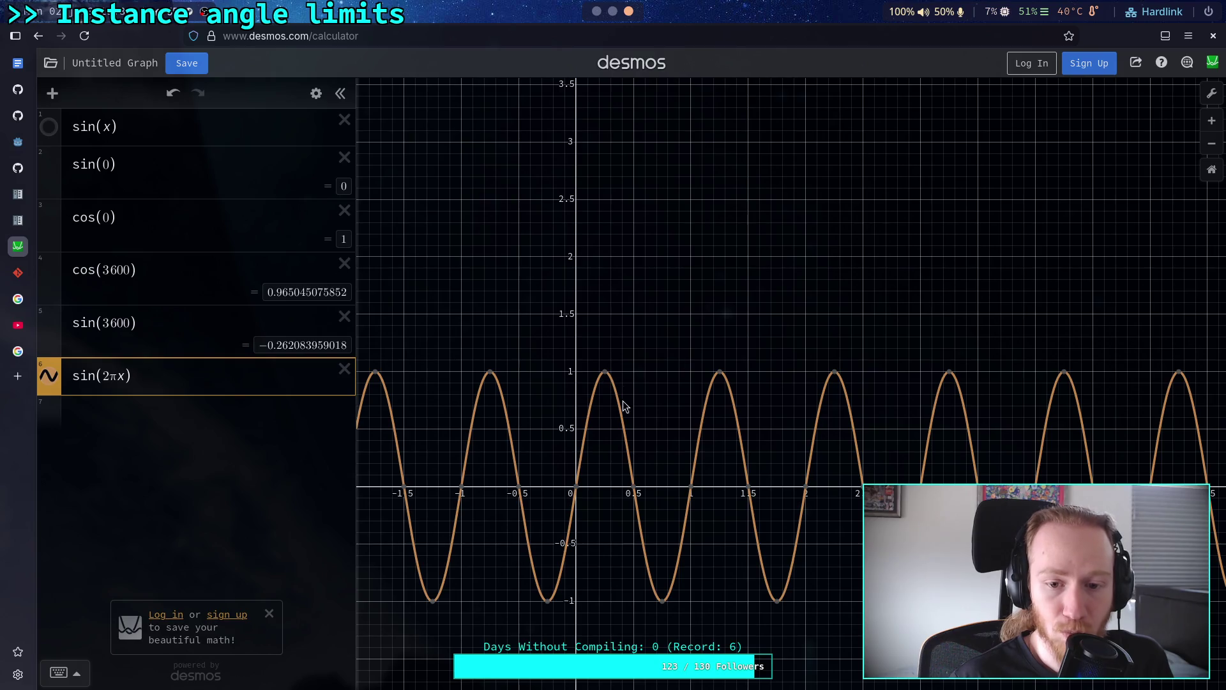
{"action": "left_click", "coordinate": [691, 487]}
{"action": "left_click", "coordinate": [806, 487]}
{"action": "left_click", "coordinate": [691, 487]}
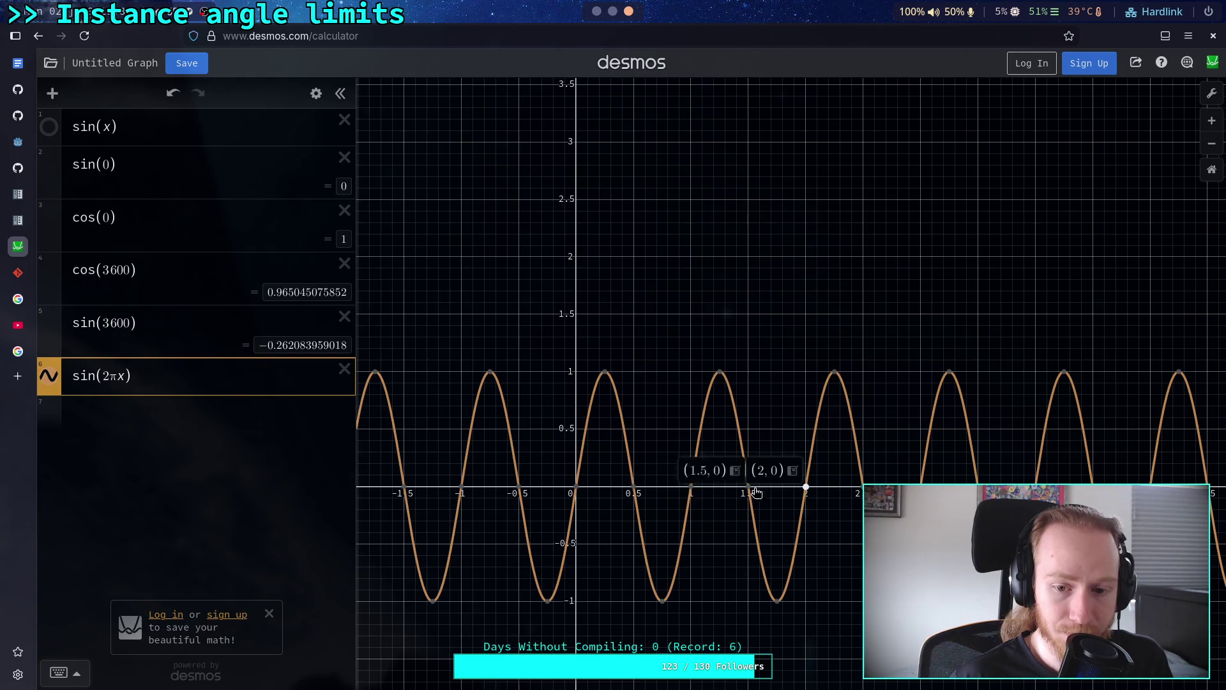
{"action": "left_click", "coordinate": [806, 488]}
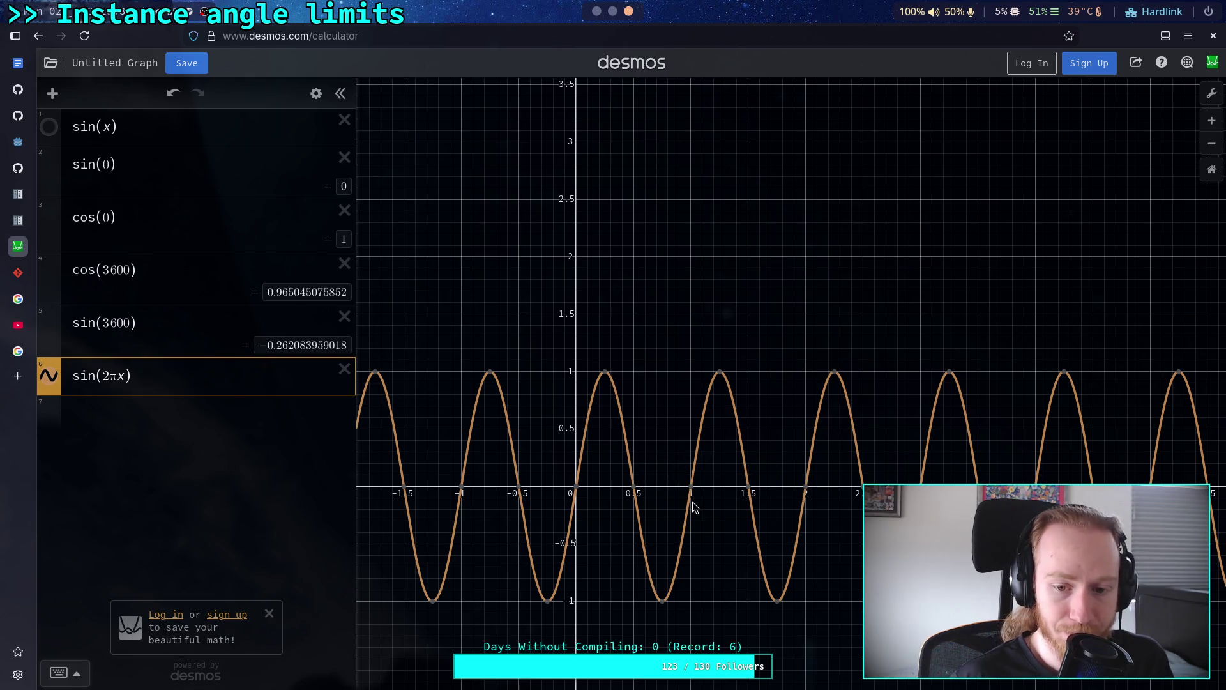
{"action": "left_click", "coordinate": [146, 407]}
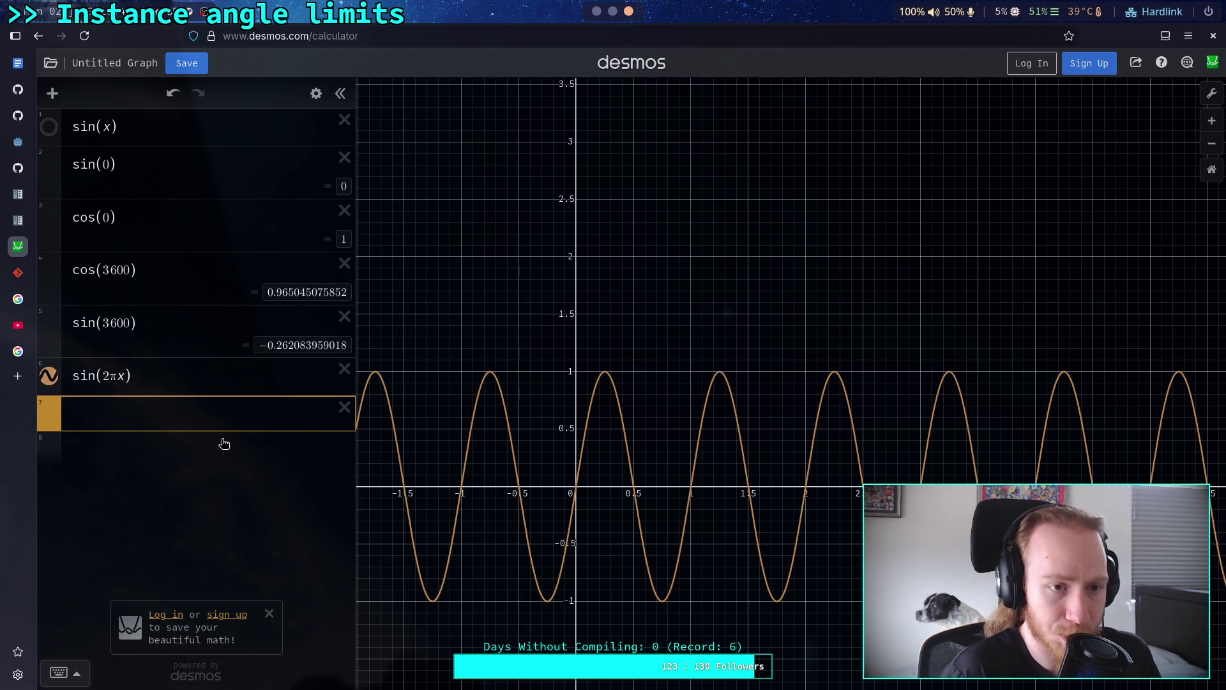
{"action": "key", "text": "super+4"}
Add 'float t = TAU * world_time' at the top of foliage.gdshader's vertex() function
{"action": "key", "text": "super+2"}
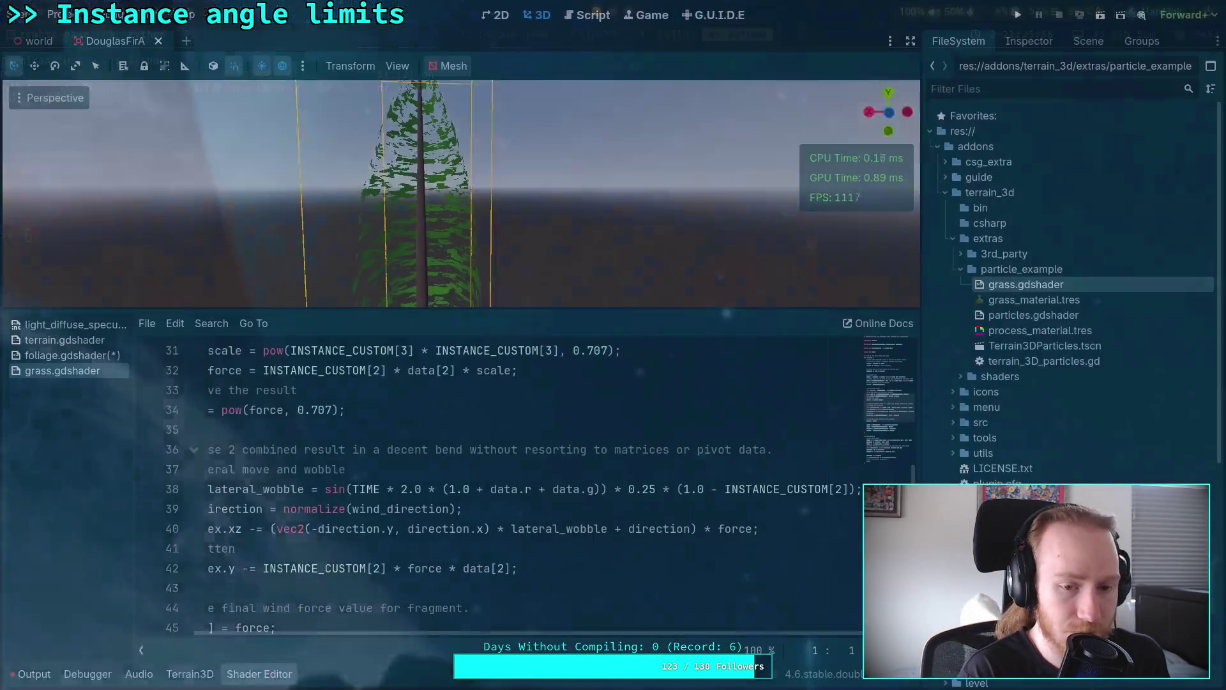
{"action": "left_click", "coordinate": [81, 357]}
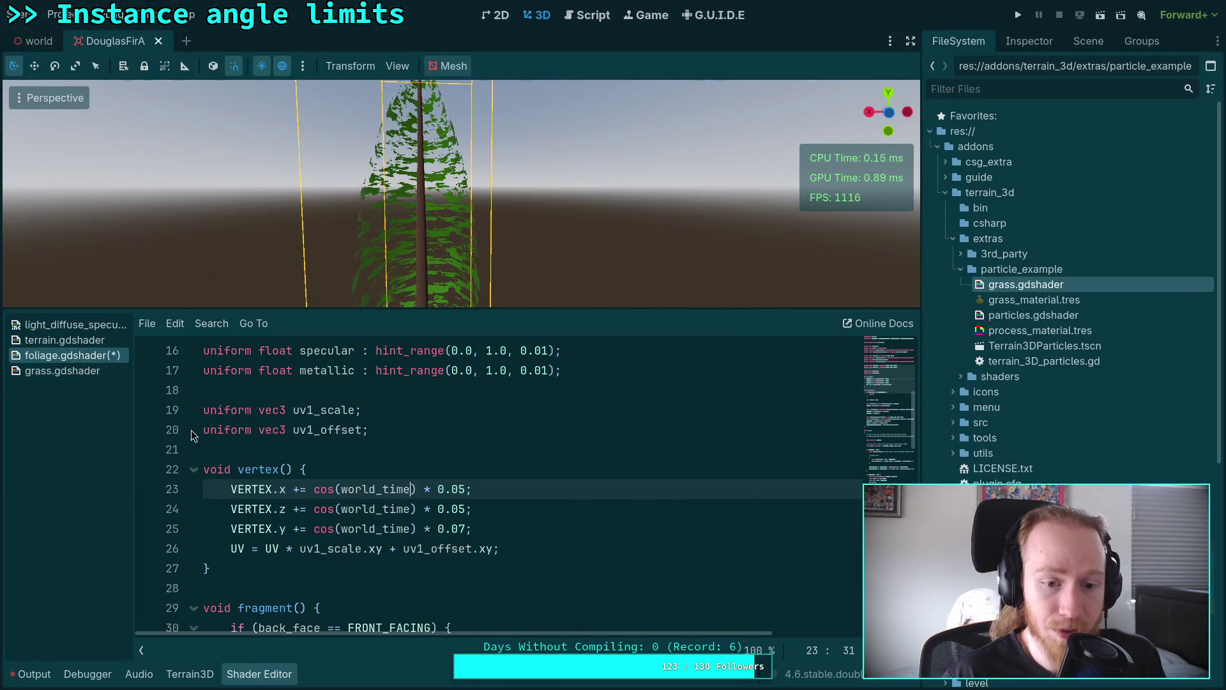
{"action": "left_click", "coordinate": [404, 470]}
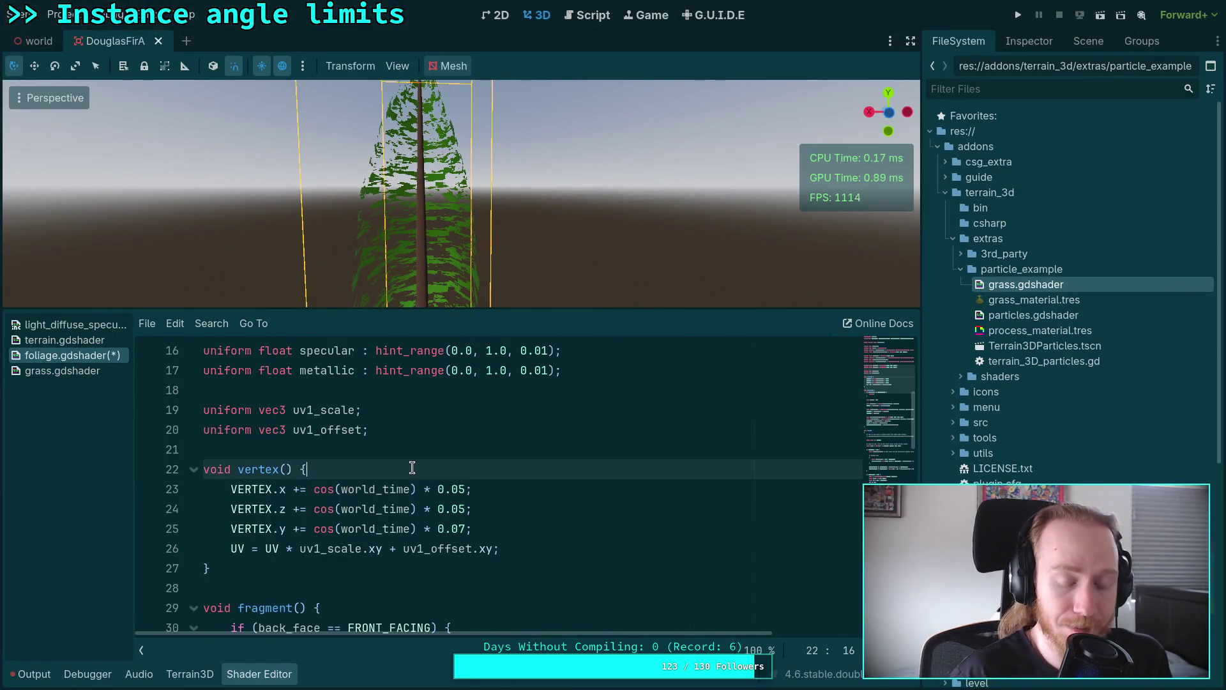
{"action": "key", "text": "Return"}
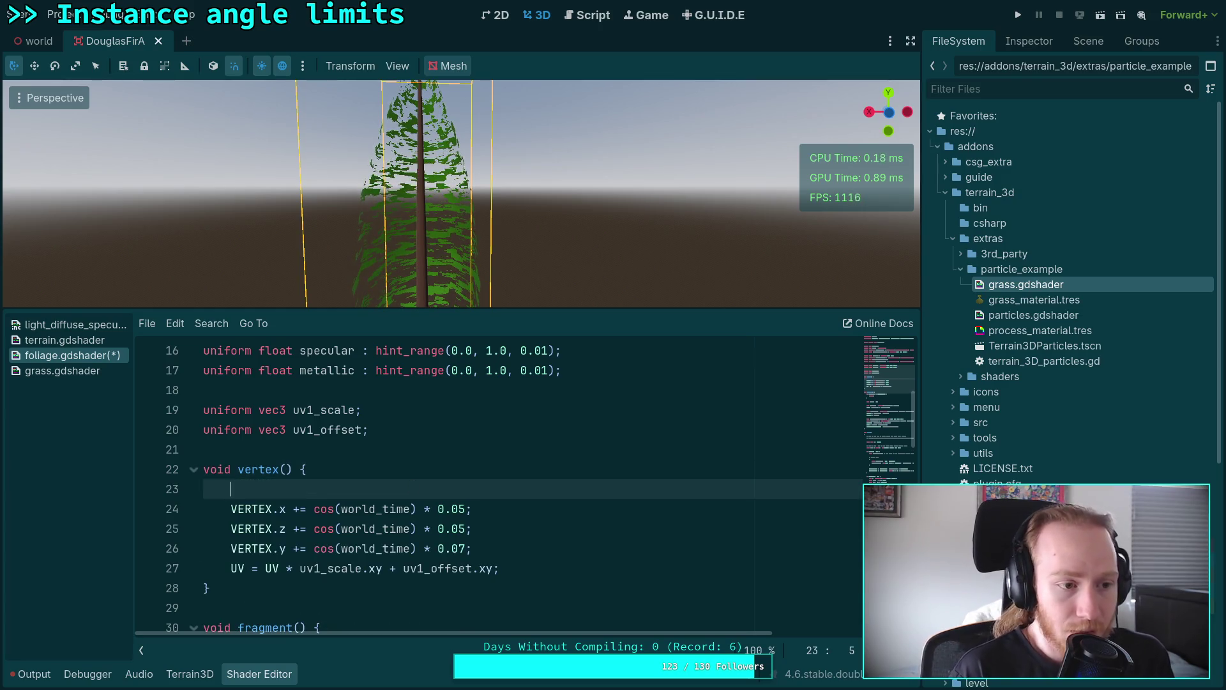
{"action": "type", "text": "float t"}
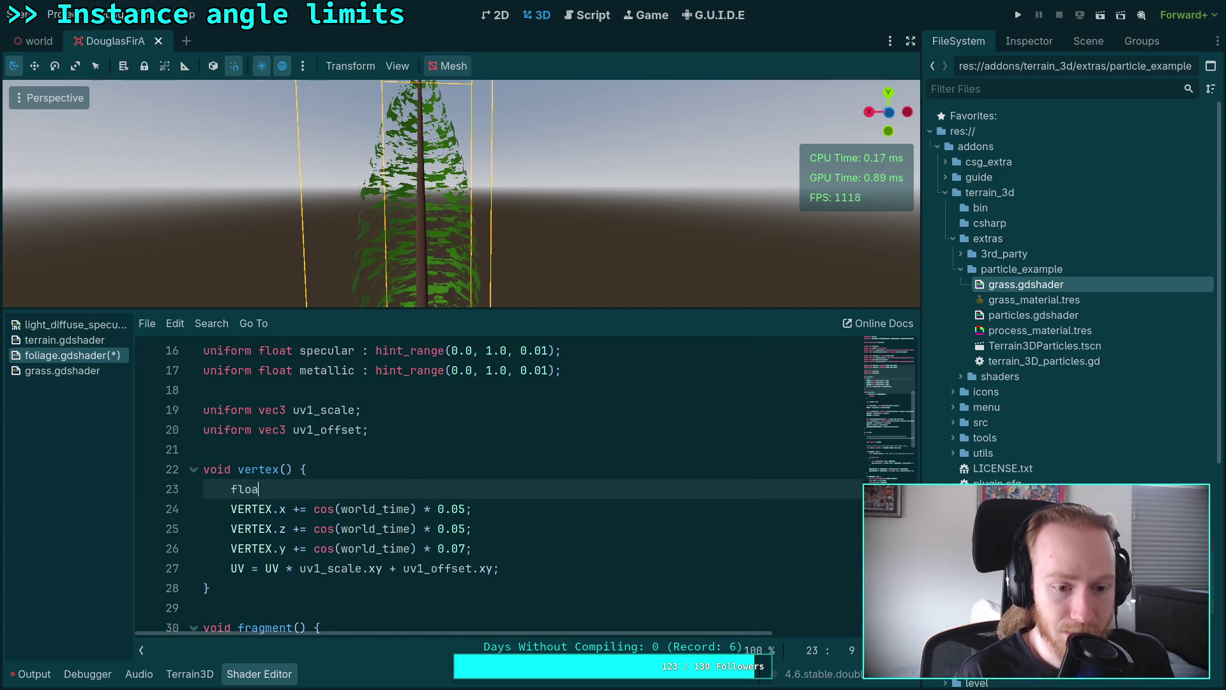
{"action": "type", "text": " = "}
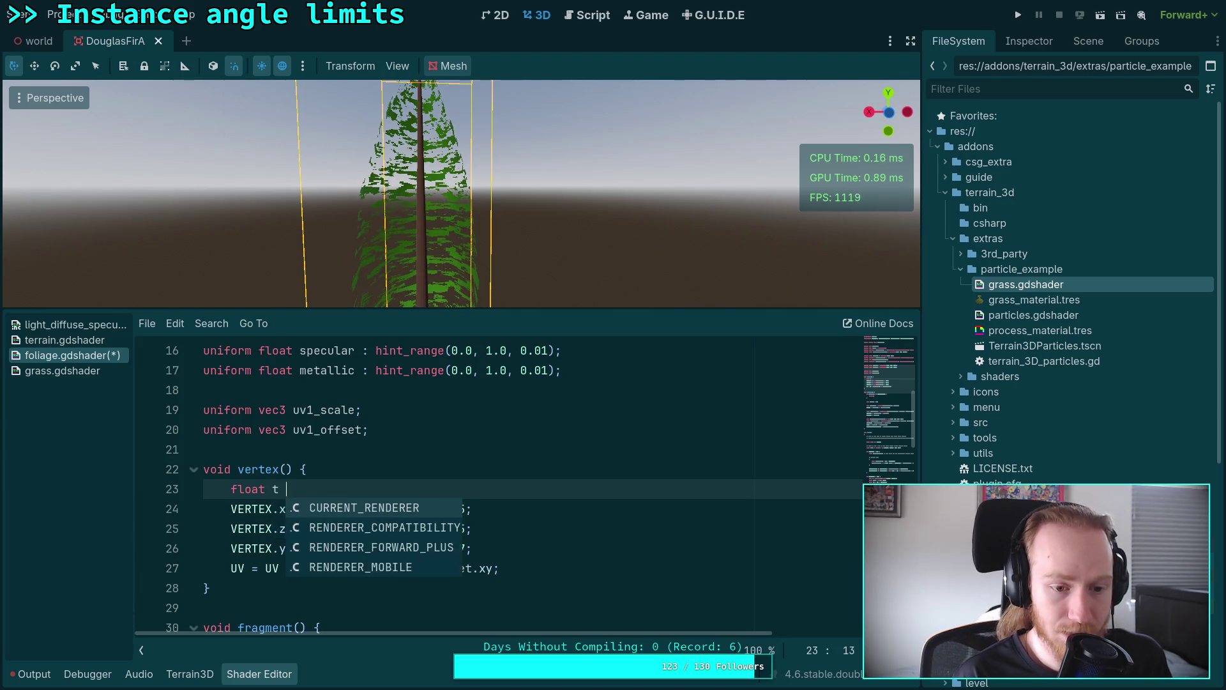
{"action": "type", "text": "TAU "}
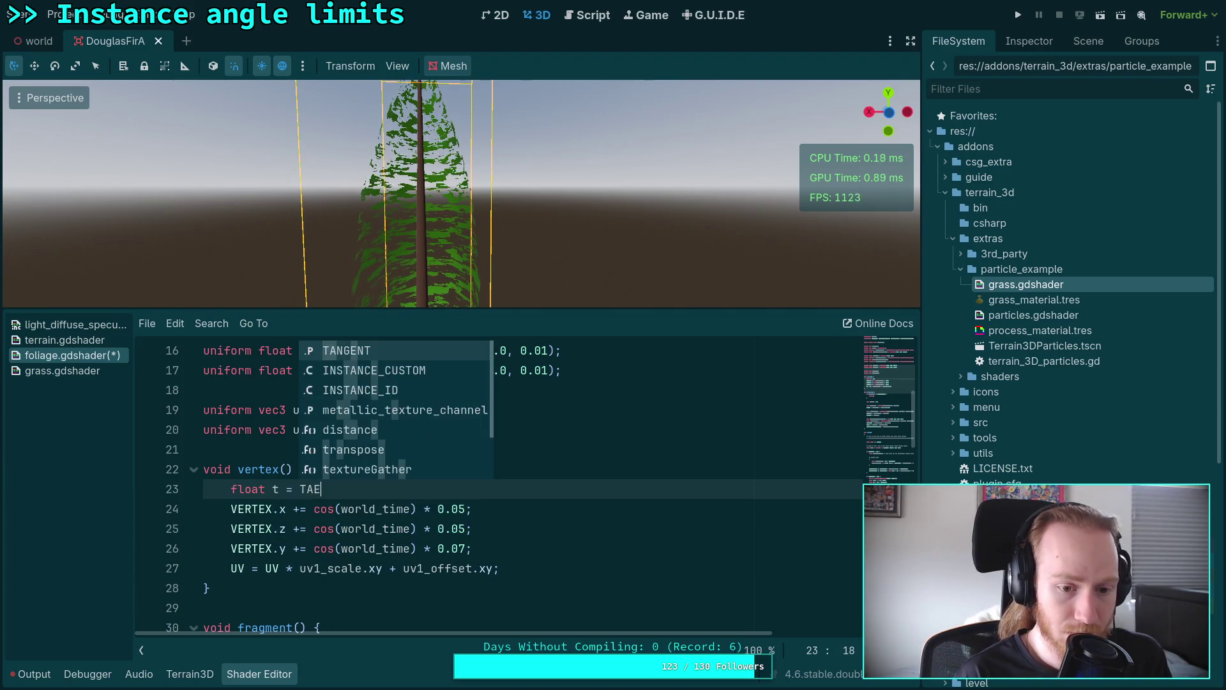
{"action": "type", "text": "* world-"}
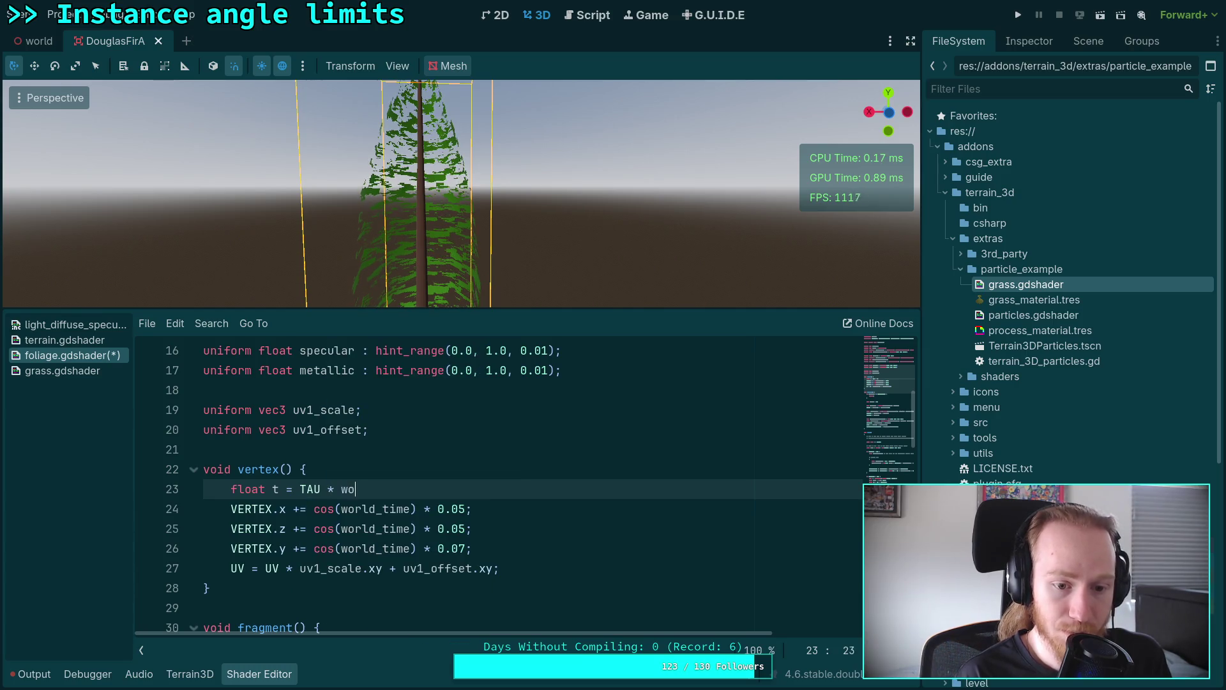
{"action": "key", "text": "BackSpace"}
{"action": "type", "text": "_time"}
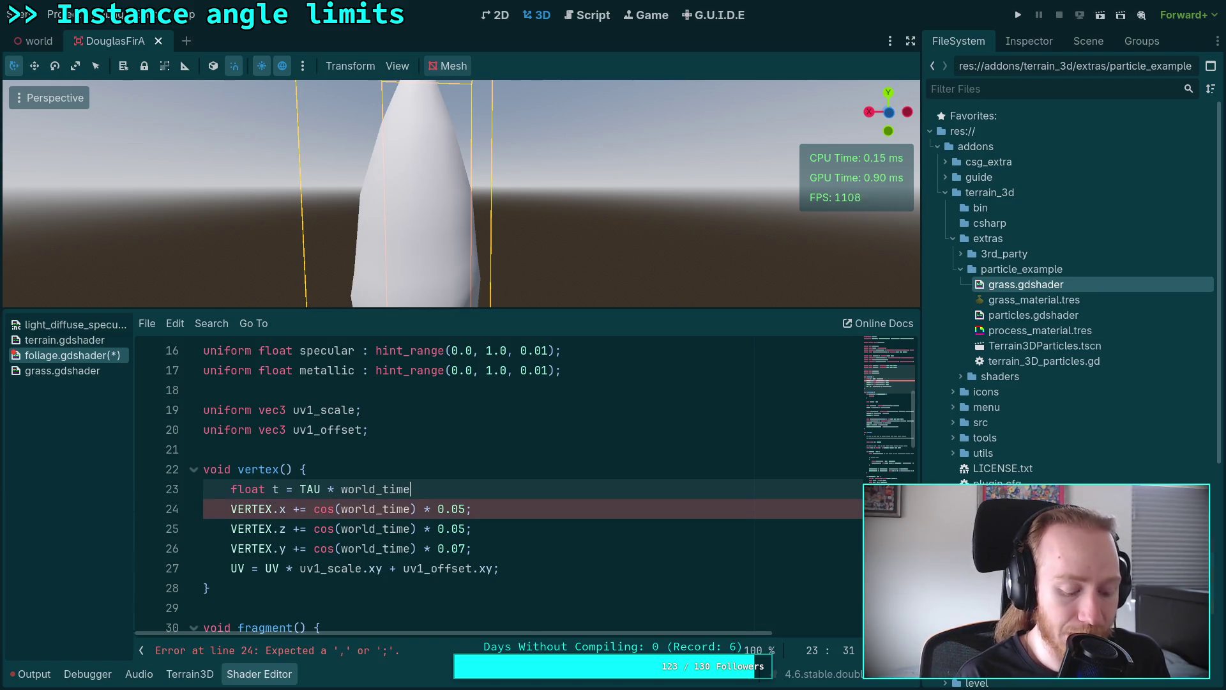
{"action": "key", "text": "super+4"}
{"action": "key", "text": "super+3"}
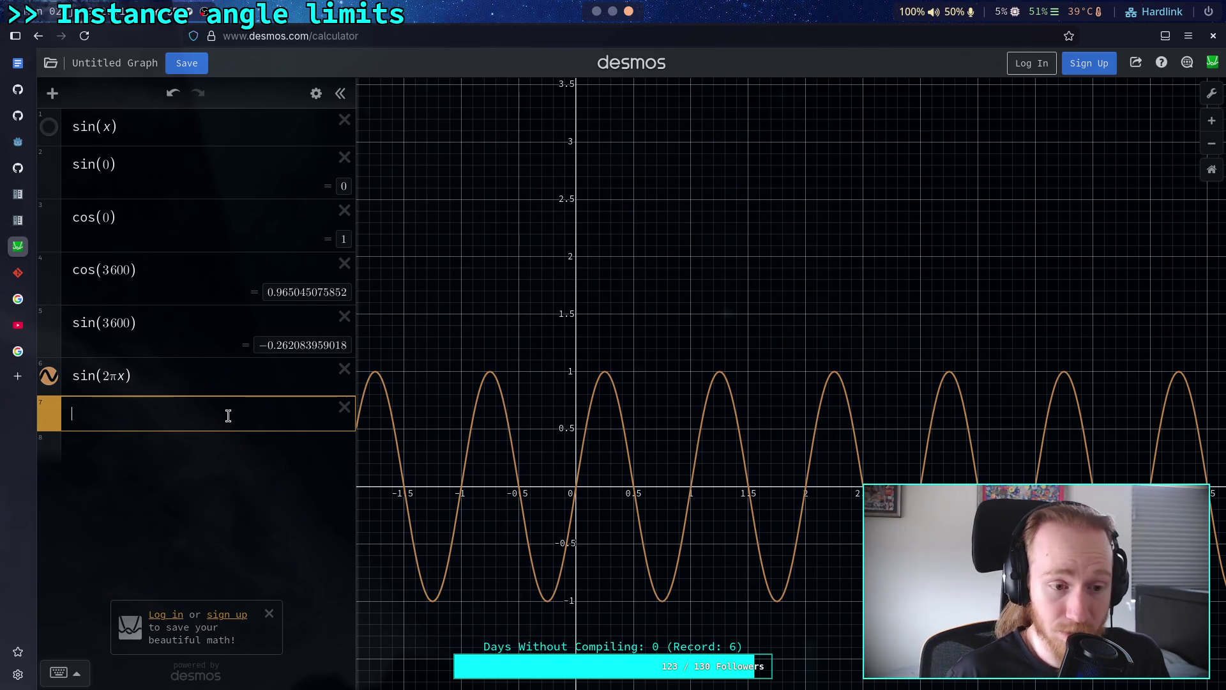
Define f(x)=sin(2πx/3600) and evaluate f(0) as 0 in the row below
{"action": "type", "text": "sin(2"}
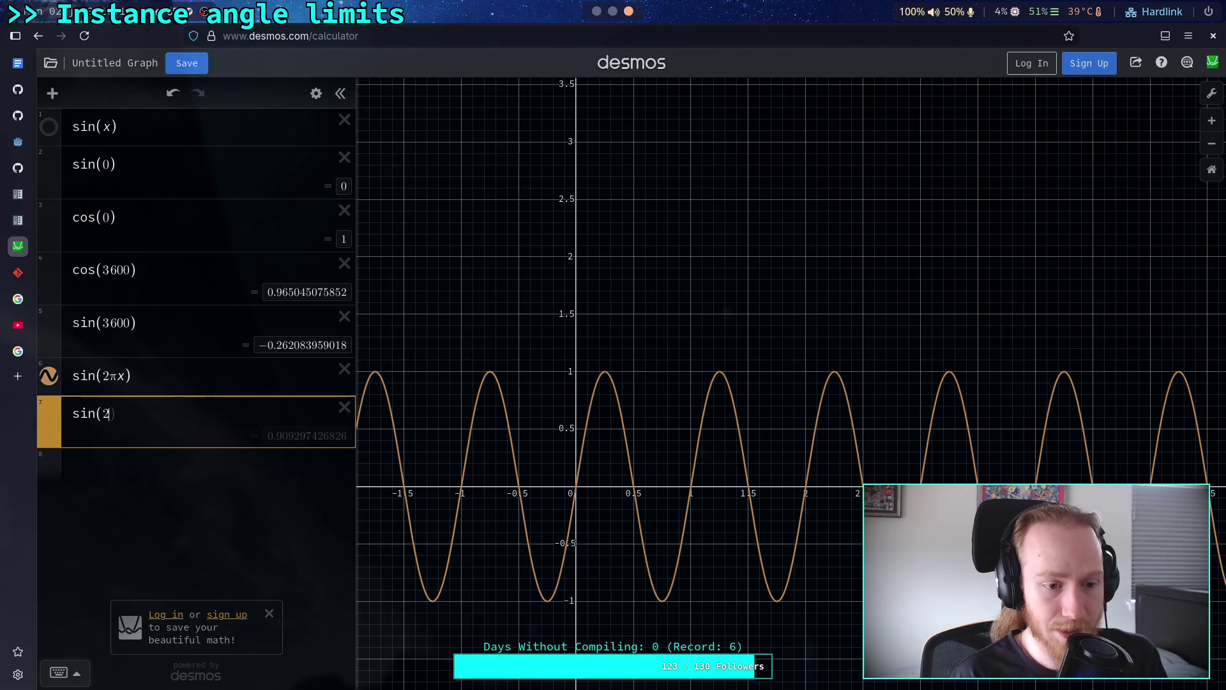
{"action": "type", "text": "pi"}
{"action": "type", "text": "x"}
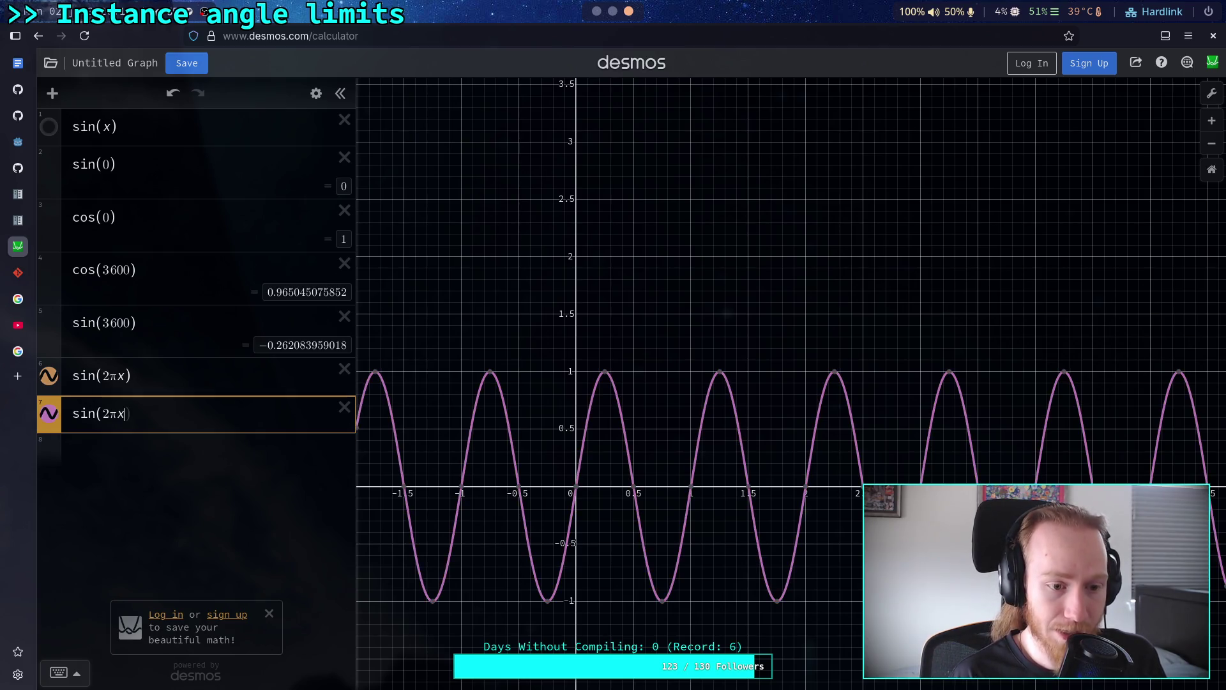
{"action": "type", "text": "/"}
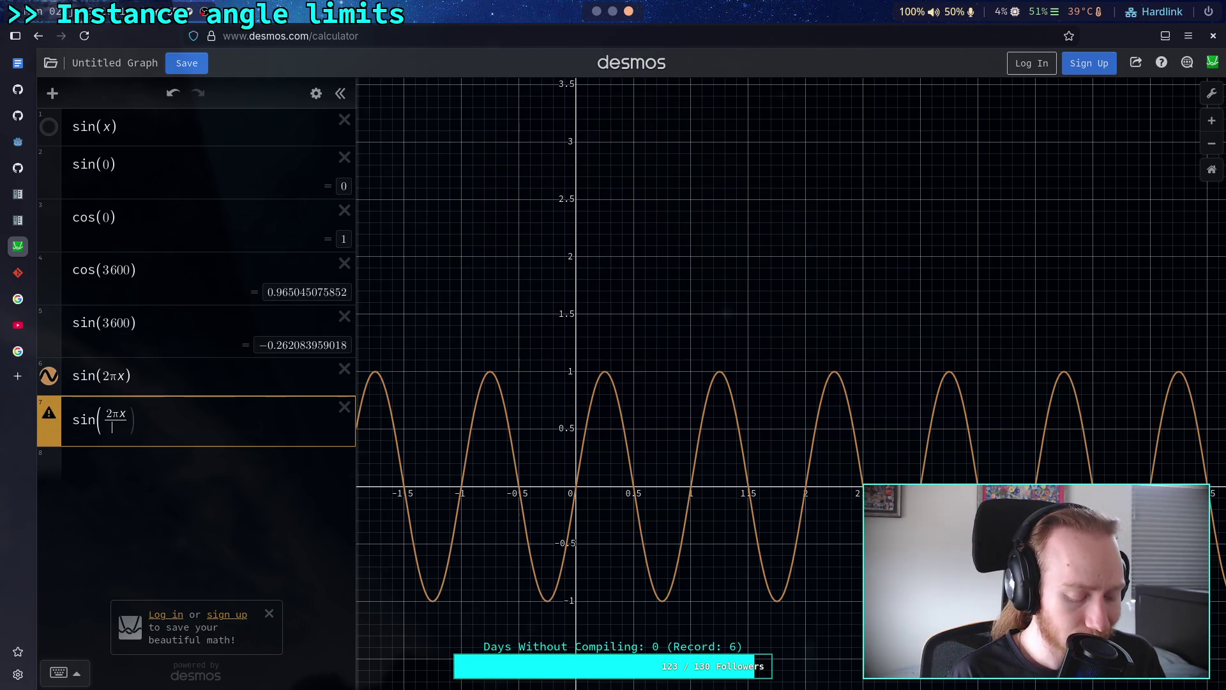
{"action": "type", "text": "3600"}
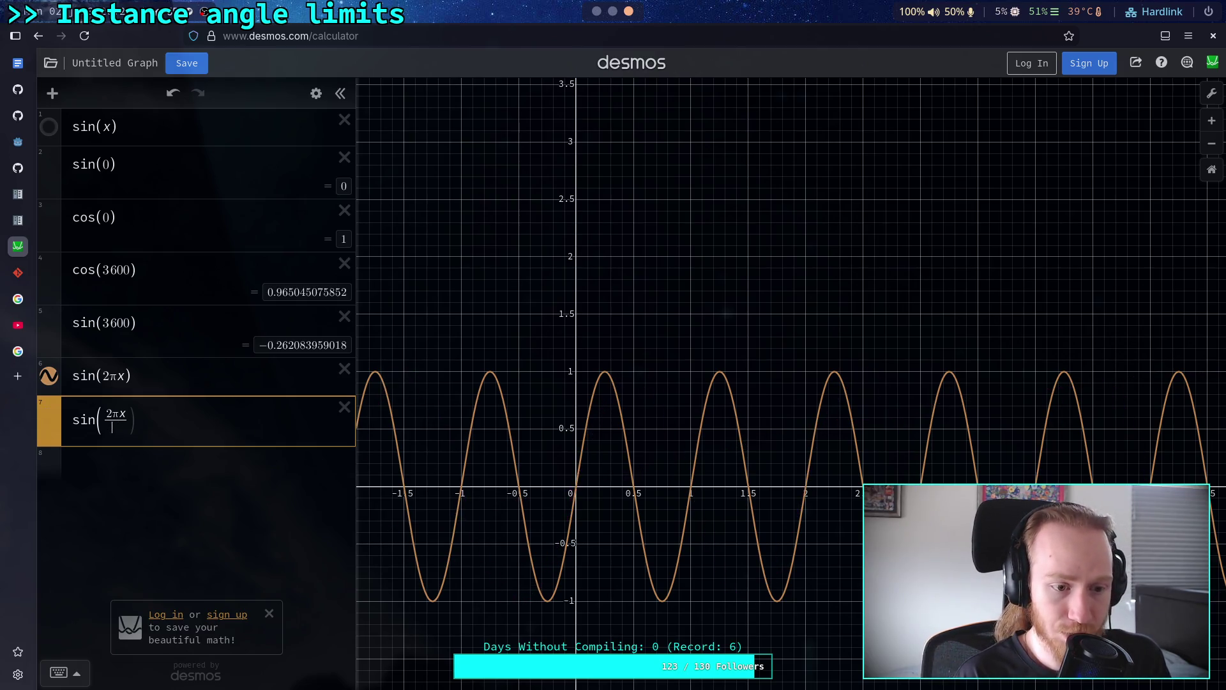
{"action": "type", "text": ")"}
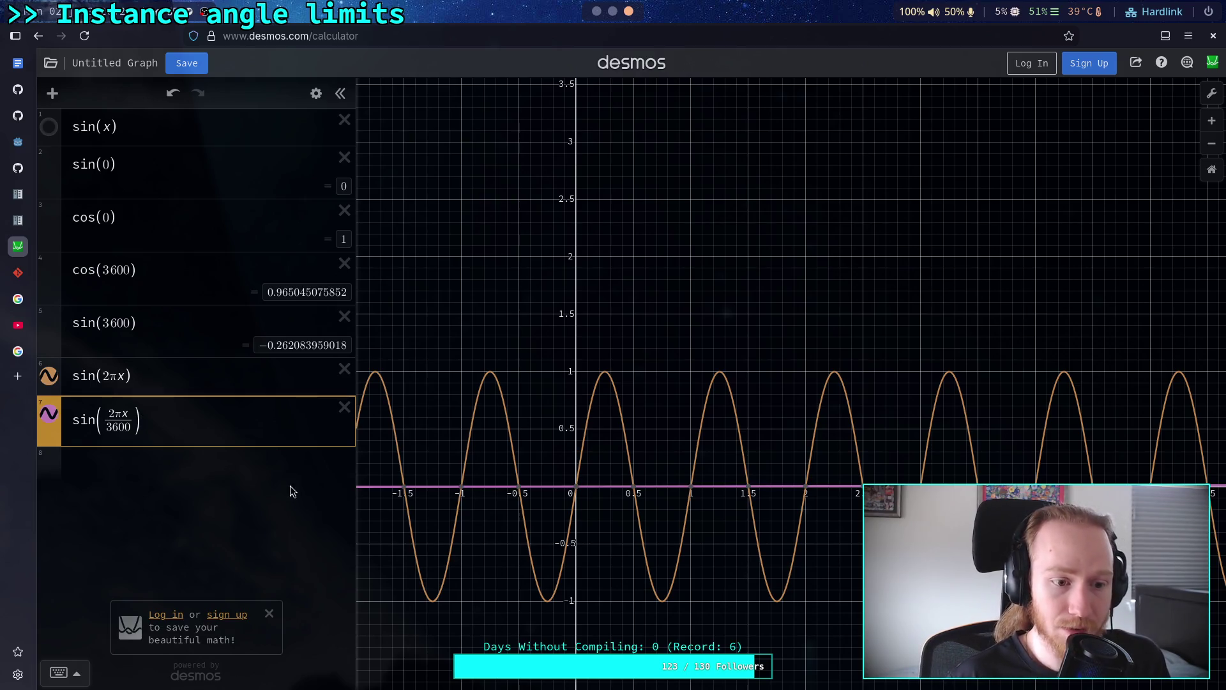
{"action": "left_click", "coordinate": [220, 458]}
{"action": "left_click", "coordinate": [73, 420]}
{"action": "type", "text": "f(x"}
{"action": "type", "text": ")="}
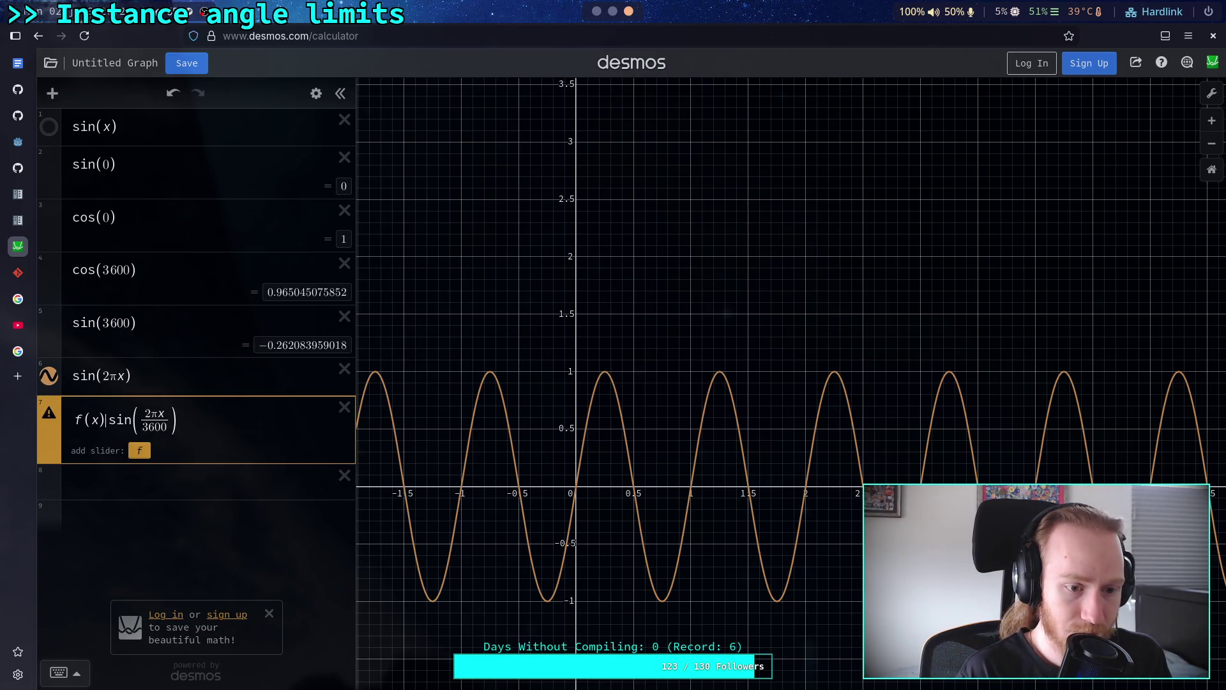
{"action": "left_click", "coordinate": [157, 464]}
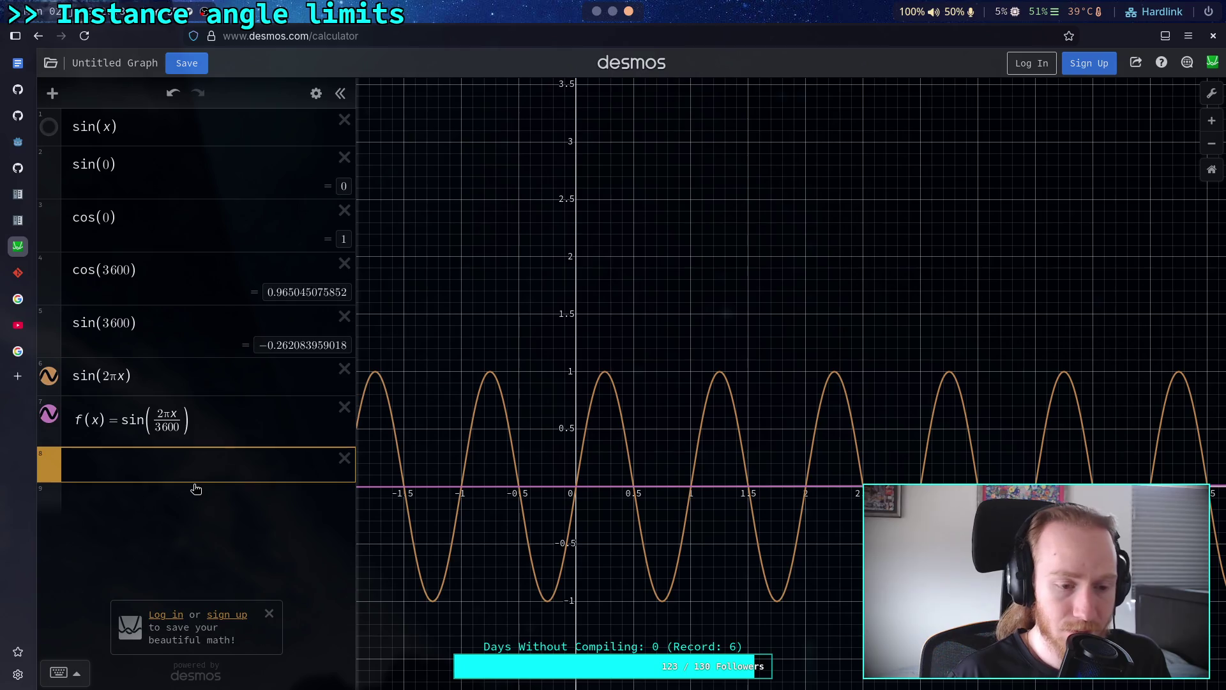
{"action": "type", "text": "f(0)"}
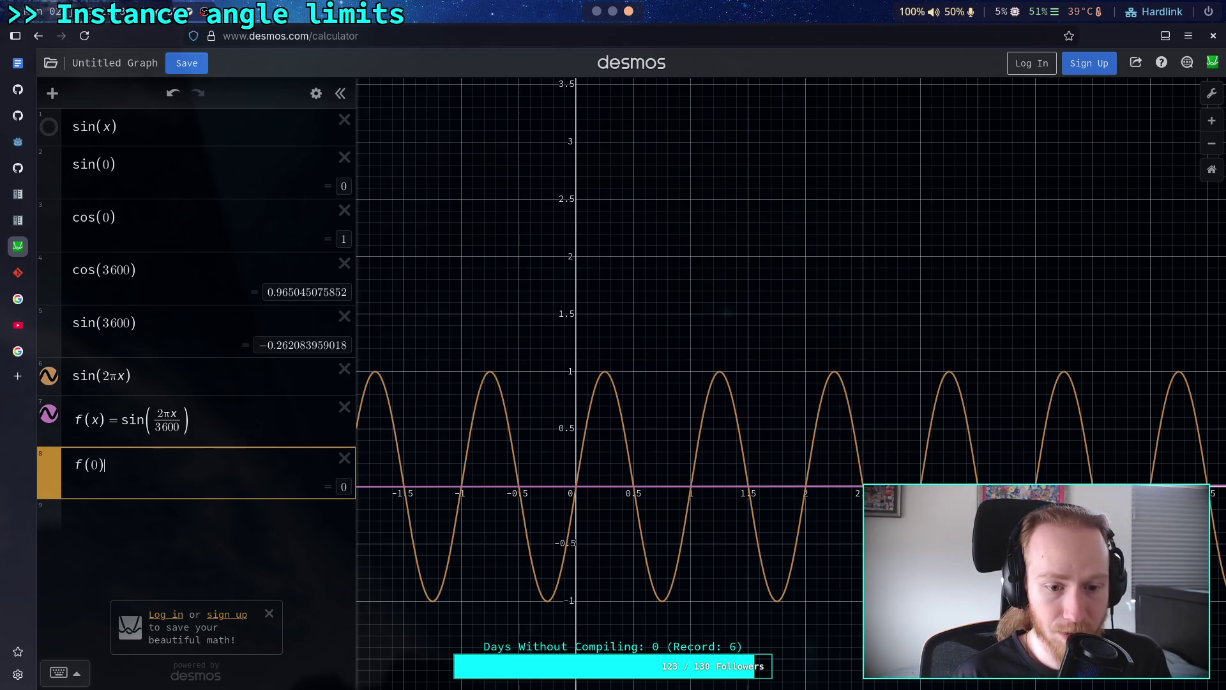
{"action": "key", "text": "Return"}
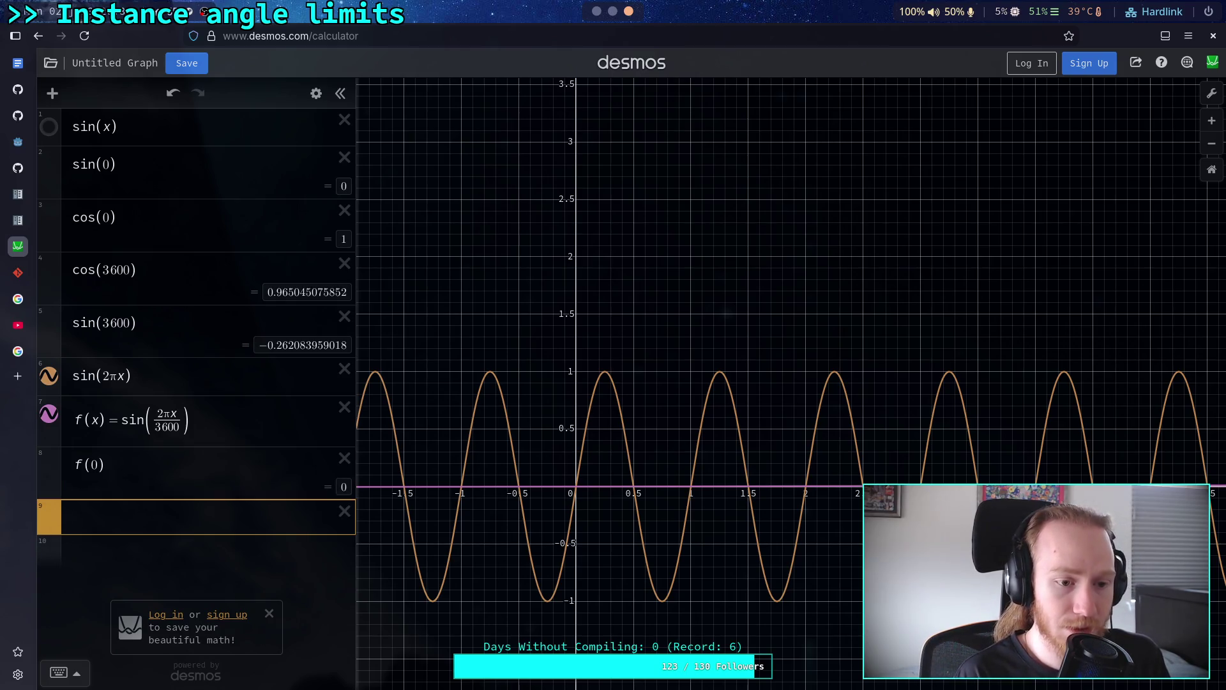
{"action": "left_click", "coordinate": [271, 424]}
Define g(x)=cos(2πx/3600) and start a g(0) row beneath f(0)
{"action": "key", "text": "Return"}
{"action": "type", "text": "g(x)="}
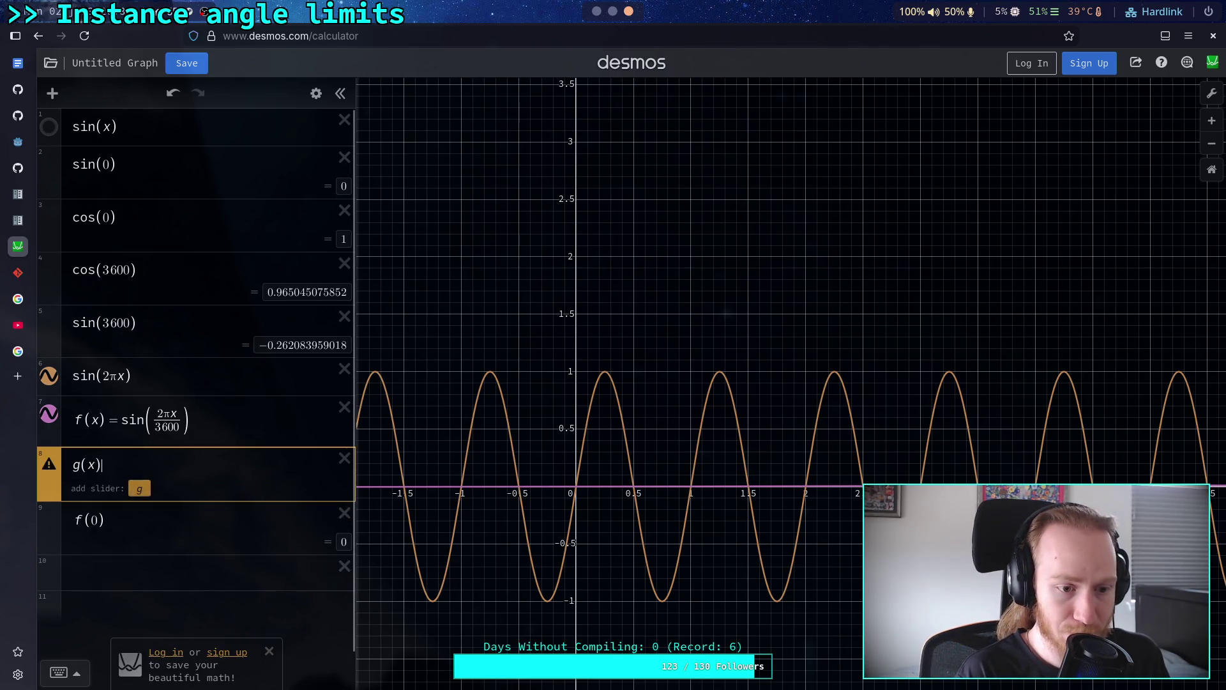
{"action": "type", "text": "cos("}
{"action": "type", "text": "2pi"}
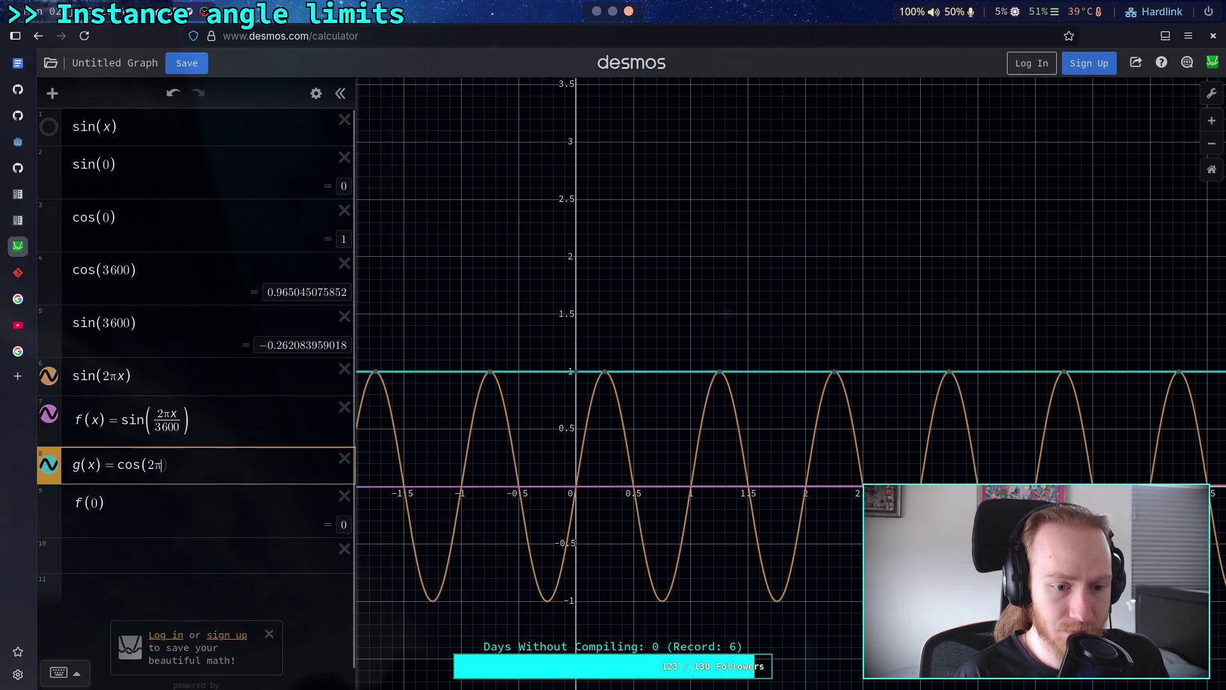
{"action": "type", "text": "x"}
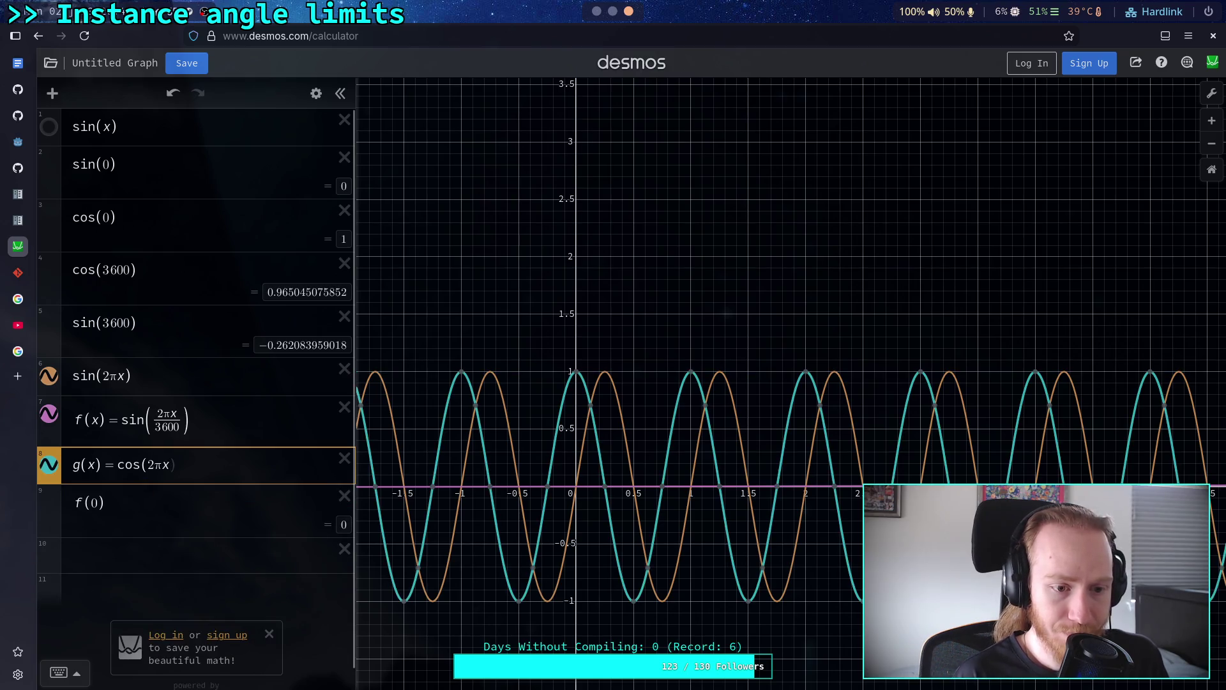
{"action": "type", "text": "/3600"}
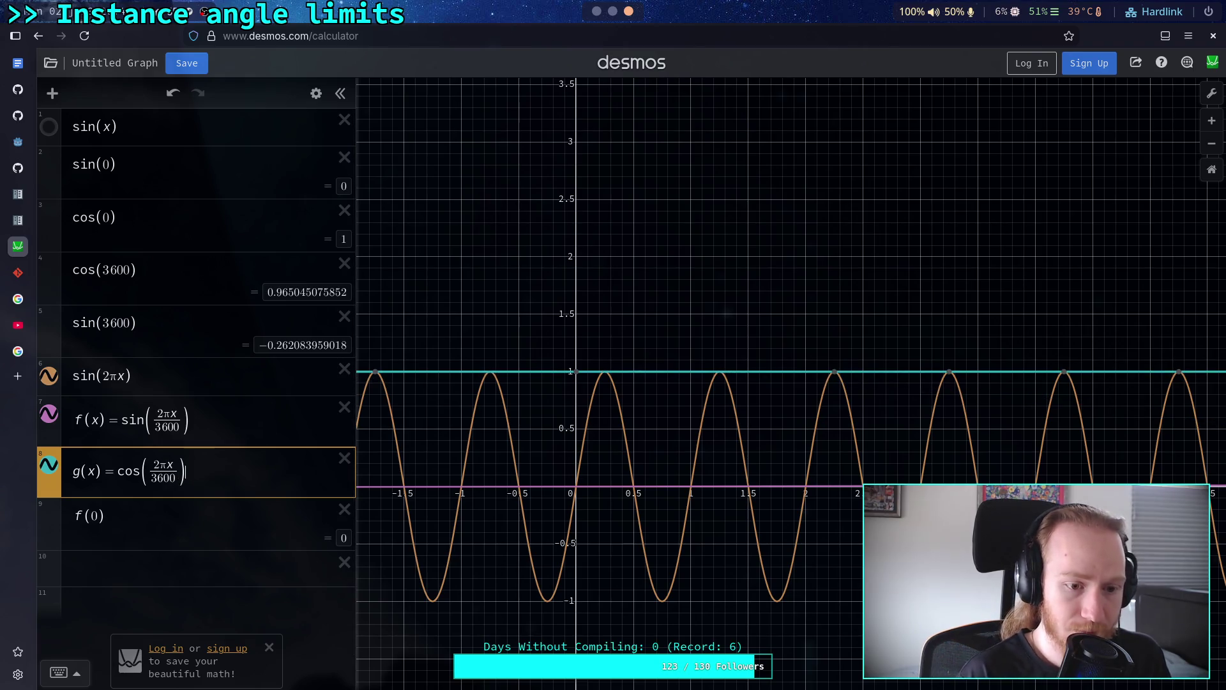
{"action": "left_click", "coordinate": [186, 566]}
{"action": "type", "text": "g"}
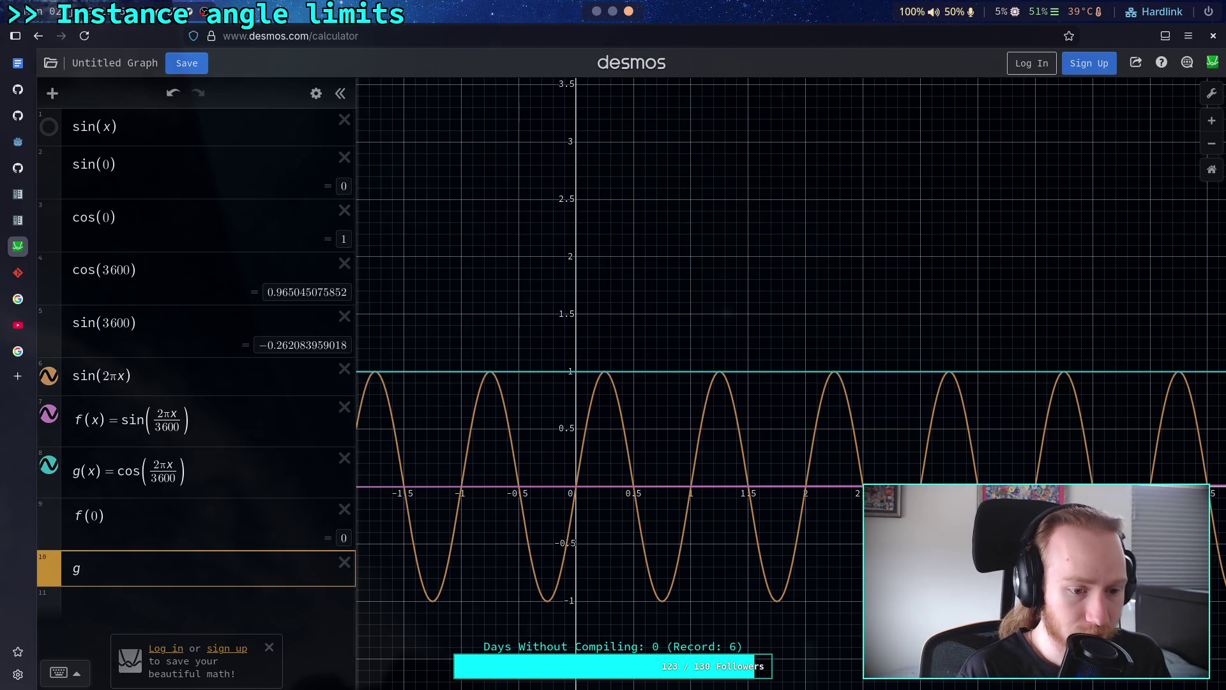
{"action": "type", "text": "(0"}
Turn the f(0) row into the point (f(0), f(3600))
{"action": "left_click", "coordinate": [165, 515]}
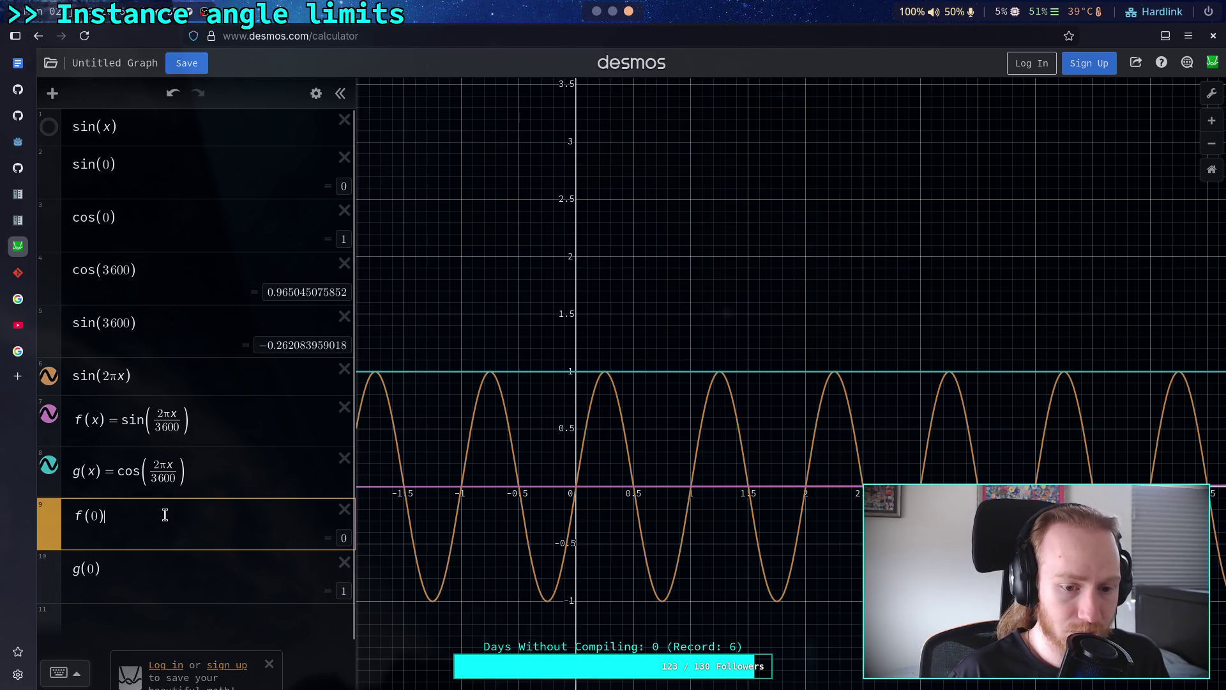
{"action": "type", "text": "f"}
{"action": "key", "text": "BackSpace"}
{"action": "type", "text": "3600)"}
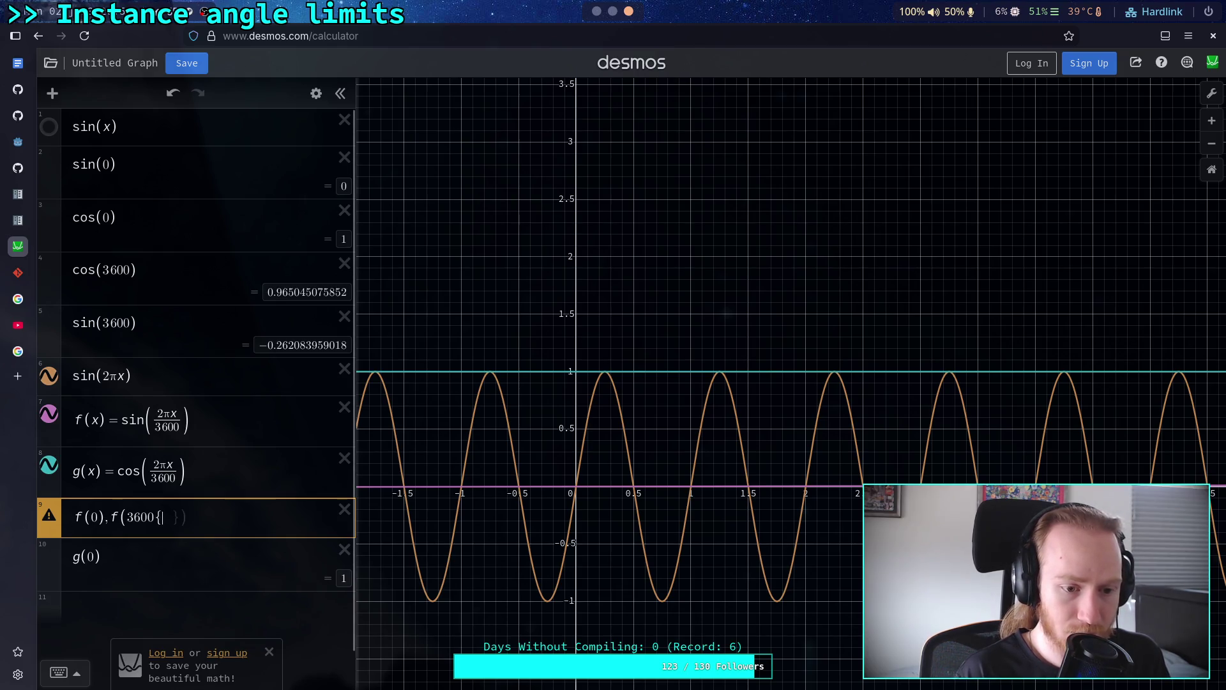
{"action": "left_click", "coordinate": [72, 516]}
{"action": "type", "text": "("}
{"action": "left_click", "coordinate": [172, 517]}
{"action": "scroll", "coordinate": [192, 567], "scroll_direction": "down", "scroll_amount": 2}
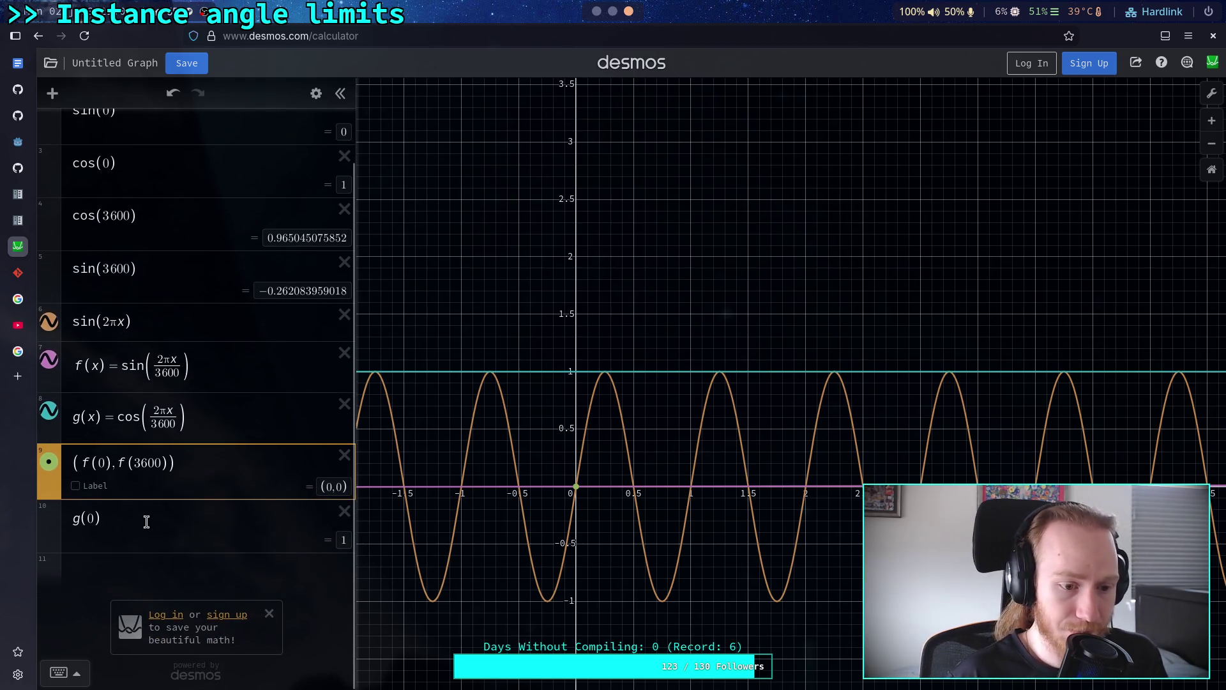
Turn g(0) into the point (g(0), g(3600)), plotted at (1,1)
{"action": "left_click", "coordinate": [72, 519]}
{"action": "type", "text": "("}
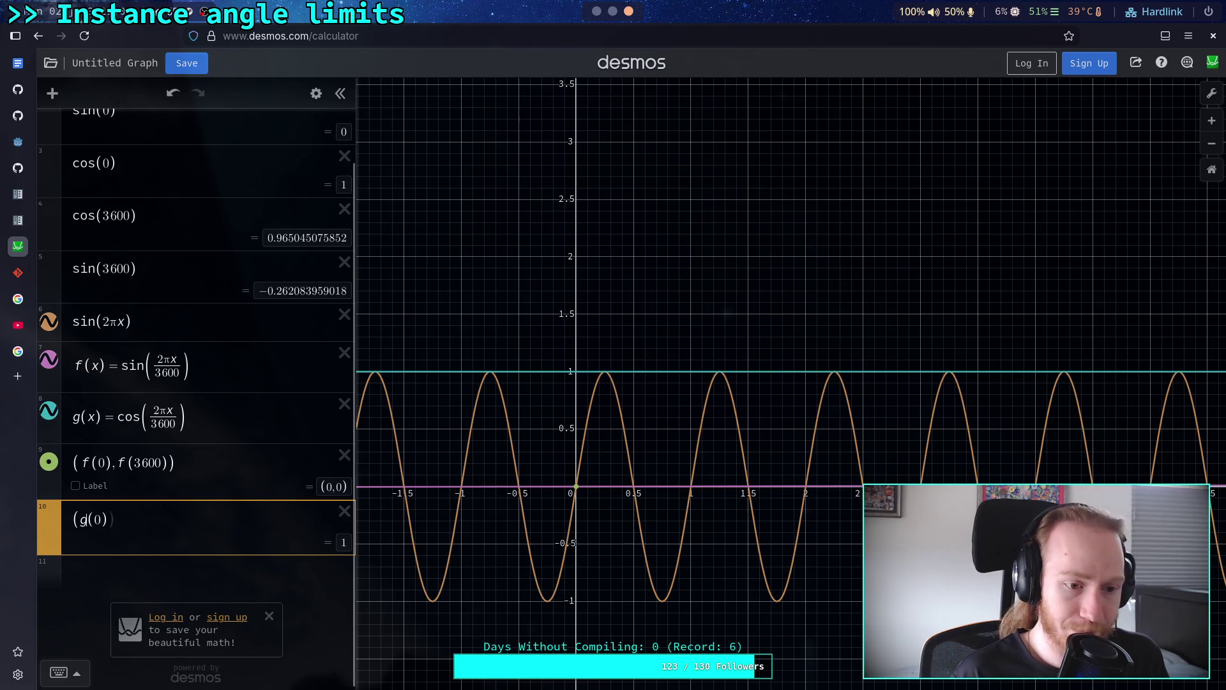
{"action": "key", "text": "End"}
{"action": "type", "text": ", "}
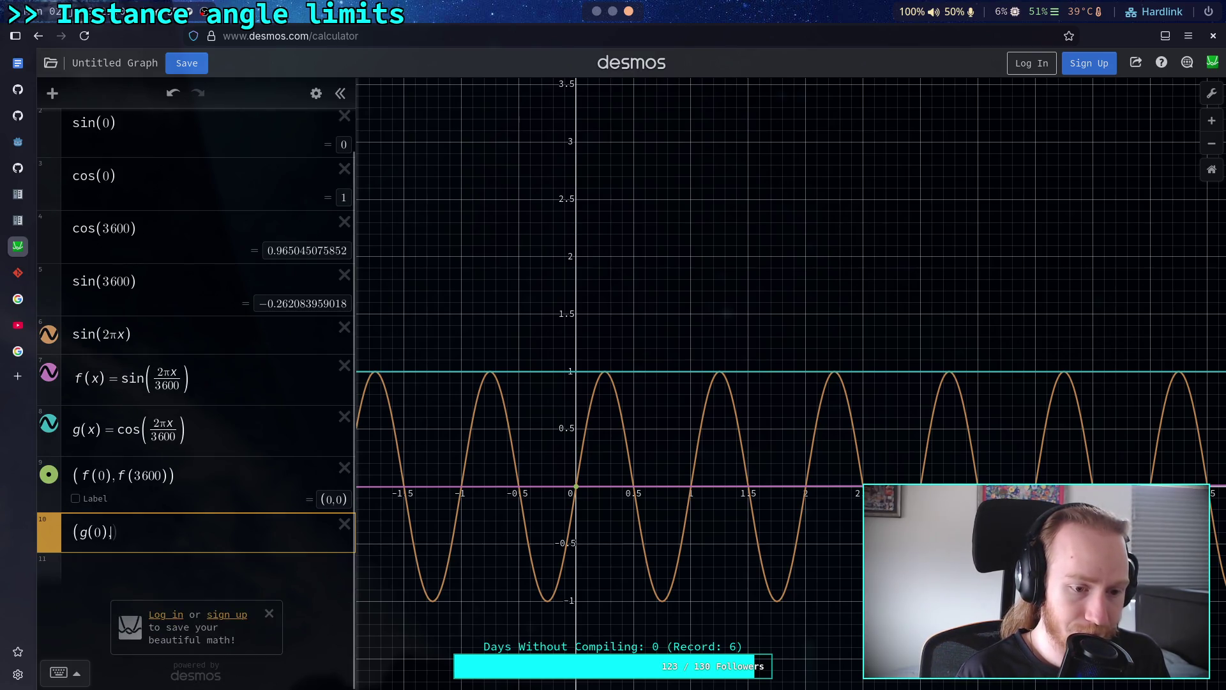
{"action": "type", "text": "g(3"}
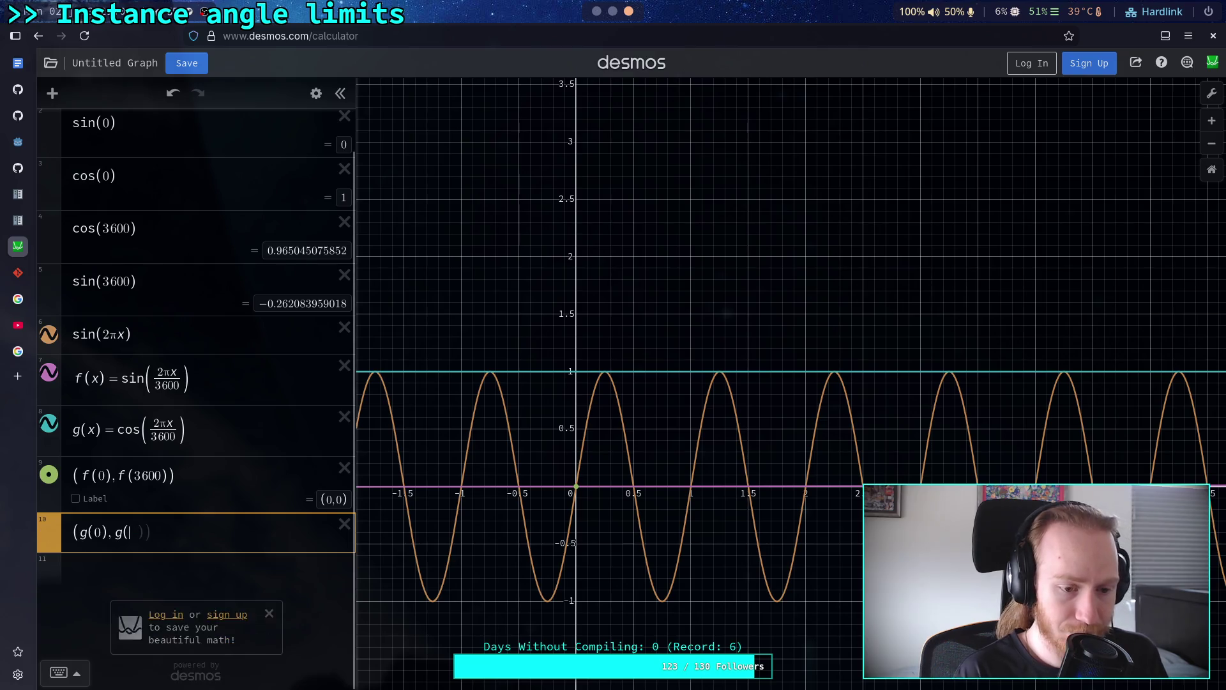
{"action": "type", "text": "600)"}
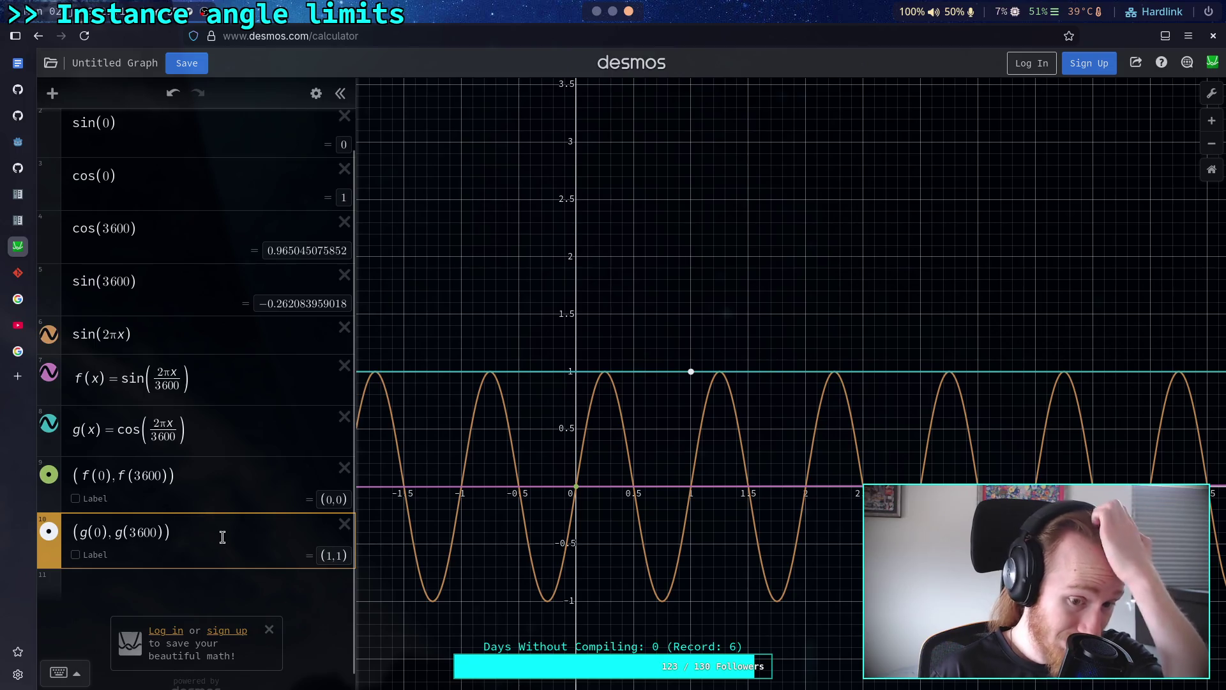
Fix the comma in the f point, then insert an empty row below sin(2πx)
{"action": "left_click", "coordinate": [228, 478]}
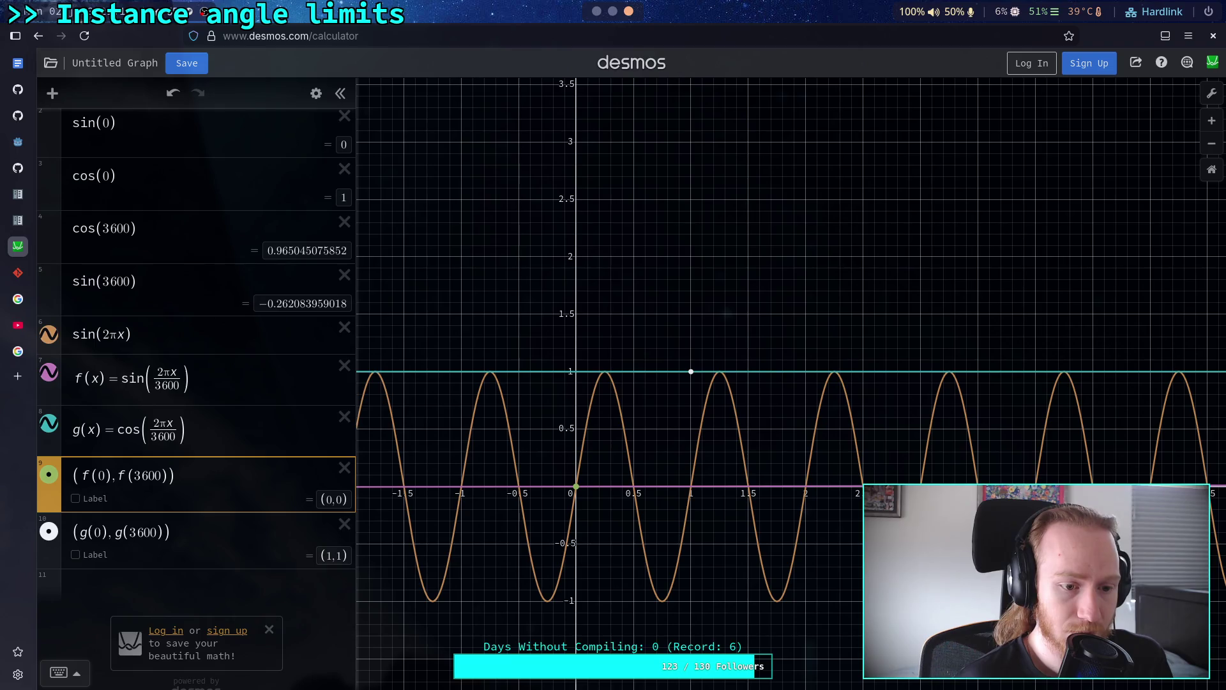
{"action": "type", "text": ","}
{"action": "left_click", "coordinate": [236, 426]}
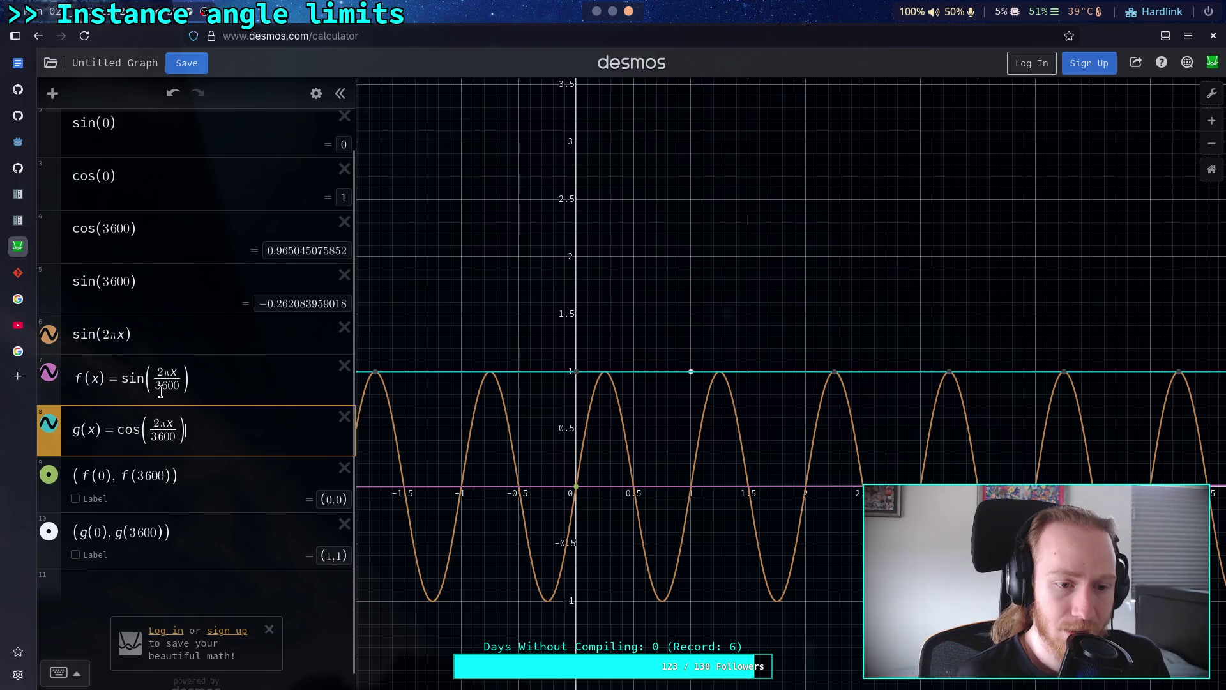
{"action": "left_click", "coordinate": [184, 334]}
{"action": "key", "text": "Return"}
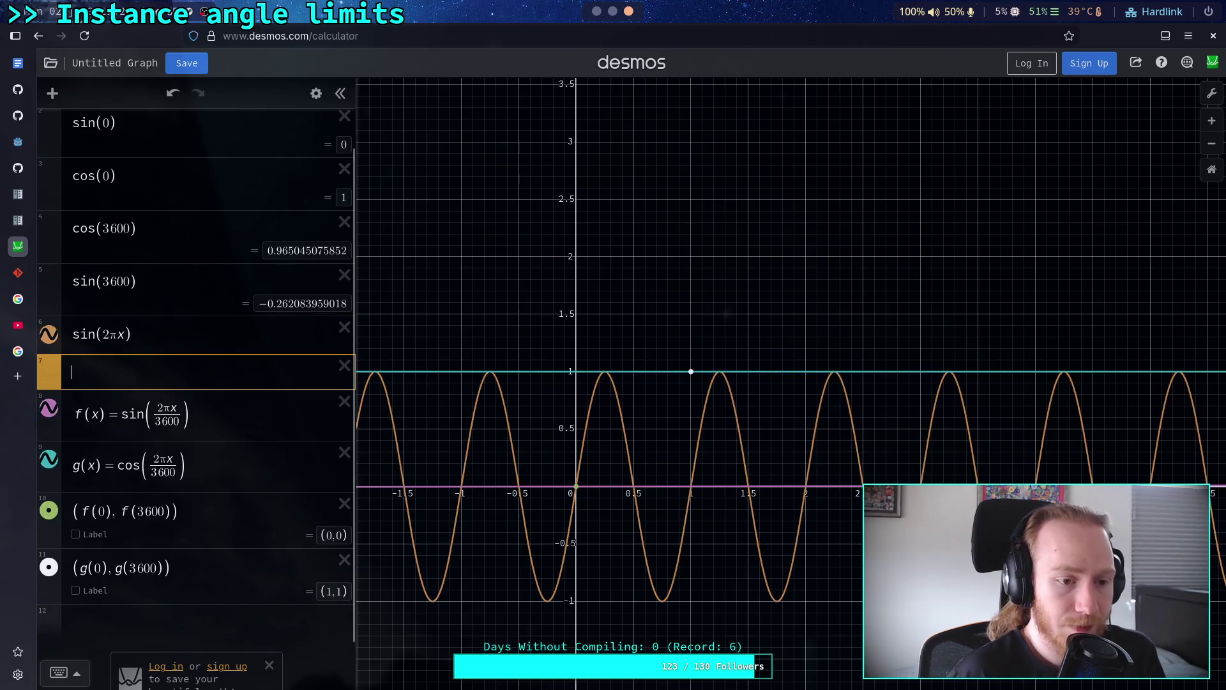
Define a variable t and use 2πx/t instead of 2πx/3600 in f(x) and g(x)
{"action": "key", "text": "BackSpace"}
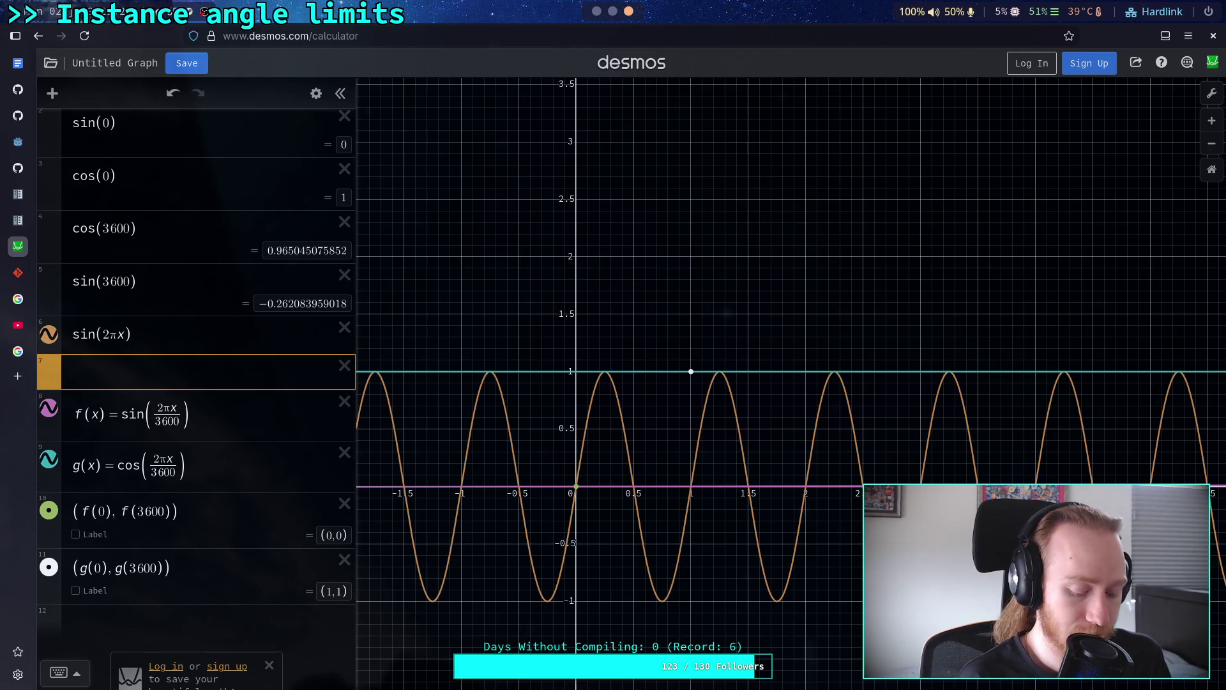
{"action": "type", "text": "t="}
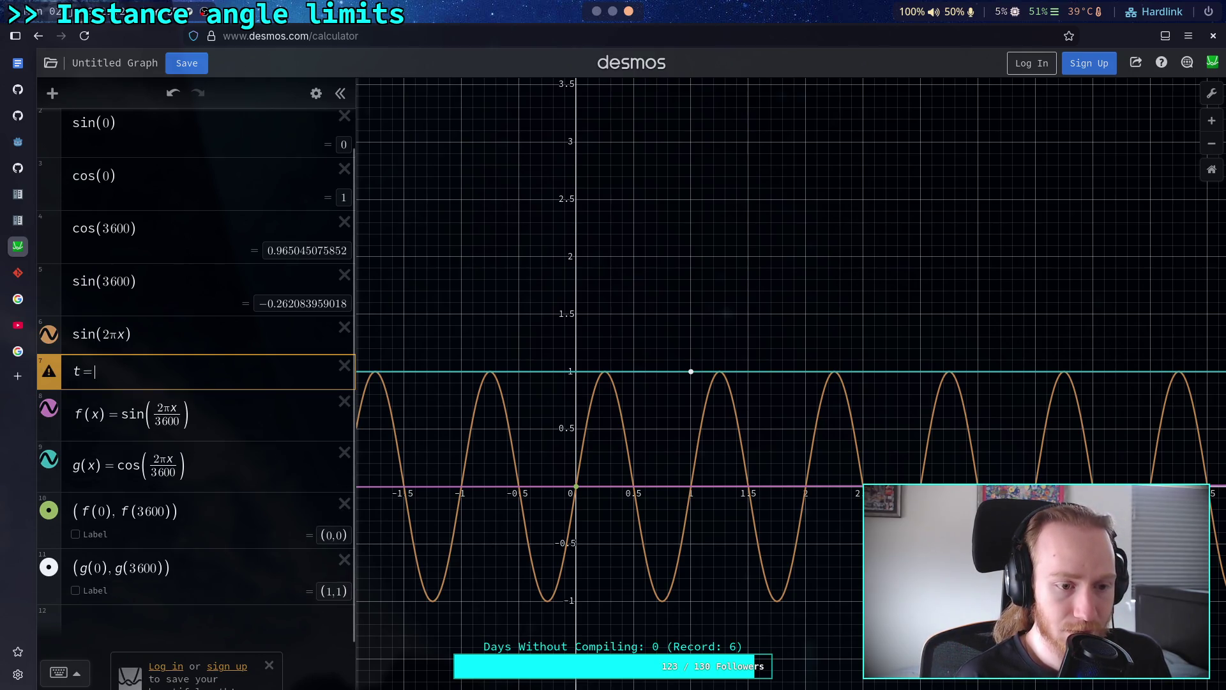
{"action": "type", "text": "1"}
{"action": "key", "text": "BackSpace"}
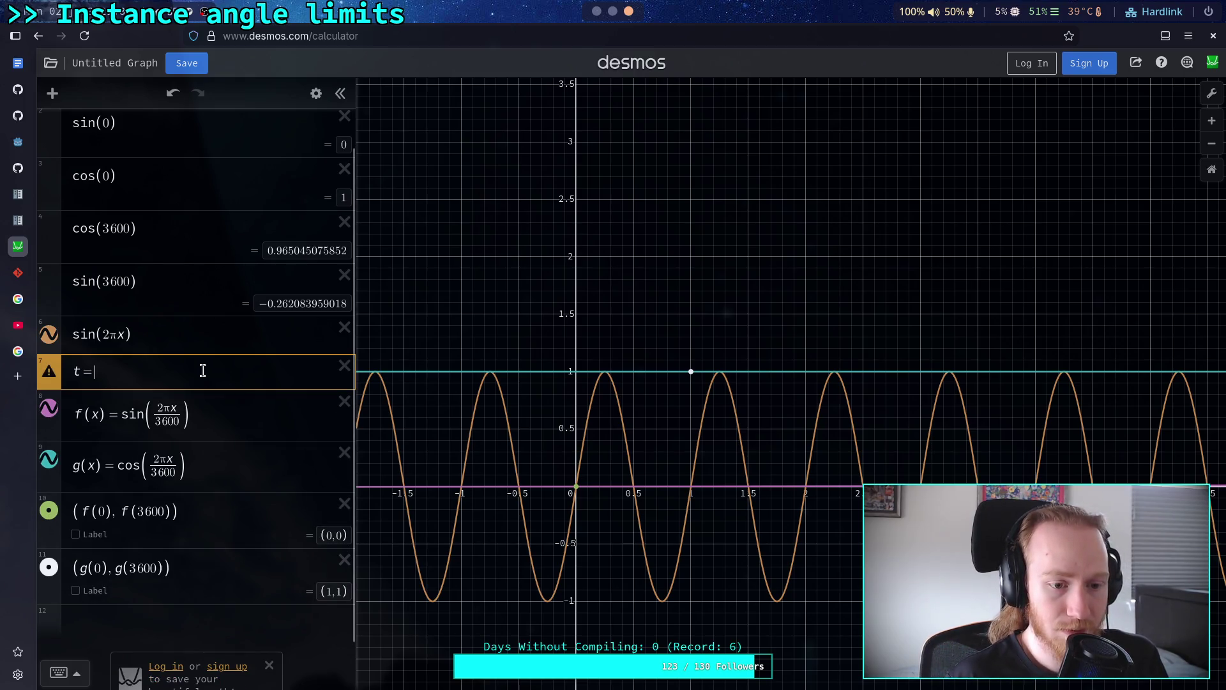
{"action": "left_click_drag", "start_coordinate": [153, 422], "coordinate": [179, 424]}
{"action": "type", "text": "t"}
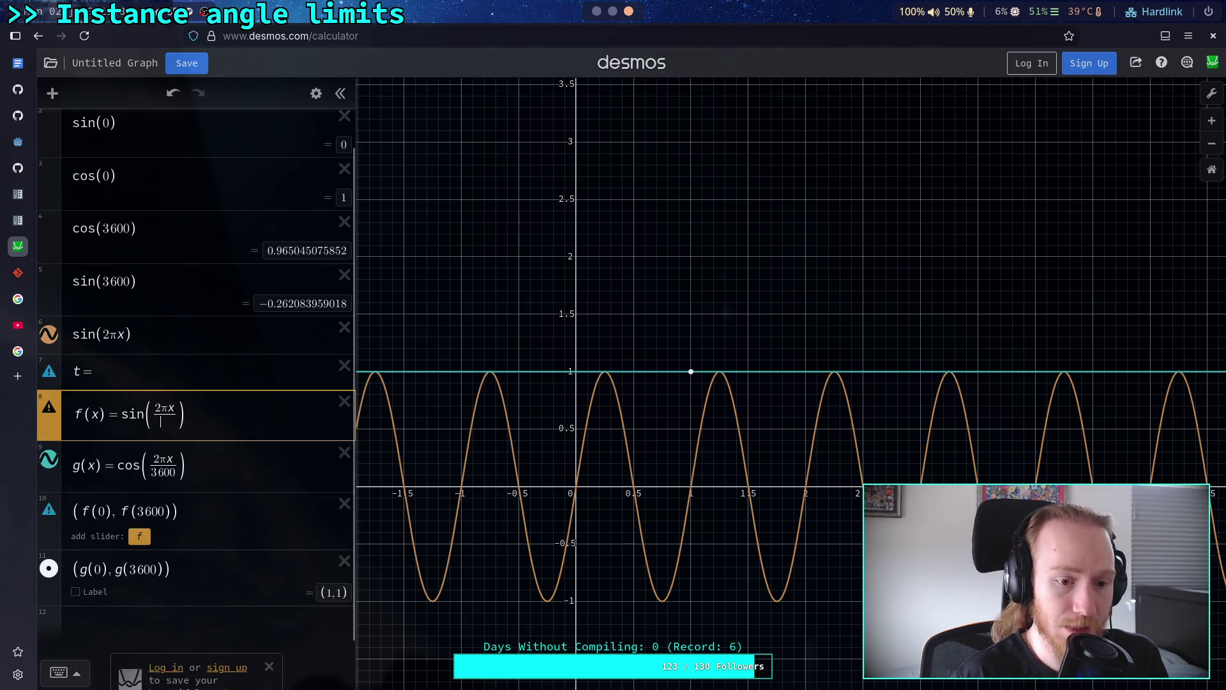
{"action": "left_click_drag", "start_coordinate": [153, 492], "coordinate": [179, 493]}
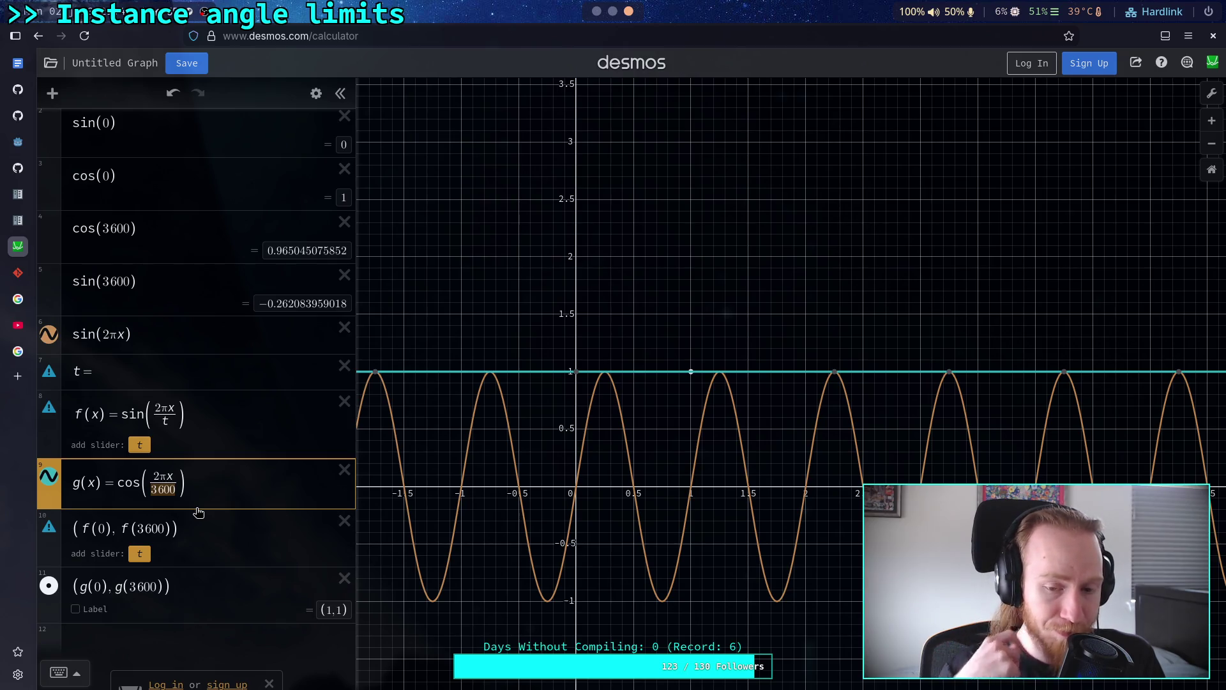
{"action": "type", "text": "t"}
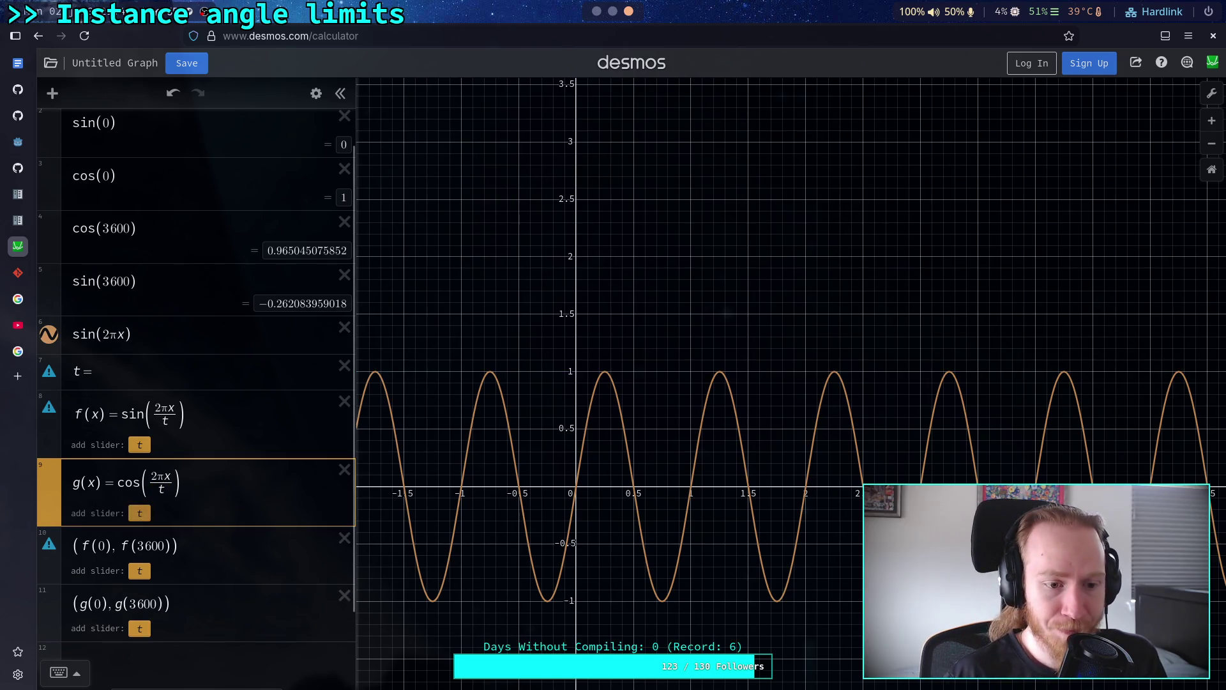
Try several t values, ending at 18, and watch f(x) and g(x) update
{"action": "left_click", "coordinate": [156, 369]}
{"action": "type", "text": "2"}
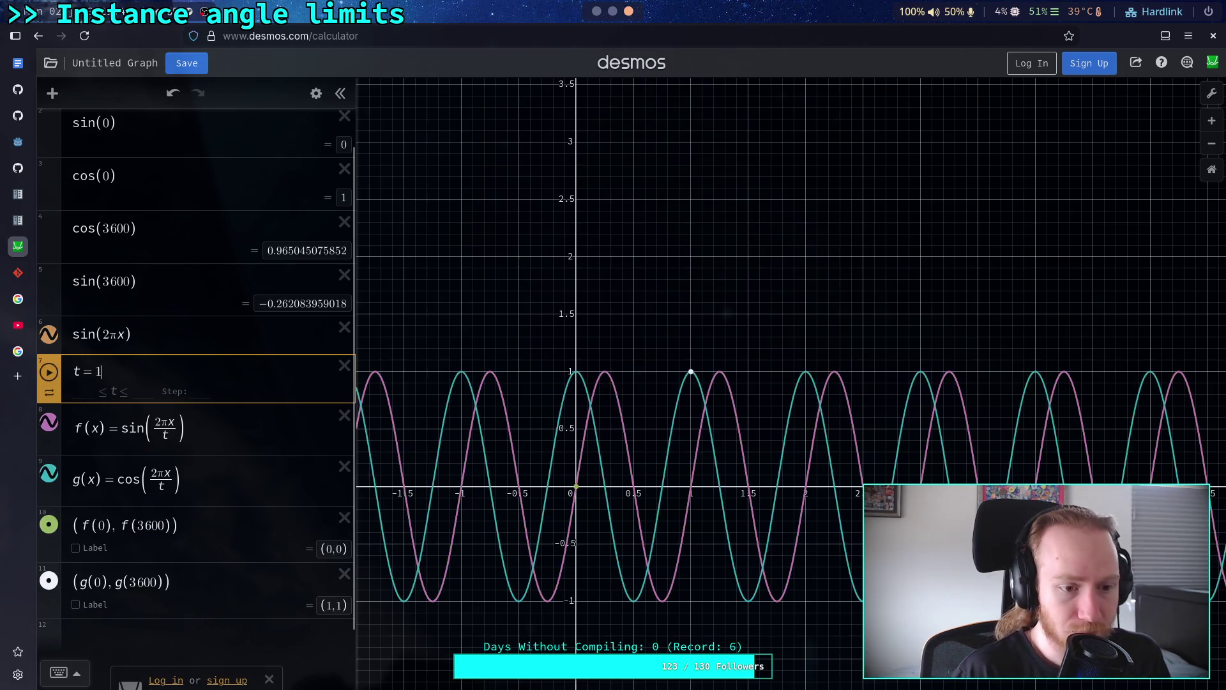
{"action": "key", "text": "BackSpace"}
{"action": "type", "text": "3.1"}
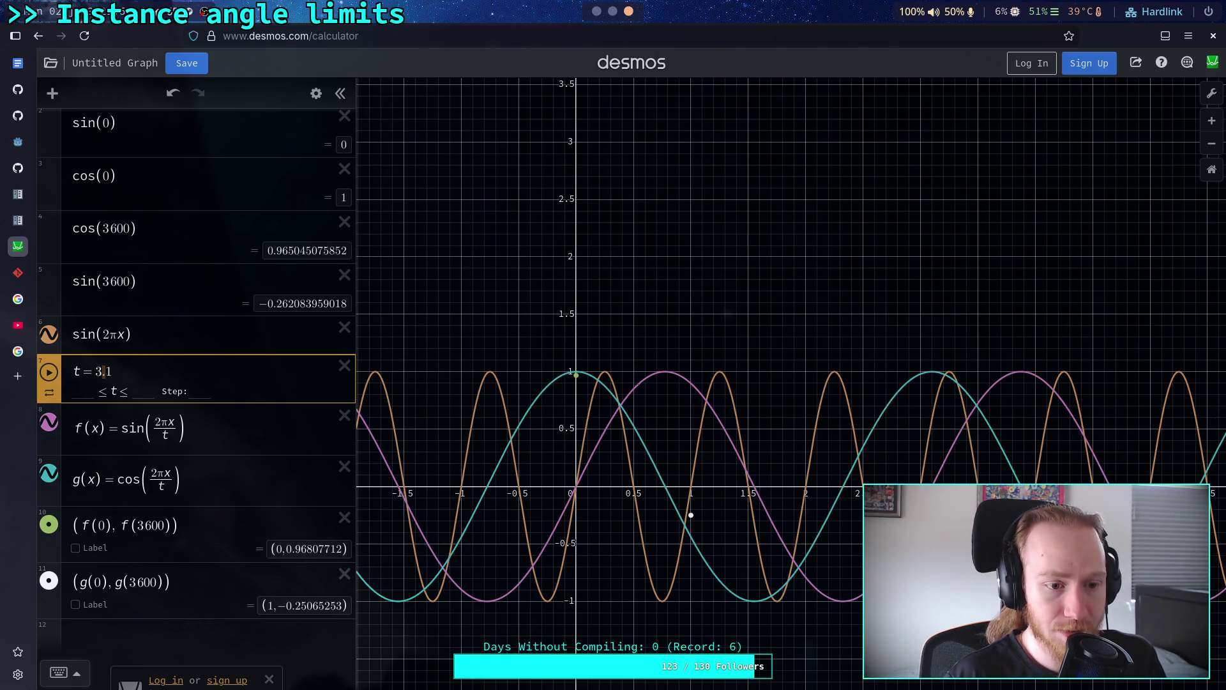
{"action": "key", "text": "BackSpace"}
{"action": "key", "text": "BackSpace"}
{"action": "key", "text": "BackSpace"}
{"action": "type", "text": "4"}
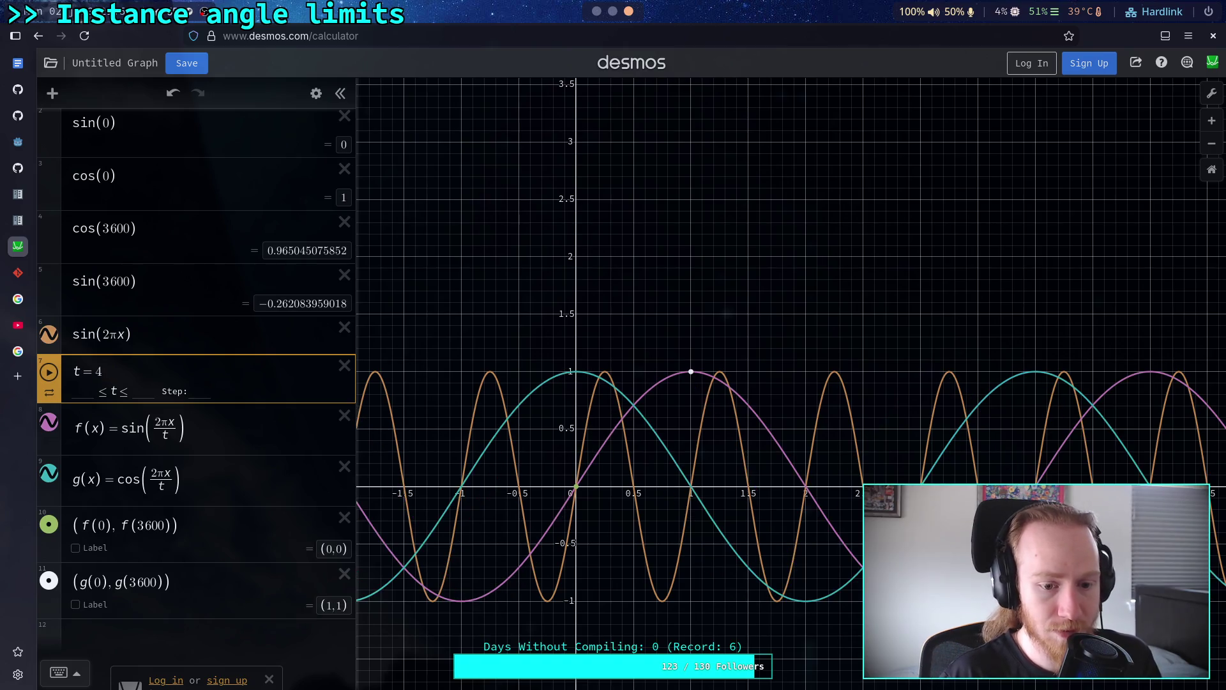
{"action": "key", "text": "BackSpace"}
{"action": "type", "text": "56"}
{"action": "key", "text": "BackSpace"}
{"action": "type", "text": "7"}
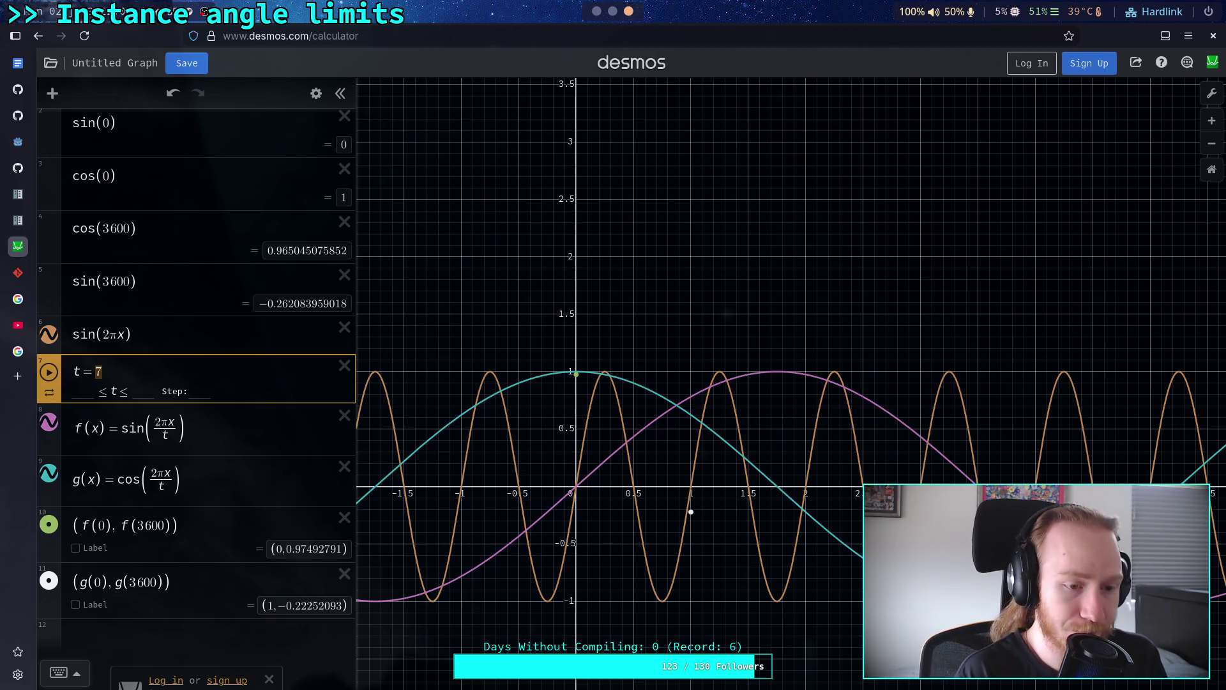
{"action": "type", "text": "8"}
{"action": "type", "text": "9"}
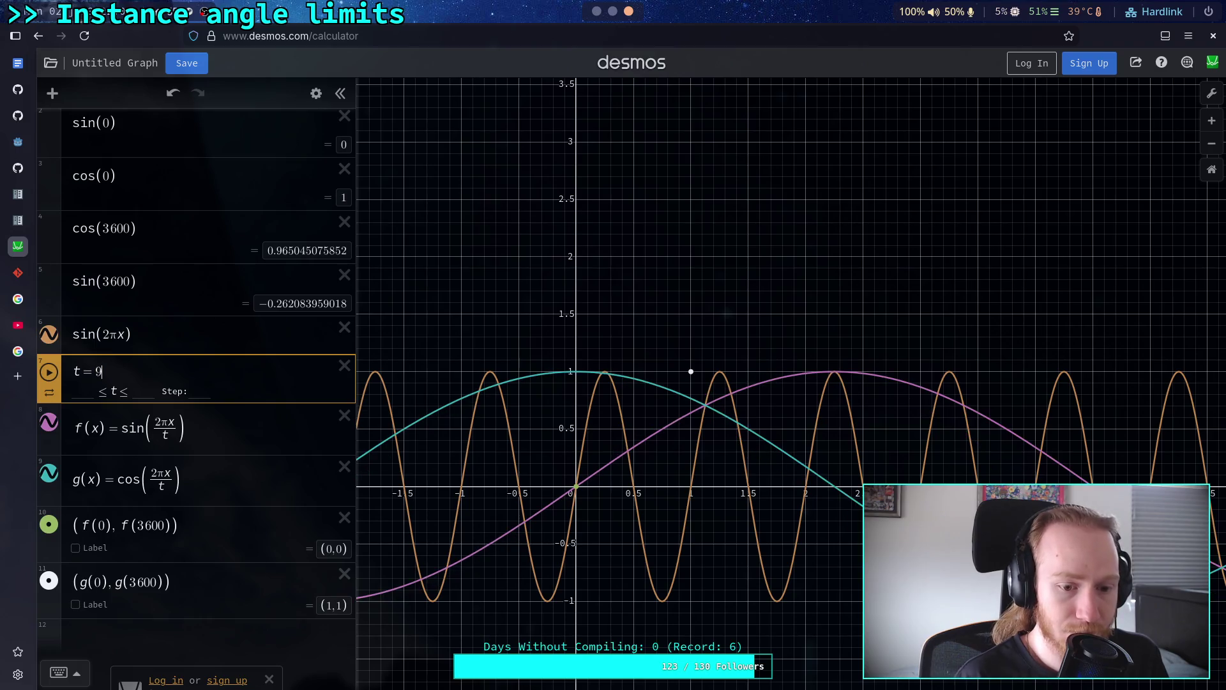
{"action": "type", "text": "10"}
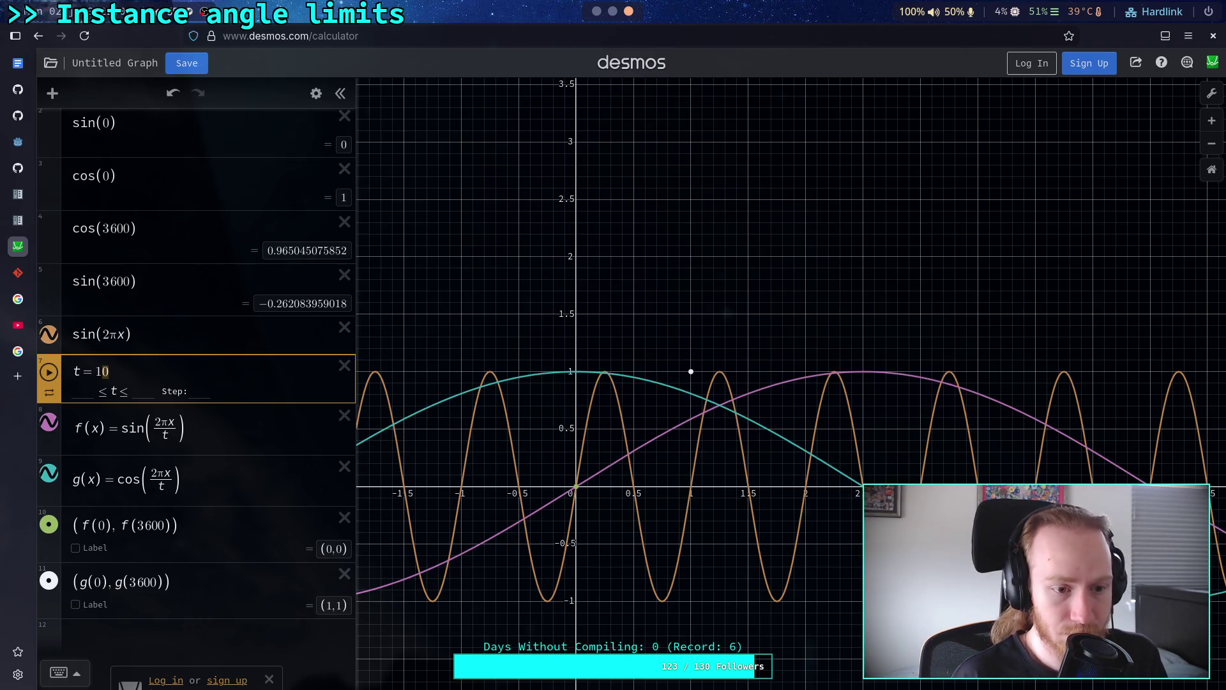
{"action": "type", "text": "12"}
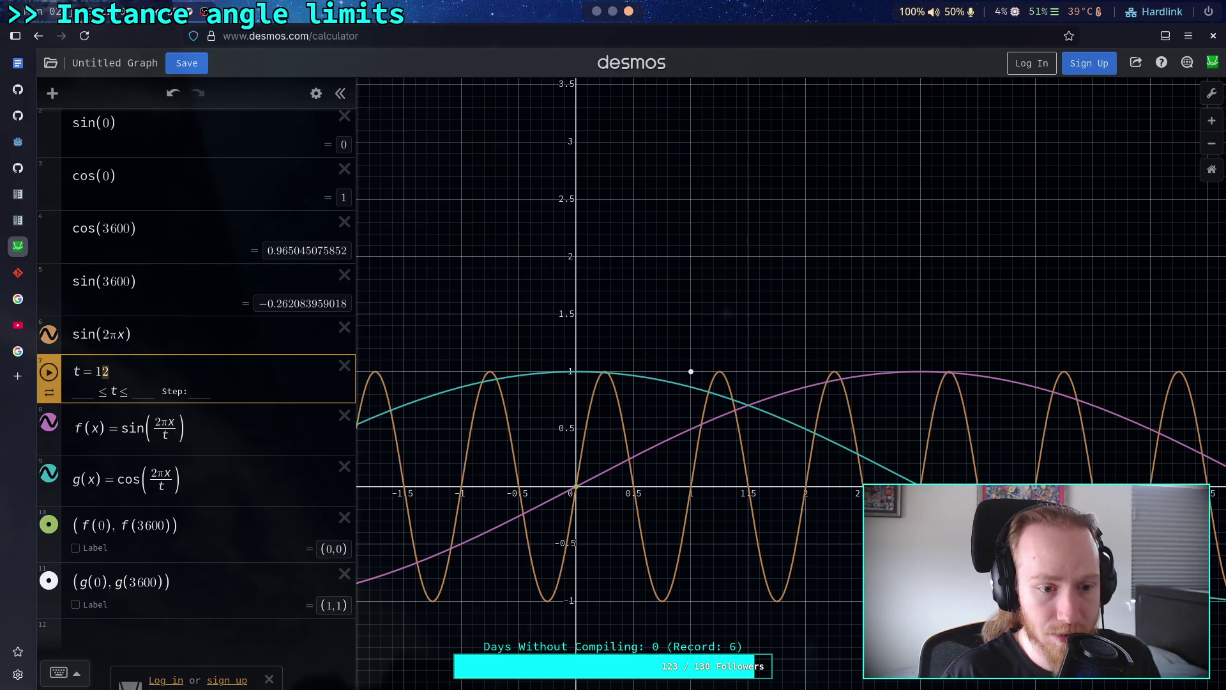
{"action": "type", "text": "3"}
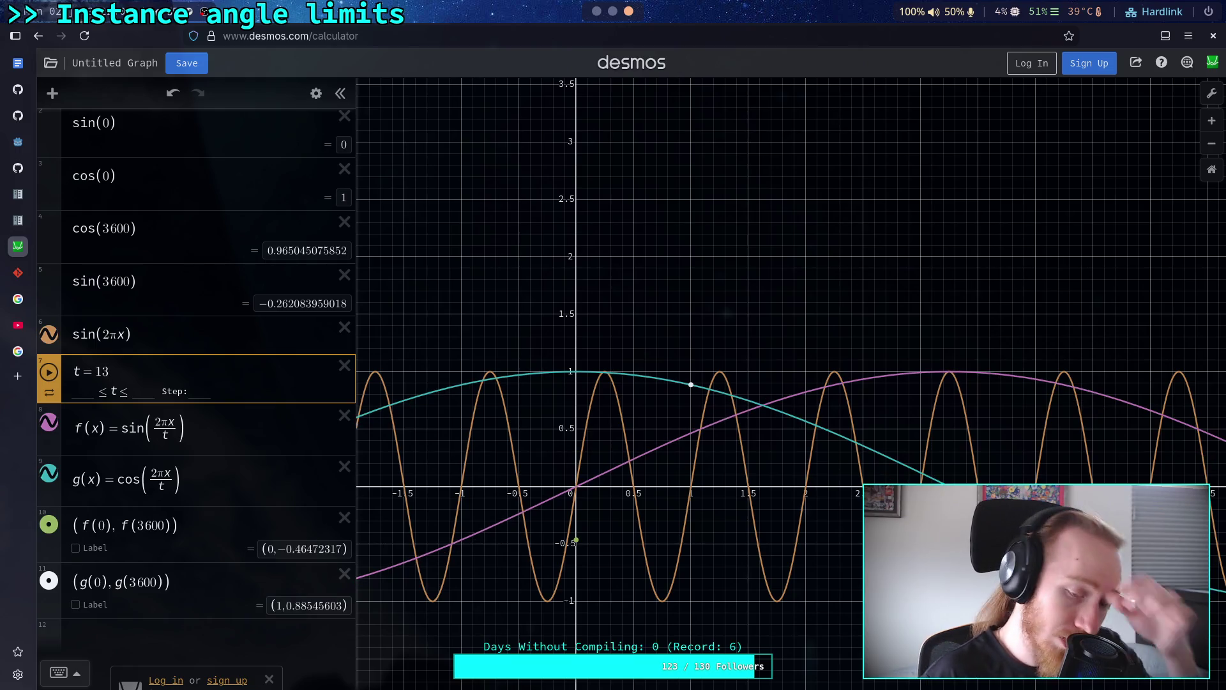
{"action": "type", "text": "4"}
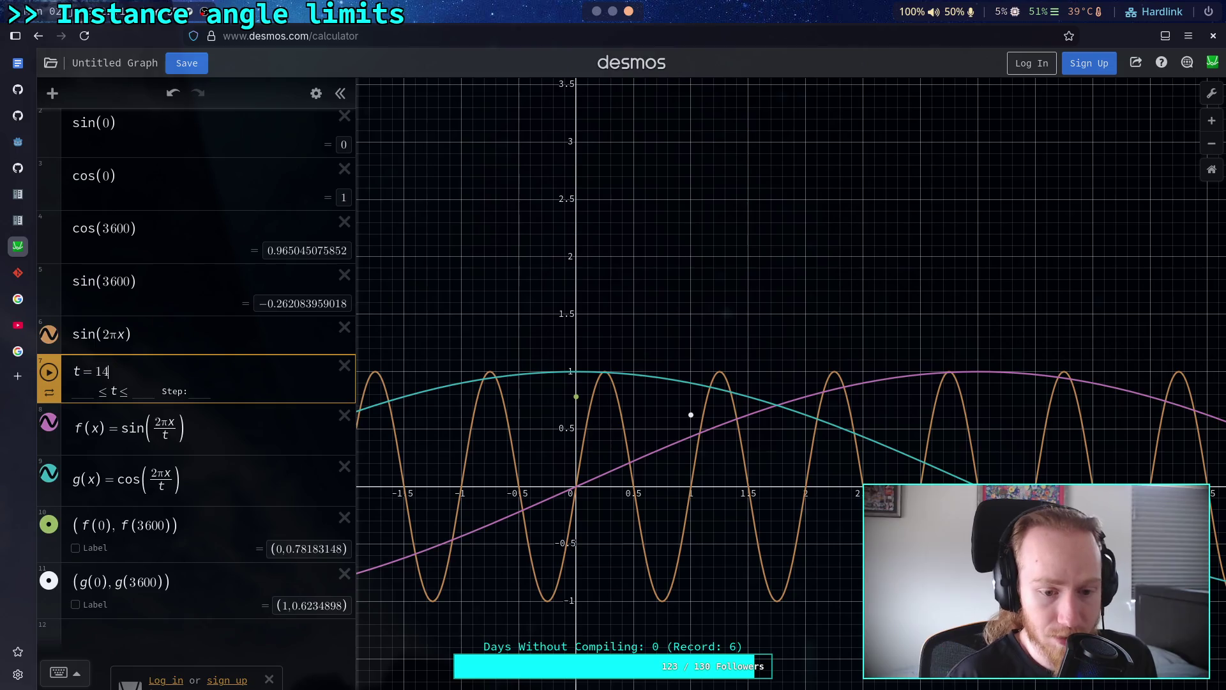
{"action": "type", "text": "5"}
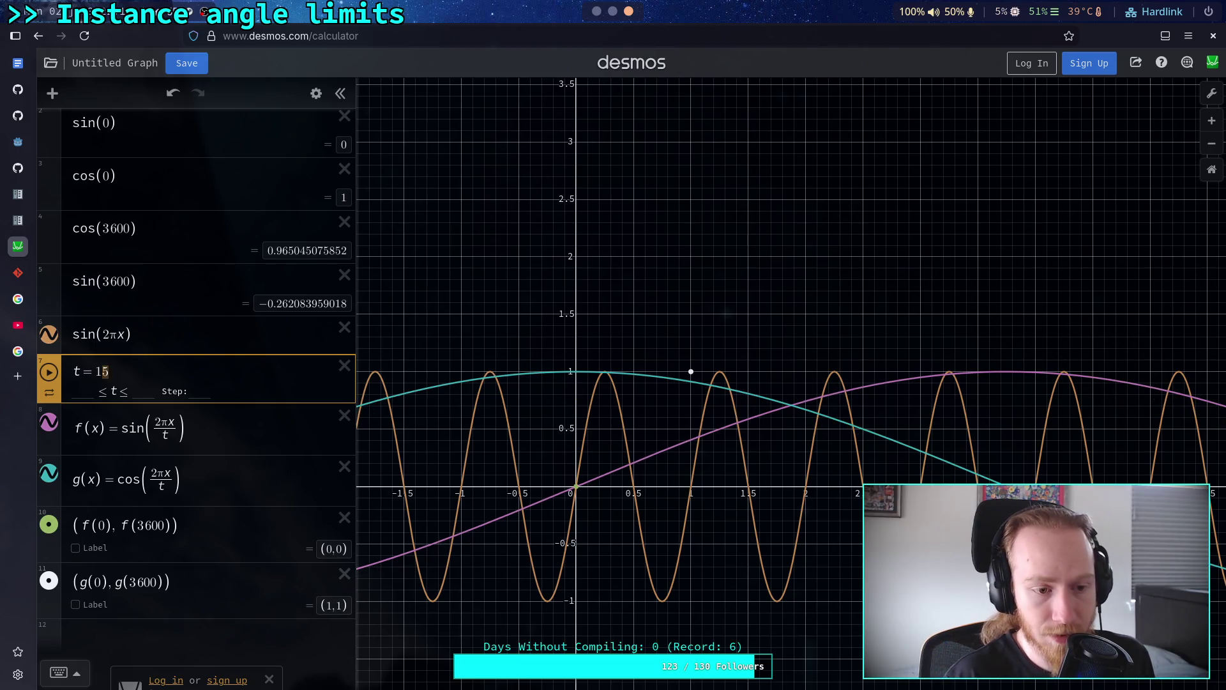
{"action": "type", "text": "6"}
{"action": "type", "text": "7"}
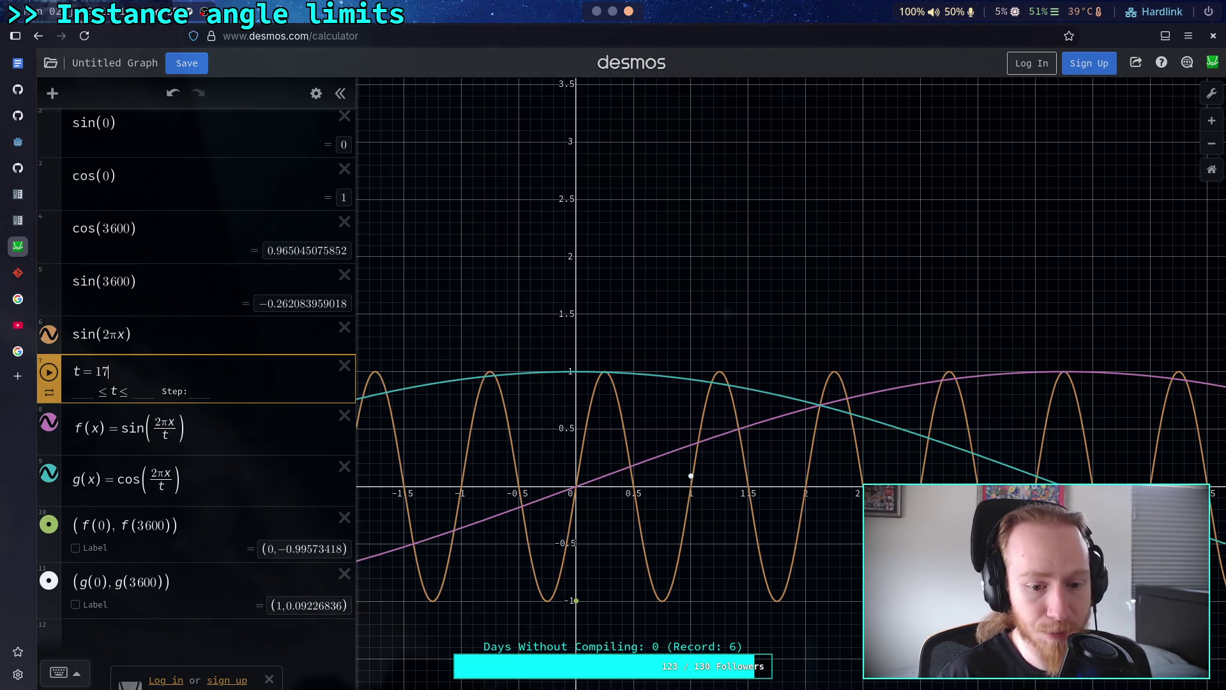
{"action": "type", "text": "8"}
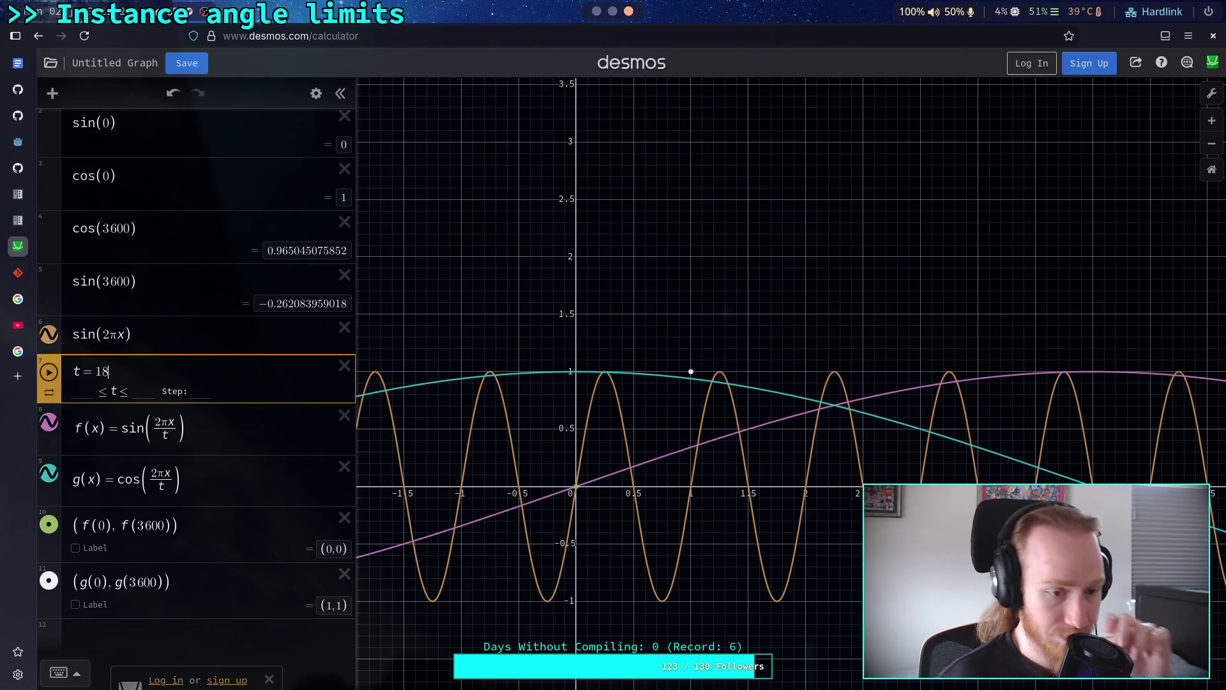
{"action": "left_click", "coordinate": [18, 376]}
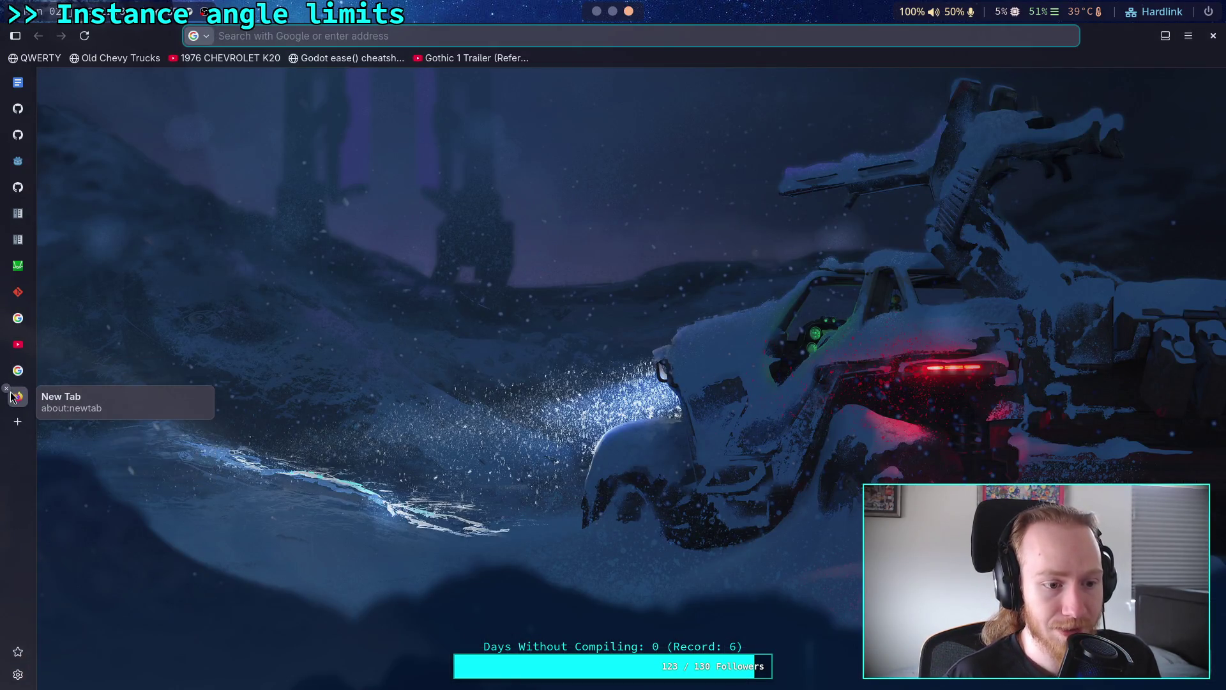
Close the empty tab and search Google for 'factors of 3600'
{"action": "left_click", "coordinate": [6, 389]}
{"action": "left_click", "coordinate": [18, 351]}
{"action": "left_click_drag", "start_coordinate": [367, 64], "coordinate": [127, 66]}
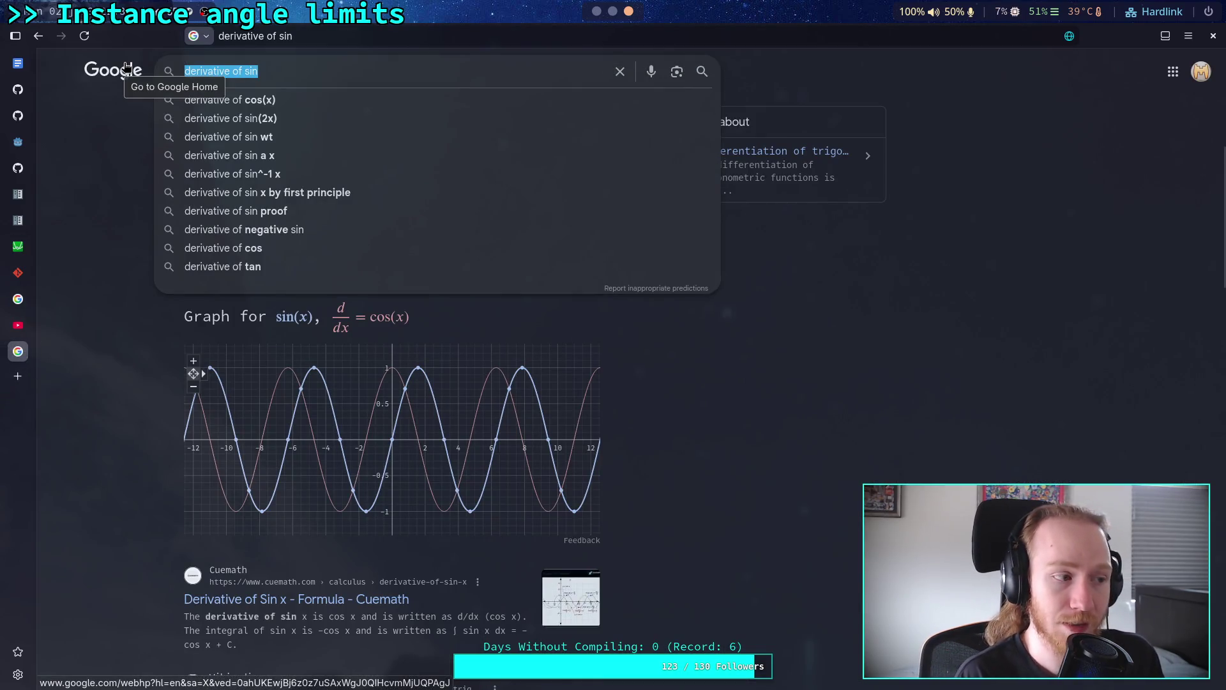
{"action": "type", "text": "factors of 35"}
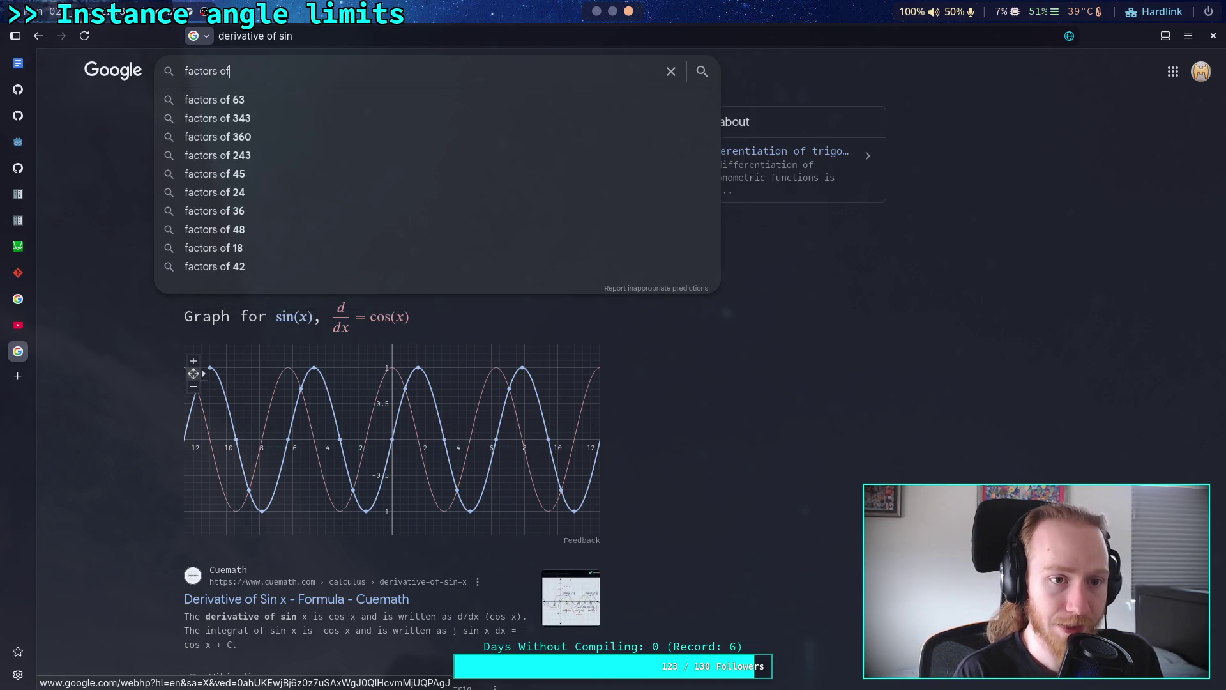
{"action": "type", "text": "00"}
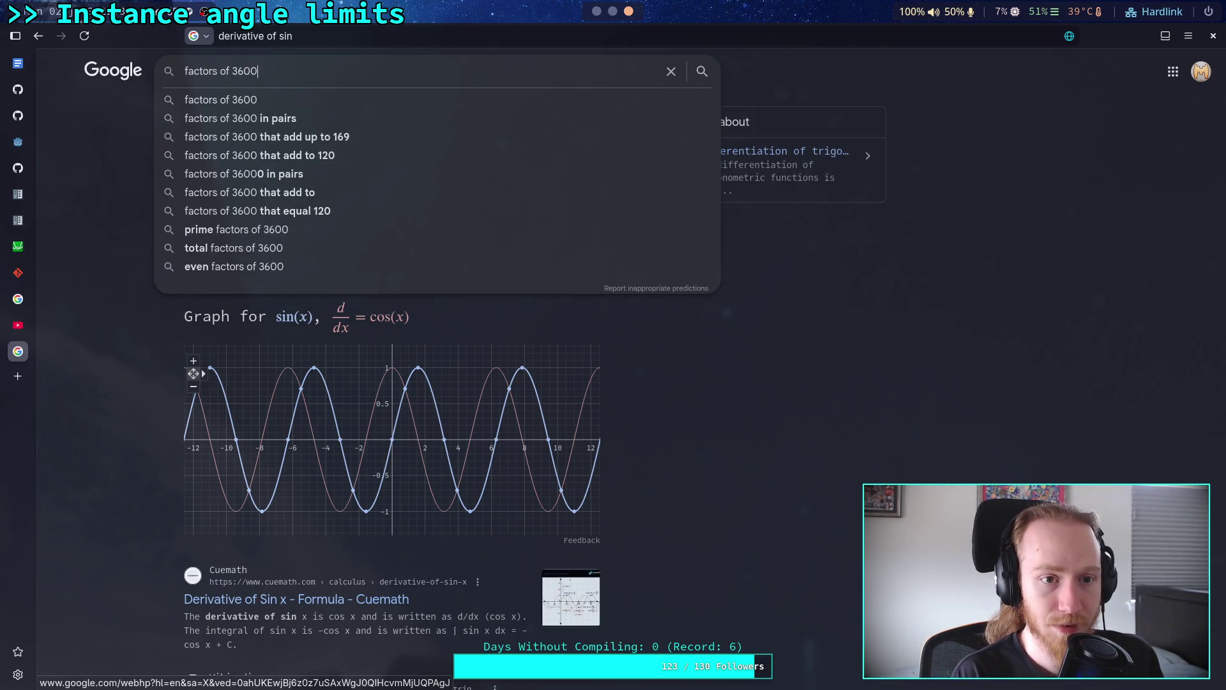
{"action": "key", "text": "Return"}
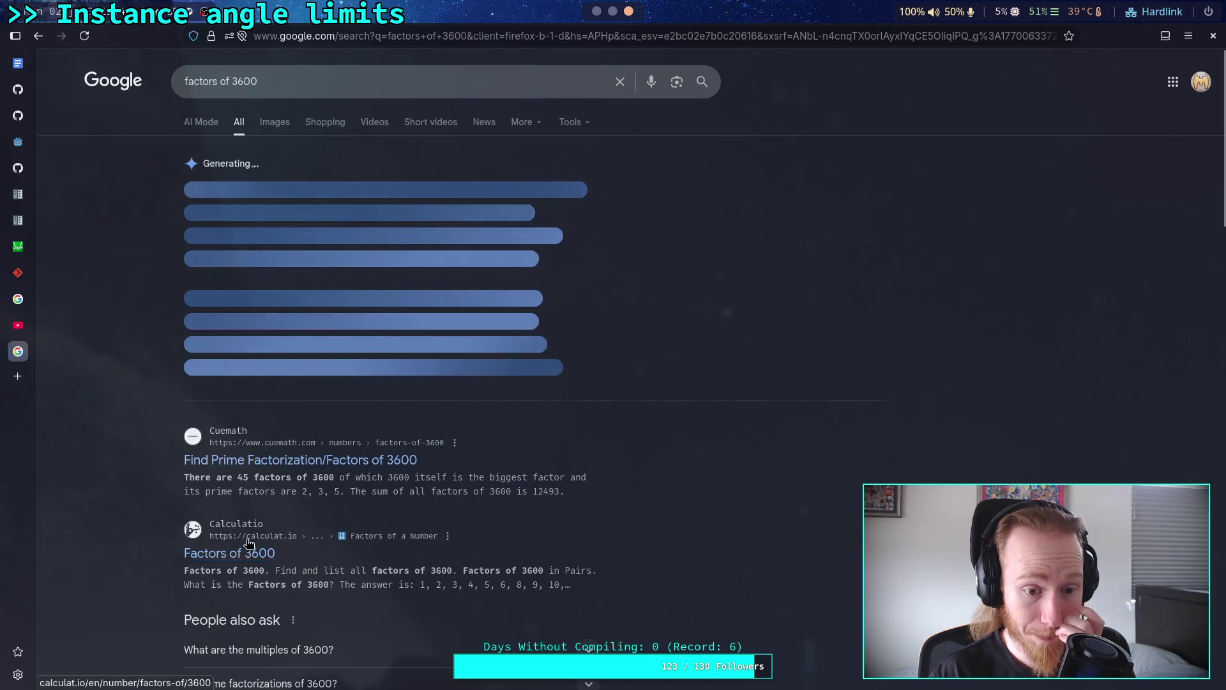
Check the Cuemath result, then open the calculat.io Factors of 3600 page
{"action": "scroll", "coordinate": [279, 460], "scroll_direction": "down", "scroll_amount": 2}
{"action": "scroll", "coordinate": [283, 453], "scroll_direction": "down", "scroll_amount": 4}
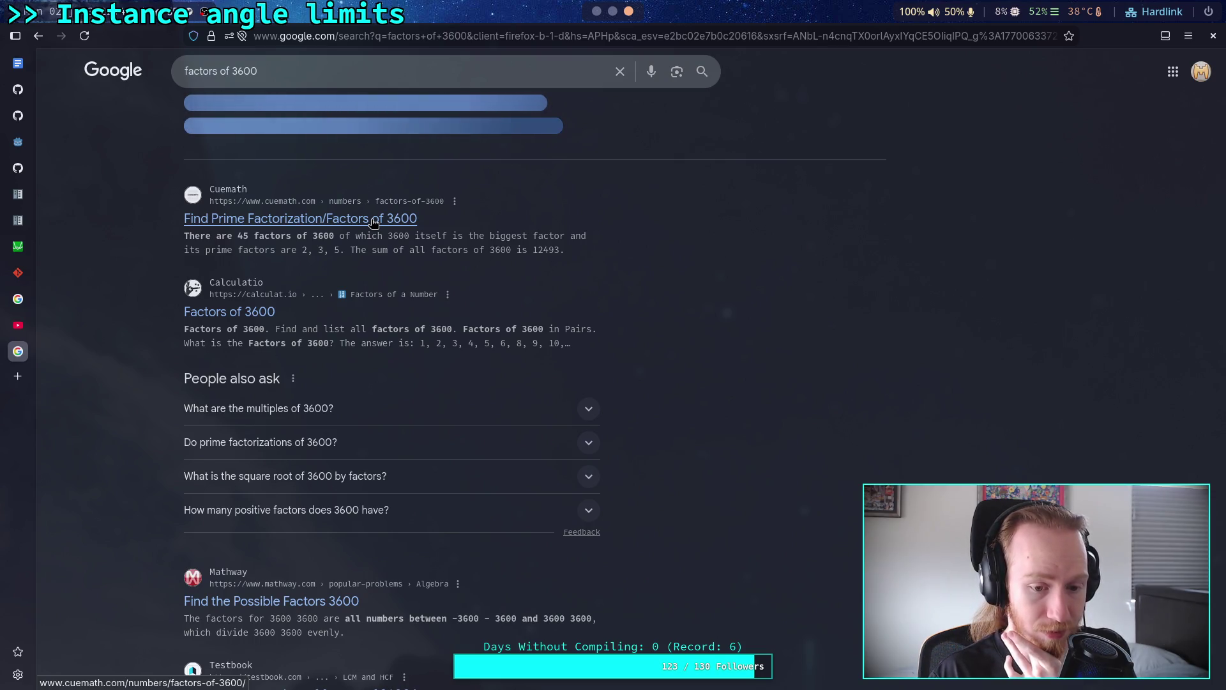
{"action": "left_click", "coordinate": [340, 303]}
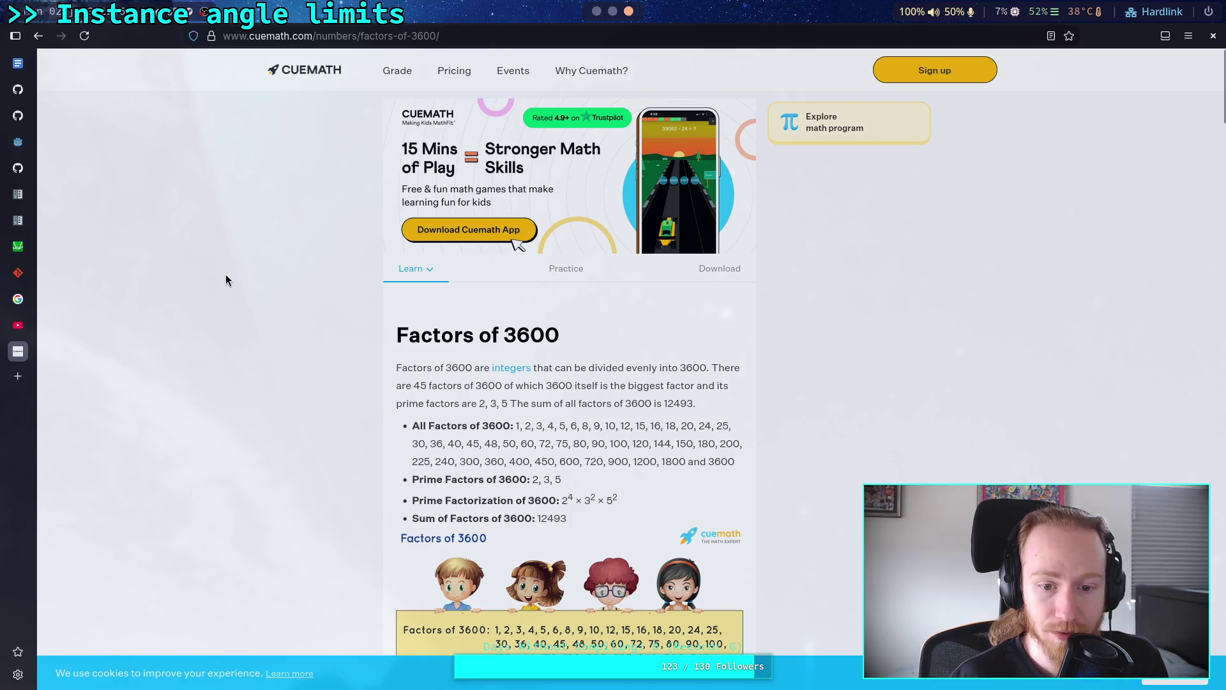
{"action": "scroll", "coordinate": [225, 276], "scroll_direction": "down", "scroll_amount": 2}
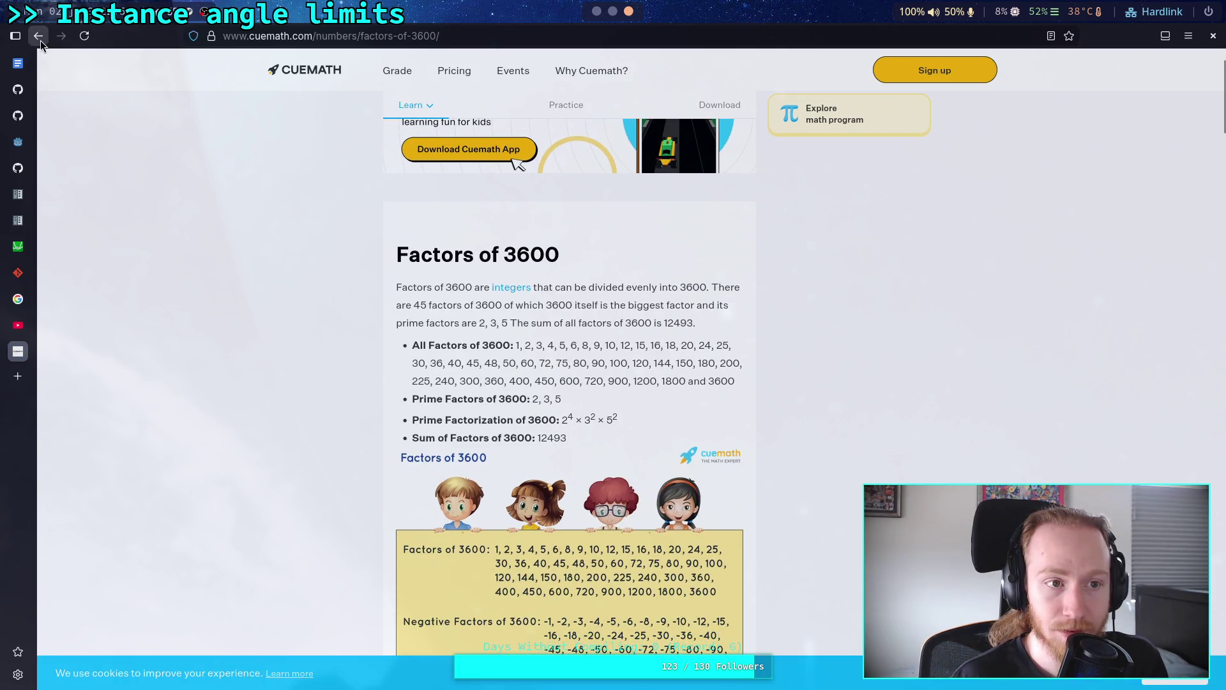
{"action": "left_click", "coordinate": [38, 36]}
{"action": "scroll", "coordinate": [149, 354], "scroll_direction": "down", "scroll_amount": 3}
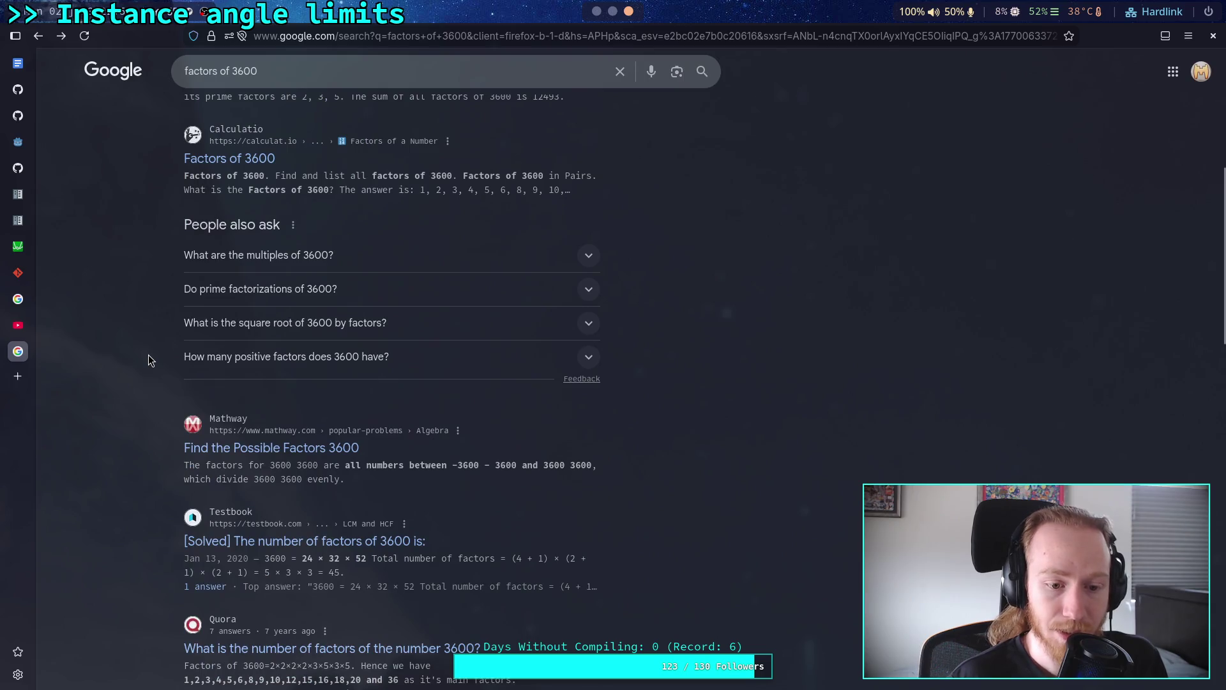
{"action": "scroll", "coordinate": [148, 354], "scroll_direction": "up", "scroll_amount": 2}
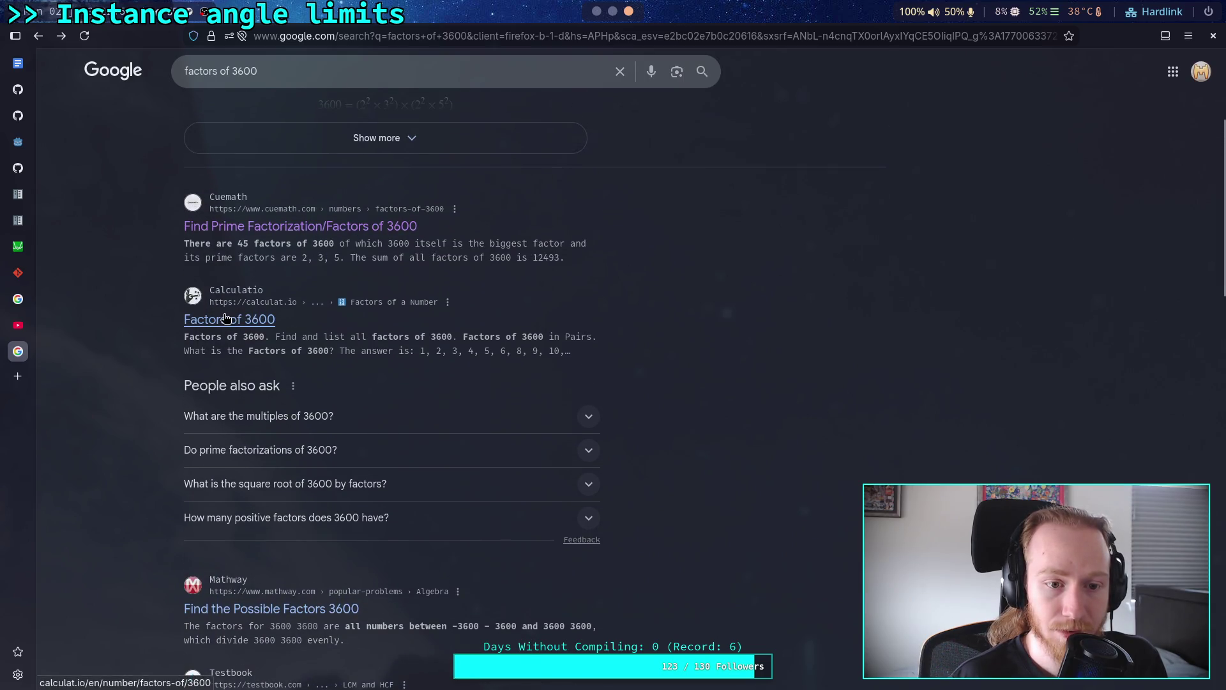
{"action": "left_click", "coordinate": [226, 319]}
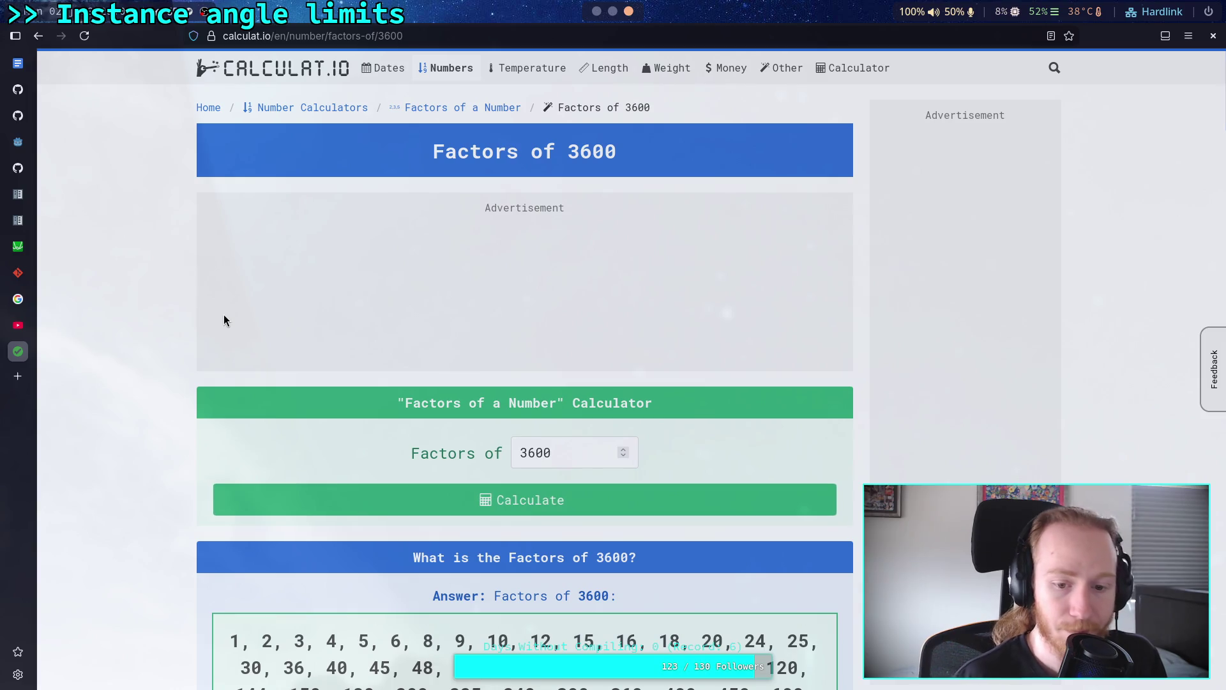
Find the list of 45 factors of 3600 and mark the factors 3 and 144
{"action": "scroll", "coordinate": [224, 319], "scroll_direction": "down", "scroll_amount": 5}
{"action": "scroll", "coordinate": [196, 376], "scroll_direction": "up", "scroll_amount": 1}
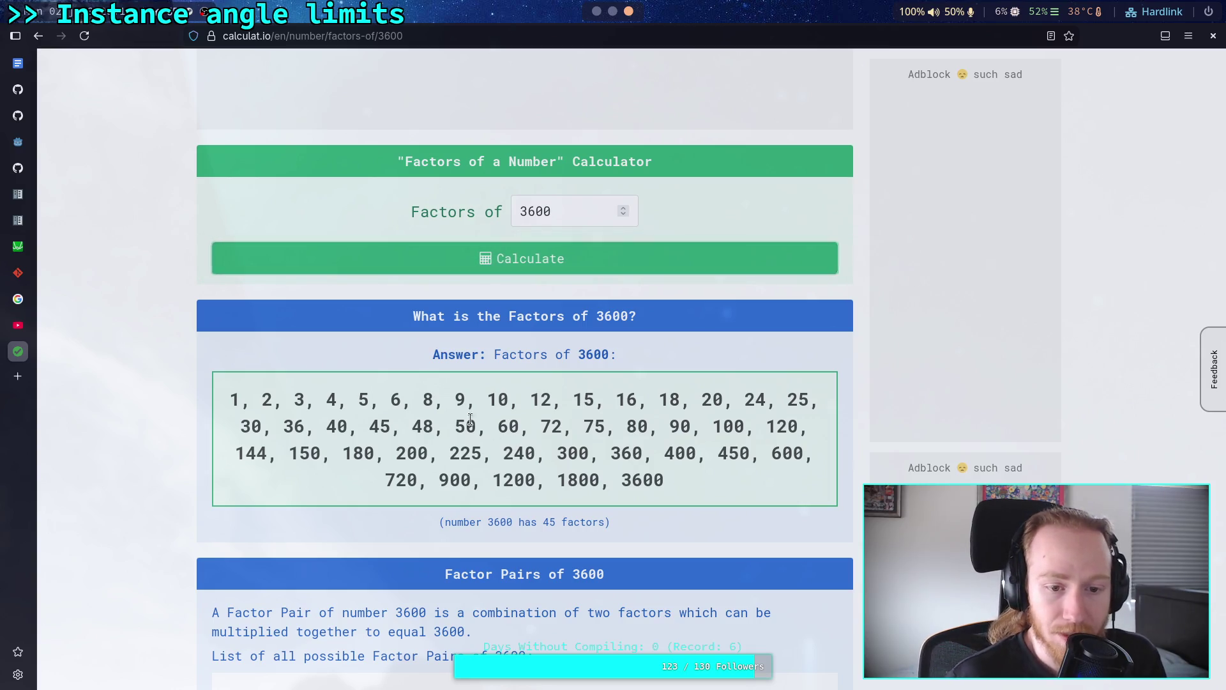
{"action": "double_click", "coordinate": [298, 400]}
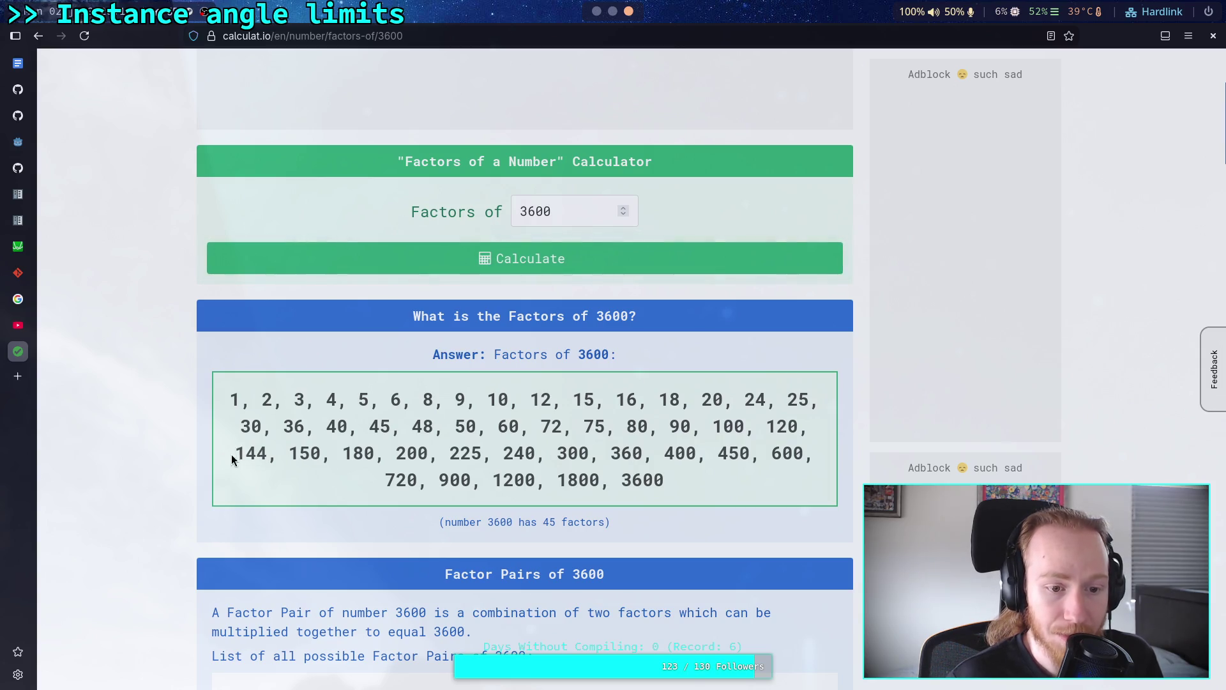
{"action": "double_click", "coordinate": [250, 453]}
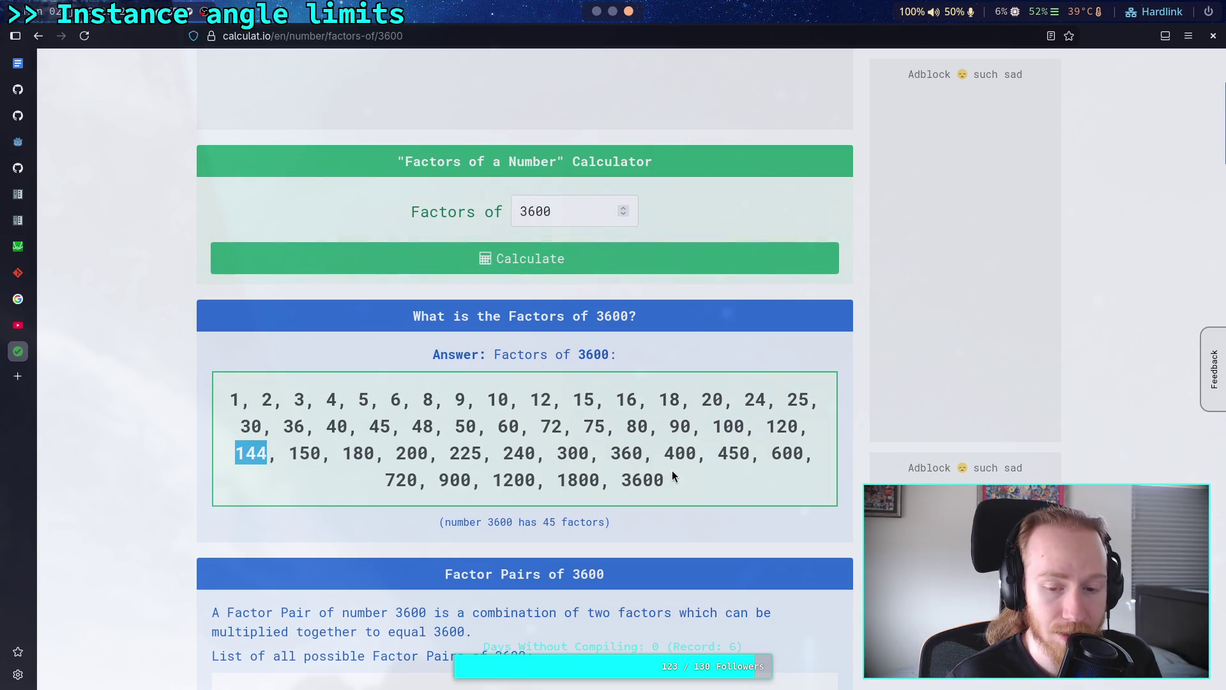
{"action": "double_click", "coordinate": [300, 399]}
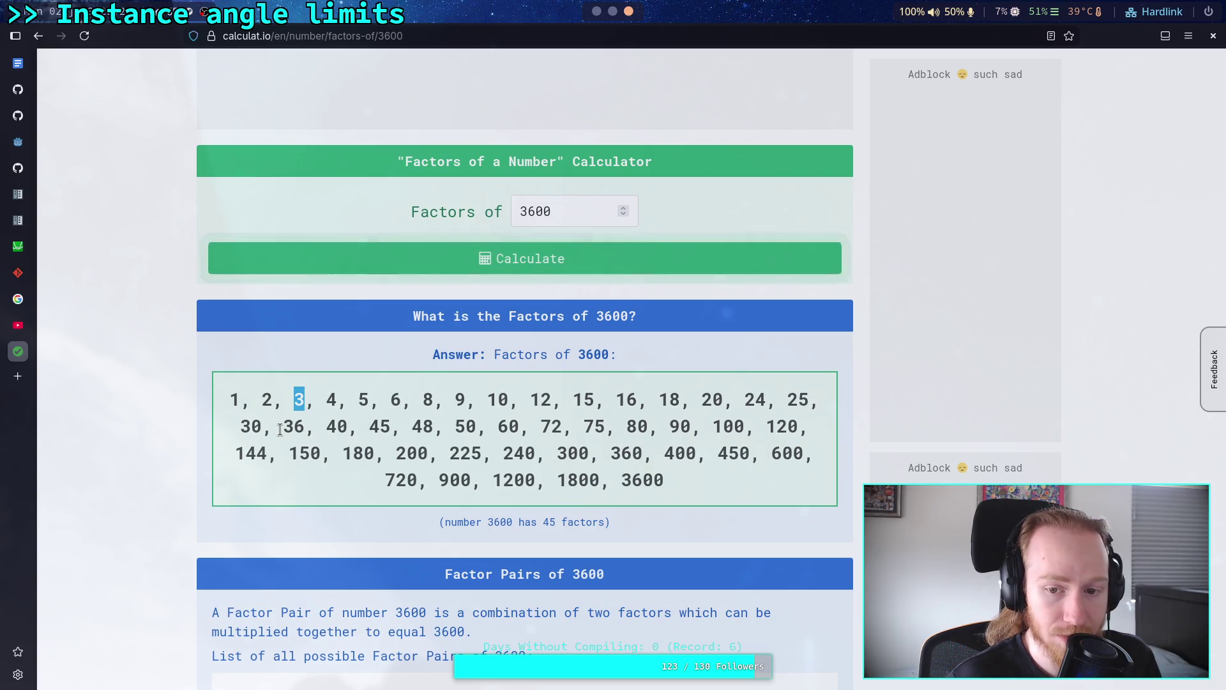
Compute 3*36 = 108 in the Python terminal, then return to Desmos
{"action": "key", "text": "super+4"}
{"action": "type", "text": "3"}
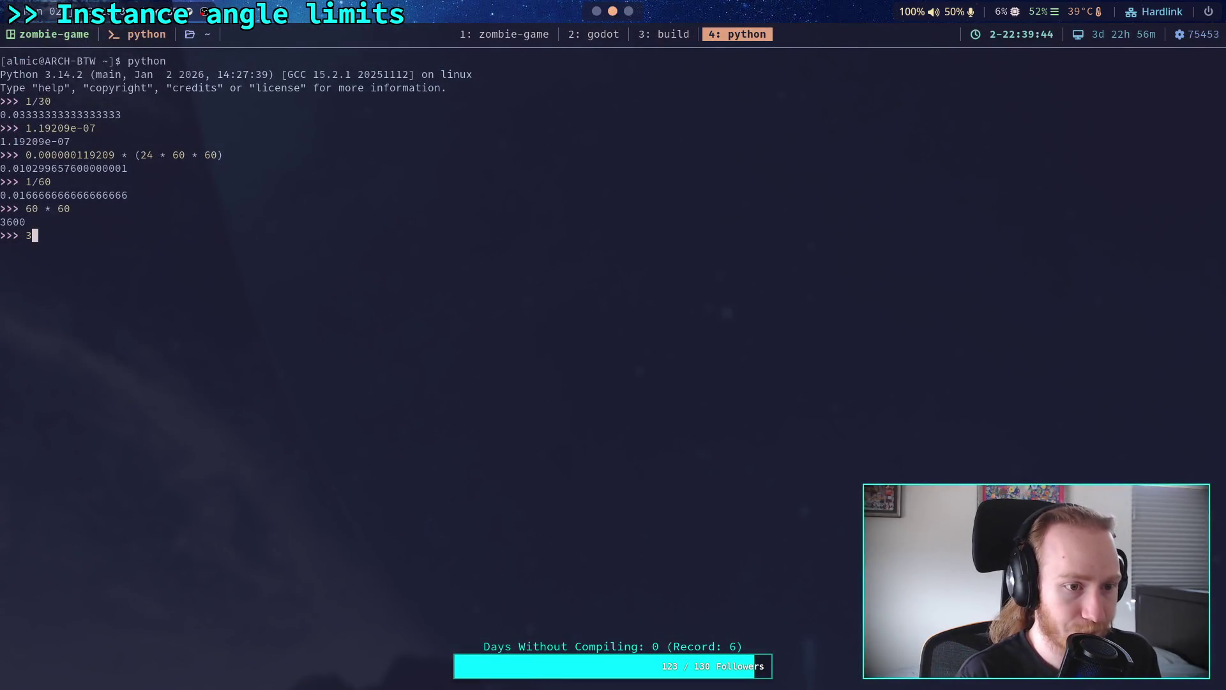
{"action": "type", "text": "*36"}
{"action": "key", "text": "Return"}
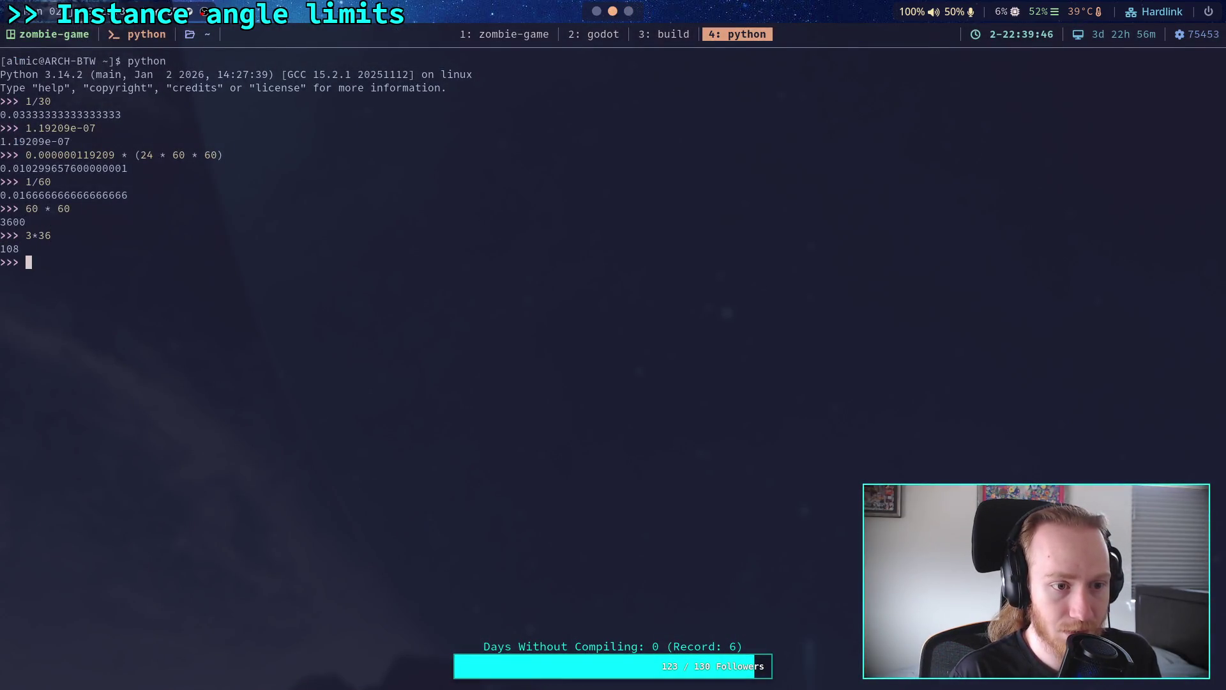
{"action": "key", "text": "super+1"}
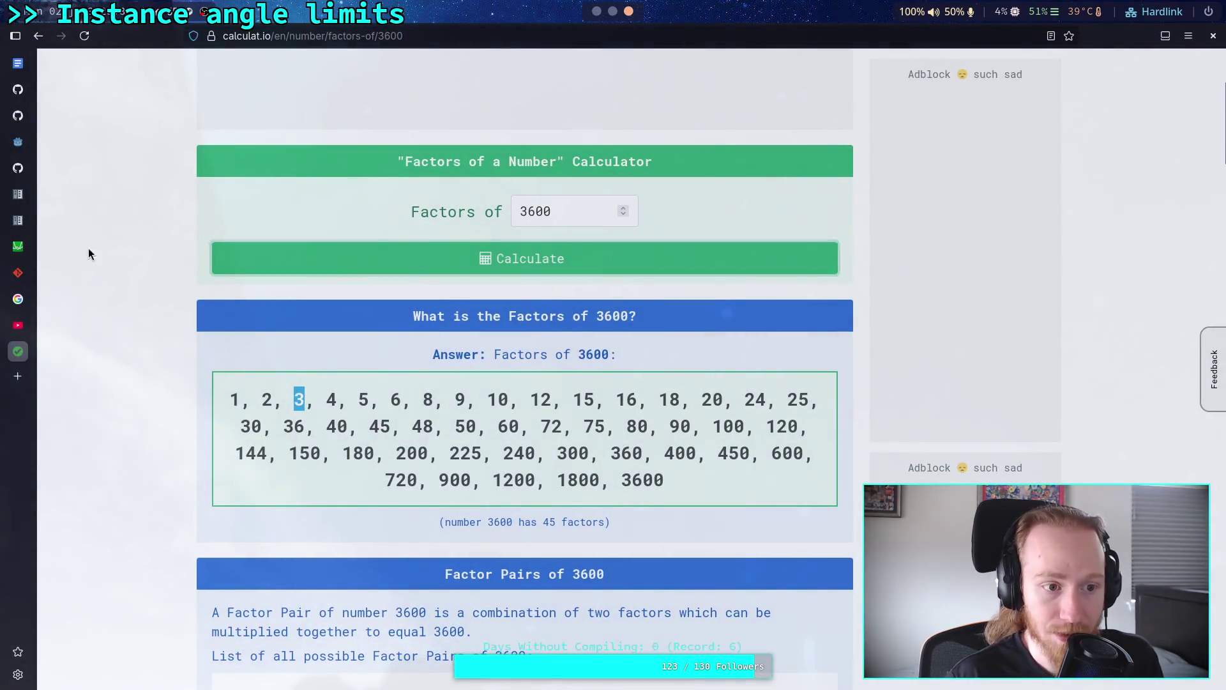
{"action": "left_click", "coordinate": [18, 246]}
Set t to 108
{"action": "key", "text": "BackSpace"}
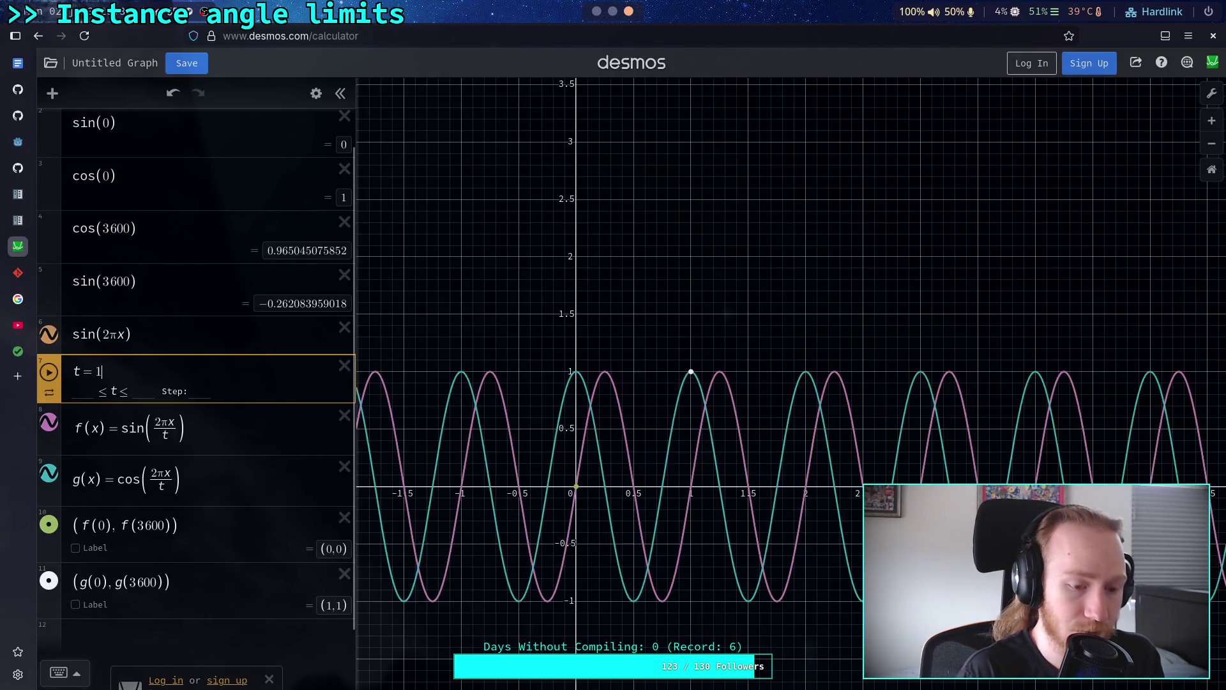
{"action": "type", "text": "09"}
{"action": "key", "text": "BackSpace"}
{"action": "type", "text": "8"}
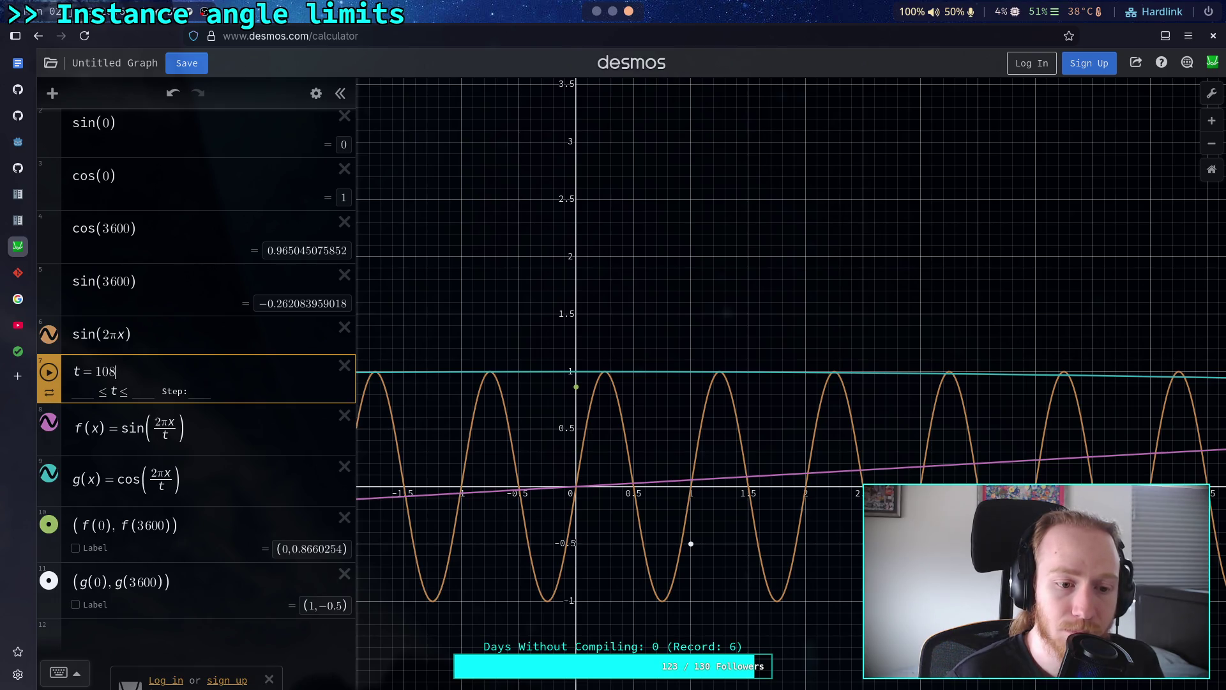
Restore 3600 as the denominator in both f(x) and g(x)
{"action": "left_click", "coordinate": [177, 434]}
{"action": "key", "text": "BackSpace"}
{"action": "type", "text": "360"}
{"action": "key", "text": "BackSpace"}
{"action": "type", "text": "00"}
{"action": "left_click", "coordinate": [179, 525]}
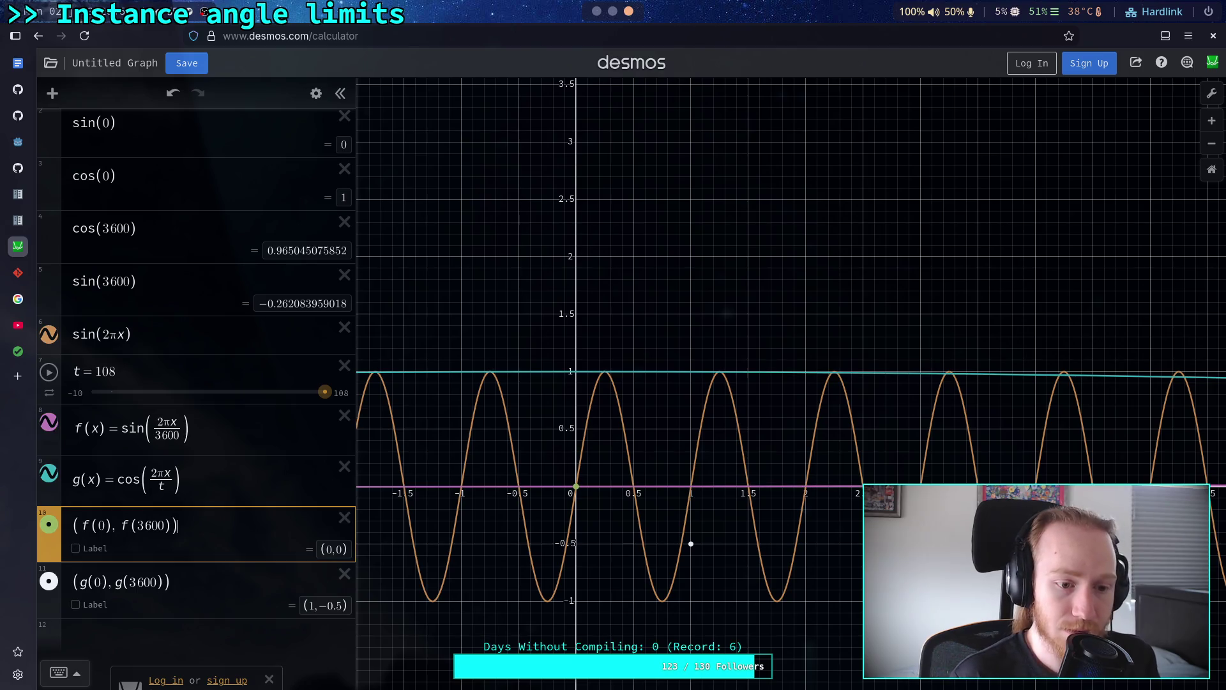
{"action": "left_click", "coordinate": [173, 485]}
{"action": "key", "text": "BackSpace"}
{"action": "type", "text": "3600"}
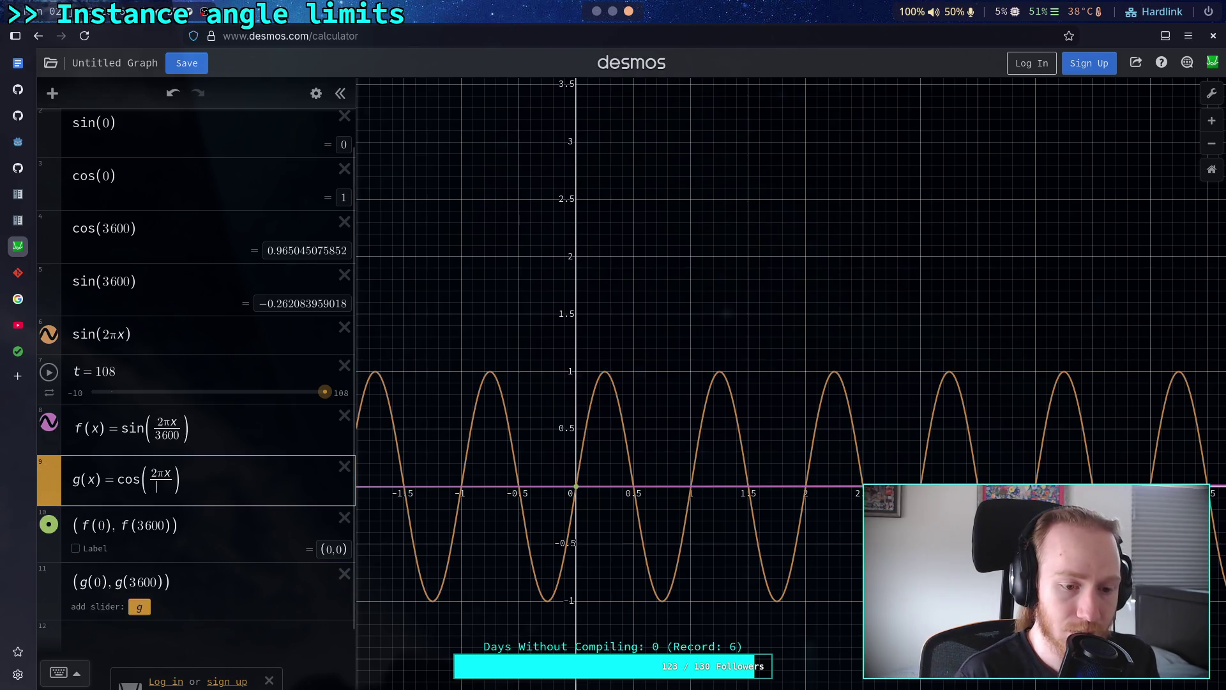
{"action": "key", "text": "Right"}
Multiply both fractions by t, then slide t down to 0
{"action": "type", "text": "t"}
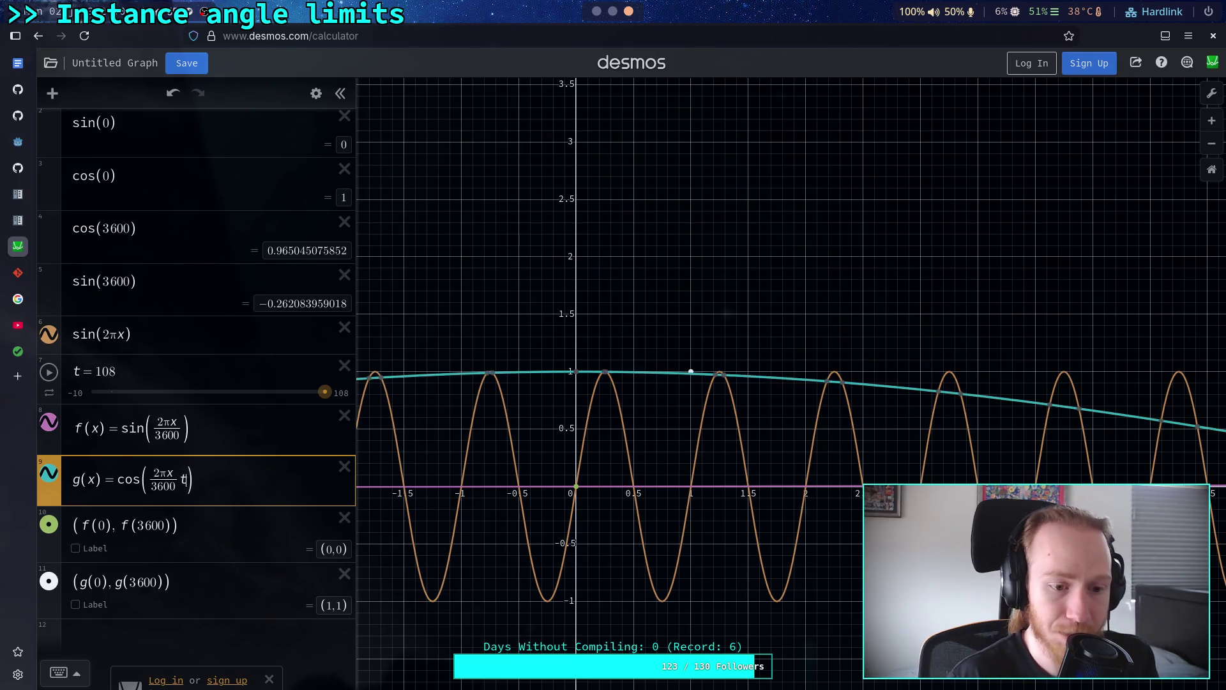
{"action": "left_click", "coordinate": [195, 432]}
{"action": "type", "text": "t"}
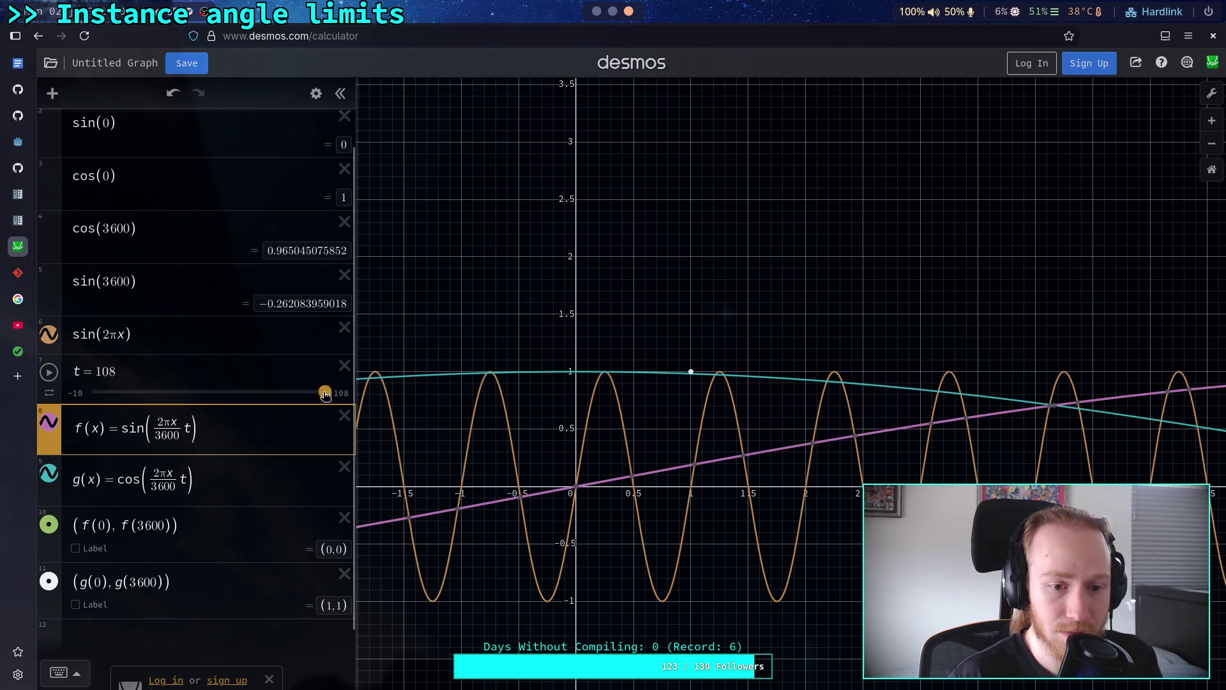
{"action": "mouse_move", "coordinate": [325, 393]}
{"action": "left_mouse_down"}
{"action": "mouse_move", "coordinate": [84, 414]}
{"action": "mouse_move", "coordinate": [112, 403]}
{"action": "left_mouse_up"}
{"action": "left_click", "coordinate": [81, 397]}
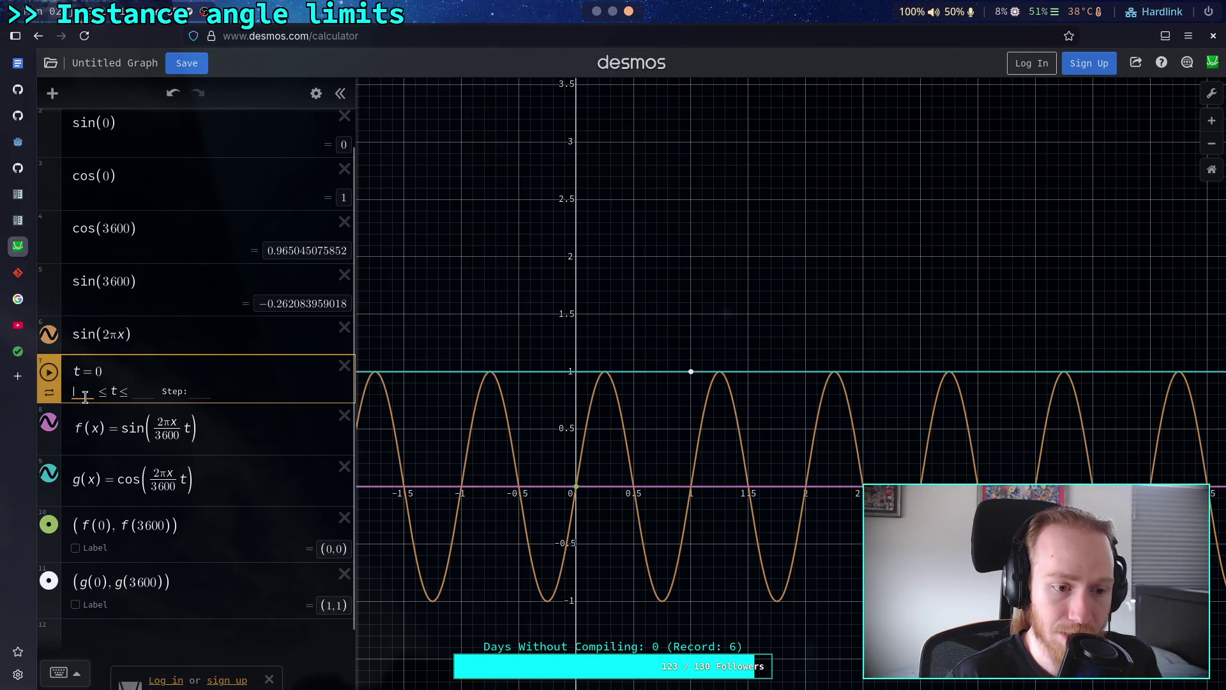
Set the t slider's minimum to 0 and its step to 1
{"action": "type", "text": "0"}
{"action": "left_click", "coordinate": [198, 392]}
{"action": "type", "text": "1"}
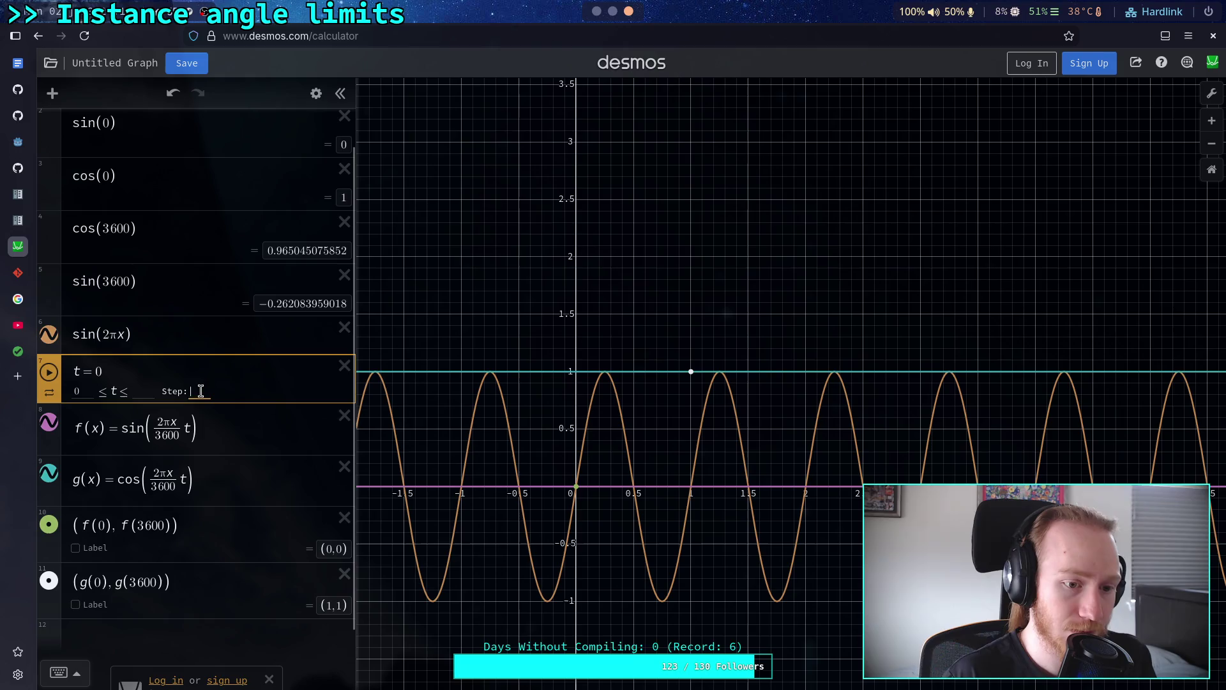
{"action": "left_click", "coordinate": [161, 343]}
Drag t through several values, ending at 38, and reset the graph to its default view
{"action": "left_click_drag", "start_coordinate": [85, 395], "coordinate": [99, 394]}
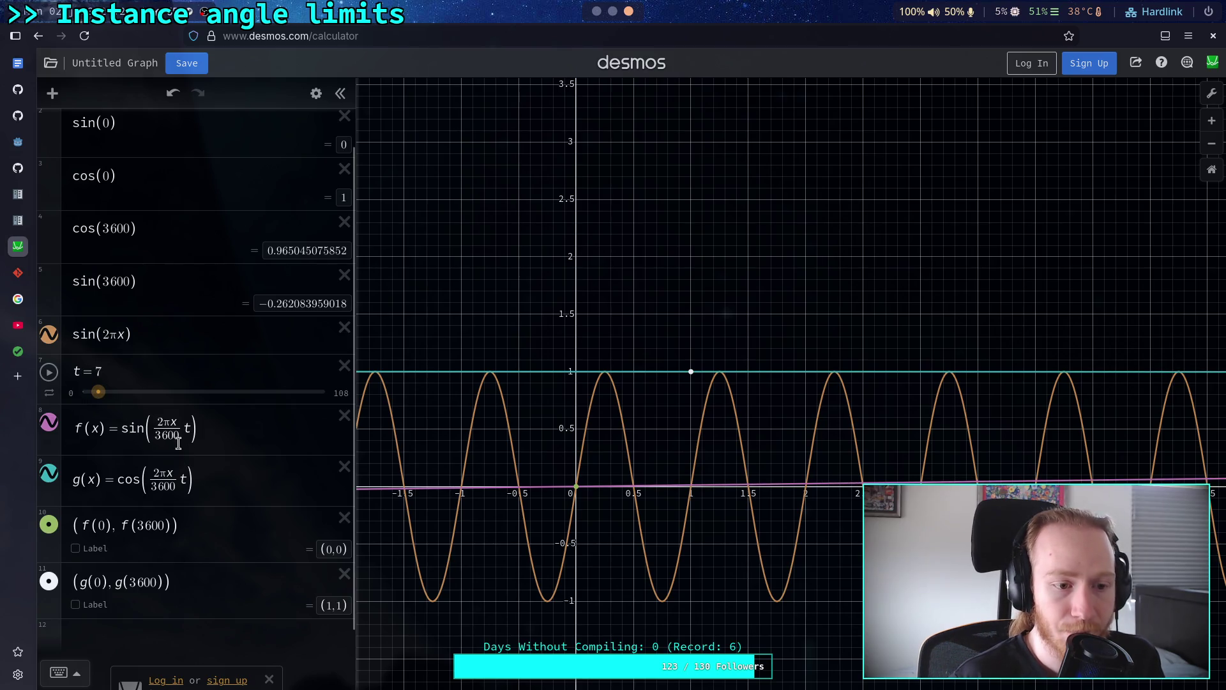
{"action": "mouse_move", "coordinate": [98, 394]}
{"action": "left_mouse_down"}
{"action": "mouse_move", "coordinate": [360, 400]}
{"action": "mouse_move", "coordinate": [129, 395]}
{"action": "mouse_move", "coordinate": [281, 395]}
{"action": "mouse_move", "coordinate": [308, 411]}
{"action": "mouse_move", "coordinate": [132, 393]}
{"action": "mouse_move", "coordinate": [279, 404]}
{"action": "mouse_move", "coordinate": [301, 393]}
{"action": "mouse_move", "coordinate": [264, 394]}
{"action": "mouse_move", "coordinate": [304, 393]}
{"action": "mouse_move", "coordinate": [177, 393]}
{"action": "mouse_move", "coordinate": [263, 394]}
{"action": "left_mouse_up"}
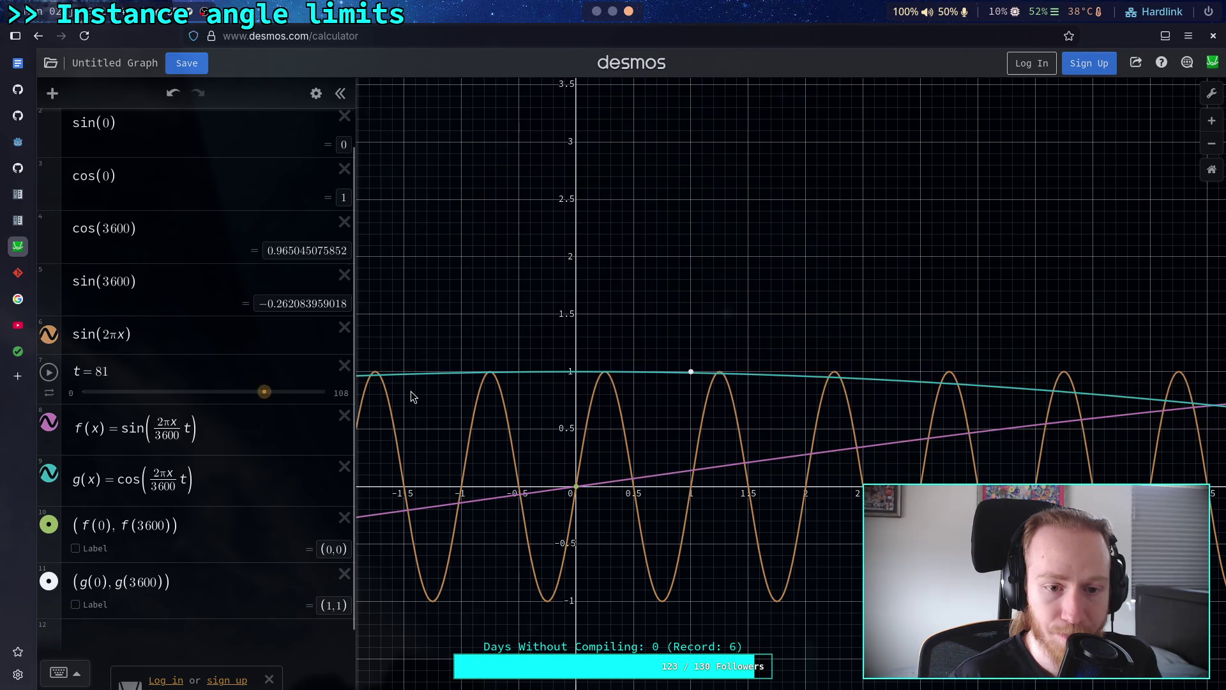
{"action": "mouse_move", "coordinate": [265, 393]}
{"action": "left_mouse_down"}
{"action": "mouse_move", "coordinate": [329, 393]}
{"action": "mouse_move", "coordinate": [137, 392]}
{"action": "mouse_move", "coordinate": [382, 395]}
{"action": "mouse_move", "coordinate": [168, 391]}
{"action": "left_mouse_up"}
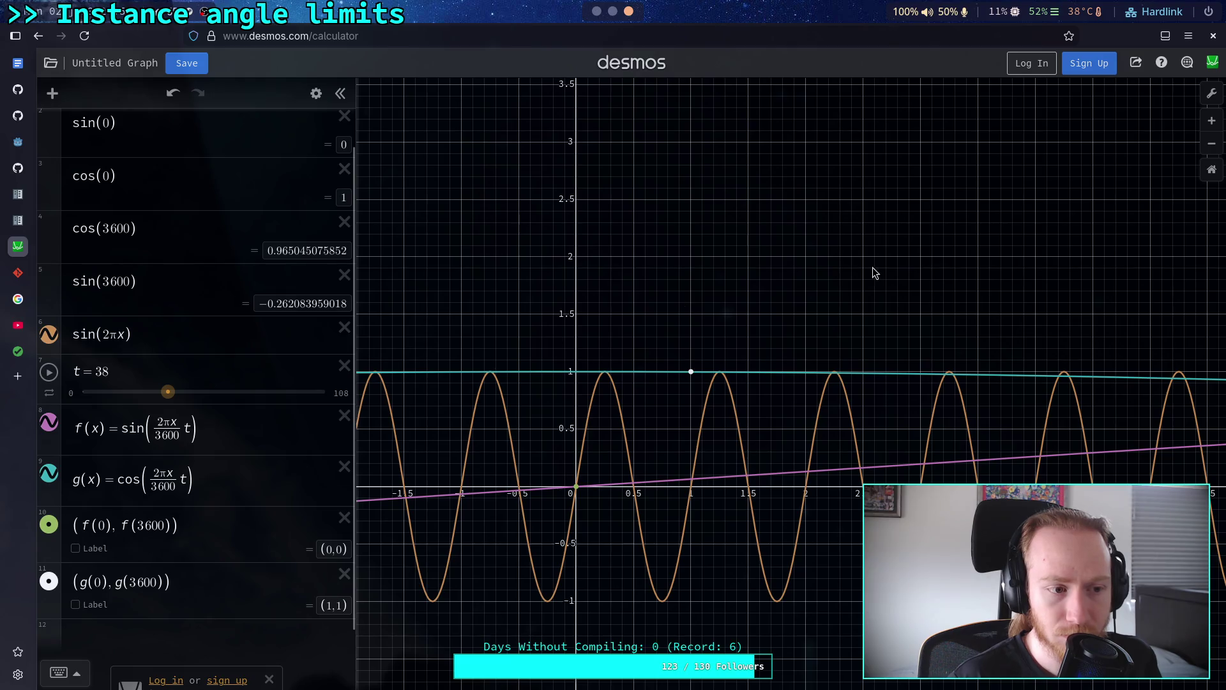
{"action": "left_click", "coordinate": [1211, 169]}
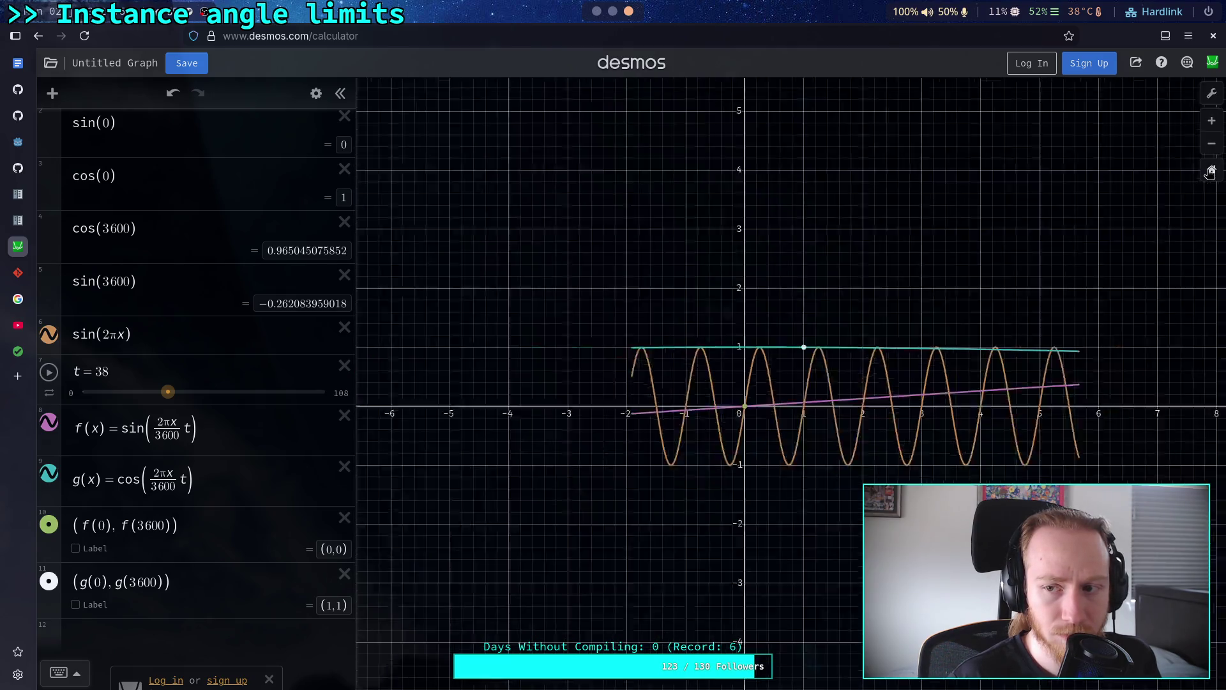
Set the graph's y range to -2 to 2 and the x maximum to 3600
{"action": "left_click", "coordinate": [1211, 93]}
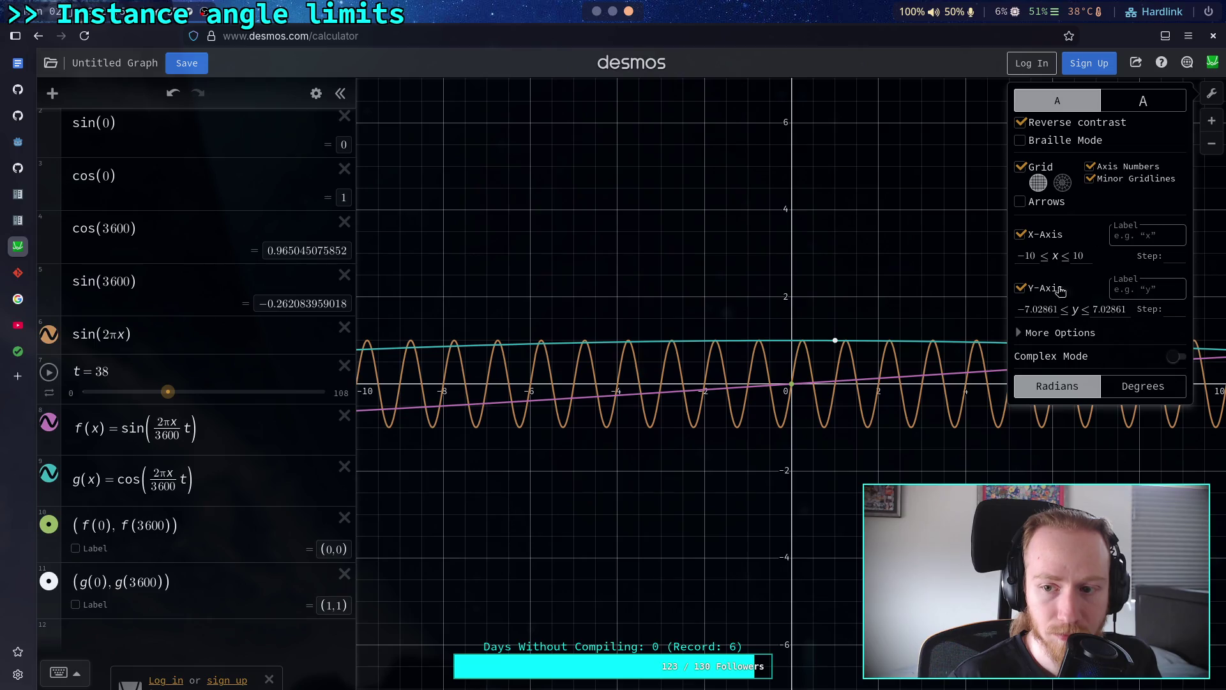
{"action": "double_click", "coordinate": [1037, 309]}
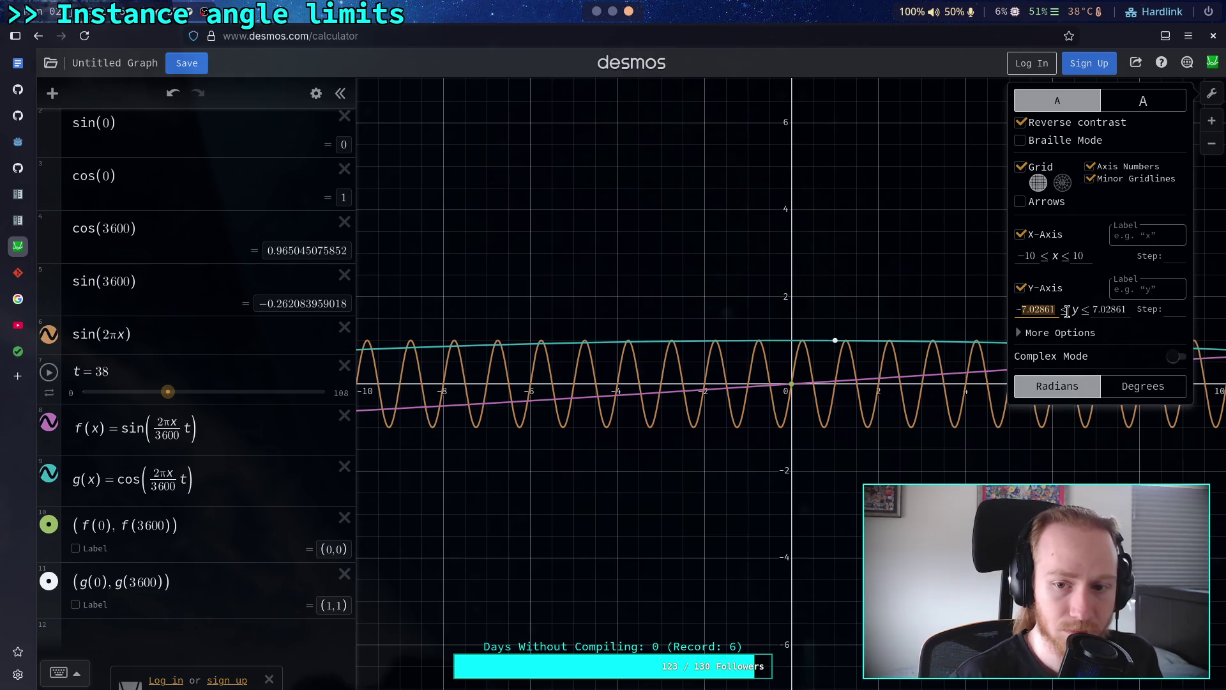
{"action": "type", "text": "2"}
{"action": "double_click", "coordinate": [1069, 313]}
{"action": "type", "text": "2"}
{"action": "left_click", "coordinate": [1024, 258]}
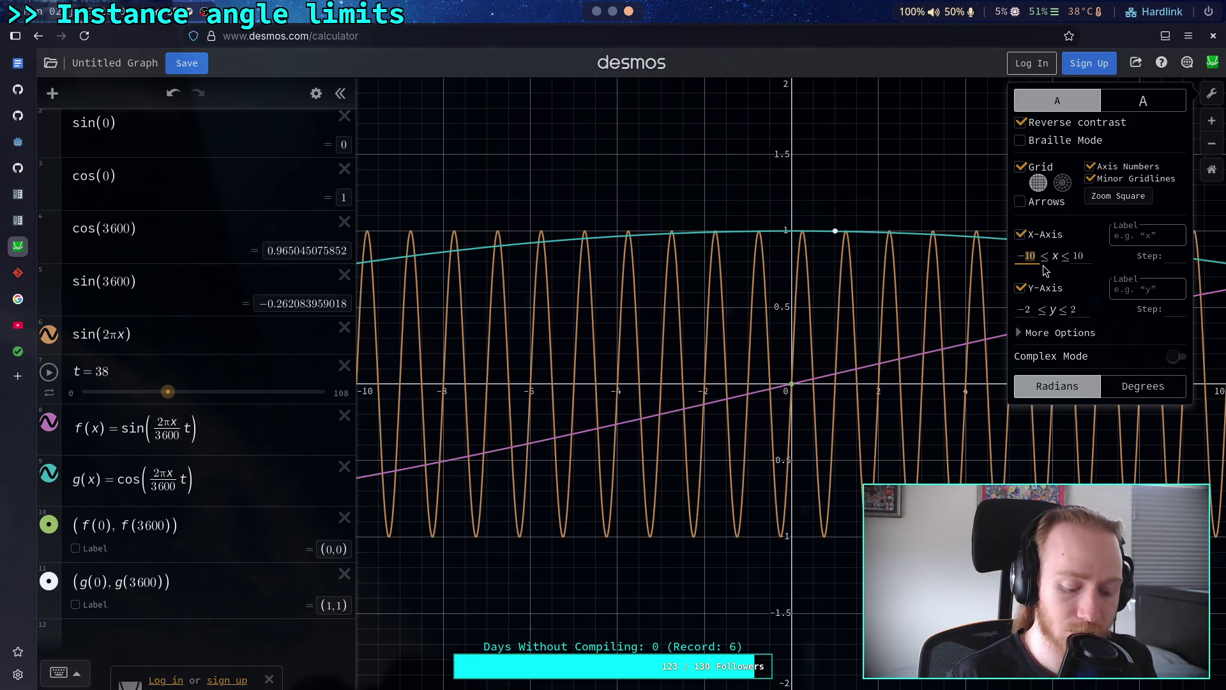
{"action": "left_click", "coordinate": [1077, 257]}
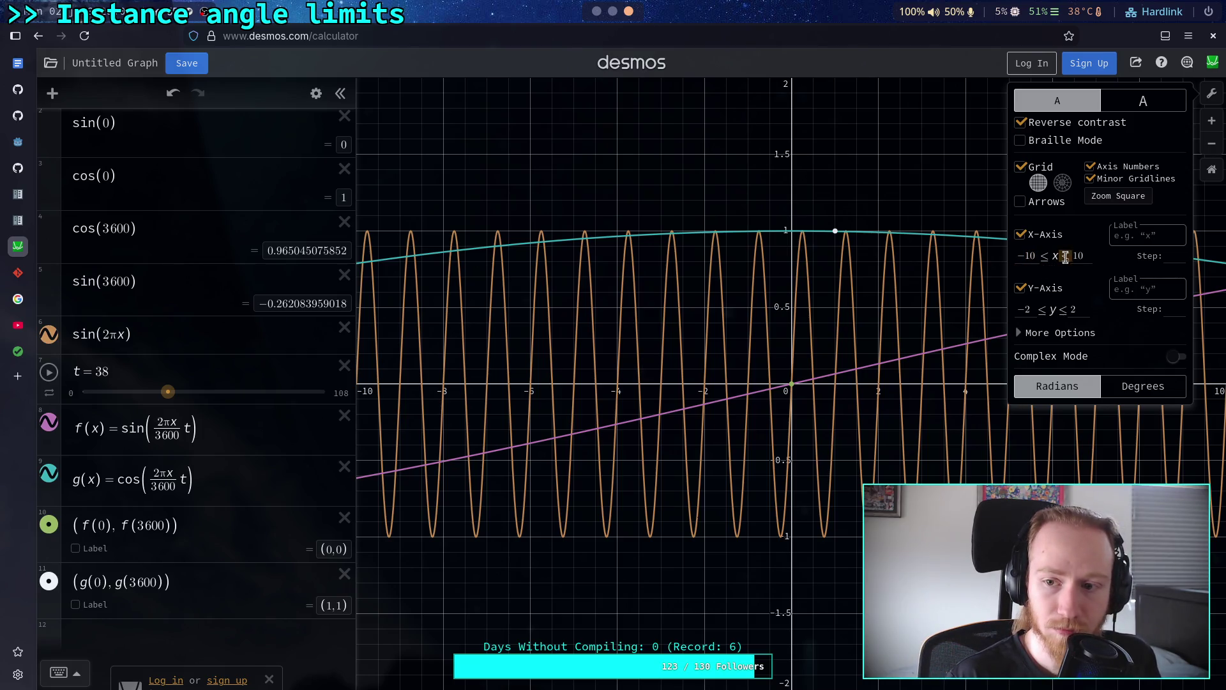
{"action": "double_click", "coordinate": [1079, 257]}
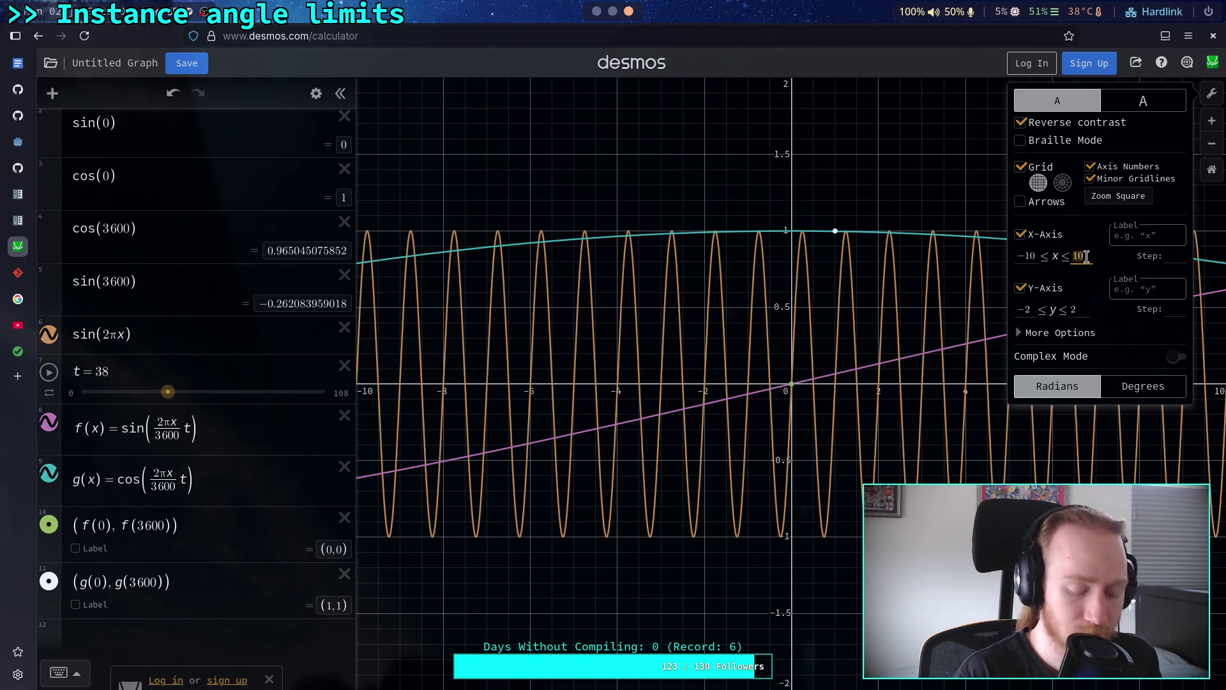
{"action": "type", "text": "35"}
{"action": "key", "text": "BackSpace"}
{"action": "type", "text": "600"}
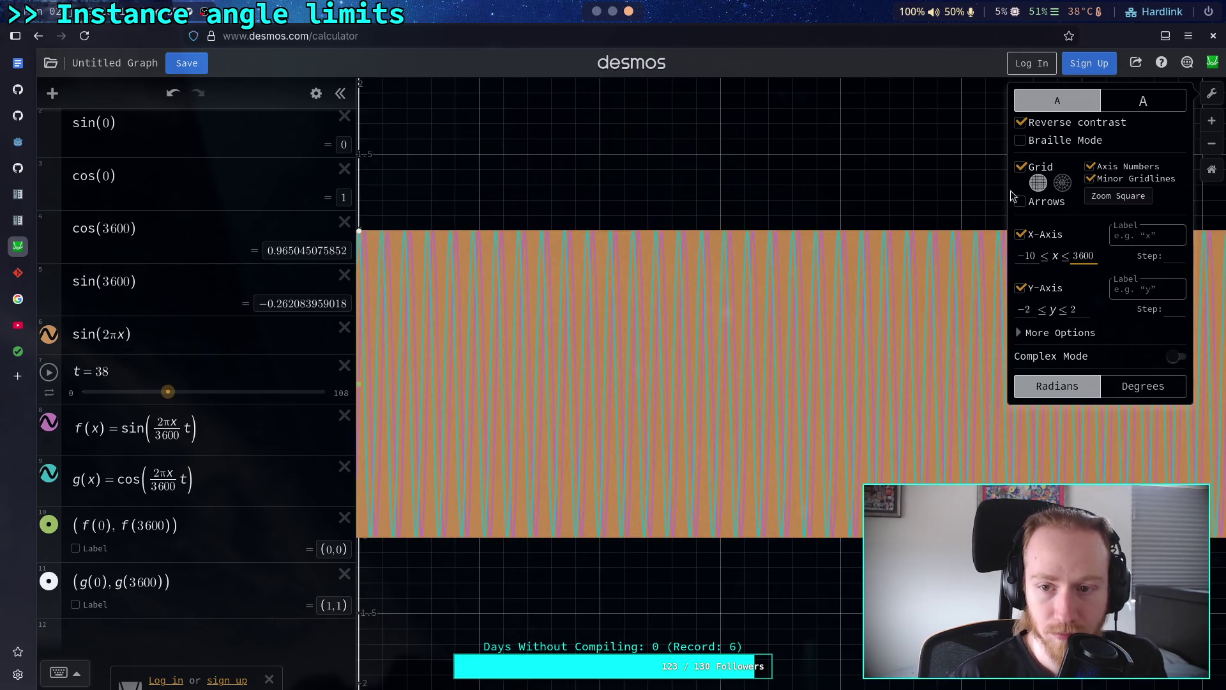
{"action": "left_click", "coordinate": [1211, 94]}
Extend the t slider maximum to 3600 and move t to 1730
{"action": "mouse_move", "coordinate": [164, 396]}
{"action": "left_mouse_down"}
{"action": "mouse_move", "coordinate": [185, 396]}
{"action": "mouse_move", "coordinate": [102, 397]}
{"action": "mouse_move", "coordinate": [334, 393]}
{"action": "left_mouse_up"}
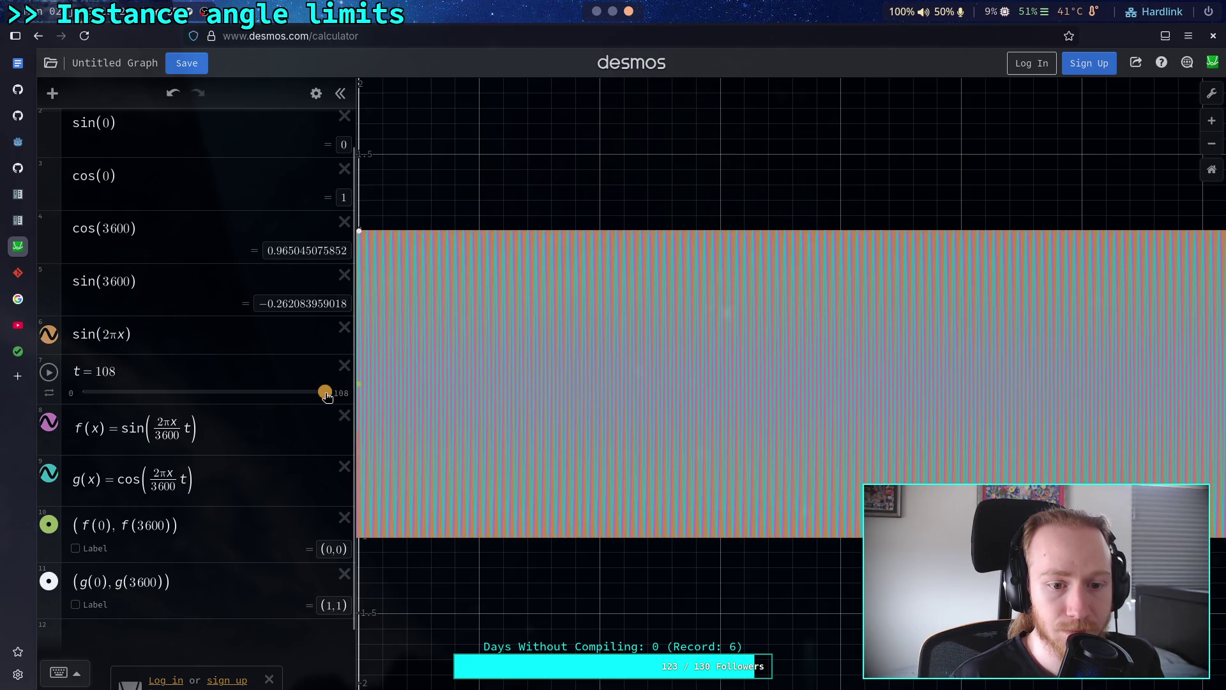
{"action": "left_click", "coordinate": [341, 393]}
{"action": "type", "text": "3600"}
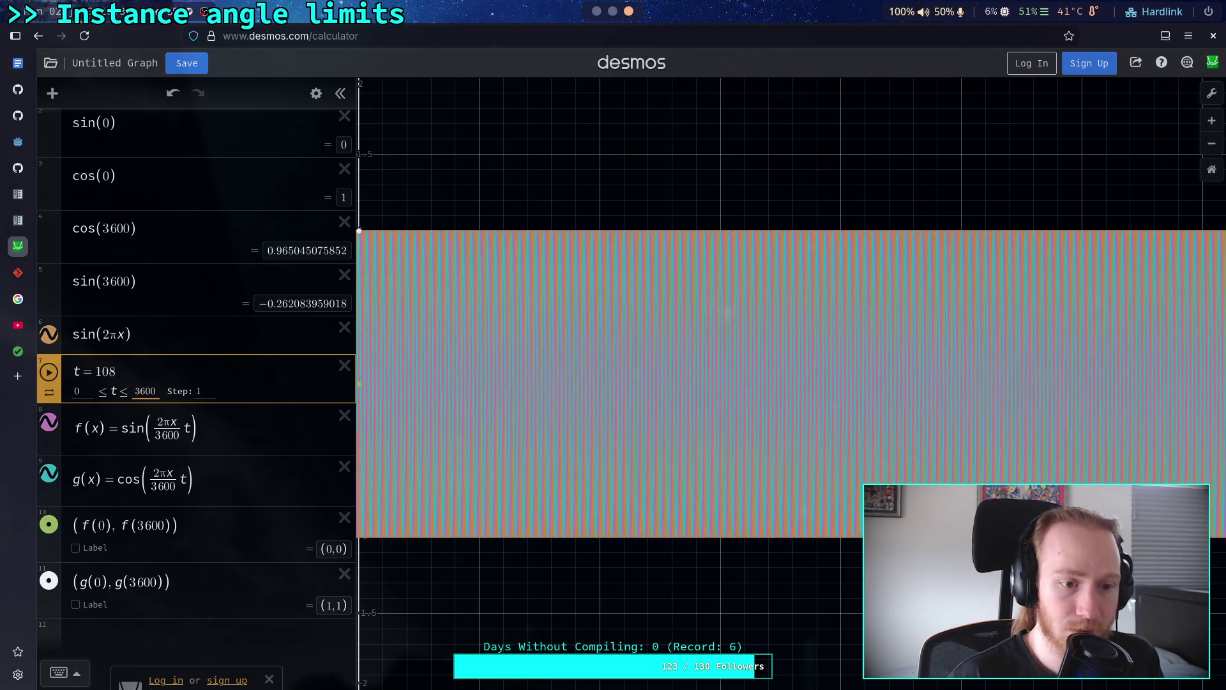
{"action": "left_click", "coordinate": [159, 339]}
{"action": "left_click_drag", "start_coordinate": [107, 396], "coordinate": [196, 393]}
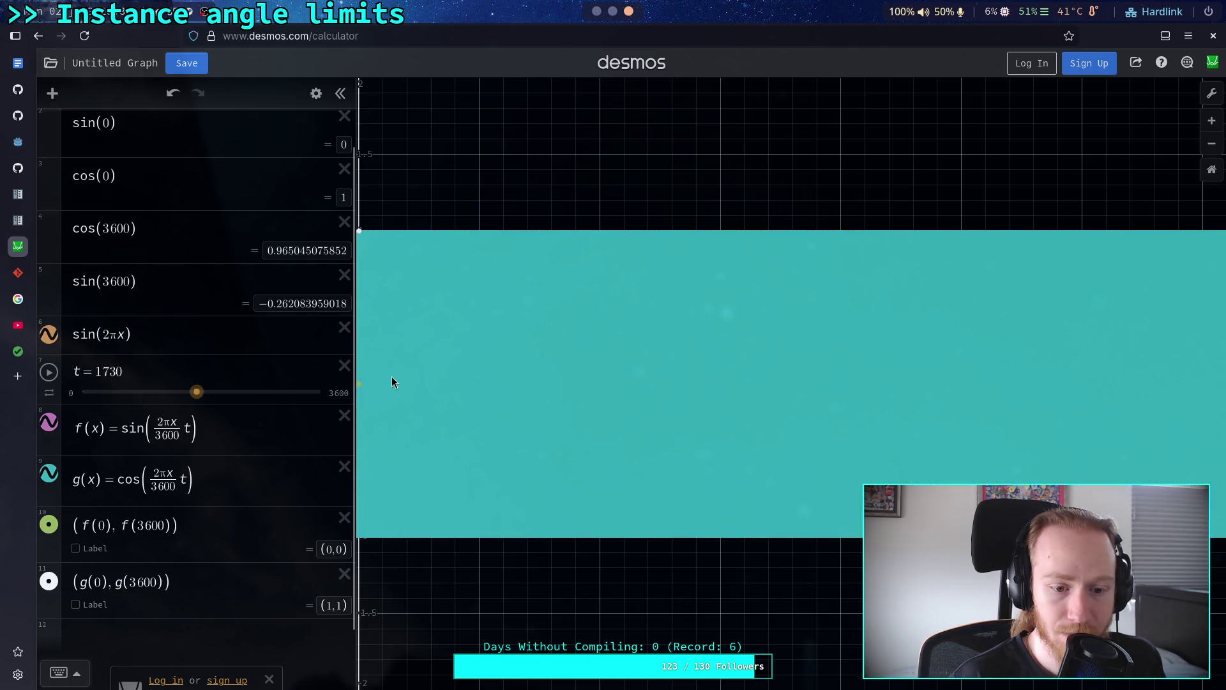
Set the x maximum back to 10, reset the view, and lower t
{"action": "left_click", "coordinate": [1212, 94]}
{"action": "left_click_drag", "start_coordinate": [1073, 261], "coordinate": [1104, 263]}
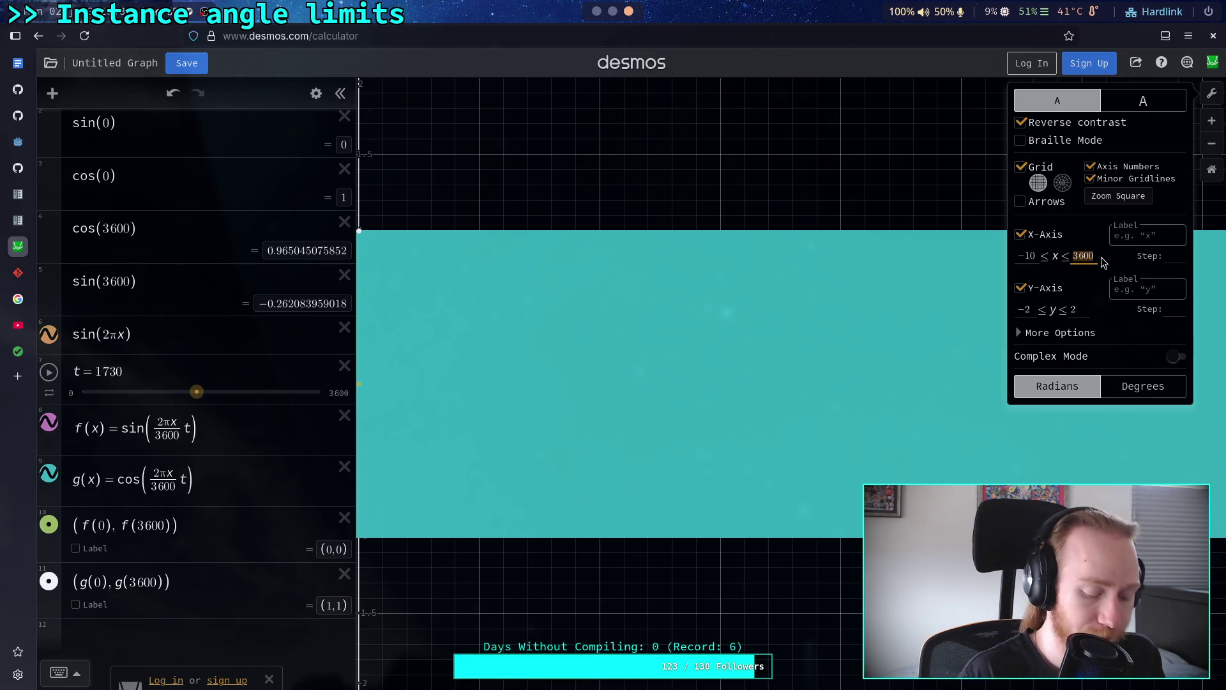
{"action": "type", "text": "10"}
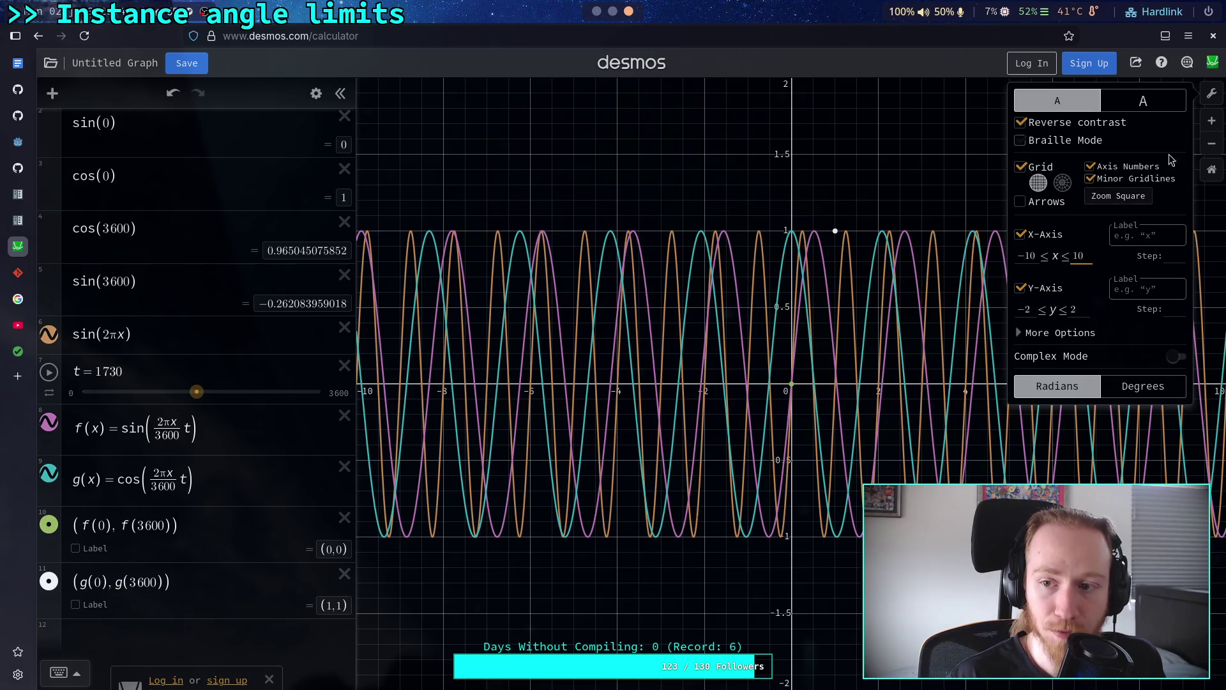
{"action": "left_click", "coordinate": [1212, 169]}
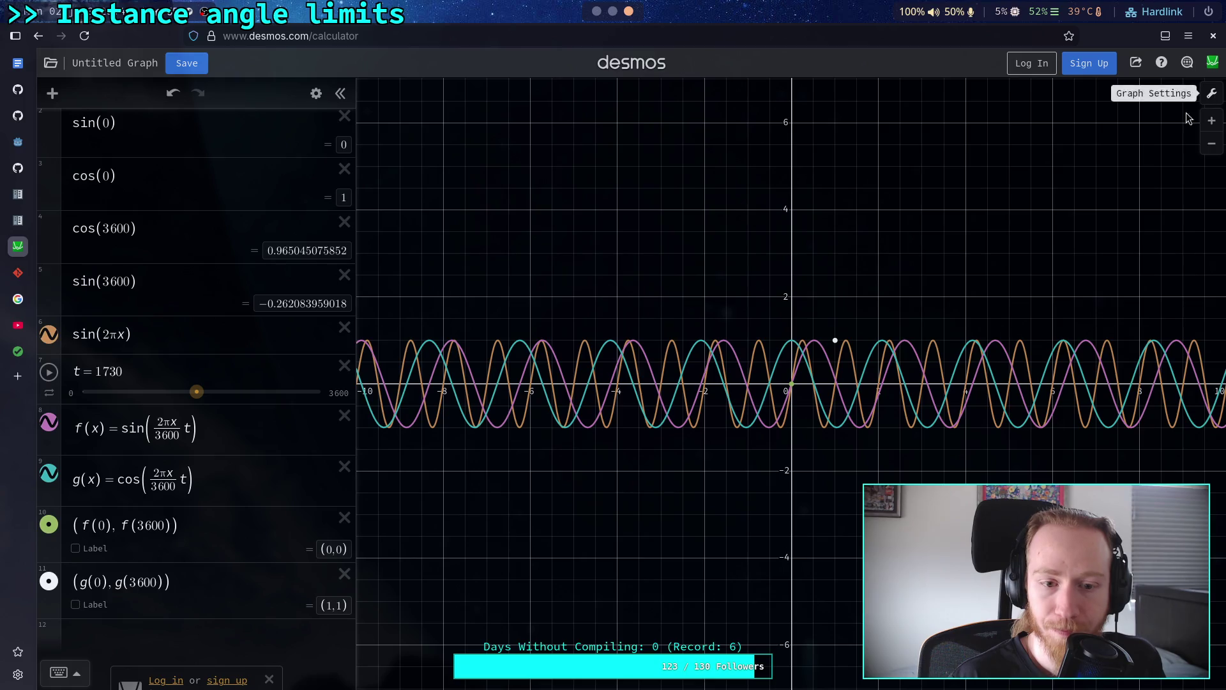
{"action": "mouse_move", "coordinate": [194, 402]}
{"action": "left_mouse_down"}
{"action": "mouse_move", "coordinate": [80, 409]}
{"action": "mouse_move", "coordinate": [197, 413]}
{"action": "mouse_move", "coordinate": [81, 416]}
{"action": "left_mouse_up"}
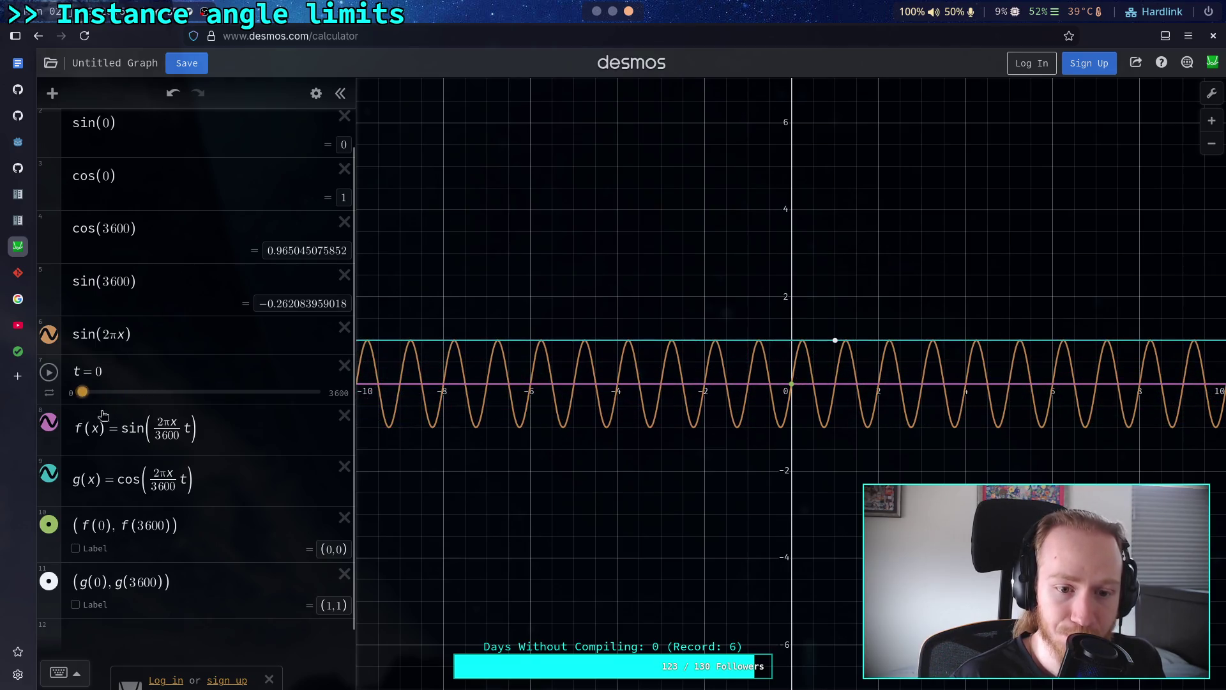
Drag t up through several values to 1700, then switch to the Godot shader editor
{"action": "left_click_drag", "start_coordinate": [88, 397], "coordinate": [100, 397]}
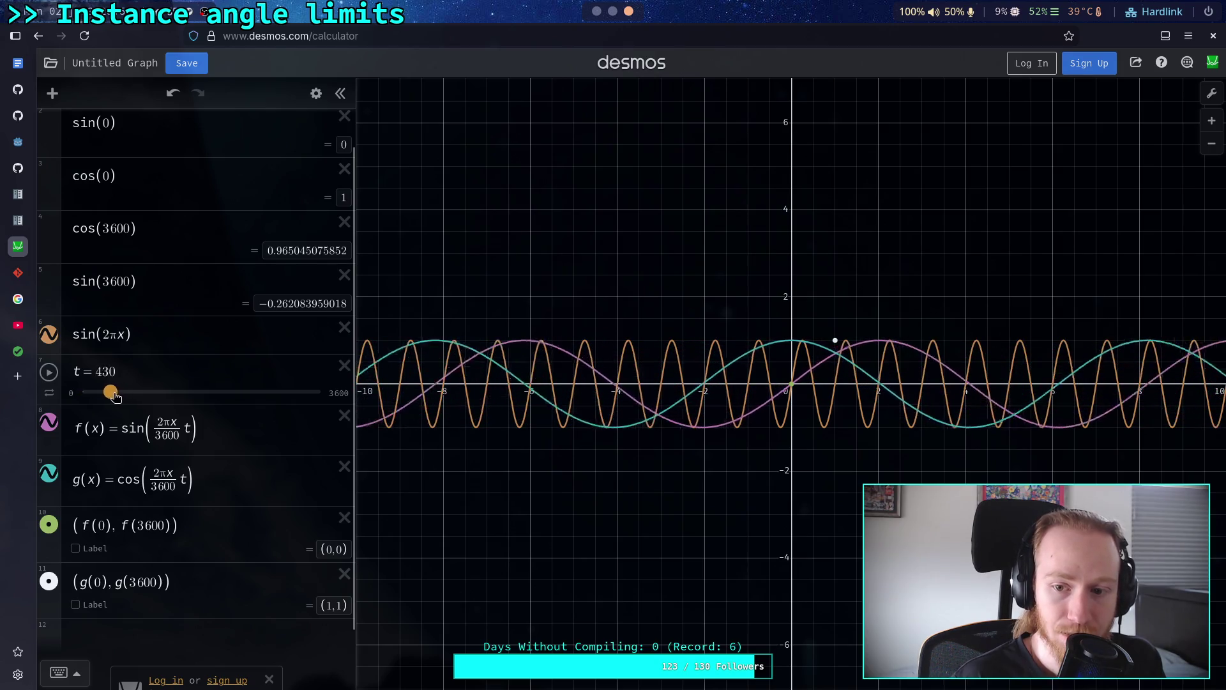
{"action": "mouse_move", "coordinate": [124, 397]}
{"action": "left_mouse_down"}
{"action": "mouse_move", "coordinate": [263, 391]}
{"action": "mouse_move", "coordinate": [195, 391]}
{"action": "left_mouse_up"}
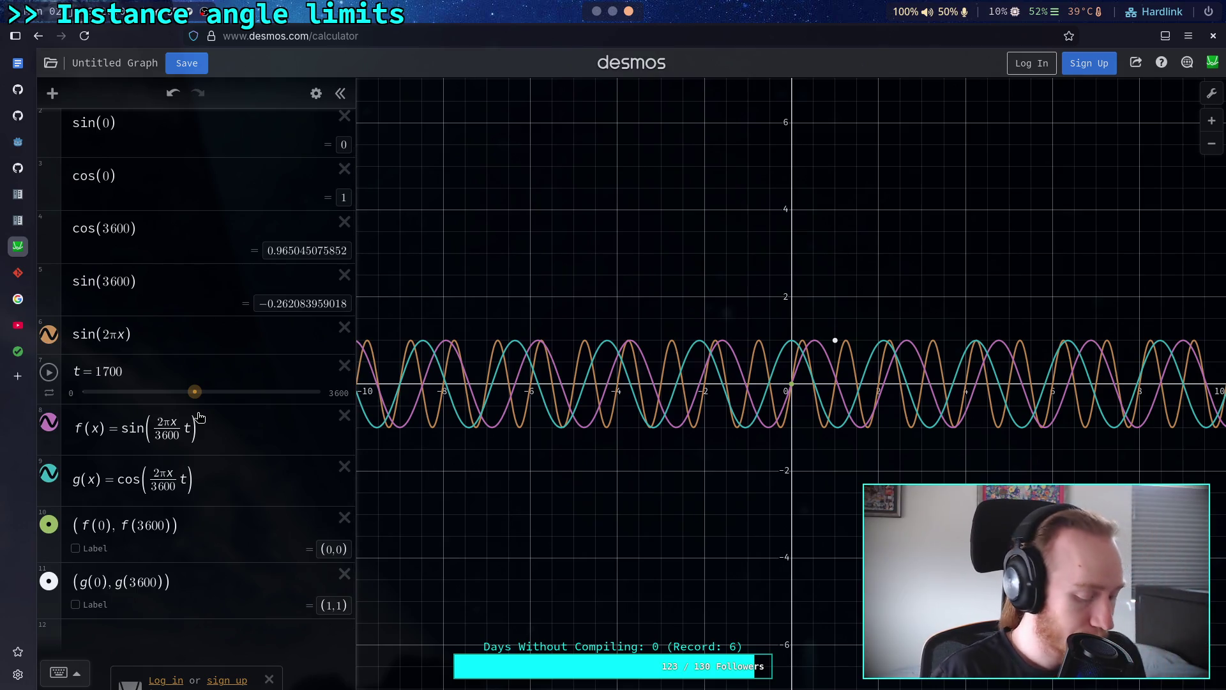
{"action": "key", "text": "alt+Tab"}
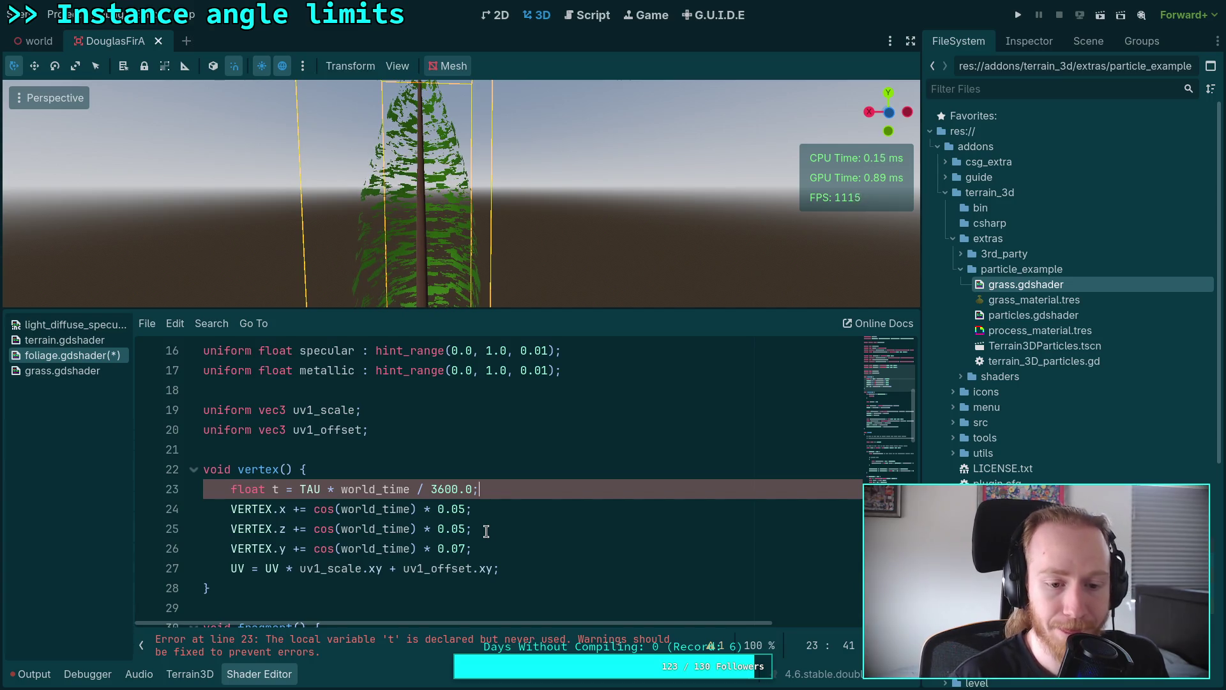
Replace world_time with t in the cos() calls on lines 24–26
{"action": "double_click", "coordinate": [352, 508]}
{"action": "type", "text": "t"}
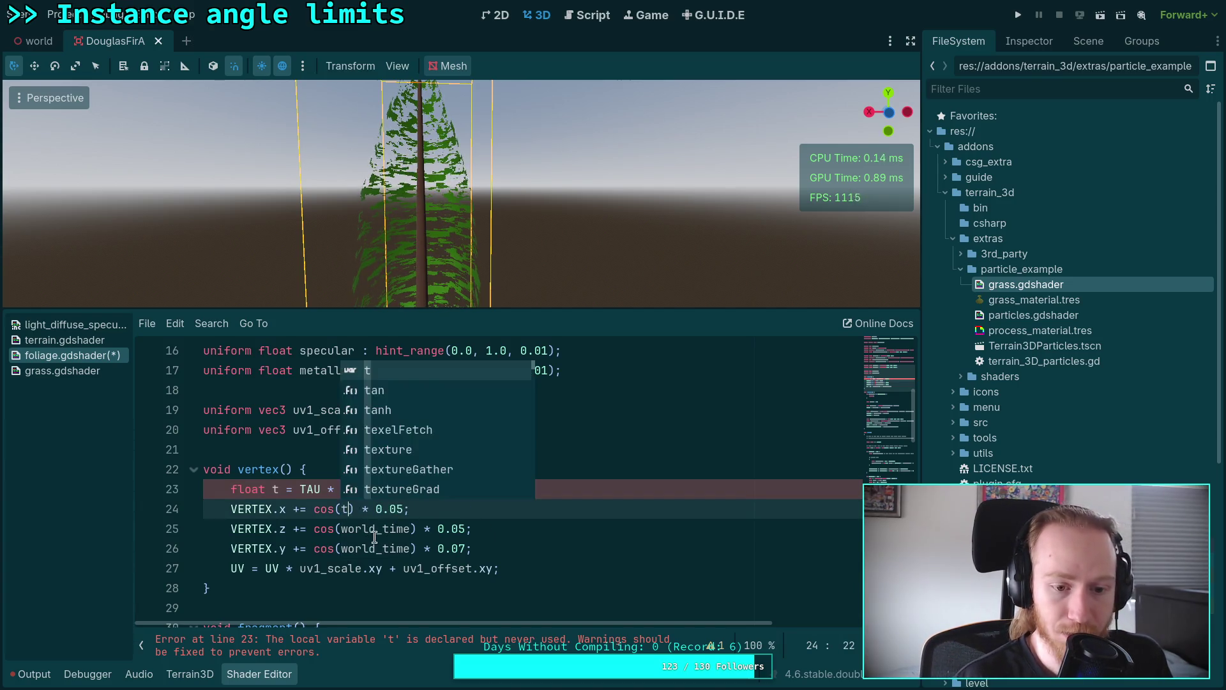
{"action": "double_click", "coordinate": [371, 528]}
{"action": "type", "text": "t"}
{"action": "double_click", "coordinate": [373, 547]}
{"action": "type", "text": "t"}
Multiply each cosine's t by 20.0, save the shader, and return to Desmos
{"action": "left_click", "coordinate": [345, 508]}
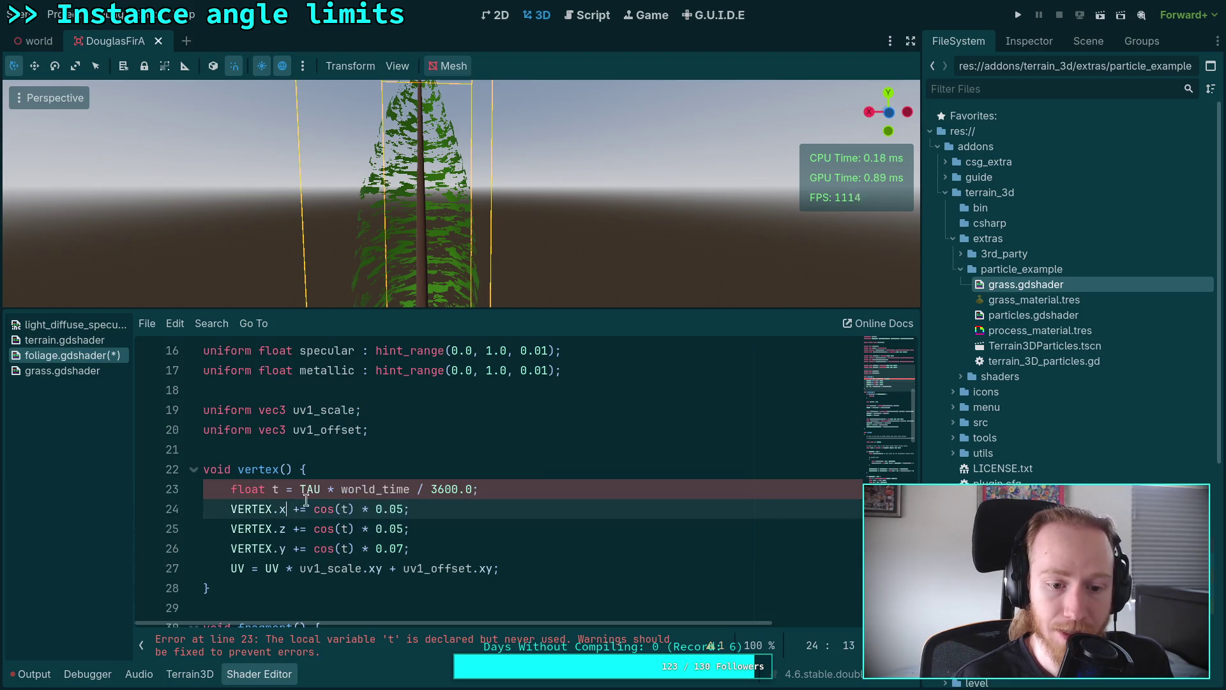
{"action": "type", "text": "* 20"}
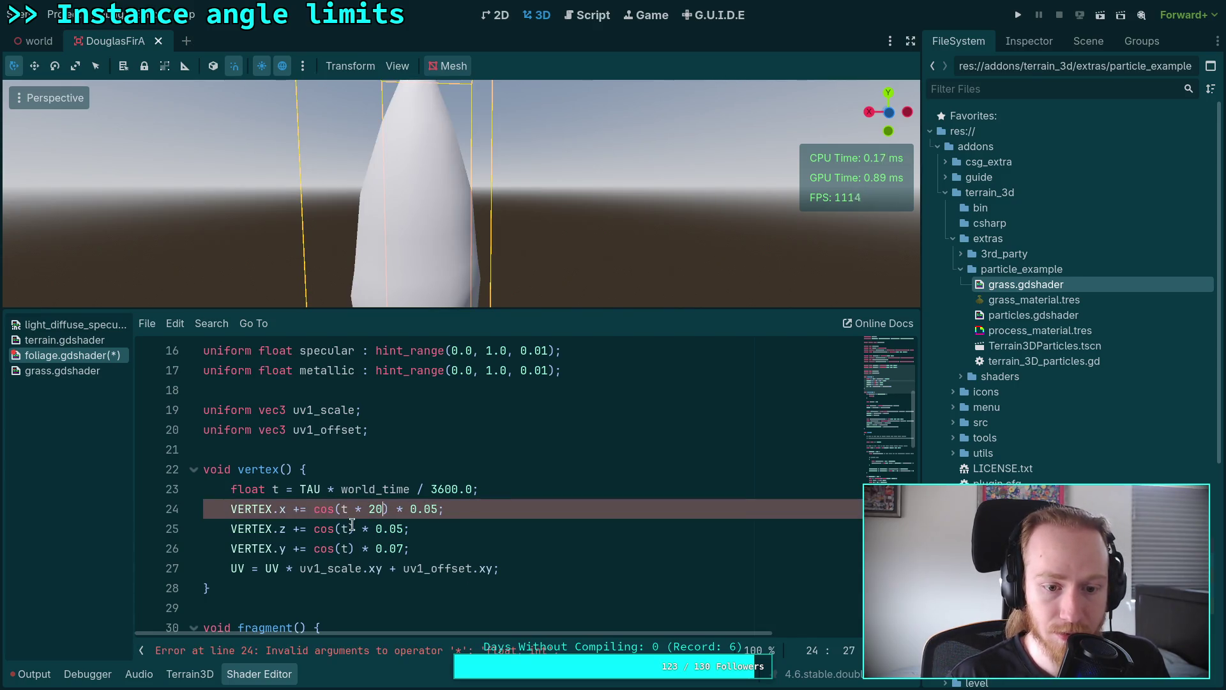
{"action": "type", "text": ".0"}
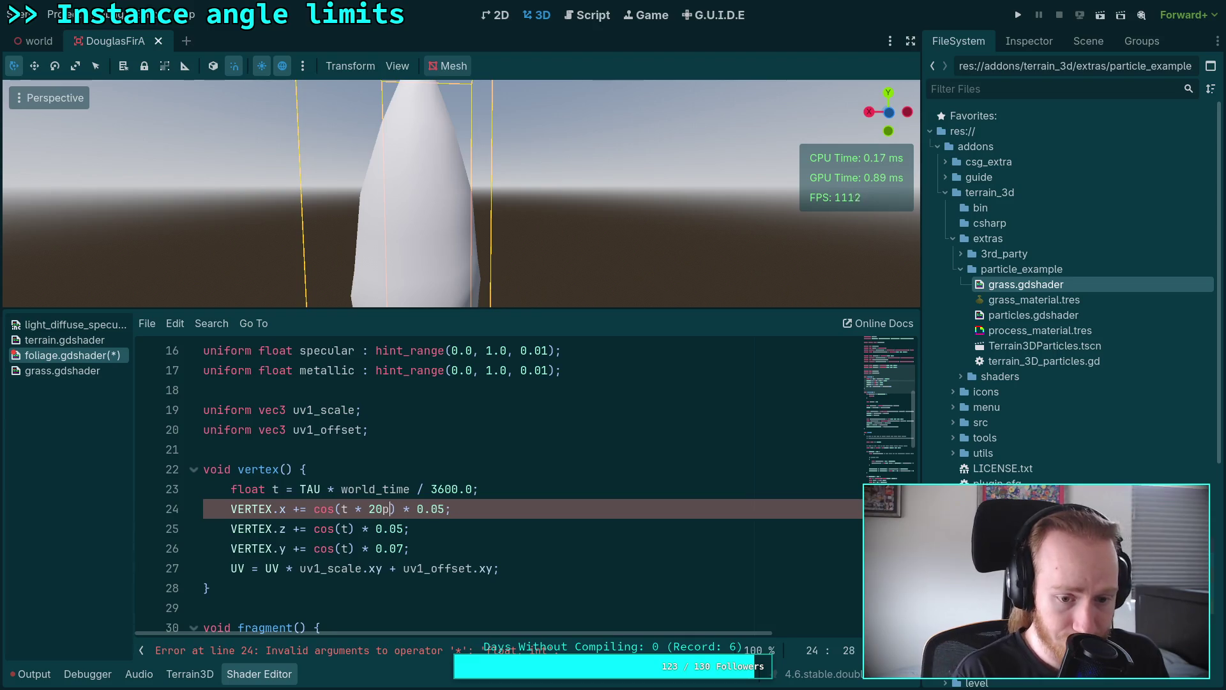
{"action": "left_click", "coordinate": [350, 529]}
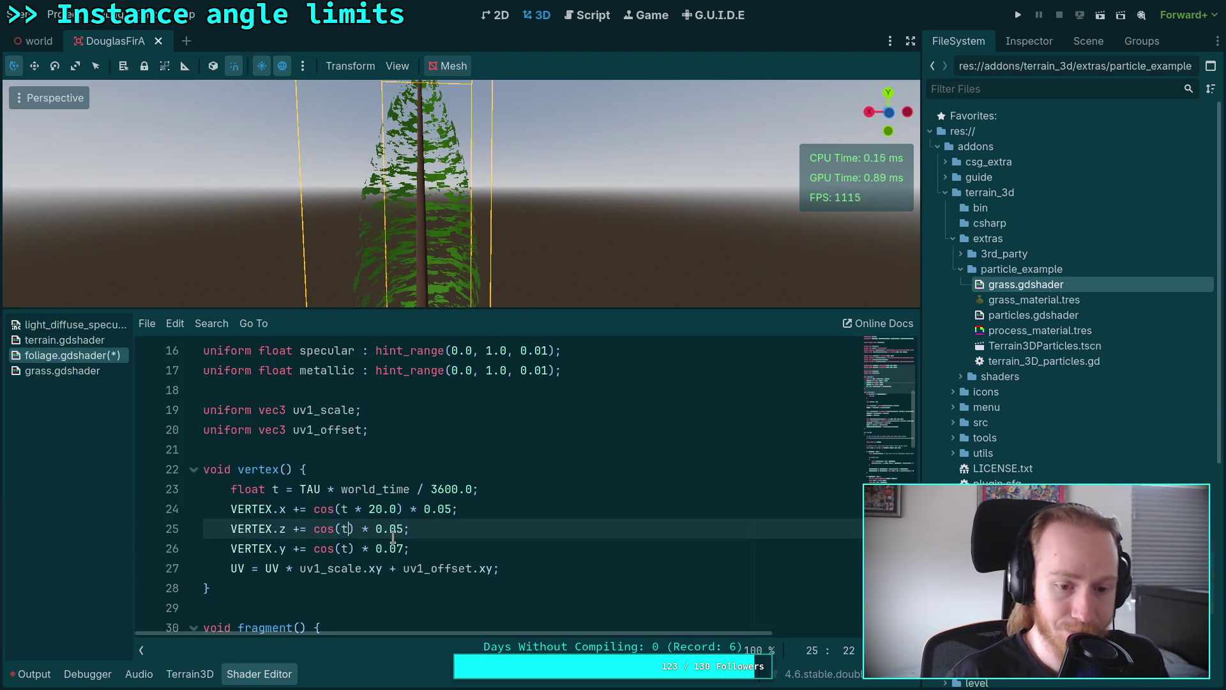
{"action": "type", "text": "* 20.0"}
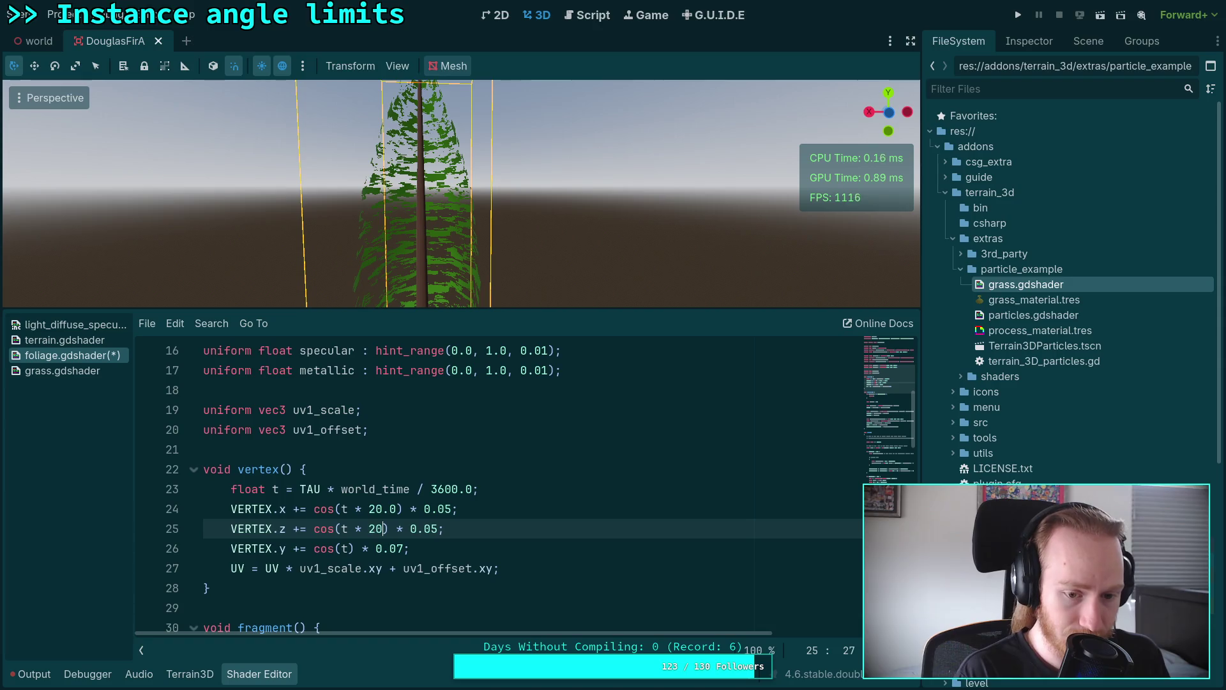
{"action": "left_click", "coordinate": [362, 548]}
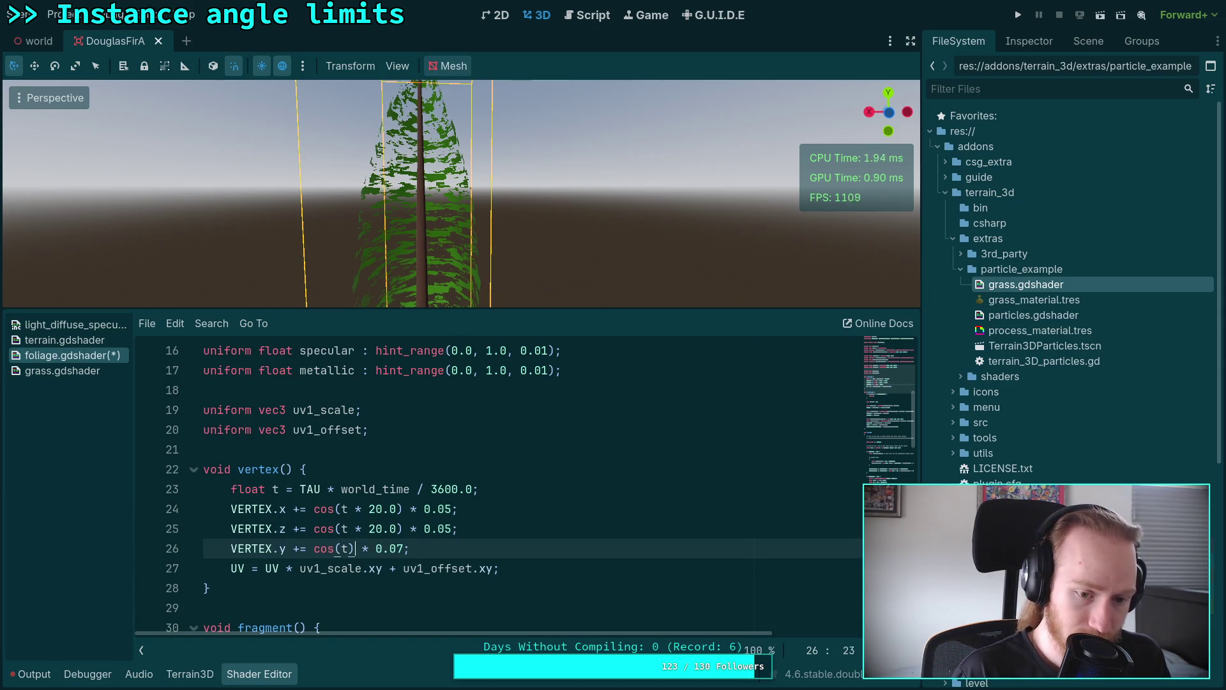
{"action": "type", "text": "* 2.0"}
{"action": "key", "text": "BackSpace"}
{"action": "key", "text": "BackSpace"}
{"action": "type", "text": "0.0"}
{"action": "key", "text": "ctrl+s"}
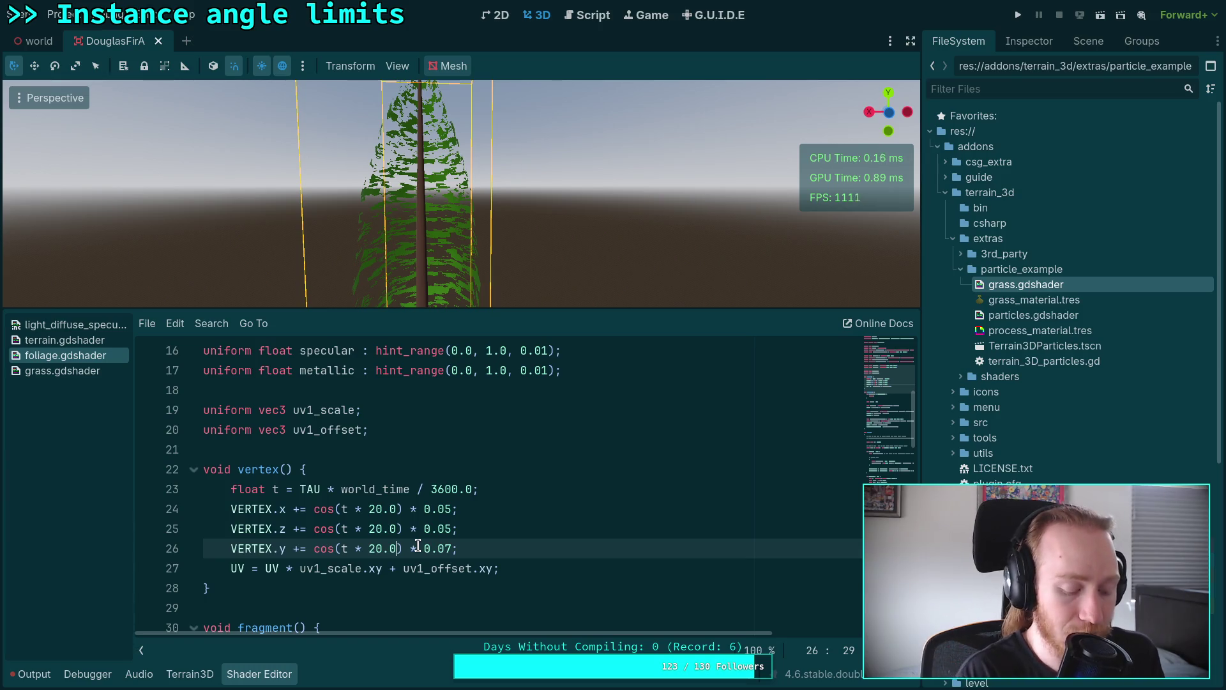
{"action": "key", "text": "super+Right"}
{"action": "key", "text": "super+Right"}
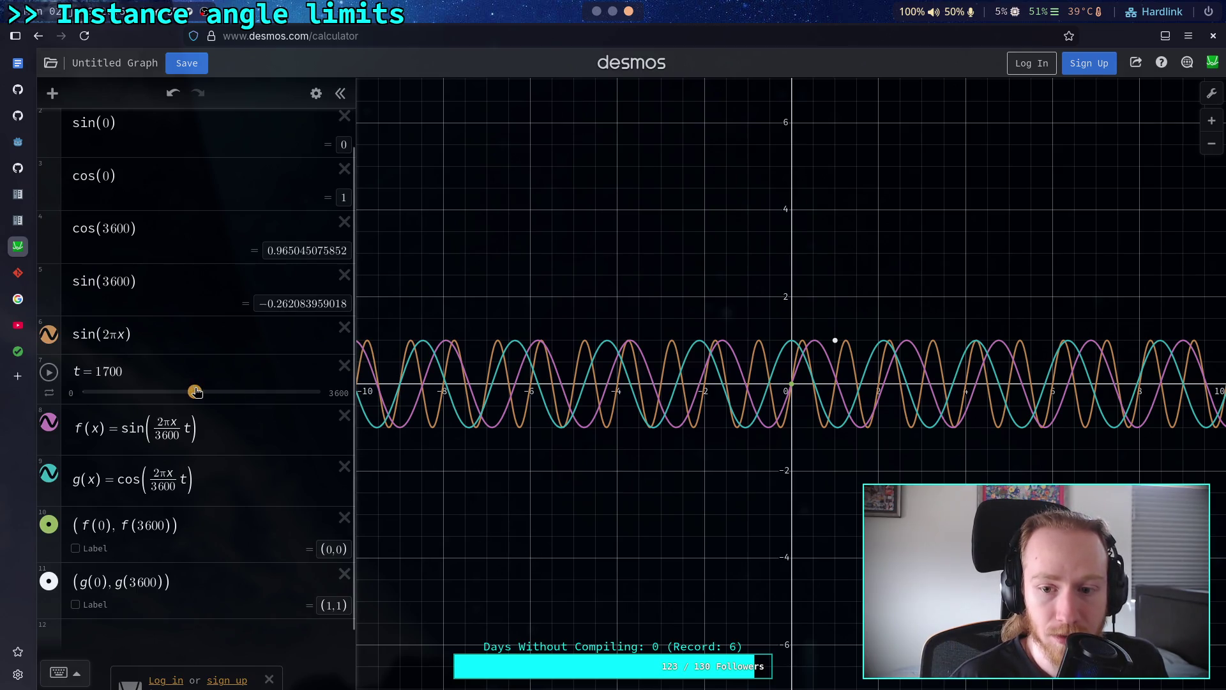
Lower t to 880 to widen the waves, then start a 'prime number greater than 1000' search in a new tab
{"action": "scroll", "coordinate": [556, 465], "scroll_direction": "up", "scroll_amount": 5}
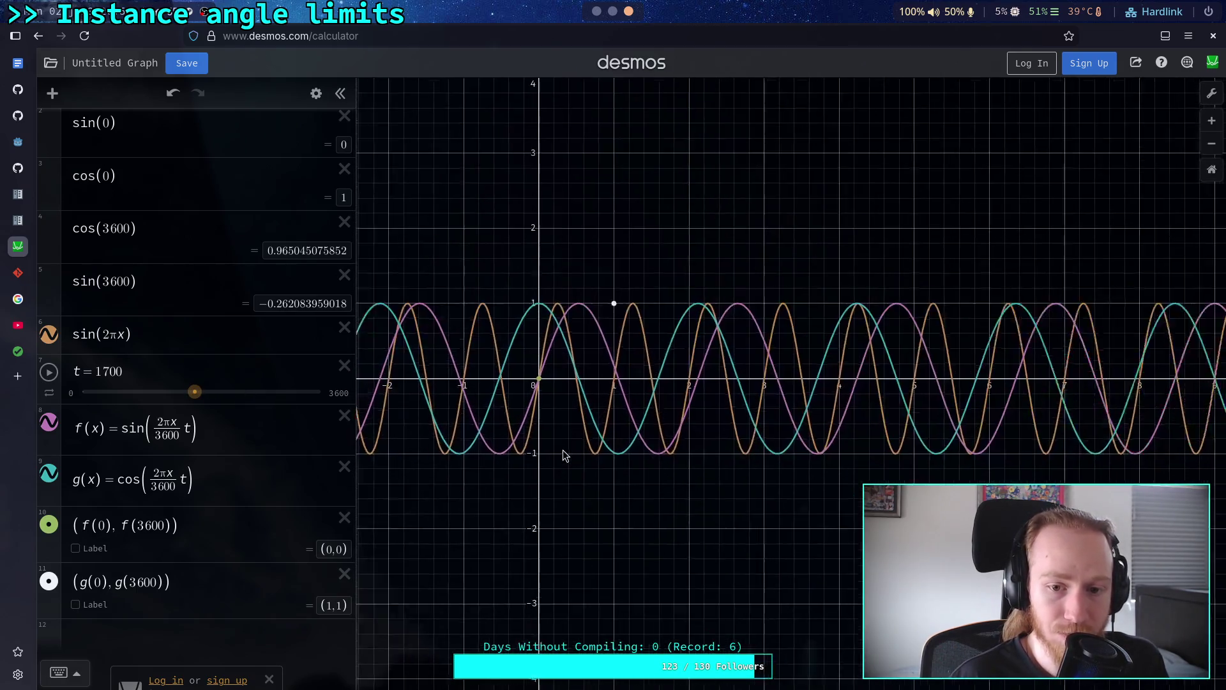
{"action": "scroll", "coordinate": [531, 504], "scroll_direction": "up", "scroll_amount": 2}
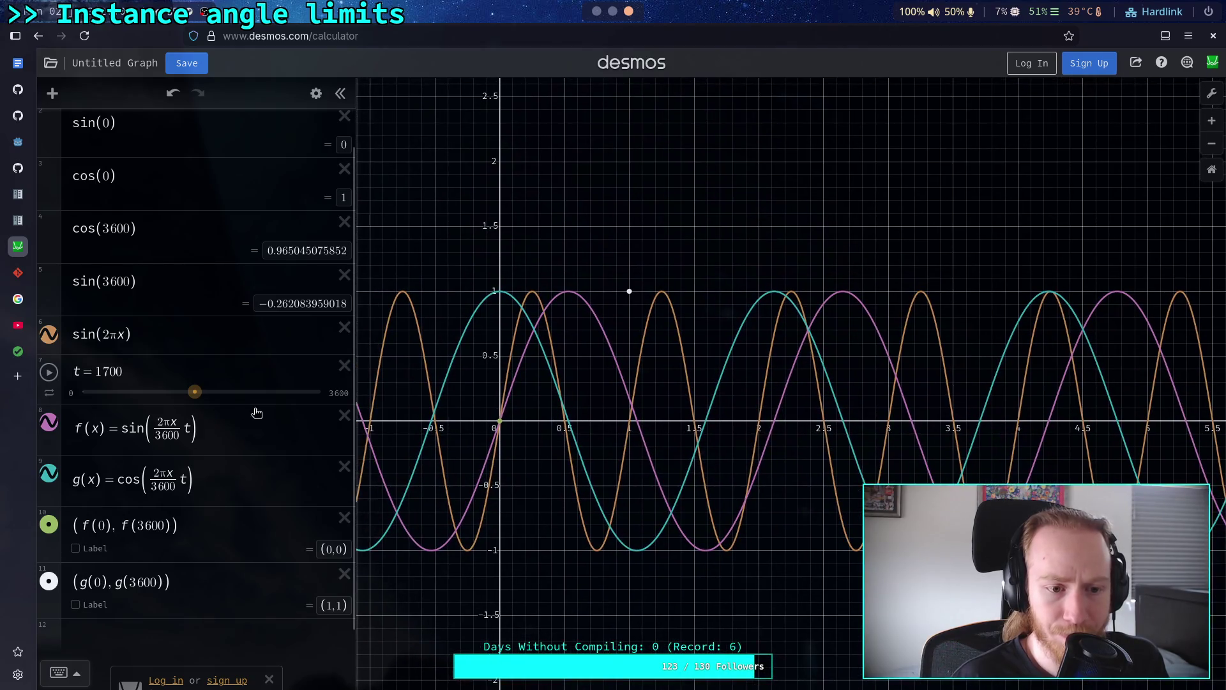
{"action": "mouse_move", "coordinate": [195, 392]}
{"action": "left_mouse_down"}
{"action": "mouse_move", "coordinate": [112, 407]}
{"action": "mouse_move", "coordinate": [141, 404]}
{"action": "left_mouse_up"}
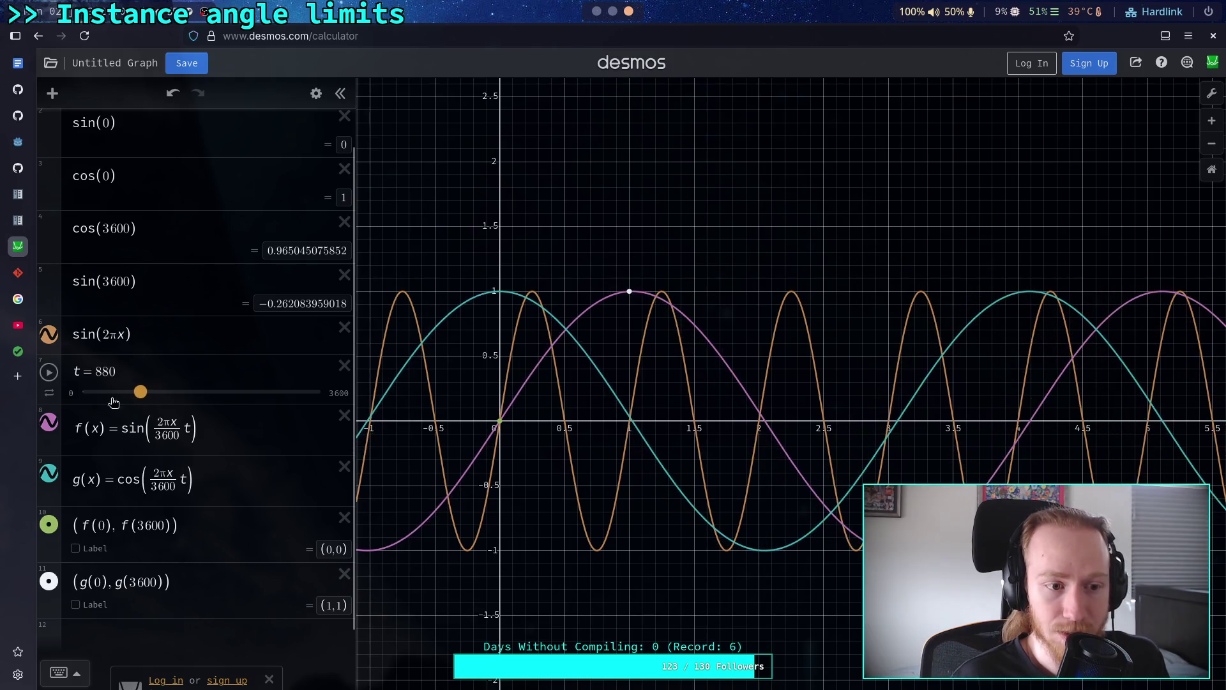
{"action": "left_click", "coordinate": [18, 376]}
{"action": "type", "text": "prime n"}
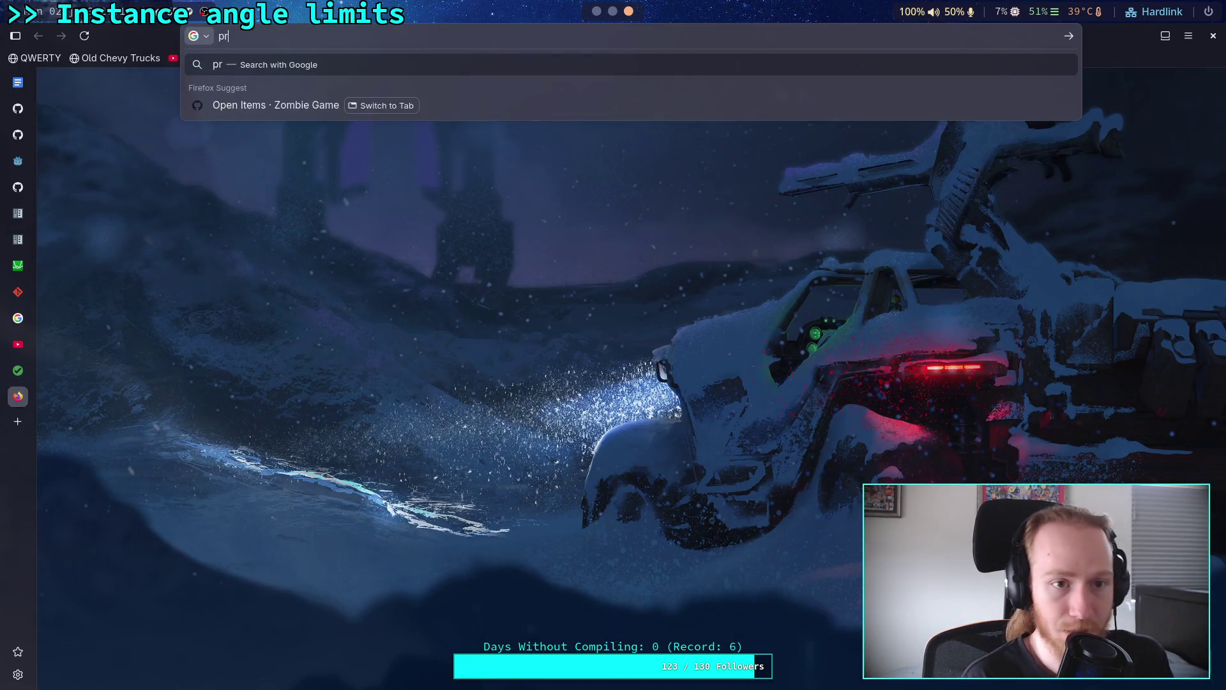
{"action": "type", "text": "umber "}
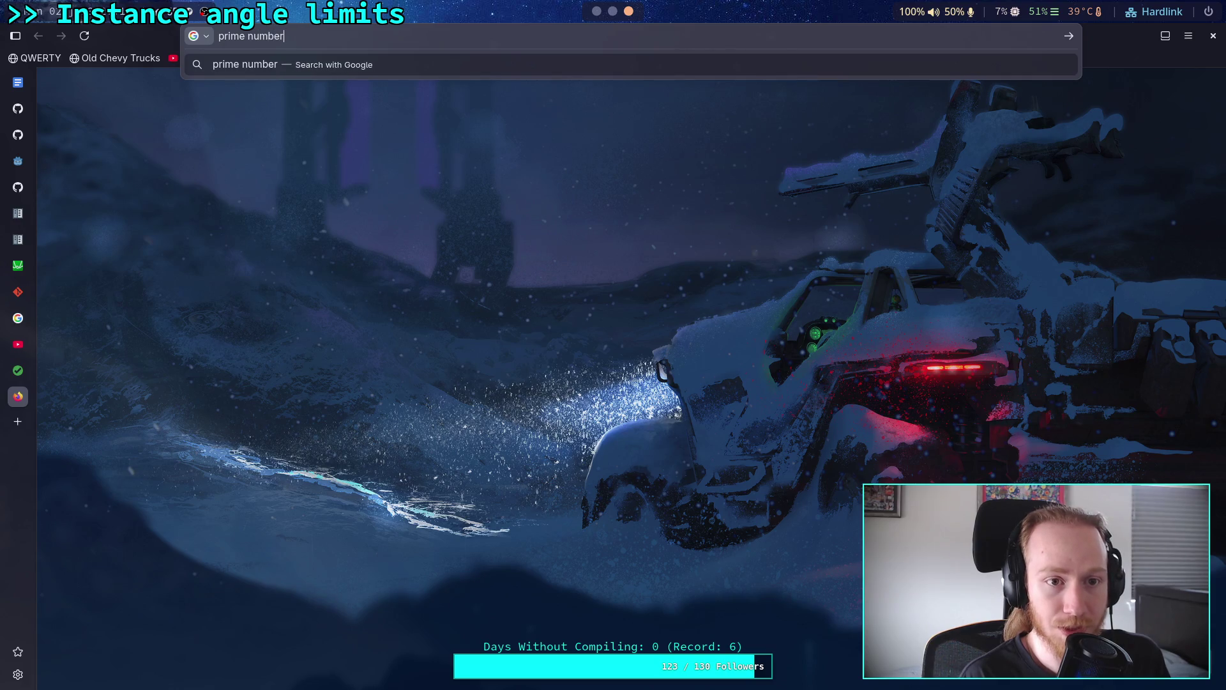
{"action": "type", "text": "great"}
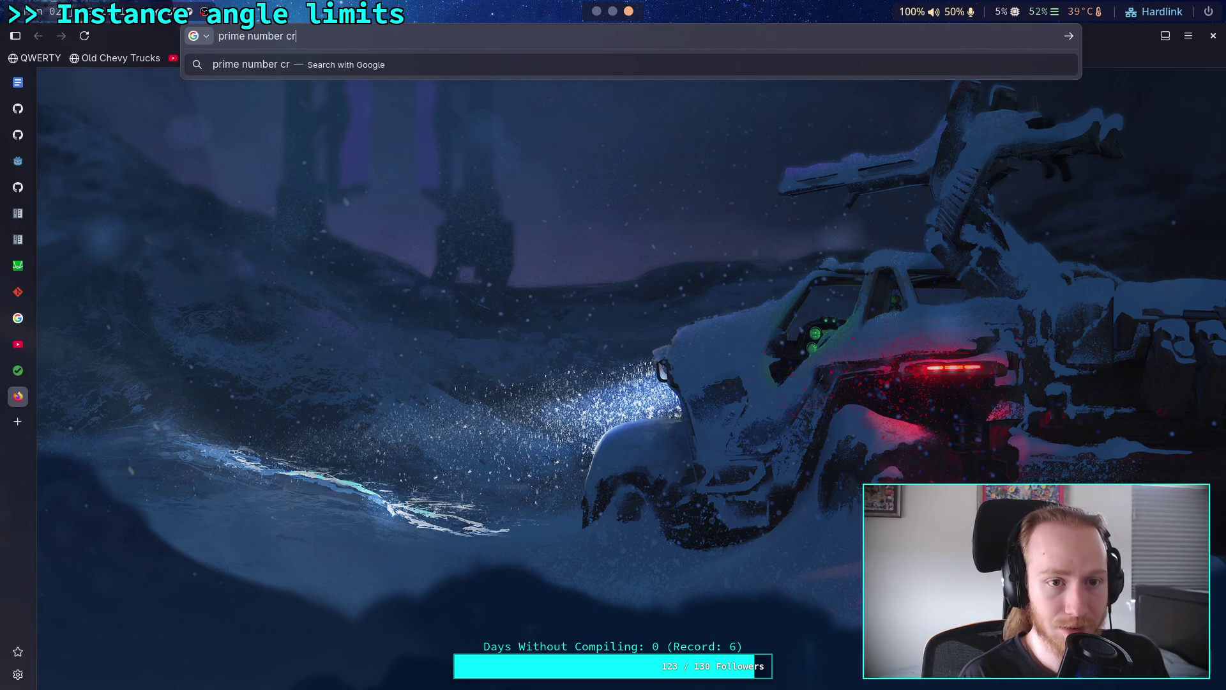
{"action": "type", "text": "er than 1000"}
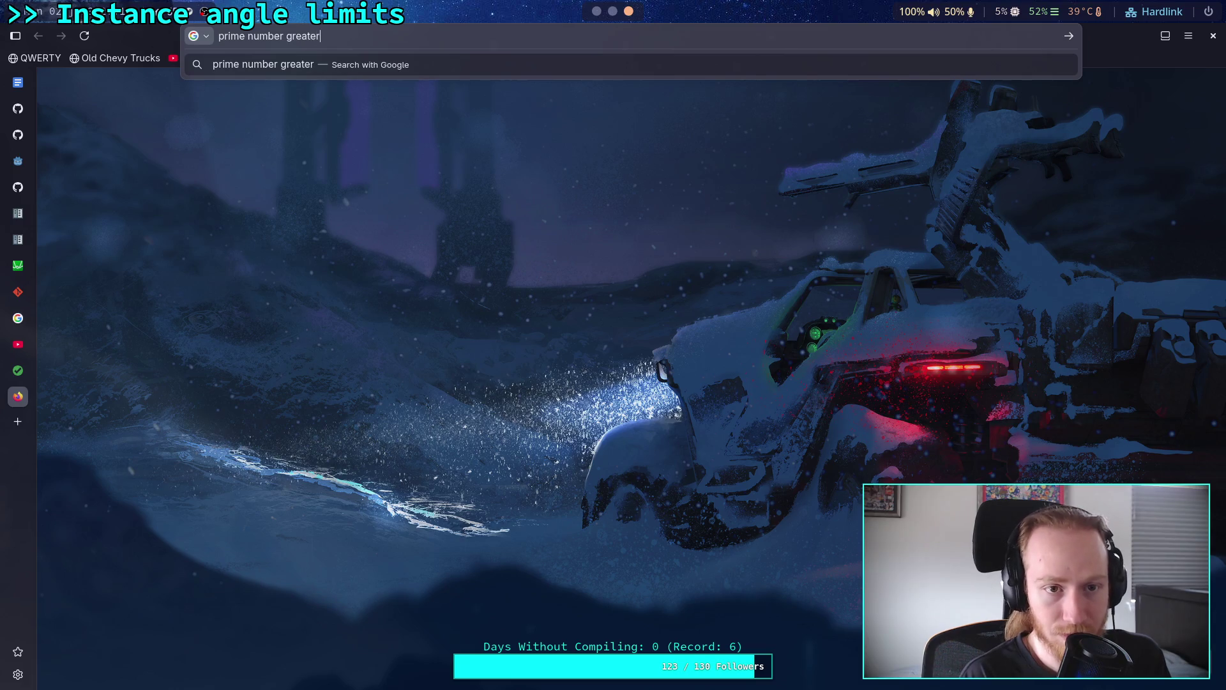
Open the compoasso.free.fr prime numbers list over HTTP, then switch to Godot
{"action": "key", "text": "Return"}
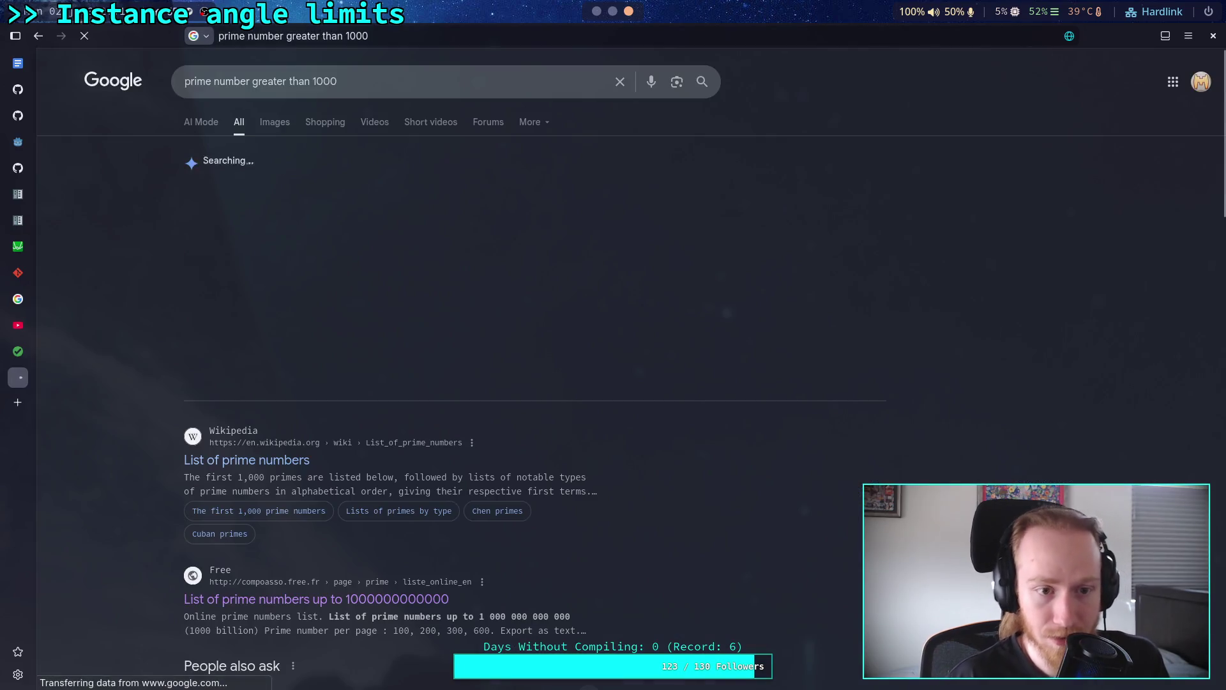
{"action": "scroll", "coordinate": [158, 545], "scroll_direction": "down", "scroll_amount": 1}
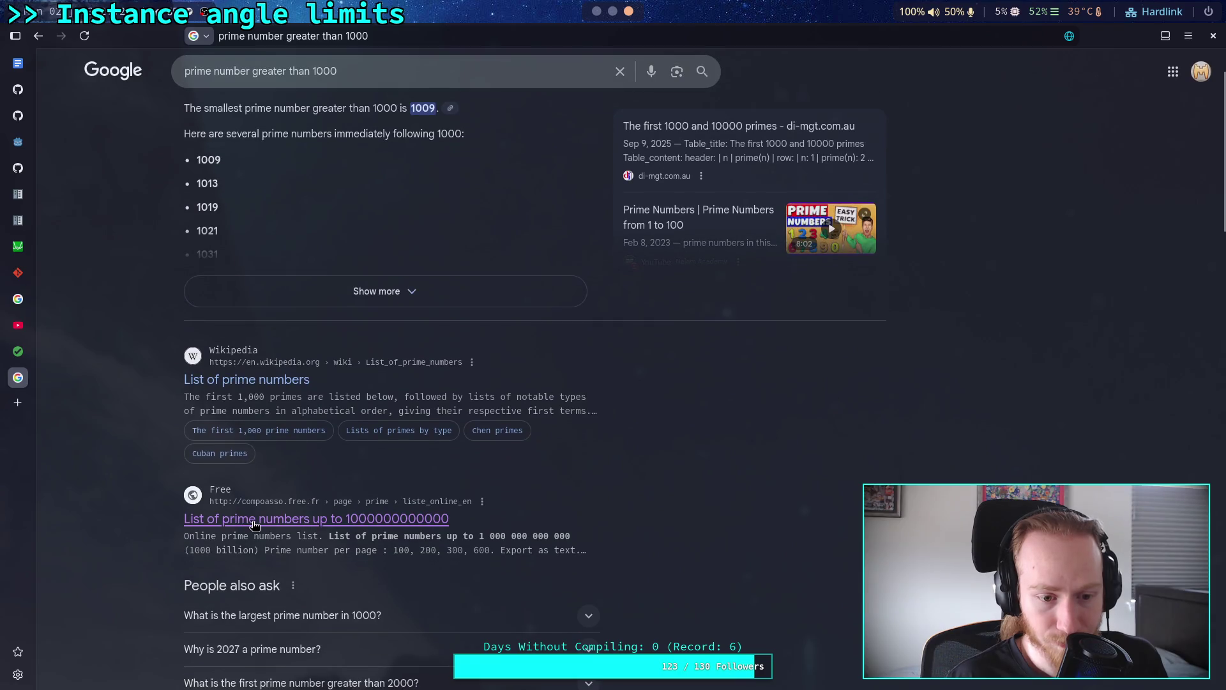
{"action": "left_click", "coordinate": [253, 521]}
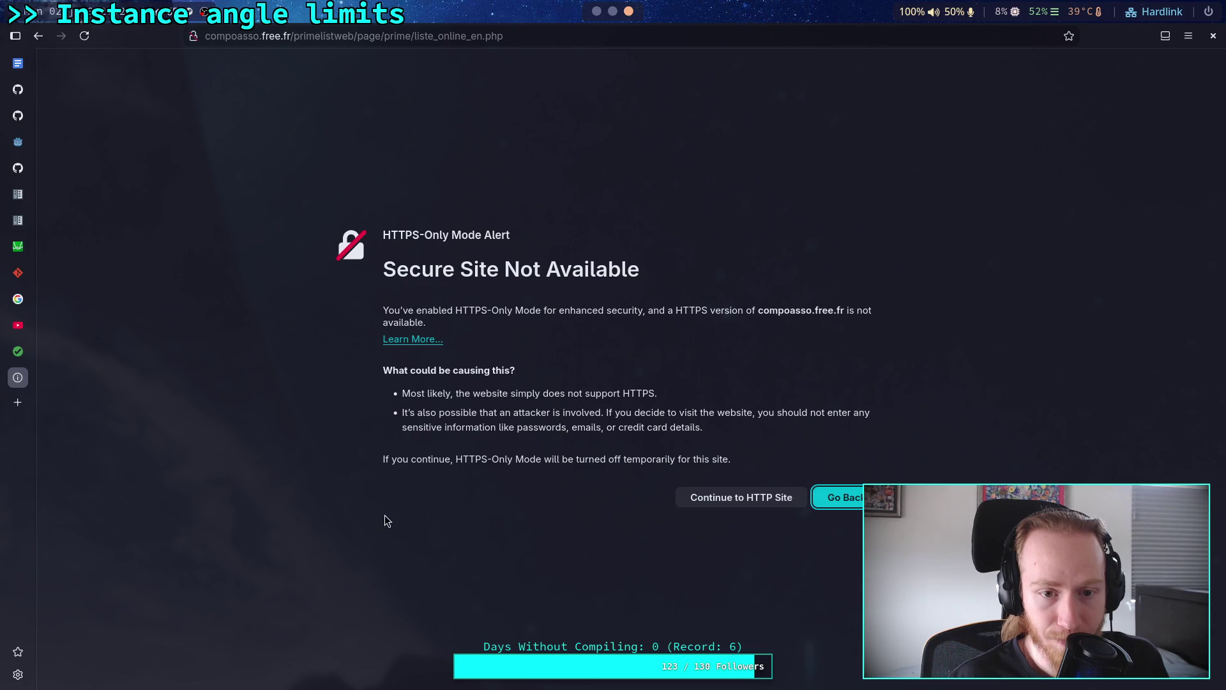
{"action": "left_click", "coordinate": [751, 500]}
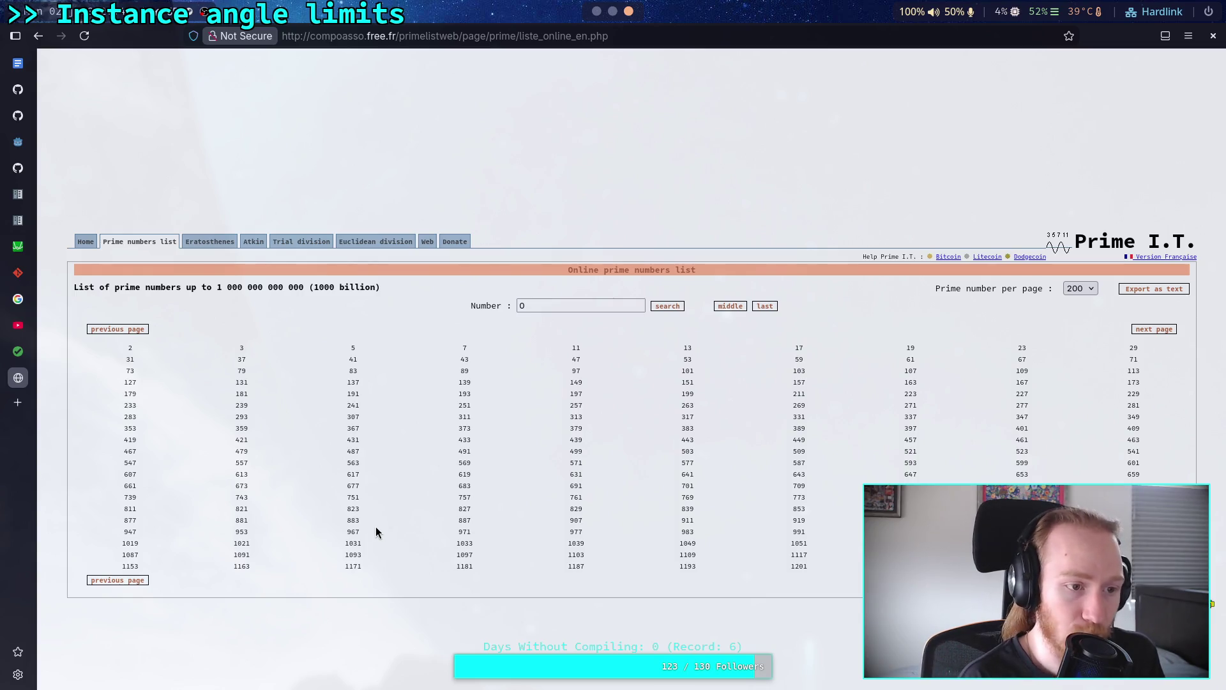
{"action": "key", "text": "alt+Tab"}
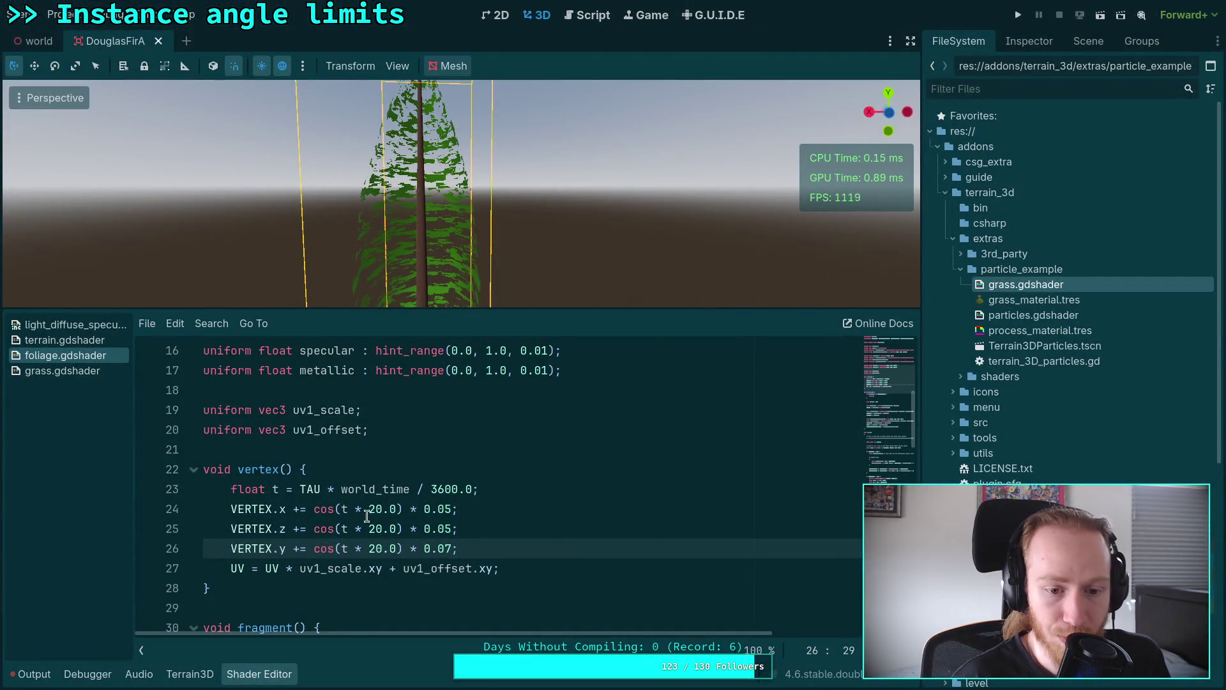
Change line 24 of foliage.gdshader to cos(t * 1171.0), then return to the browser's prime list
{"action": "left_click_drag", "start_coordinate": [368, 509], "coordinate": [397, 509]}
{"action": "type", "text": "1171.0"}
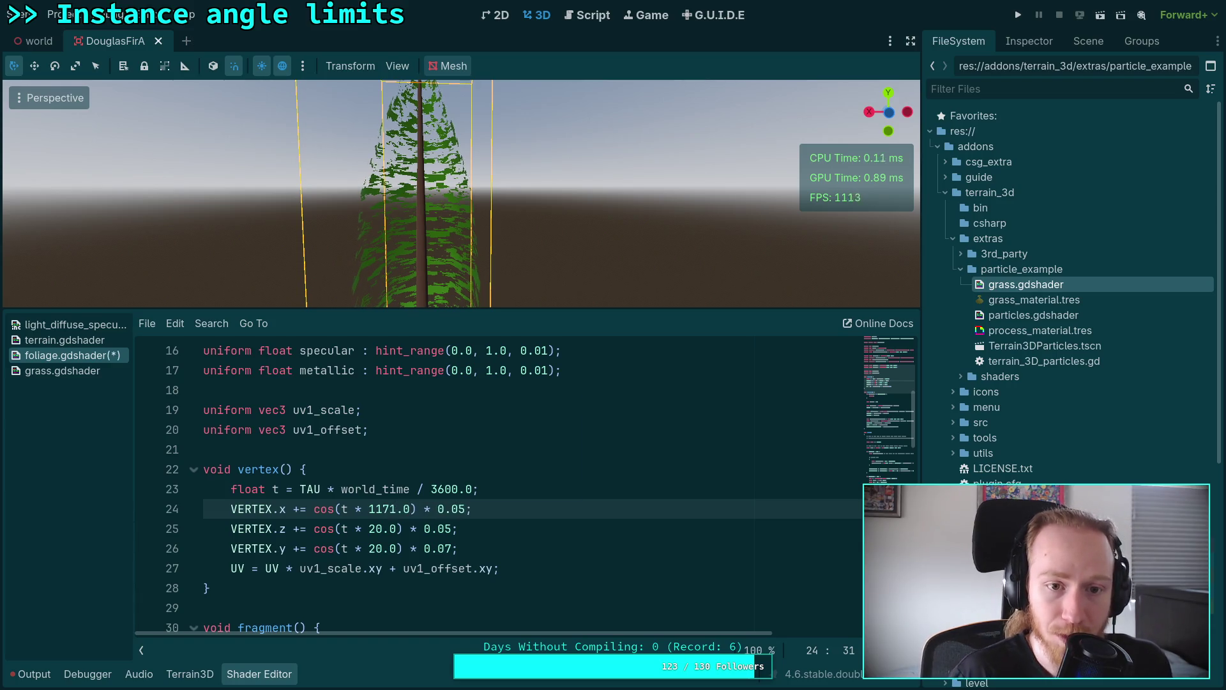
{"action": "left_click", "coordinate": [504, 543]}
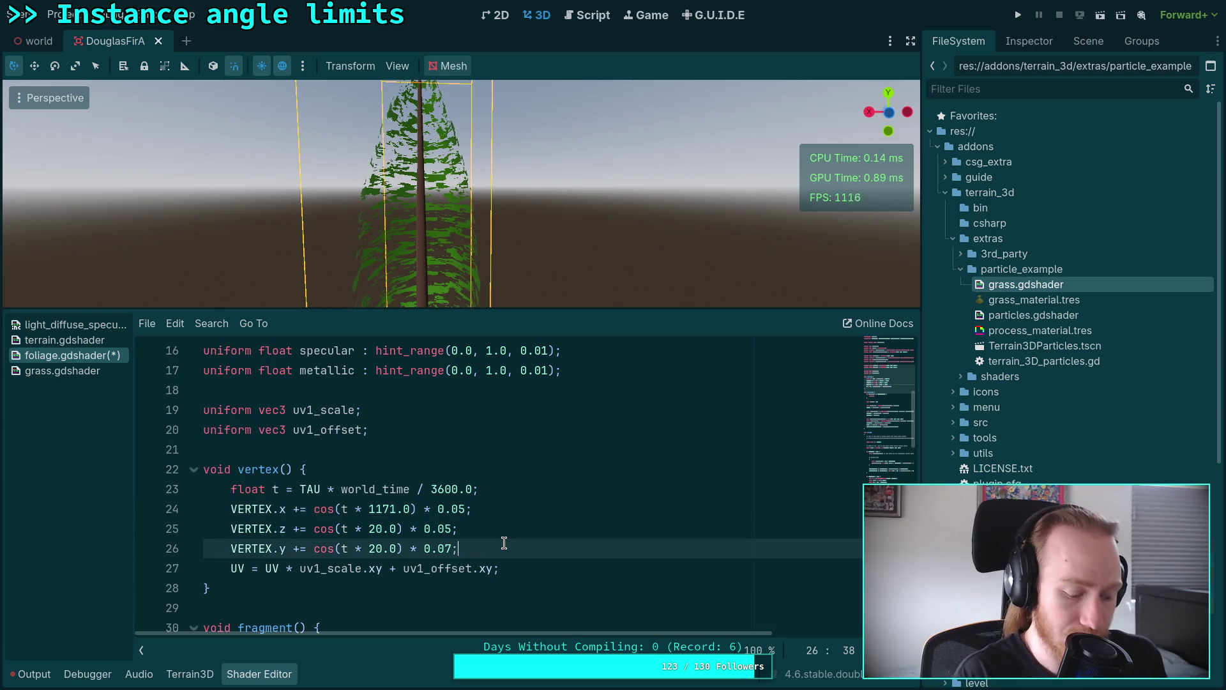
{"action": "key", "text": "super+3"}
{"action": "key", "text": "super+4"}
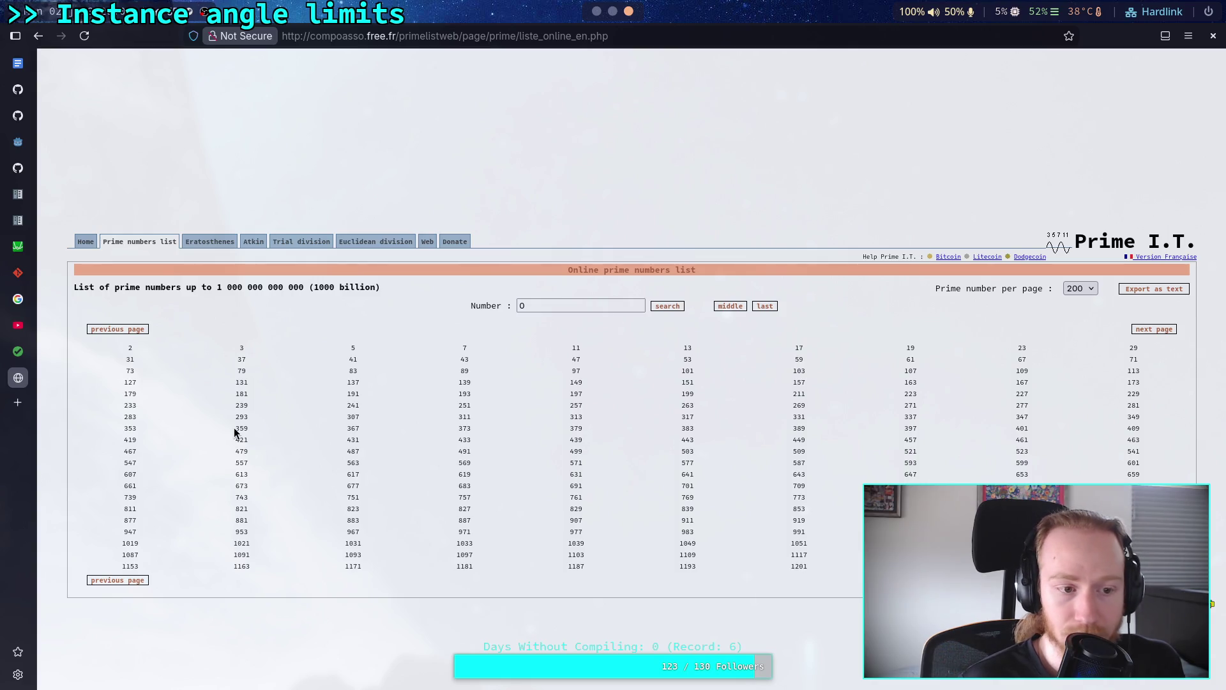
Go from the Prime I.T. list back to the Desmos graph
{"action": "left_click", "coordinate": [18, 246]}
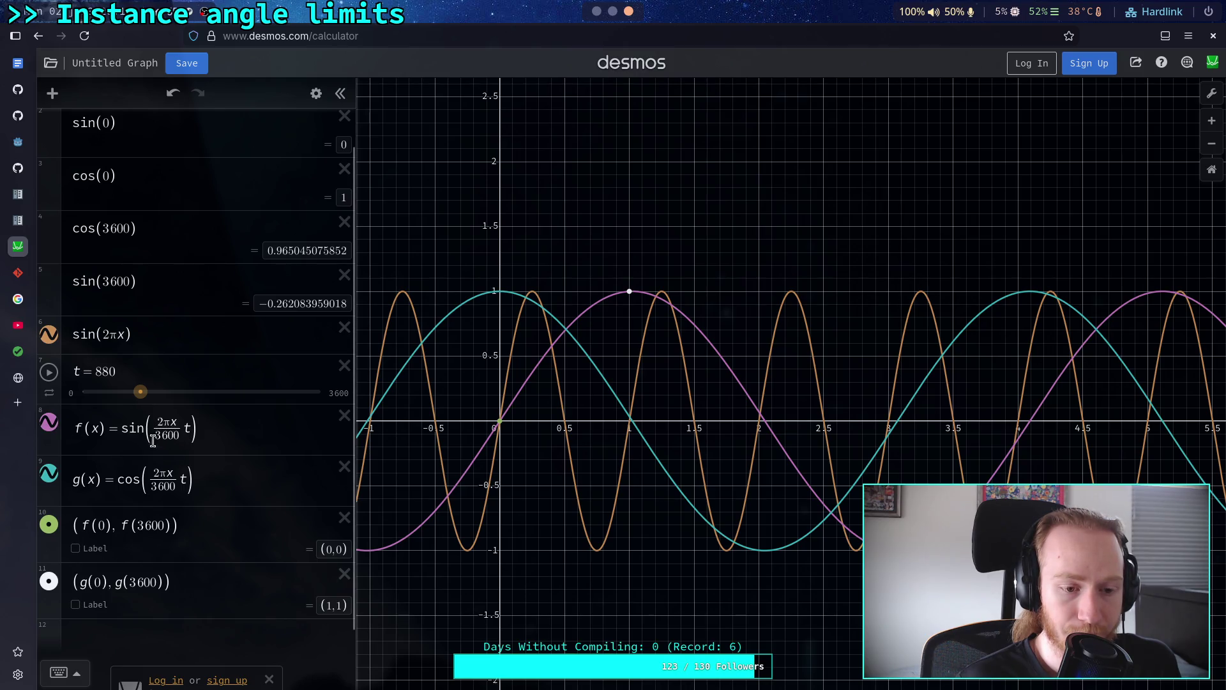
Hide the g(x) and sin(2πx) curves and both f/g endpoint points
{"action": "left_click", "coordinate": [49, 475]}
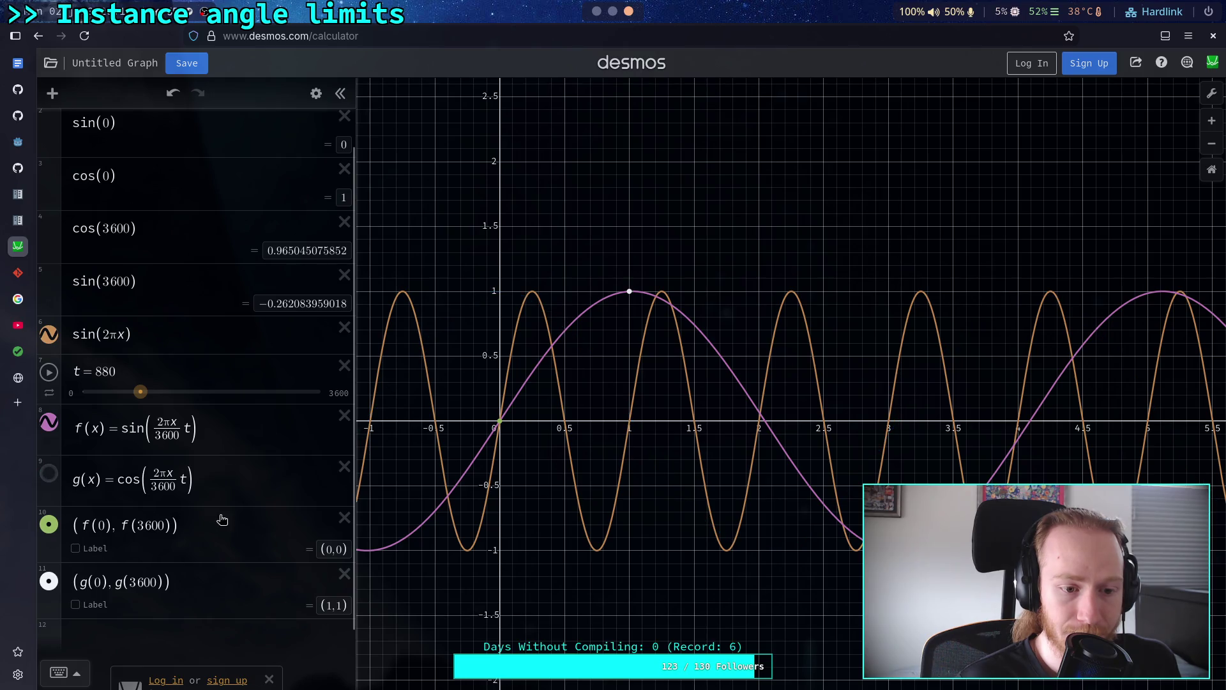
{"action": "left_click", "coordinate": [50, 334]}
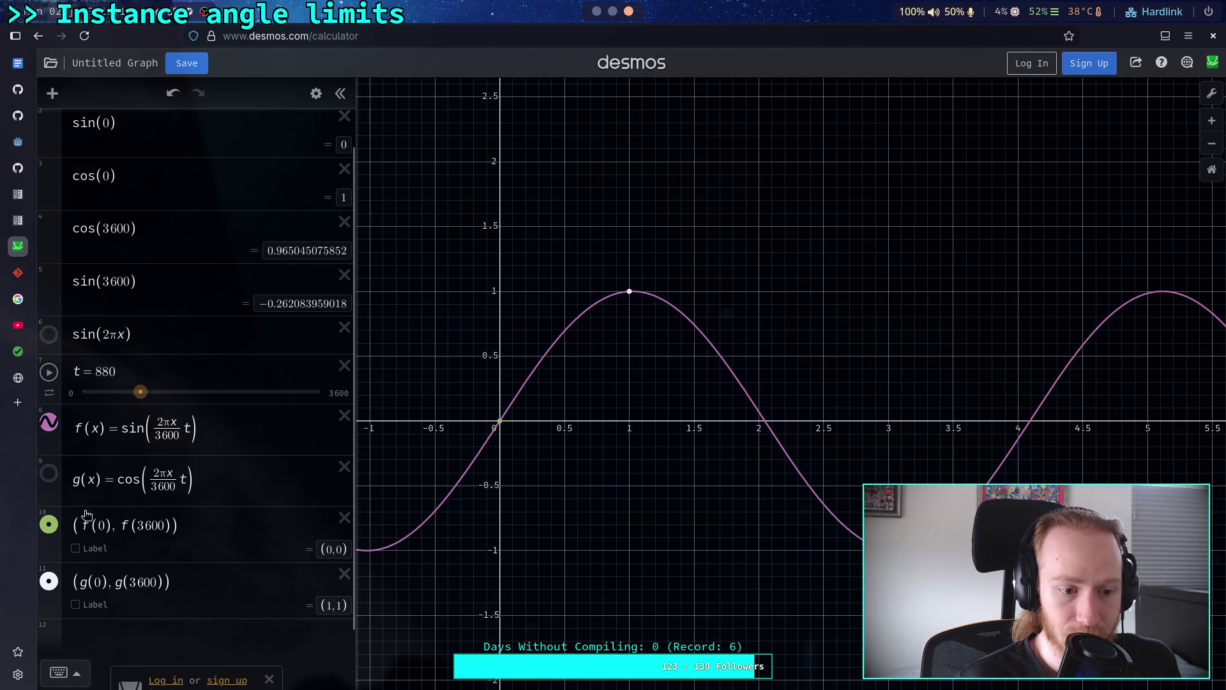
{"action": "left_click", "coordinate": [49, 525]}
{"action": "left_click", "coordinate": [46, 580]}
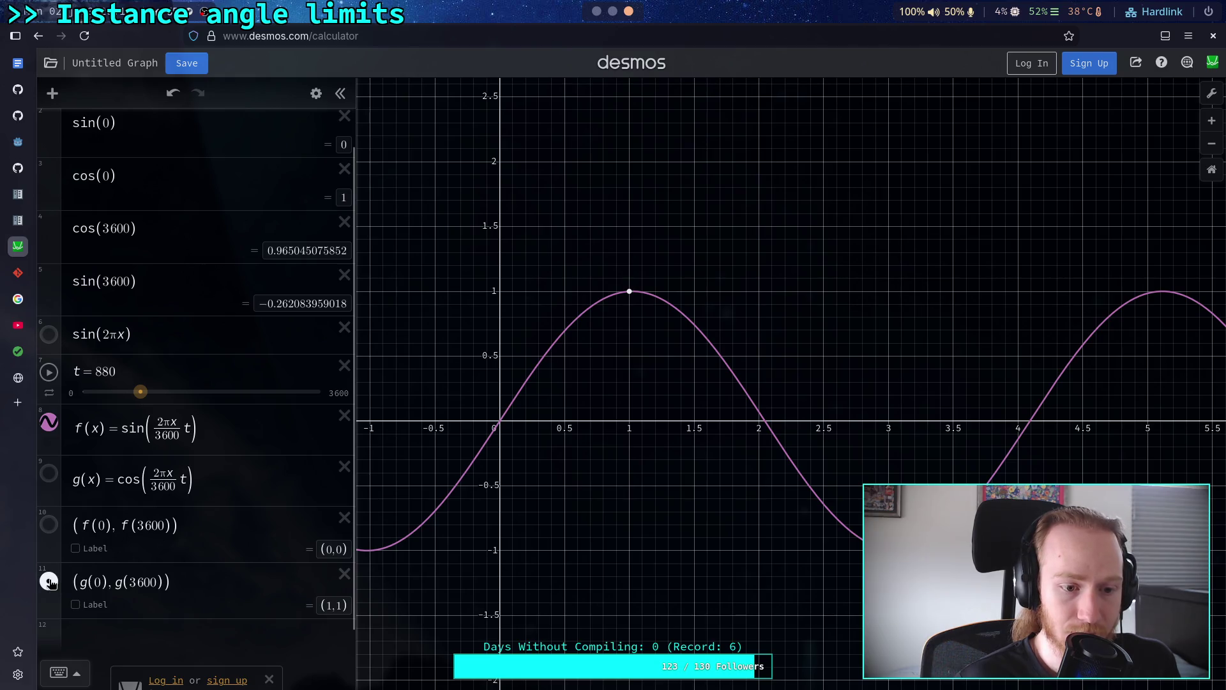
Rename slider t to t₁ with value 1171, and add rows t₂ = 0 and t₃
{"action": "left_click", "coordinate": [192, 429]}
{"action": "type", "text": "1"}
{"action": "left_click", "coordinate": [96, 371]}
{"action": "type", "text": "1"}
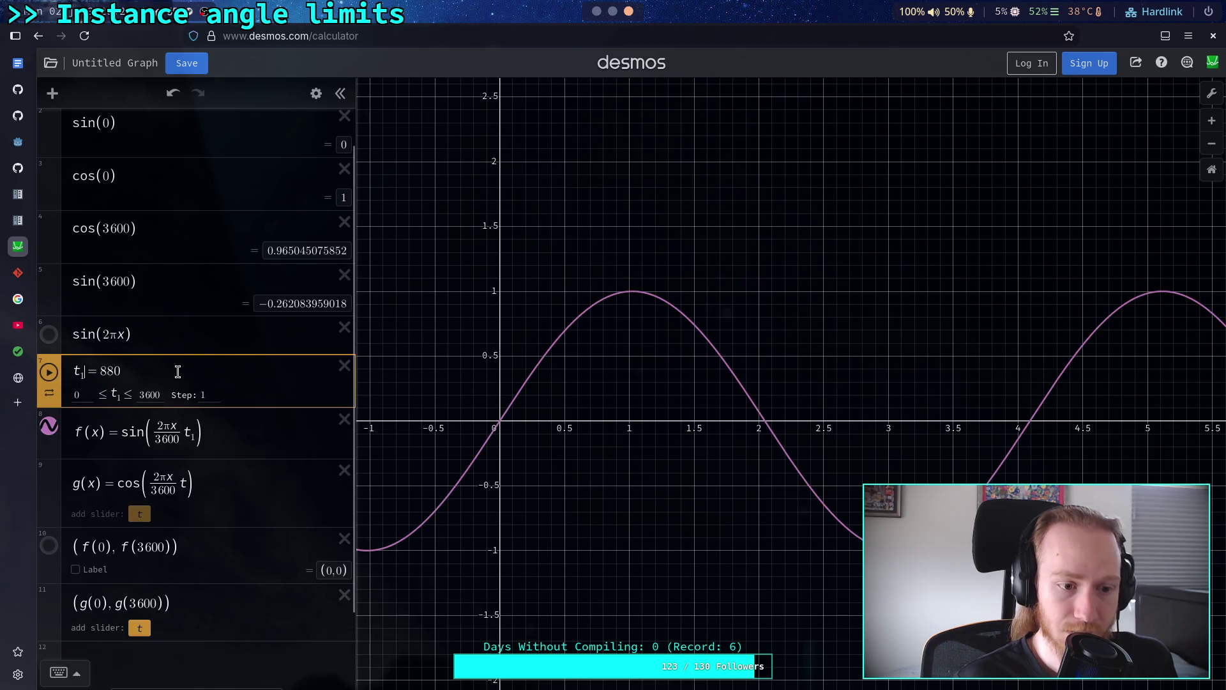
{"action": "key", "text": "Return"}
{"action": "type", "text": "t2"}
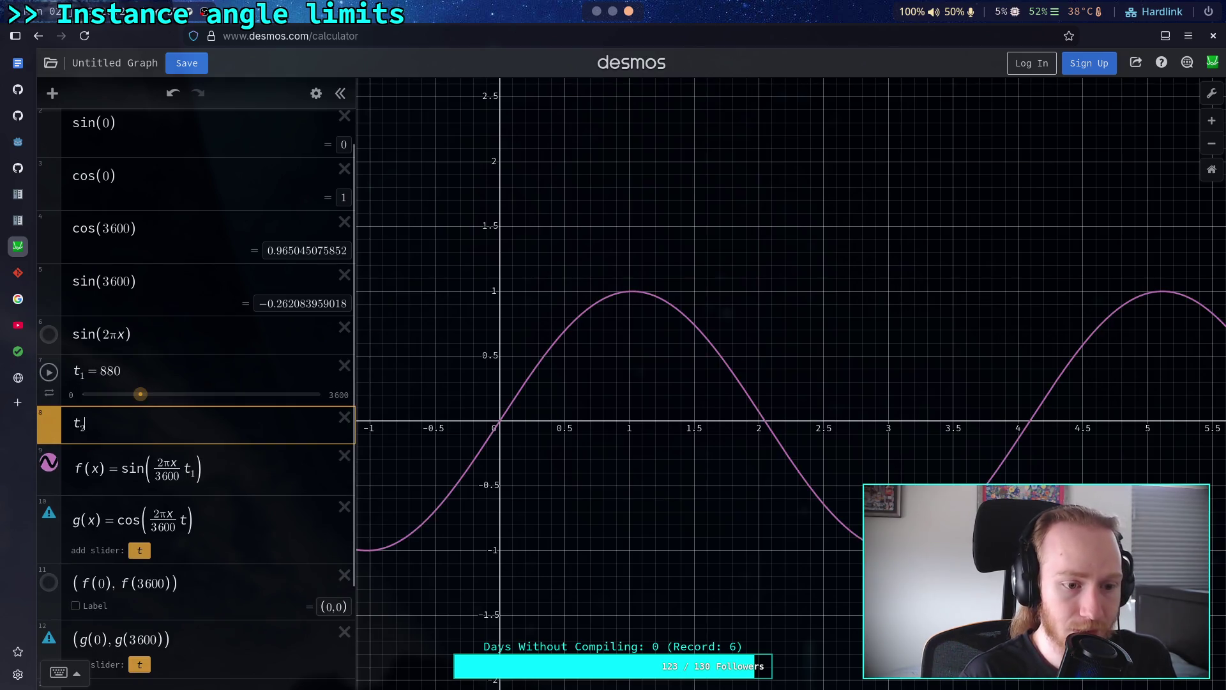
{"action": "type", "text": "=0"}
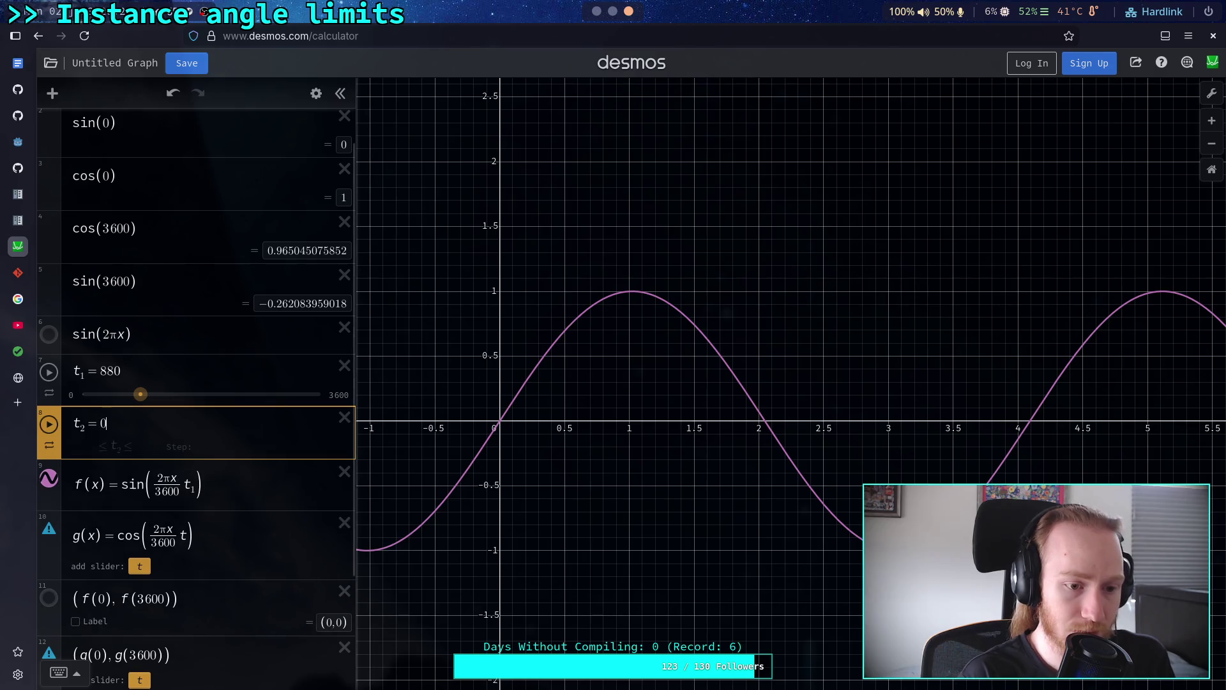
{"action": "key", "text": "Return"}
{"action": "type", "text": "t3"}
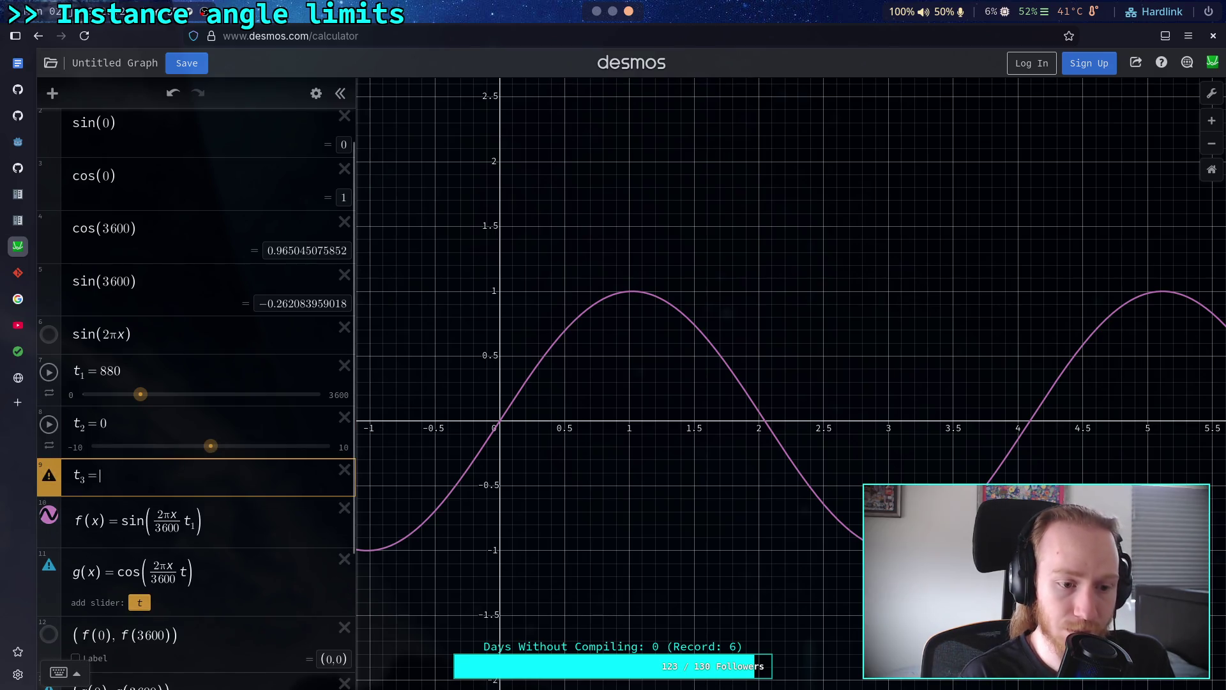
{"action": "double_click", "coordinate": [110, 370]}
{"action": "type", "text": "1171"}
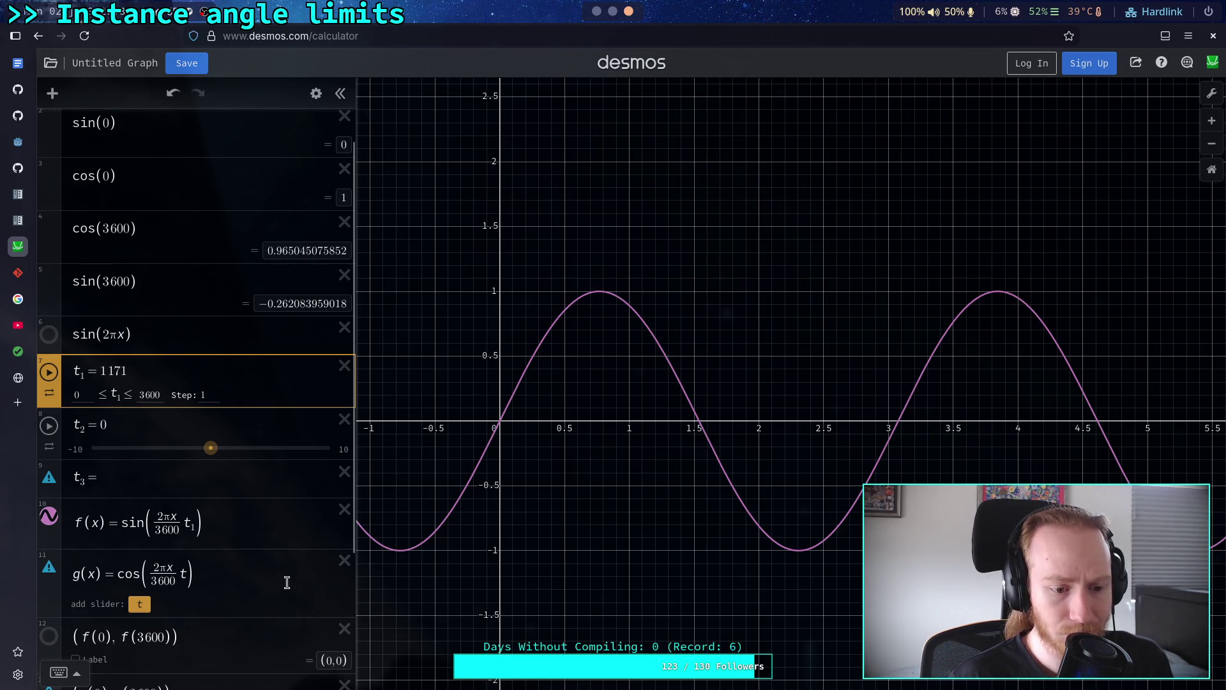
Make g(x) use t₁ and hide the f(x) curve
{"action": "left_click", "coordinate": [187, 575]}
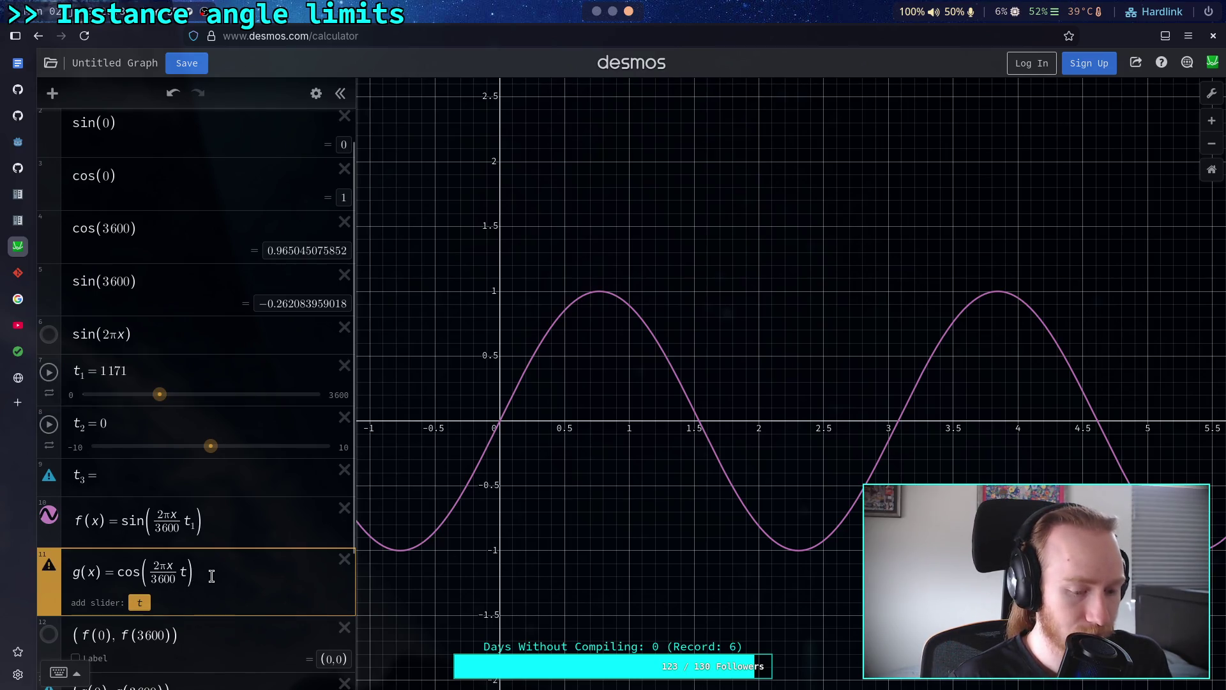
{"action": "type", "text": "_1"}
{"action": "left_click", "coordinate": [235, 530]}
{"action": "key", "text": "Return"}
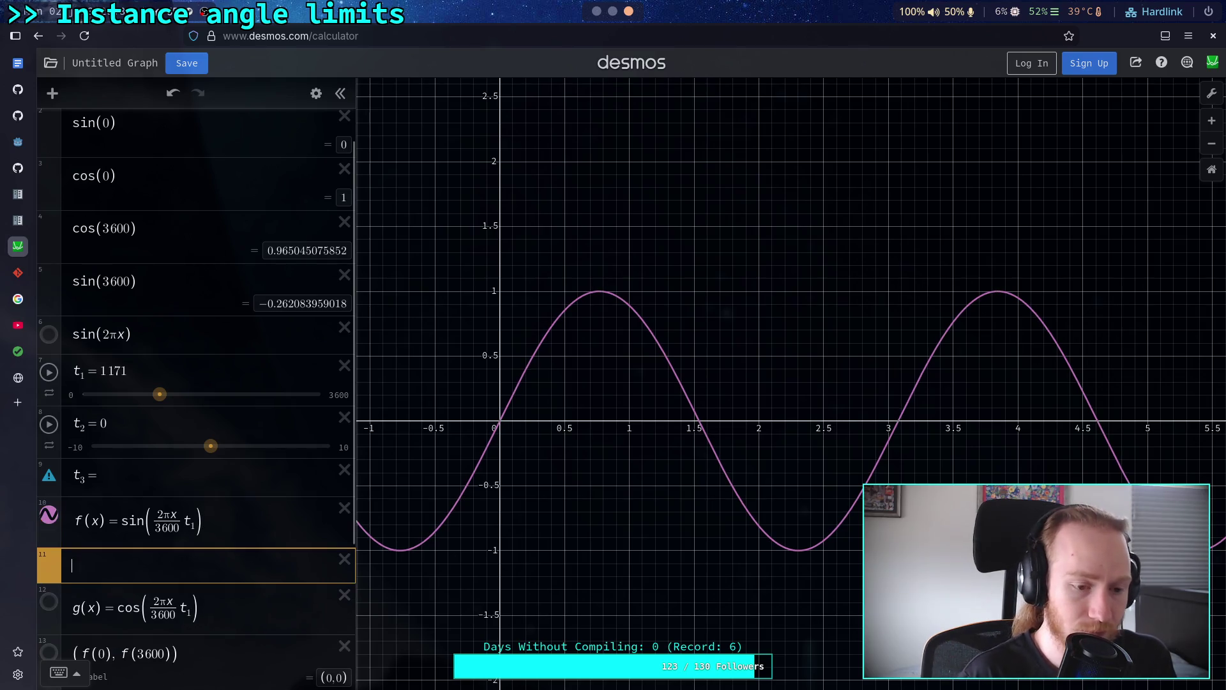
{"action": "type", "text": "f("}
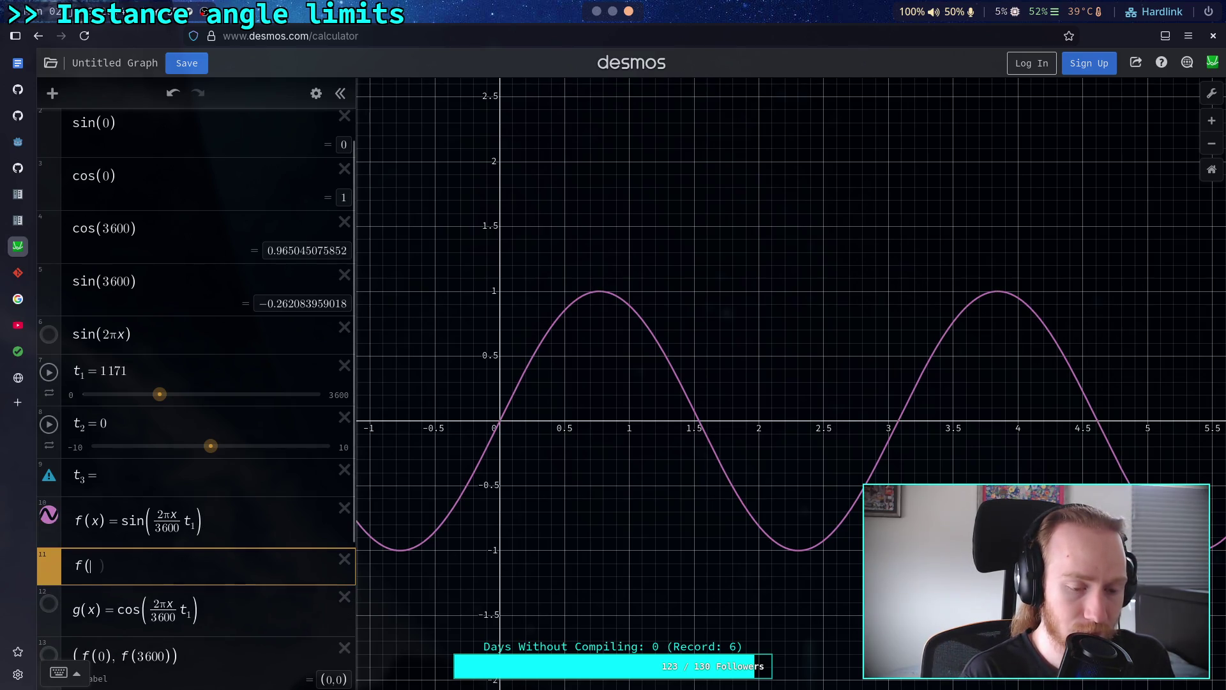
{"action": "key", "text": "BackSpace"}
{"action": "key", "text": "BackSpace"}
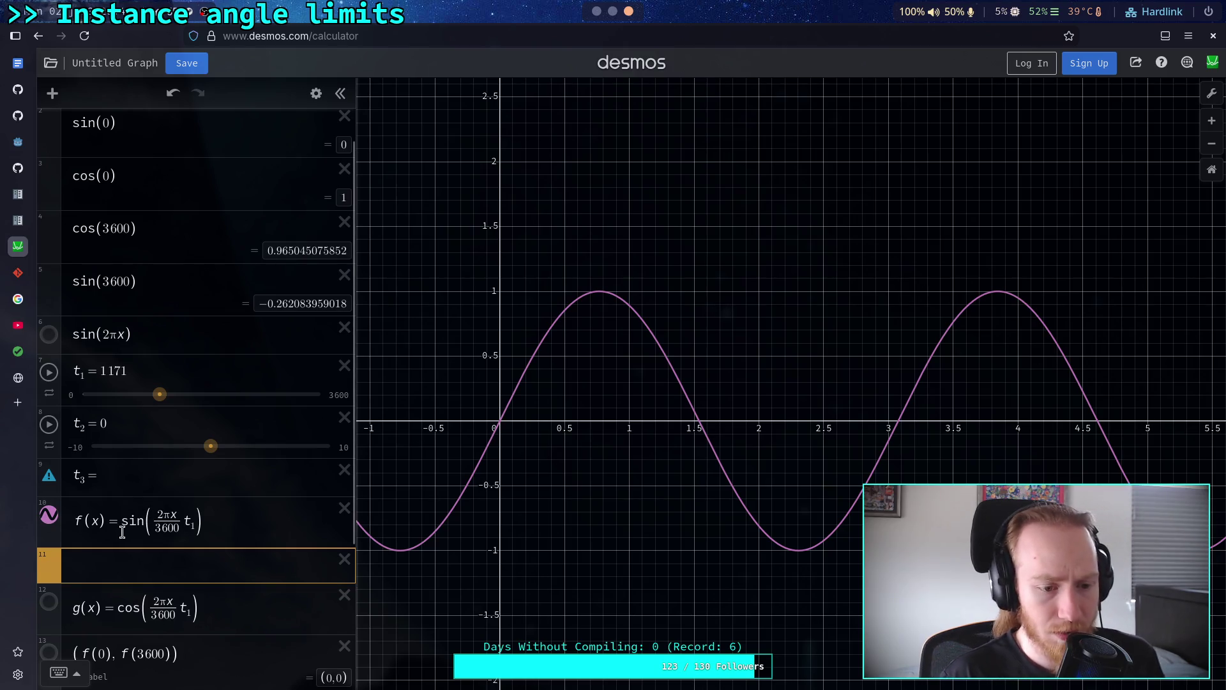
{"action": "left_click", "coordinate": [344, 559]}
{"action": "left_click", "coordinate": [47, 516]}
Add a new row below t₃ graphing cos(2πx/3600·t₁)
{"action": "left_click", "coordinate": [172, 479]}
{"action": "key", "text": "Return"}
{"action": "type", "text": "si"}
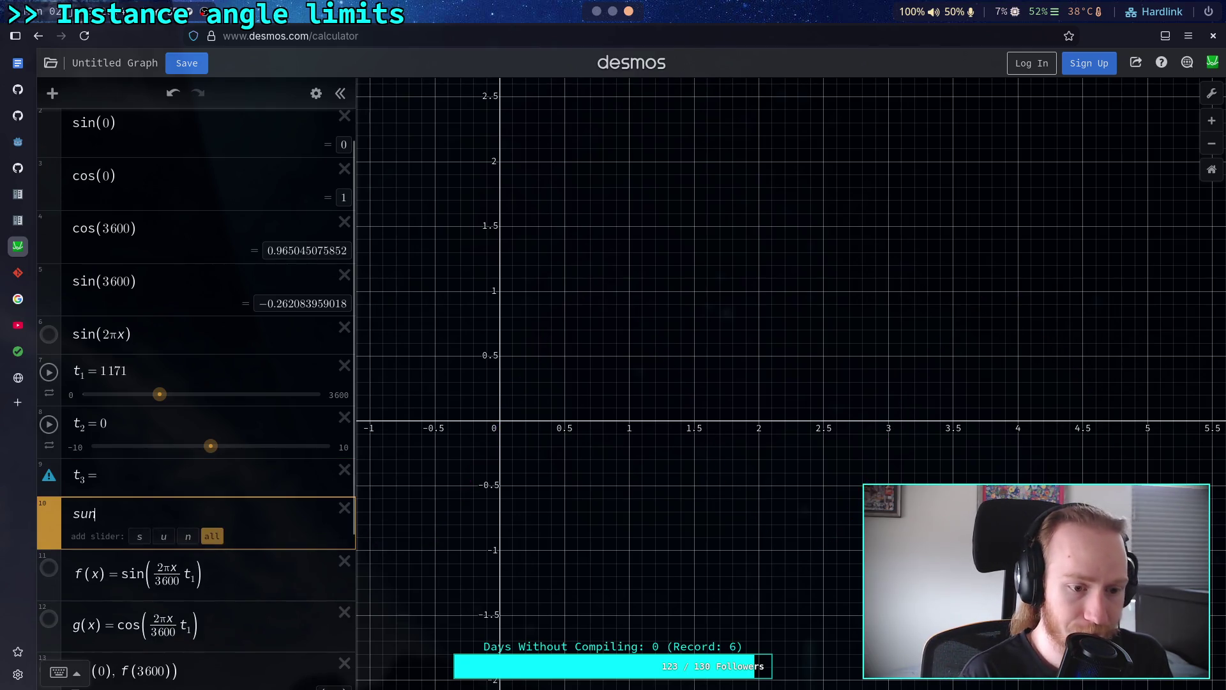
{"action": "key", "text": "BackSpace"}
{"action": "key", "text": "BackSpace"}
{"action": "type", "text": "cos("}
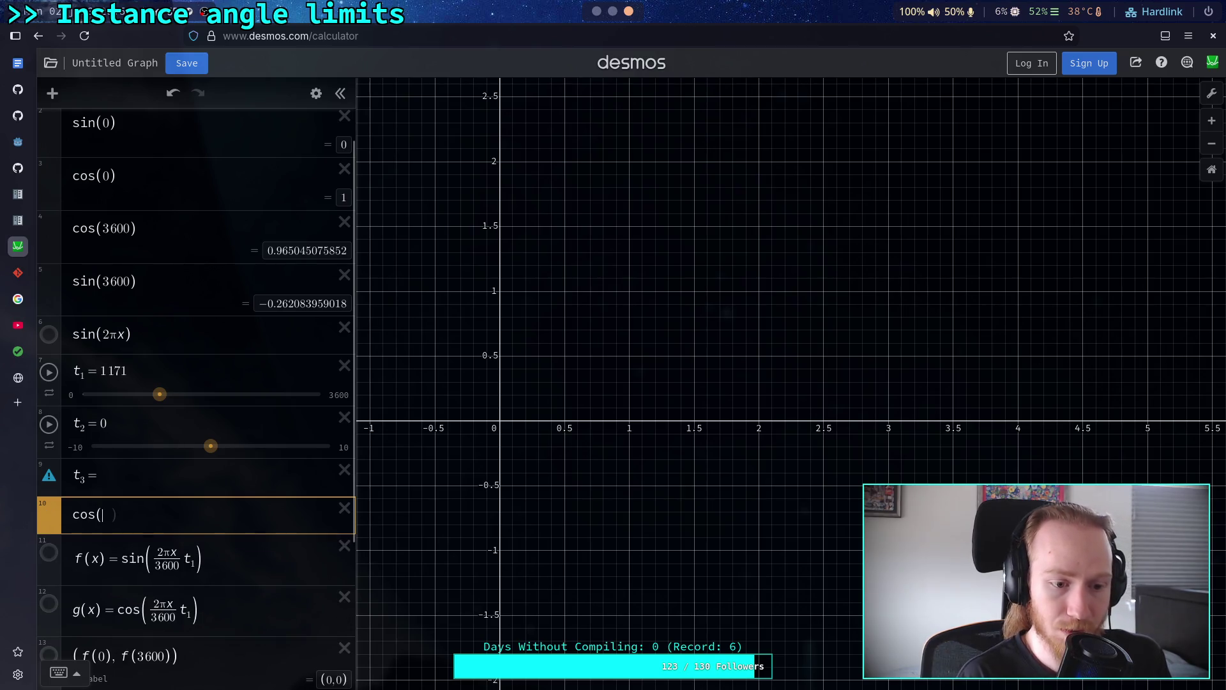
{"action": "type", "text": "2"}
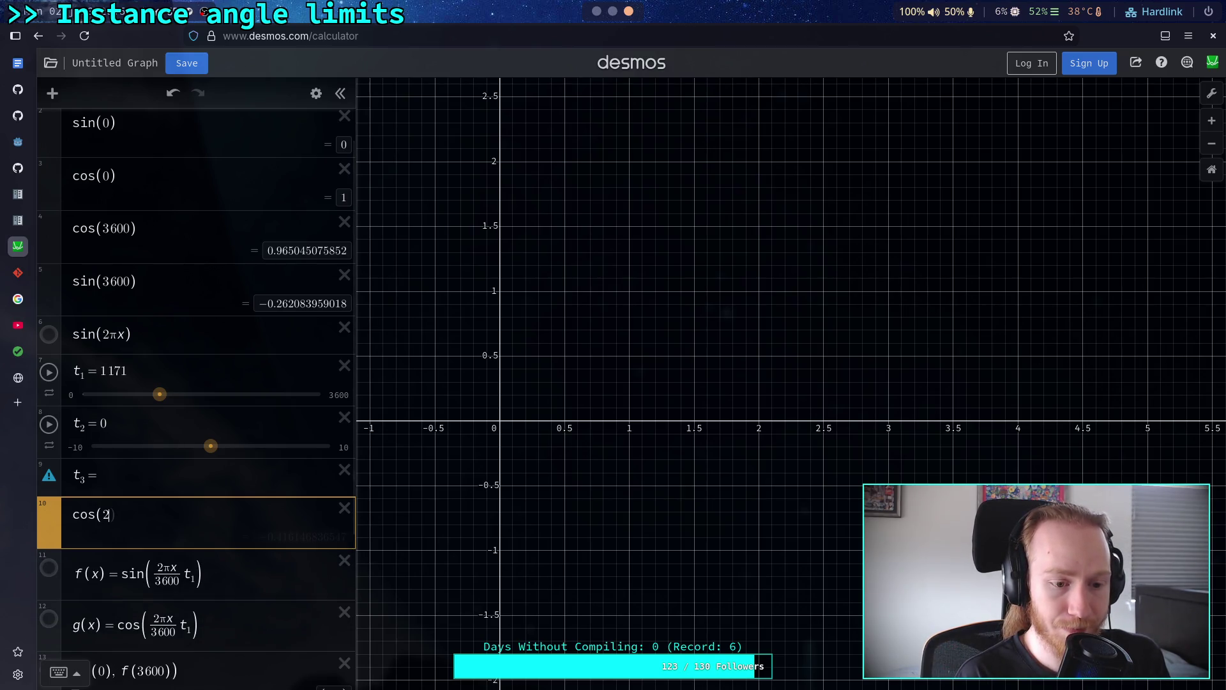
{"action": "type", "text": "pi"}
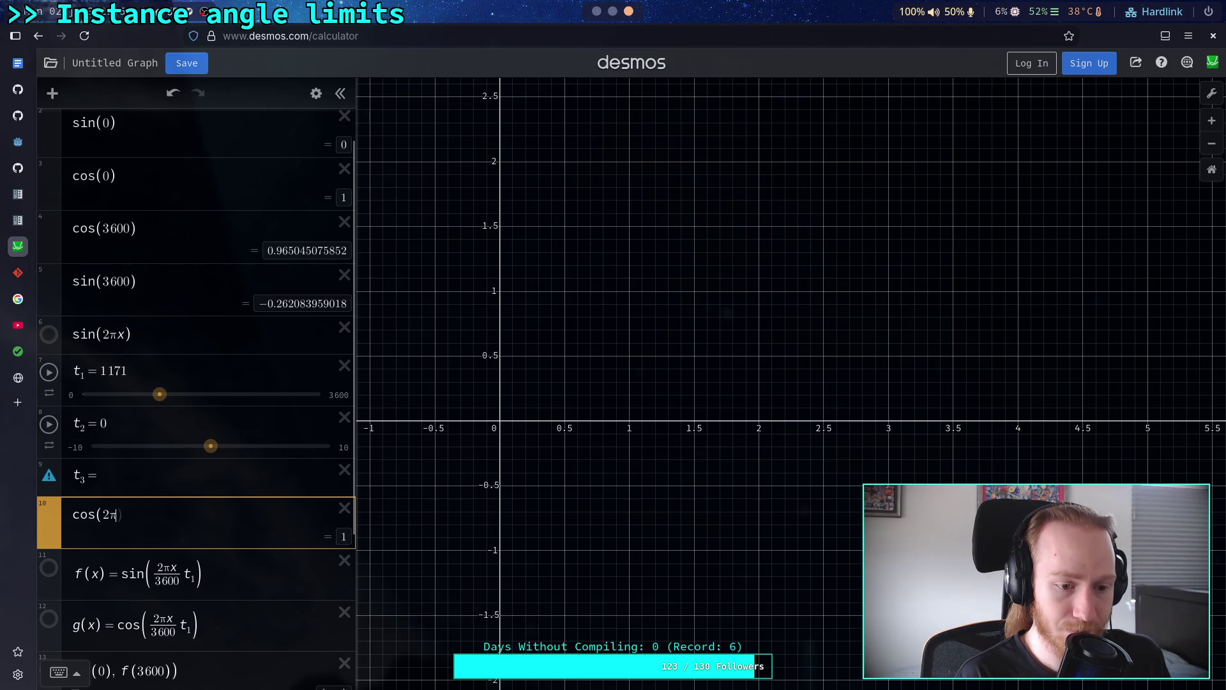
{"action": "type", "text": "x"}
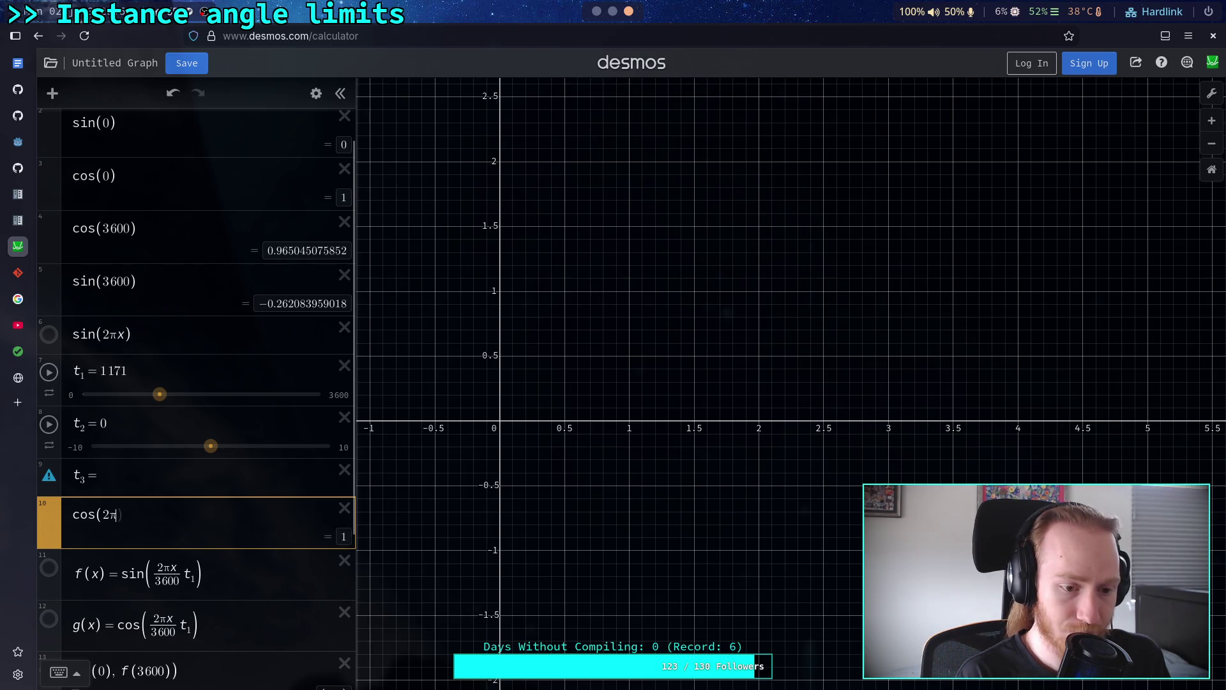
{"action": "type", "text": "/36"}
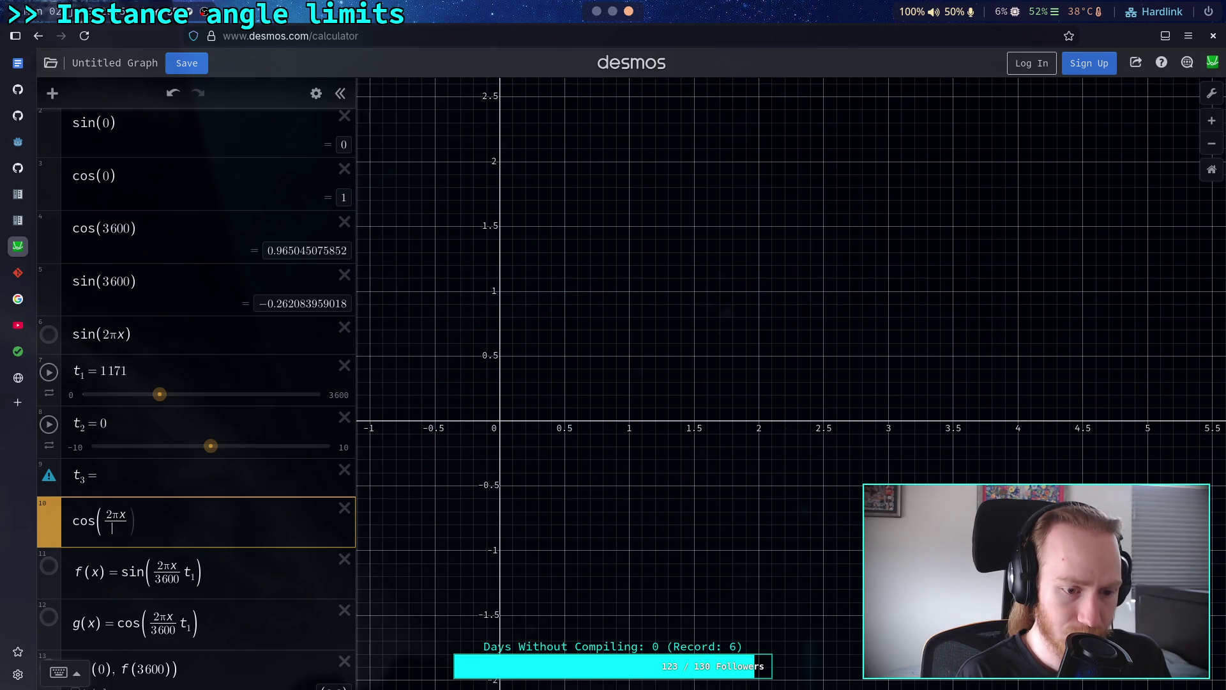
{"action": "type", "text": "00"}
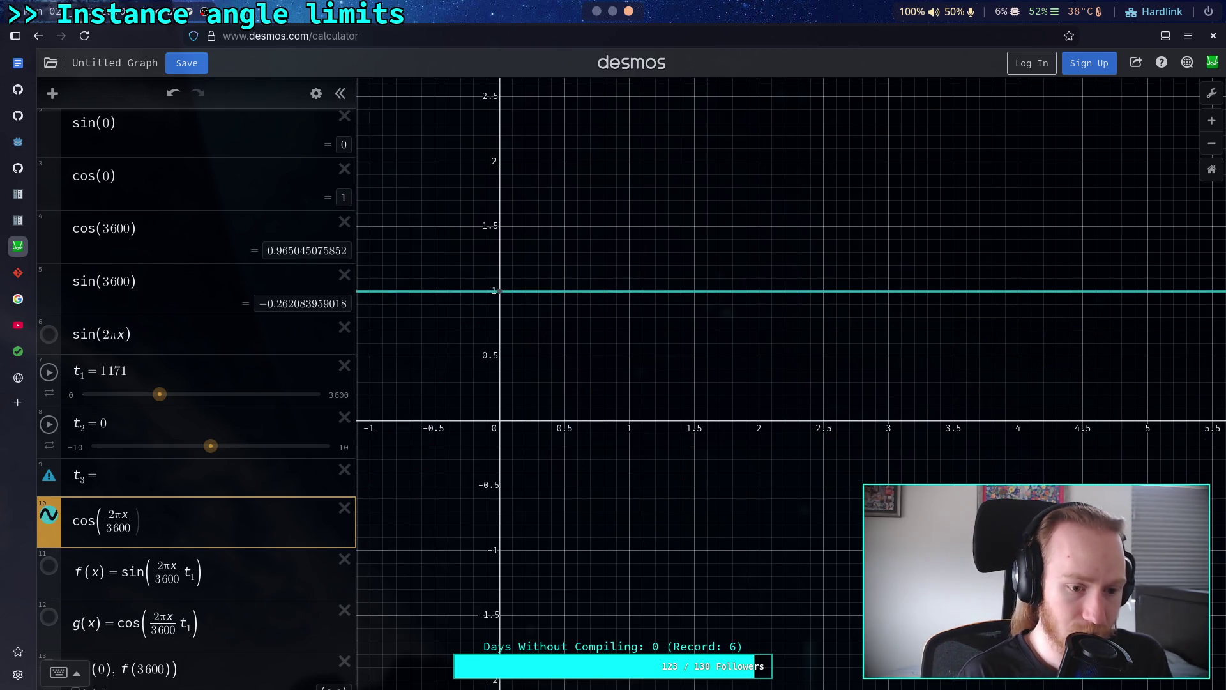
{"action": "key", "text": "Right"}
{"action": "type", "text": "t_1"}
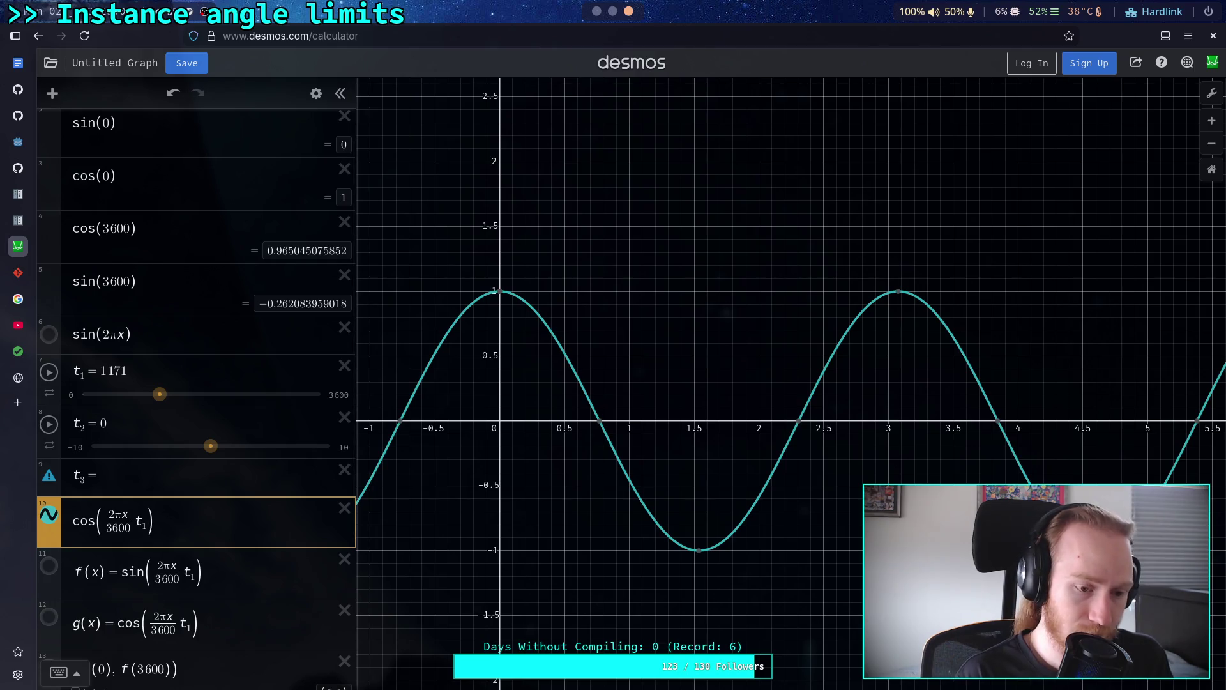
{"action": "key", "text": "Return"}
{"action": "key", "text": "BackSpace"}
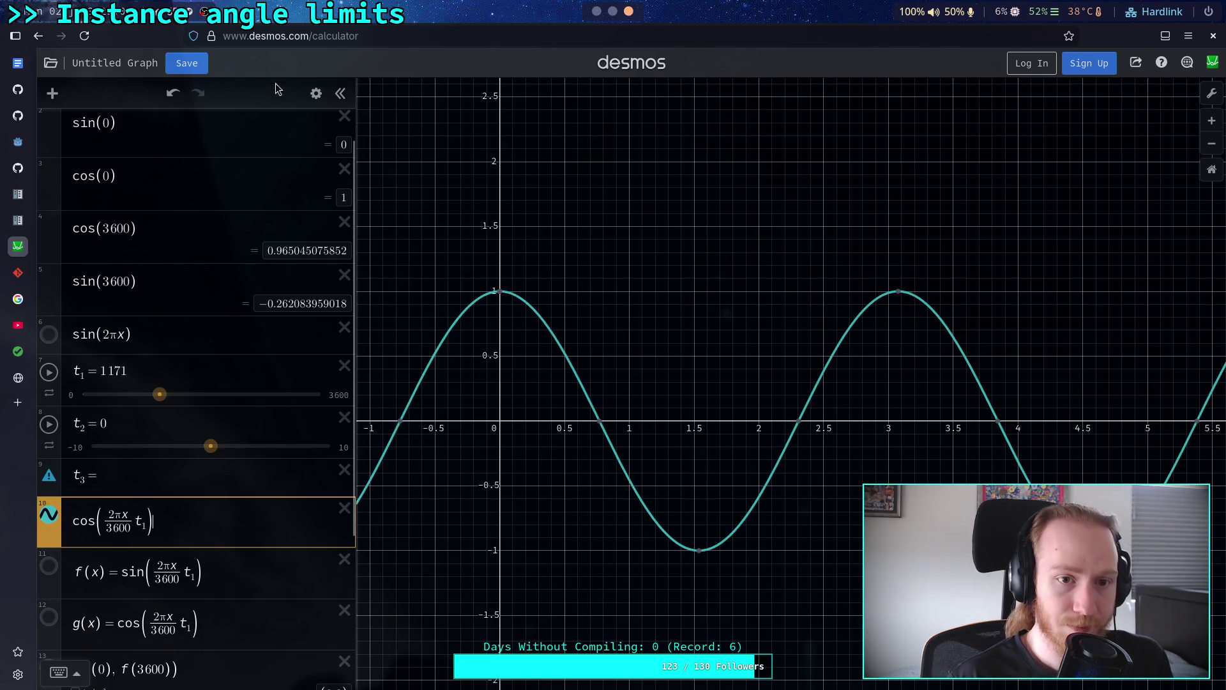
{"action": "left_click", "coordinate": [309, 94]}
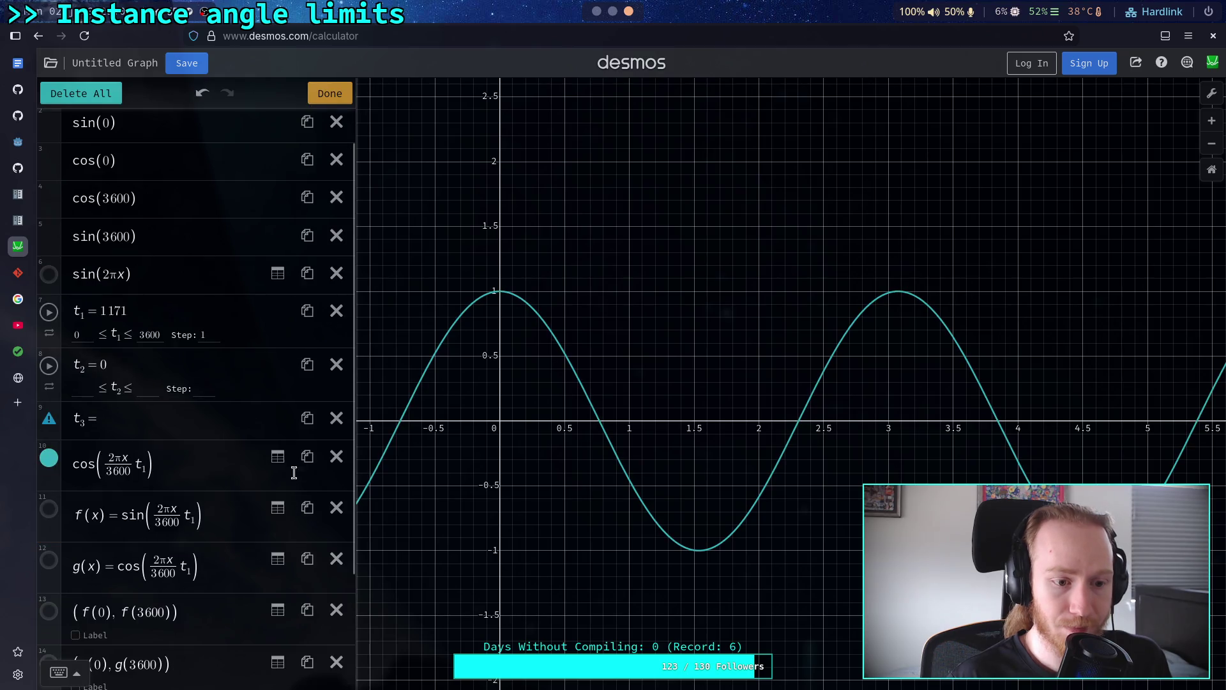
Duplicate the cos(2πx/3600·t₁) row twice and color the copies pink and green
{"action": "left_click", "coordinate": [309, 459]}
{"action": "left_click", "coordinate": [311, 463]}
{"action": "left_click", "coordinate": [329, 95]}
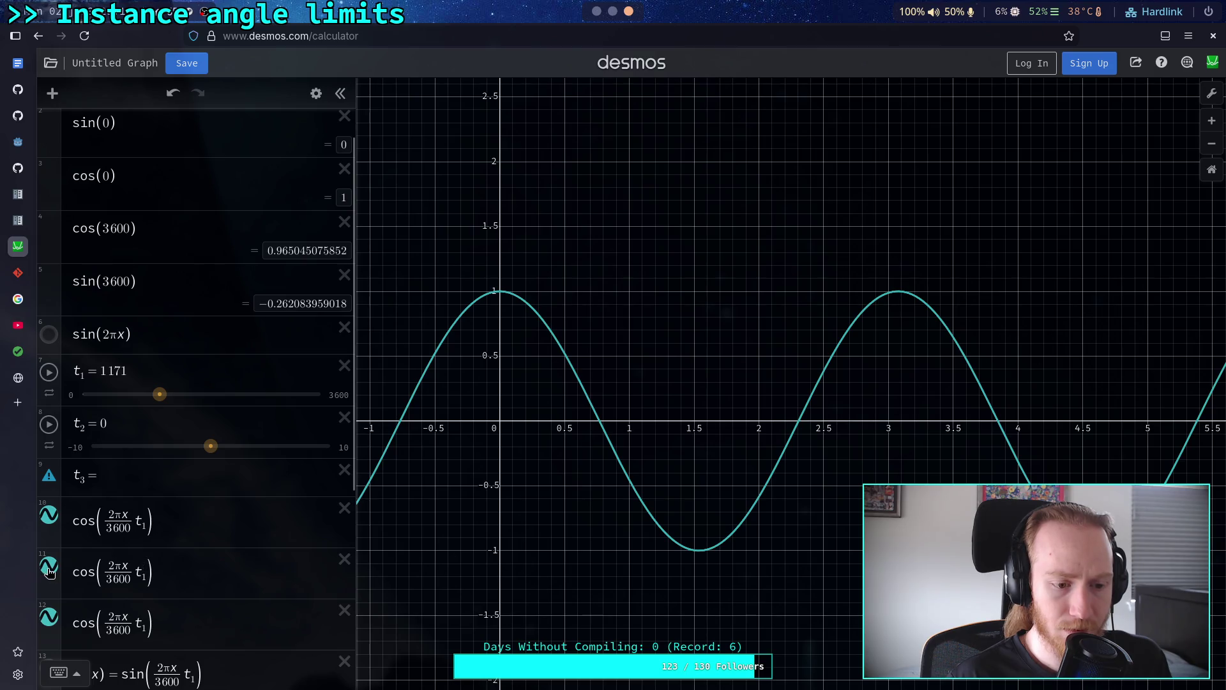
{"action": "left_click", "coordinate": [316, 93]}
{"action": "left_click", "coordinate": [48, 509]}
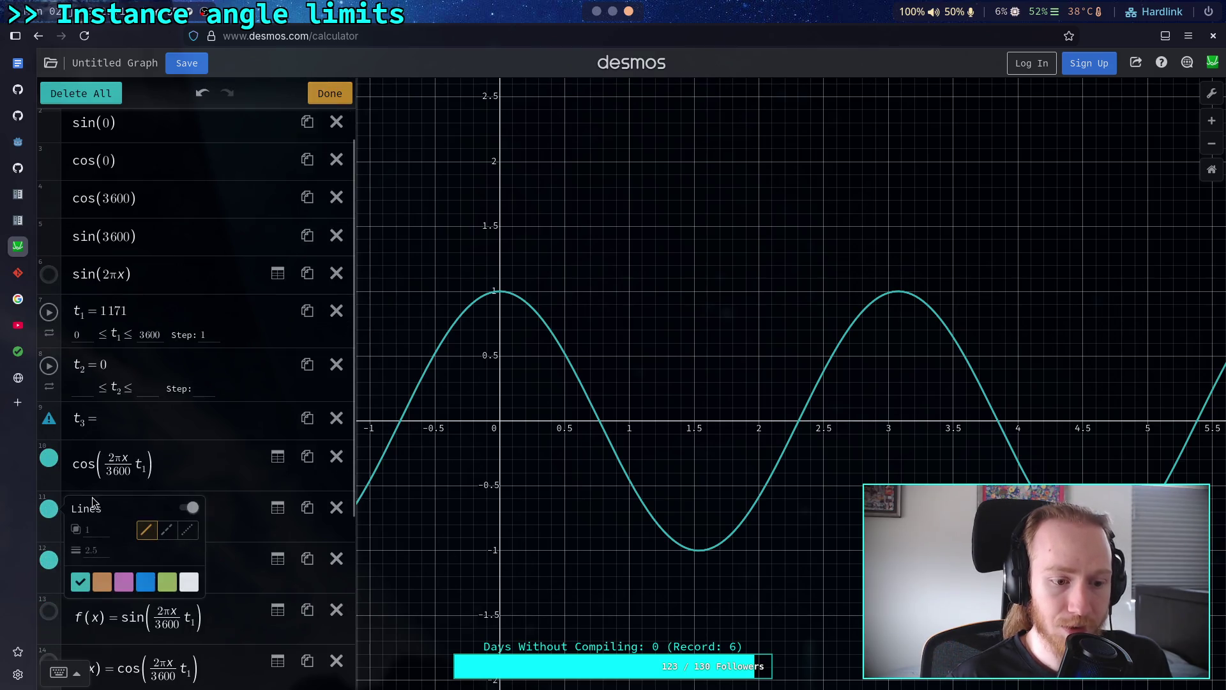
{"action": "left_click", "coordinate": [124, 582]}
{"action": "left_click", "coordinate": [49, 560]}
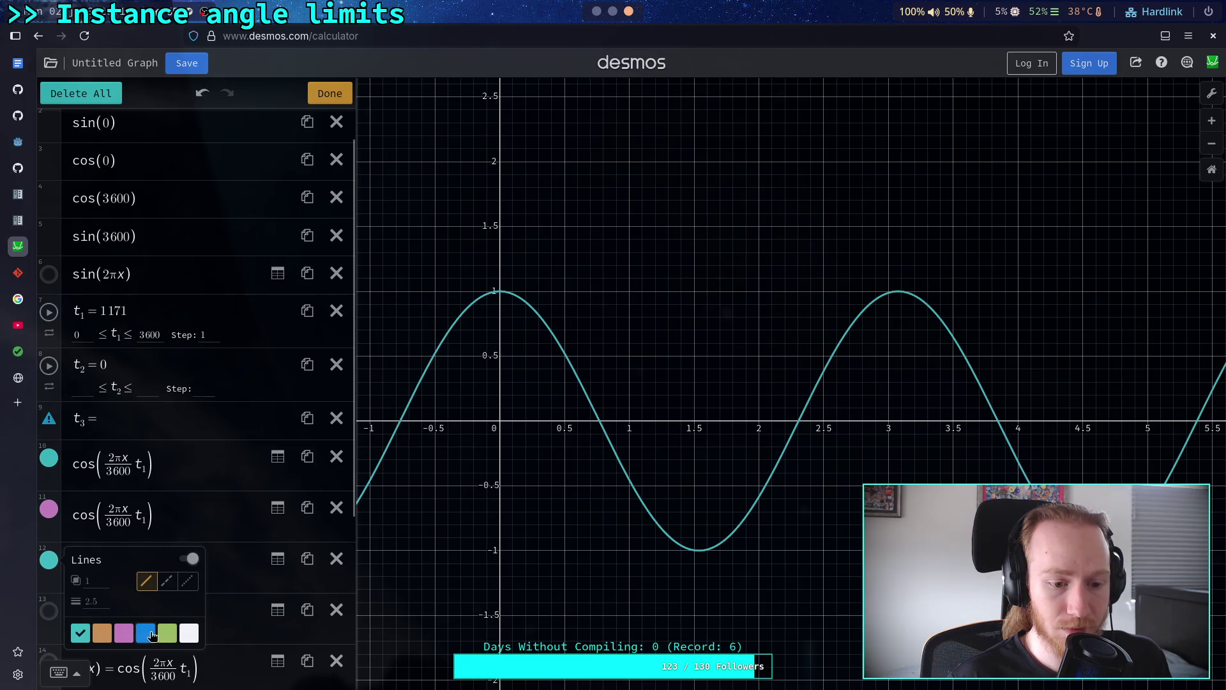
{"action": "left_click", "coordinate": [167, 633]}
{"action": "left_click", "coordinate": [177, 511]}
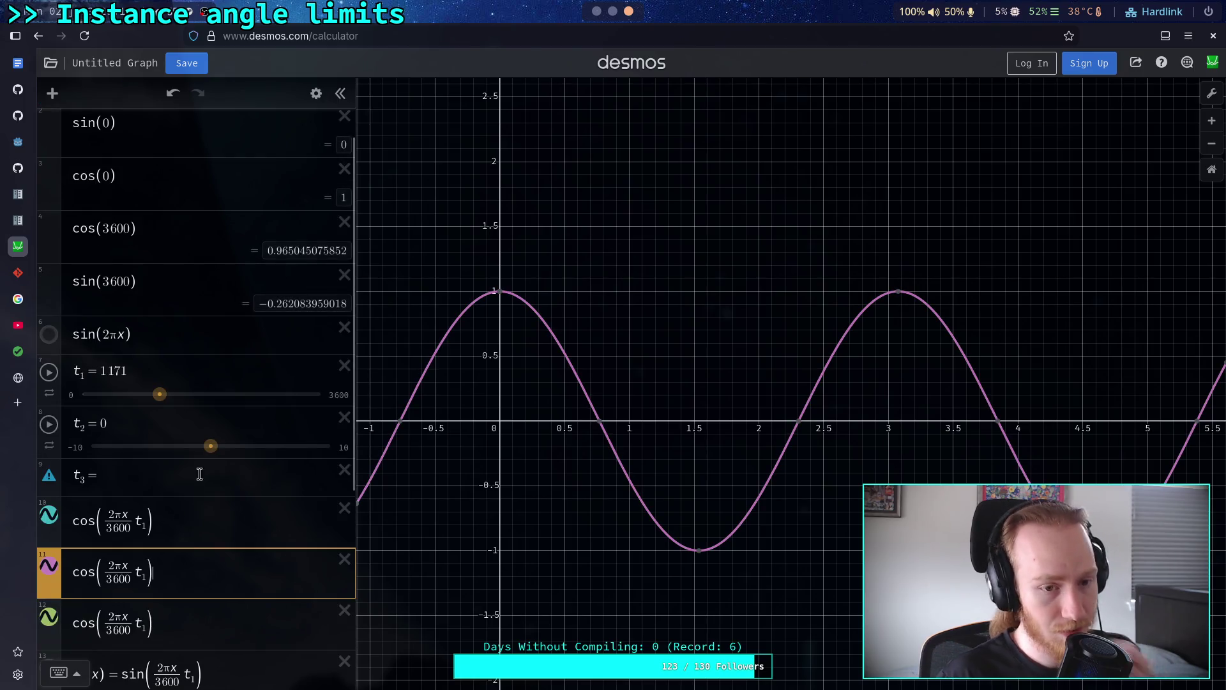
Change the copies' subscripts to t₂ and t₃, and set t₃ = 0
{"action": "left_click", "coordinate": [145, 577]}
{"action": "key", "text": "BackSpace"}
{"action": "type", "text": "2"}
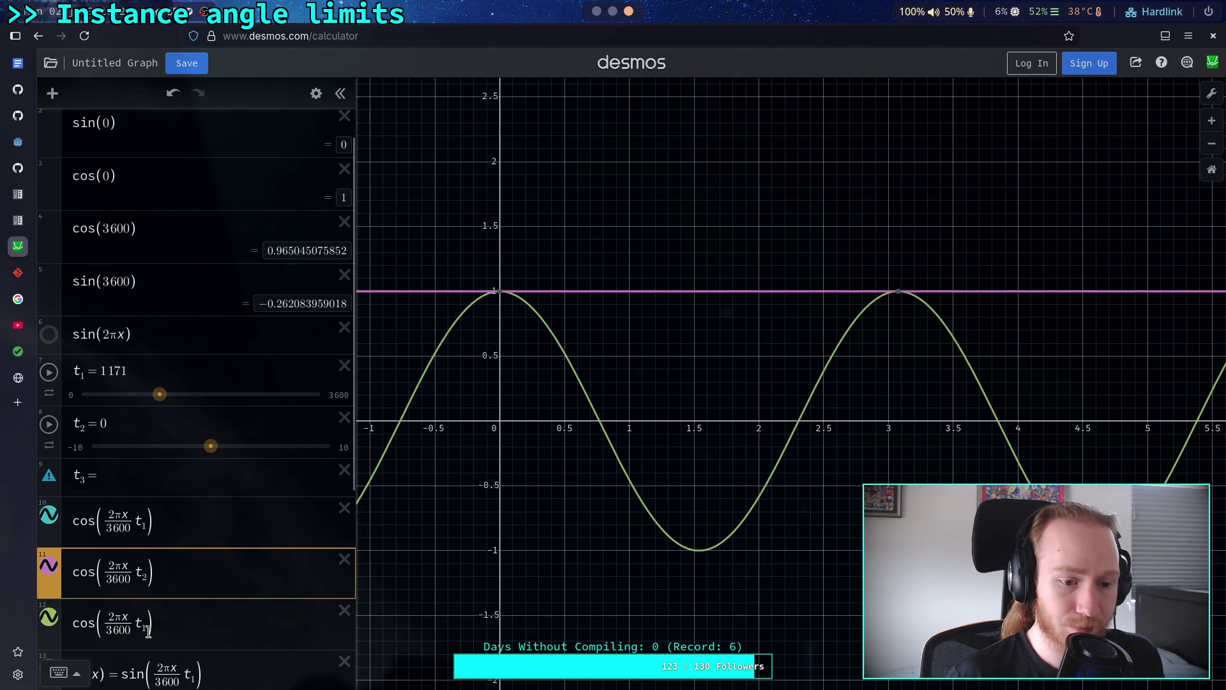
{"action": "left_click", "coordinate": [146, 631]}
{"action": "key", "text": "BackSpace"}
{"action": "type", "text": "3"}
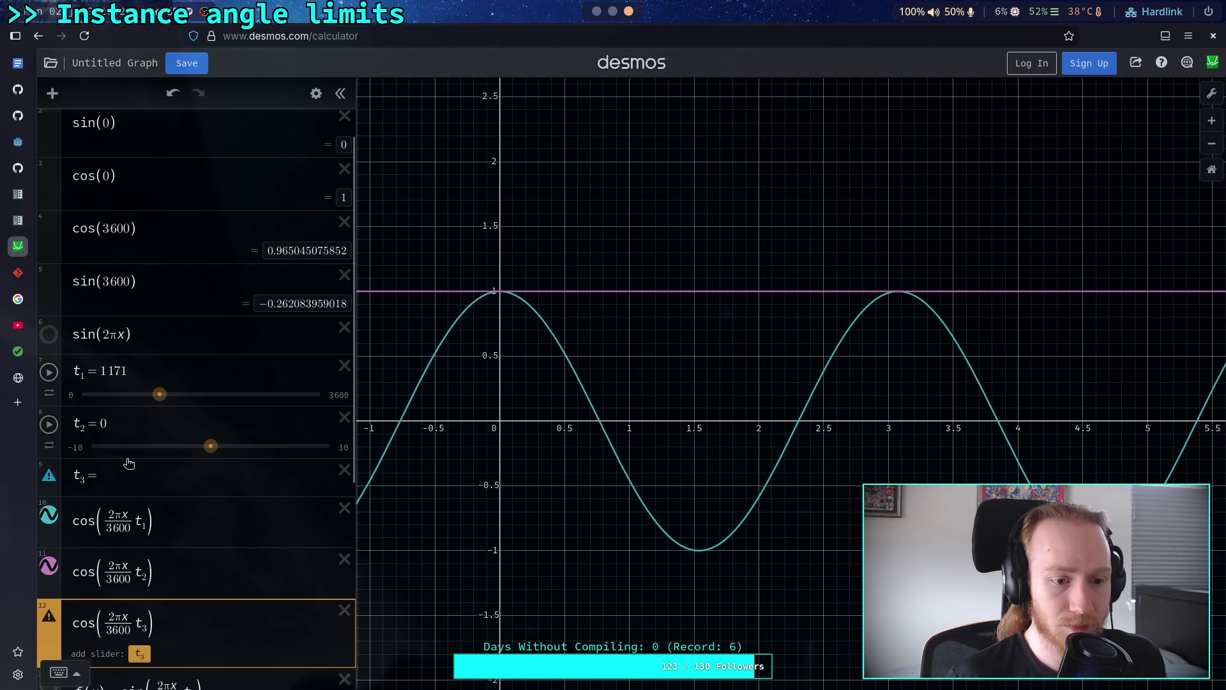
{"action": "left_click", "coordinate": [138, 479]}
{"action": "type", "text": "0"}
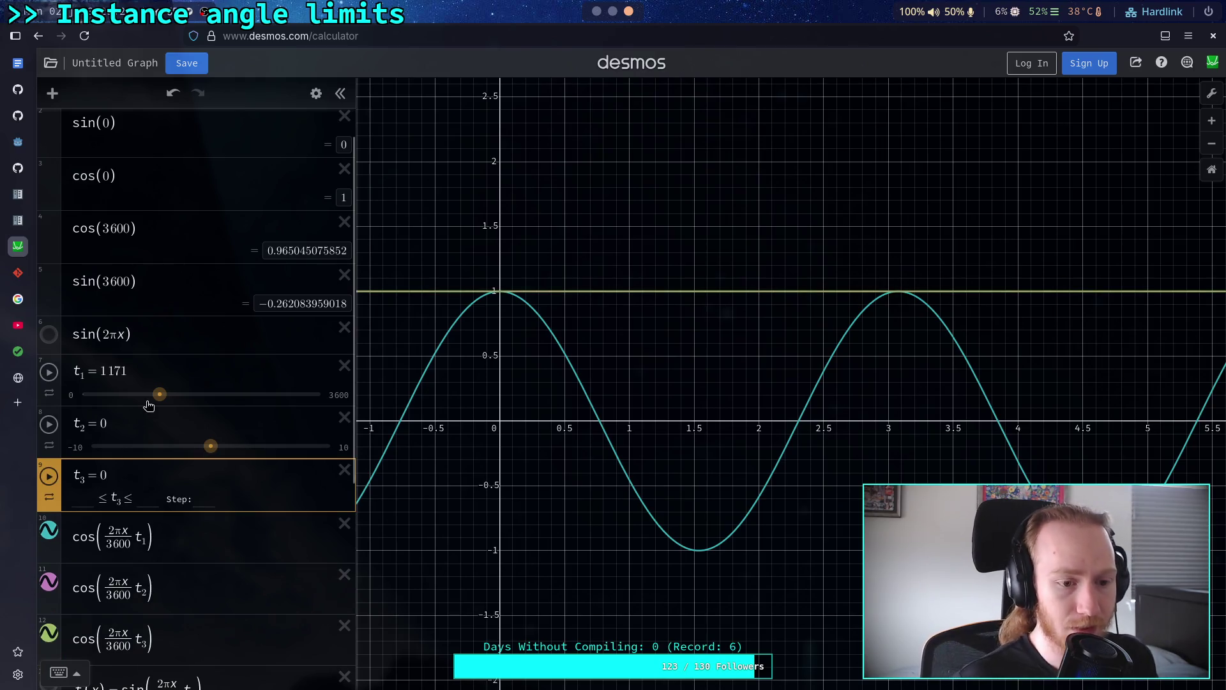
{"action": "left_click", "coordinate": [139, 420]}
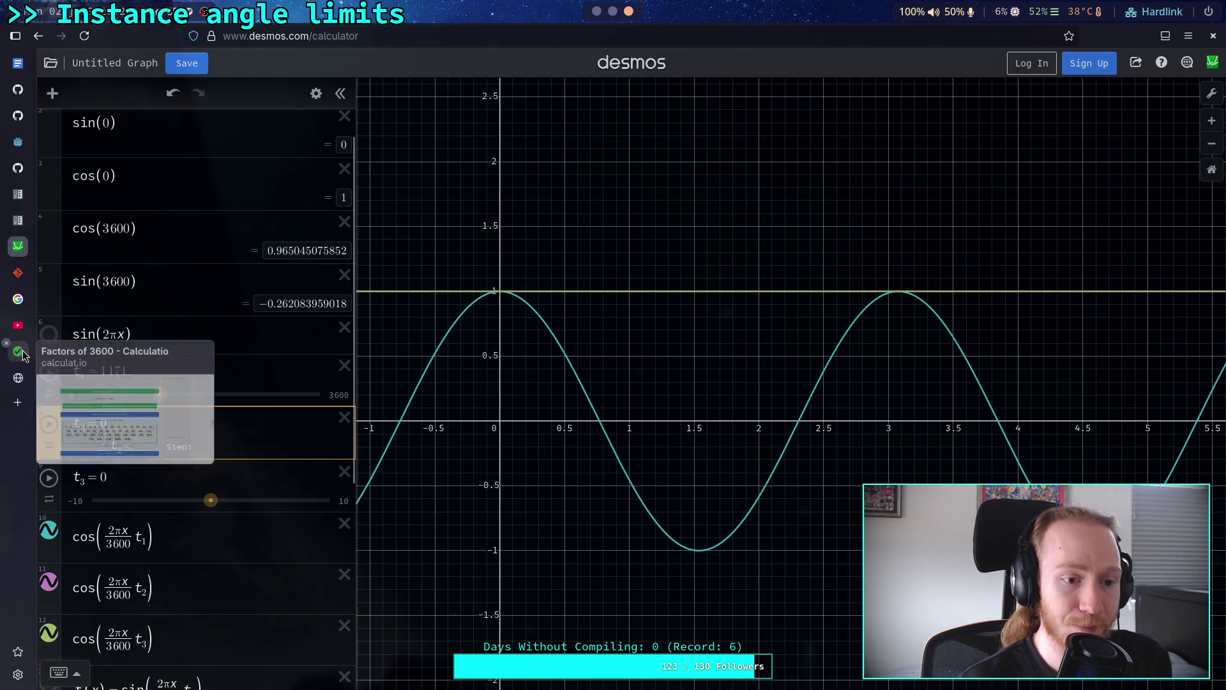
{"action": "left_click", "coordinate": [26, 377]}
Show the prime list page starting at 1223, then return to Desmos
{"action": "left_click", "coordinate": [1154, 580]}
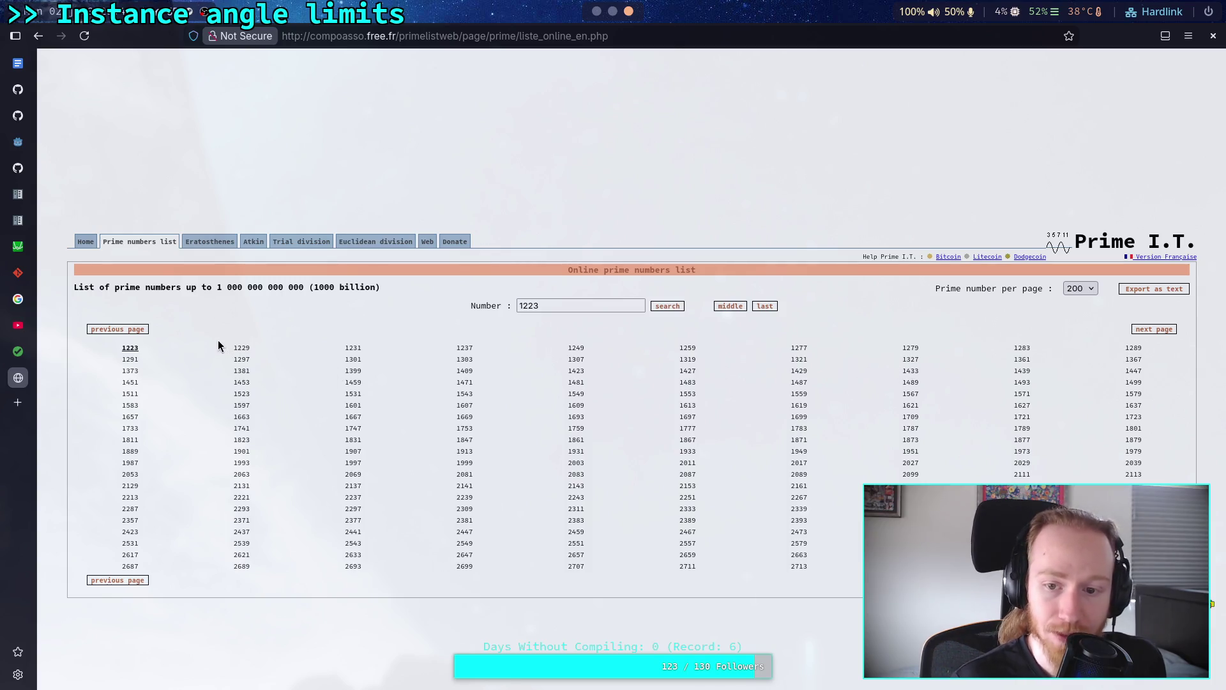
{"action": "left_click", "coordinate": [18, 246]}
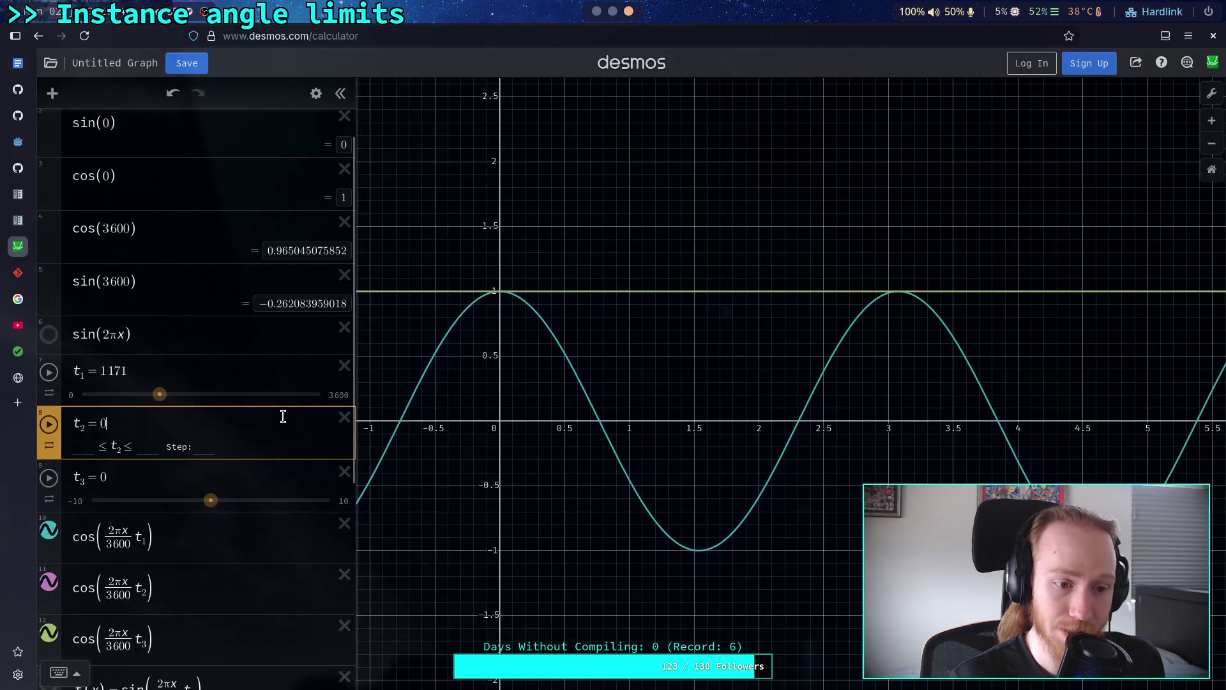
Set t₂ to 1277 and change the pink t₂ wave from cos to sin
{"action": "type", "text": "127"}
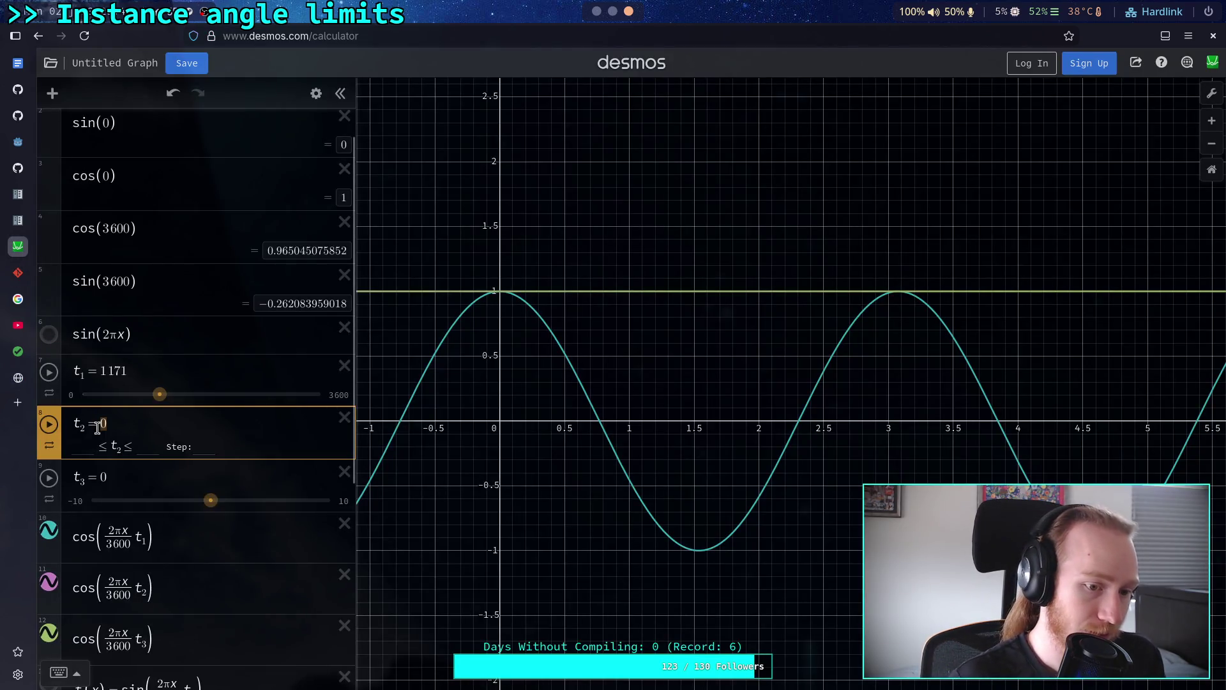
{"action": "type", "text": "7"}
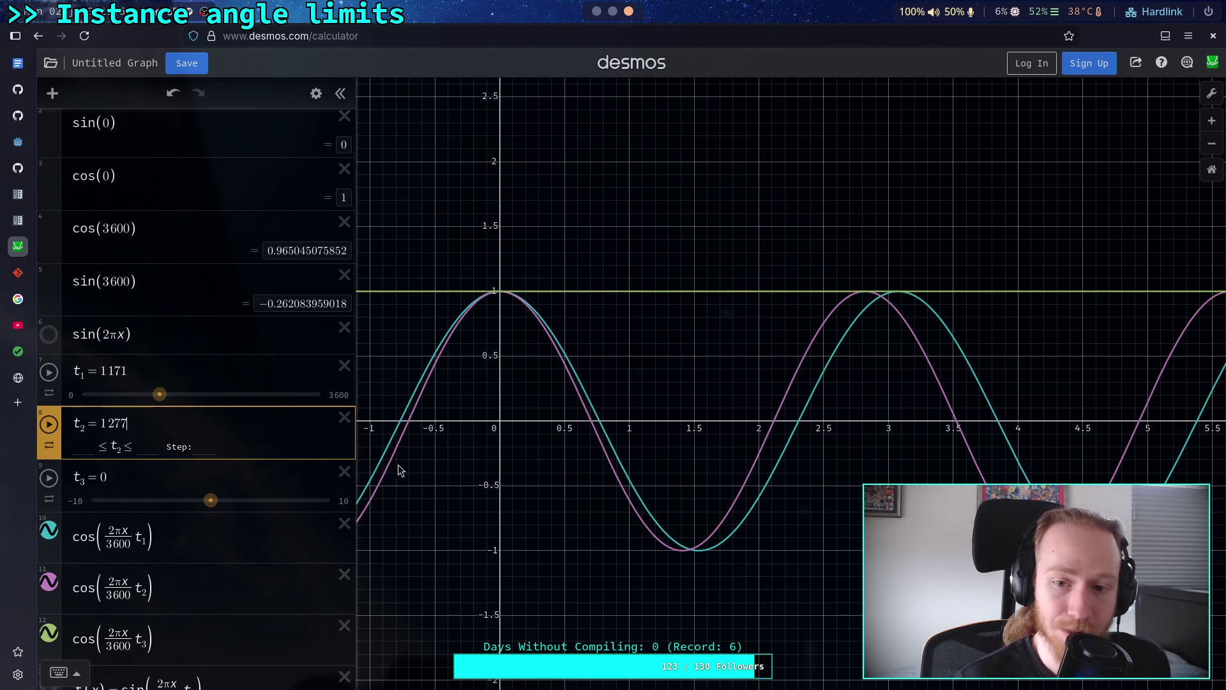
{"action": "left_click", "coordinate": [129, 473]}
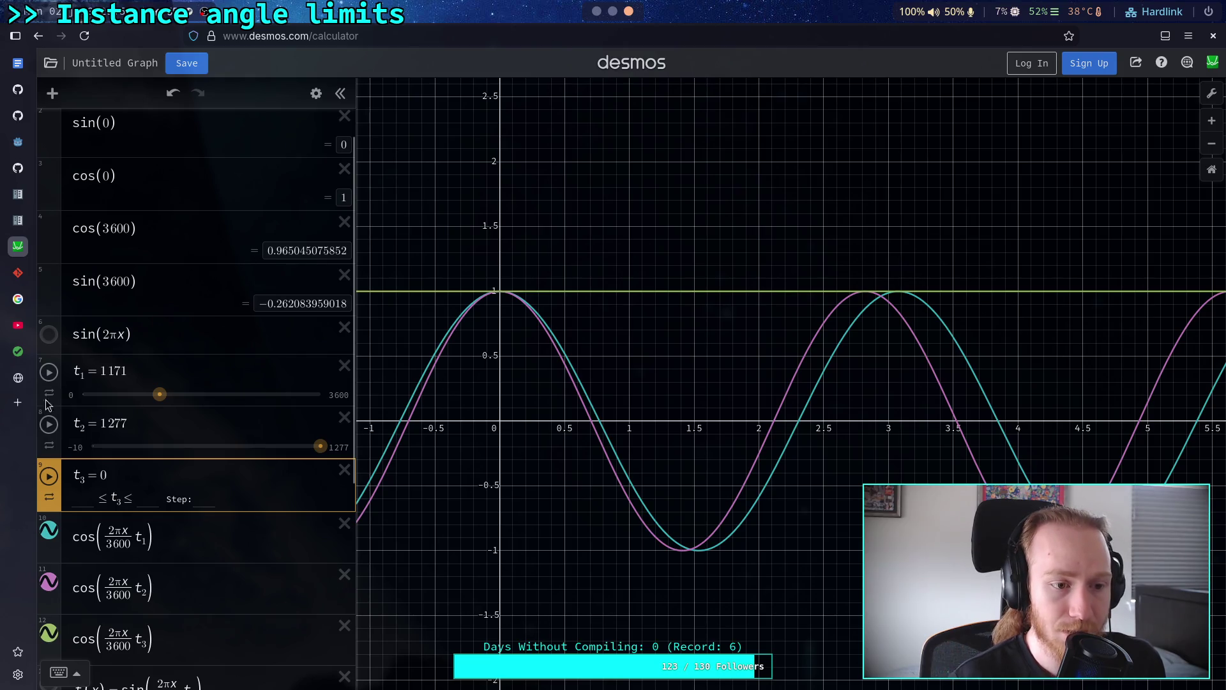
{"action": "mouse_move", "coordinate": [22, 358]}
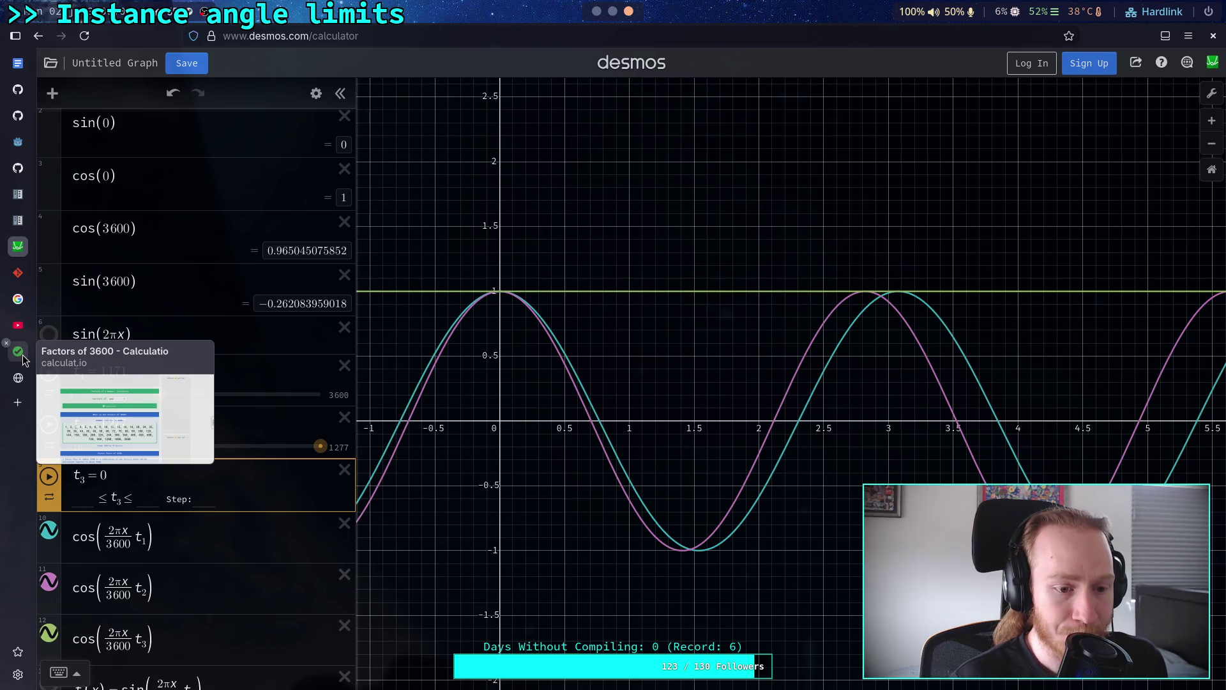
{"action": "left_click", "coordinate": [85, 592]}
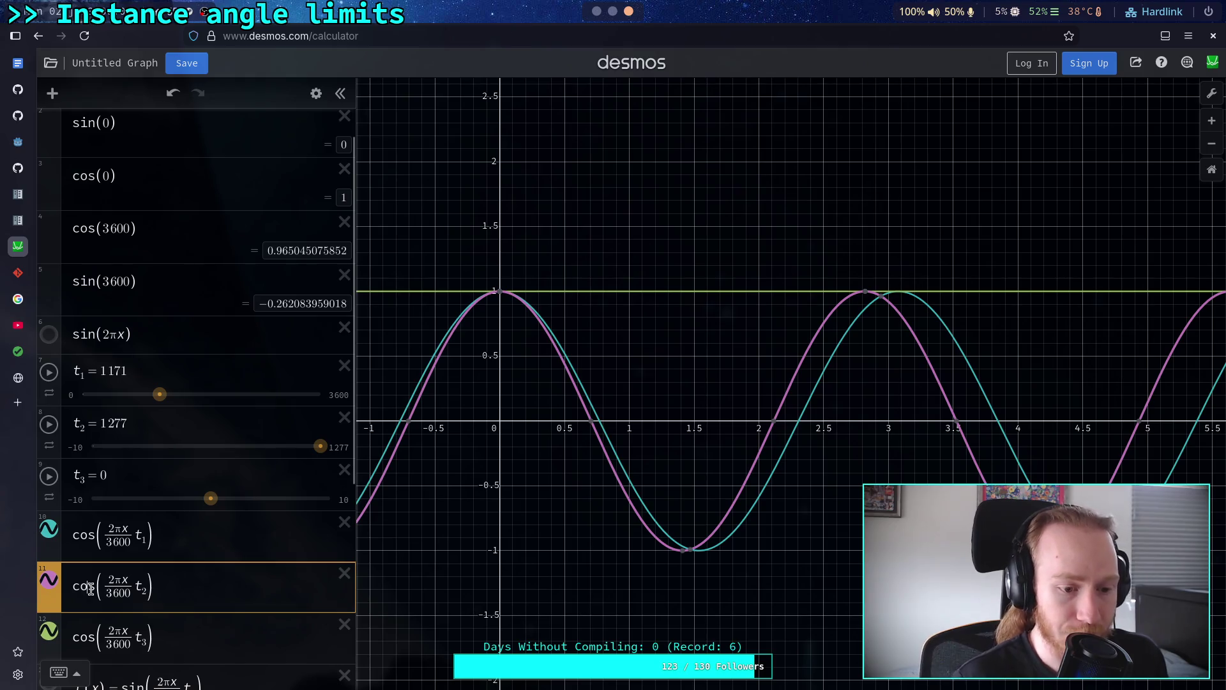
{"action": "left_click_drag", "start_coordinate": [95, 588], "coordinate": [71, 587]}
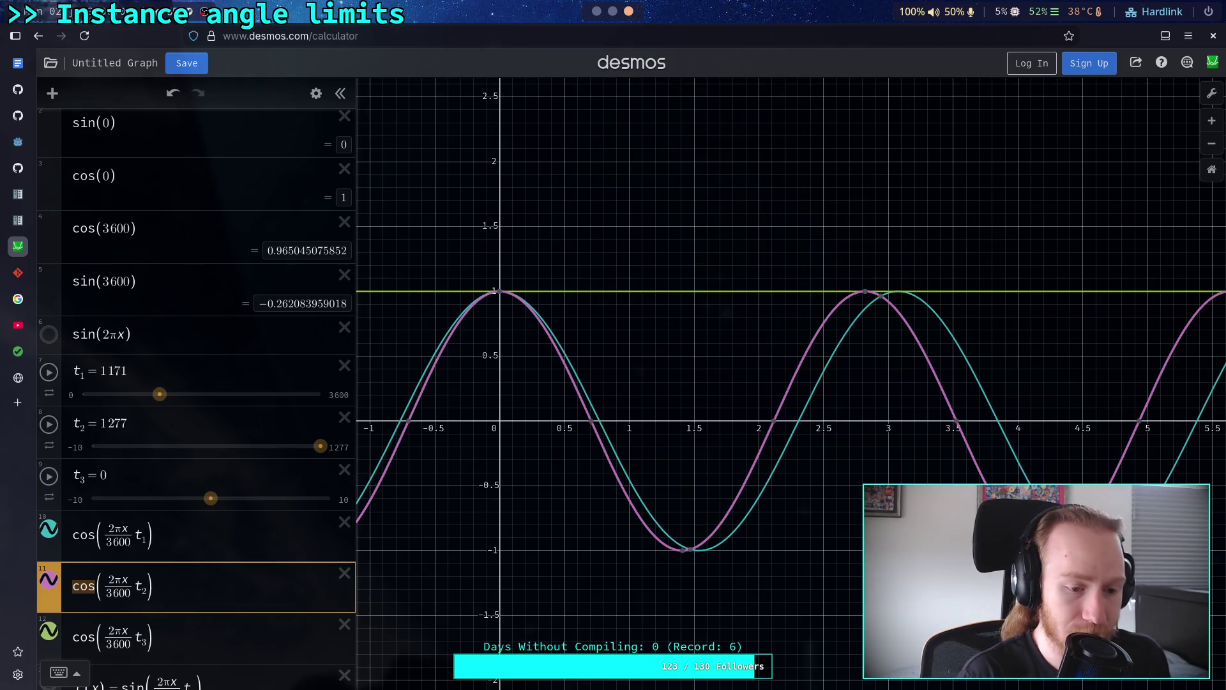
{"action": "type", "text": "sin"}
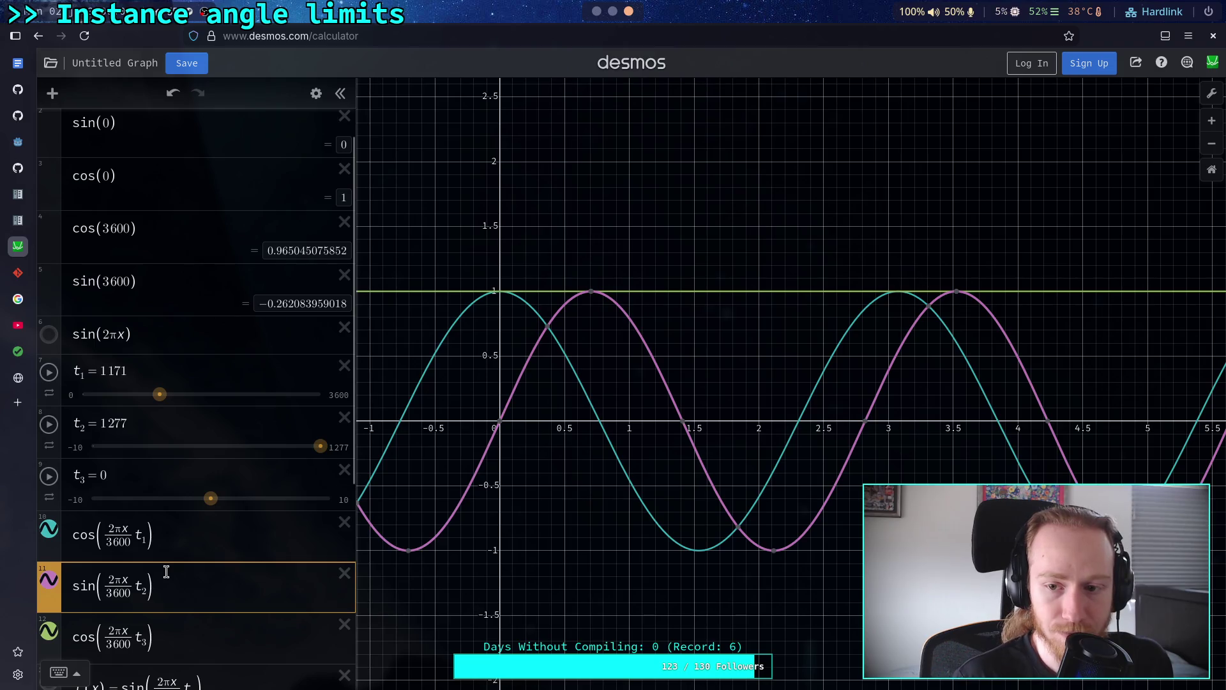
{"action": "left_click", "coordinate": [166, 538]}
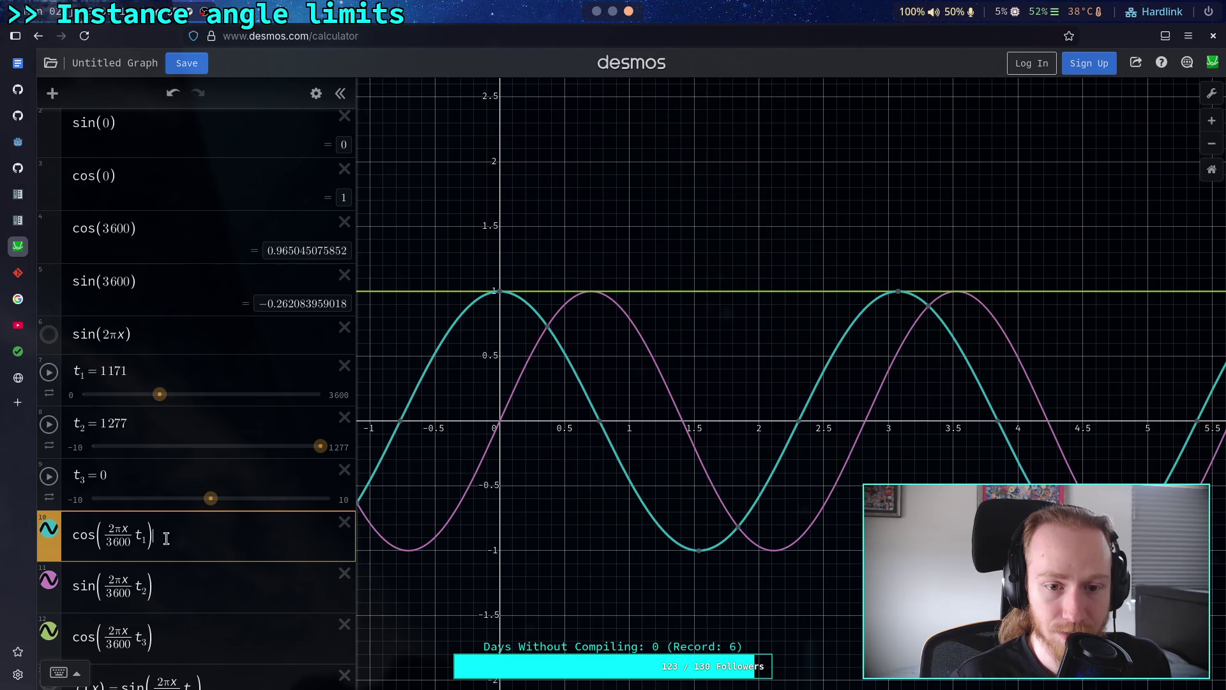
{"action": "scroll", "coordinate": [166, 538], "scroll_direction": "down", "scroll_amount": 2}
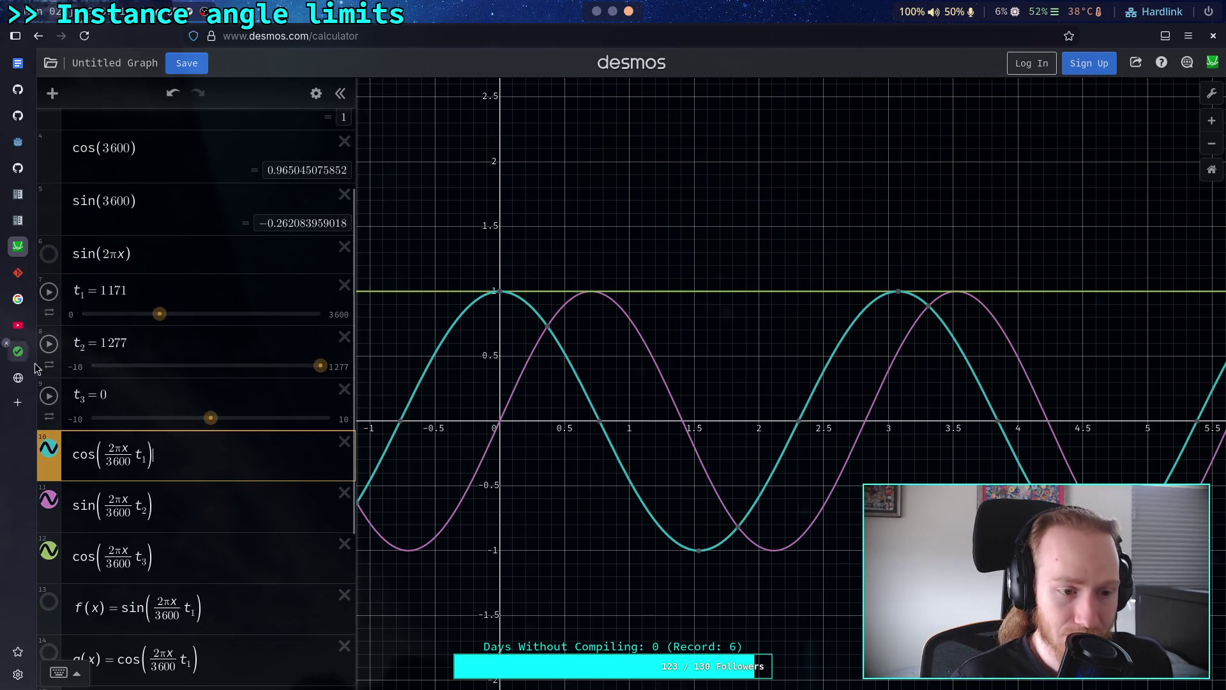
{"action": "left_click", "coordinate": [18, 377]}
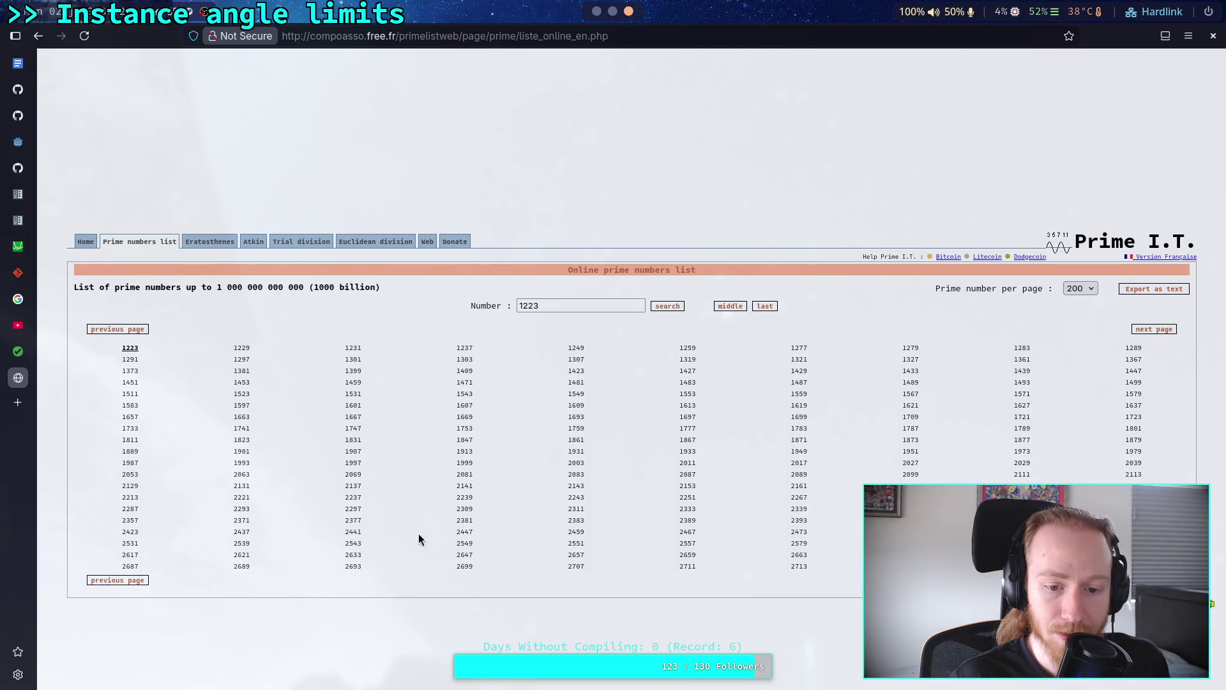
Check the prime list page from 1223, then go back to the Desmos graph
{"action": "mouse_move", "coordinate": [23, 251]}
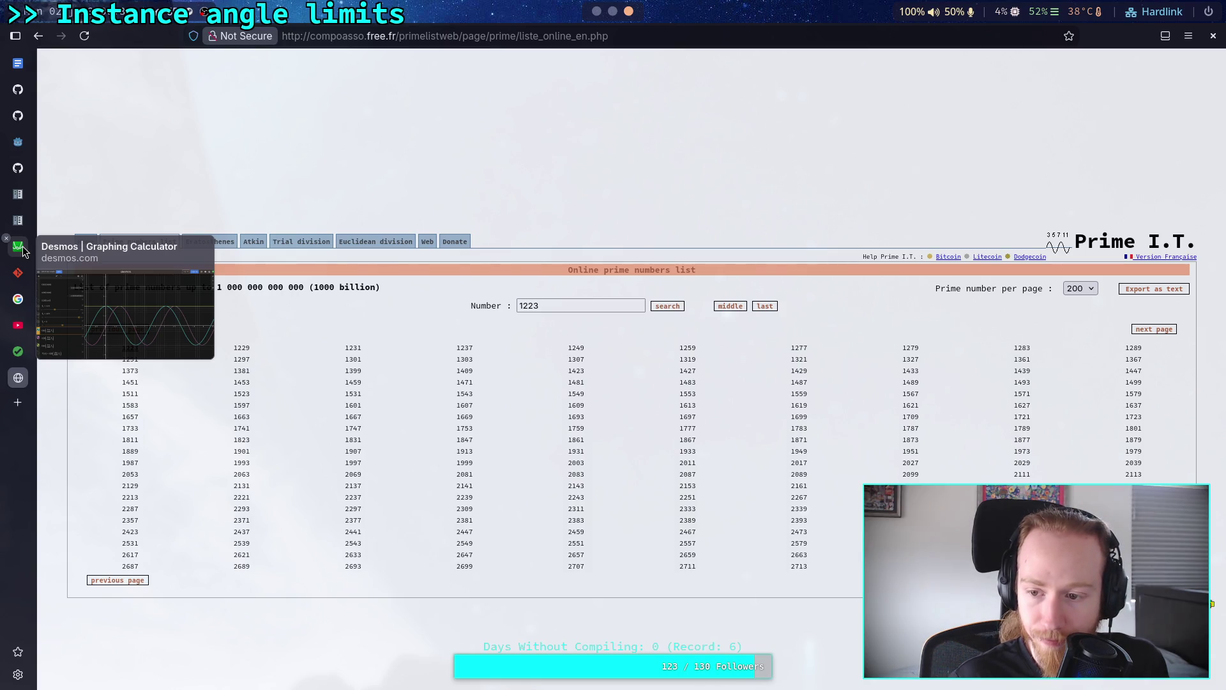
{"action": "left_click", "coordinate": [17, 246]}
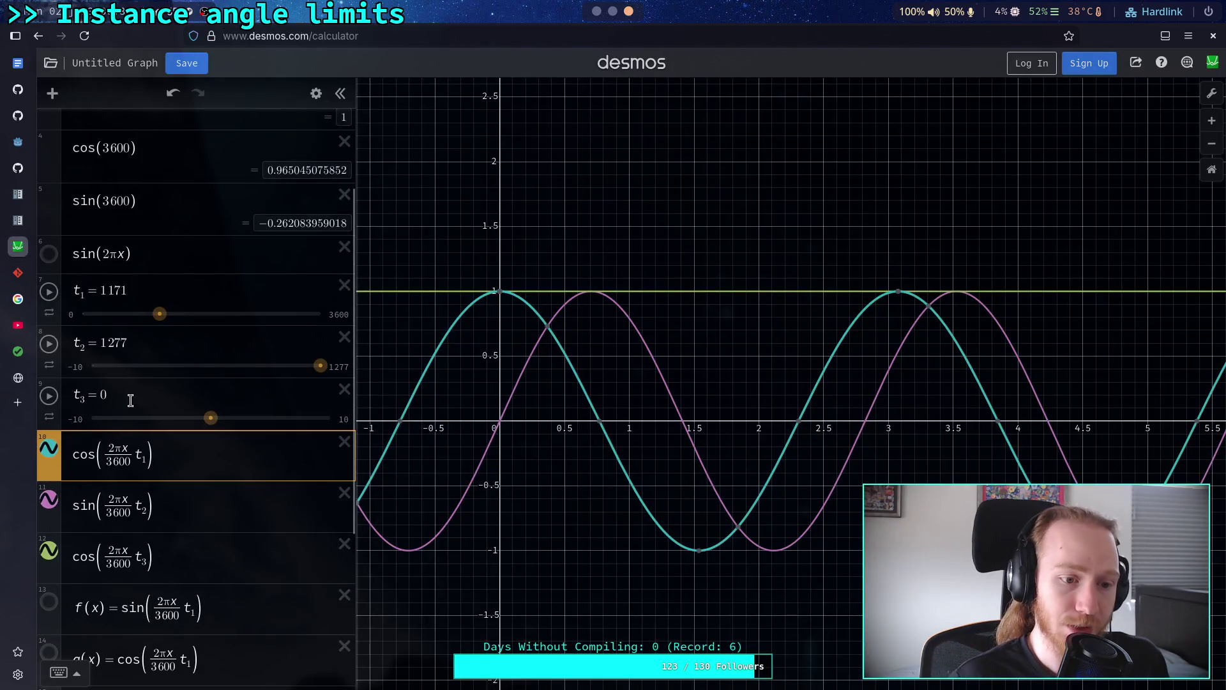
Set t₃ to 1801 so the green wave oscillates fastest
{"action": "double_click", "coordinate": [104, 392]}
{"action": "type", "text": "1801"}
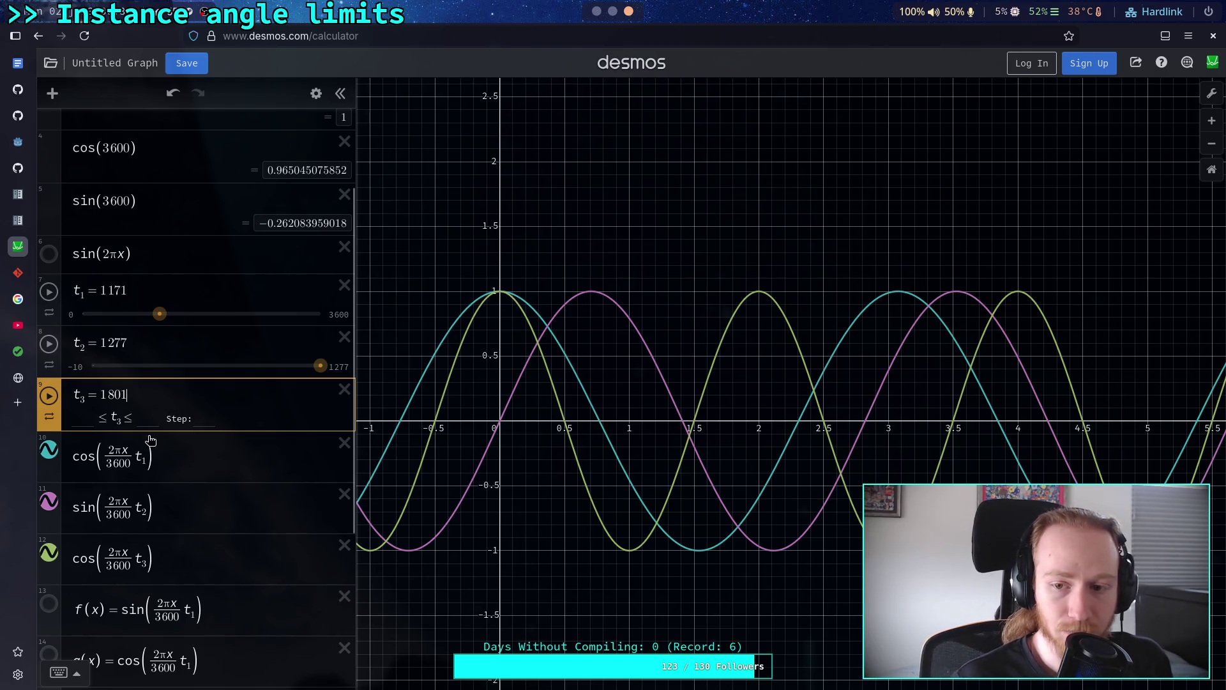
{"action": "scroll", "coordinate": [698, 500], "scroll_direction": "down", "scroll_amount": 1}
Pan the graph along the x-axis to about x = 109–117 to view the three waves
{"action": "left_click_drag", "start_coordinate": [699, 500], "coordinate": [848, 500]}
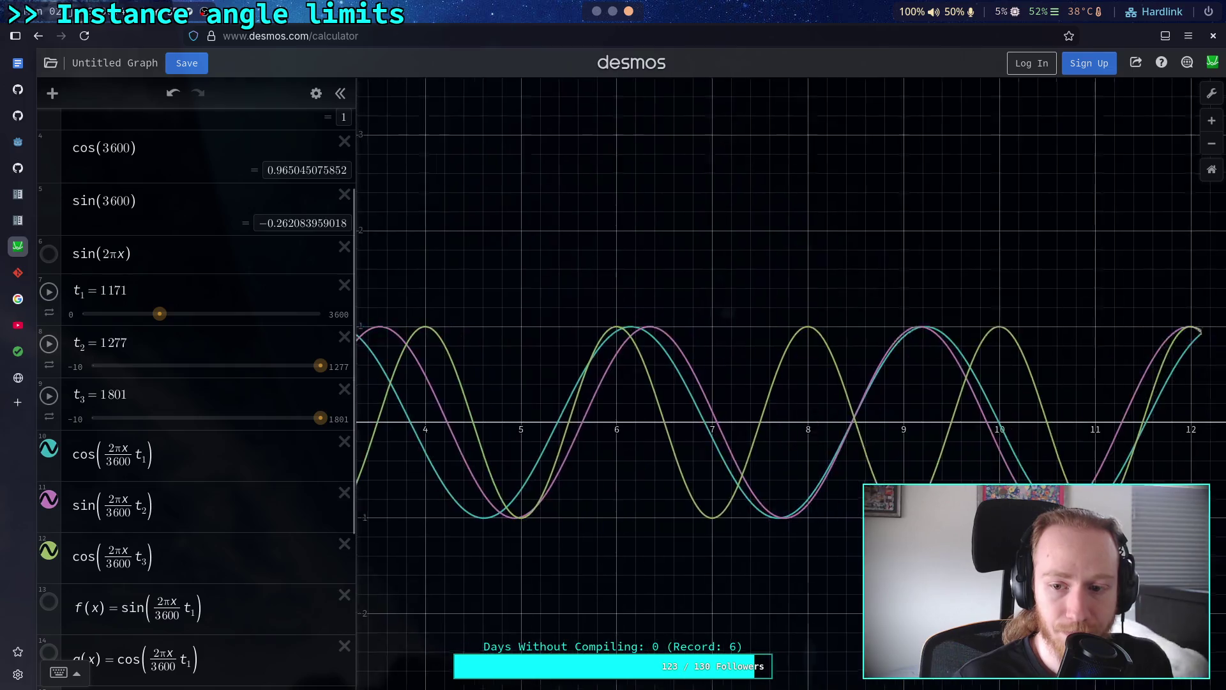
{"action": "scroll", "coordinate": [847, 500], "scroll_direction": "right", "scroll_amount": 10}
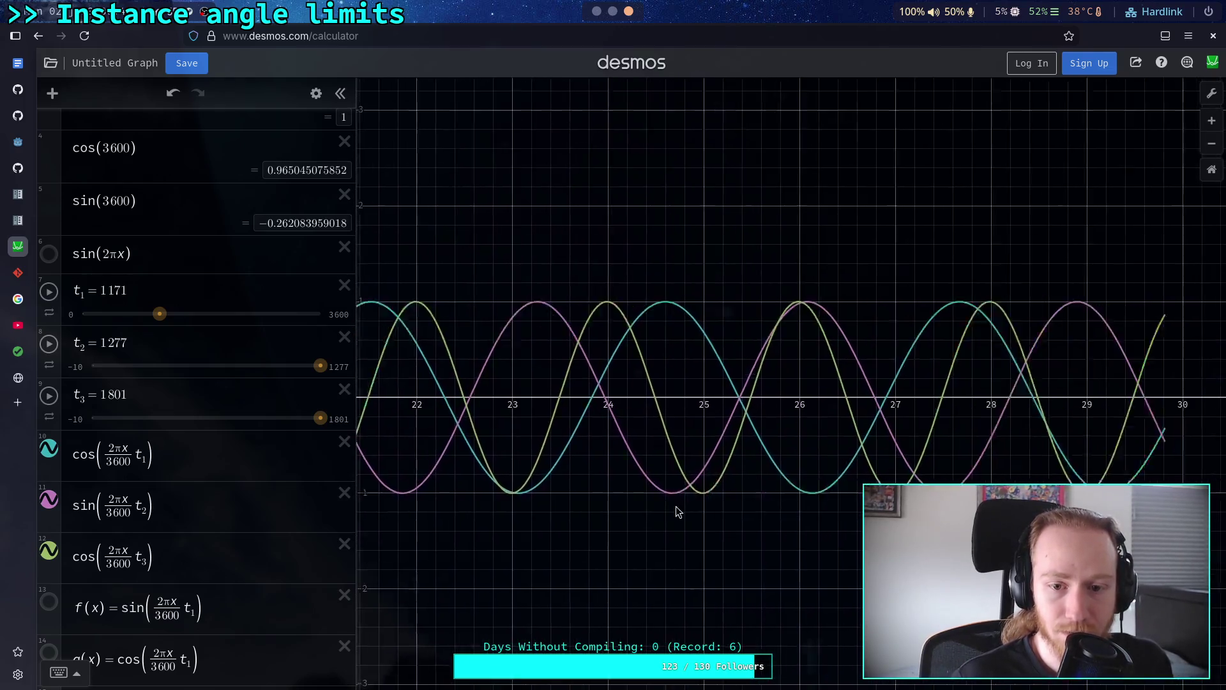
{"action": "scroll", "coordinate": [617, 513], "scroll_direction": "right", "scroll_amount": 8}
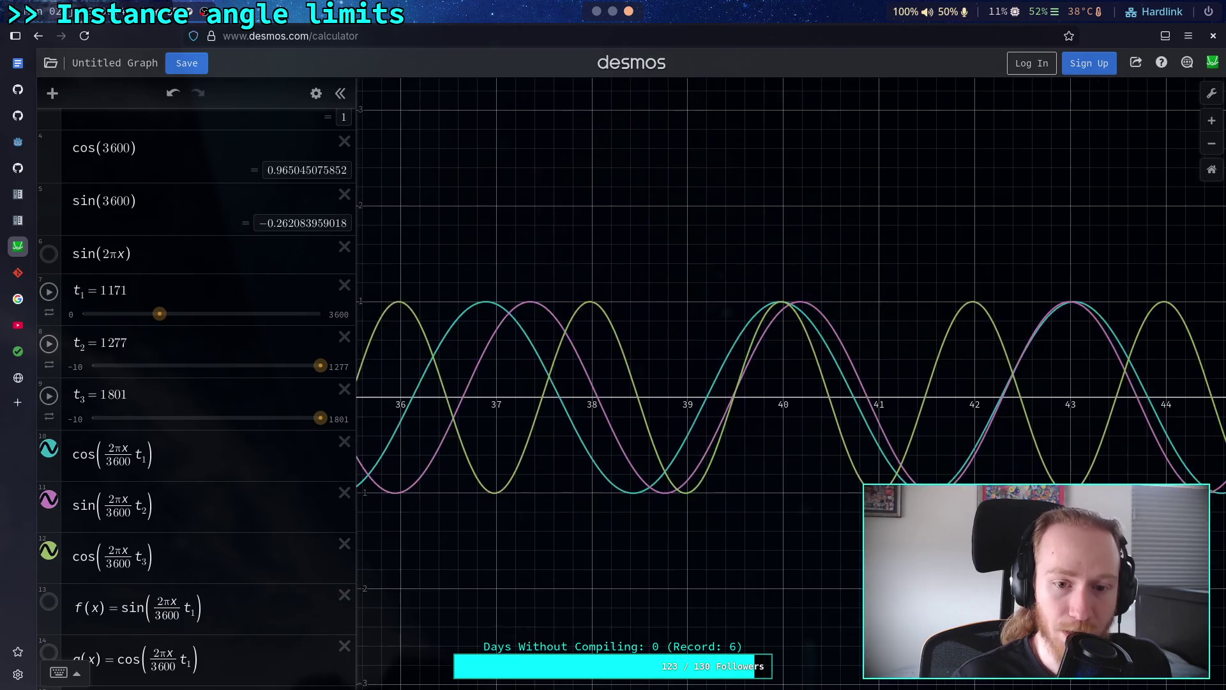
{"action": "scroll", "coordinate": [596, 502], "scroll_direction": "right", "scroll_amount": 10}
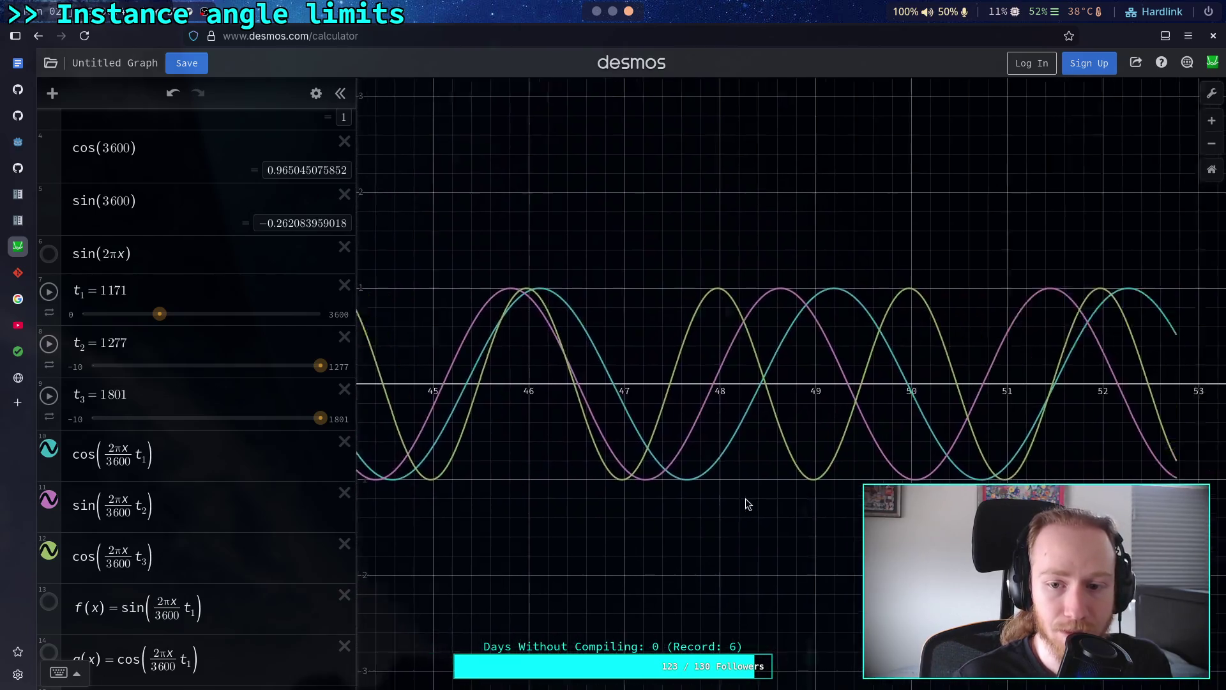
{"action": "scroll", "coordinate": [626, 495], "scroll_direction": "right", "scroll_amount": 3}
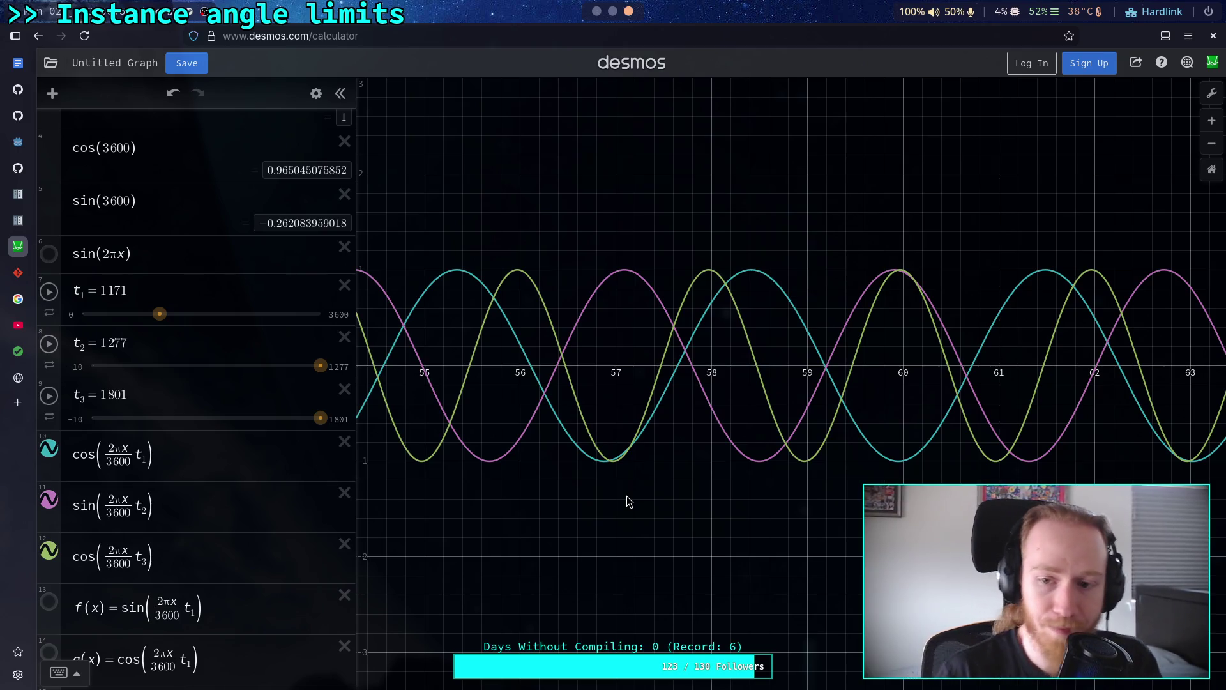
{"action": "left_click_drag", "start_coordinate": [626, 496], "coordinate": [383, 528]}
{"action": "mouse_move", "coordinate": [774, 427]}
{"action": "left_mouse_down"}
{"action": "mouse_move", "coordinate": [561, 419]}
{"action": "mouse_move", "coordinate": [478, 401]}
{"action": "left_mouse_up"}
{"action": "left_click_drag", "start_coordinate": [818, 403], "coordinate": [516, 397]}
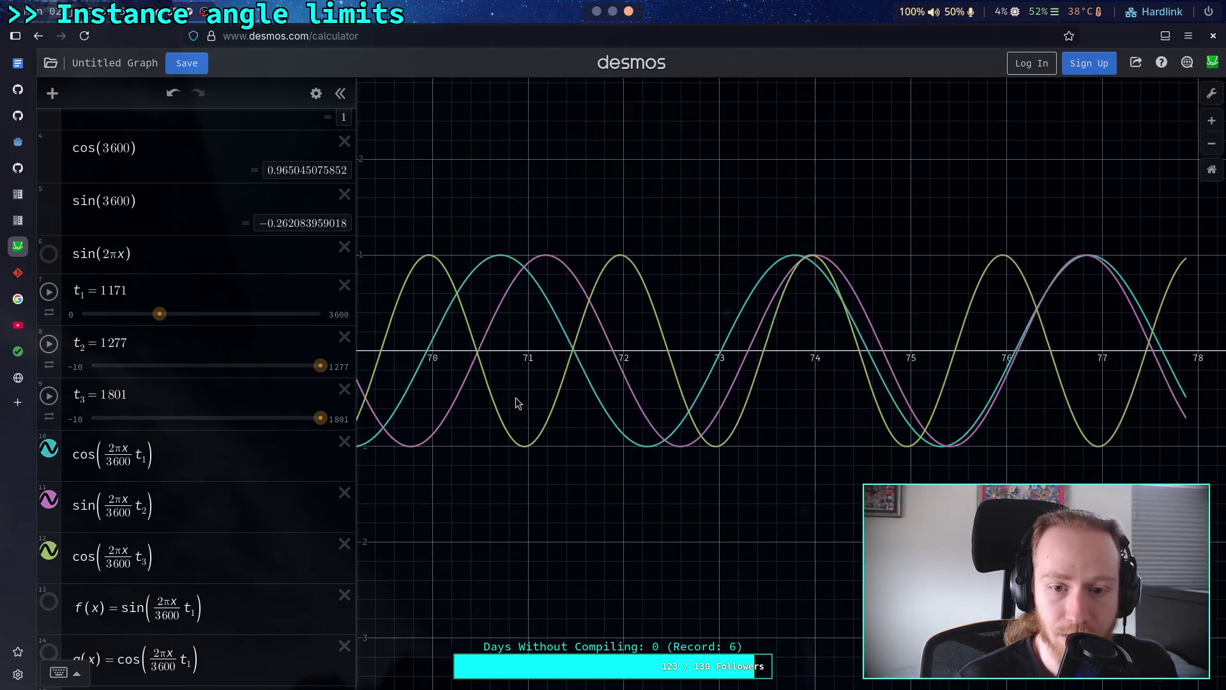
{"action": "left_click_drag", "start_coordinate": [875, 407], "coordinate": [507, 401]}
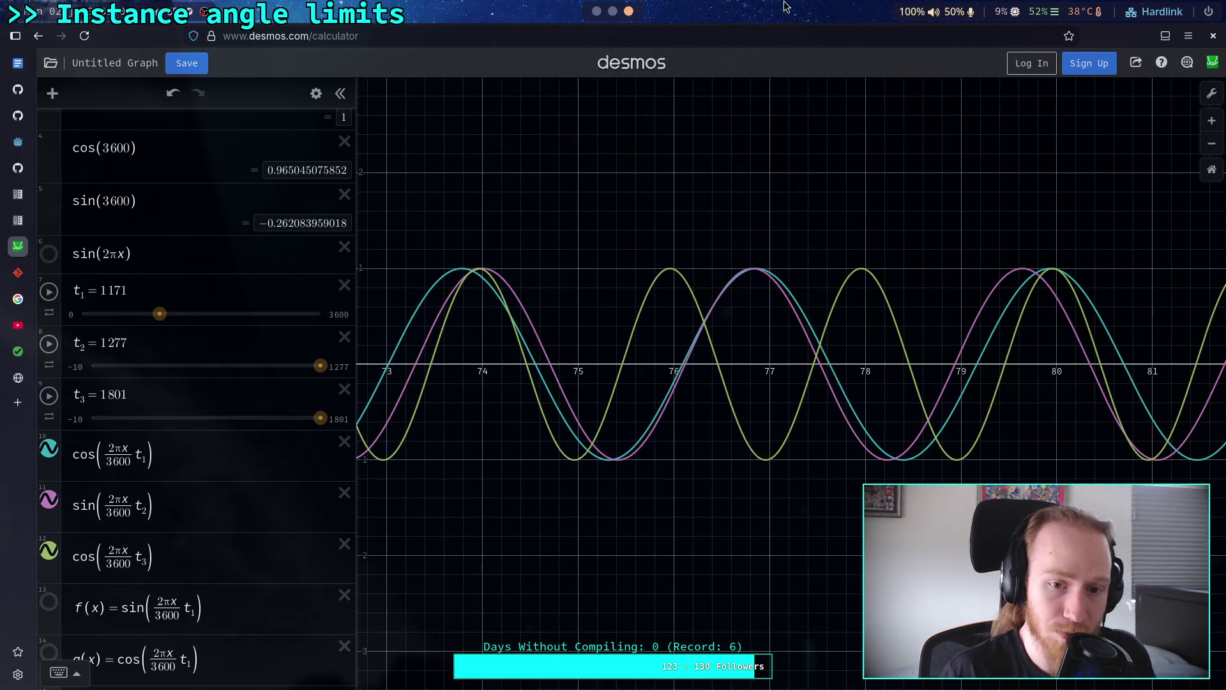
{"action": "left_click", "coordinate": [821, 438]}
{"action": "left_click_drag", "start_coordinate": [856, 509], "coordinate": [495, 519]}
{"action": "left_click_drag", "start_coordinate": [799, 536], "coordinate": [512, 540]}
{"action": "mouse_move", "coordinate": [926, 538]}
{"action": "left_mouse_down"}
{"action": "mouse_move", "coordinate": [574, 556]}
{"action": "mouse_move", "coordinate": [773, 565]}
{"action": "left_mouse_up"}
{"action": "scroll", "coordinate": [211, 421], "scroll_direction": "down", "scroll_amount": 5}
{"action": "left_click", "coordinate": [189, 313]}
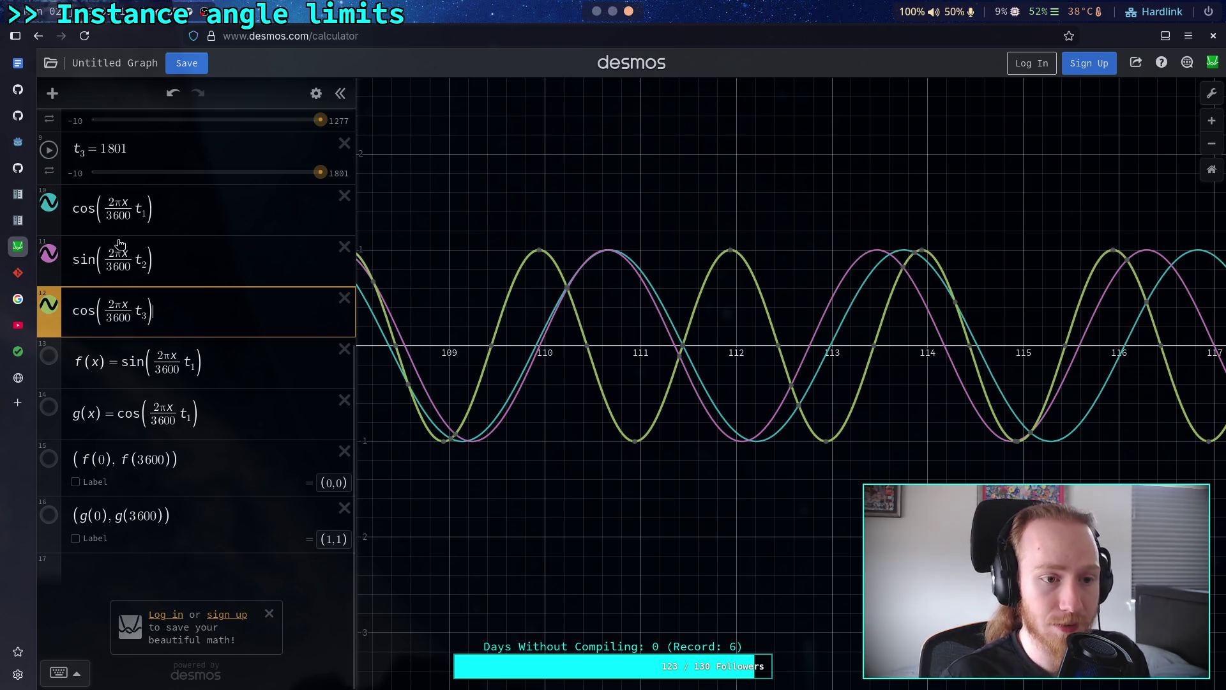
{"action": "left_click", "coordinate": [77, 212]}
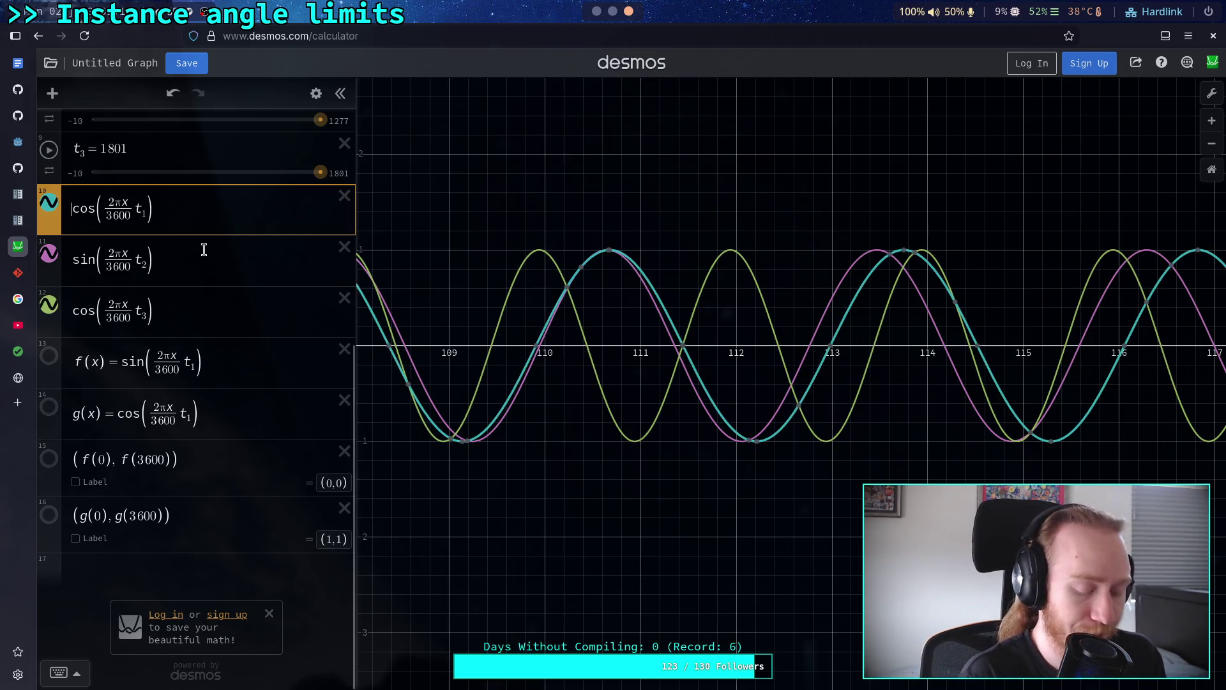
Name the t₁ cosine wave f₁(x) and the t₂ sine wave f₂(x)
{"action": "type", "text": "f1(k"}
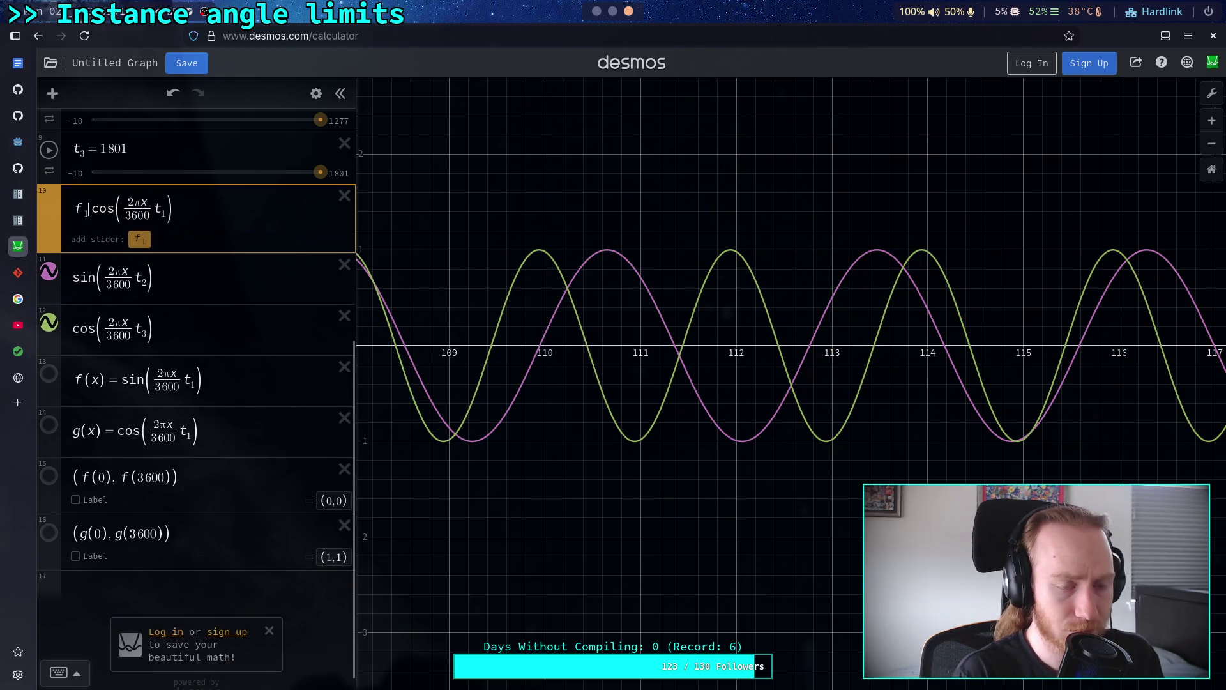
{"action": "key", "text": "BackSpace"}
{"action": "type", "text": "x)="}
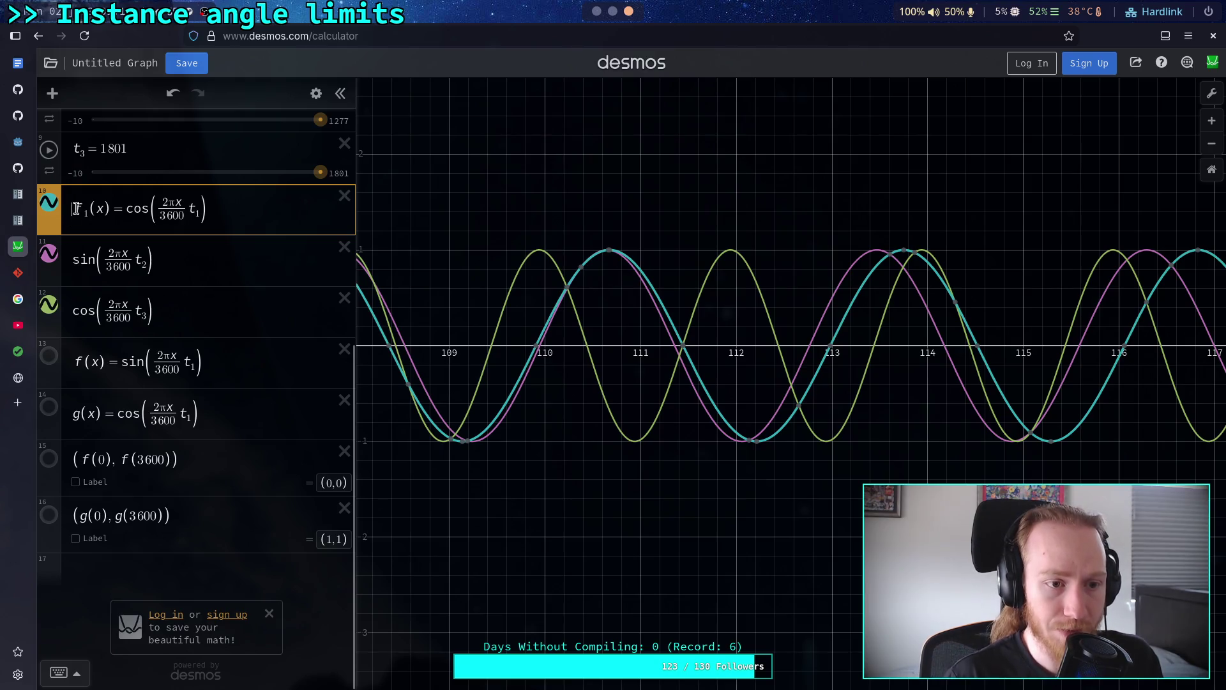
{"action": "left_click_drag", "start_coordinate": [74, 209], "coordinate": [110, 208]}
{"action": "right_click", "coordinate": [96, 217]}
{"action": "left_click", "coordinate": [83, 212]}
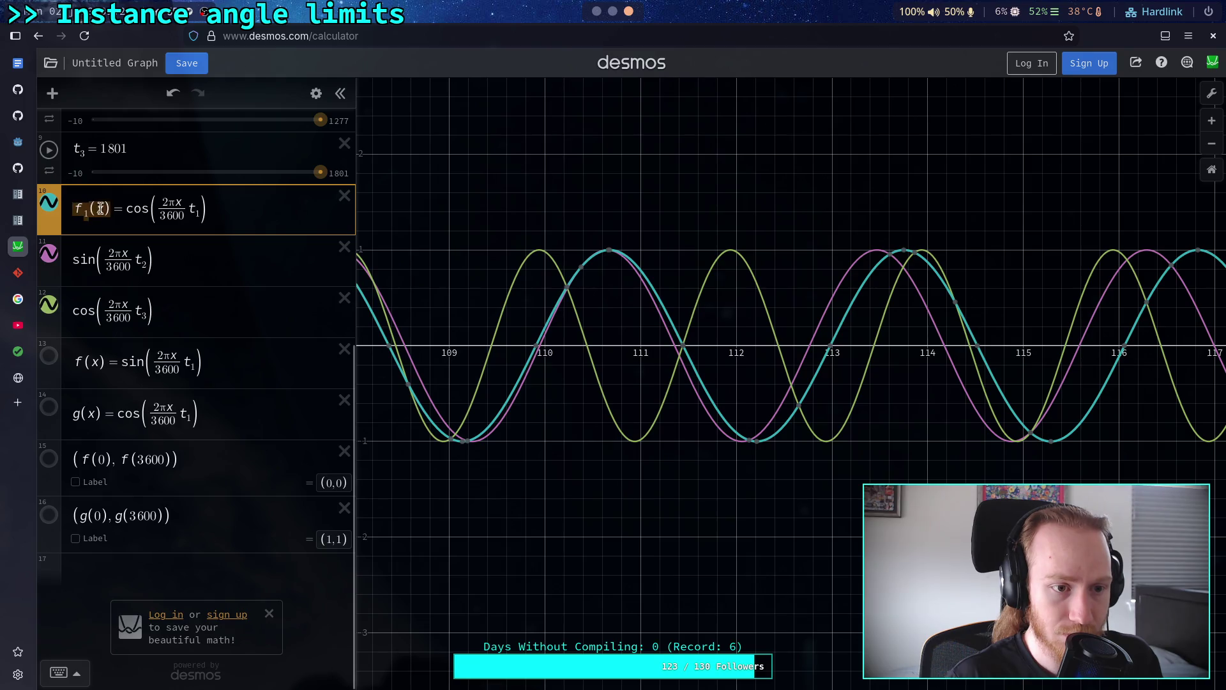
{"action": "right_click", "coordinate": [96, 212]}
{"action": "left_click", "coordinate": [84, 244]}
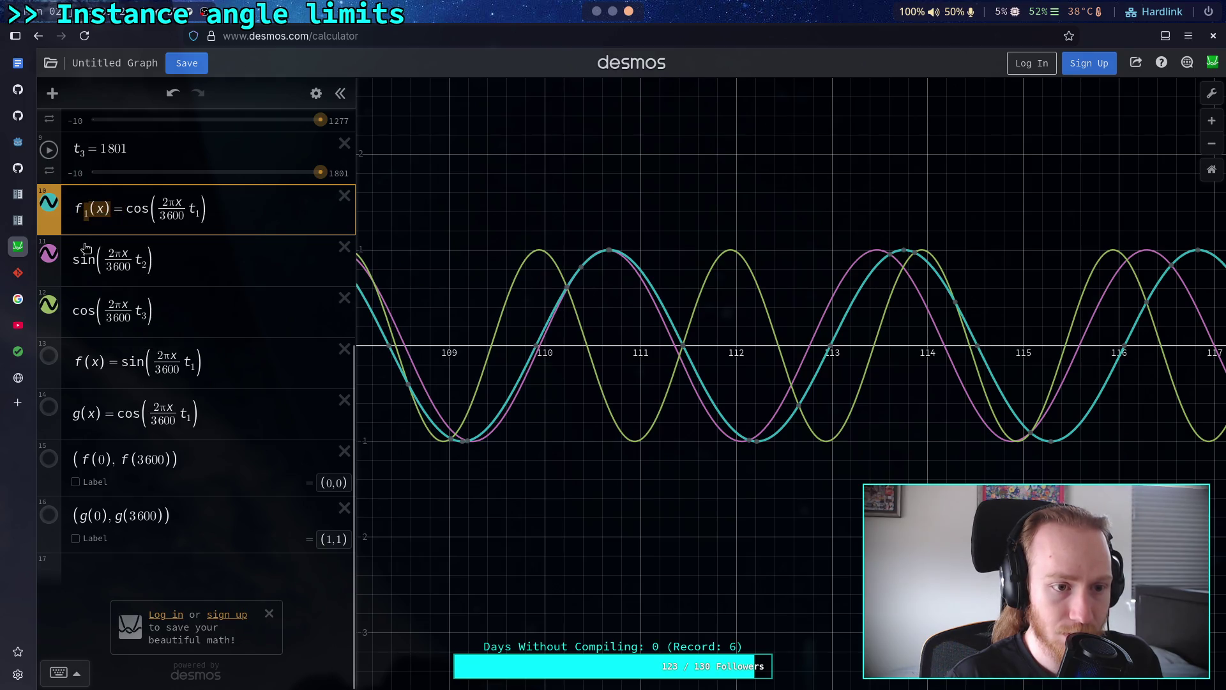
{"action": "left_click", "coordinate": [79, 267]}
{"action": "type", "text": "f_2(k"}
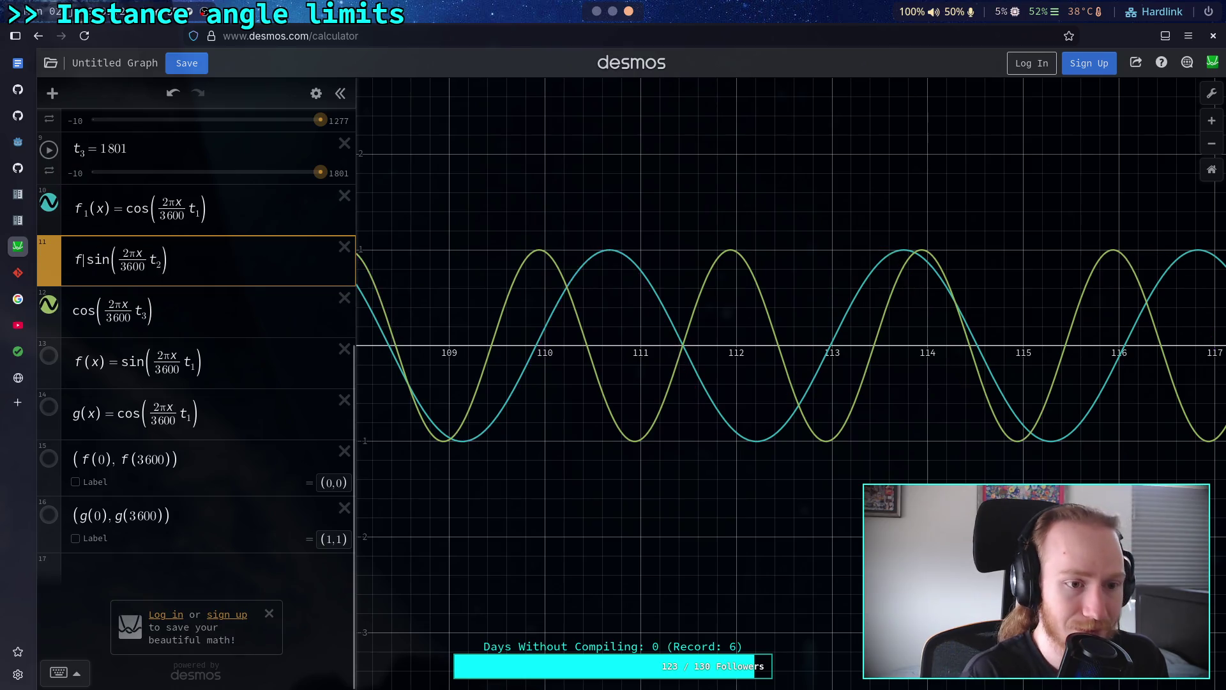
{"action": "key", "text": "BackSpace"}
{"action": "type", "text": "x) ="}
Name the t₃ wave f₃(x) and start a new row f₁(x)+f₂(x)+f₃(x)
{"action": "left_click", "coordinate": [72, 311]}
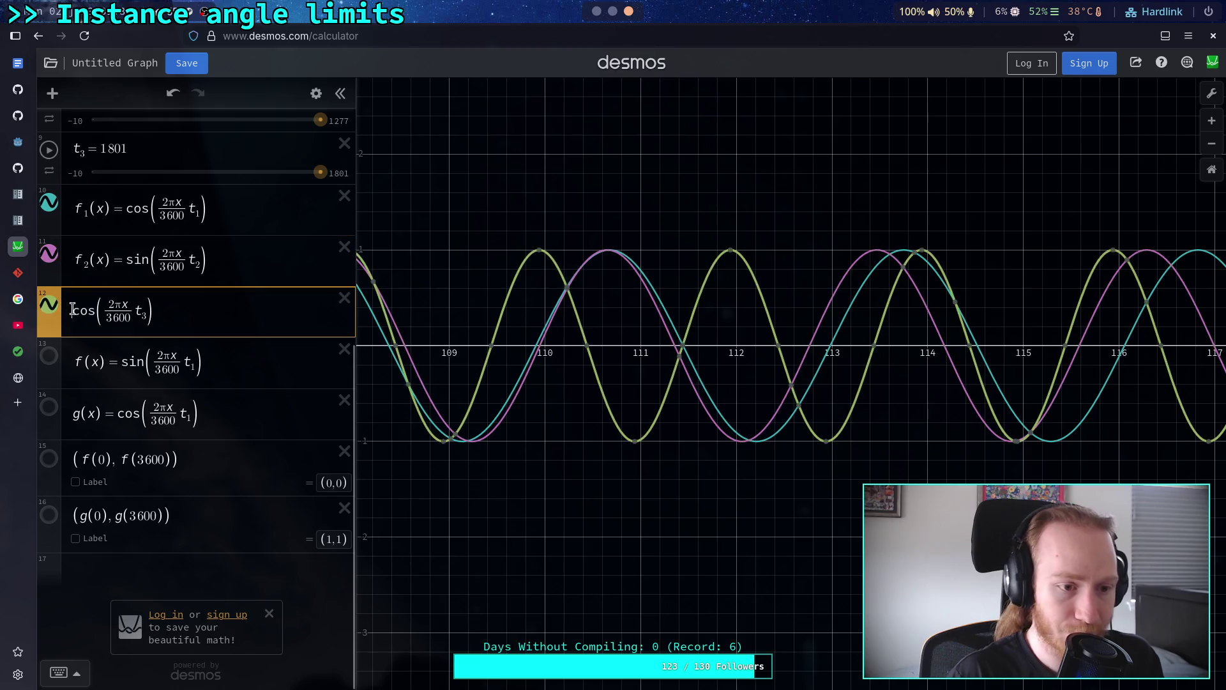
{"action": "type", "text": "f_3(x)="}
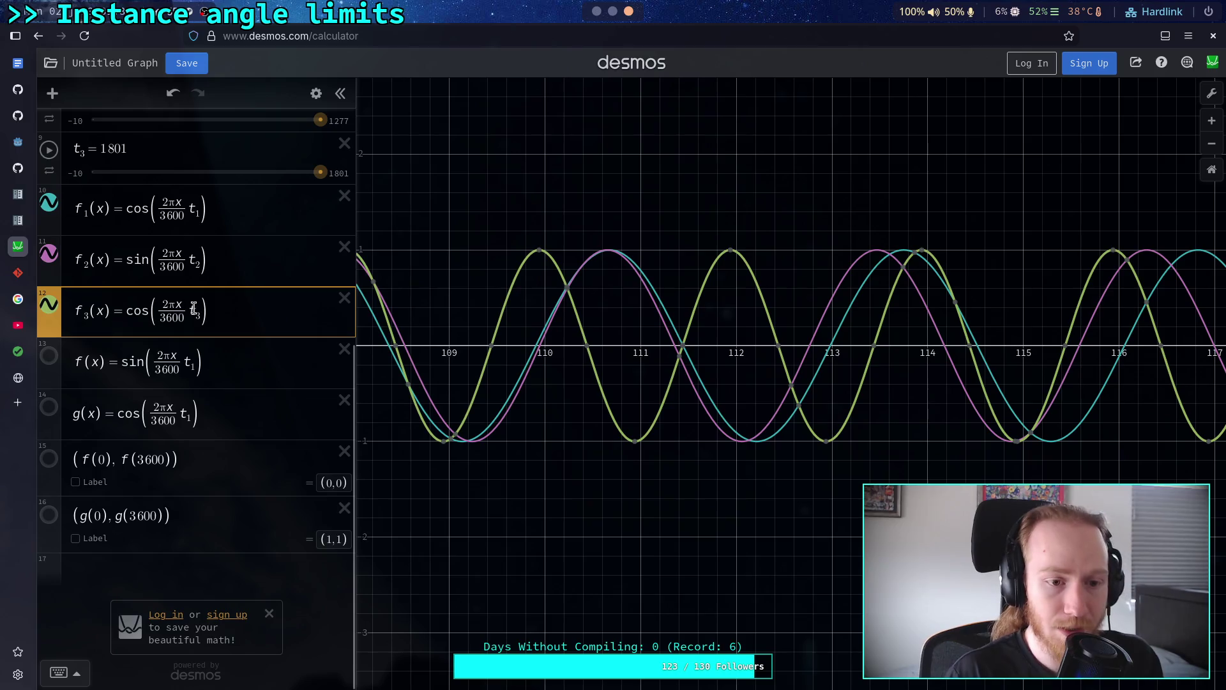
{"action": "key", "text": "Return"}
{"action": "type", "text": "f"}
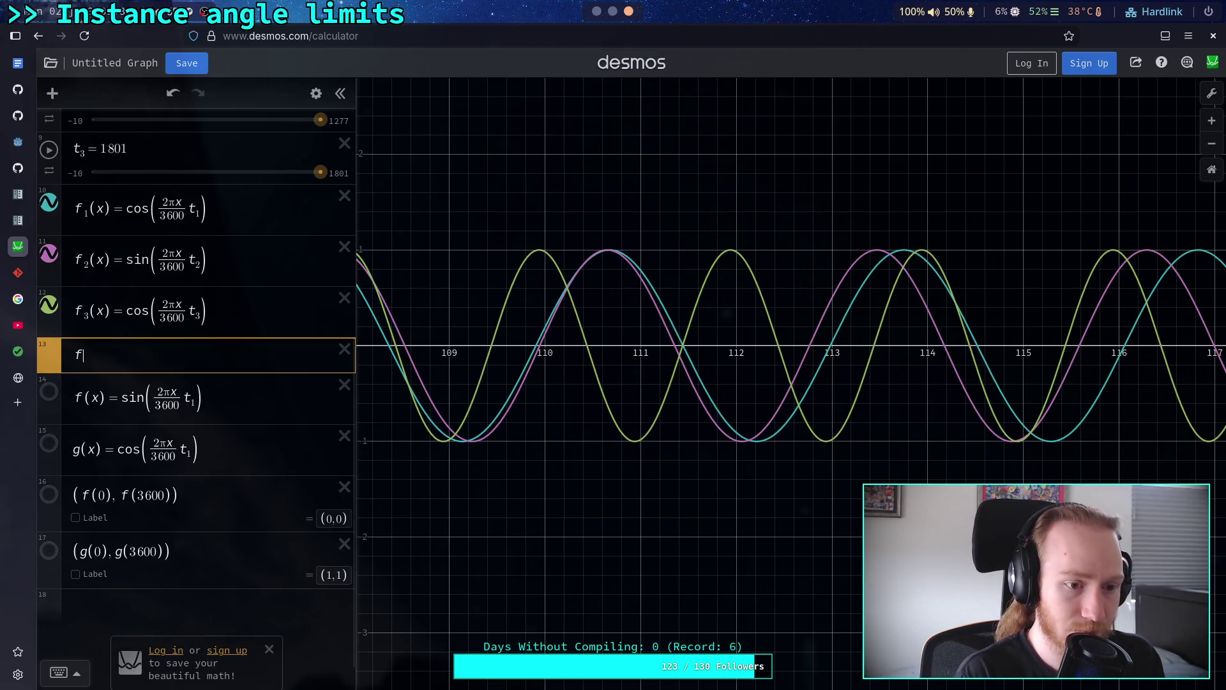
{"action": "type", "text": "_1(x)+"}
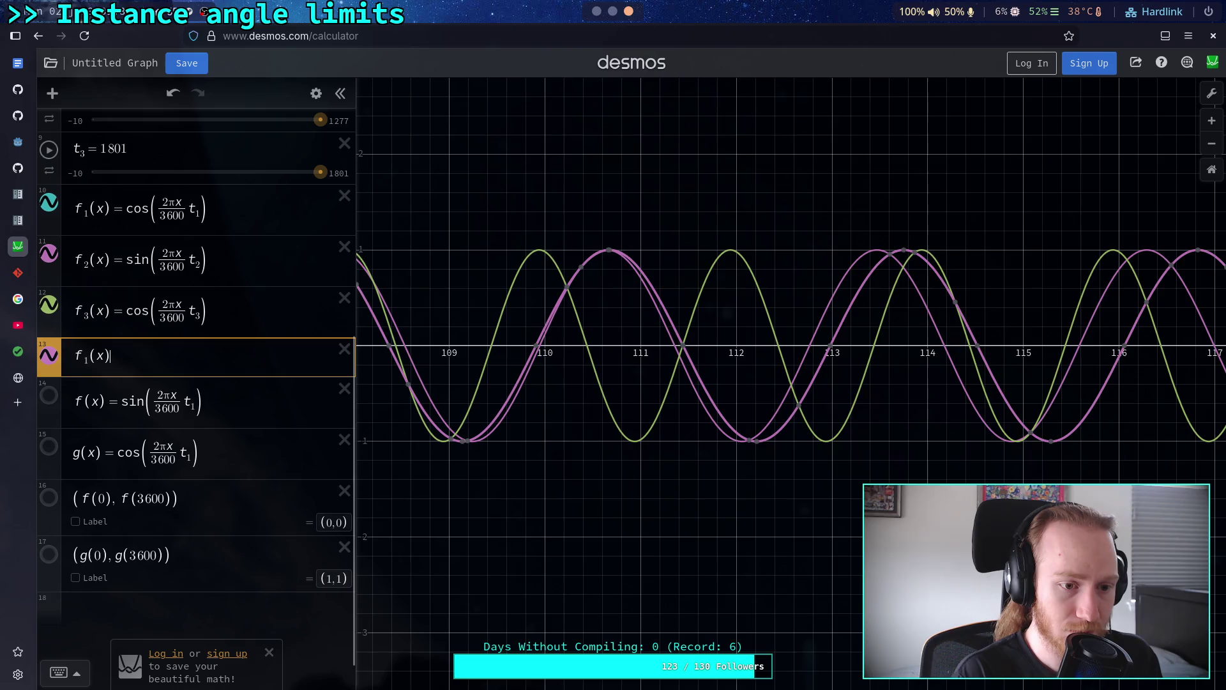
{"action": "type", "text": "f_2("}
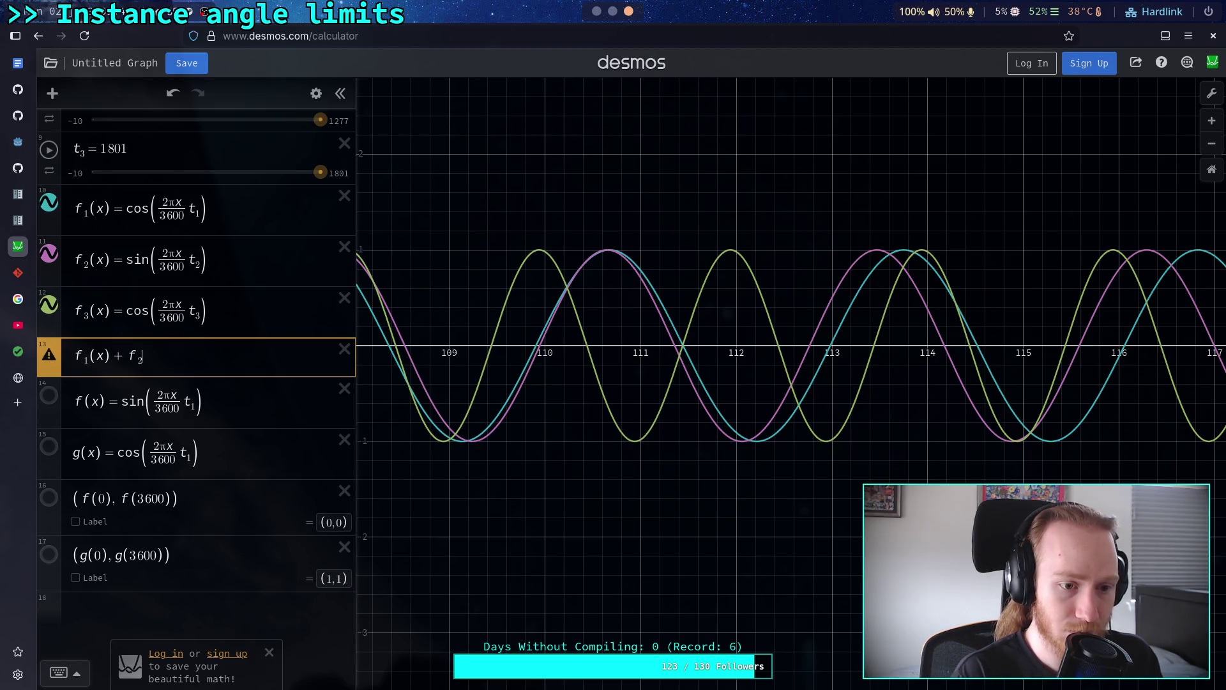
{"action": "type", "text": "x)+f_3("}
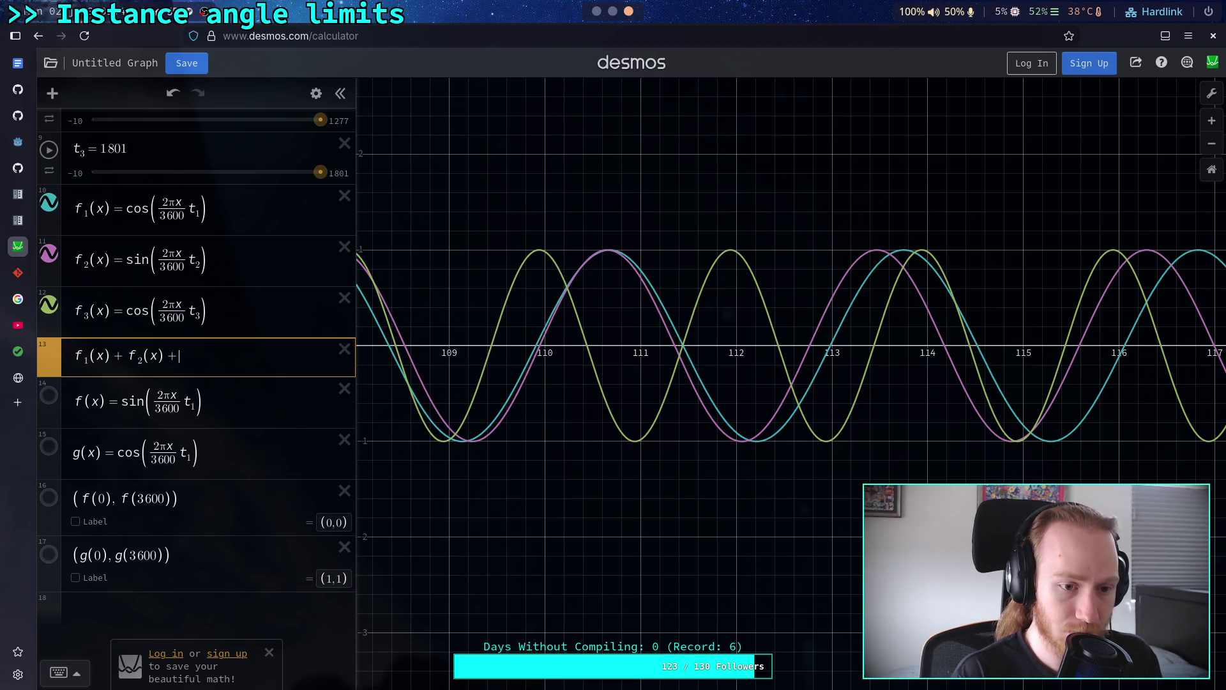
{"action": "type", "text": "x"}
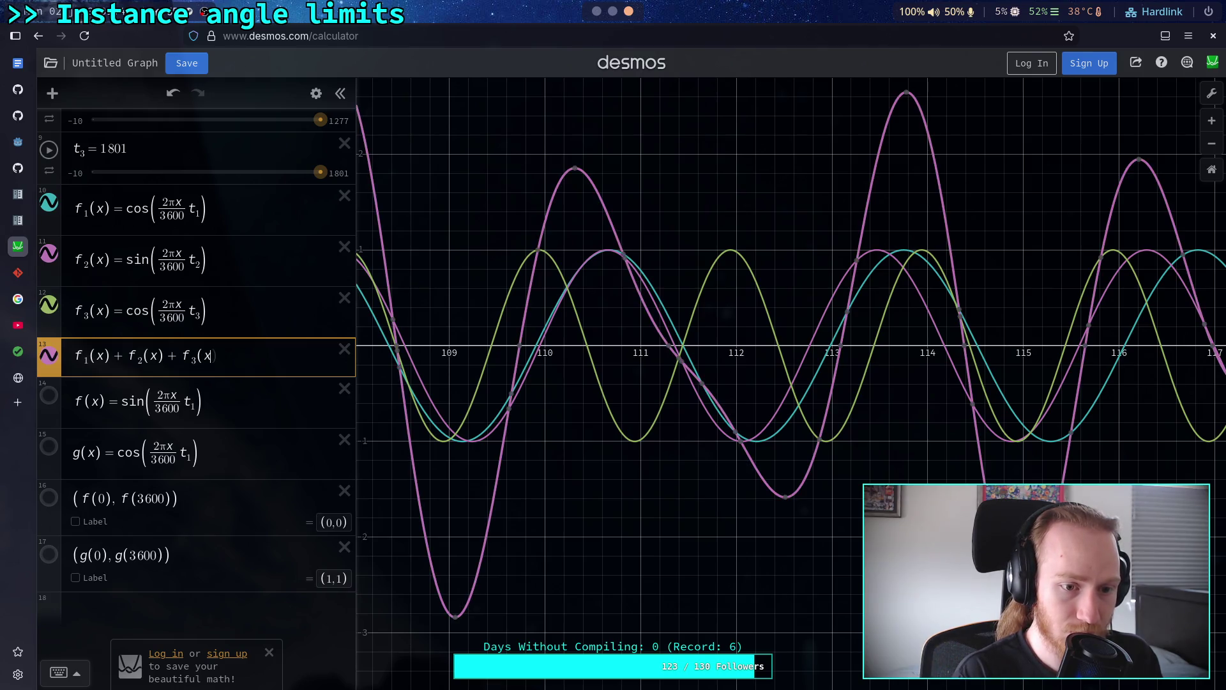
Hide the f₁, f₂ and f₃ curves so only the summed wave shows, centred with the y-axis
{"action": "left_click", "coordinate": [49, 305]}
{"action": "left_click", "coordinate": [49, 253]}
{"action": "left_click", "coordinate": [48, 202]}
{"action": "scroll", "coordinate": [578, 386], "scroll_direction": "down", "scroll_amount": 2}
{"action": "scroll", "coordinate": [581, 402], "scroll_direction": "down", "scroll_amount": 8}
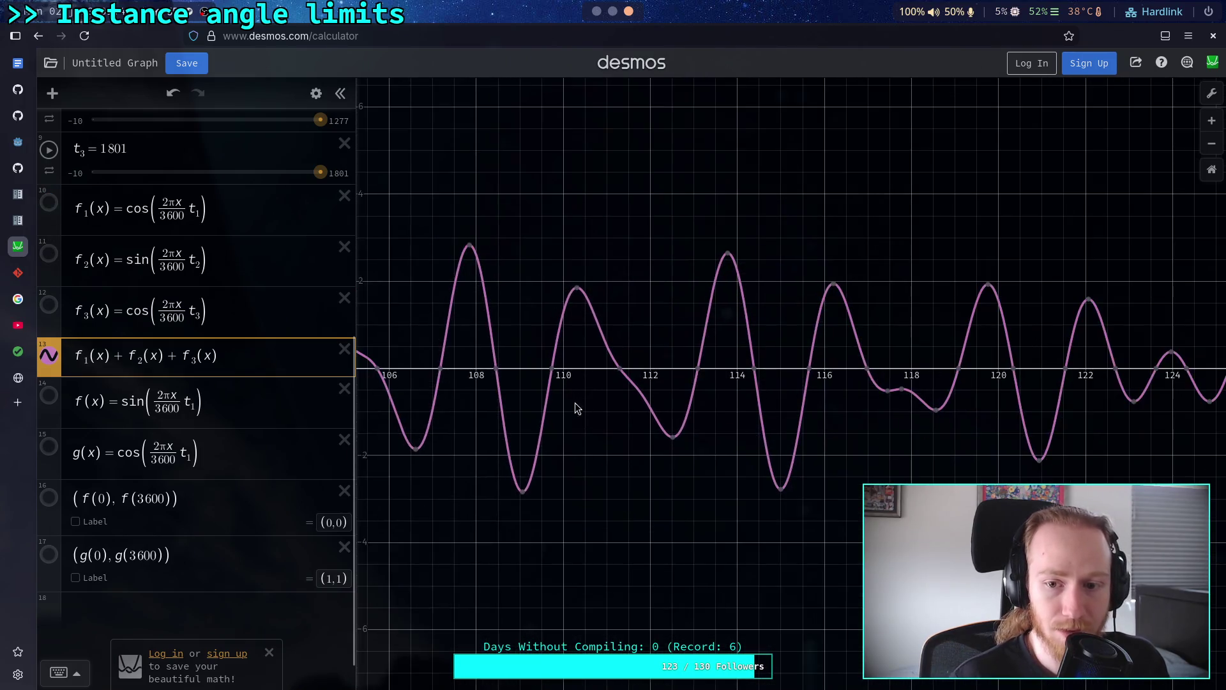
{"action": "left_click_drag", "start_coordinate": [593, 416], "coordinate": [945, 464]}
{"action": "mouse_move", "coordinate": [383, 476]}
{"action": "left_mouse_down"}
{"action": "mouse_move", "coordinate": [638, 484]}
{"action": "mouse_move", "coordinate": [676, 465]}
{"action": "mouse_move", "coordinate": [730, 470]}
{"action": "mouse_move", "coordinate": [315, 467]}
{"action": "left_mouse_up"}
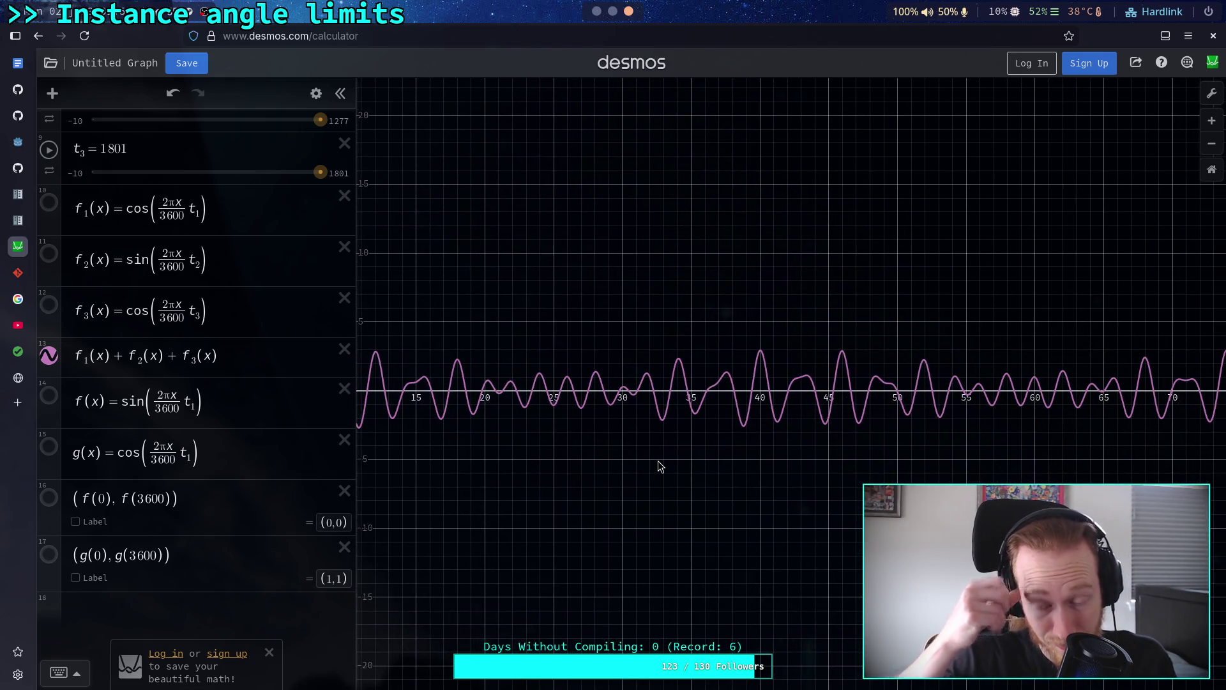
Pan to x around 480–527 and pin the coordinates of a summed-wave peak near x 485.7
{"action": "scroll", "coordinate": [734, 476], "scroll_direction": "up", "scroll_amount": 1}
{"action": "mouse_move", "coordinate": [734, 475]}
{"action": "left_mouse_down"}
{"action": "mouse_move", "coordinate": [624, 496]}
{"action": "mouse_move", "coordinate": [542, 464]}
{"action": "left_mouse_up"}
{"action": "mouse_move", "coordinate": [679, 484]}
{"action": "left_mouse_down"}
{"action": "mouse_move", "coordinate": [646, 461]}
{"action": "mouse_move", "coordinate": [624, 496]}
{"action": "left_mouse_up"}
{"action": "scroll", "coordinate": [717, 487], "scroll_direction": "up", "scroll_amount": 2}
{"action": "mouse_move", "coordinate": [790, 466]}
{"action": "left_mouse_down"}
{"action": "mouse_move", "coordinate": [717, 484]}
{"action": "mouse_move", "coordinate": [817, 484]}
{"action": "mouse_move", "coordinate": [618, 495]}
{"action": "mouse_move", "coordinate": [476, 482]}
{"action": "left_mouse_up"}
{"action": "left_click_drag", "start_coordinate": [823, 485], "coordinate": [479, 495]}
{"action": "mouse_move", "coordinate": [834, 493]}
{"action": "left_mouse_down"}
{"action": "mouse_move", "coordinate": [422, 489]}
{"action": "mouse_move", "coordinate": [755, 488]}
{"action": "left_mouse_up"}
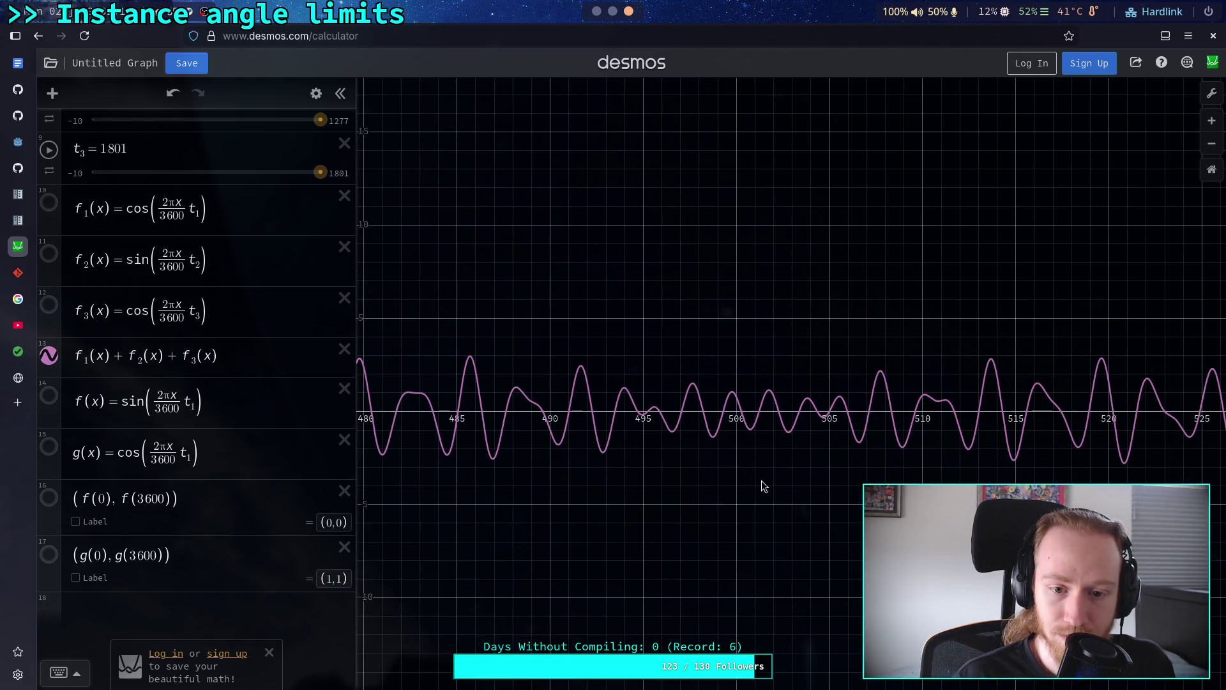
{"action": "left_click", "coordinate": [474, 362]}
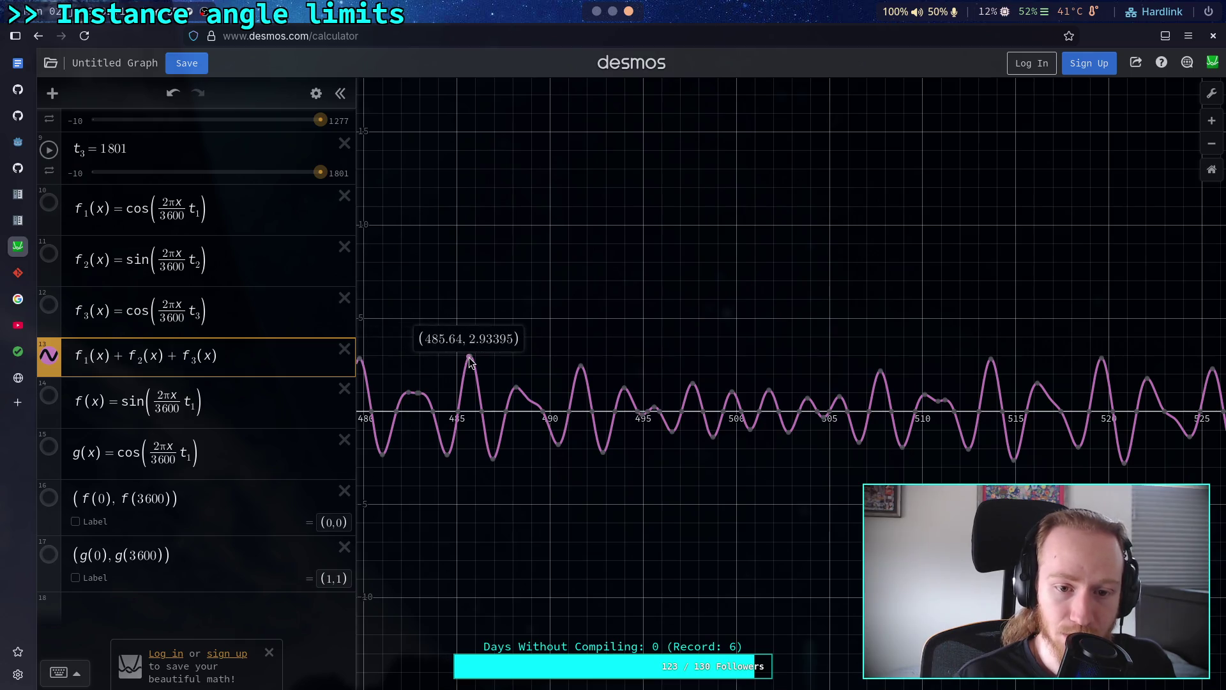
{"action": "left_click", "coordinate": [469, 361]}
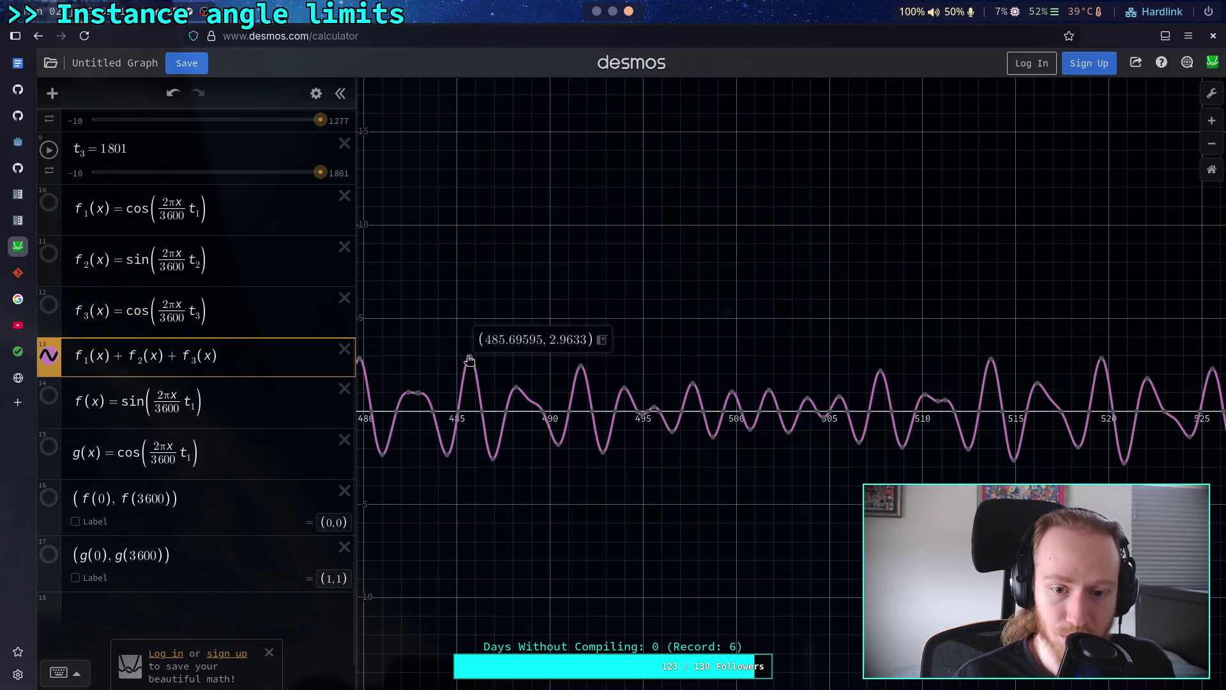
Pan to x around 538–583 and read the coordinates of two consecutive summed-wave peaks
{"action": "mouse_move", "coordinate": [798, 473]}
{"action": "left_mouse_down"}
{"action": "mouse_move", "coordinate": [616, 469]}
{"action": "mouse_move", "coordinate": [690, 465]}
{"action": "mouse_move", "coordinate": [638, 464]}
{"action": "left_mouse_up"}
{"action": "left_click_drag", "start_coordinate": [741, 457], "coordinate": [481, 452]}
{"action": "left_click_drag", "start_coordinate": [779, 458], "coordinate": [472, 459]}
{"action": "left_click_drag", "start_coordinate": [664, 457], "coordinate": [507, 459]}
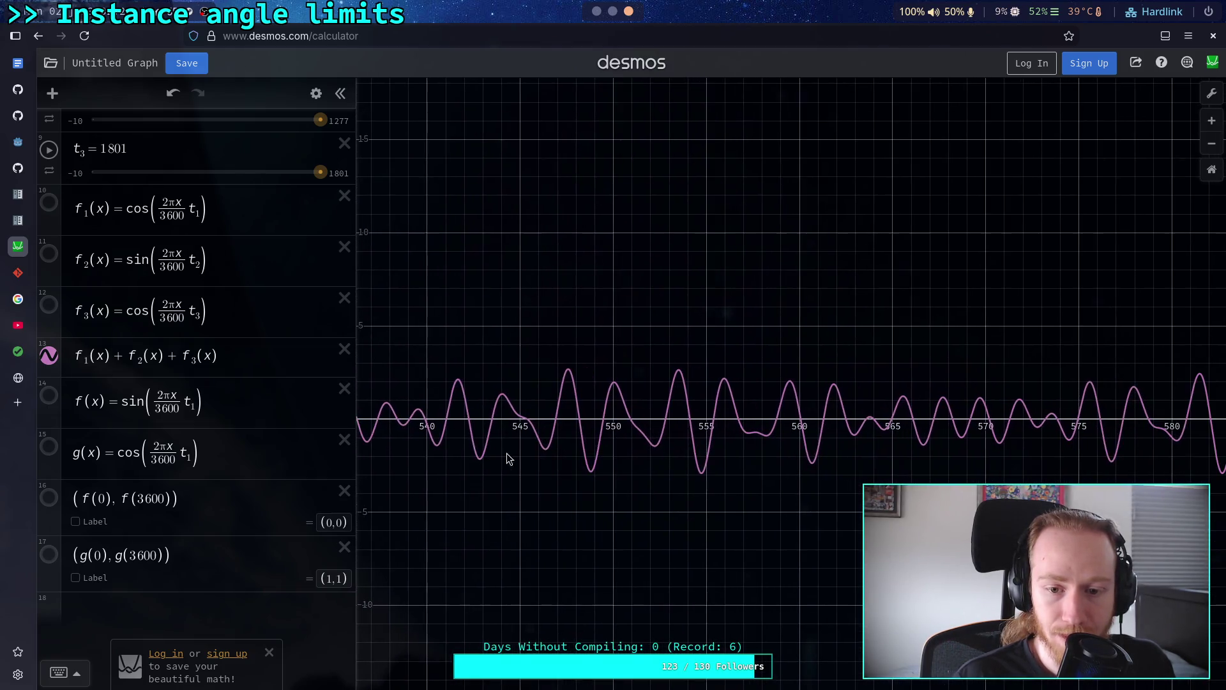
{"action": "left_click", "coordinate": [569, 372]}
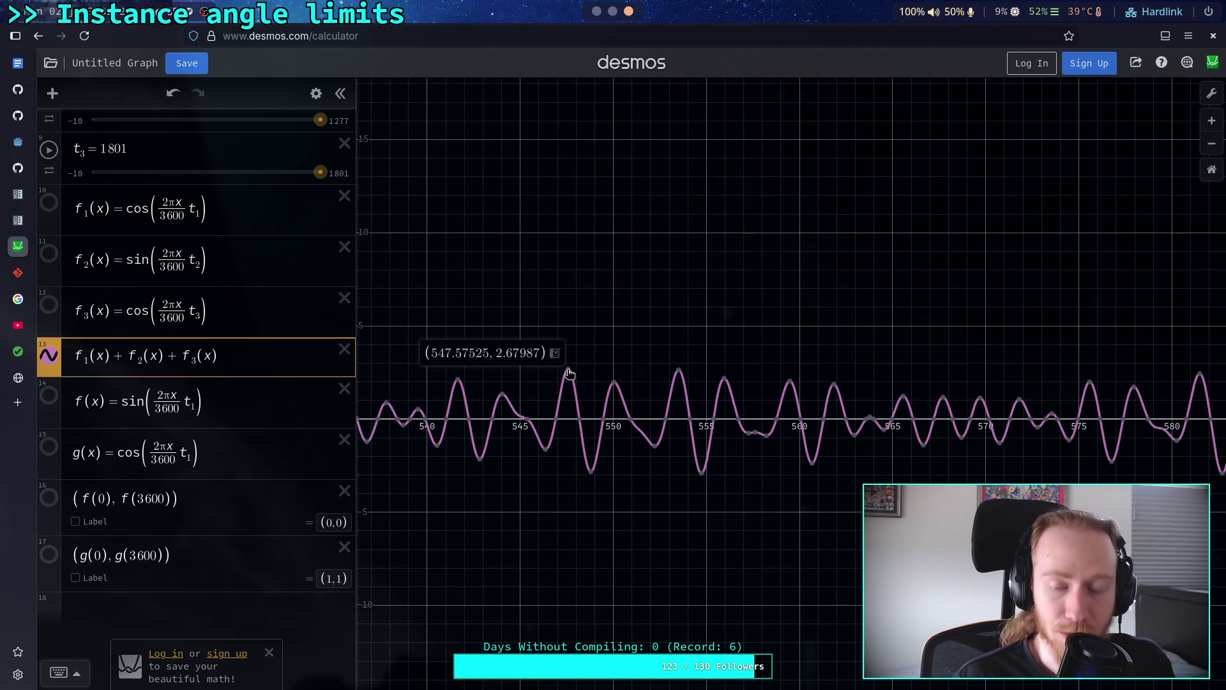
{"action": "left_click", "coordinate": [679, 373]}
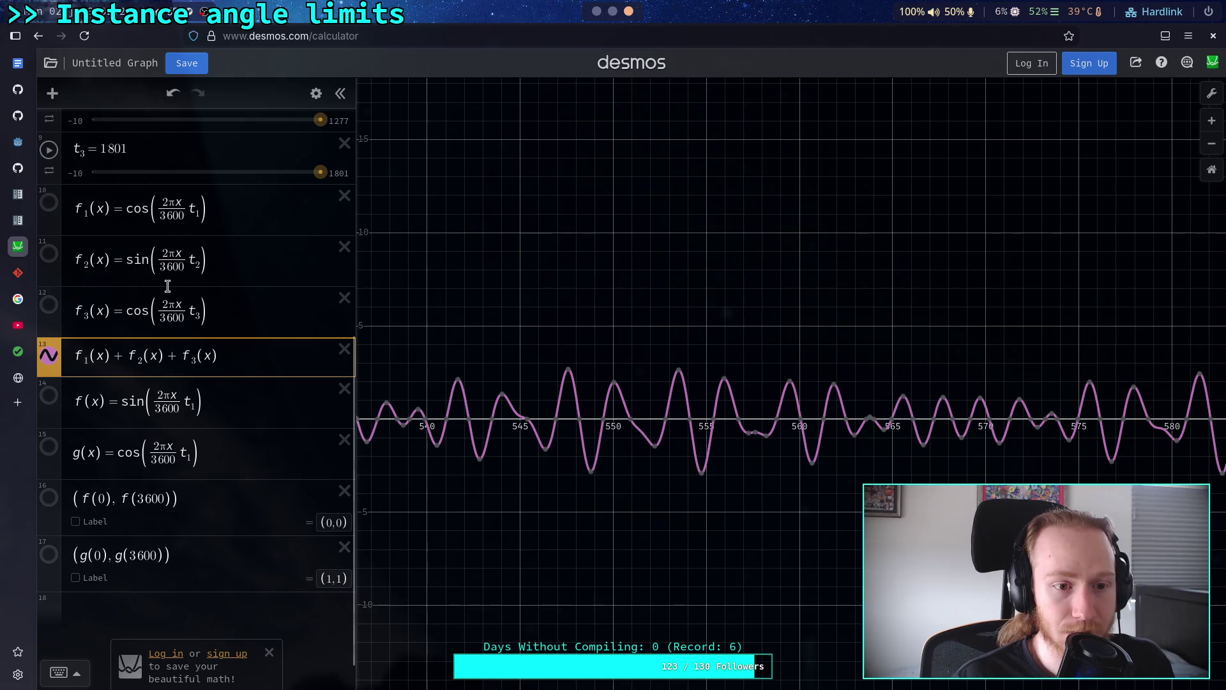
Select the t₂ value's digits and consult the prime numbers list before returning to the graph
{"action": "scroll", "coordinate": [167, 286], "scroll_direction": "up", "scroll_amount": 5}
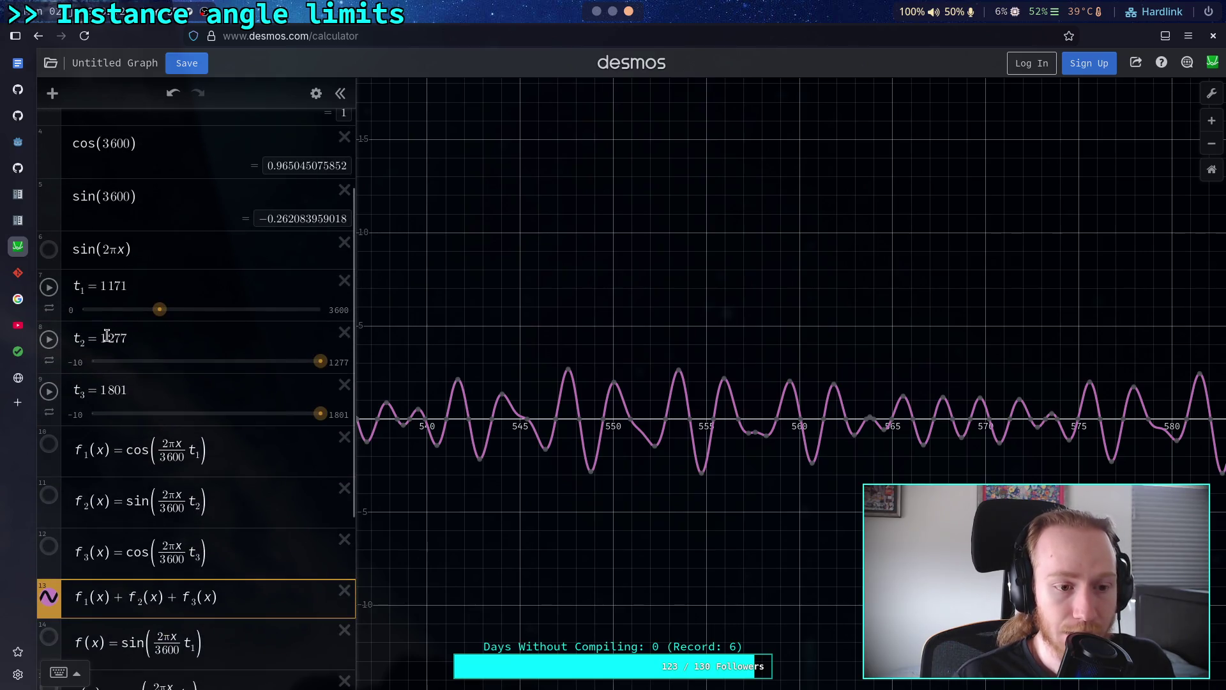
{"action": "left_click_drag", "start_coordinate": [105, 339], "coordinate": [124, 343]}
{"action": "left_click", "coordinate": [106, 283]}
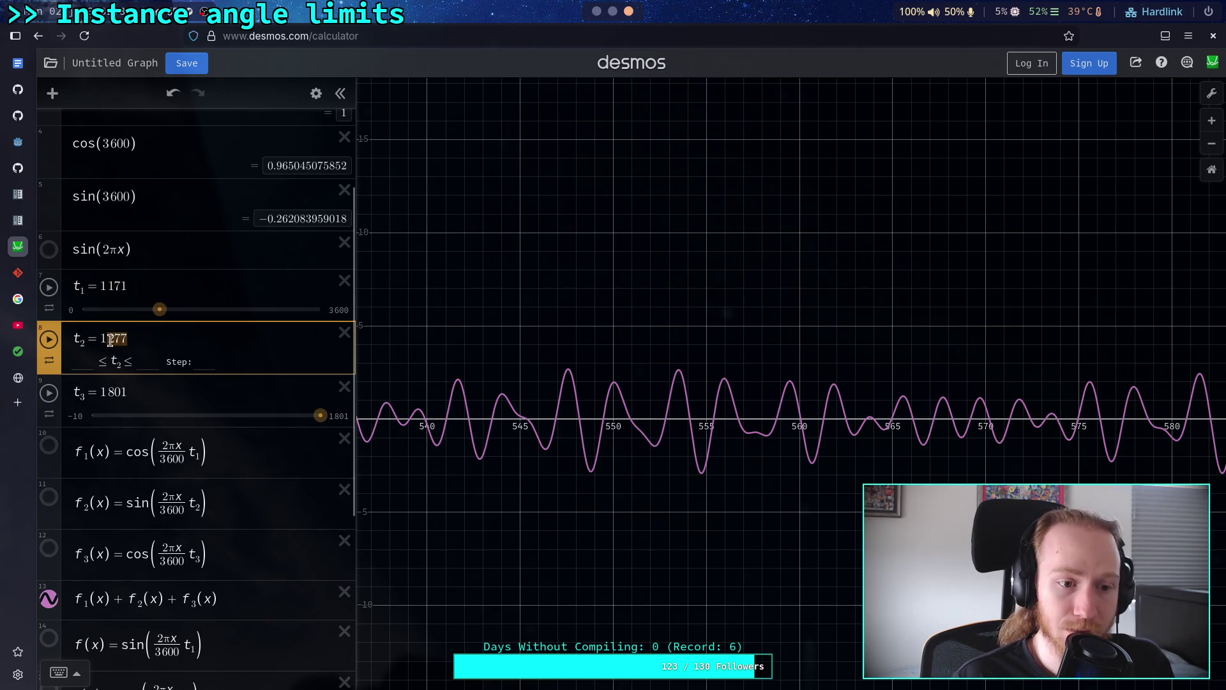
{"action": "left_click", "coordinate": [20, 376]}
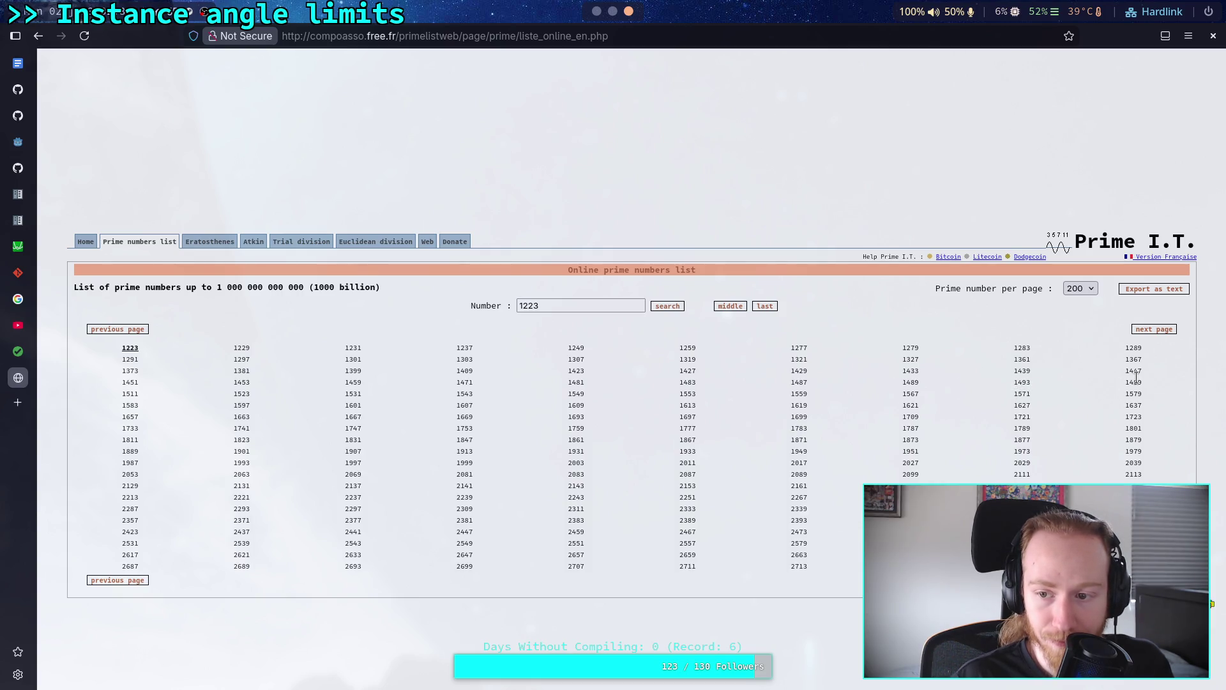
{"action": "left_click", "coordinate": [17, 246]}
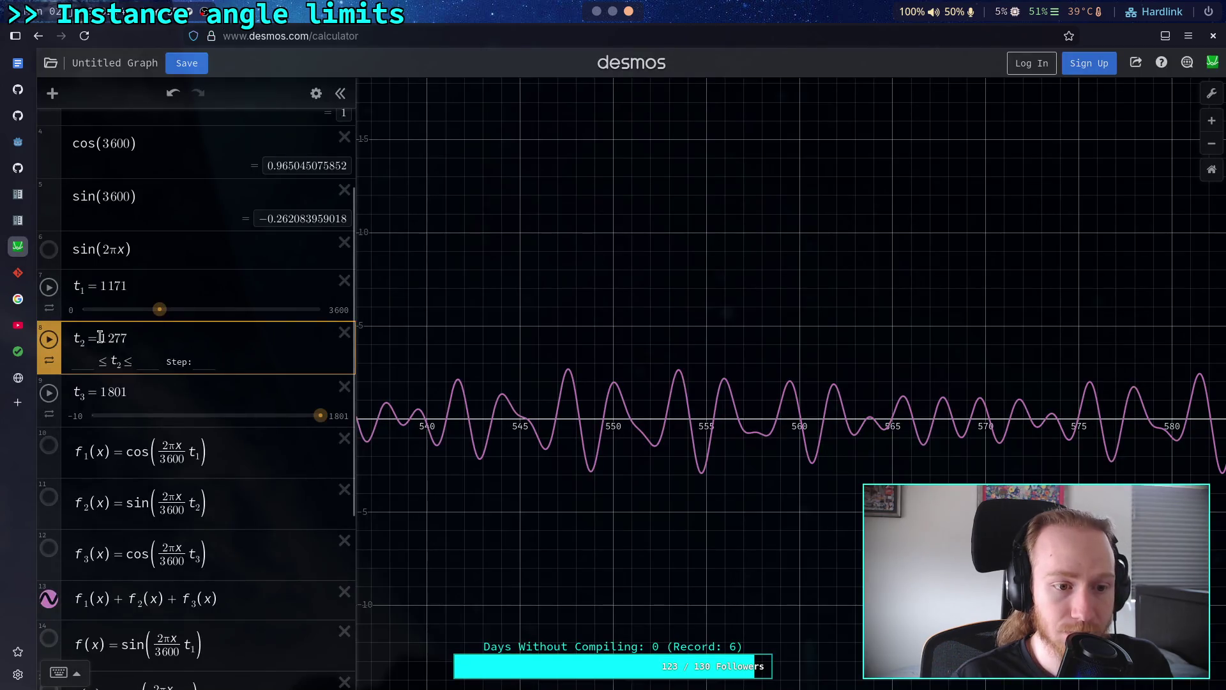
Change t₂ to 1447, then pan toward lower x and inspect the new wave's peak coordinates
{"action": "type", "text": "447"}
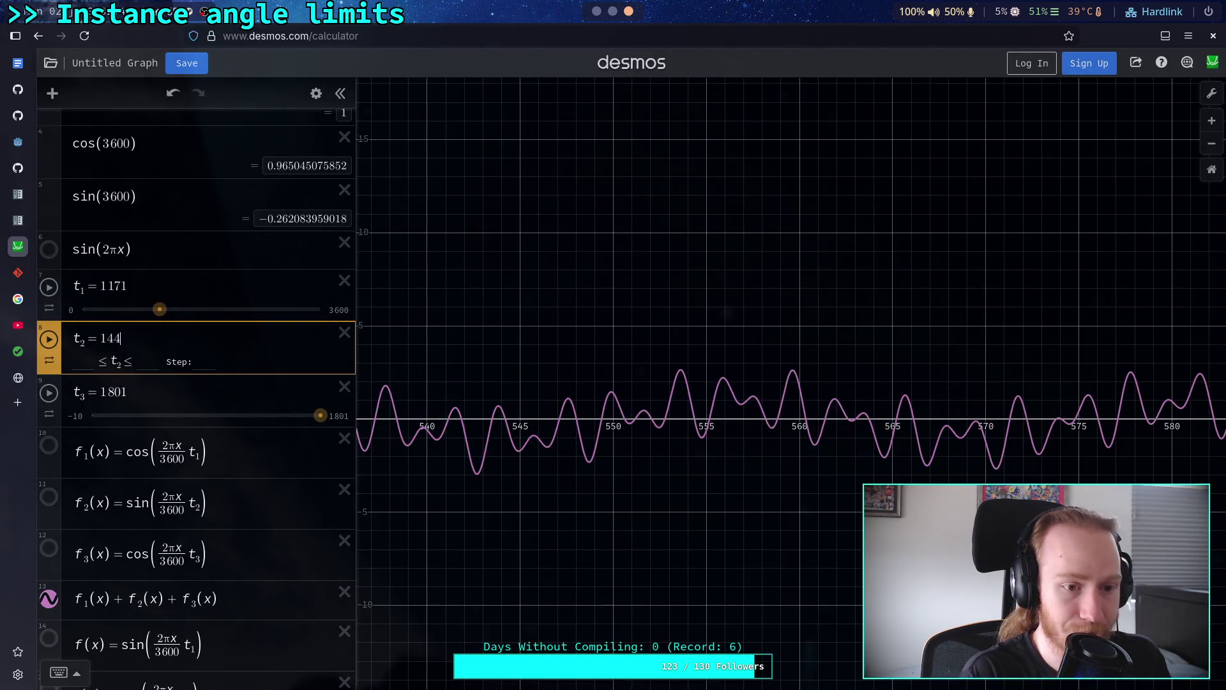
{"action": "left_click", "coordinate": [387, 370]}
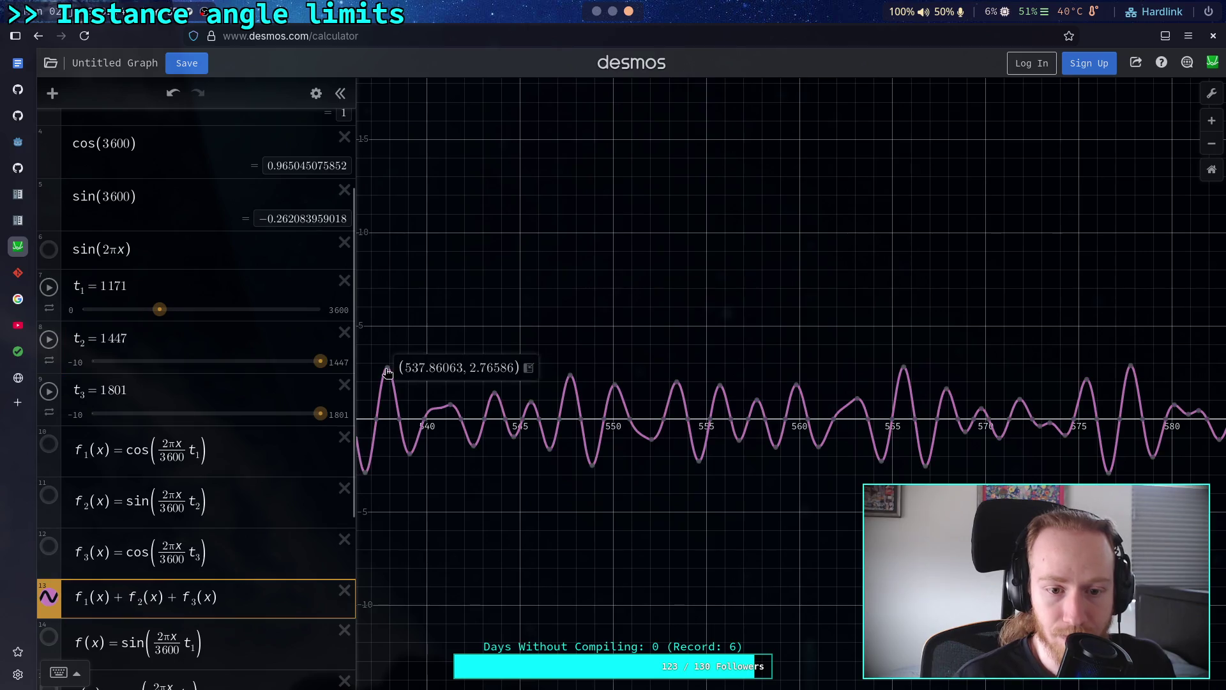
{"action": "mouse_move", "coordinate": [690, 498]}
{"action": "left_mouse_down"}
{"action": "mouse_move", "coordinate": [561, 492]}
{"action": "mouse_move", "coordinate": [673, 512]}
{"action": "mouse_move", "coordinate": [792, 508]}
{"action": "left_mouse_up"}
{"action": "left_click_drag", "start_coordinate": [562, 504], "coordinate": [822, 490]}
{"action": "left_click_drag", "start_coordinate": [562, 498], "coordinate": [823, 495]}
{"action": "mouse_move", "coordinate": [562, 504]}
{"action": "left_mouse_down"}
{"action": "mouse_move", "coordinate": [803, 501]}
{"action": "mouse_move", "coordinate": [762, 501]}
{"action": "left_mouse_up"}
{"action": "left_click", "coordinate": [707, 382]}
{"action": "left_click", "coordinate": [751, 385]}
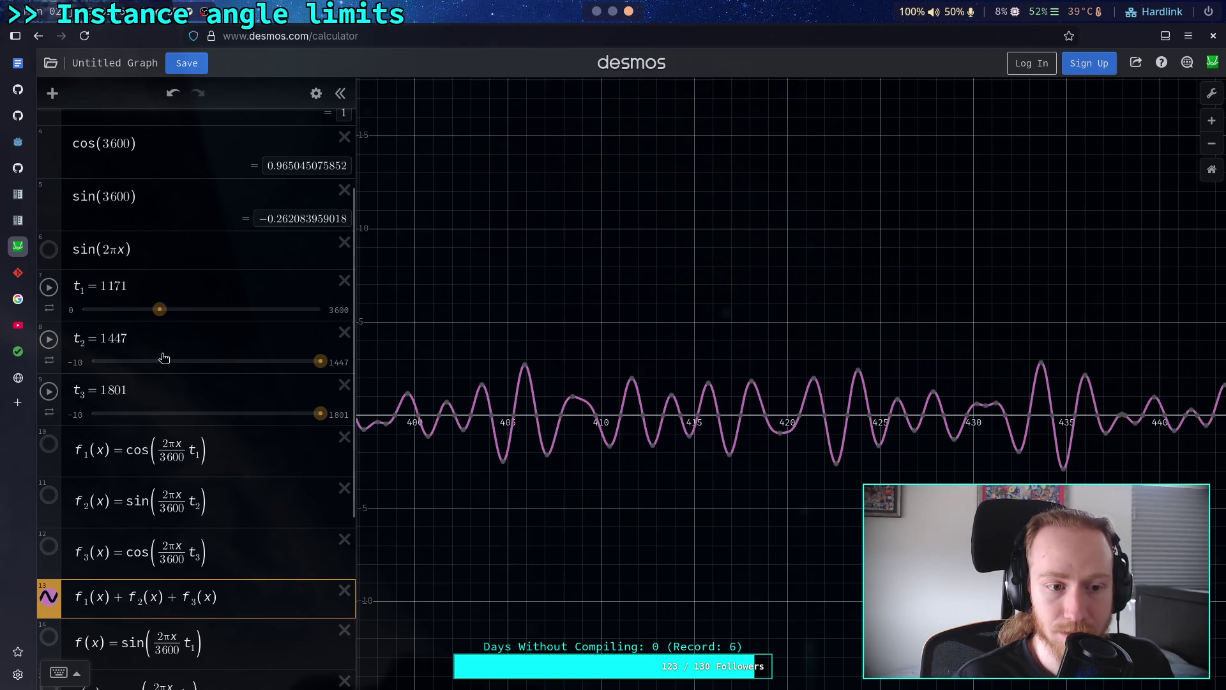
{"action": "scroll", "coordinate": [192, 434], "scroll_direction": "down", "scroll_amount": 5}
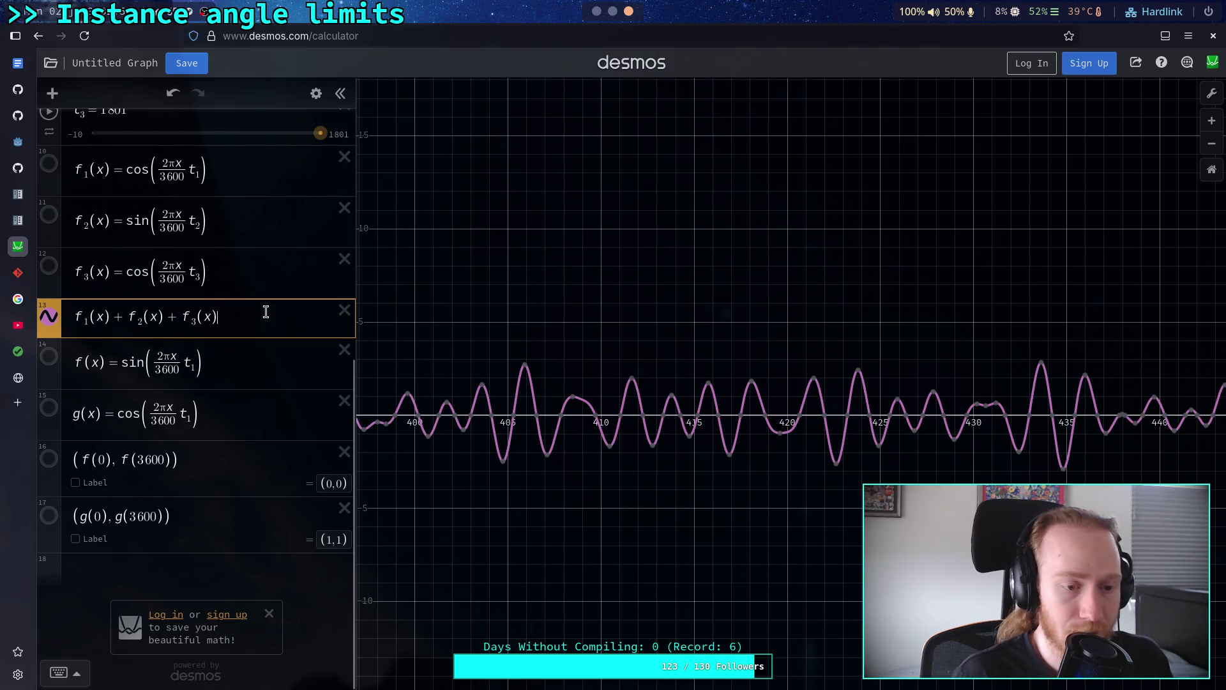
Add horizontal lines y = 1 and y = −1 below the sum and pan to view them
{"action": "key", "text": "Return"}
{"action": "key", "text": "BackSpace"}
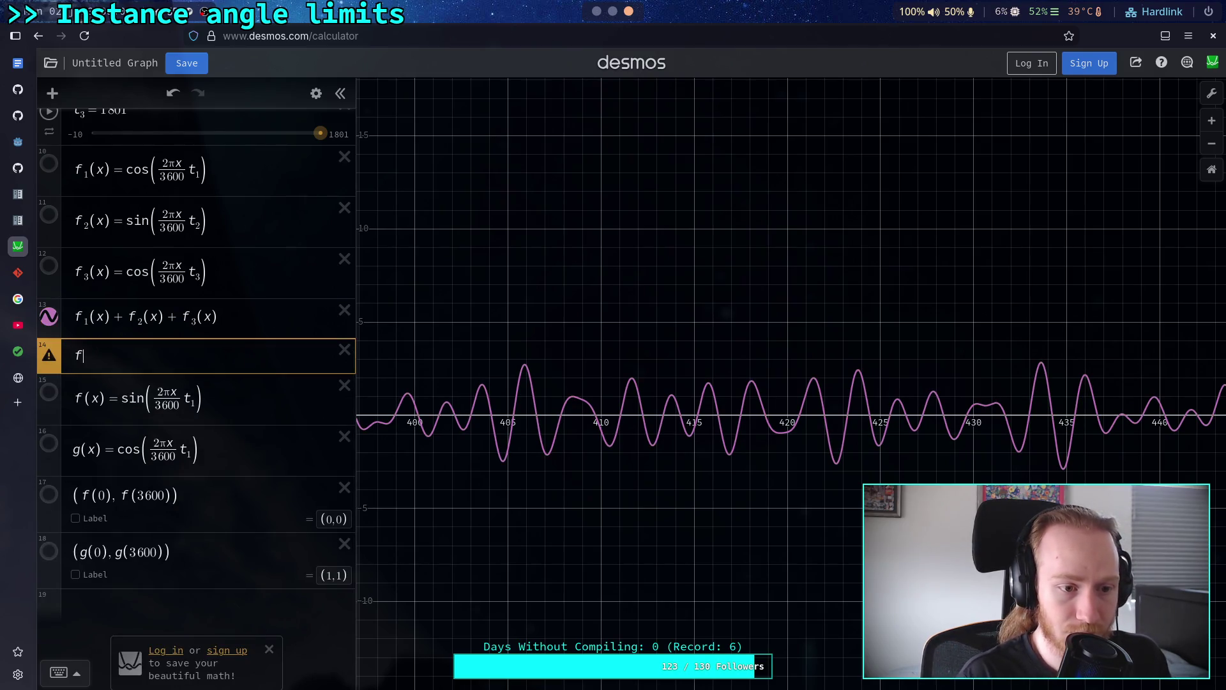
{"action": "type", "text": "y=1"}
{"action": "key", "text": "Return"}
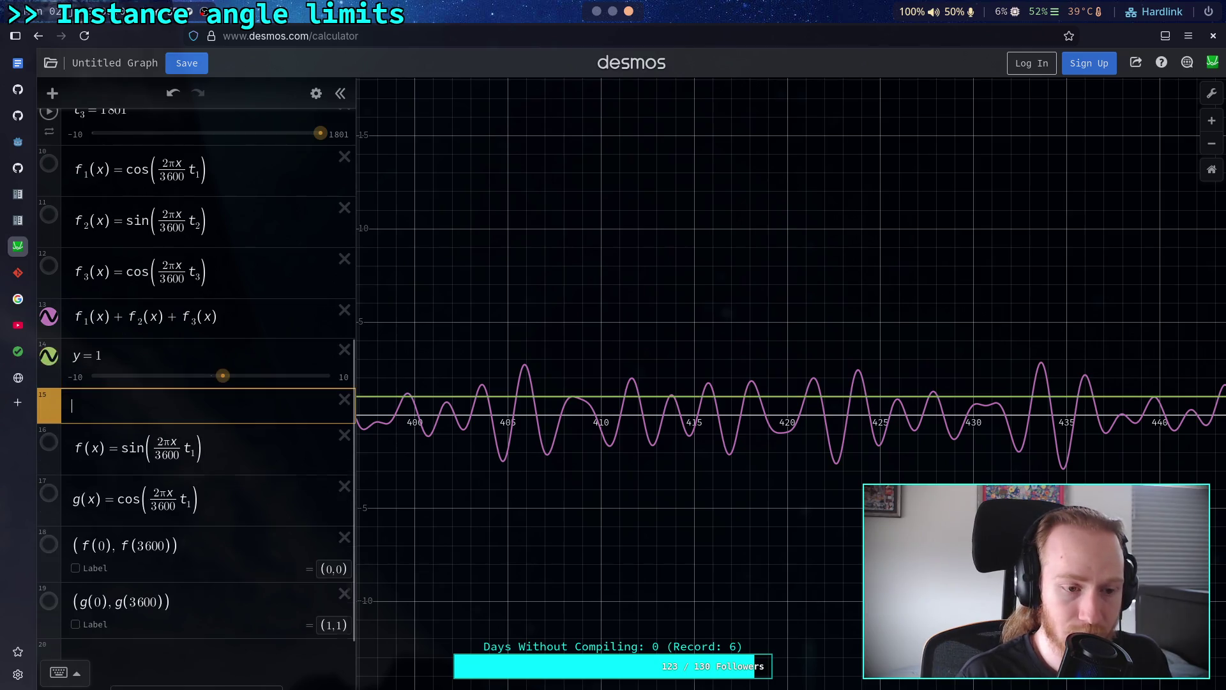
{"action": "type", "text": "=-1"}
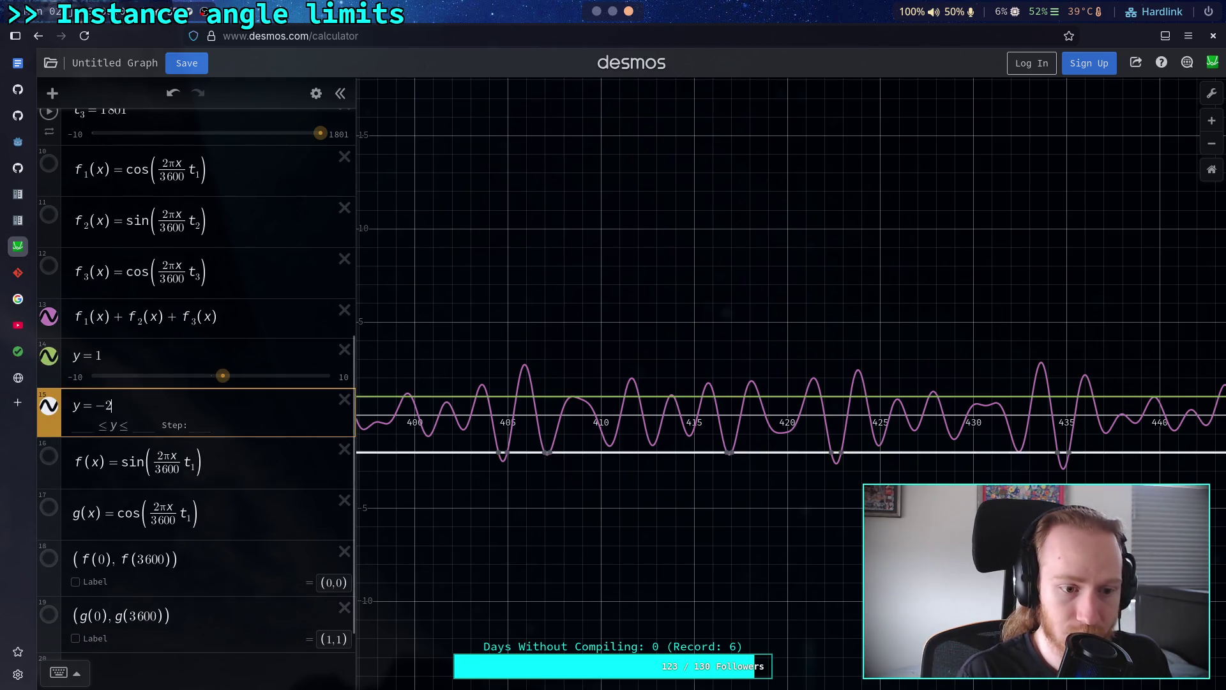
{"action": "left_click", "coordinate": [722, 435]}
{"action": "mouse_move", "coordinate": [782, 466]}
{"action": "left_mouse_down"}
{"action": "mouse_move", "coordinate": [712, 506]}
{"action": "mouse_move", "coordinate": [536, 509]}
{"action": "mouse_move", "coordinate": [569, 509]}
{"action": "left_mouse_up"}
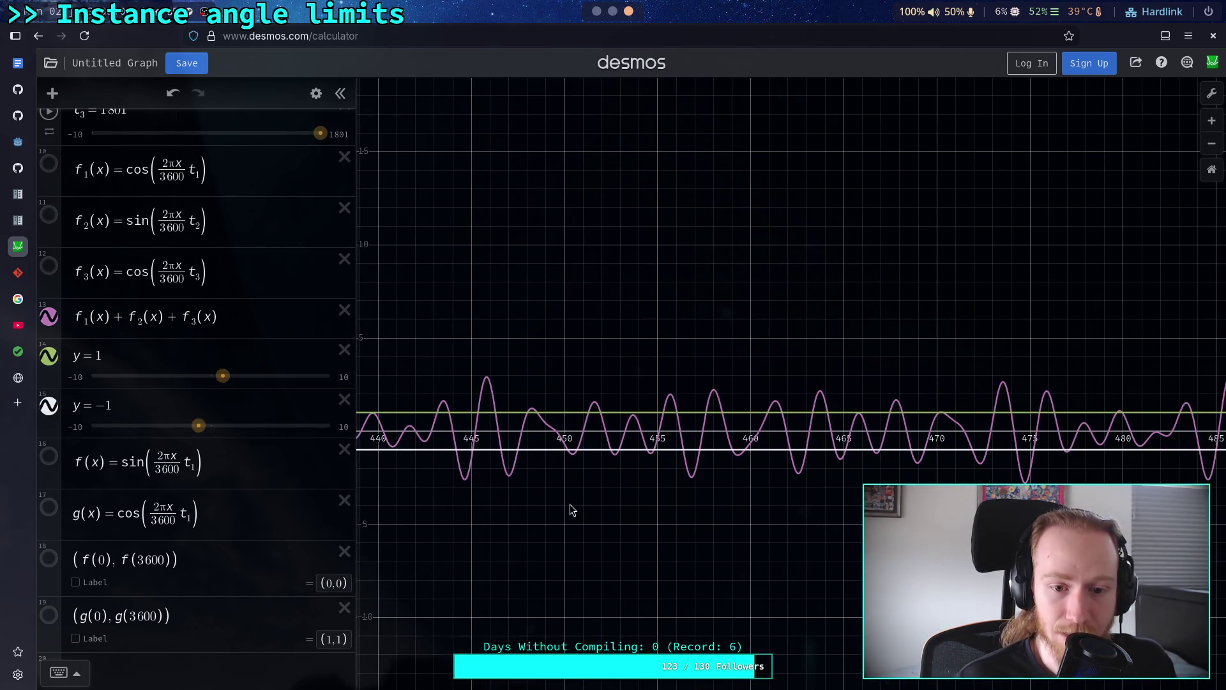
Change the limit lines to y = 2 and y = −2, then scroll along the x-axis to check the wave
{"action": "left_click", "coordinate": [143, 403]}
{"action": "left_click", "coordinate": [97, 355]}
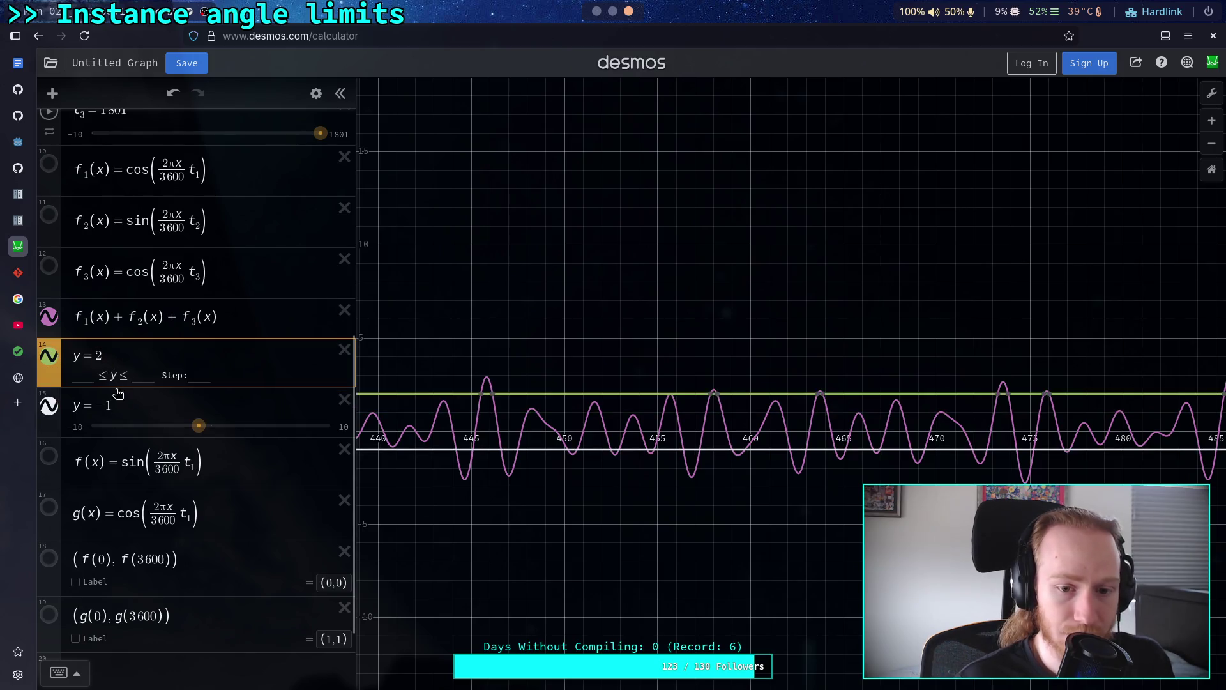
{"action": "left_click", "coordinate": [110, 405]}
{"action": "type", "text": "2"}
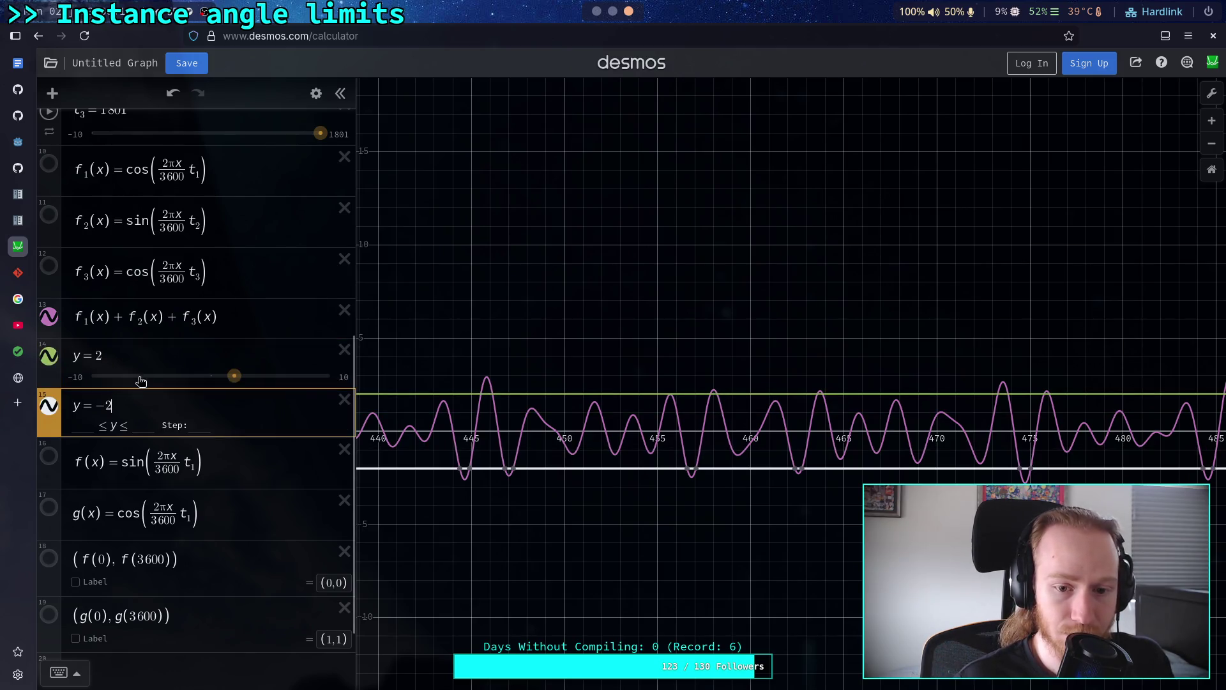
{"action": "left_click", "coordinate": [631, 440]}
{"action": "scroll", "coordinate": [841, 521], "scroll_direction": "right", "scroll_amount": 15}
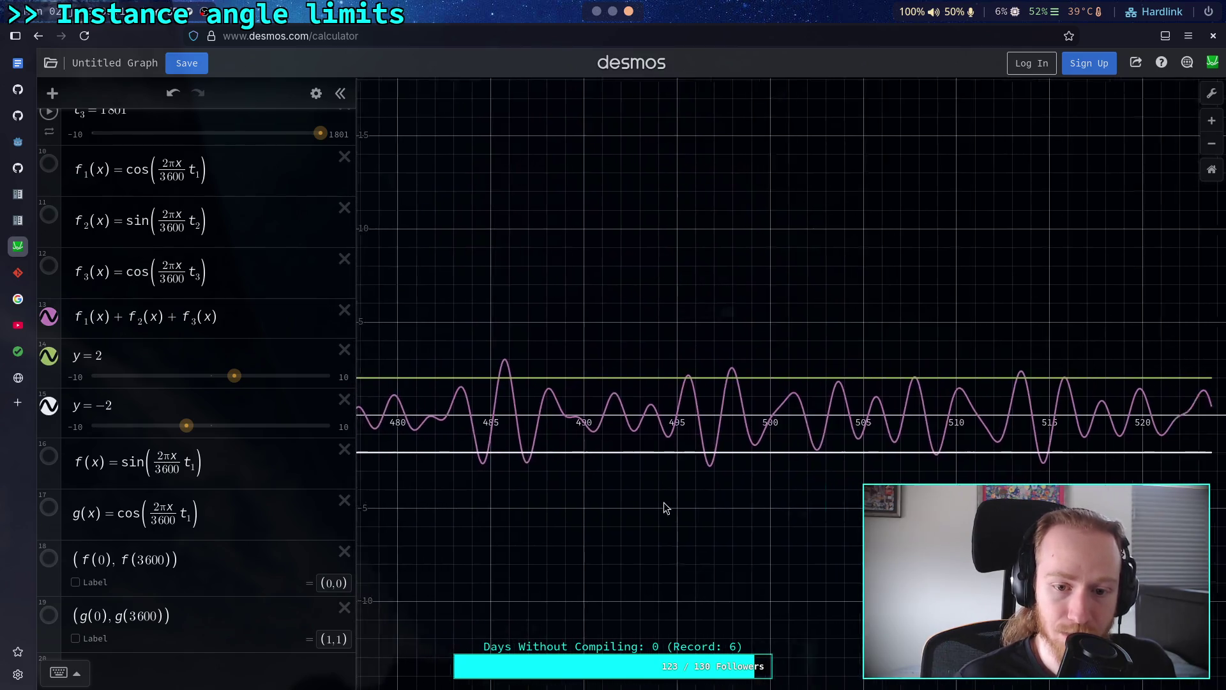
{"action": "scroll", "coordinate": [463, 493], "scroll_direction": "right", "scroll_amount": 13}
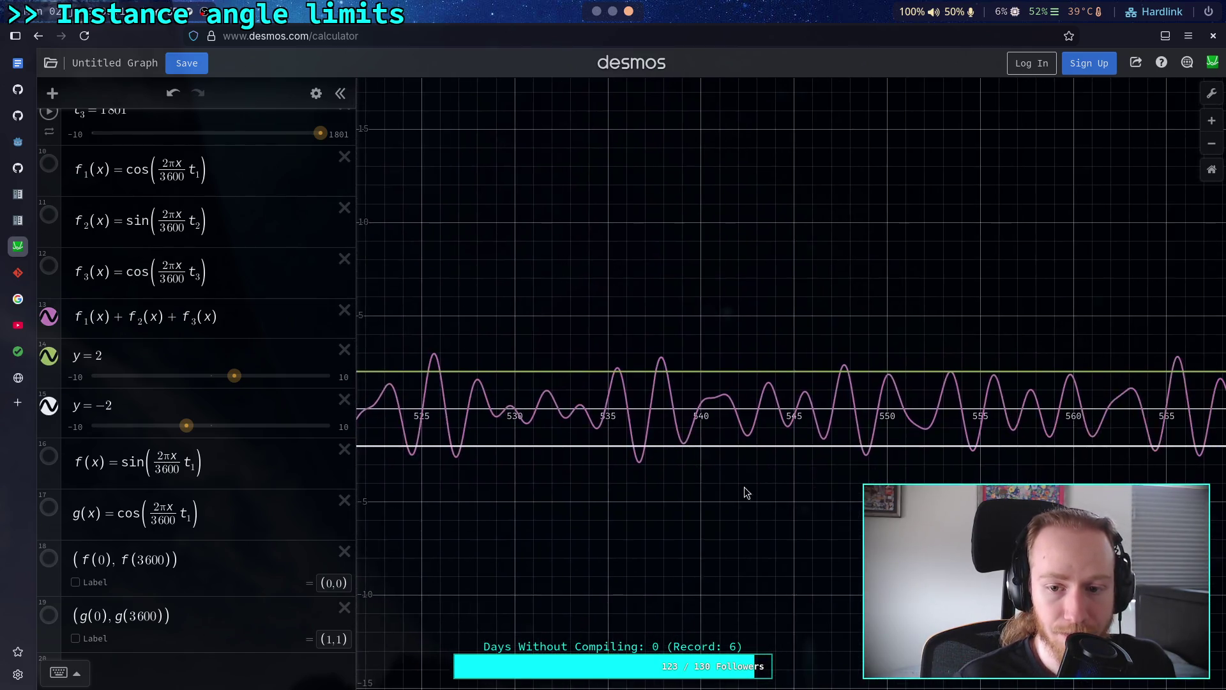
{"action": "scroll", "coordinate": [732, 506], "scroll_direction": "right", "scroll_amount": 4}
{"action": "scroll", "coordinate": [165, 308], "scroll_direction": "up", "scroll_amount": 2}
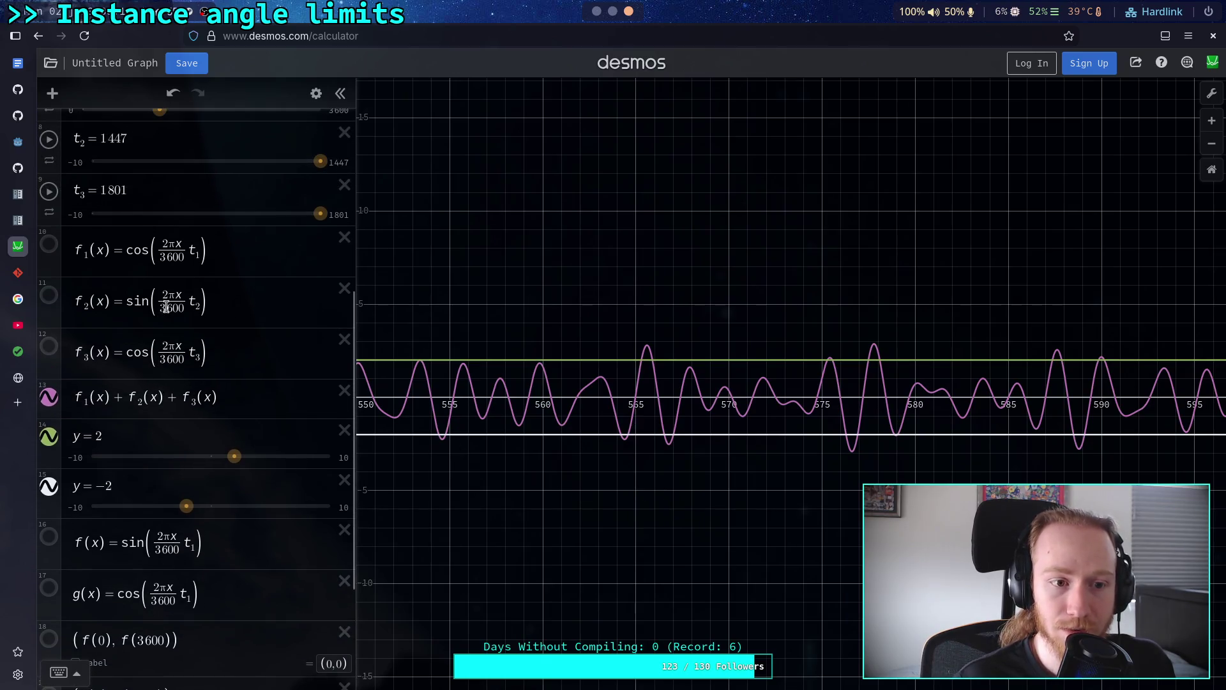
{"action": "scroll", "coordinate": [140, 281], "scroll_direction": "up", "scroll_amount": 2}
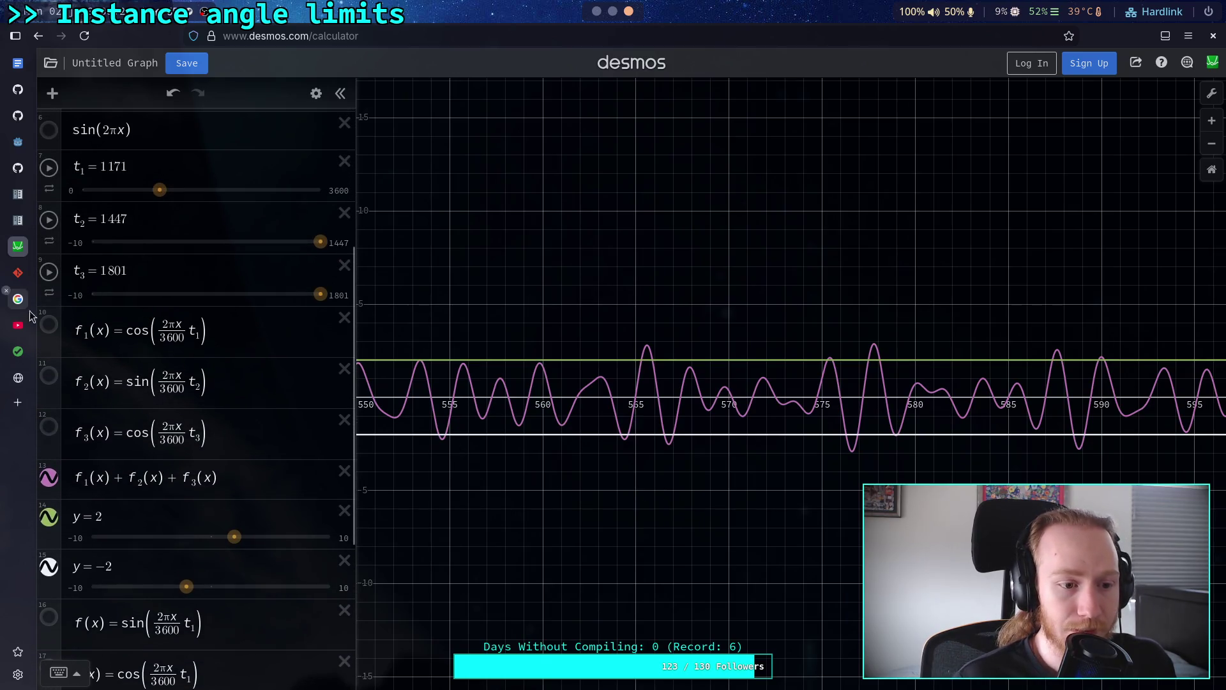
Consult the prime numbers list twice, returning to the Desmos graph each time
{"action": "left_click", "coordinate": [20, 379]}
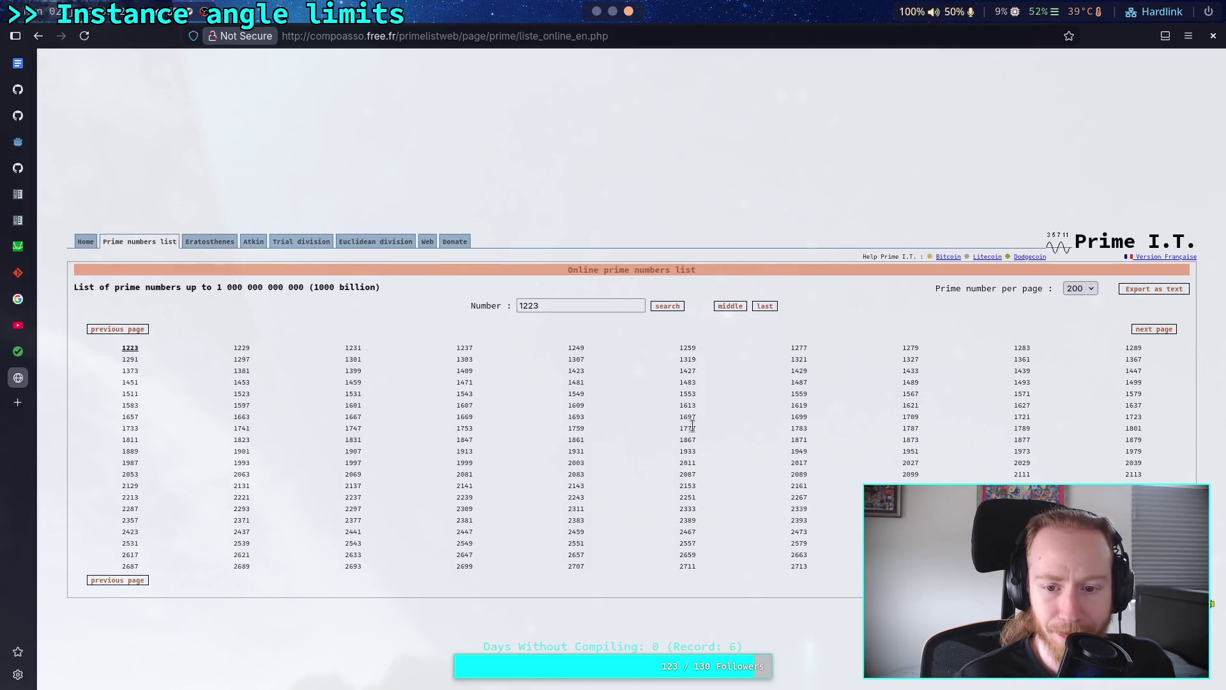
{"action": "left_click", "coordinate": [18, 246]}
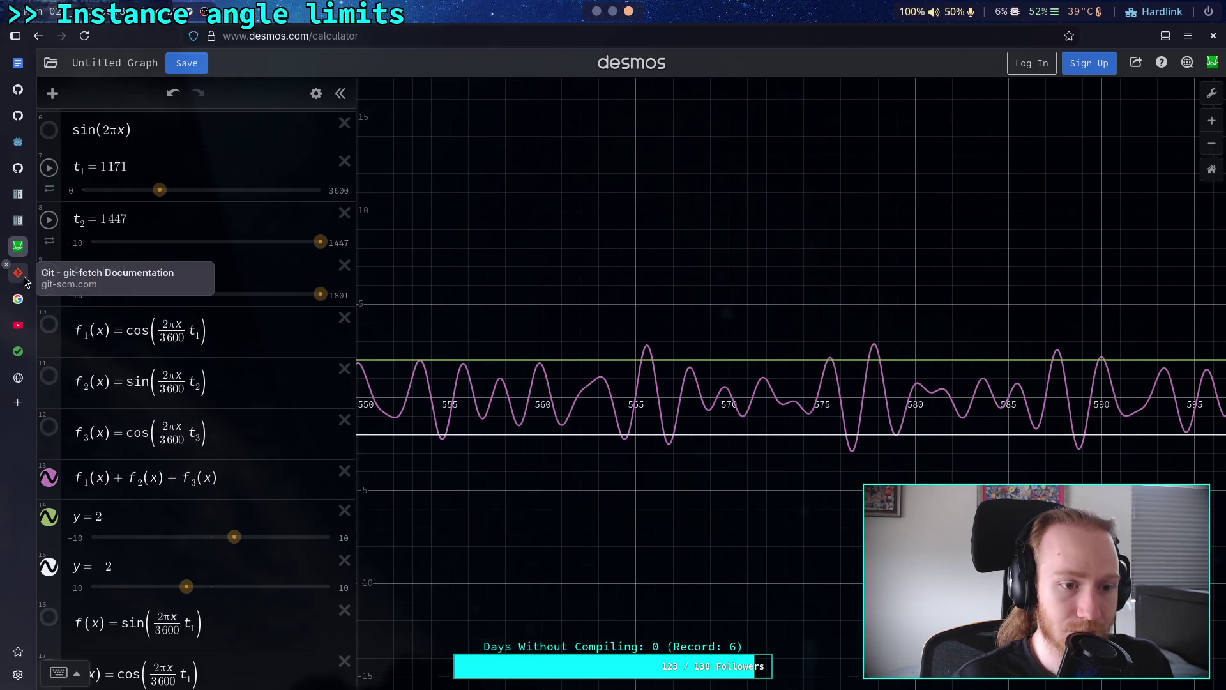
{"action": "left_click", "coordinate": [18, 377]}
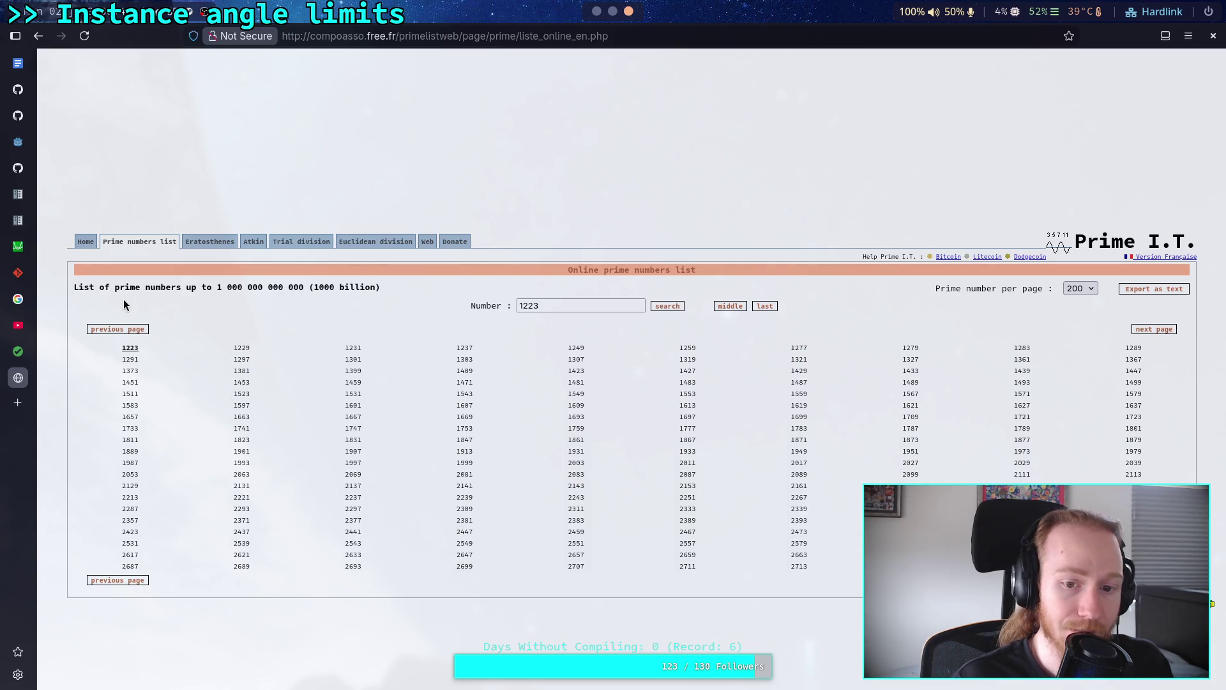
{"action": "left_click", "coordinate": [20, 247]}
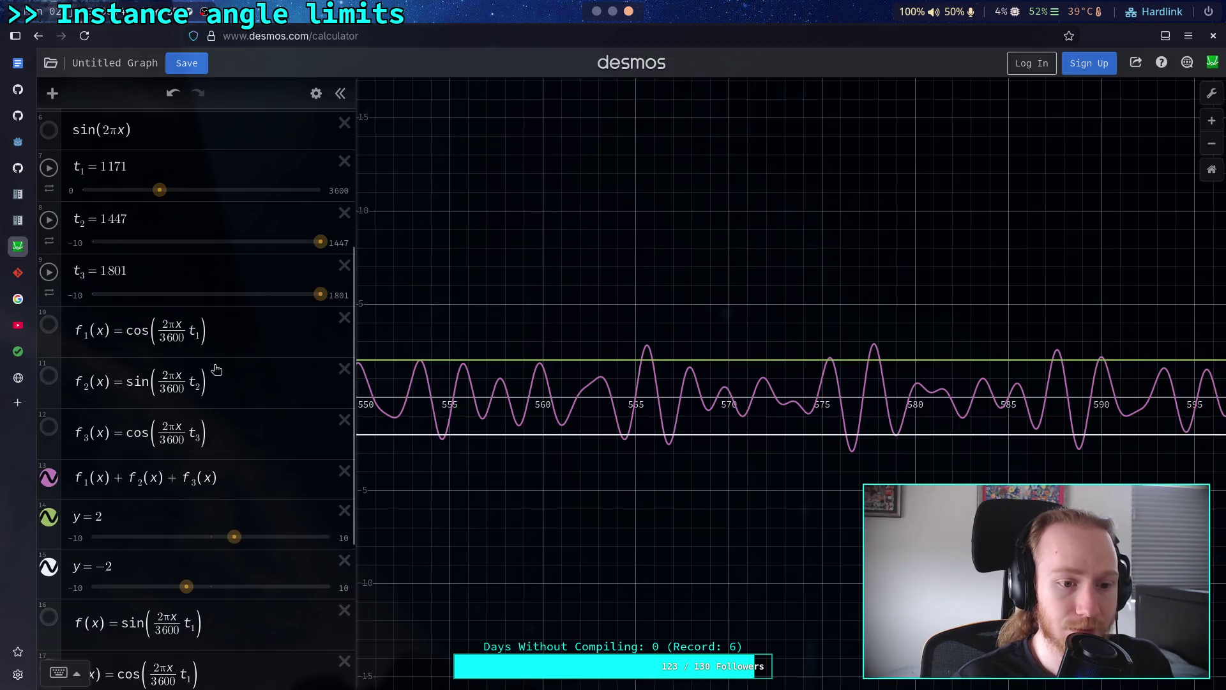
Change t₂ to 1559 and pan along the x-axis to view the redrawn wave
{"action": "left_click_drag", "start_coordinate": [112, 223], "coordinate": [131, 220]}
{"action": "type", "text": "559"}
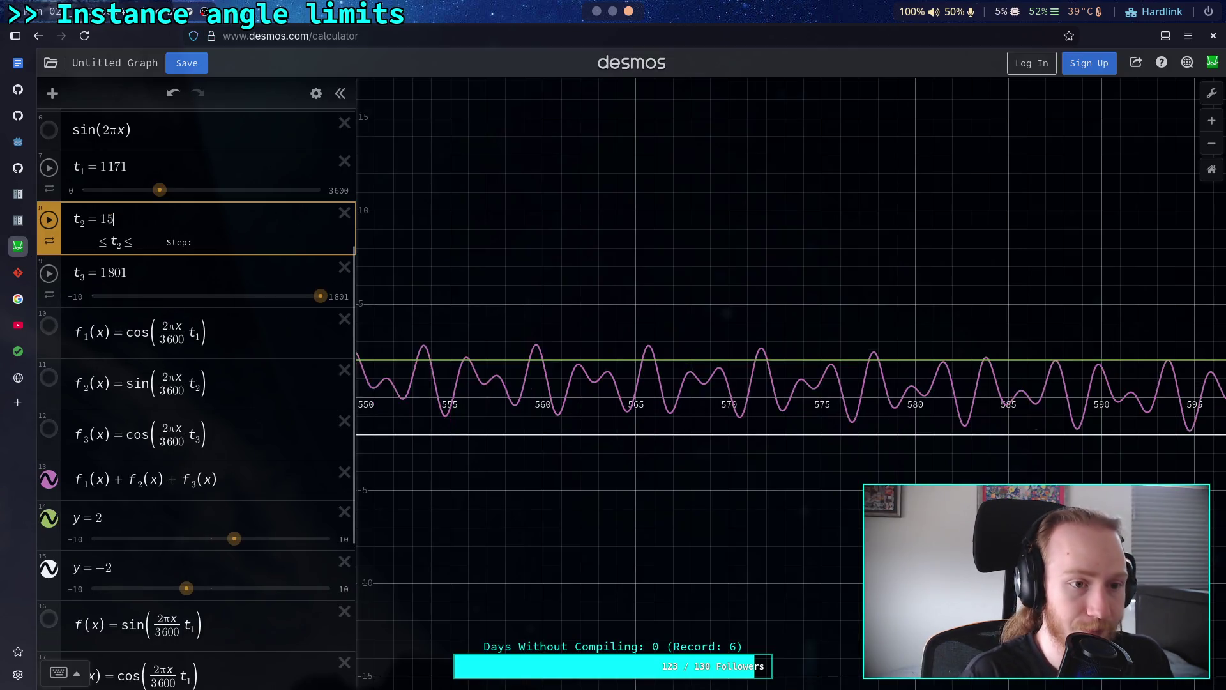
{"action": "mouse_move", "coordinate": [550, 293]}
{"action": "left_mouse_down"}
{"action": "mouse_move", "coordinate": [465, 356]}
{"action": "mouse_move", "coordinate": [475, 361]}
{"action": "left_mouse_up"}
{"action": "mouse_move", "coordinate": [803, 343]}
{"action": "left_mouse_down"}
{"action": "mouse_move", "coordinate": [657, 315]}
{"action": "mouse_move", "coordinate": [488, 330]}
{"action": "mouse_move", "coordinate": [972, 326]}
{"action": "left_mouse_up"}
{"action": "mouse_move", "coordinate": [532, 327]}
{"action": "left_mouse_down"}
{"action": "mouse_move", "coordinate": [726, 307]}
{"action": "mouse_move", "coordinate": [774, 279]}
{"action": "mouse_move", "coordinate": [862, 296]}
{"action": "left_mouse_up"}
{"action": "mouse_move", "coordinate": [578, 305]}
{"action": "left_mouse_down"}
{"action": "mouse_move", "coordinate": [895, 287]}
{"action": "mouse_move", "coordinate": [860, 304]}
{"action": "left_mouse_up"}
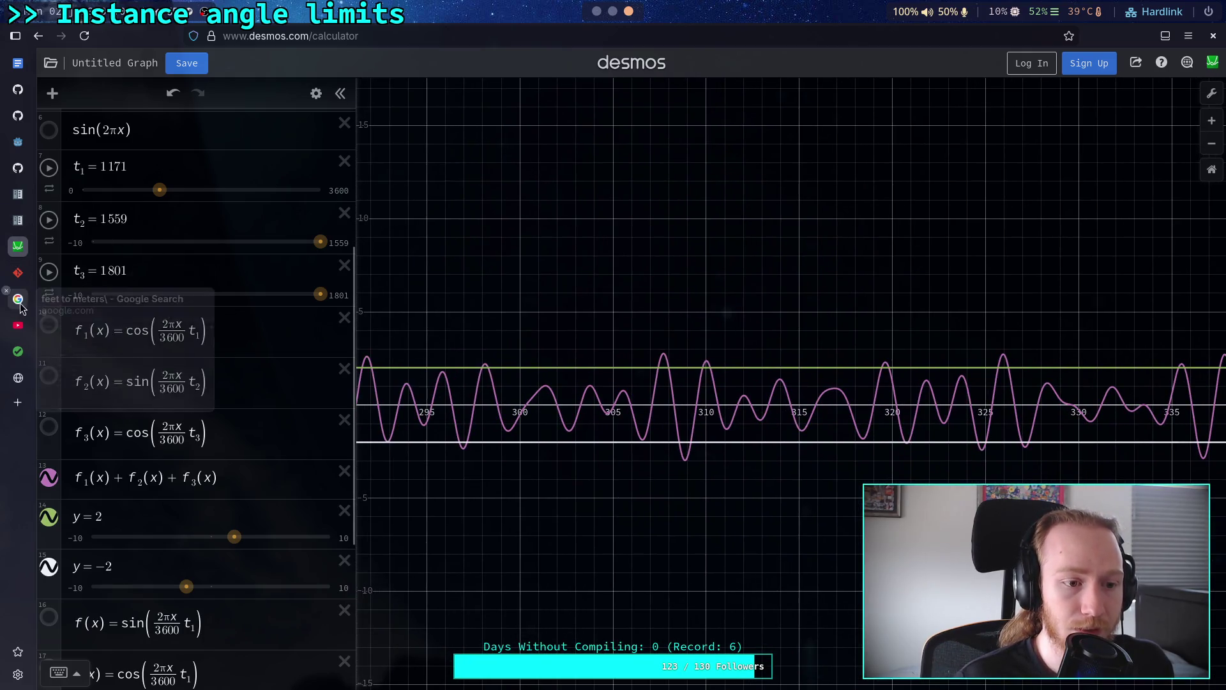
Close the factors-of-3600 page, set t₂ to 1549, and delete the unfinished sum expression
{"action": "left_click", "coordinate": [18, 353]}
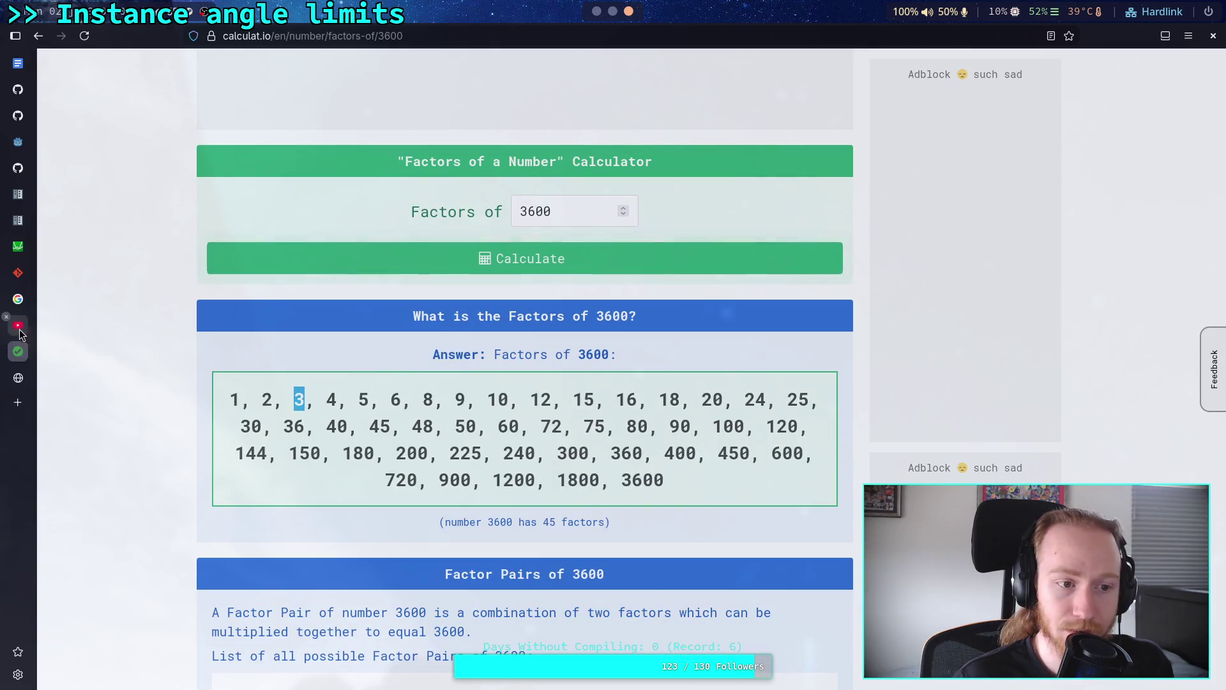
{"action": "middle_click", "coordinate": [18, 360]}
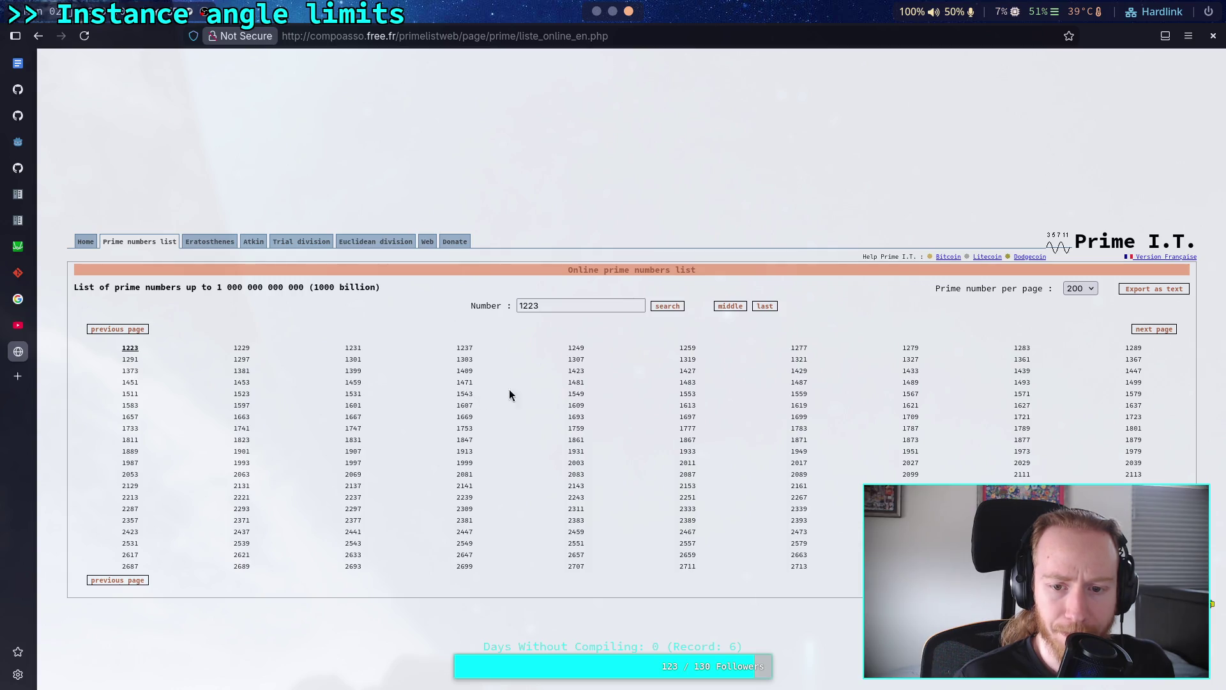
{"action": "left_click", "coordinate": [18, 246]}
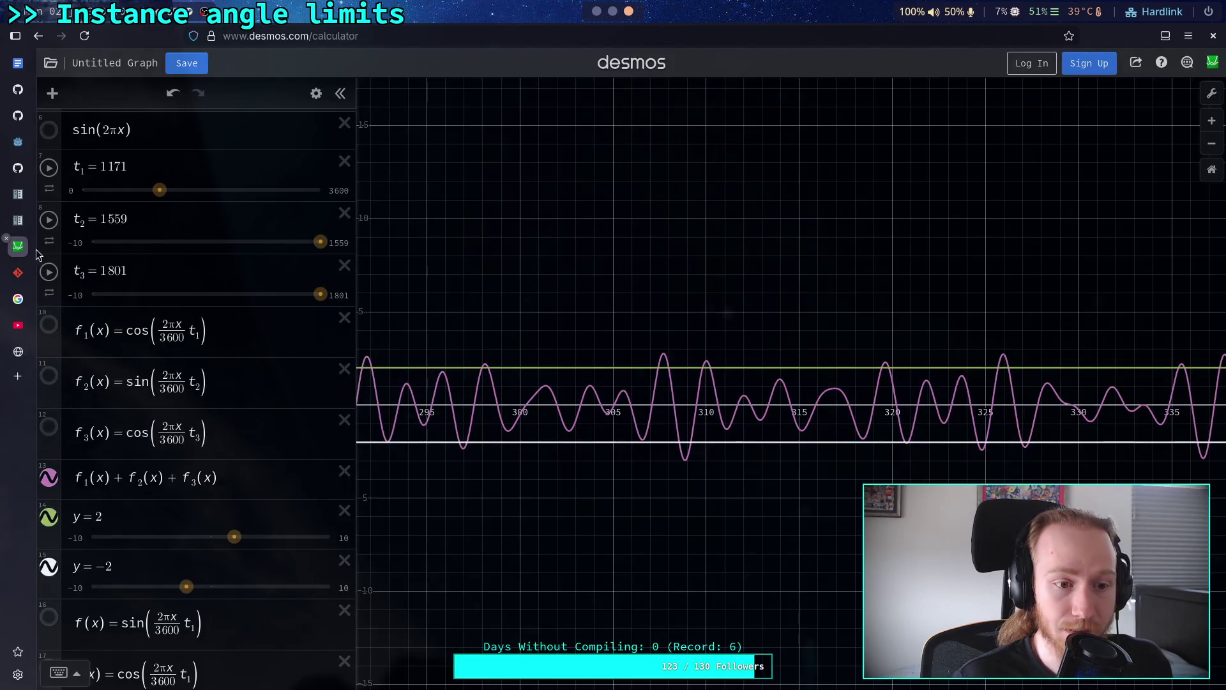
{"action": "left_click", "coordinate": [118, 220]}
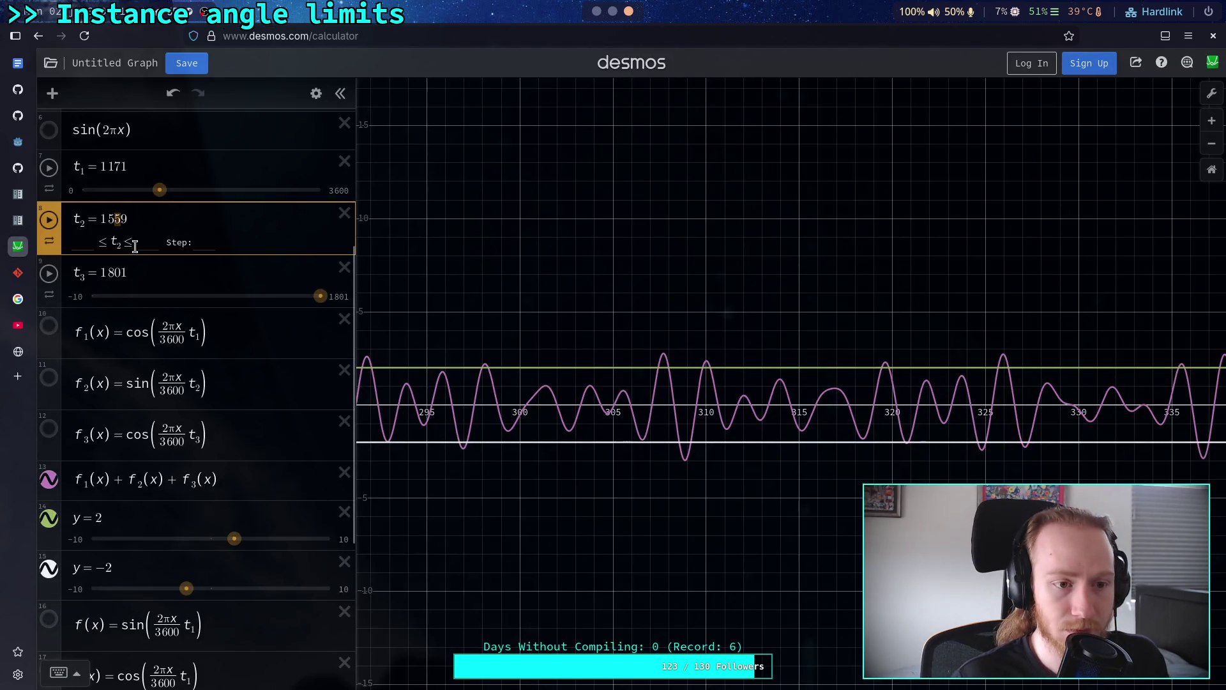
{"action": "type", "text": "4"}
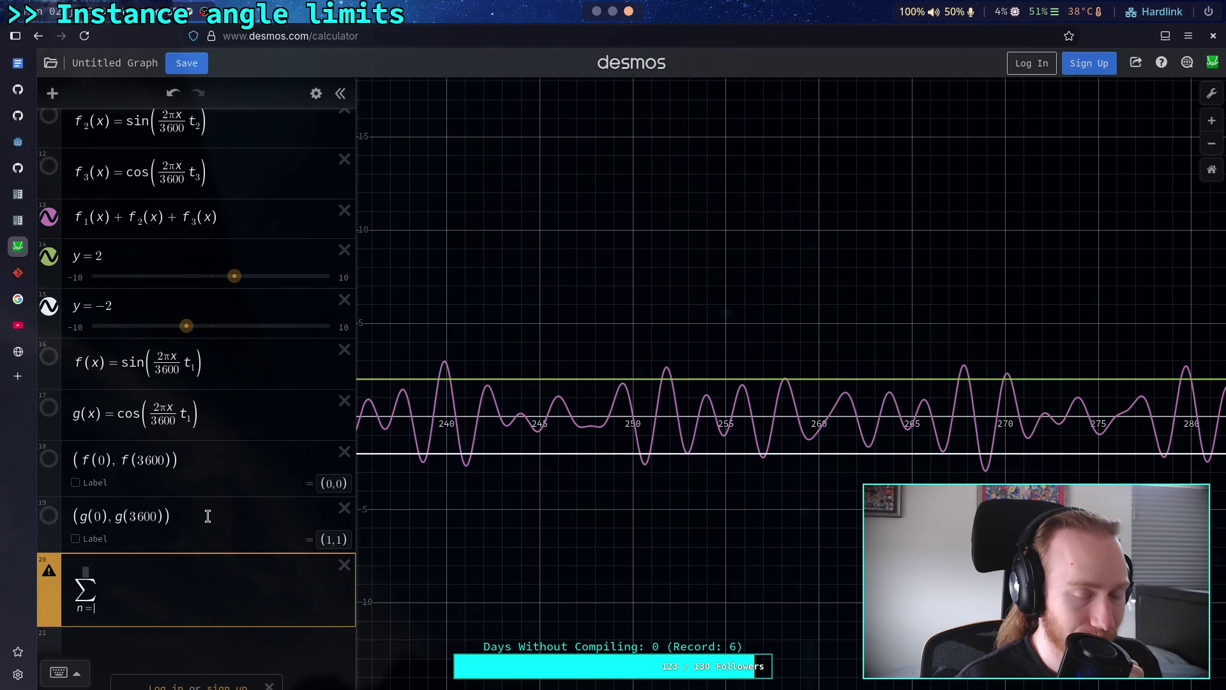
{"action": "left_click", "coordinate": [344, 564]}
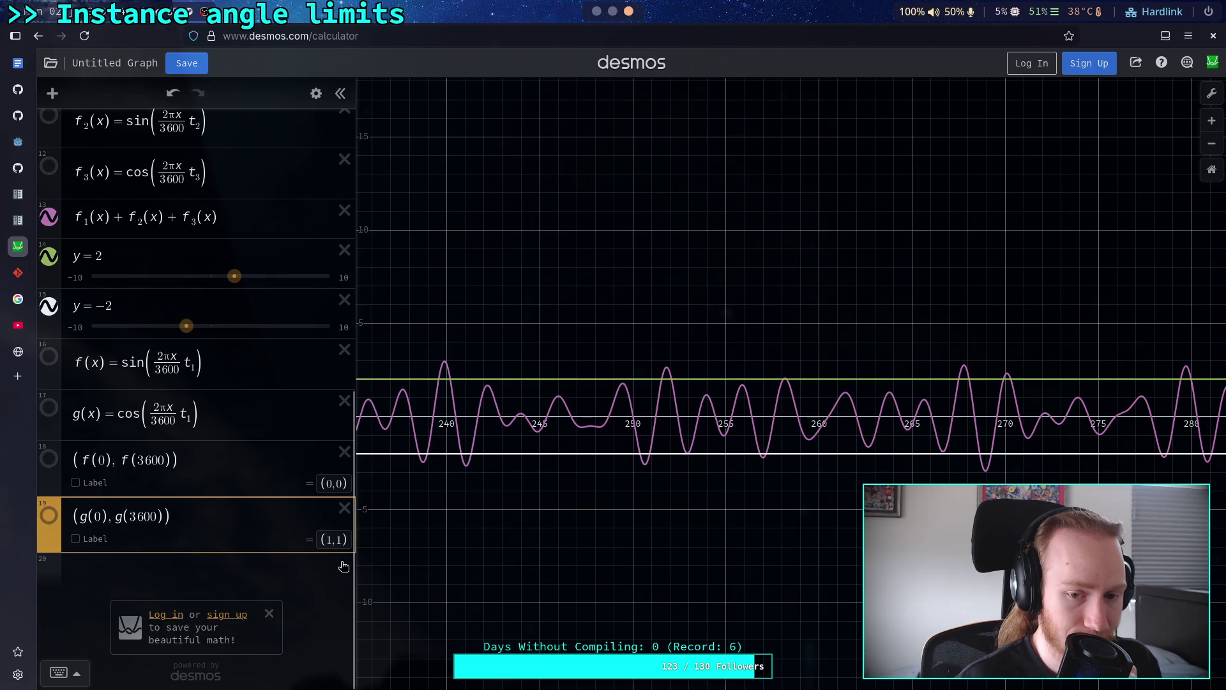
{"action": "scroll", "coordinate": [230, 344], "scroll_direction": "up", "scroll_amount": 3}
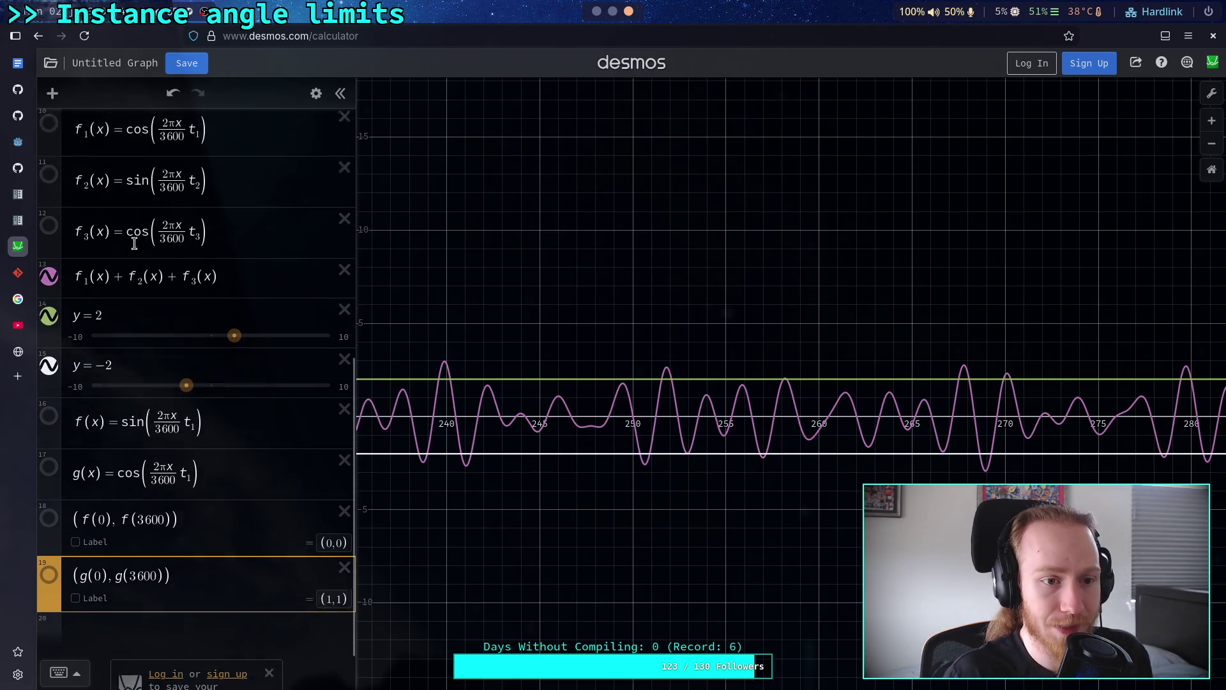
{"action": "mouse_move", "coordinate": [27, 304]}
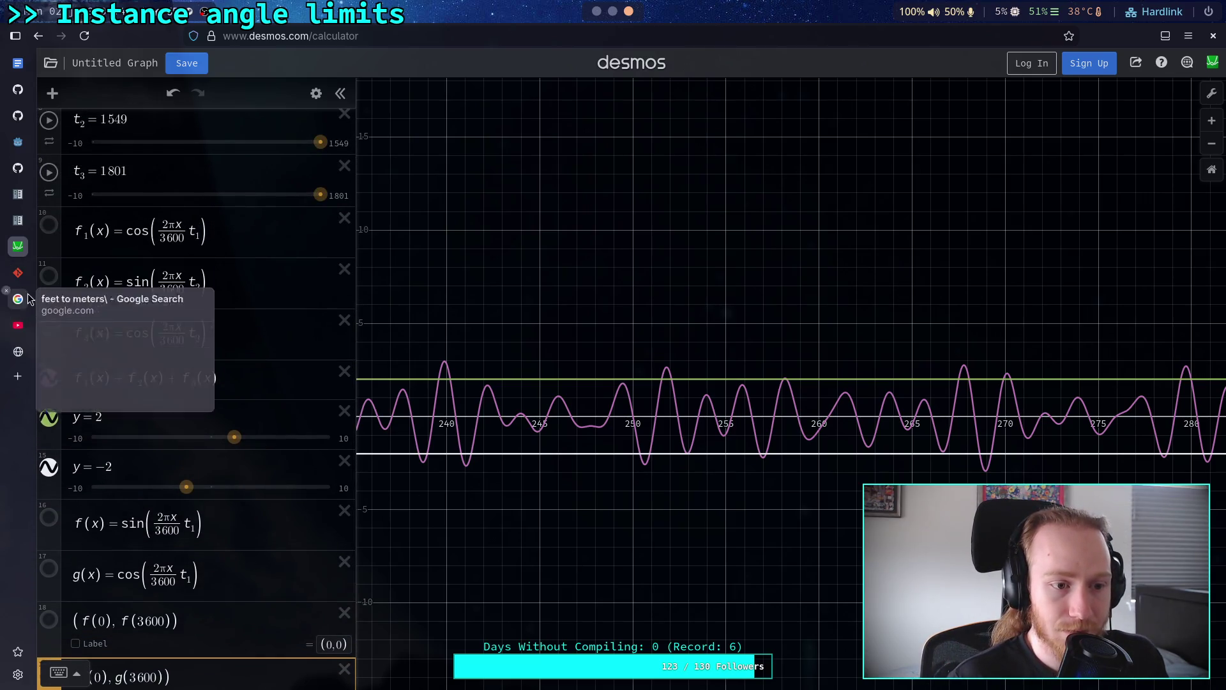
{"action": "scroll", "coordinate": [157, 192], "scroll_direction": "up", "scroll_amount": 2}
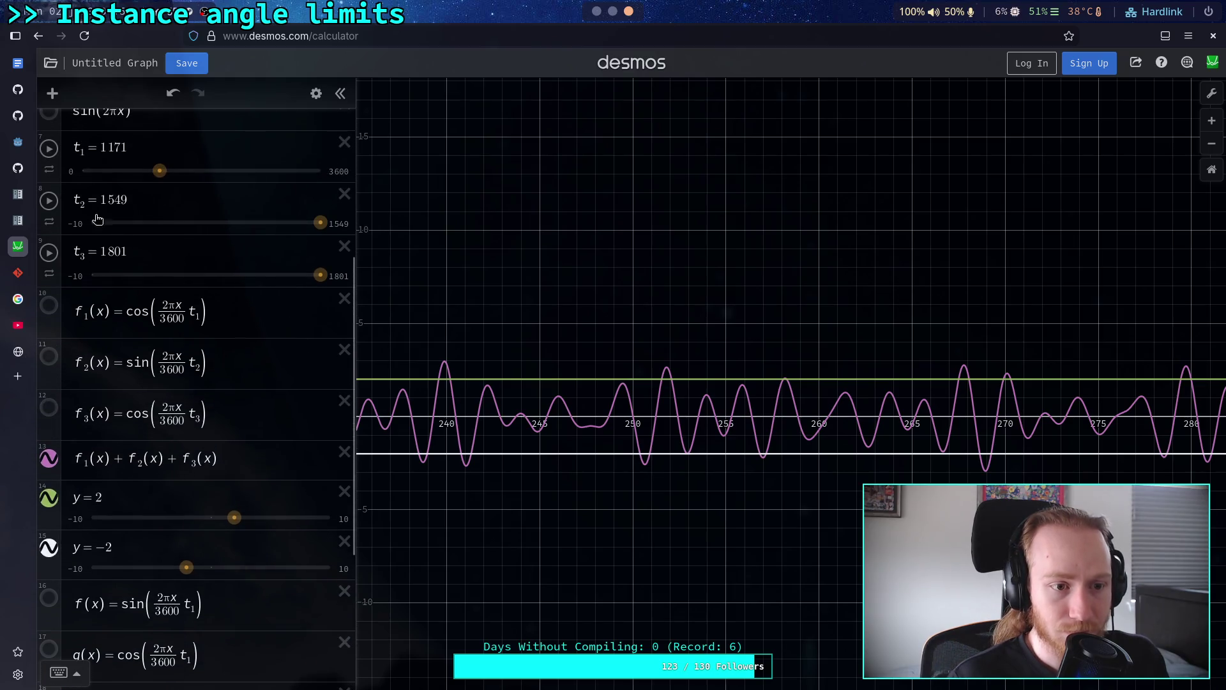
Set the minimum of the t₂ and t₃ sliders to 0
{"action": "left_click", "coordinate": [76, 224]}
{"action": "type", "text": "0"}
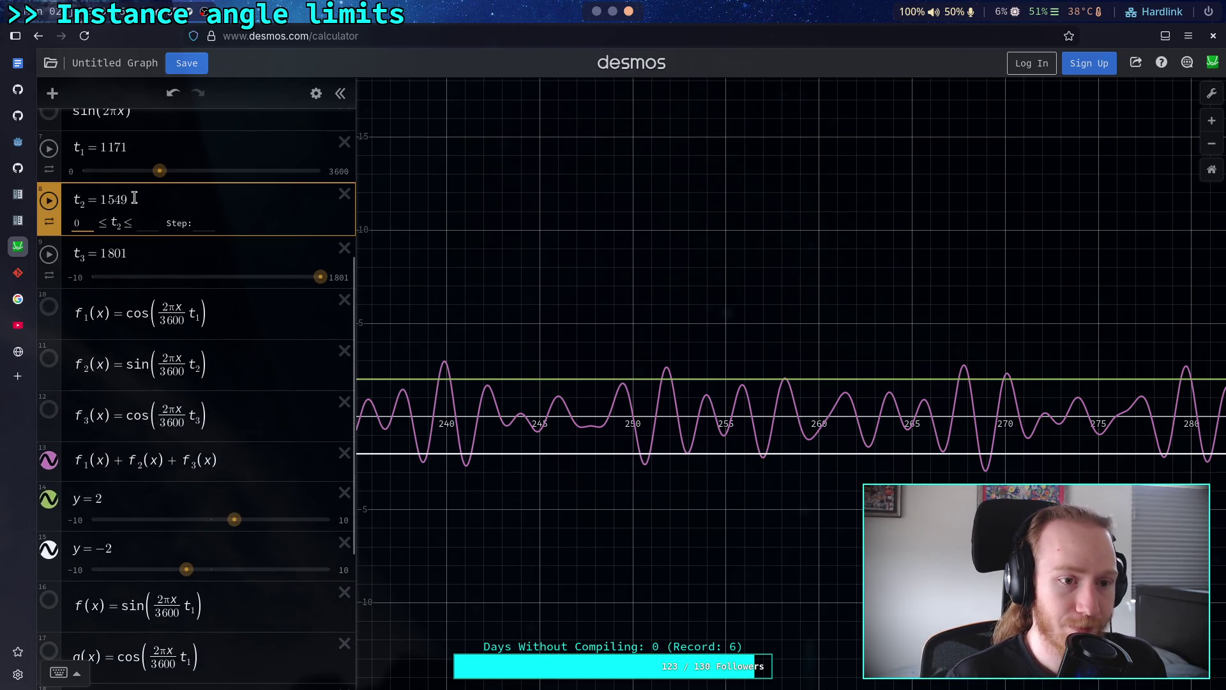
{"action": "left_click", "coordinate": [79, 277]}
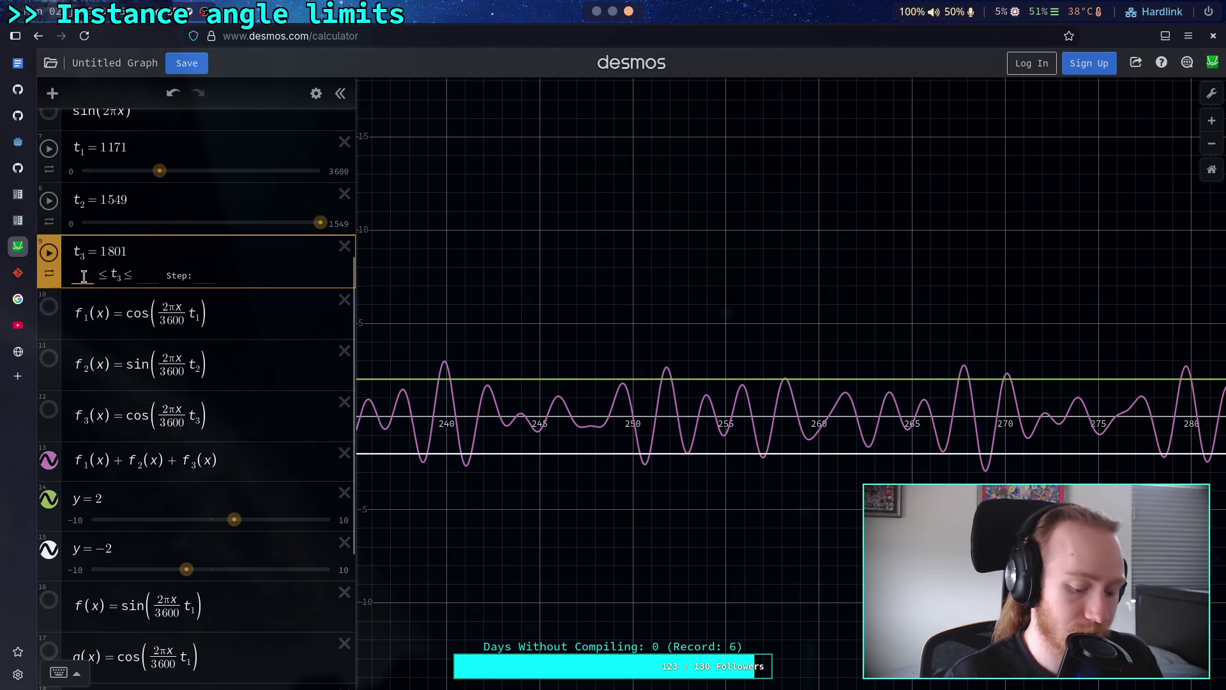
{"action": "left_click", "coordinate": [135, 198]}
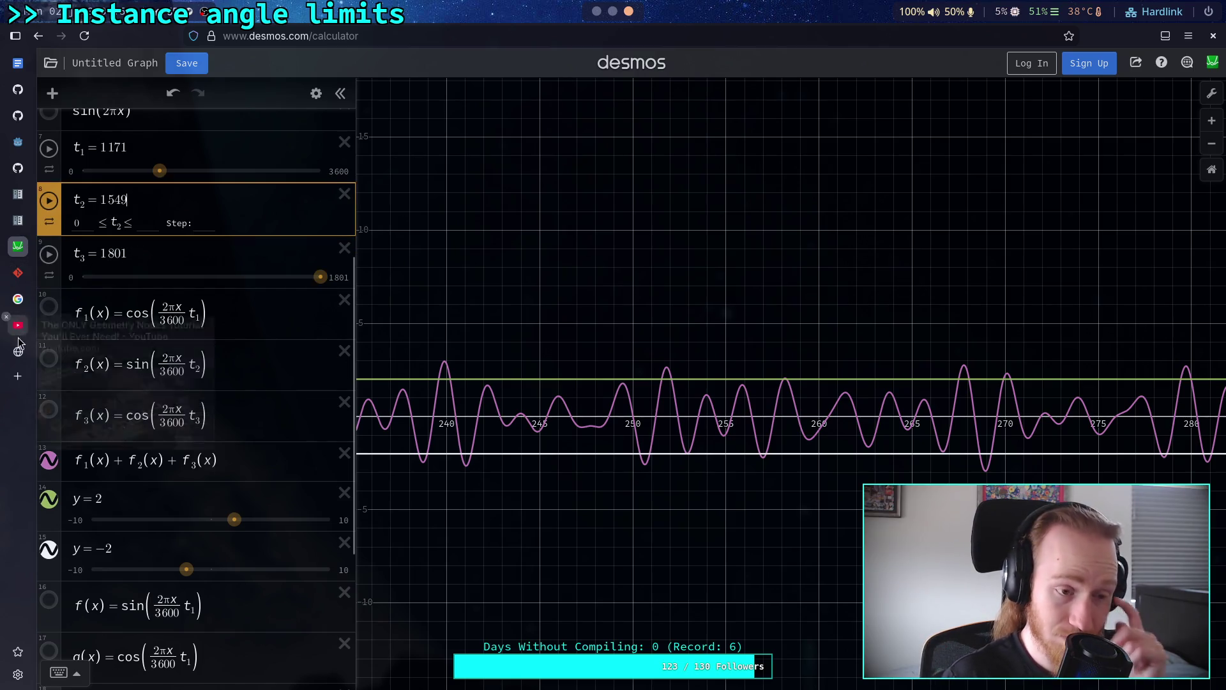
Look up nearby primes, set t₂ to 1553, and pan the graph to x 150–195
{"action": "left_click", "coordinate": [23, 353]}
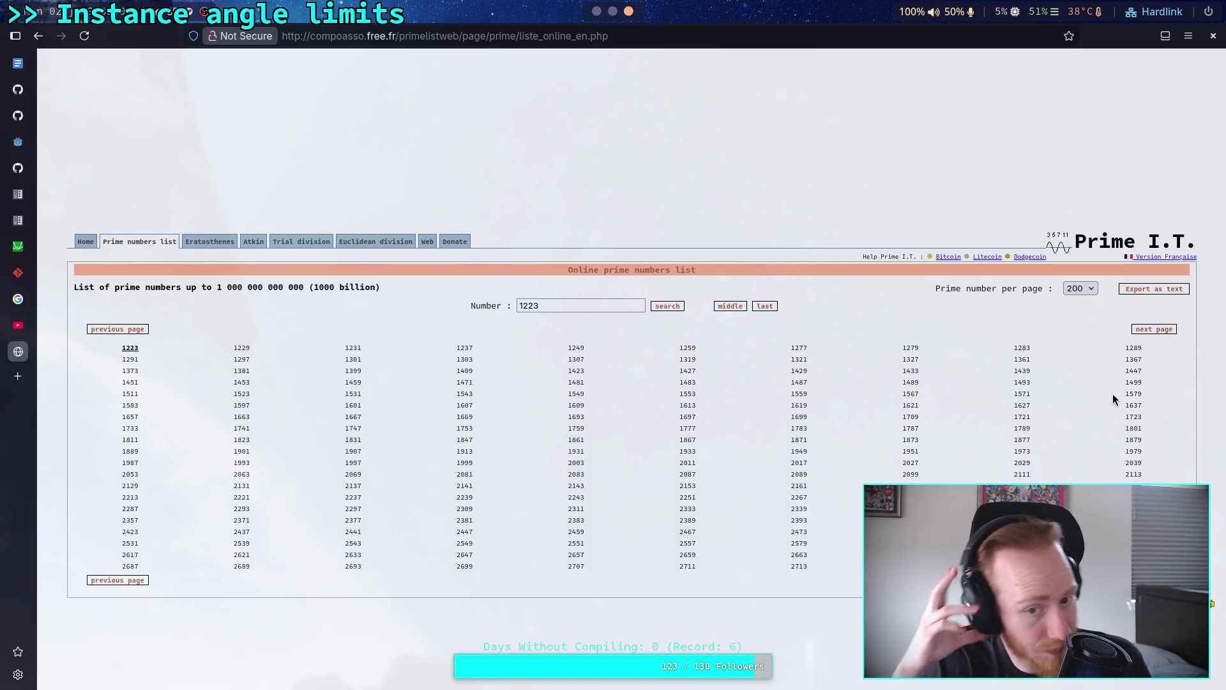
{"action": "left_click", "coordinate": [18, 246]}
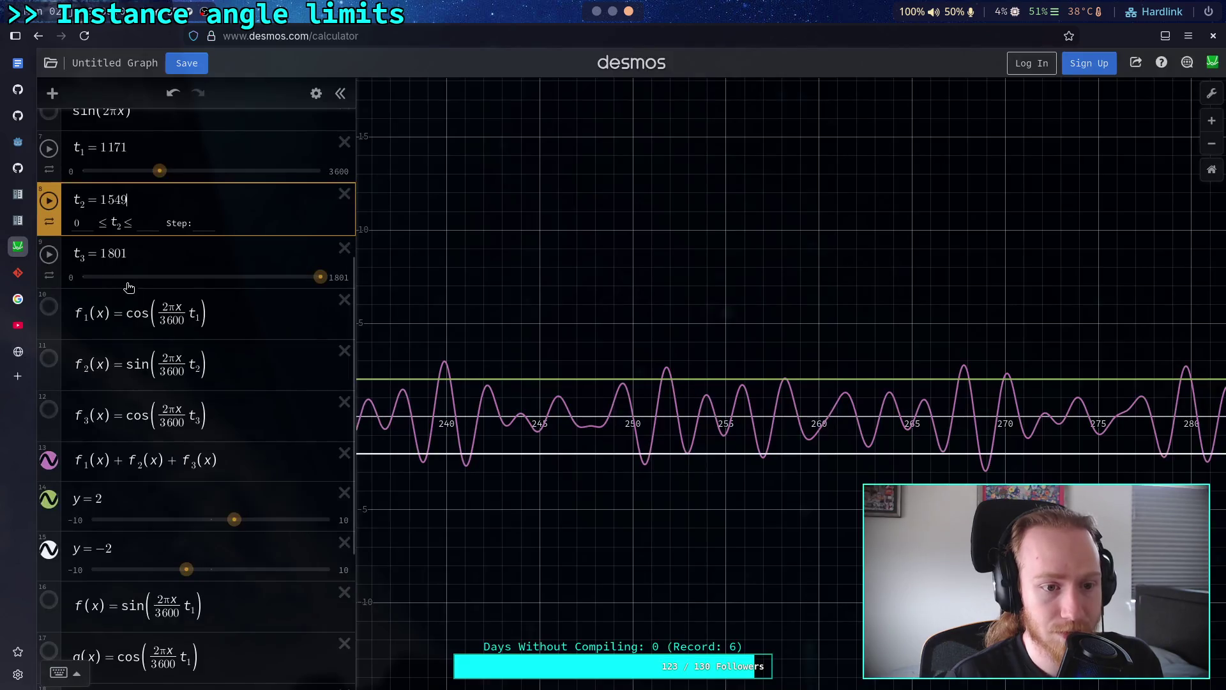
{"action": "type", "text": "53"}
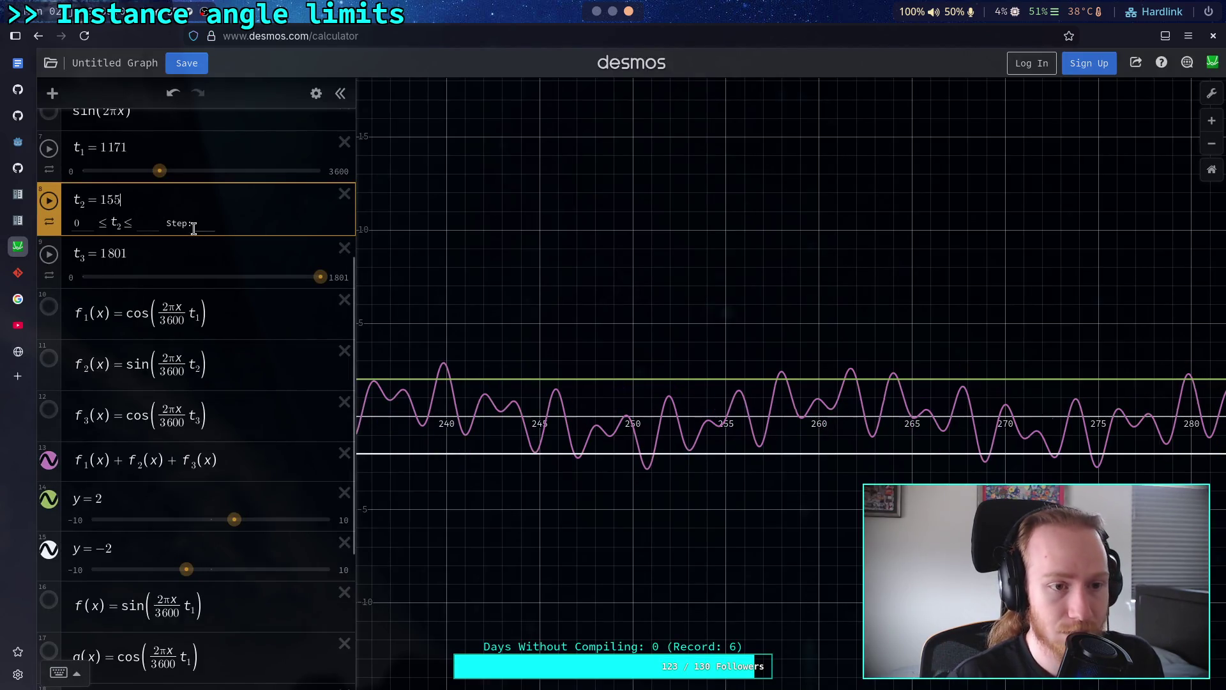
{"action": "mouse_move", "coordinate": [638, 345]}
{"action": "left_mouse_down"}
{"action": "mouse_move", "coordinate": [849, 315]}
{"action": "mouse_move", "coordinate": [914, 320]}
{"action": "left_mouse_up"}
{"action": "left_click_drag", "start_coordinate": [587, 324], "coordinate": [884, 320]}
{"action": "left_click_drag", "start_coordinate": [479, 309], "coordinate": [775, 314]}
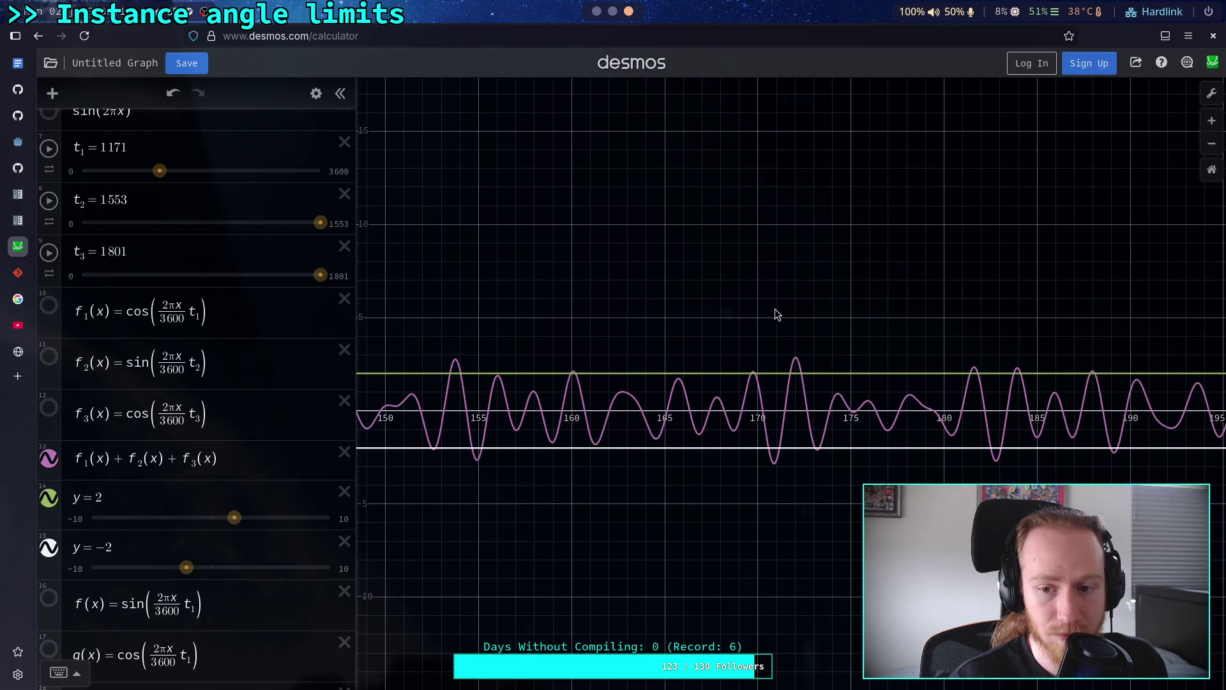
Check the prime list again and change t₃ to 1811
{"action": "mouse_move", "coordinate": [27, 348]}
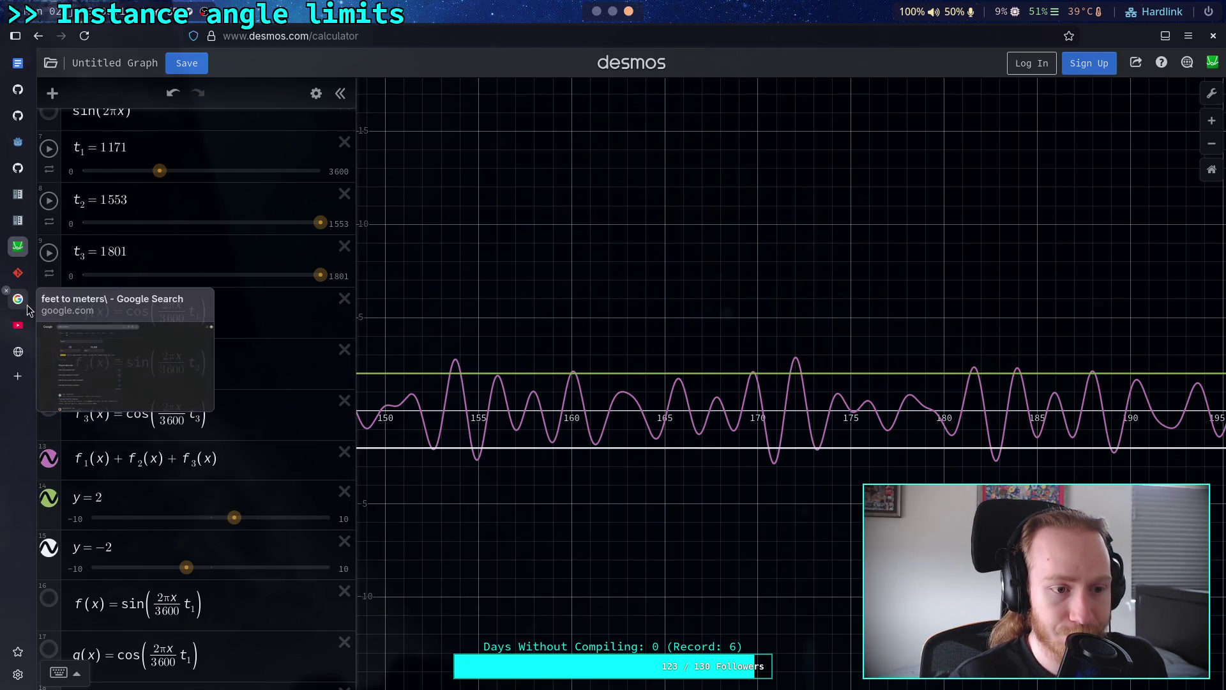
{"action": "left_click", "coordinate": [25, 357]}
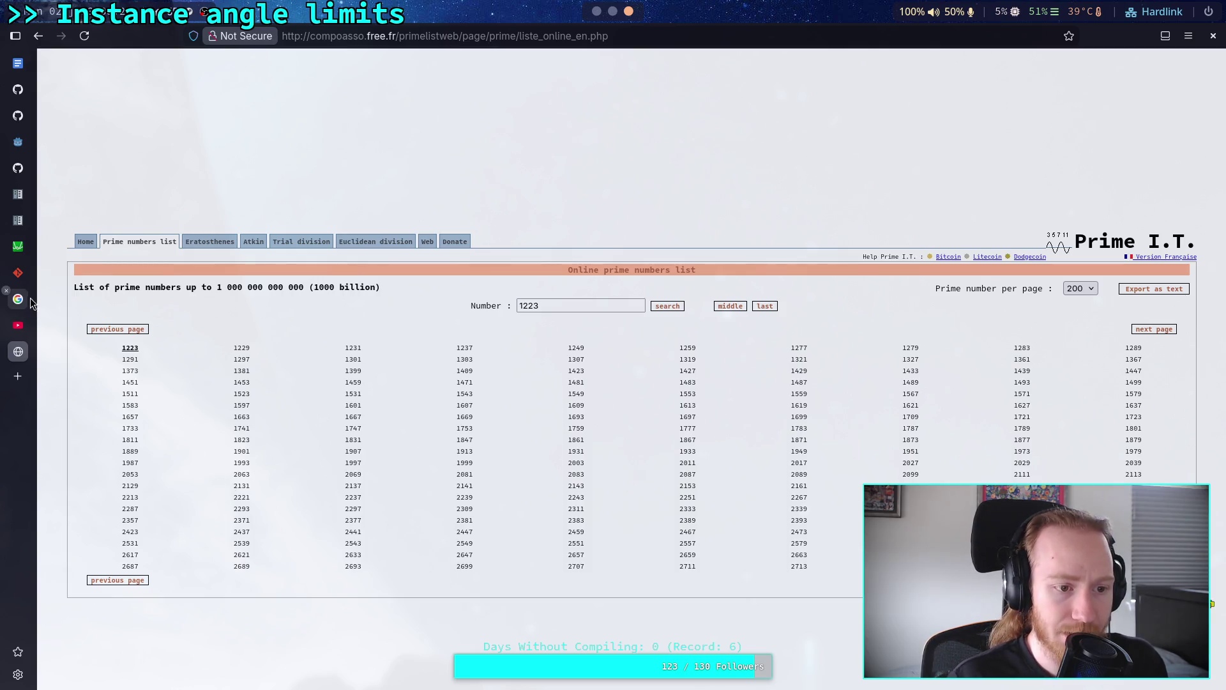
{"action": "left_click", "coordinate": [24, 248]}
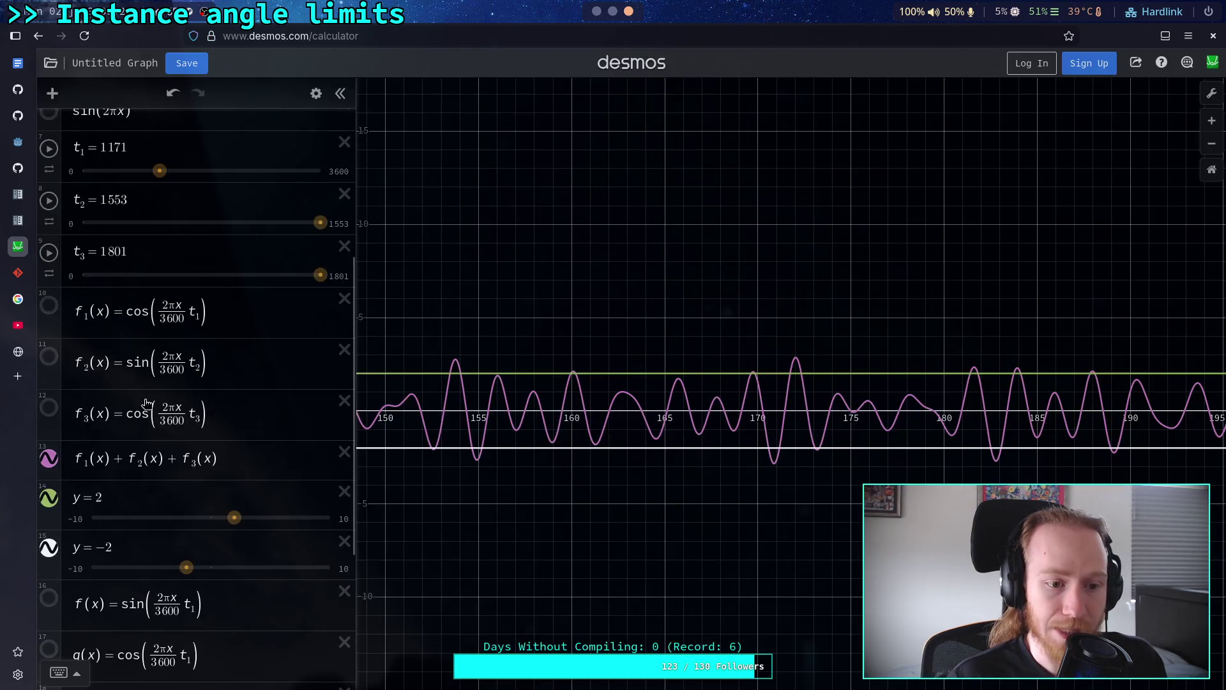
{"action": "left_click", "coordinate": [119, 252]}
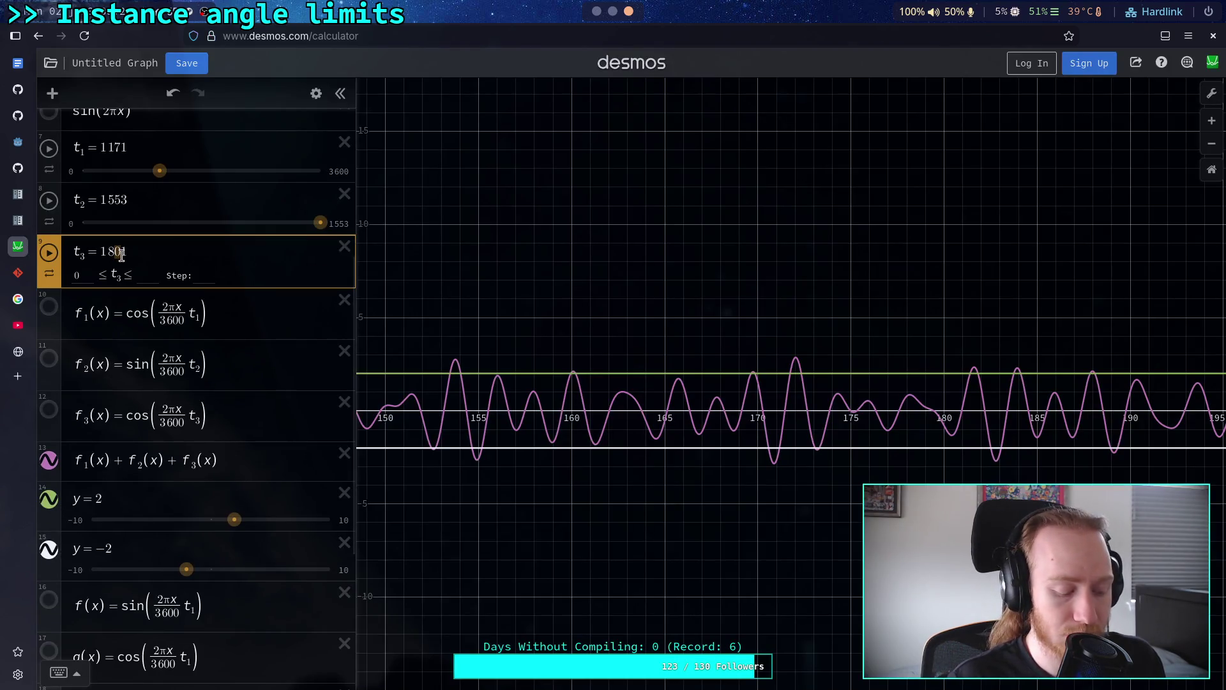
{"action": "key", "text": "BackSpace"}
{"action": "type", "text": "1"}
Pan from x 115 to about 335 and check how far a trough dips below −2
{"action": "mouse_move", "coordinate": [679, 362]}
{"action": "left_mouse_down"}
{"action": "mouse_move", "coordinate": [933, 340]}
{"action": "mouse_move", "coordinate": [887, 328]}
{"action": "left_mouse_up"}
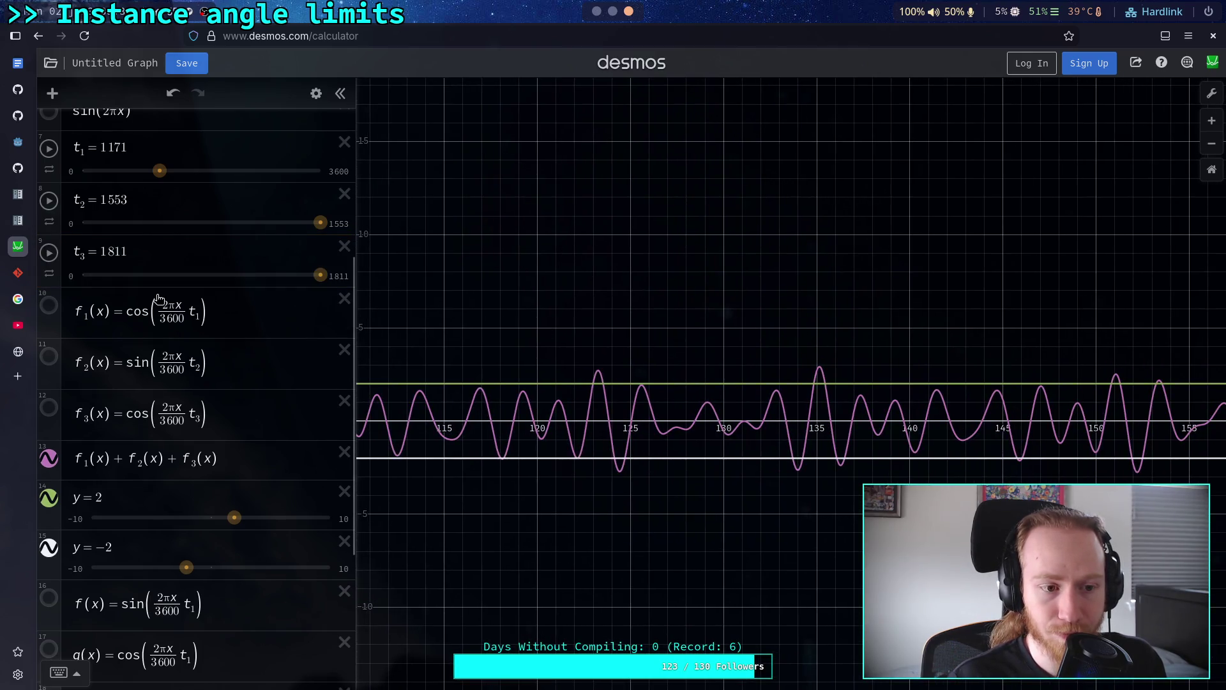
{"action": "left_click_drag", "start_coordinate": [963, 305], "coordinate": [408, 296]}
{"action": "left_click_drag", "start_coordinate": [728, 298], "coordinate": [396, 293]}
{"action": "left_click_drag", "start_coordinate": [766, 302], "coordinate": [459, 304]}
{"action": "left_click_drag", "start_coordinate": [721, 300], "coordinate": [414, 298]}
{"action": "left_click_drag", "start_coordinate": [760, 300], "coordinate": [447, 297]}
{"action": "left_click_drag", "start_coordinate": [772, 306], "coordinate": [456, 301]}
{"action": "left_click_drag", "start_coordinate": [622, 304], "coordinate": [429, 293]}
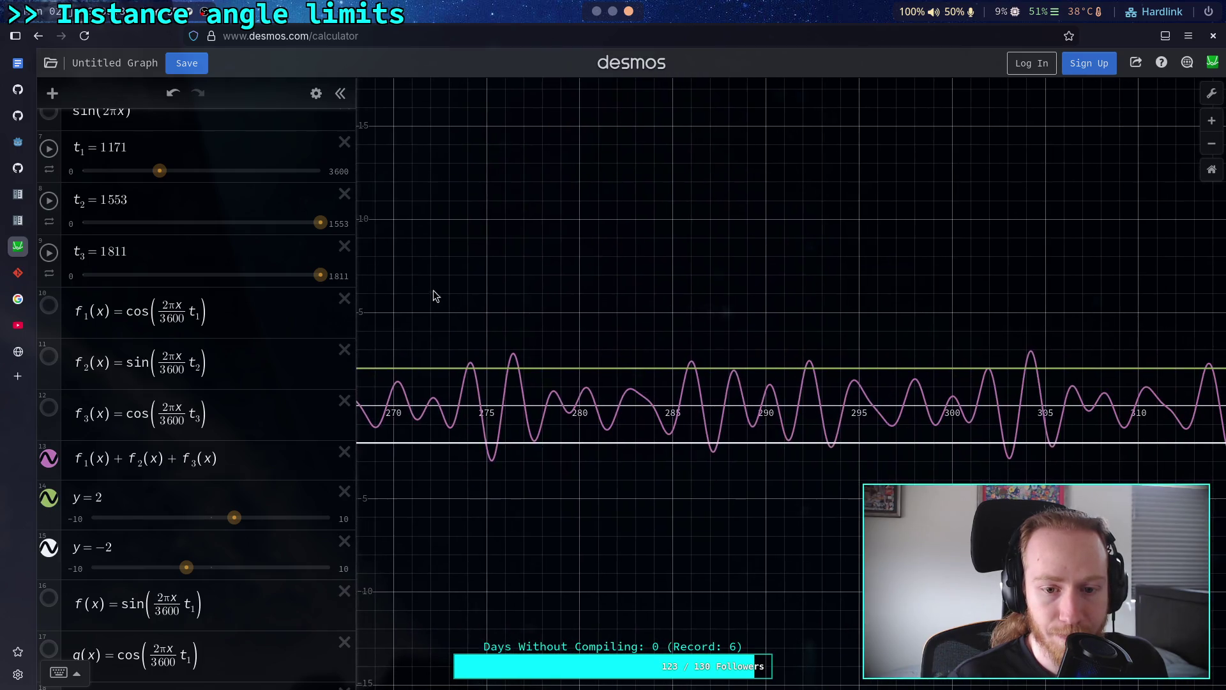
{"action": "left_click_drag", "start_coordinate": [596, 293], "coordinate": [374, 294]}
{"action": "mouse_move", "coordinate": [652, 305]}
{"action": "left_mouse_down"}
{"action": "mouse_move", "coordinate": [476, 305]}
{"action": "mouse_move", "coordinate": [539, 304]}
{"action": "mouse_move", "coordinate": [491, 305]}
{"action": "left_mouse_up"}
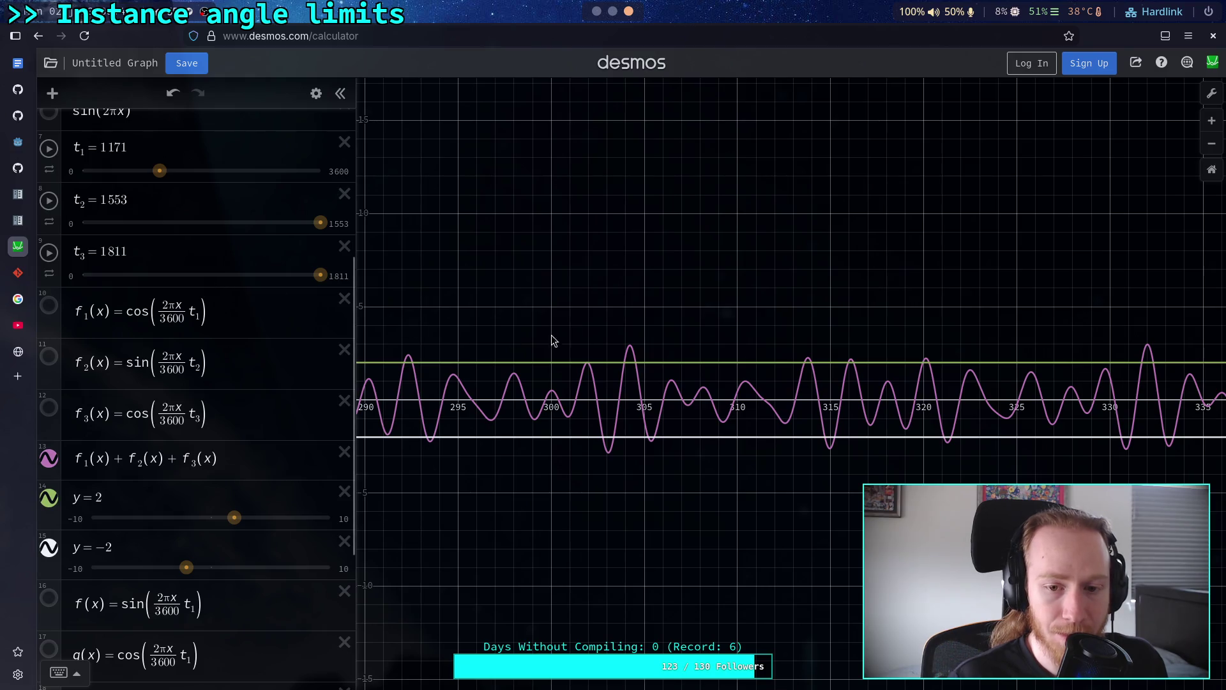
{"action": "left_click", "coordinate": [629, 349]}
{"action": "left_click", "coordinate": [606, 454]}
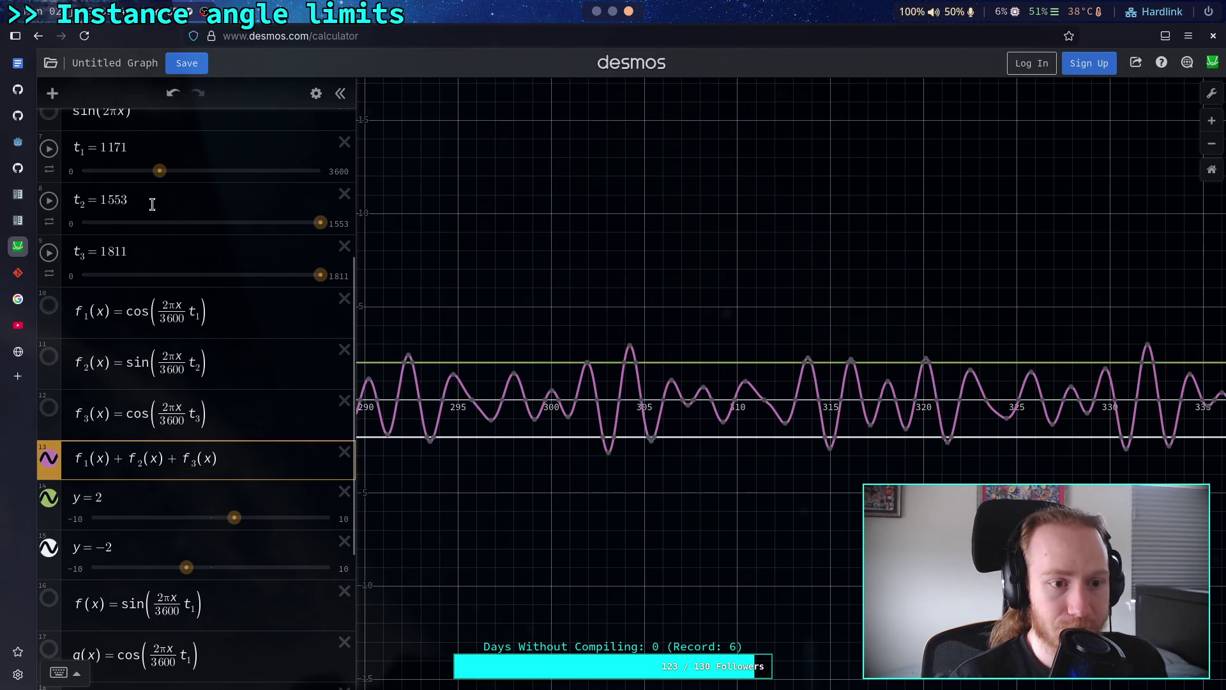
Briefly play and pause the t₂ animation, then slide t₂ from 847 to about 900
{"action": "scroll", "coordinate": [151, 199], "scroll_direction": "up", "scroll_amount": 2}
{"action": "left_click", "coordinate": [150, 284]}
{"action": "left_click", "coordinate": [94, 235]}
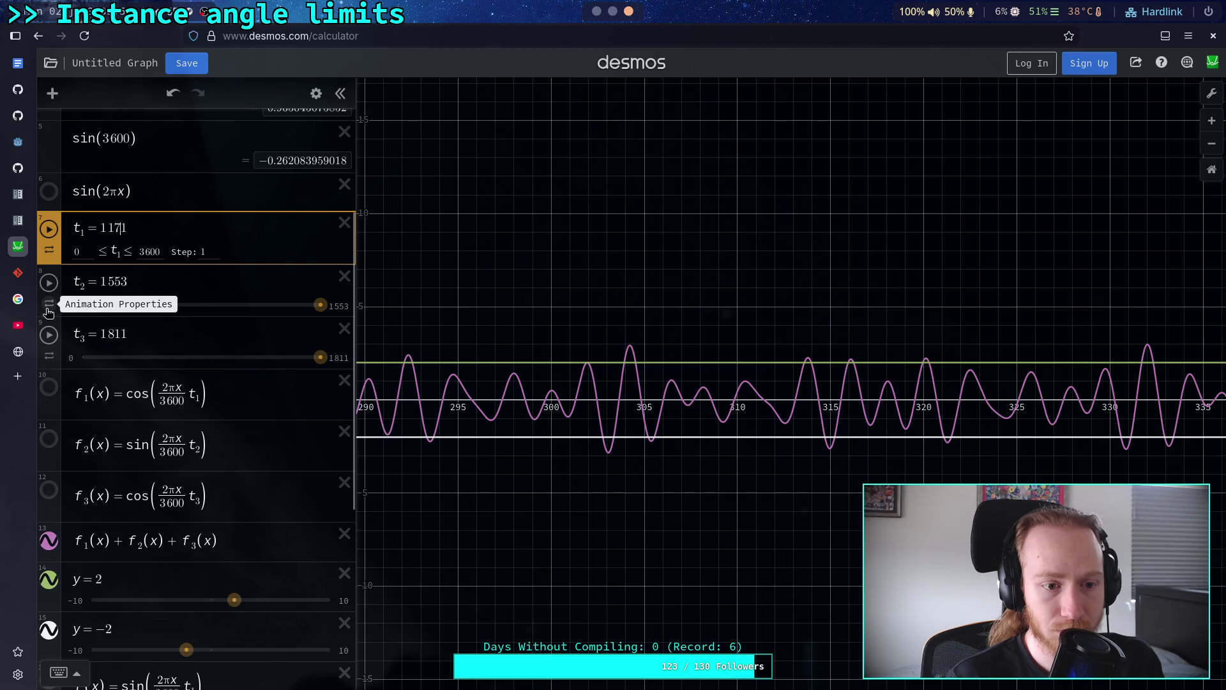
{"action": "left_click", "coordinate": [49, 283]}
{"action": "left_click", "coordinate": [49, 282]}
{"action": "left_click", "coordinate": [213, 303]}
{"action": "left_click_drag", "start_coordinate": [213, 303], "coordinate": [247, 301]}
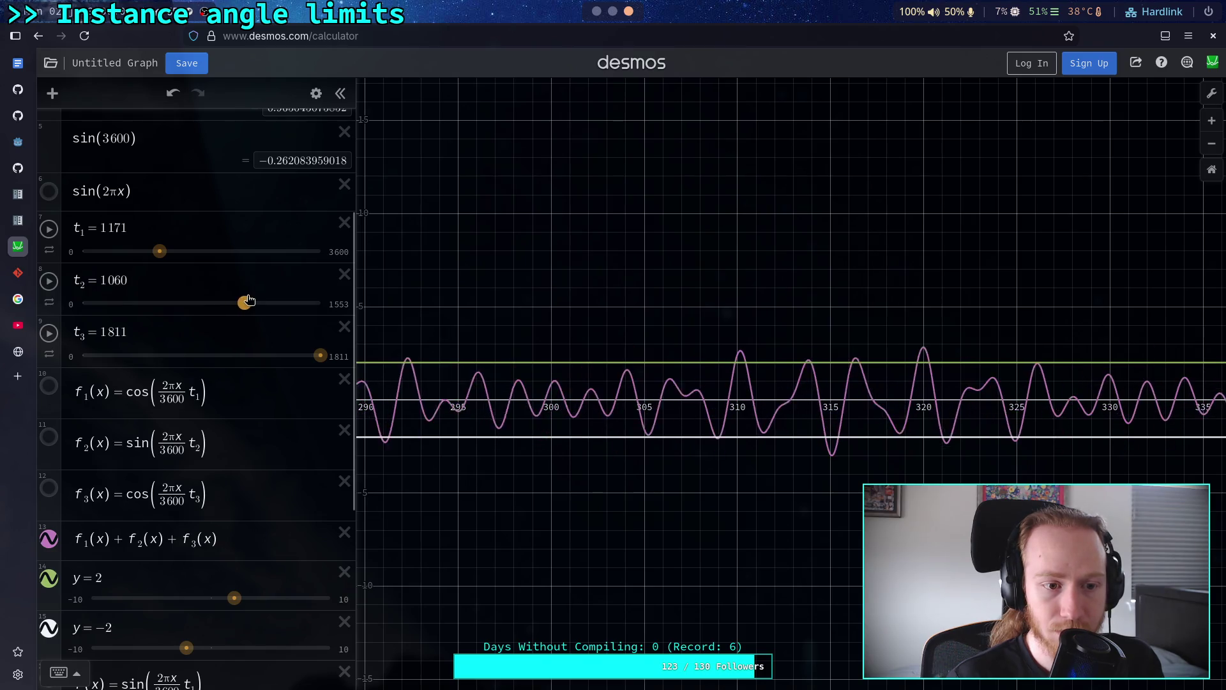
Set the t₂ slider range to 1171 through 1811
{"action": "left_click", "coordinate": [72, 307]}
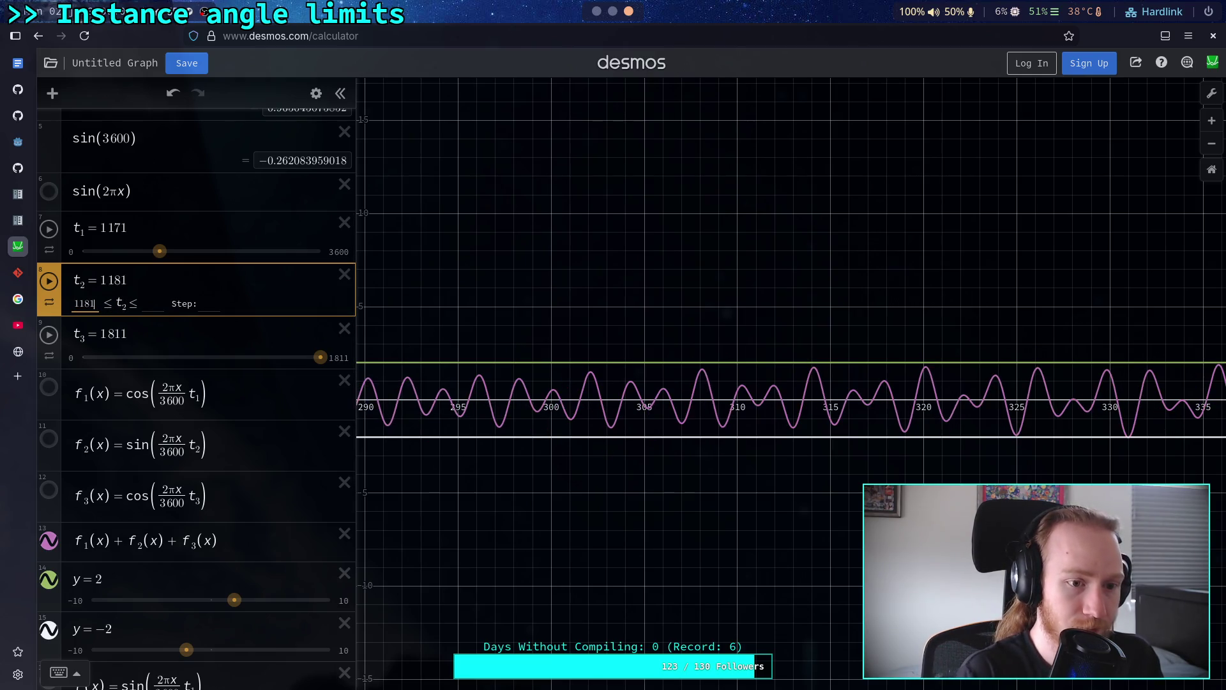
{"action": "type", "text": "71"}
{"action": "left_click", "coordinate": [153, 304]}
{"action": "type", "text": "181171"}
{"action": "left_click", "coordinate": [164, 232]}
Drag the t₂ slider up through about 1224, 1257 and 1268 toward 1413
{"action": "left_click_drag", "start_coordinate": [101, 313], "coordinate": [132, 307]}
{"action": "left_click_drag", "start_coordinate": [537, 309], "coordinate": [329, 306]}
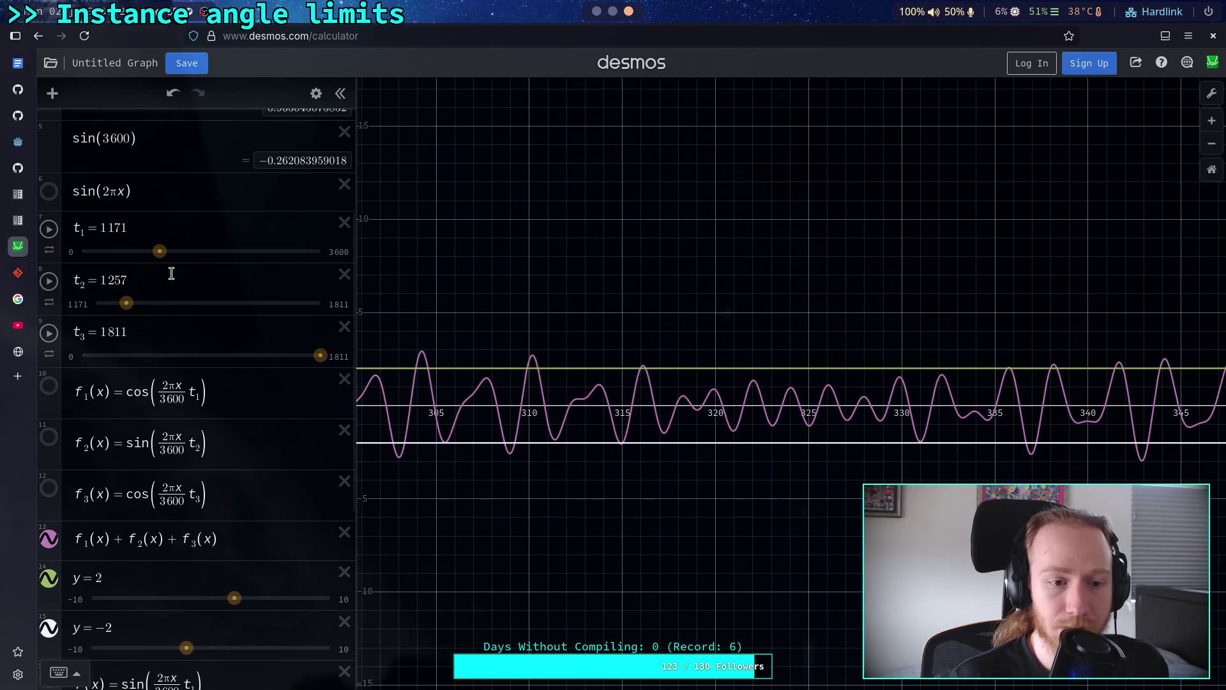
{"action": "left_click_drag", "start_coordinate": [132, 303], "coordinate": [162, 300]}
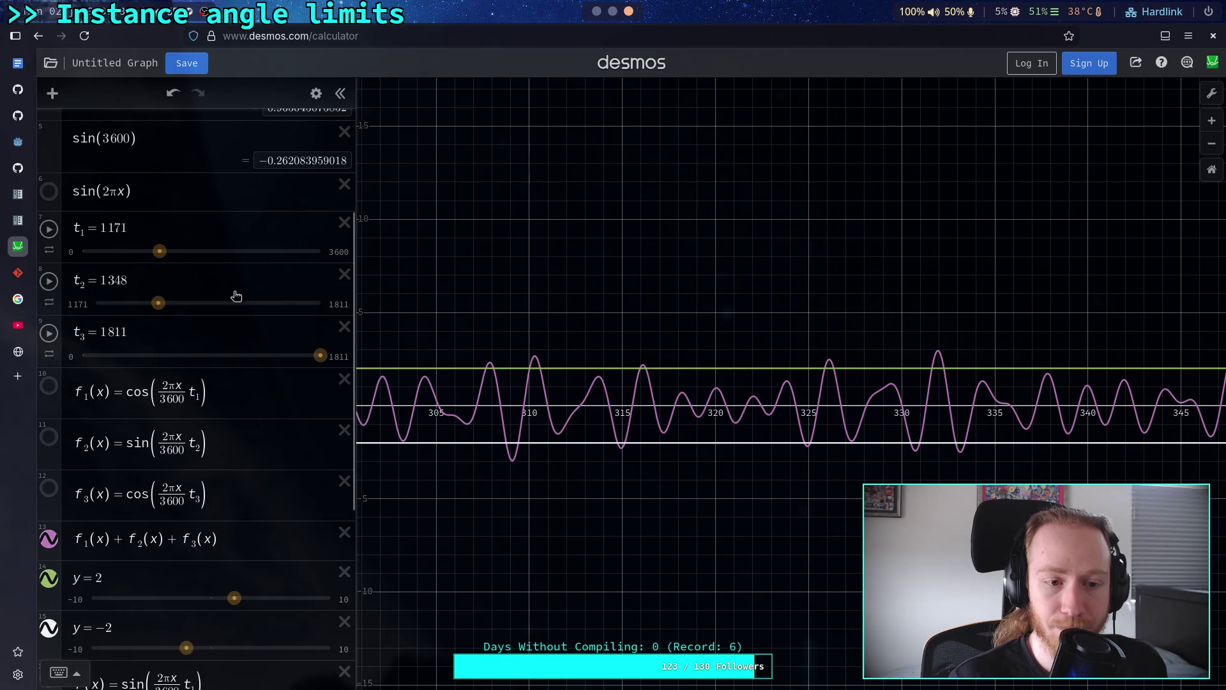
{"action": "left_click_drag", "start_coordinate": [162, 305], "coordinate": [180, 303]}
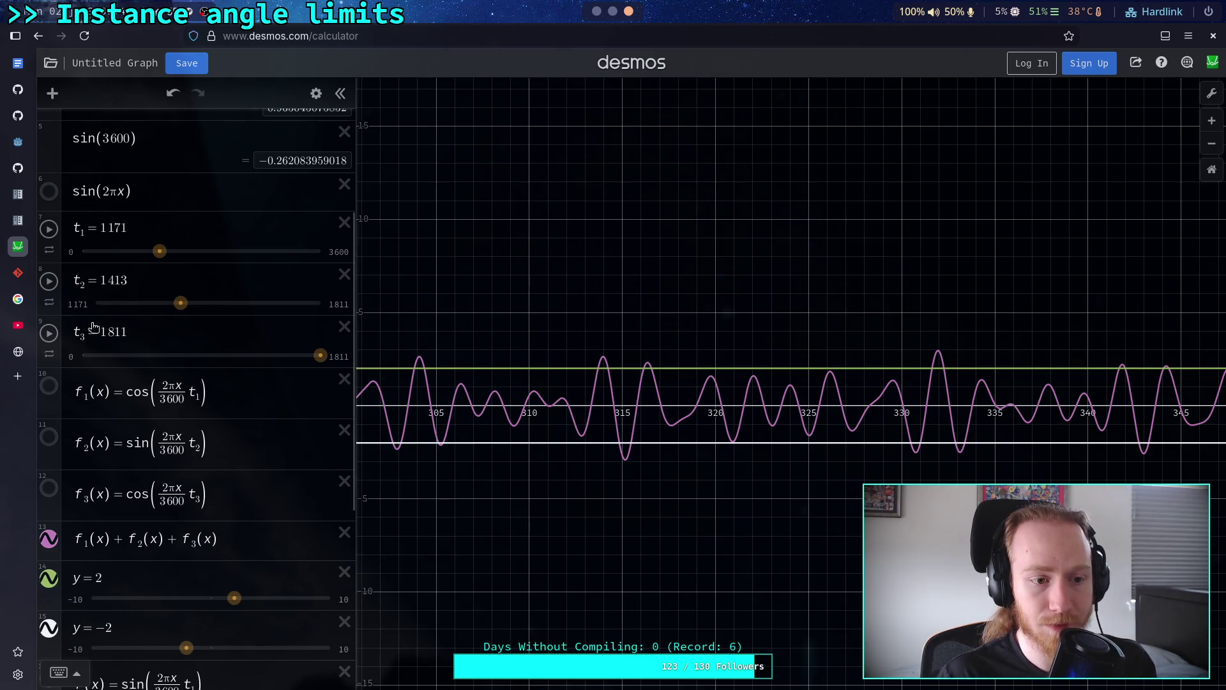
{"action": "left_click", "coordinate": [49, 306]}
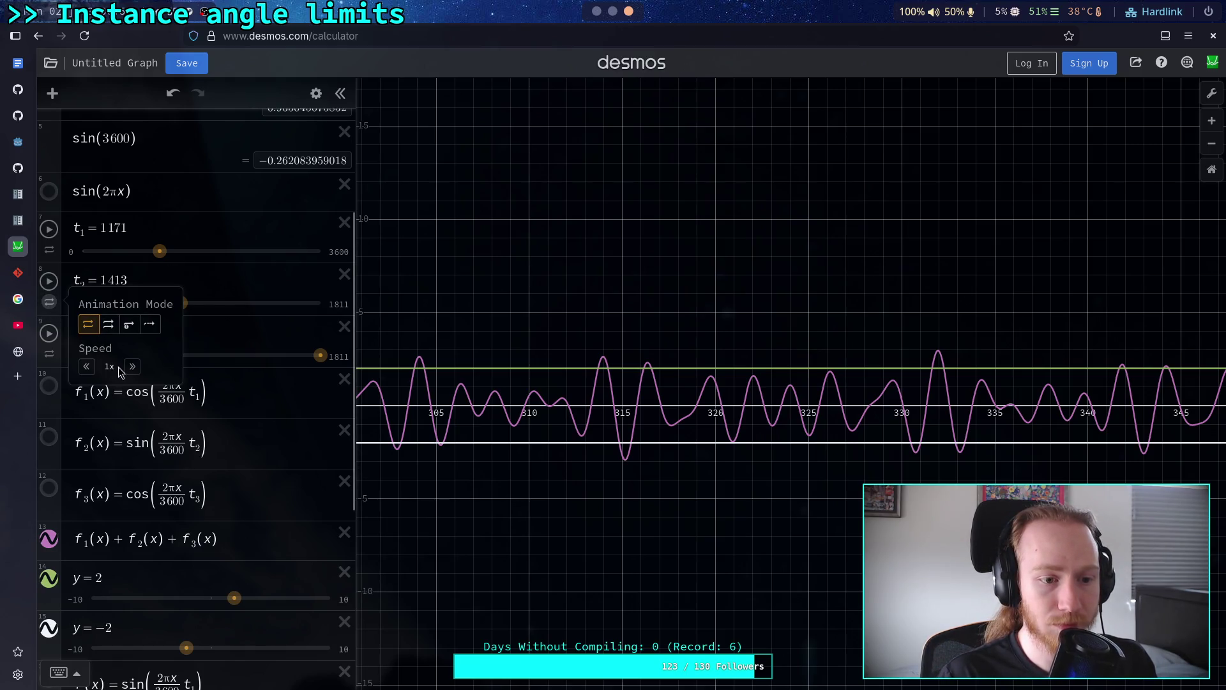
Slow t₂'s animation speed to 0.05x and test it with a brief play and pause
{"action": "left_click", "coordinate": [87, 368]}
{"action": "left_click", "coordinate": [87, 367]}
{"action": "left_click", "coordinate": [88, 367]}
{"action": "left_click", "coordinate": [88, 367]}
{"action": "left_click", "coordinate": [87, 367]}
{"action": "left_click", "coordinate": [88, 367]}
{"action": "left_click", "coordinate": [87, 367]}
{"action": "left_click", "coordinate": [50, 283]}
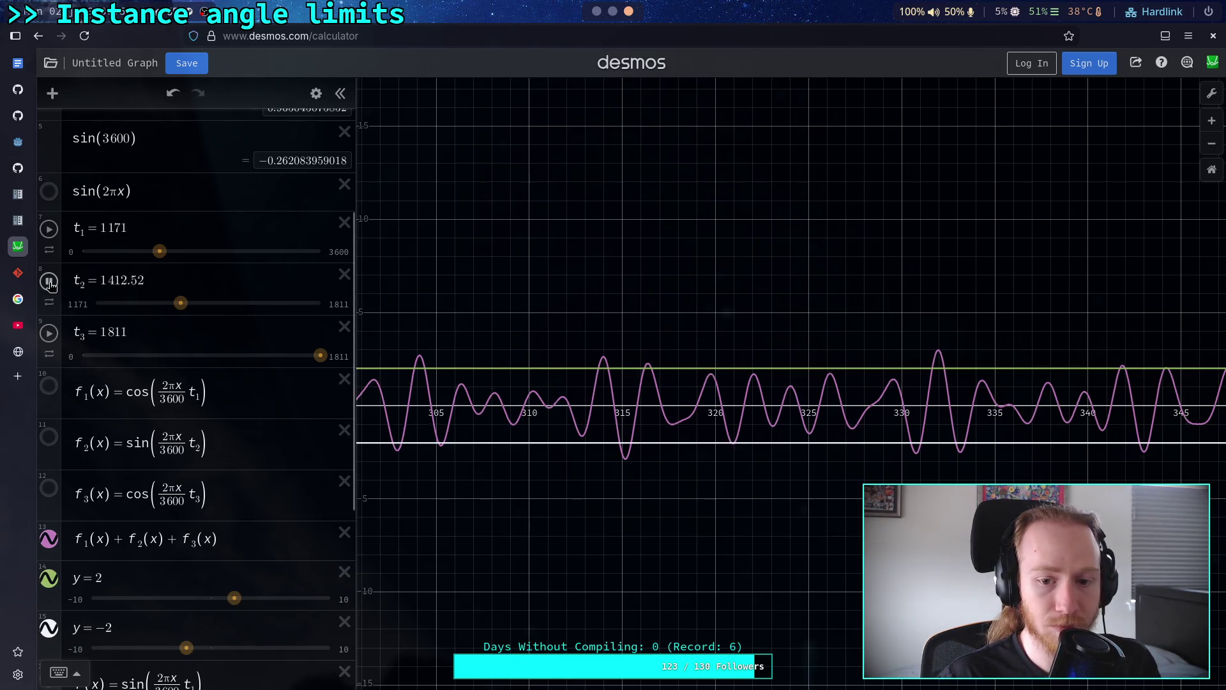
{"action": "left_click", "coordinate": [50, 282]}
Set t₂'s step to 1 and animate it from 1413 down to 1324
{"action": "left_click", "coordinate": [77, 304]}
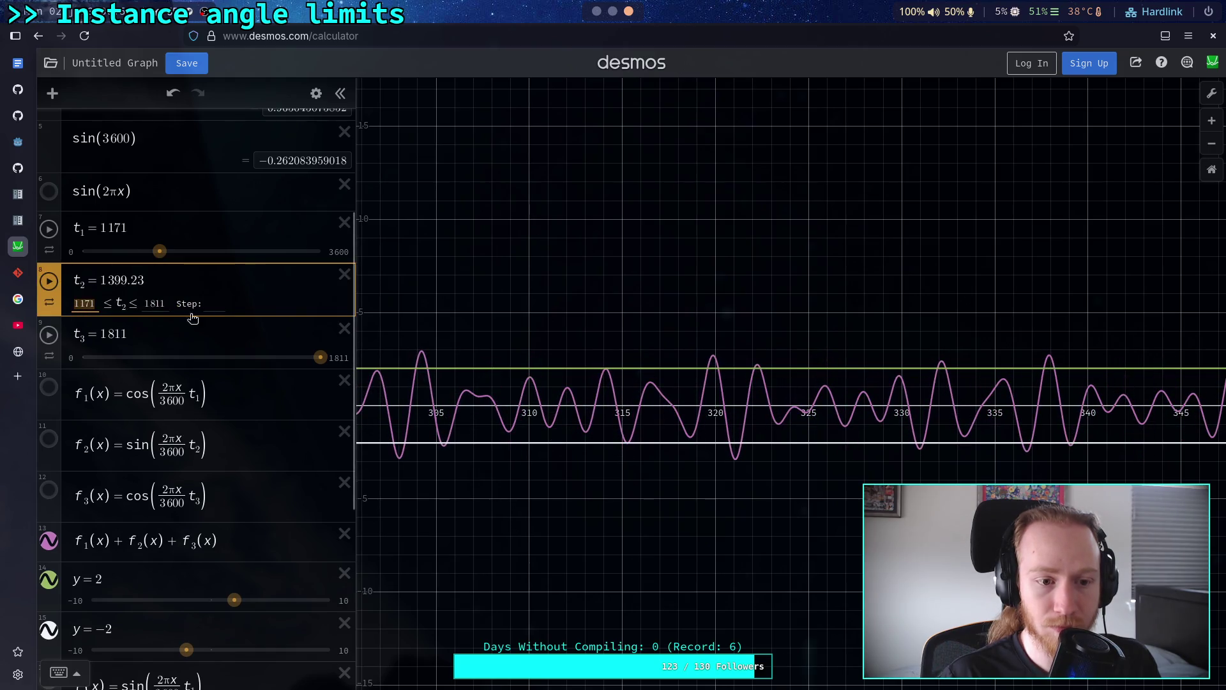
{"action": "left_click", "coordinate": [217, 304]}
{"action": "type", "text": "1"}
{"action": "key", "text": "Return"}
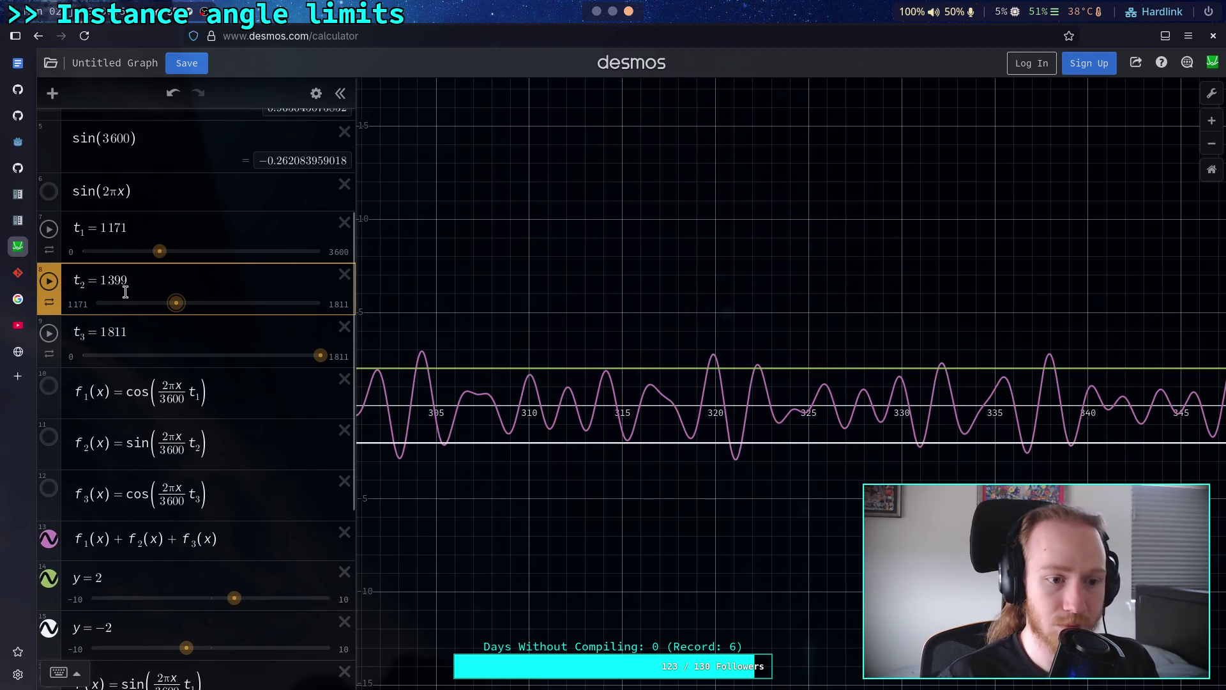
{"action": "left_click", "coordinate": [49, 283]}
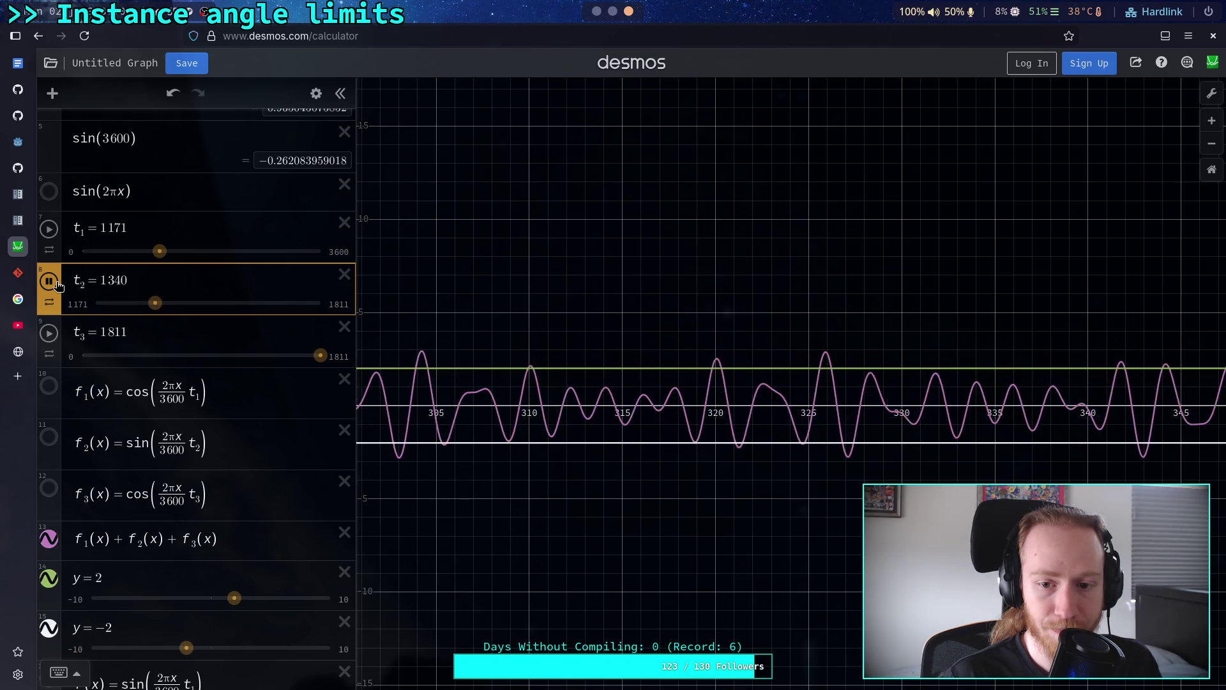
{"action": "left_click", "coordinate": [51, 284]}
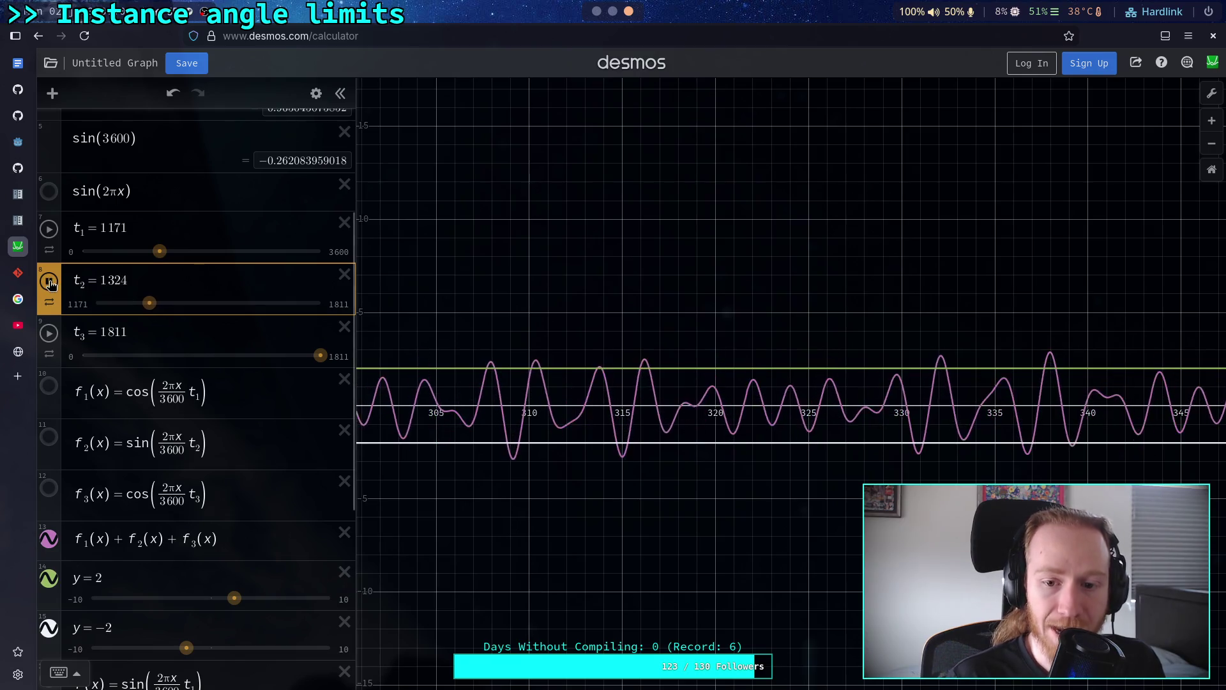
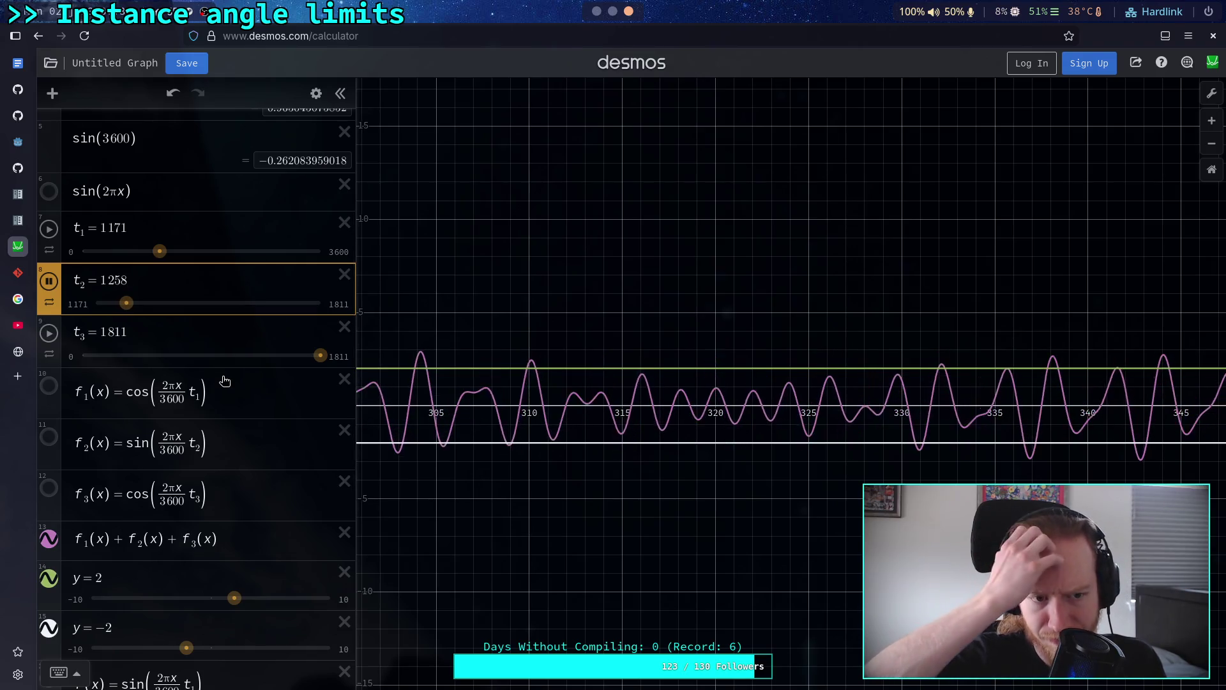
Pause t2 and re-enter 1171 as the lower limit of its slider
{"action": "left_click", "coordinate": [50, 283]}
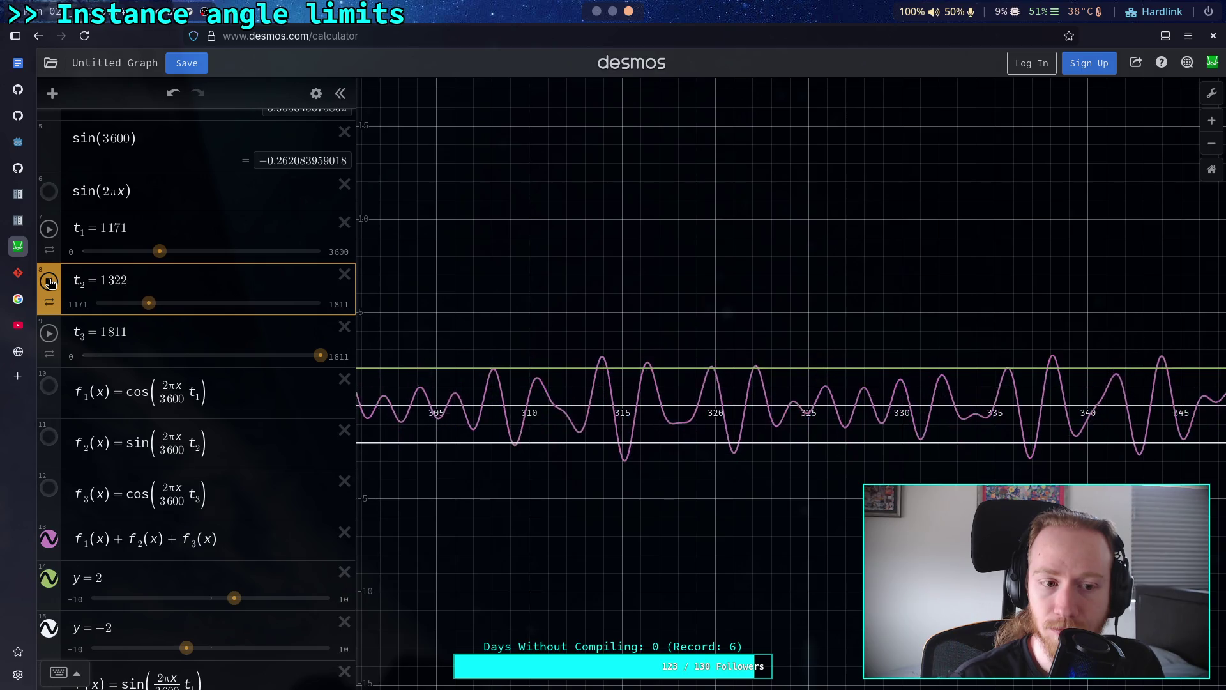
{"action": "left_click", "coordinate": [142, 299]}
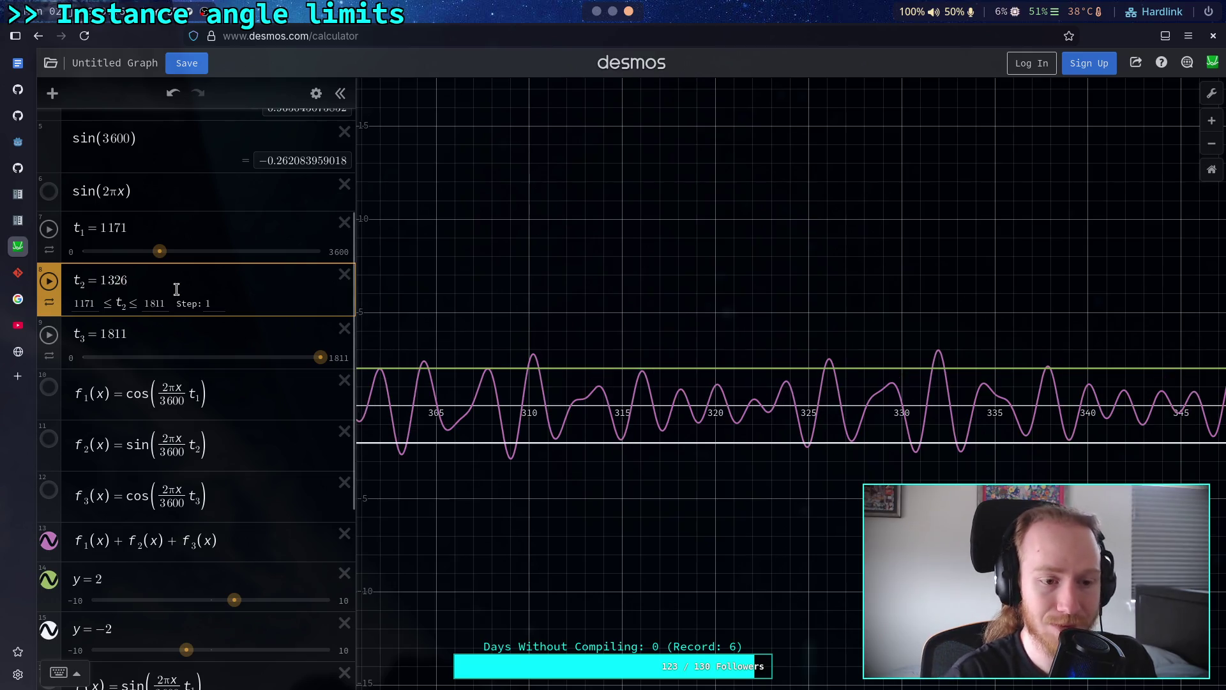
{"action": "key", "text": "BackSpace"}
{"action": "key", "text": "BackSpace"}
{"action": "key", "text": "BackSpace"}
{"action": "left_click", "coordinate": [217, 307]}
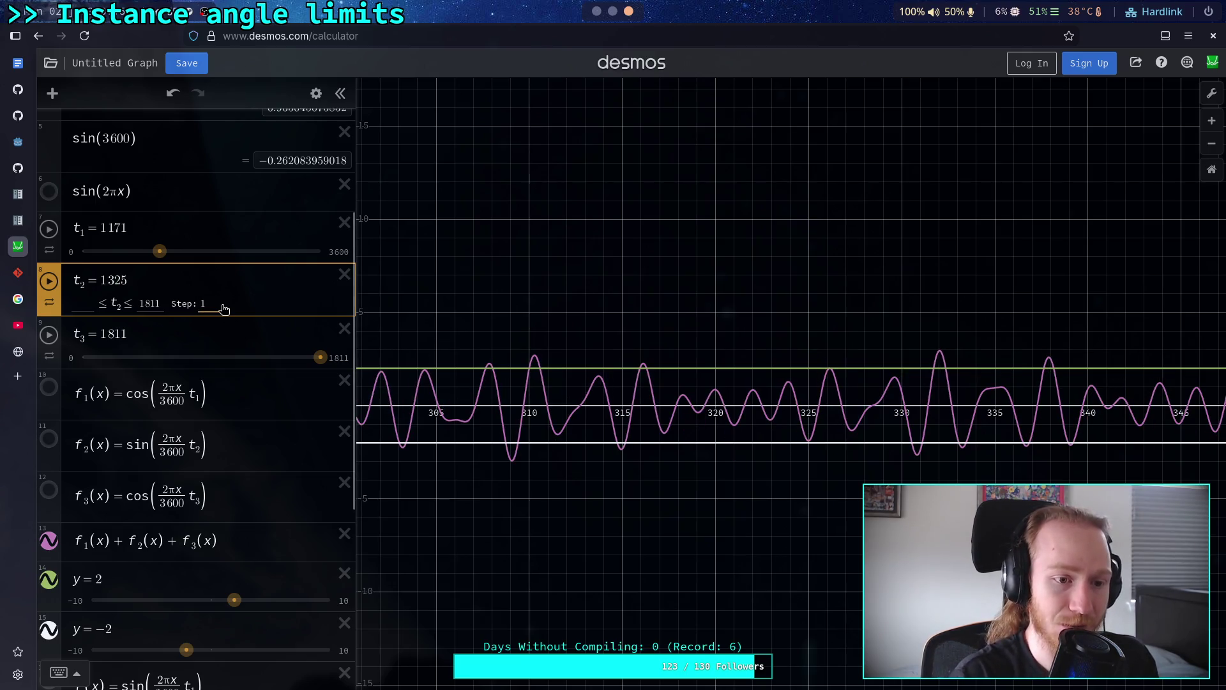
{"action": "left_click", "coordinate": [176, 288]}
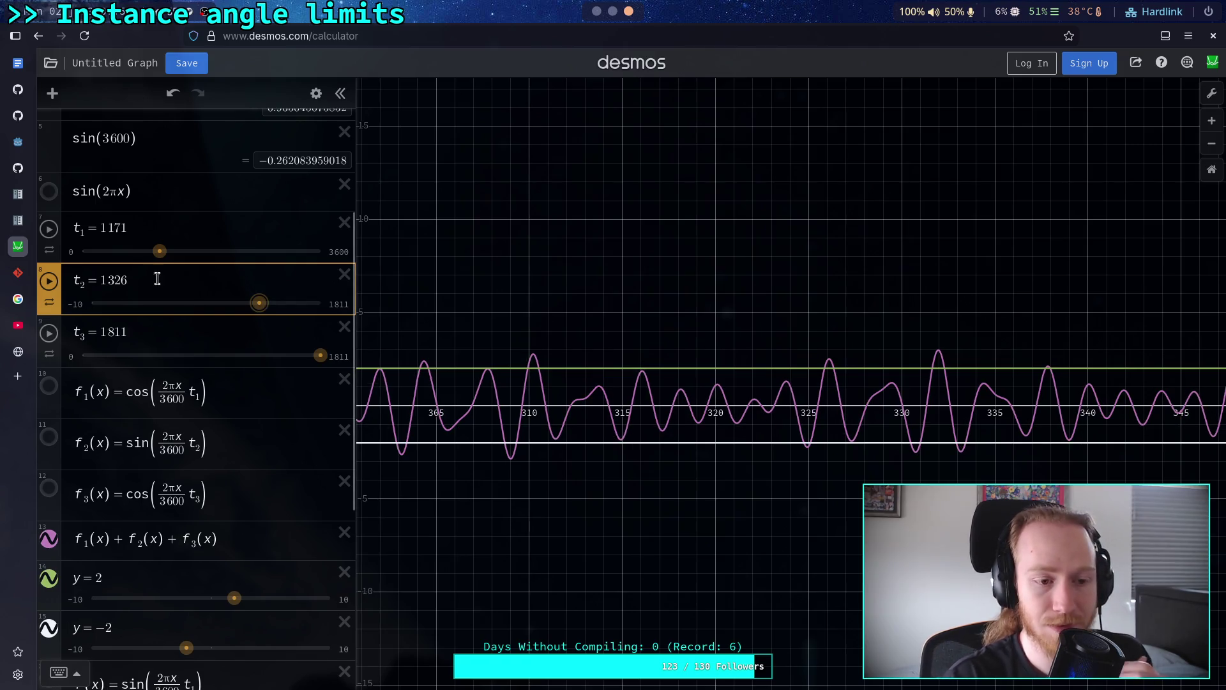
{"action": "left_click", "coordinate": [85, 310]}
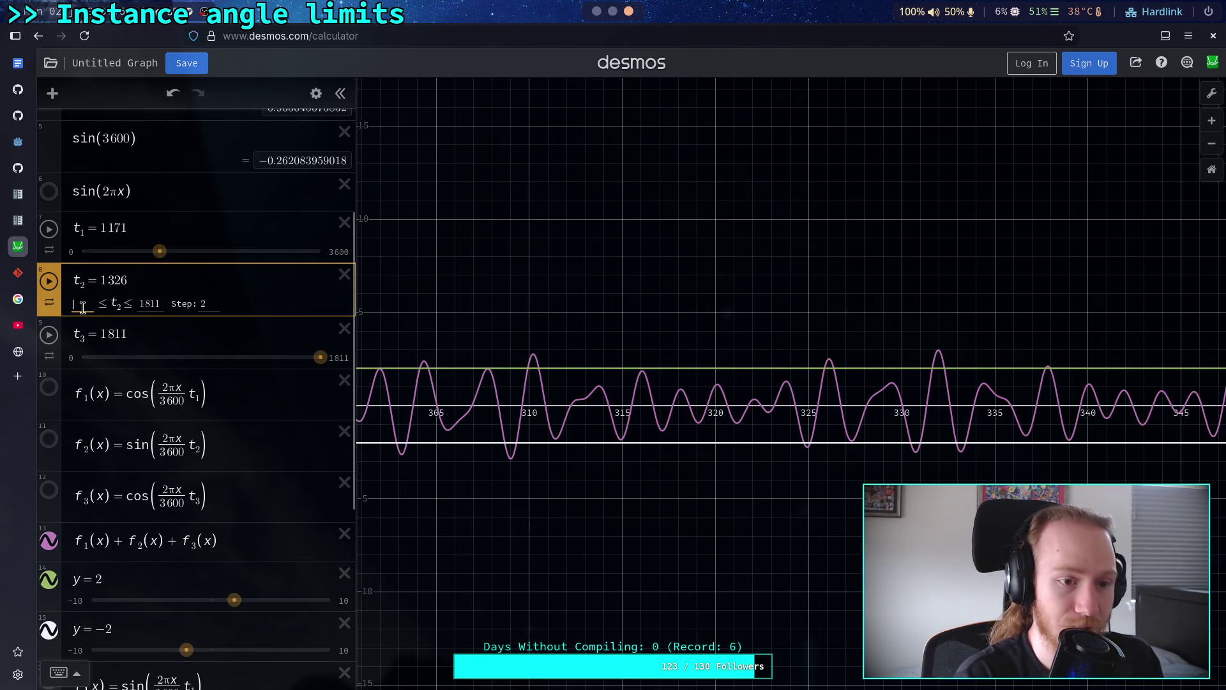
{"action": "type", "text": "1171"}
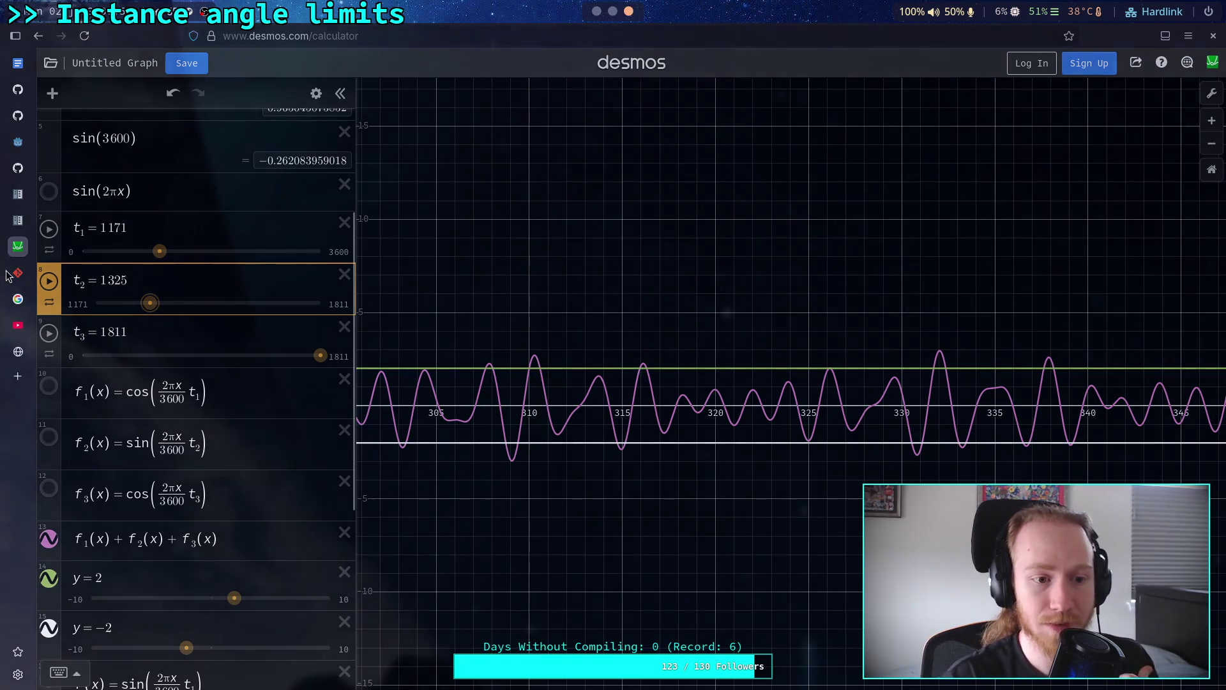
Resume animating t2 across its 1171–1811 range
{"action": "left_click", "coordinate": [50, 282]}
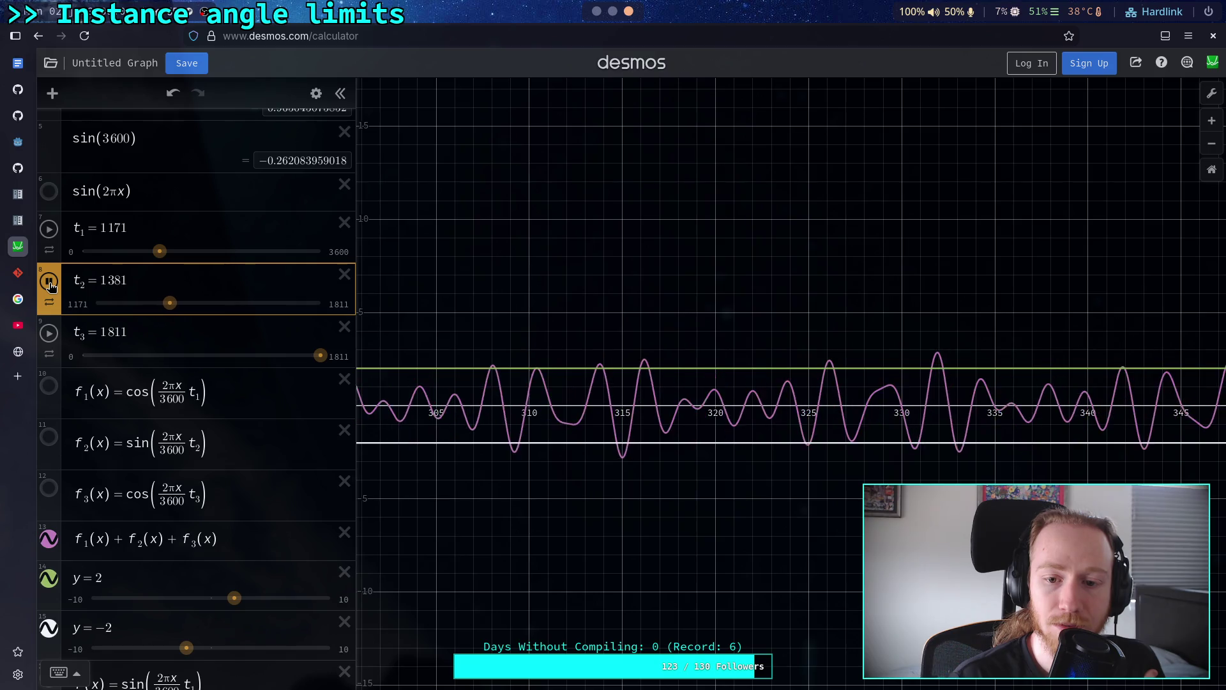
{"action": "left_click", "coordinate": [50, 282]}
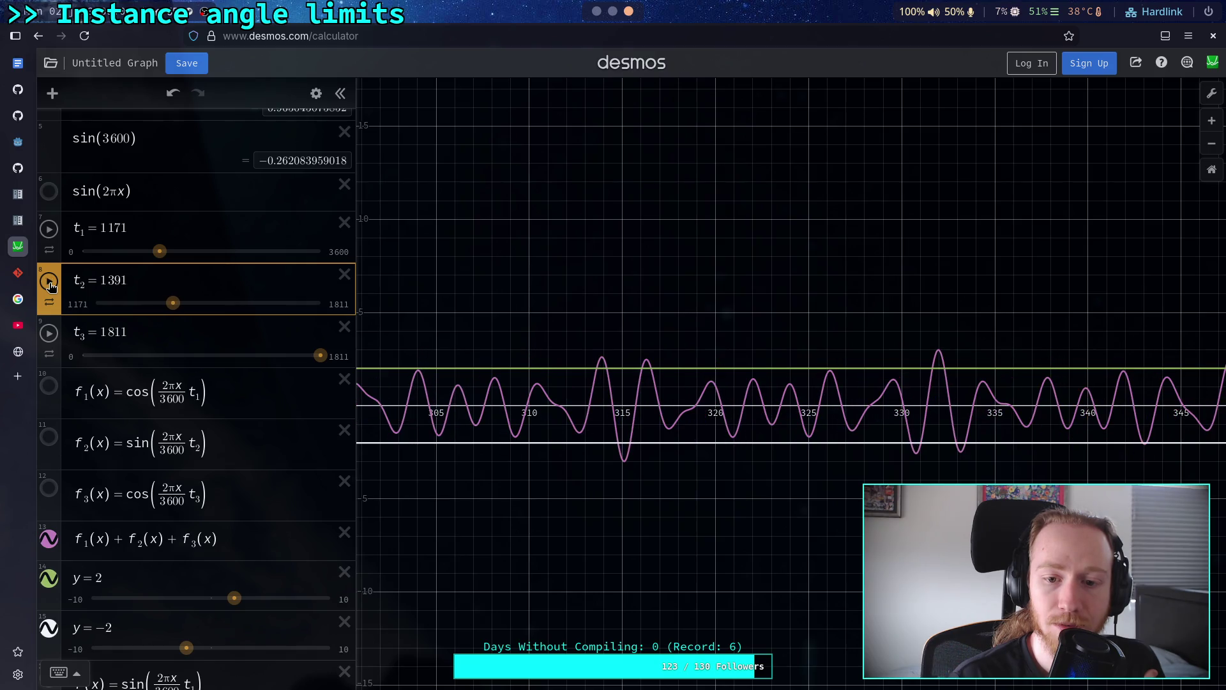
{"action": "left_click", "coordinate": [49, 282]}
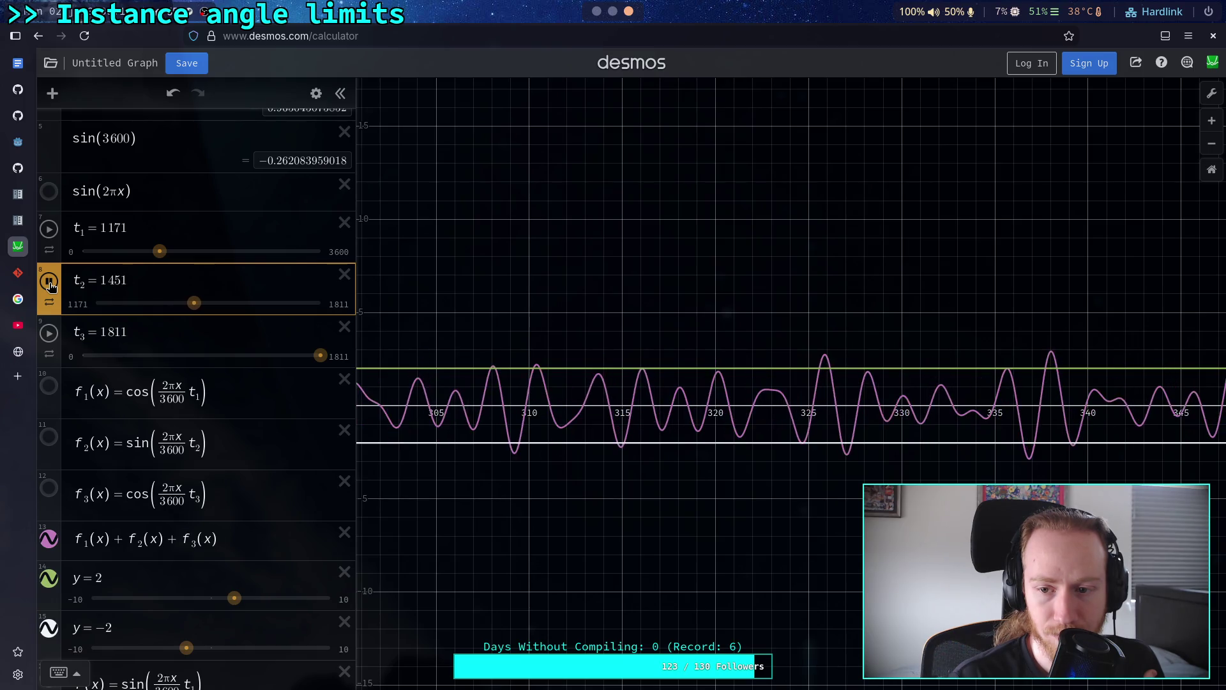
Stop the t2 animation at 1513
{"action": "scroll", "coordinate": [449, 412], "scroll_direction": "down", "scroll_amount": 2}
{"action": "scroll", "coordinate": [563, 419], "scroll_direction": "down", "scroll_amount": 3}
{"action": "scroll", "coordinate": [565, 416], "scroll_direction": "up", "scroll_amount": 2}
{"action": "scroll", "coordinate": [678, 414], "scroll_direction": "up", "scroll_amount": 2}
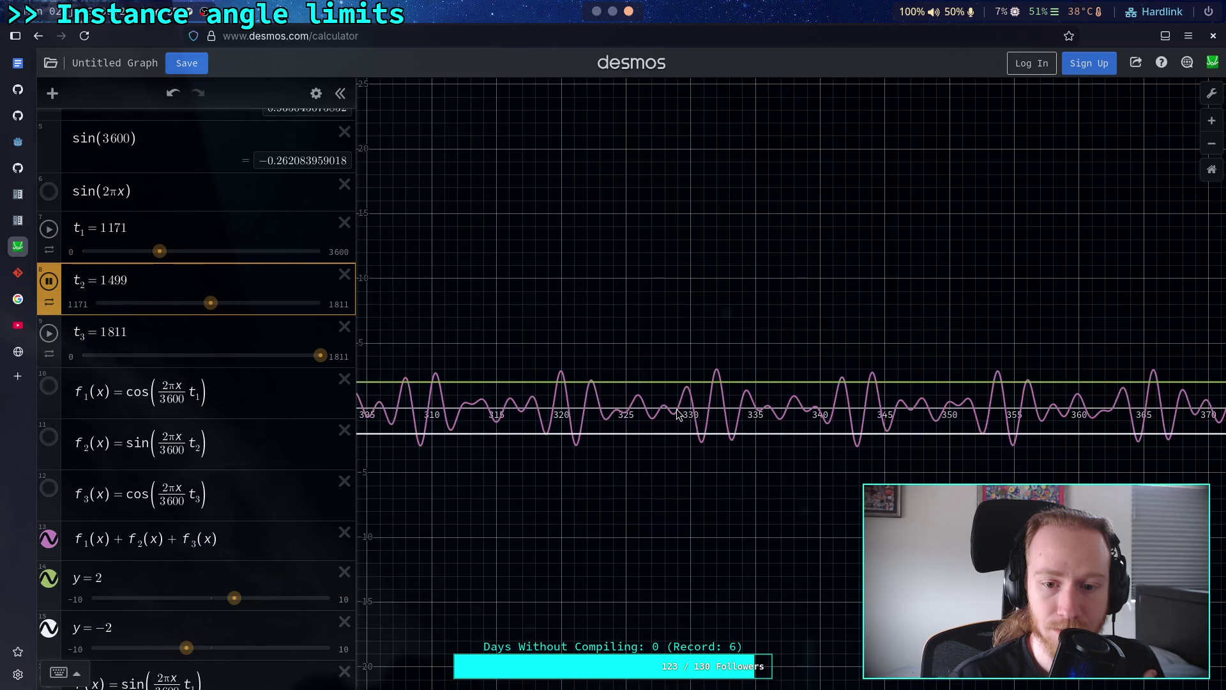
{"action": "left_click", "coordinate": [50, 281]}
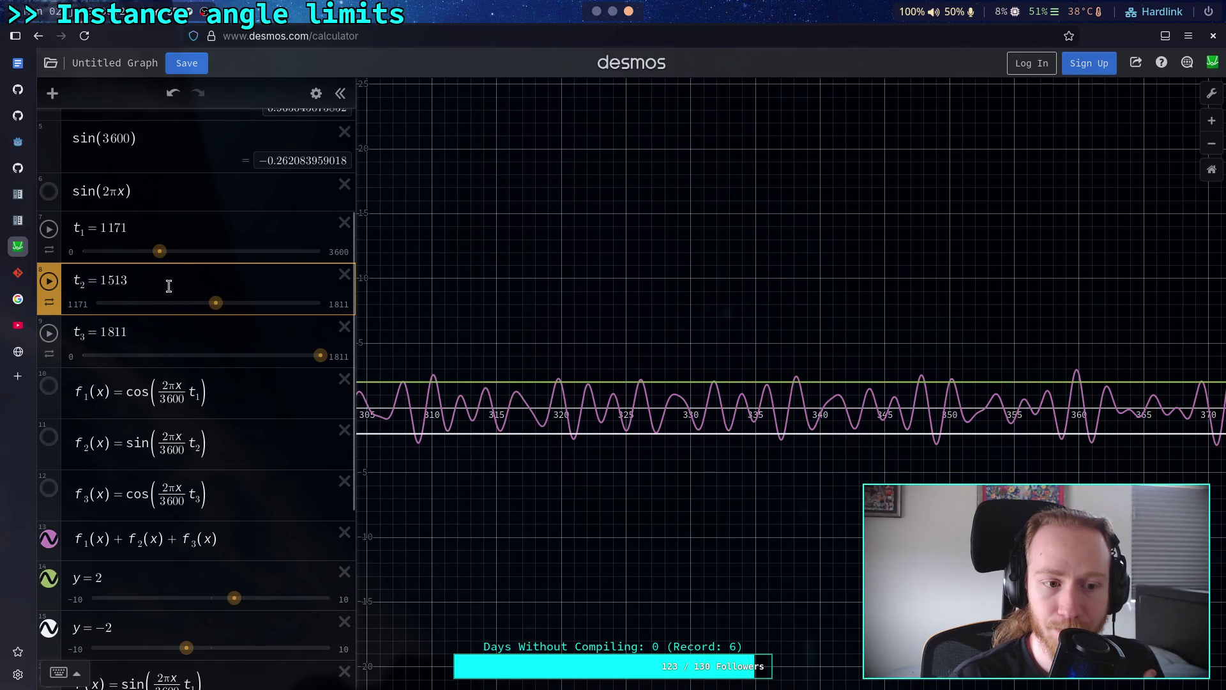
Reset the graph to its default view and shift it so x starts near -3
{"action": "left_click", "coordinate": [1211, 170]}
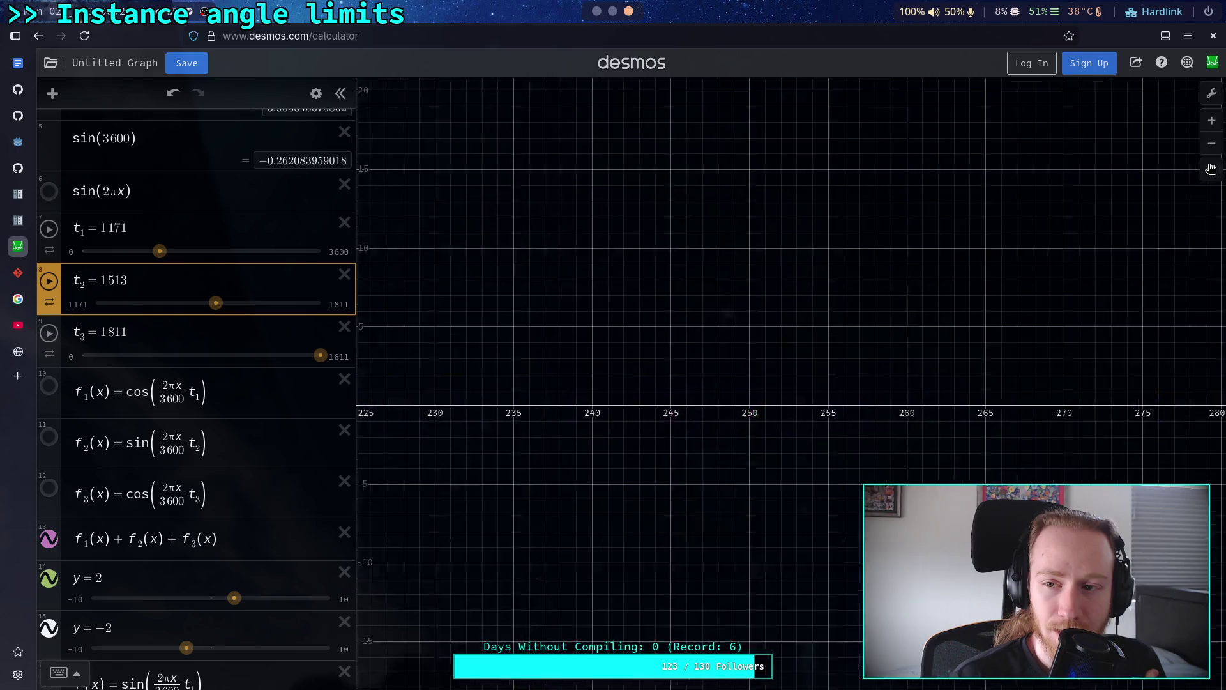
{"action": "left_click_drag", "start_coordinate": [988, 219], "coordinate": [802, 227]}
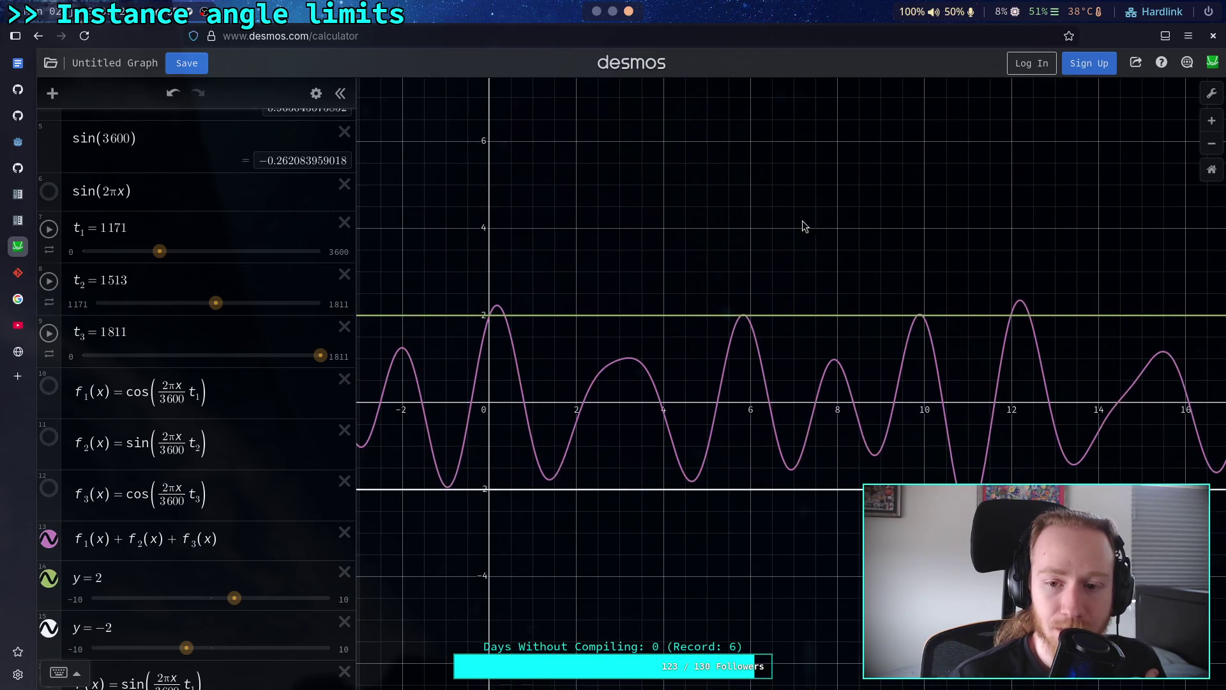
{"action": "left_click", "coordinate": [1211, 93]}
In Graph Settings, set the y-axis range to -4 ≤ y ≤ 4
{"action": "double_click", "coordinate": [1027, 257]}
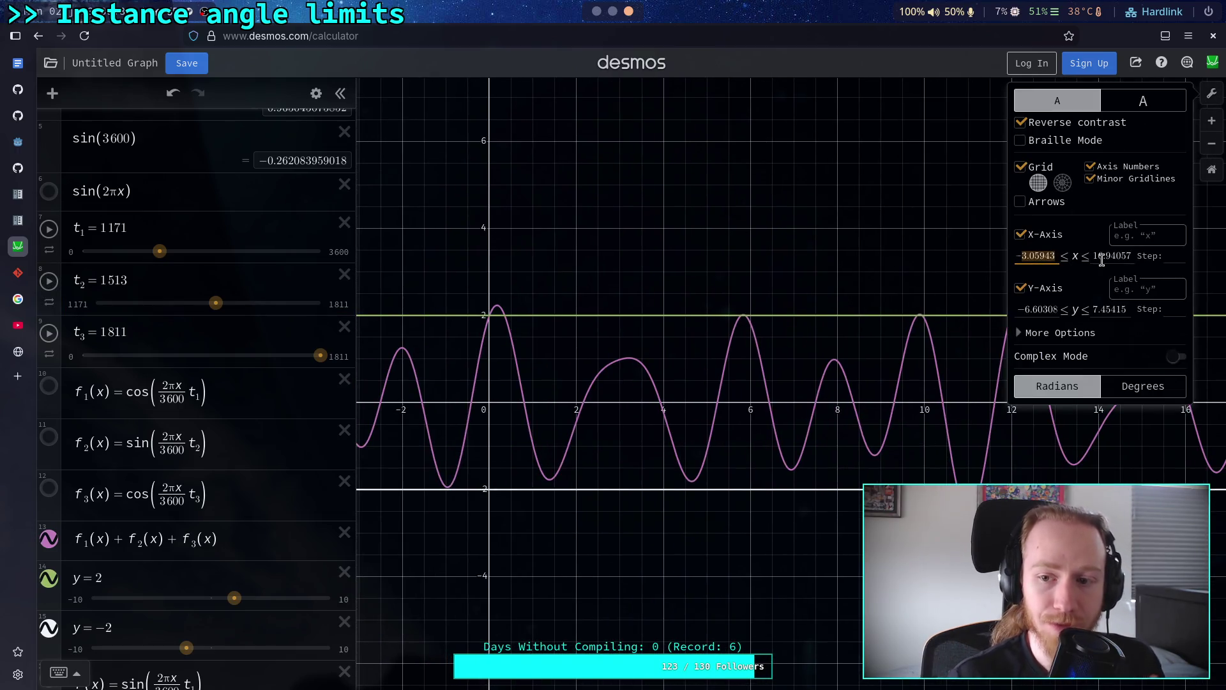
{"action": "double_click", "coordinate": [1028, 312]}
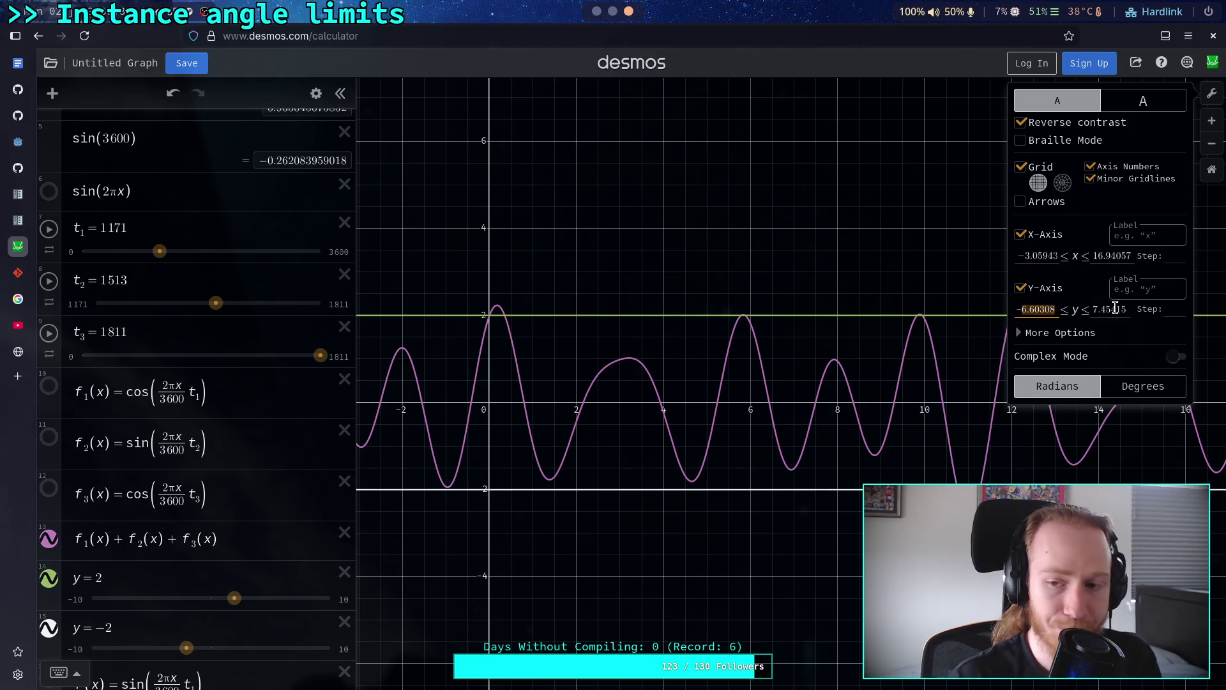
{"action": "left_click", "coordinate": [904, 164]}
{"action": "left_click", "coordinate": [1207, 171]}
{"action": "left_click", "coordinate": [1212, 93]}
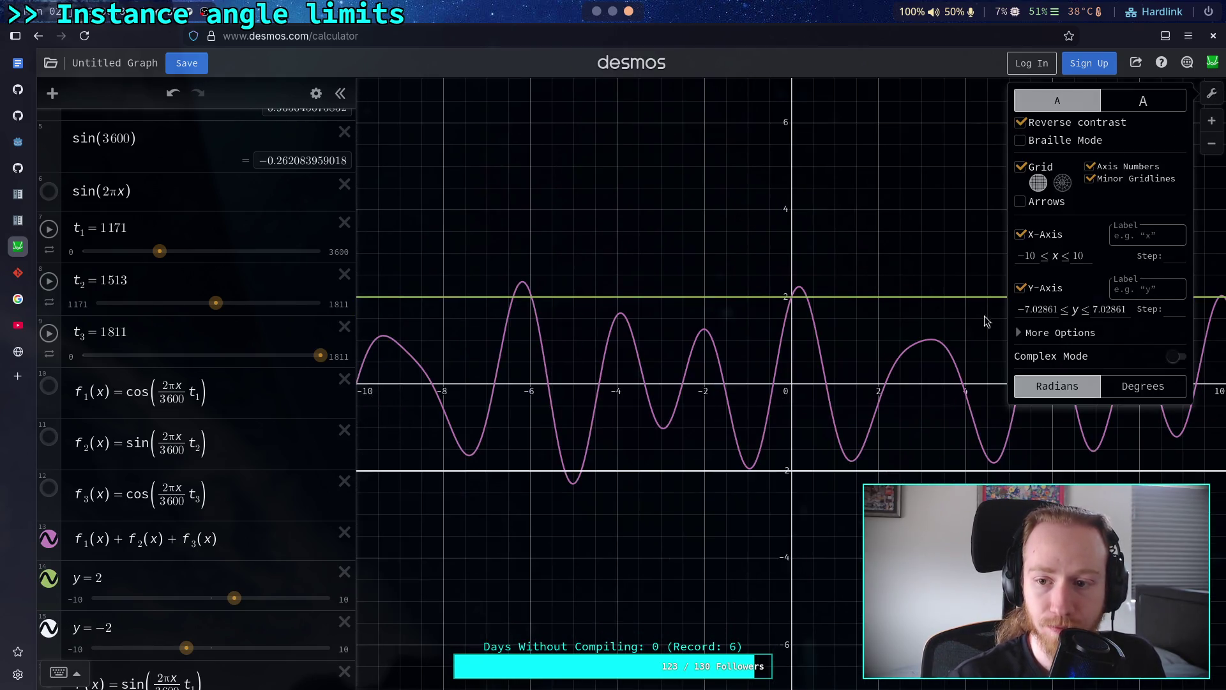
{"action": "double_click", "coordinate": [1026, 311]}
{"action": "type", "text": "-4"}
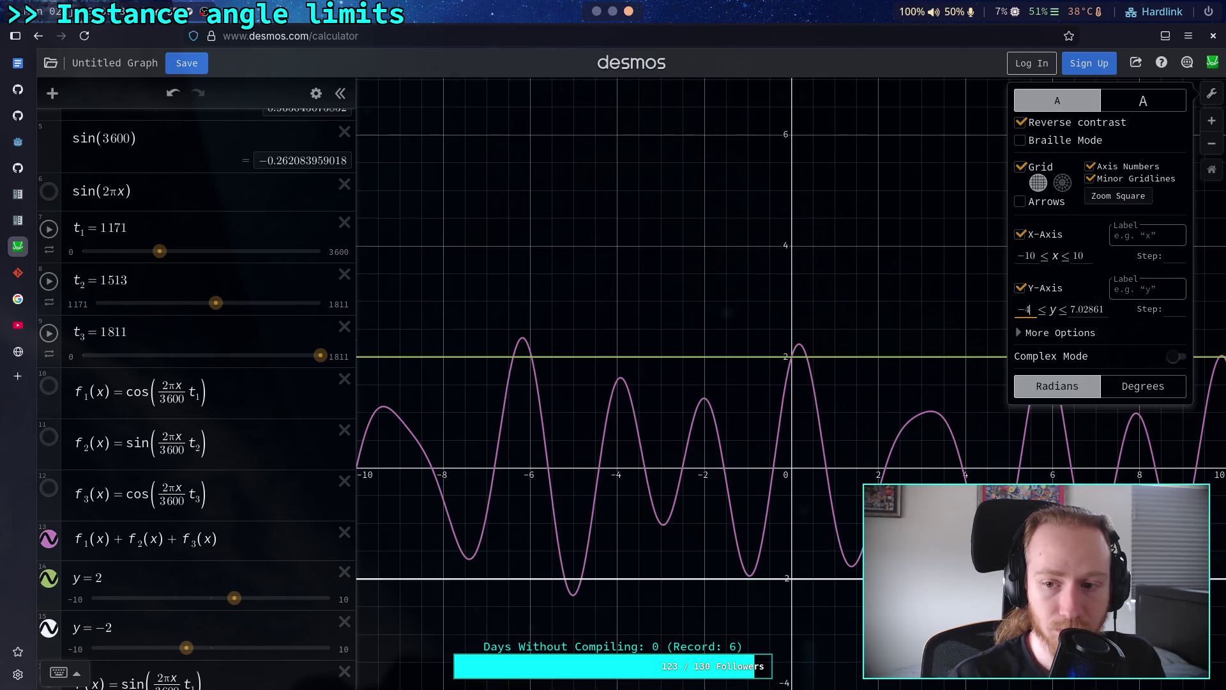
{"action": "double_click", "coordinate": [1108, 310]}
{"action": "type", "text": "4"}
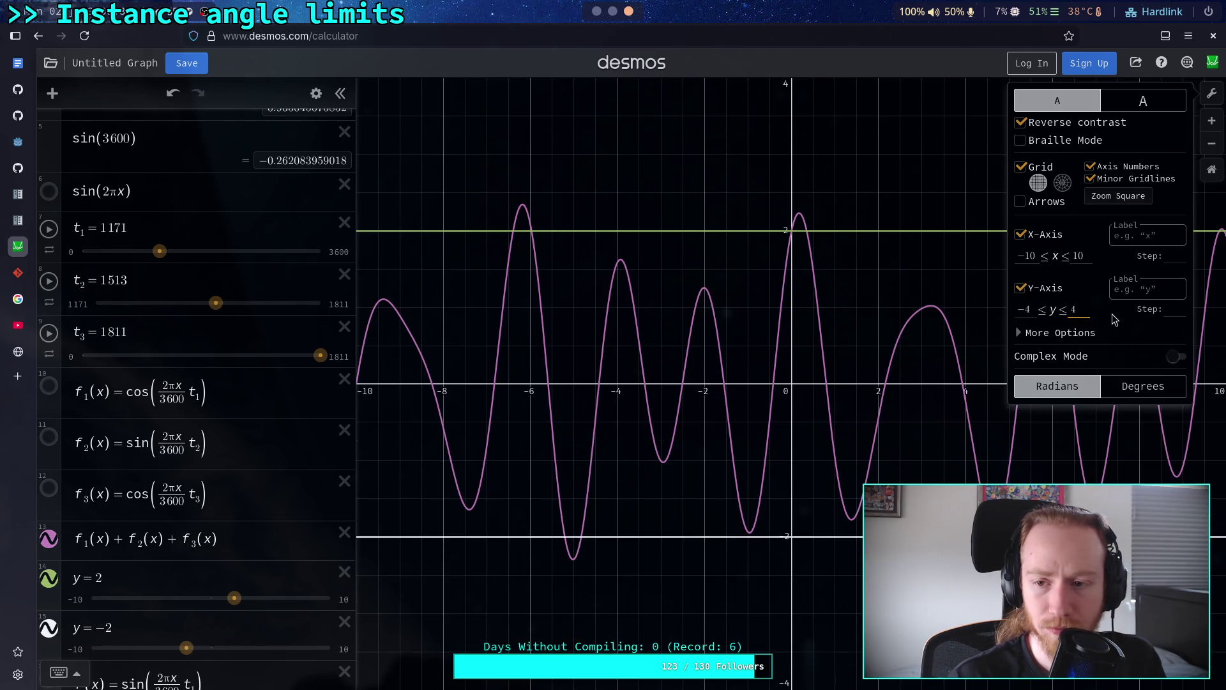
Set the x-axis range to 500 ≤ x ≤ 600
{"action": "left_click", "coordinate": [1026, 255]}
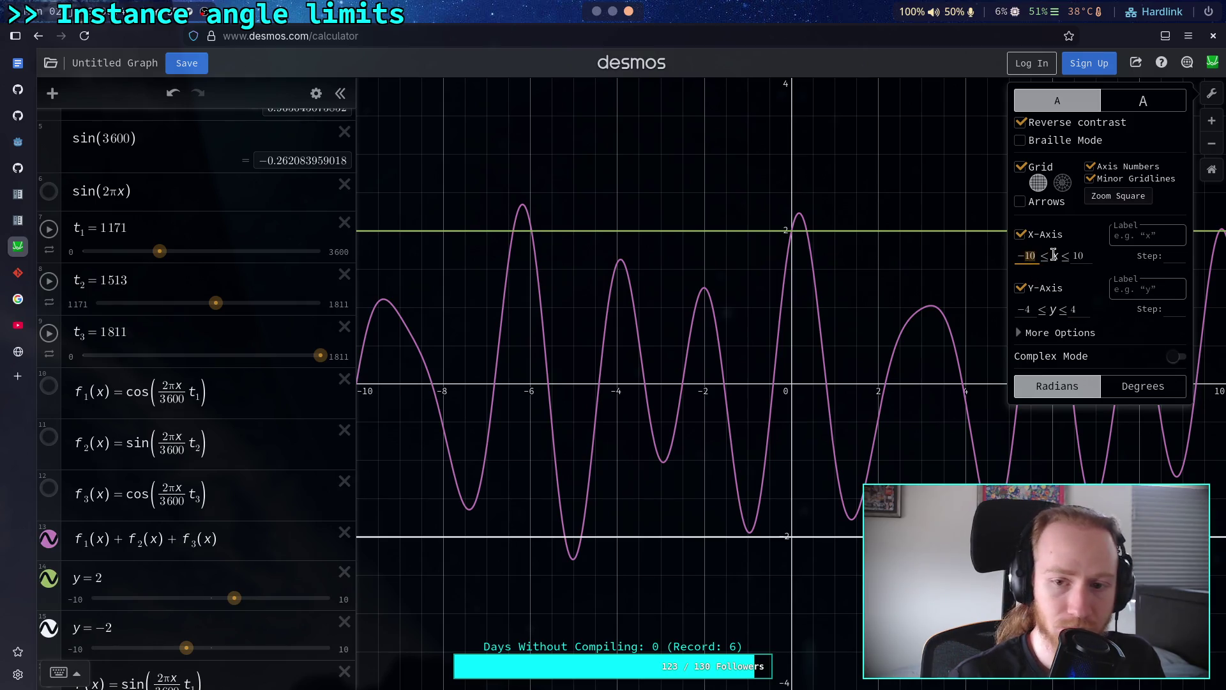
{"action": "key", "text": "BackSpace"}
{"action": "key", "text": "BackSpace"}
{"action": "key", "text": "BackSpace"}
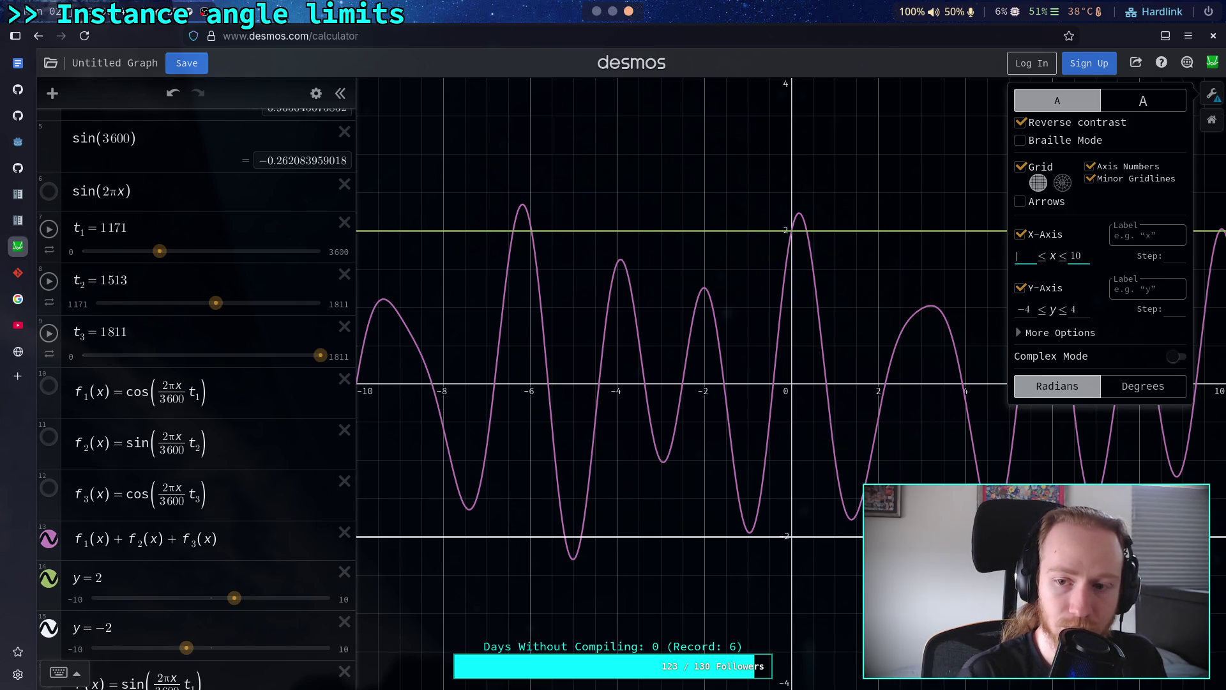
{"action": "type", "text": "0"}
{"action": "double_click", "coordinate": [1078, 255]}
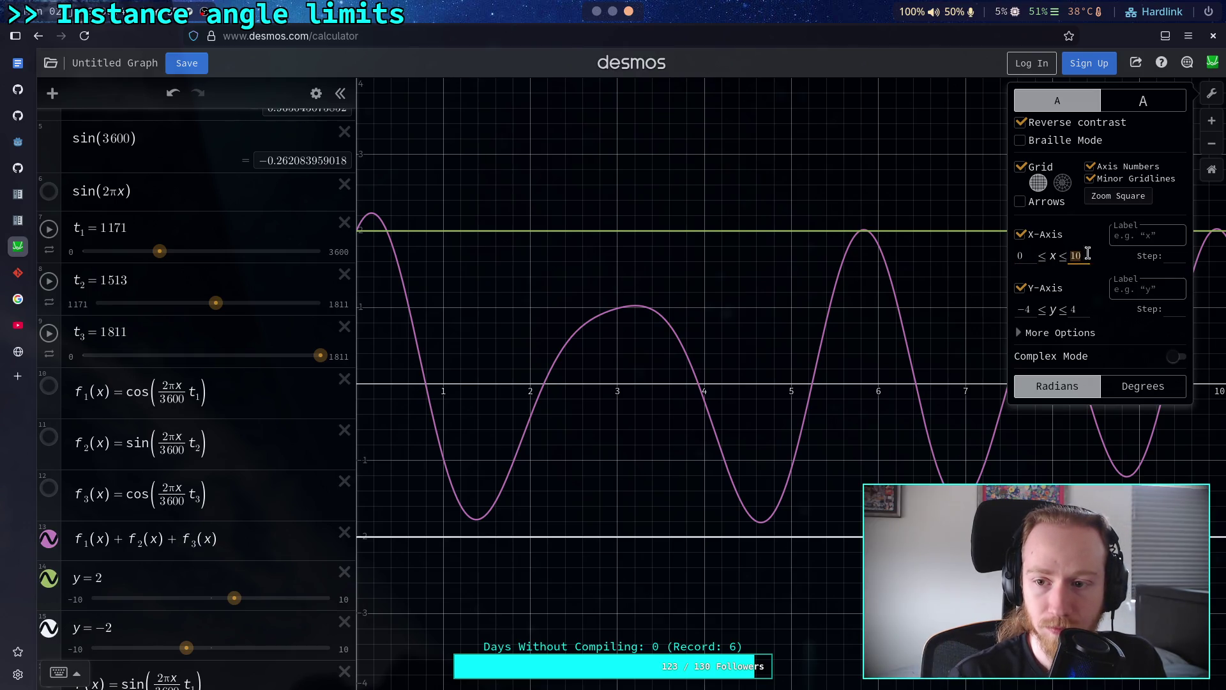
{"action": "left_click", "coordinate": [1025, 258]}
{"action": "key", "text": "BackSpace"}
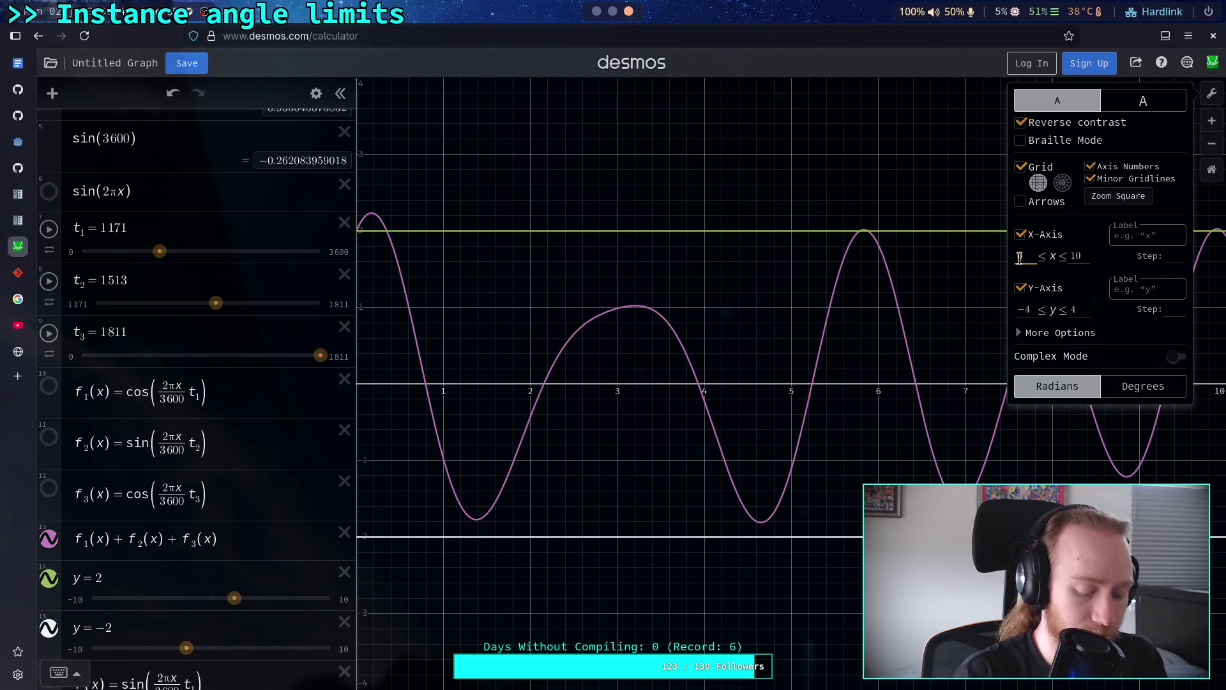
{"action": "type", "text": "500"}
{"action": "left_click_drag", "start_coordinate": [1086, 257], "coordinate": [1063, 257]}
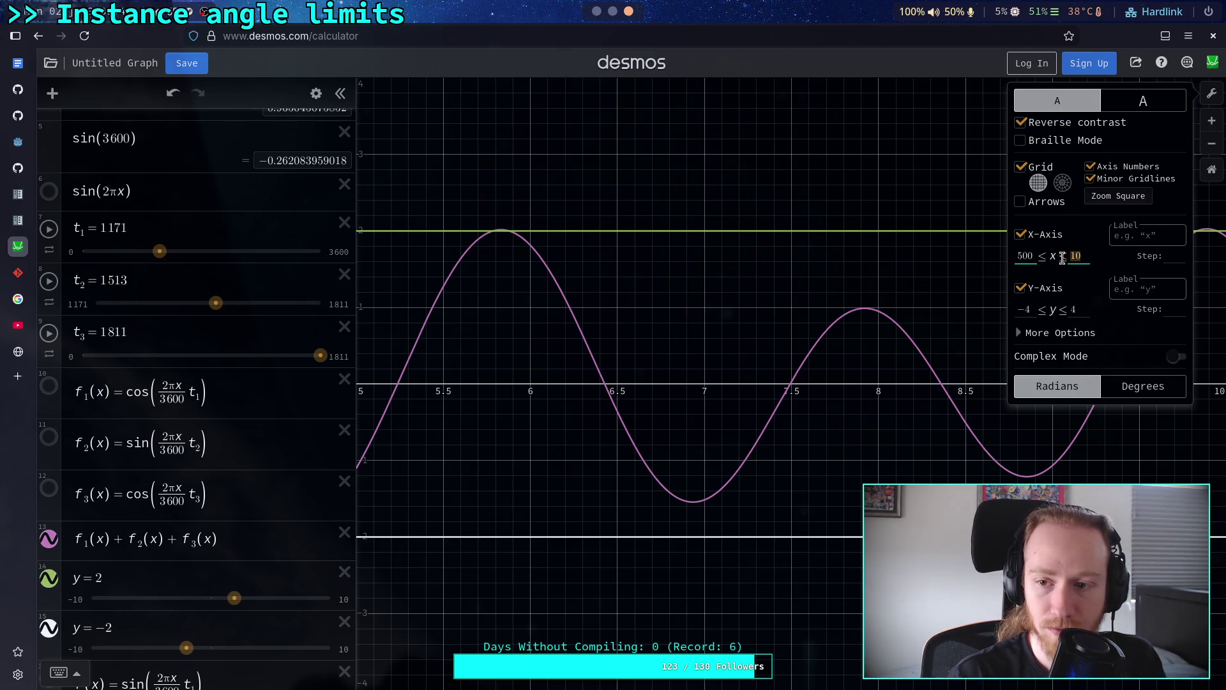
{"action": "type", "text": "600"}
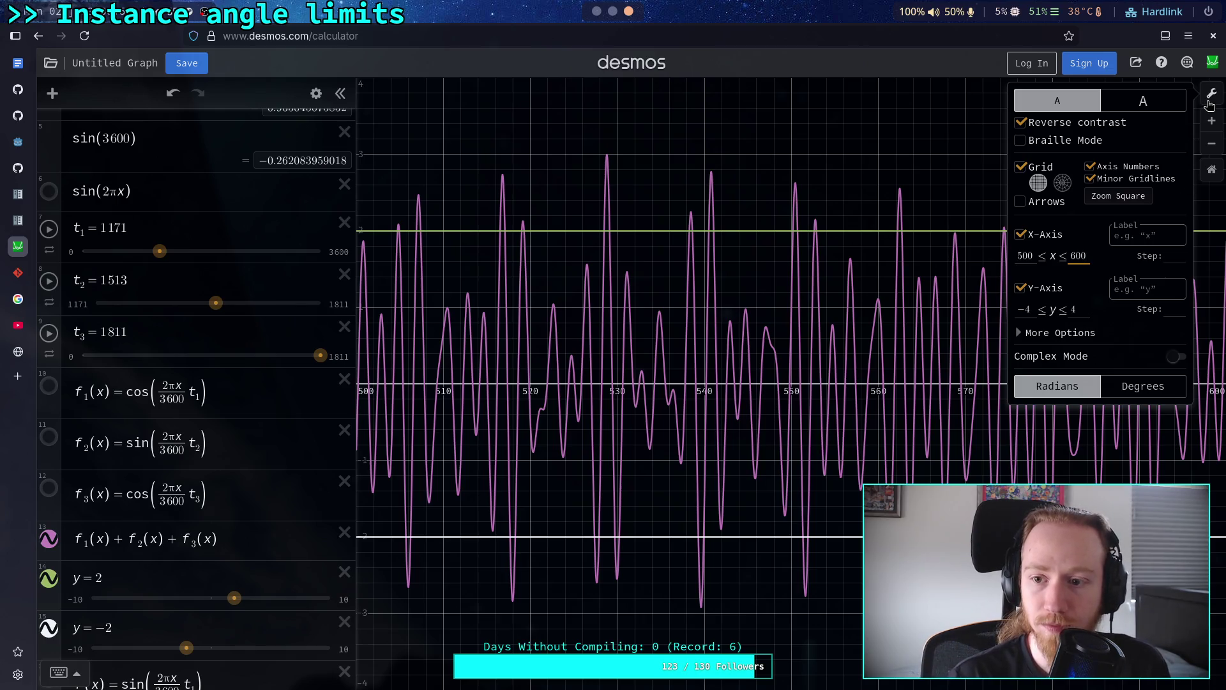
Lock the viewport to that range and resume animating t2
{"action": "left_click", "coordinate": [1078, 333]}
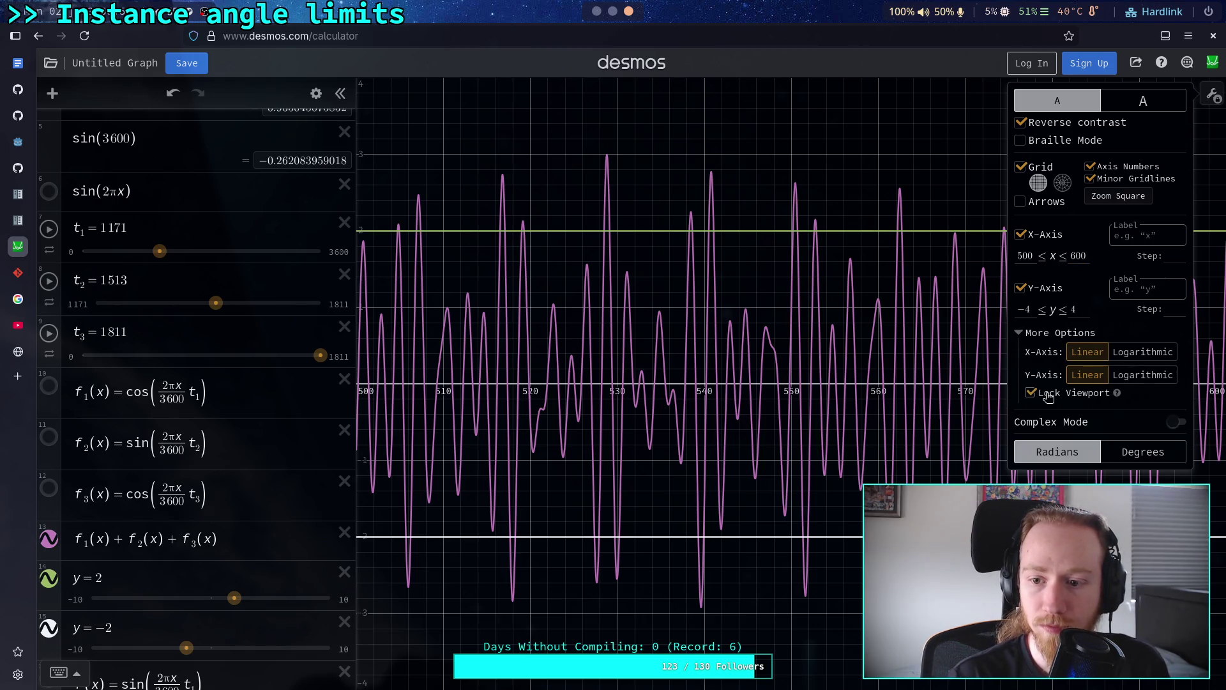
{"action": "left_click", "coordinate": [1213, 94]}
{"action": "left_click", "coordinate": [51, 281]}
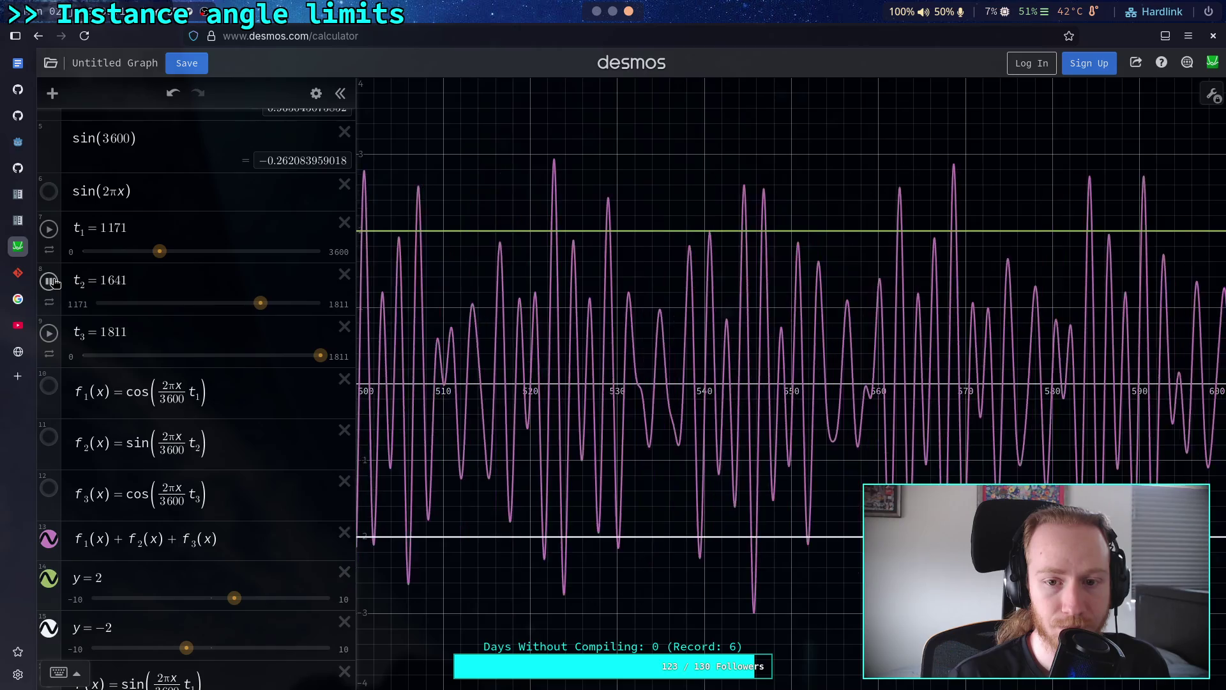
Toggle t2's animation, then pause it and drag t2 down to 1569
{"action": "left_click", "coordinate": [50, 281]}
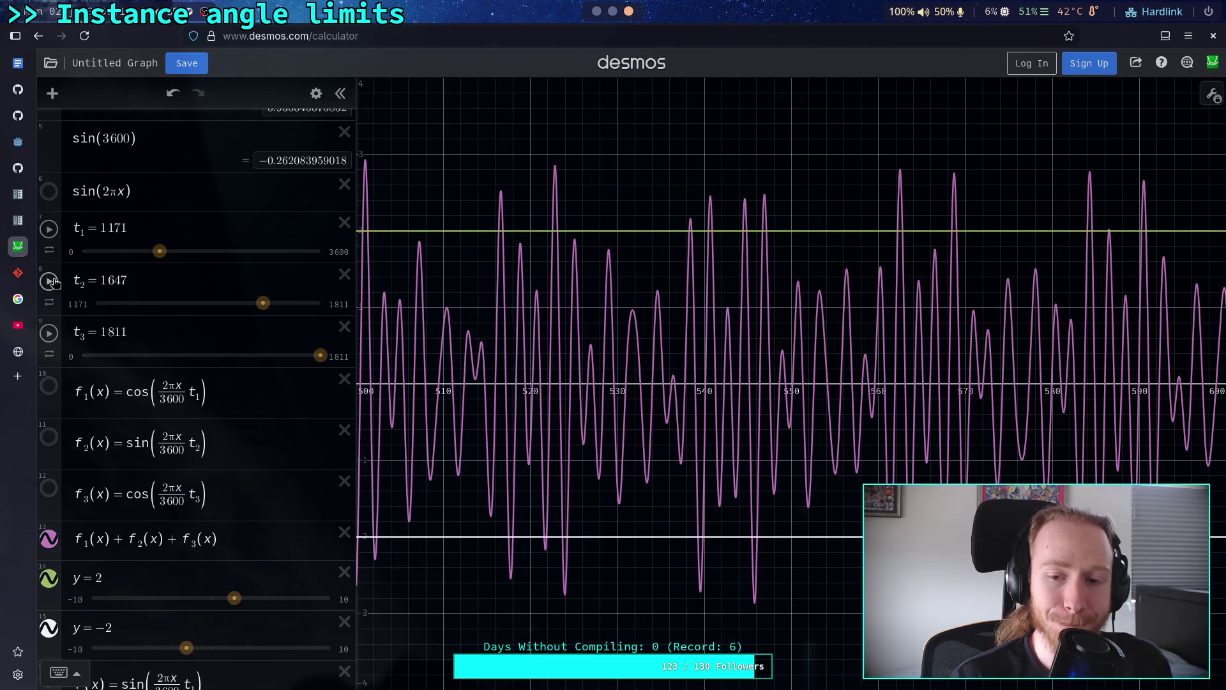
{"action": "left_click", "coordinate": [49, 281]}
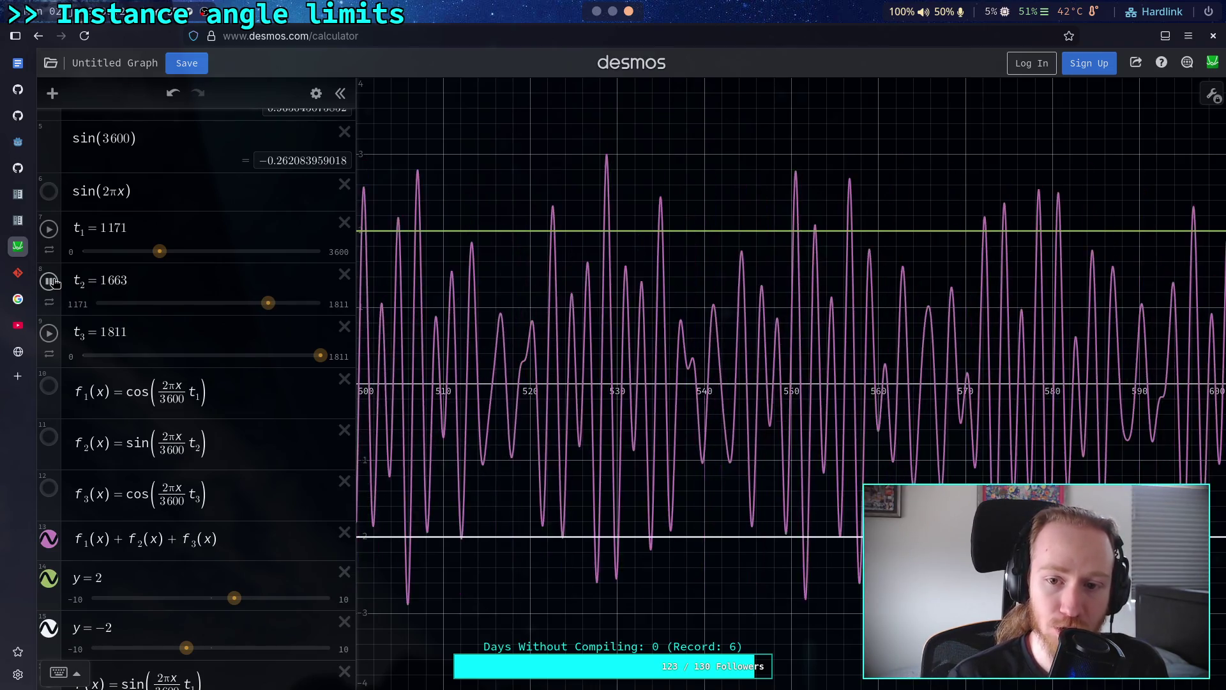
{"action": "left_click", "coordinate": [50, 281]}
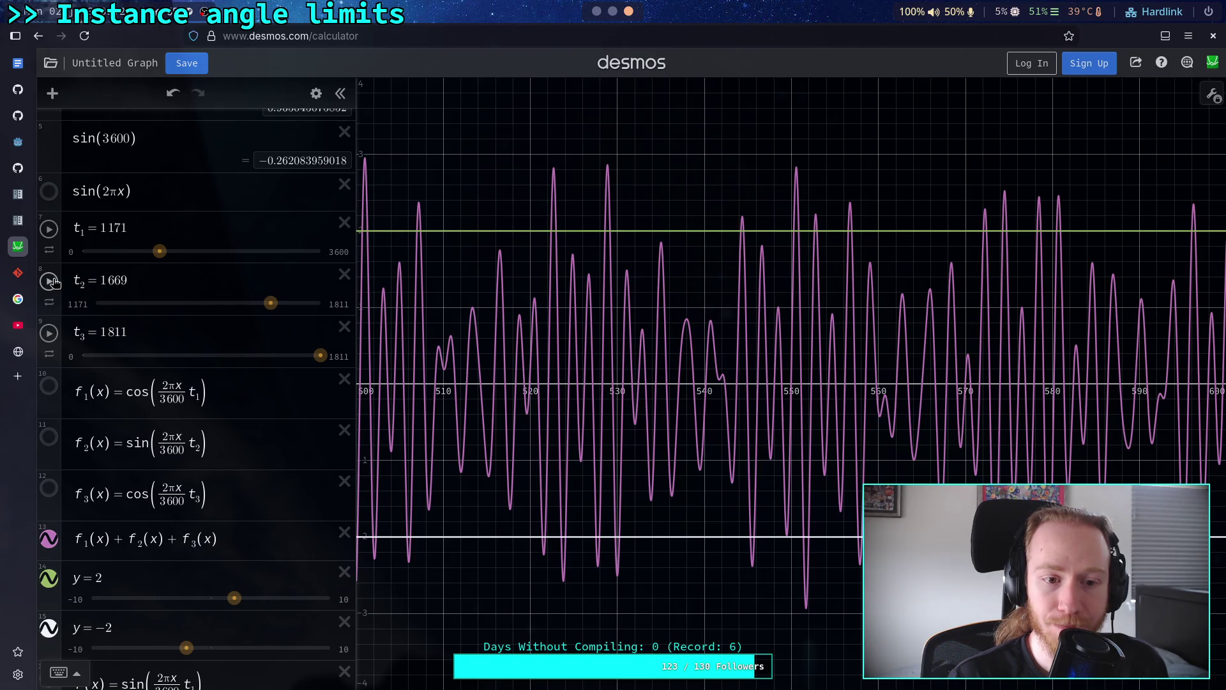
{"action": "left_click", "coordinate": [50, 281]}
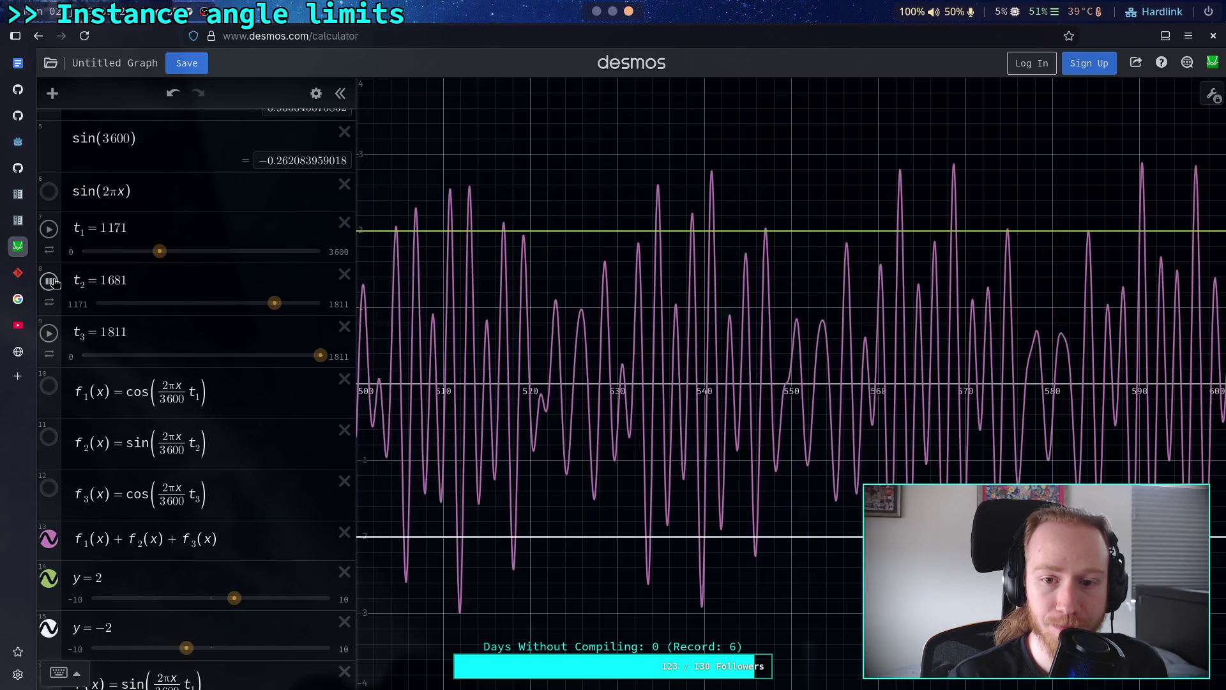
{"action": "left_click", "coordinate": [50, 281]}
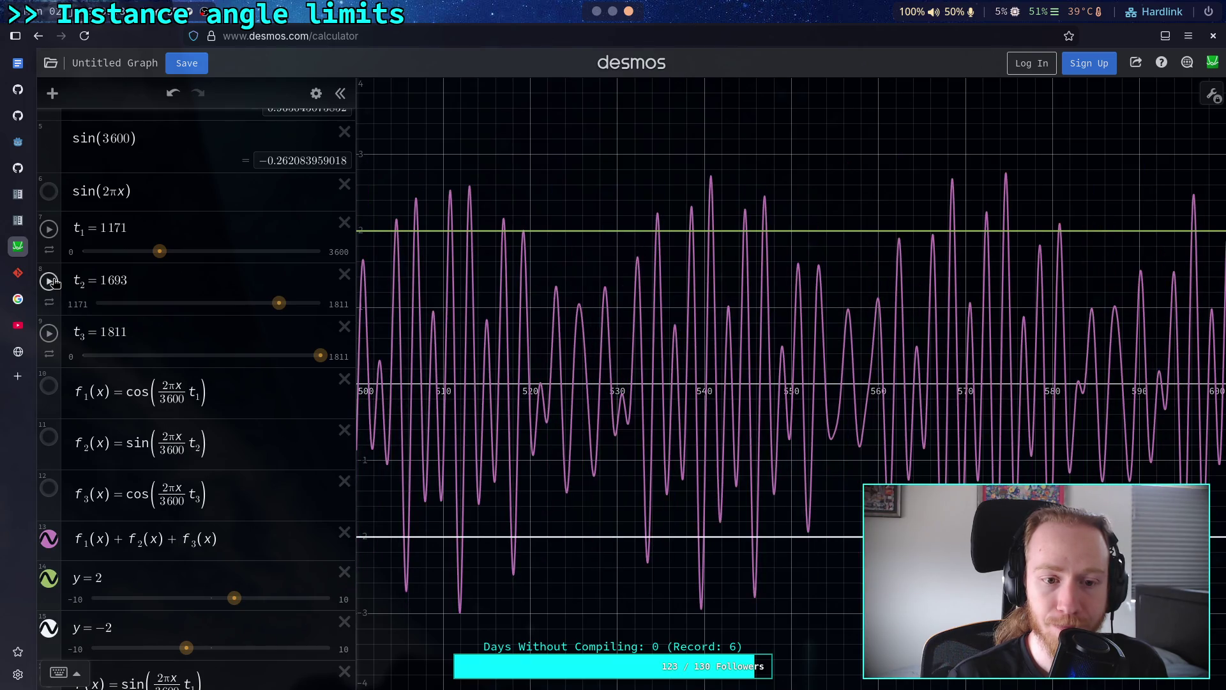
{"action": "left_click", "coordinate": [51, 282]}
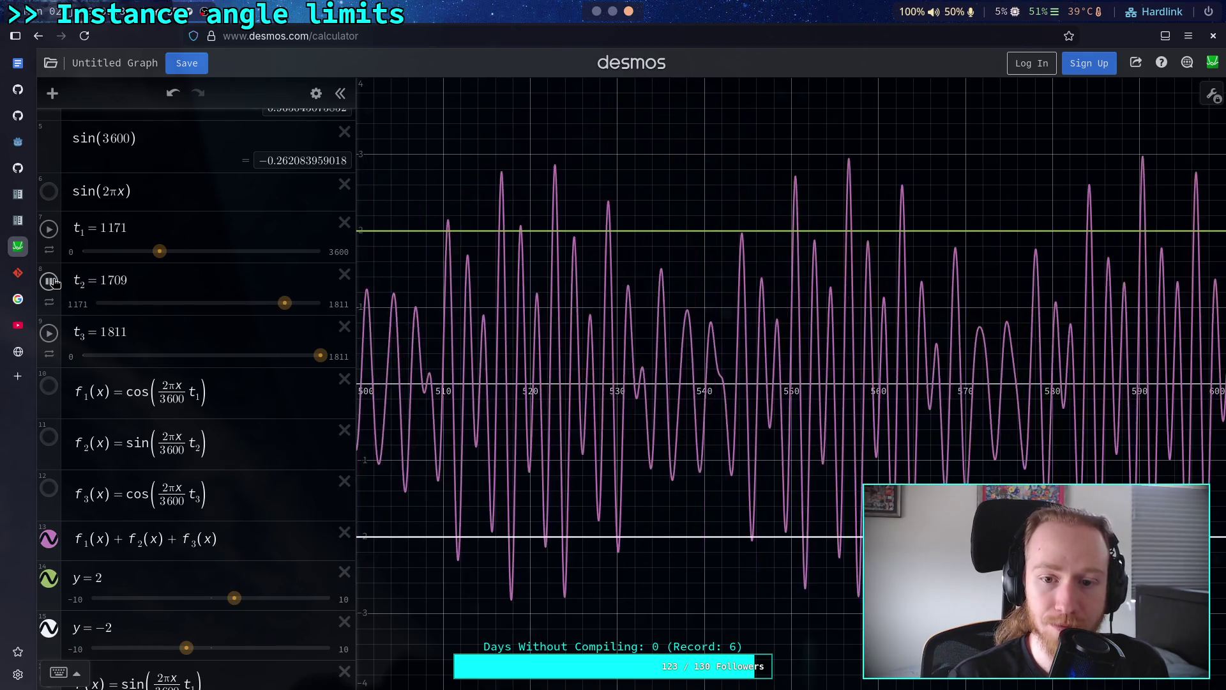
{"action": "left_click", "coordinate": [51, 281]}
{"action": "left_click_drag", "start_coordinate": [297, 310], "coordinate": [238, 301]}
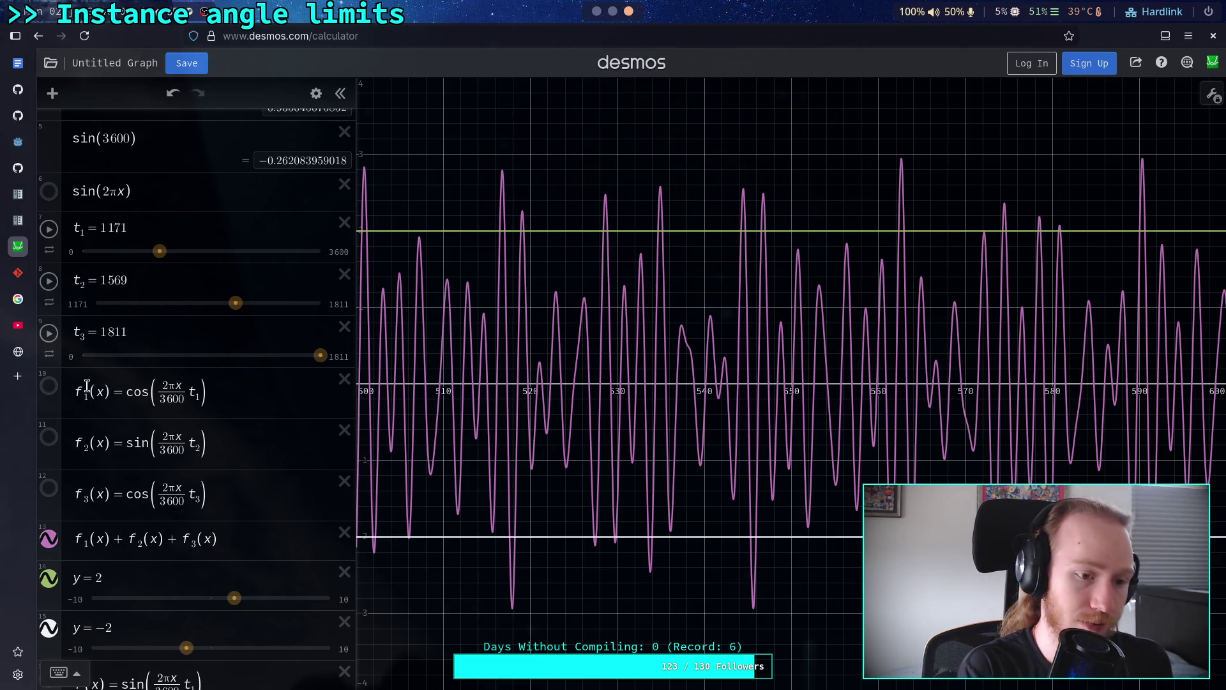
Add a row below sin(2πx) halving the t2 range sum, and set t2 to 1511
{"action": "left_click", "coordinate": [183, 194]}
{"action": "key", "text": "Return"}
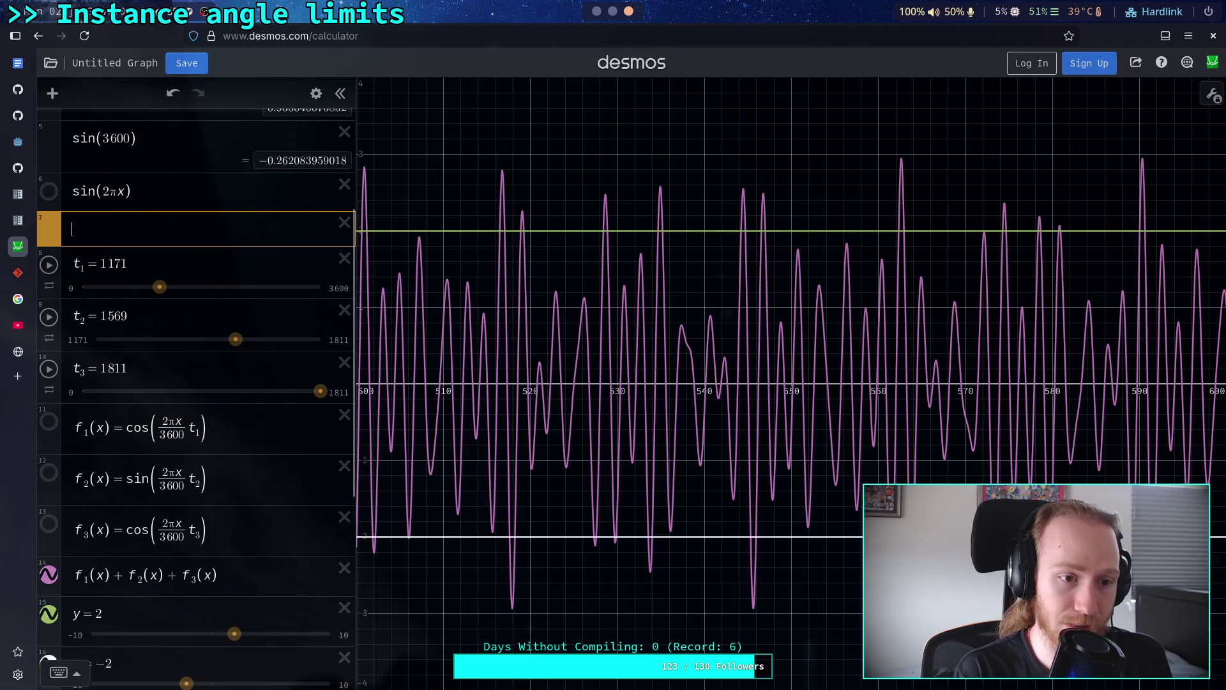
{"action": "type", "text": "171 "}
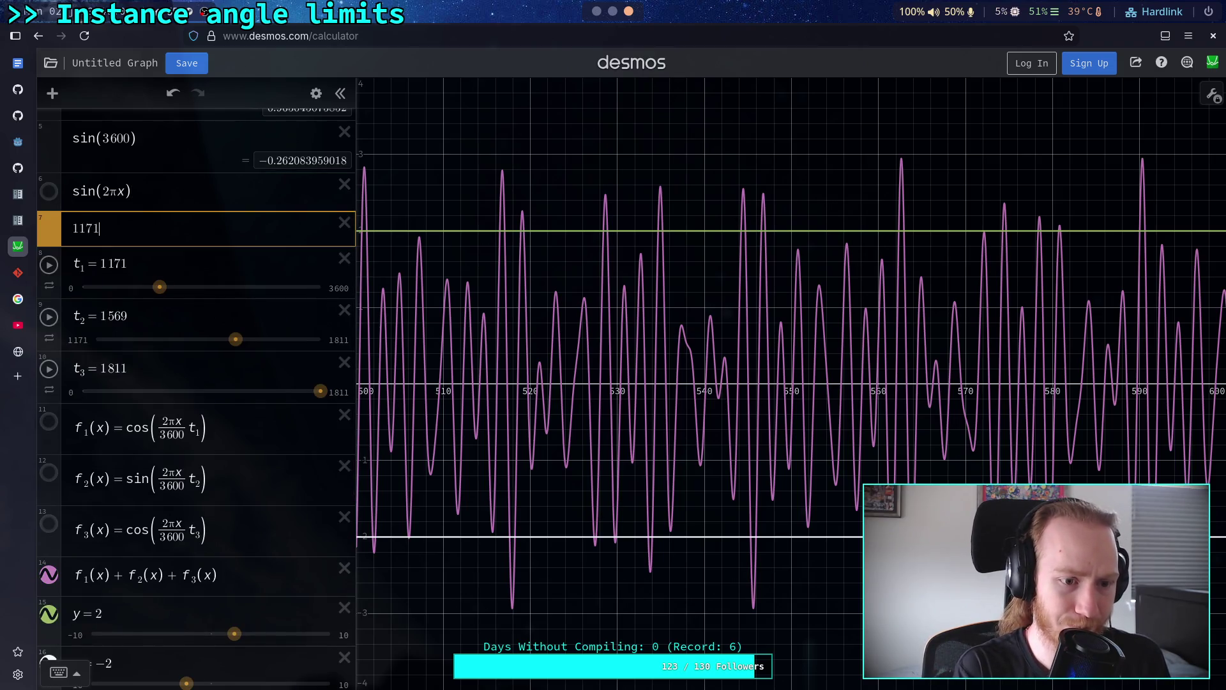
{"action": "type", "text": "+ 1811"}
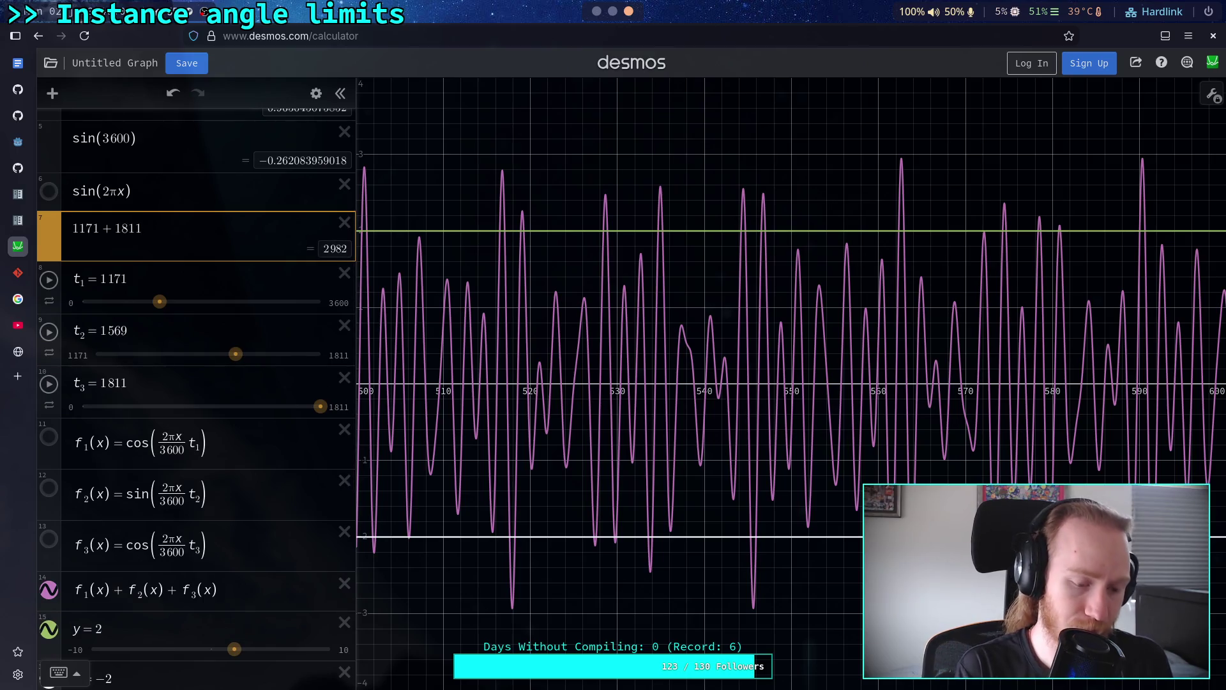
{"action": "key", "text": "shift+Left"}
{"action": "key", "text": "shift+Left"}
{"action": "key", "text": "shift+Left"}
{"action": "key", "text": "shift+Left"}
{"action": "key", "text": "shift+Left"}
{"action": "key", "text": "shift+Left"}
{"action": "type", "text": "/2"}
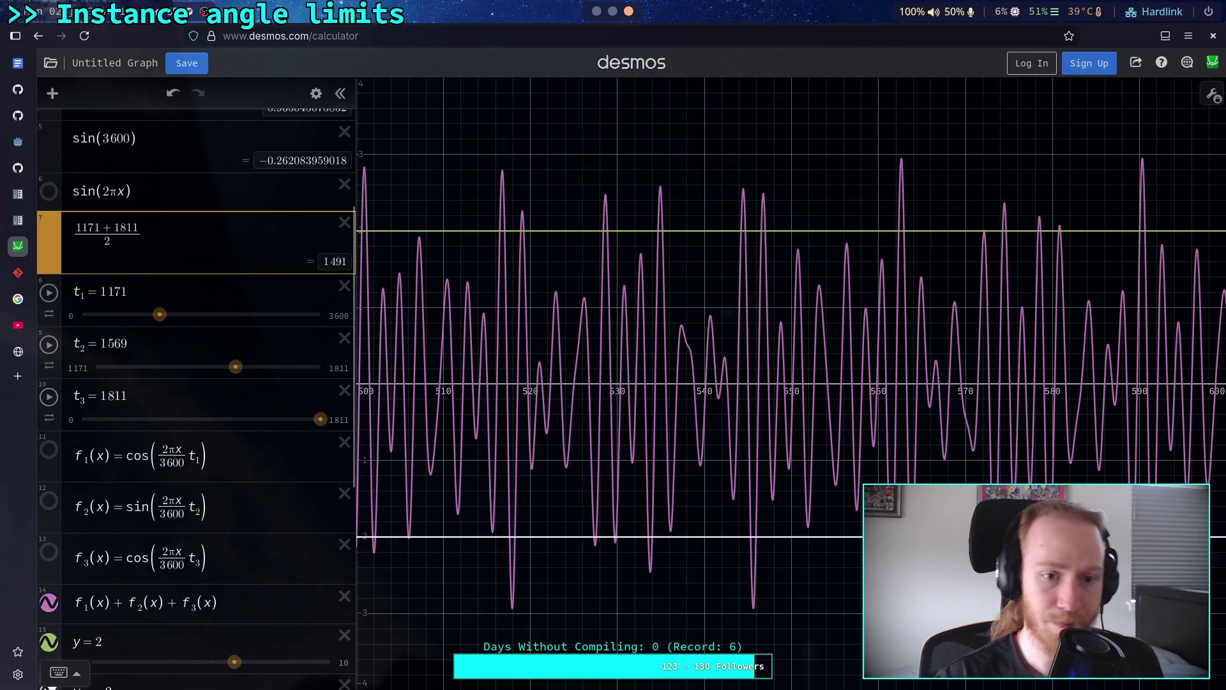
{"action": "left_click", "coordinate": [236, 367]}
{"action": "left_click_drag", "start_coordinate": [239, 370], "coordinate": [222, 377]}
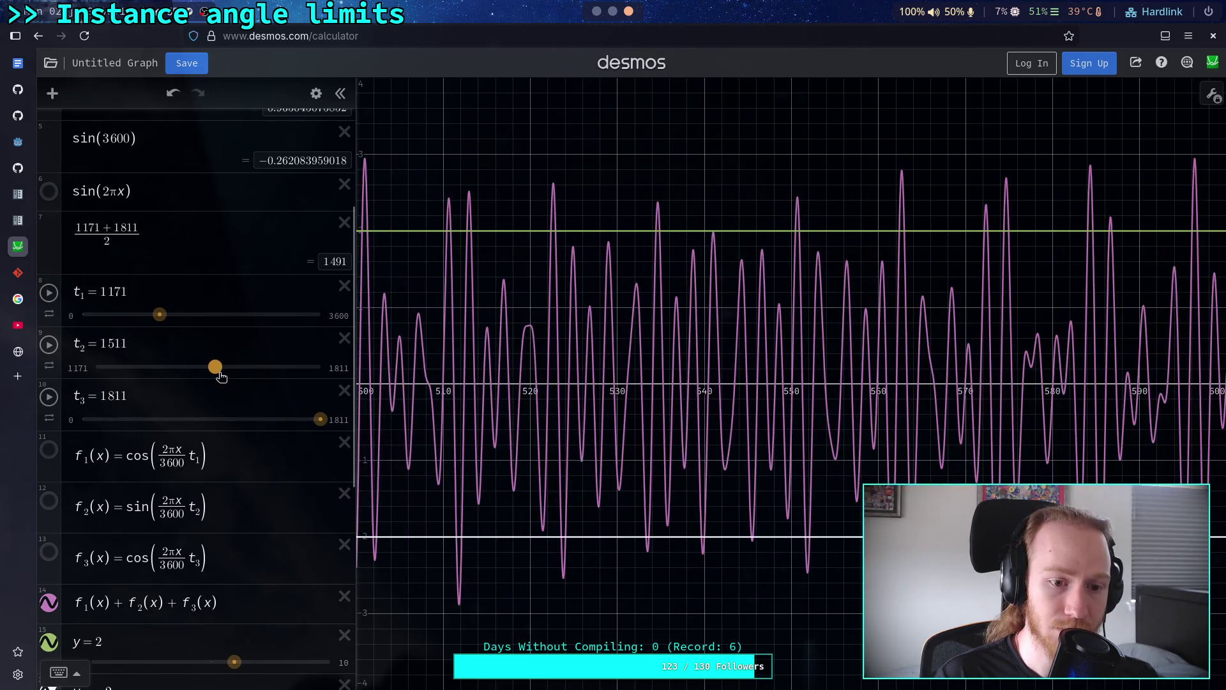
Rewrite the midpoint row as 1171 + (1811 − 1171)/2
{"action": "left_click", "coordinate": [112, 233]}
{"action": "key", "text": "shift+Home"}
{"action": "key", "text": "BackSpace"}
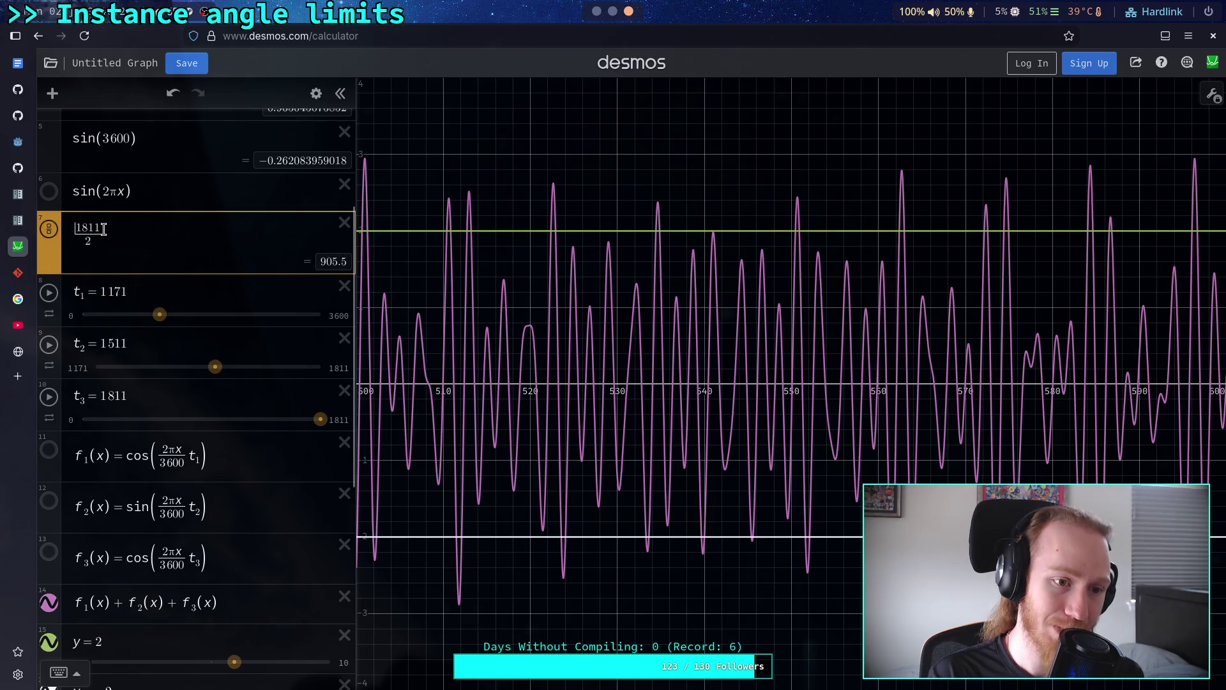
{"action": "key", "text": "Left"}
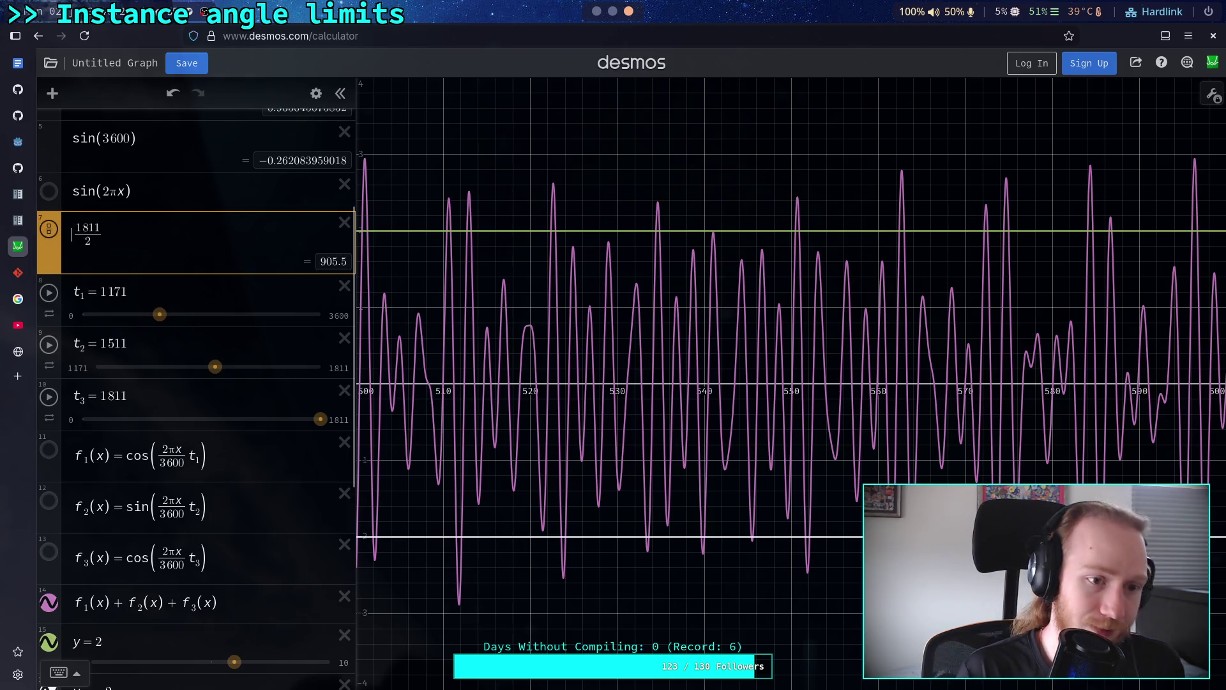
{"action": "type", "text": "1171 "}
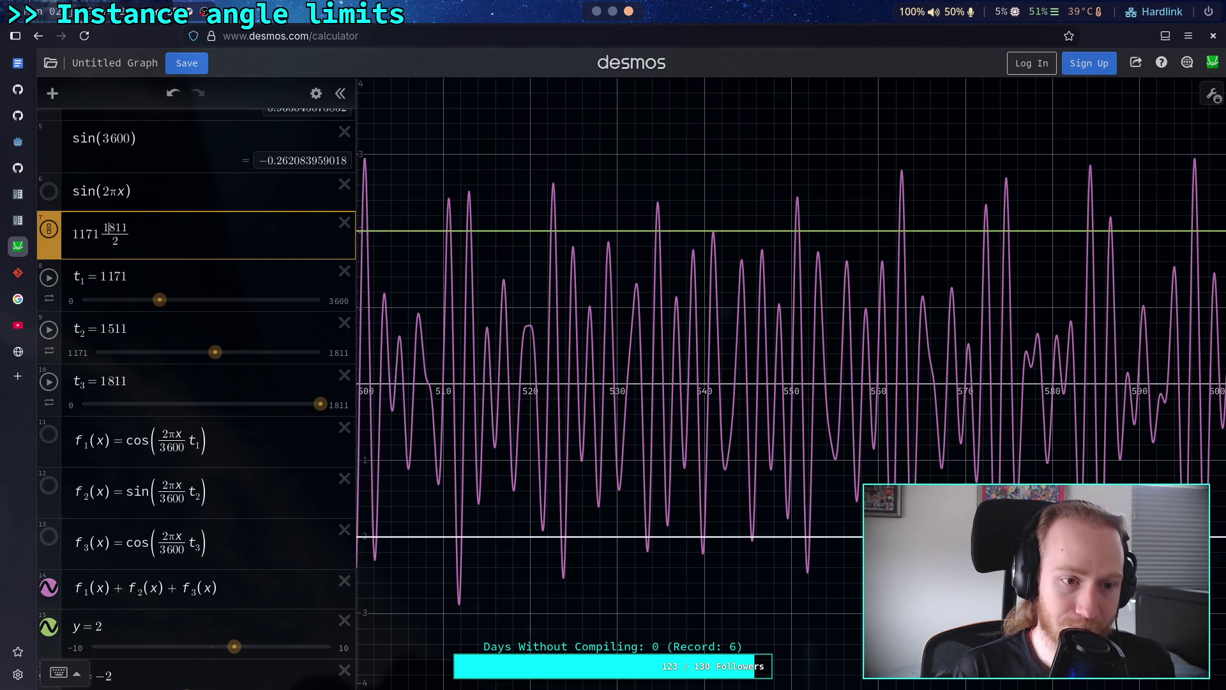
{"action": "type", "text": "+(1811"}
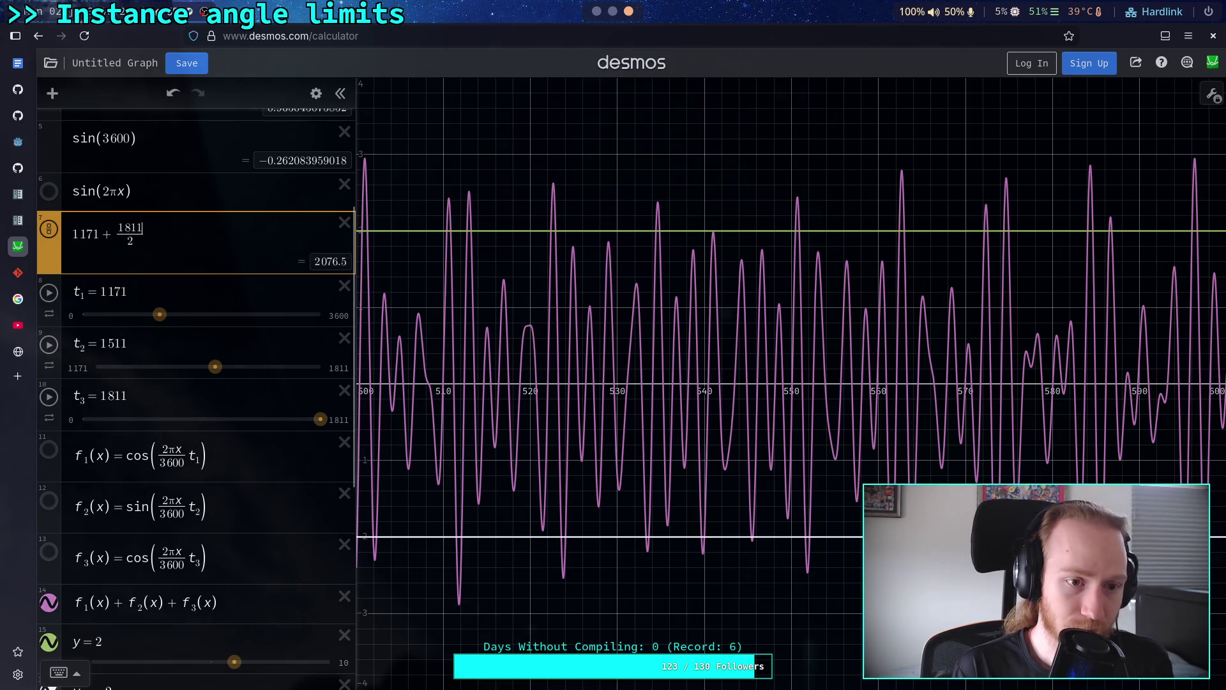
{"action": "type", "text": "-1711"}
{"action": "key", "text": "BackSpace"}
{"action": "key", "text": "BackSpace"}
{"action": "key", "text": "BackSpace"}
{"action": "type", "text": "171"}
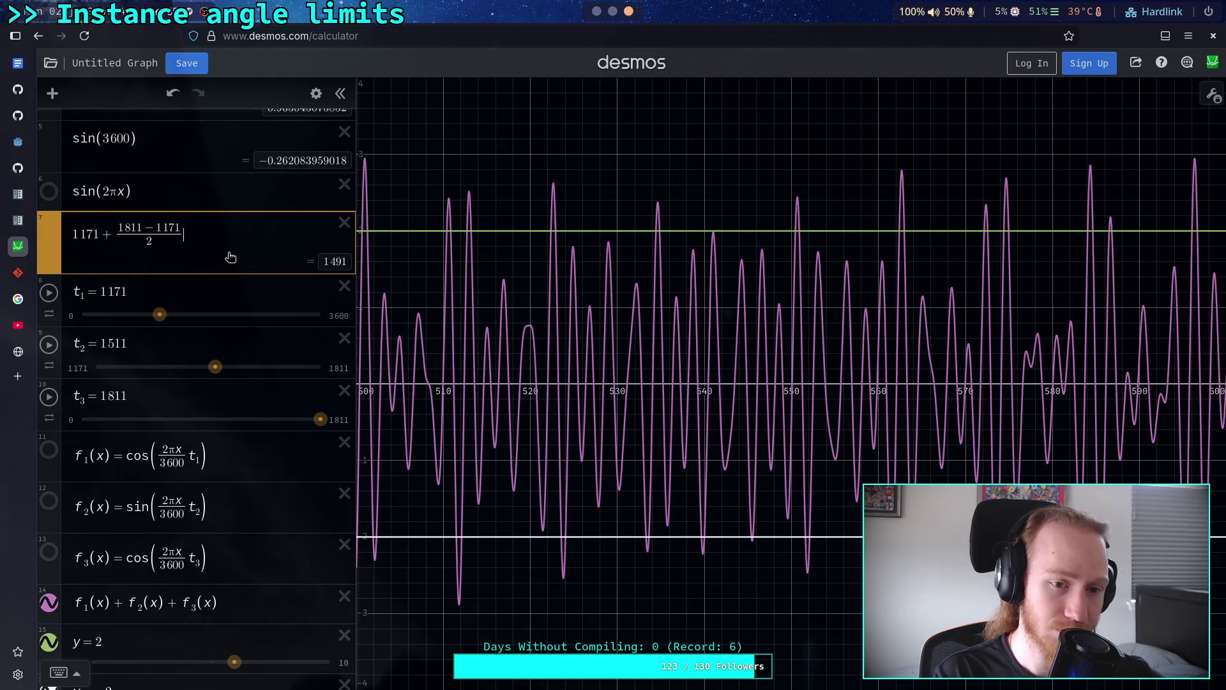
Add another row trying 1171 plus offsets of 640 and 360
{"action": "key", "text": "Return"}
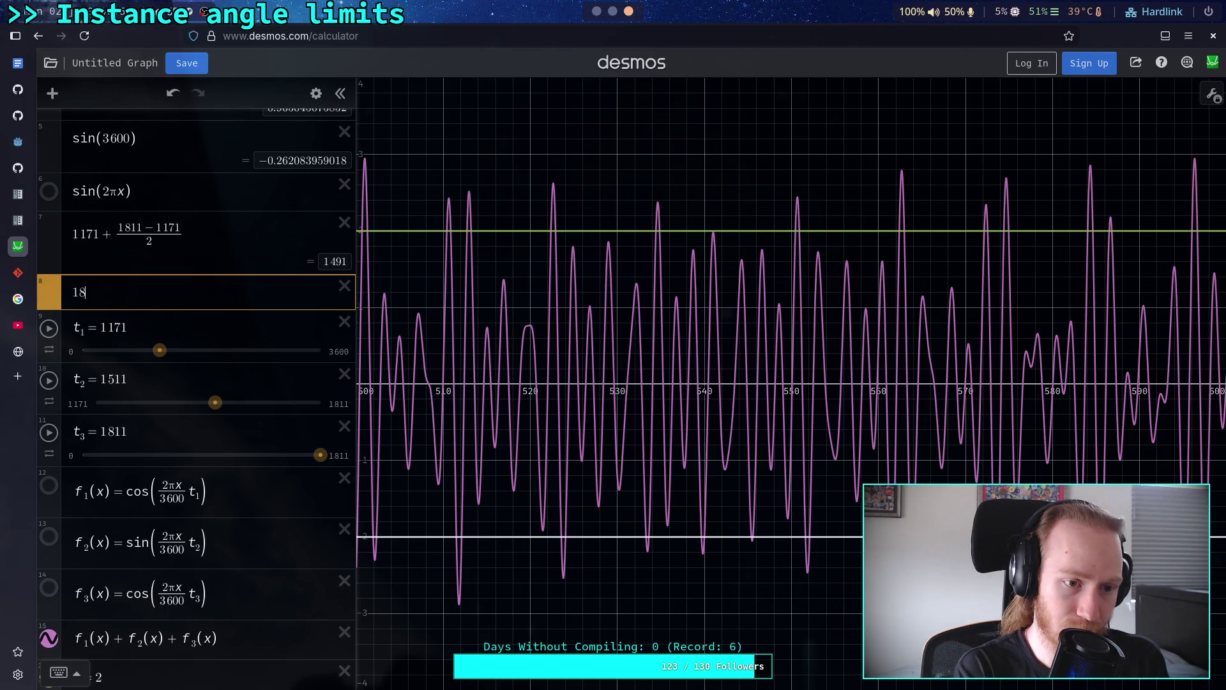
{"action": "type", "text": "1171"}
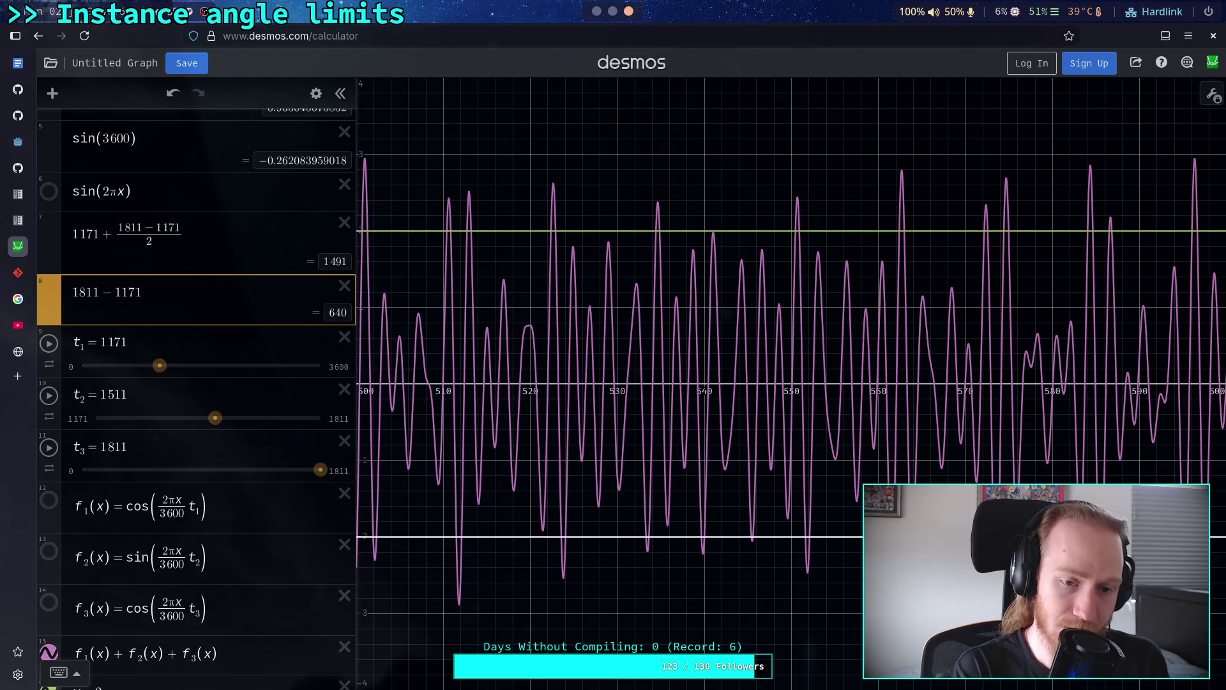
{"action": "key", "text": "BackSpace"}
{"action": "key", "text": "BackSpace"}
{"action": "key", "text": "BackSpace"}
{"action": "key", "text": "BackSpace"}
{"action": "key", "text": "BackSpace"}
{"action": "key", "text": "BackSpace"}
{"action": "type", "text": "171 + "}
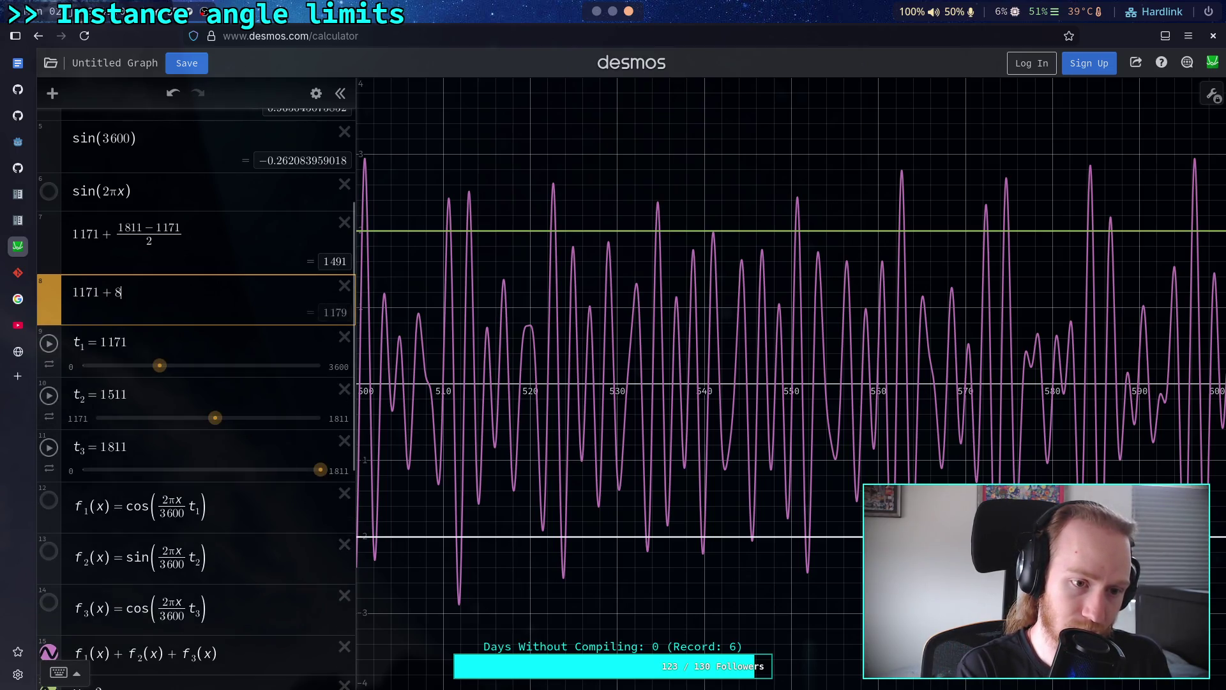
{"action": "type", "text": "6"}
{"action": "key", "text": "BackSpace"}
{"action": "type", "text": "40"}
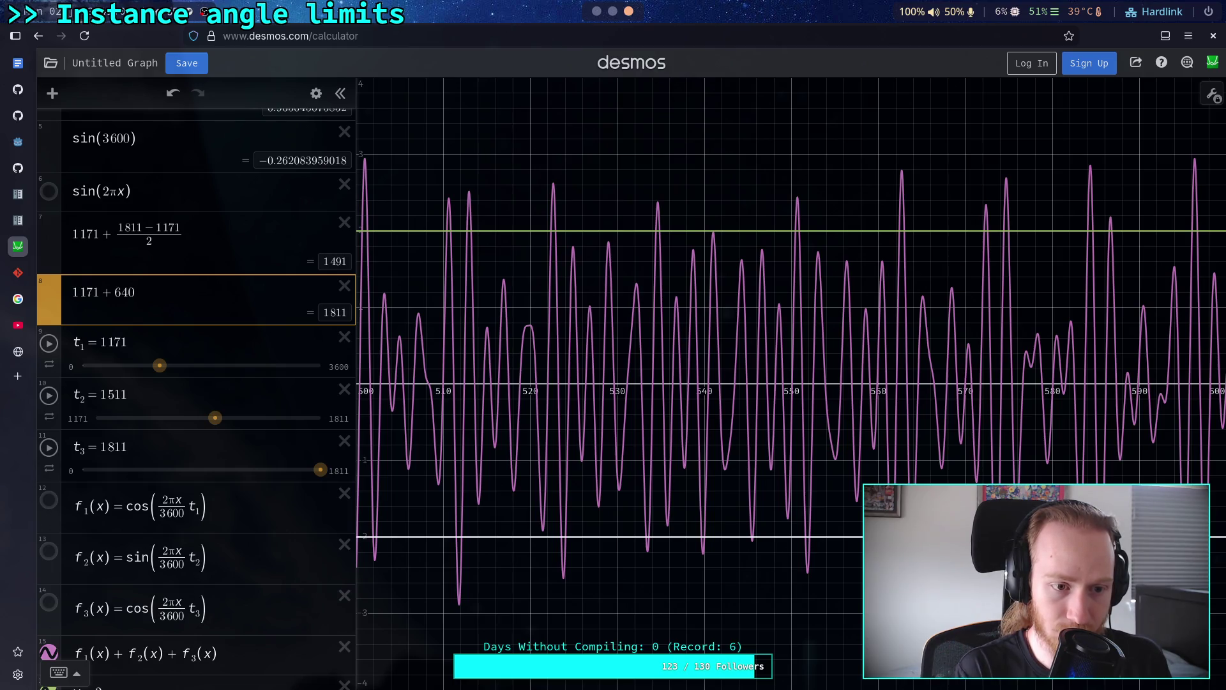
{"action": "key", "text": "BackSpace"}
{"action": "key", "text": "BackSpace"}
{"action": "key", "text": "BackSpace"}
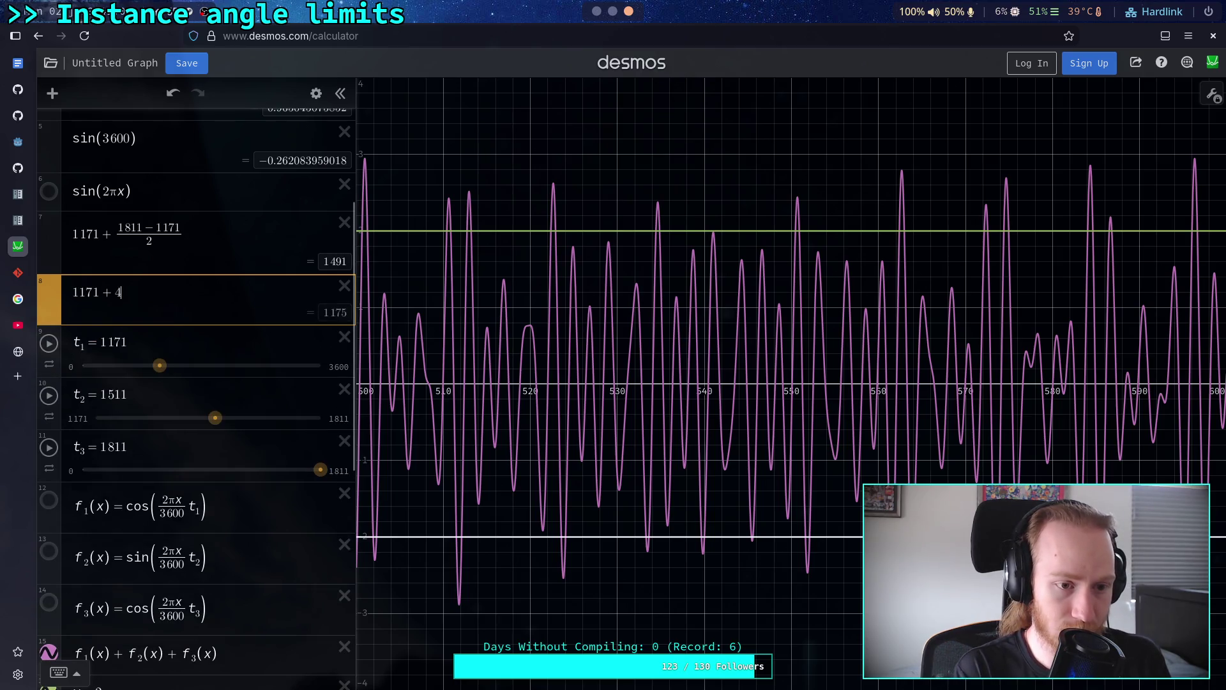
{"action": "type", "text": "360"}
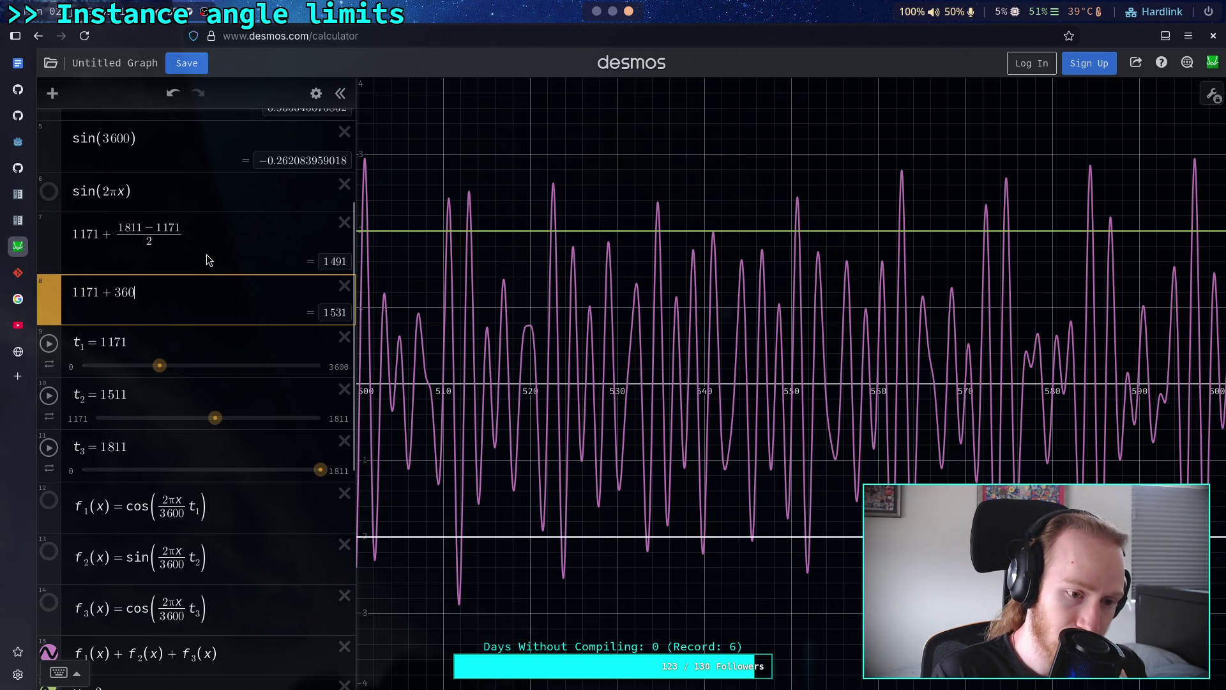
Replace that row's expression with 1171 + 320
{"action": "left_click_drag", "start_coordinate": [137, 292], "coordinate": [71, 294]}
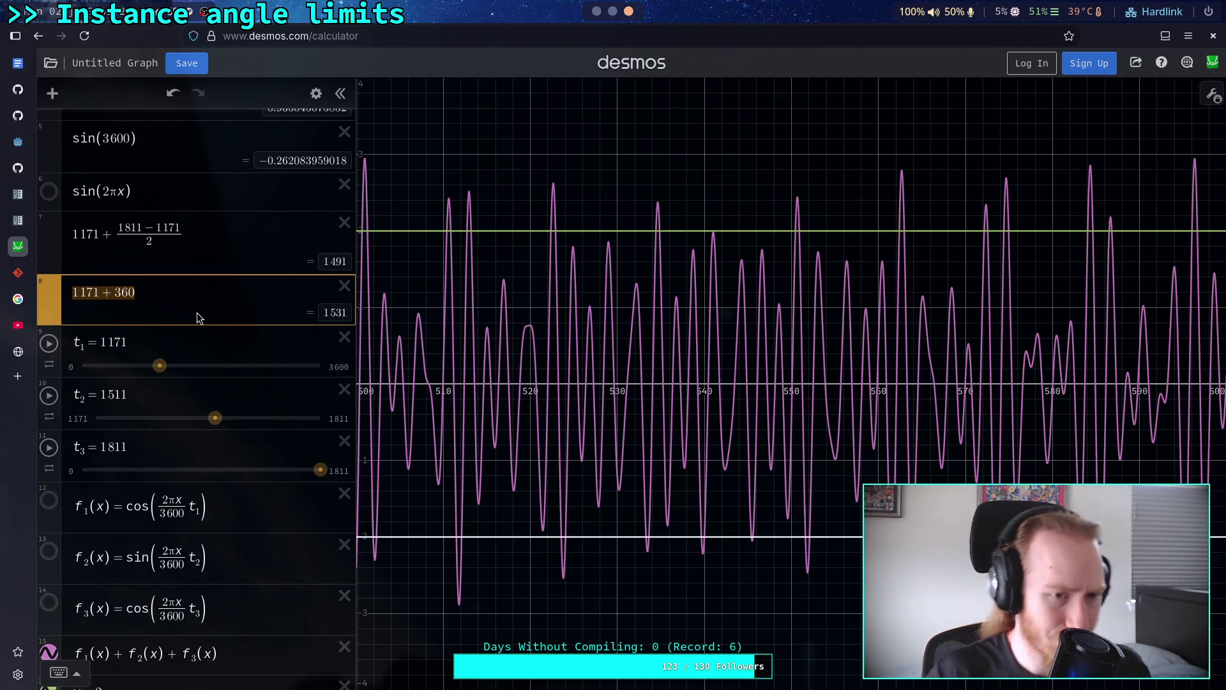
{"action": "type", "text": "1811-11"}
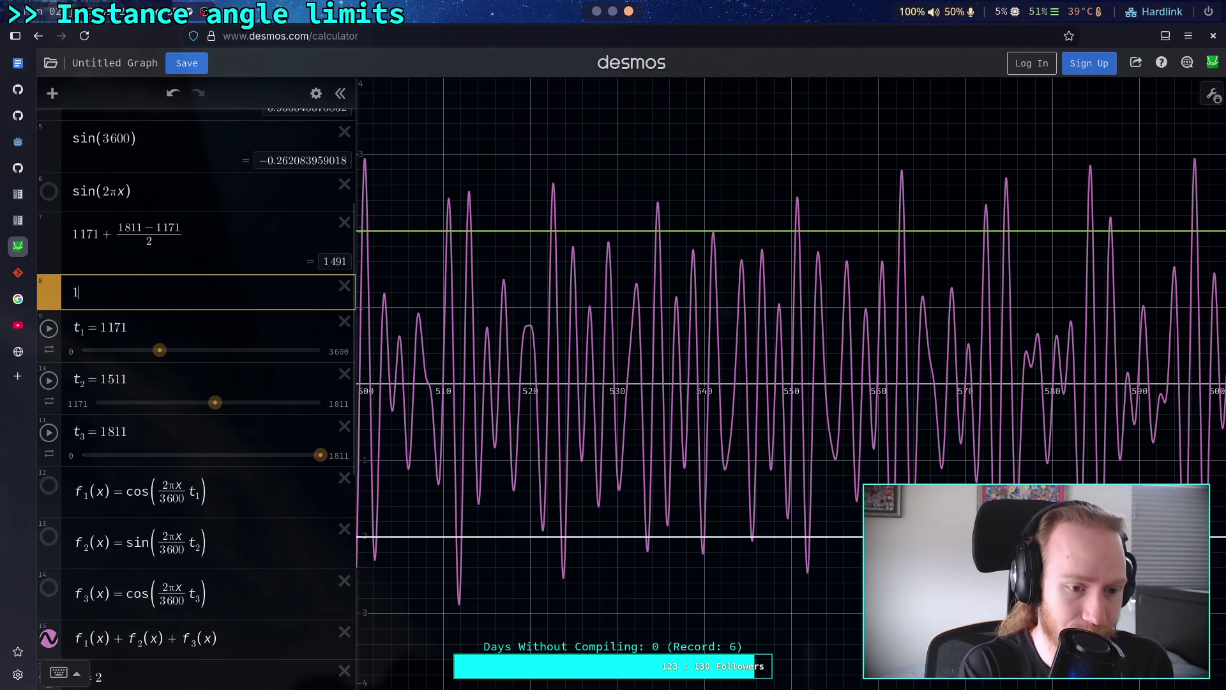
{"action": "type", "text": "71"}
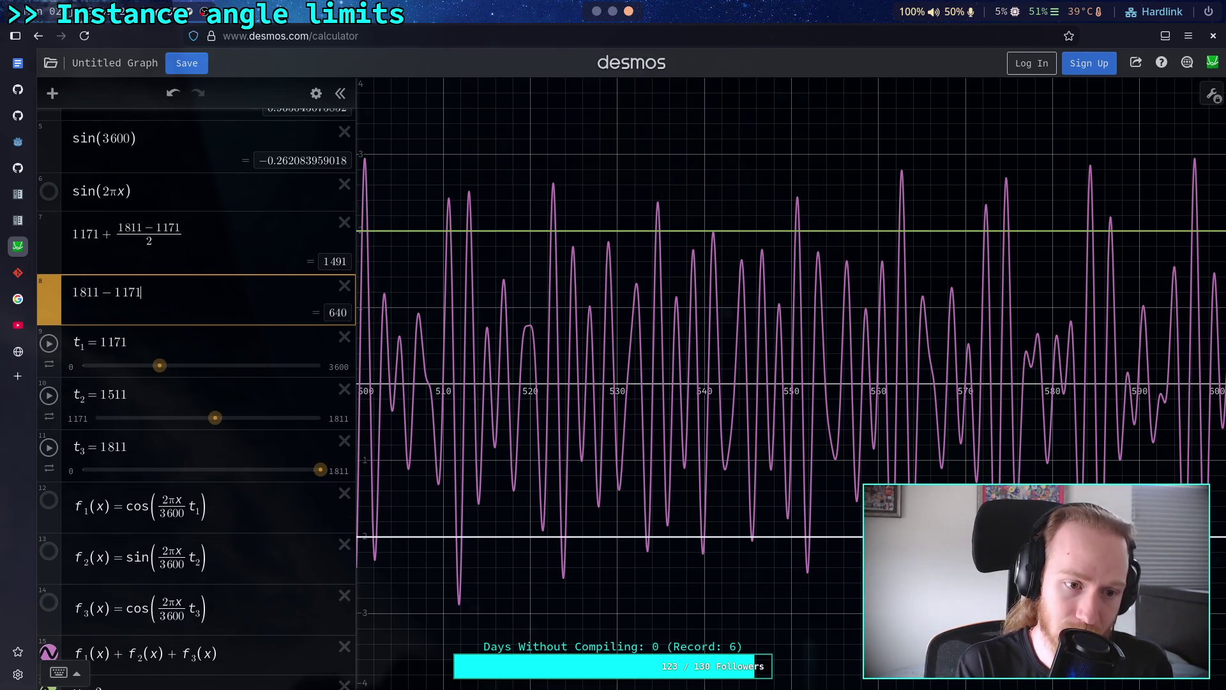
{"action": "key", "text": "shift+Left"}
{"action": "key", "text": "shift+Left"}
{"action": "key", "text": "shift+Left"}
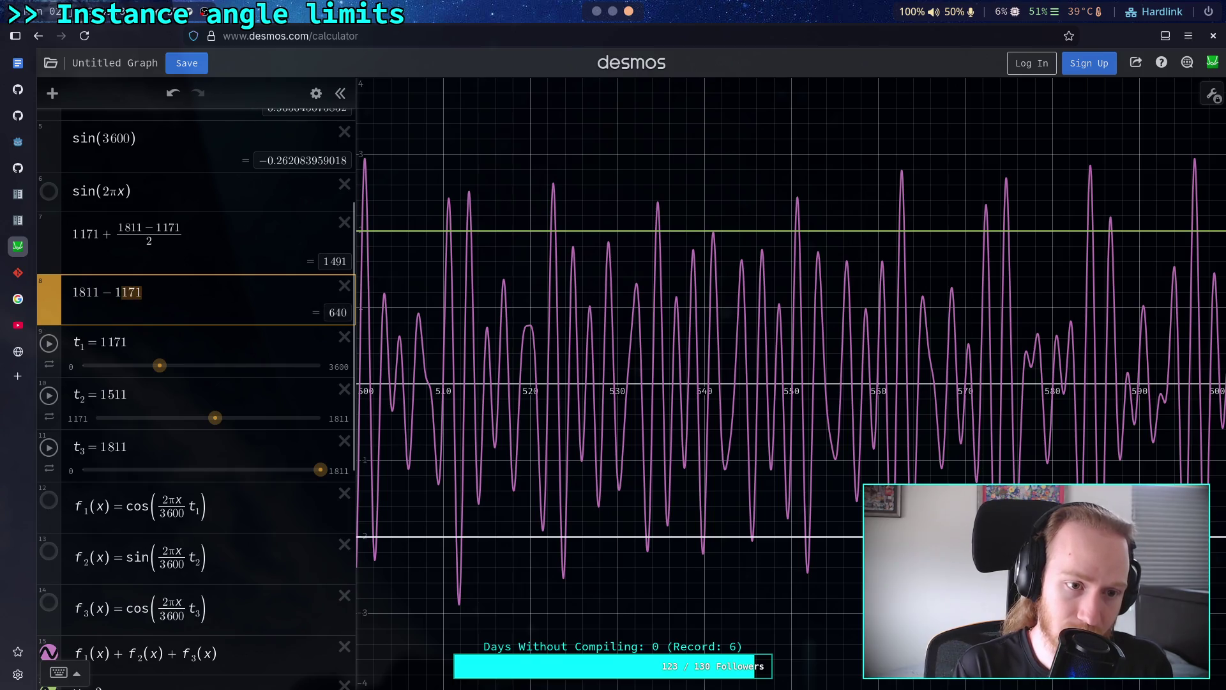
{"action": "type", "text": "/2"}
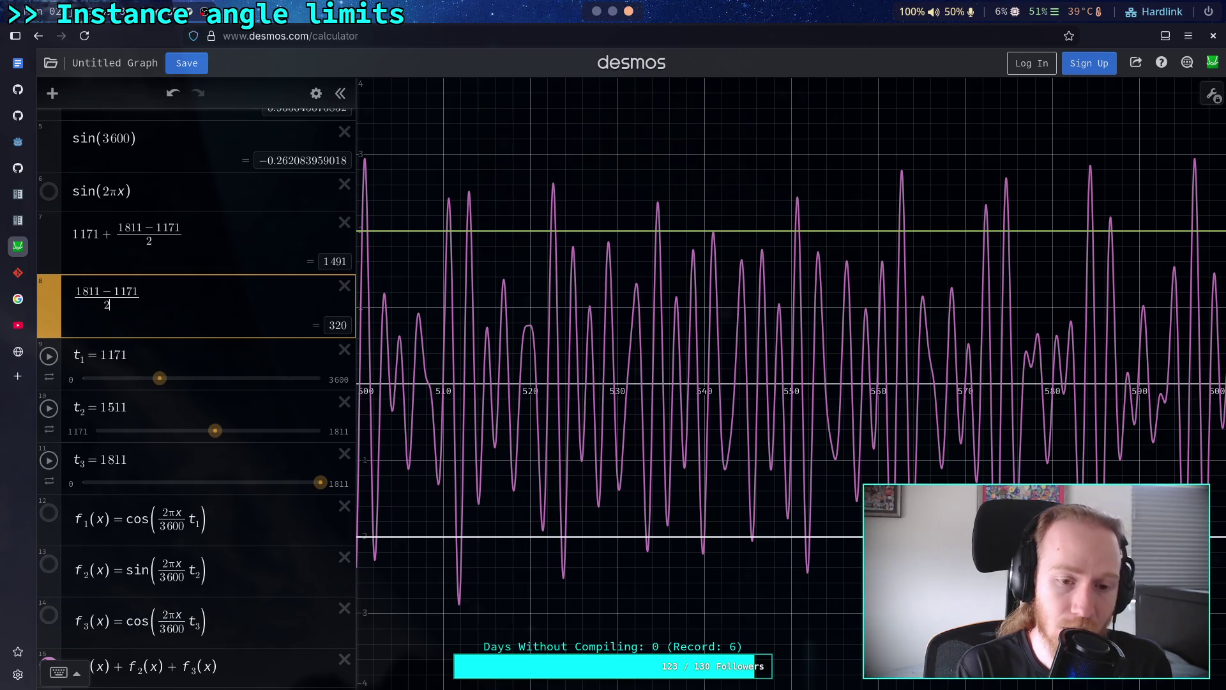
{"action": "key", "text": "BackSpace"}
{"action": "key", "text": "BackSpace"}
{"action": "key", "text": "BackSpace"}
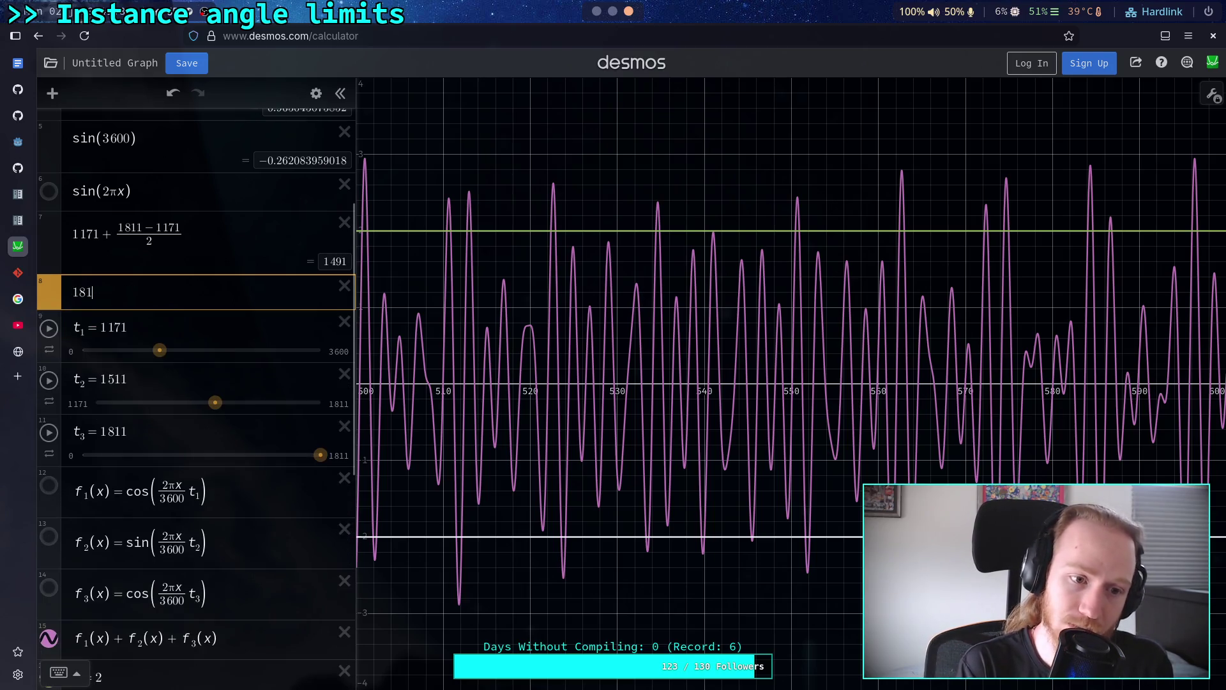
{"action": "type", "text": "171 + "}
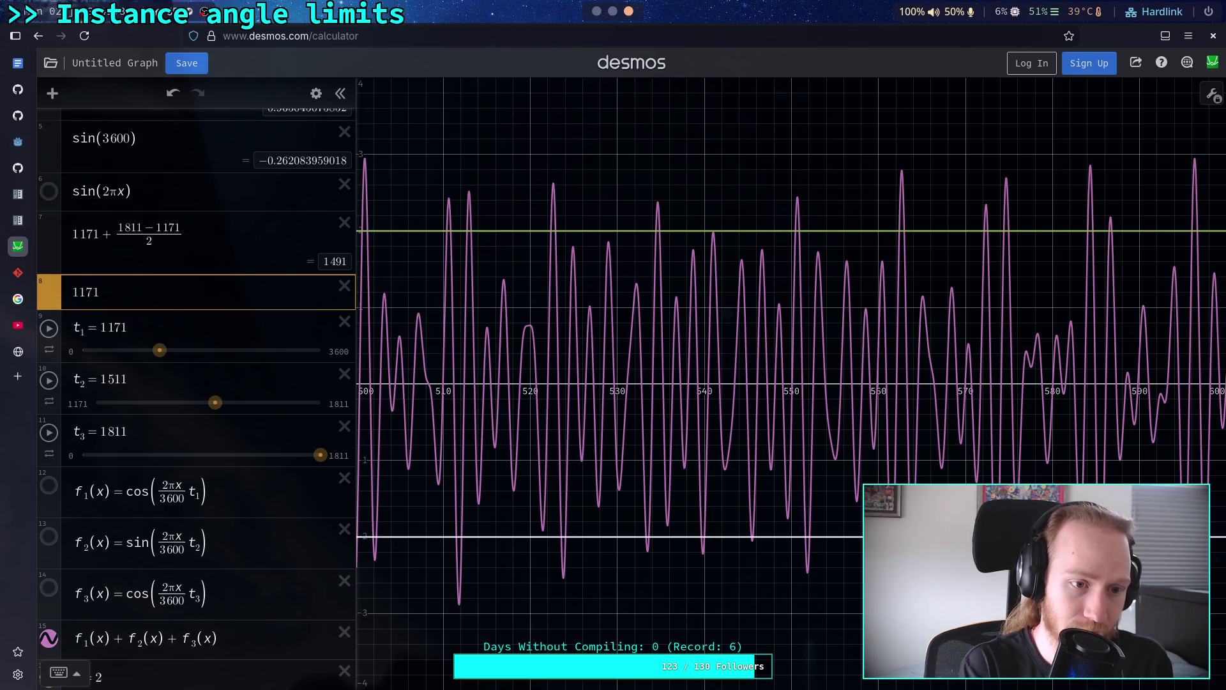
{"action": "type", "text": "320"}
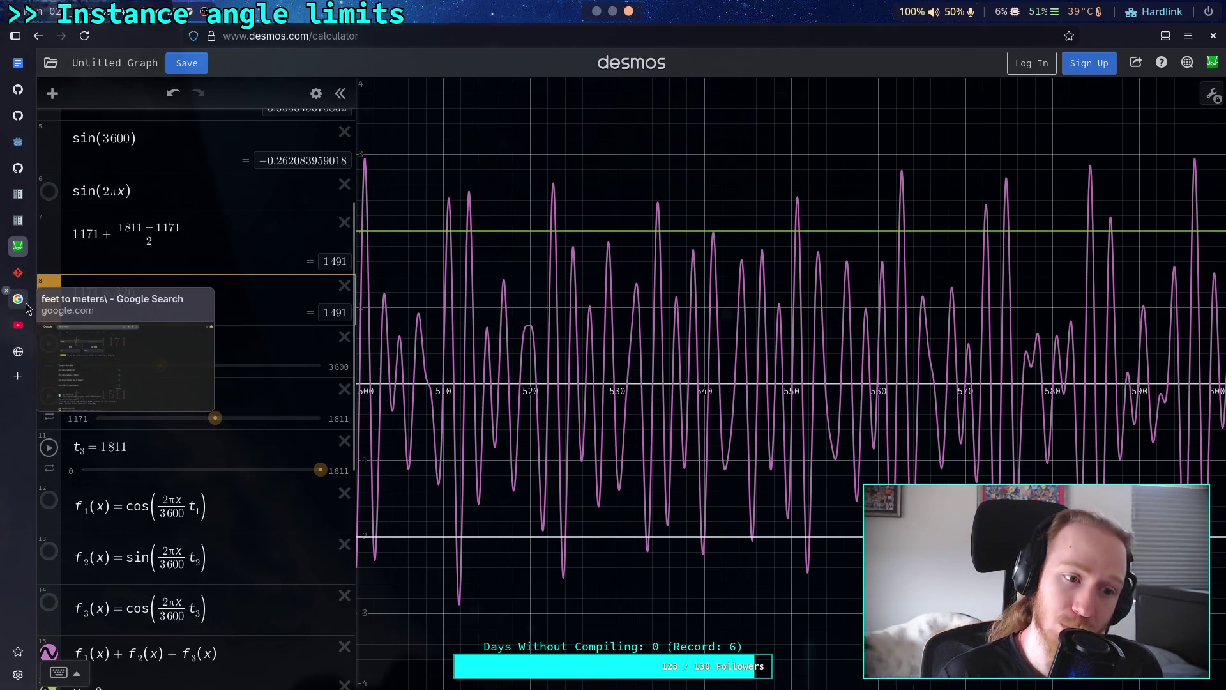
Check the prime numbers list and set t2 to a prime near the 1491 midpoint
{"action": "left_click", "coordinate": [26, 354]}
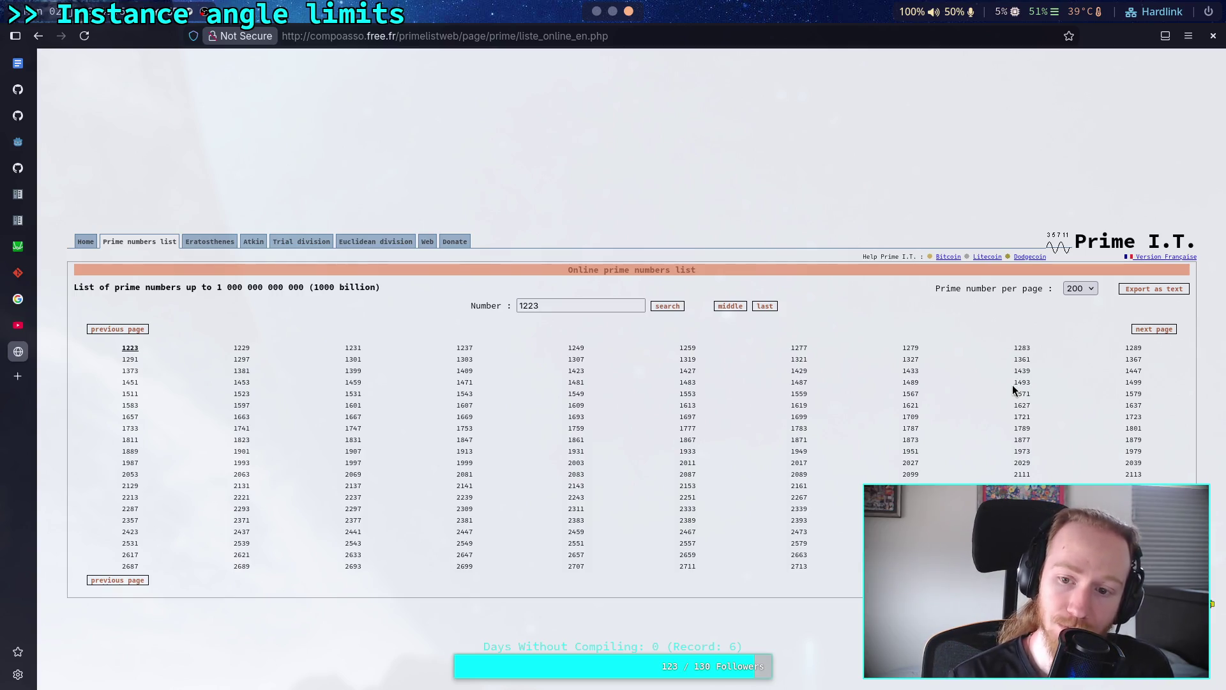
{"action": "left_click", "coordinate": [18, 246]}
{"action": "left_click", "coordinate": [131, 339]}
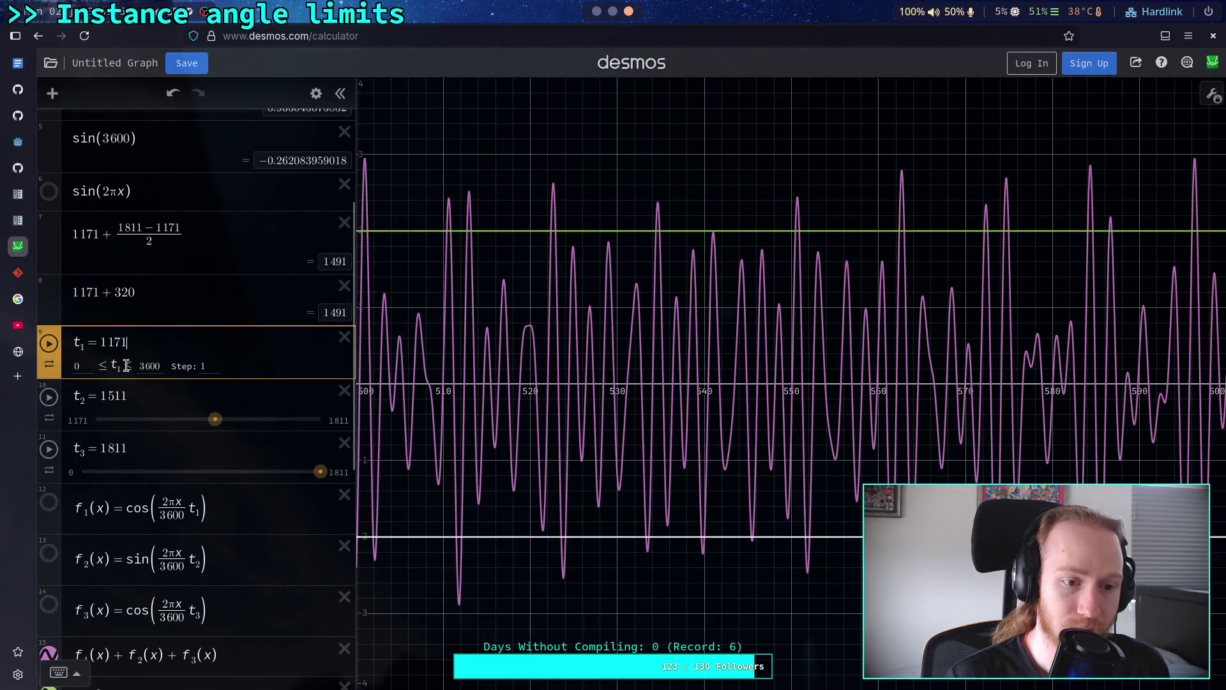
{"action": "left_click_drag", "start_coordinate": [128, 396], "coordinate": [109, 401]}
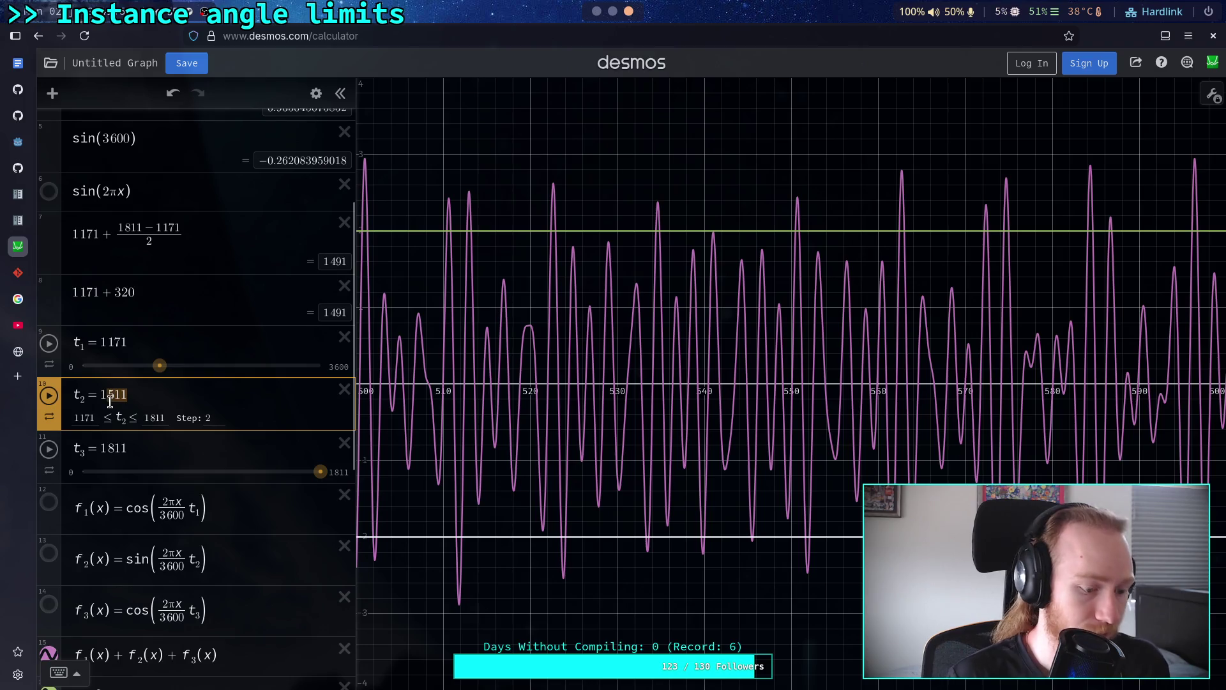
{"action": "type", "text": "493"}
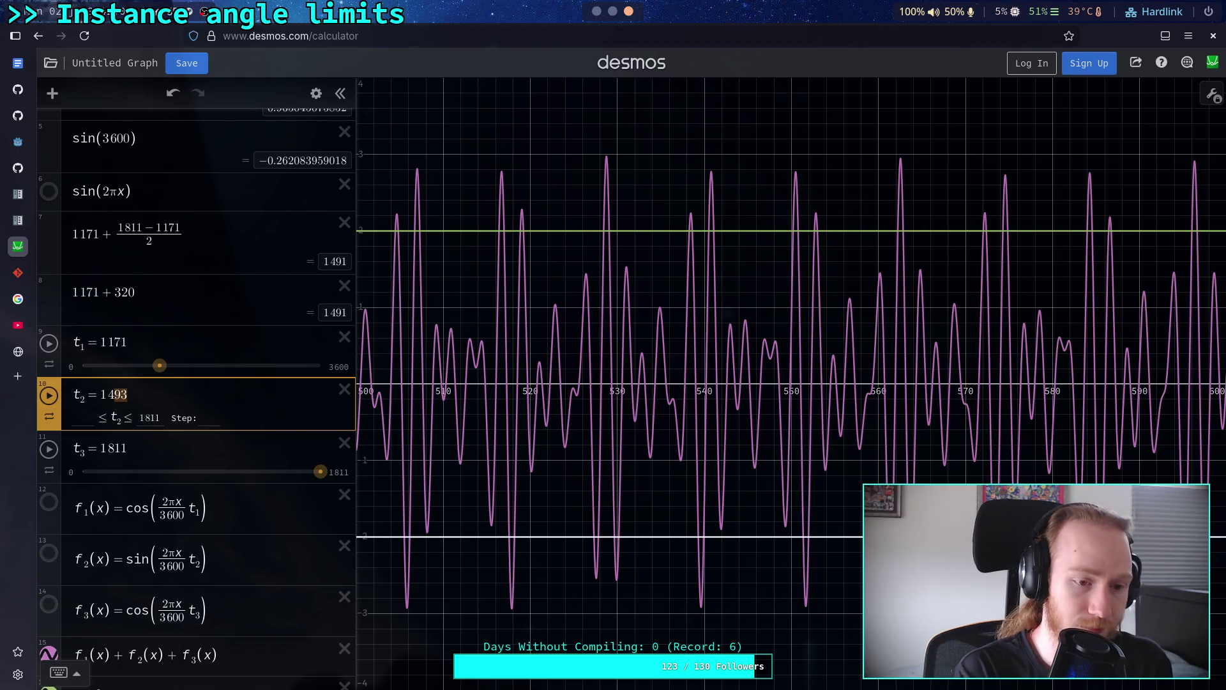
{"action": "type", "text": "89"}
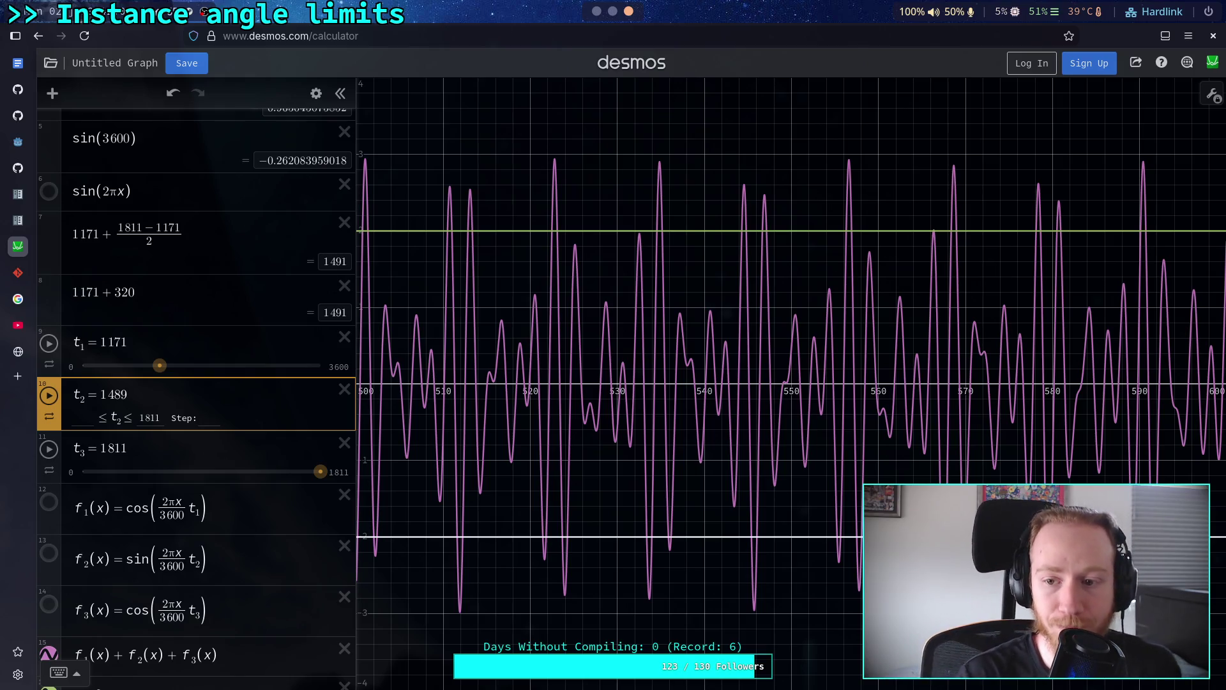
{"action": "left_click", "coordinate": [465, 356]}
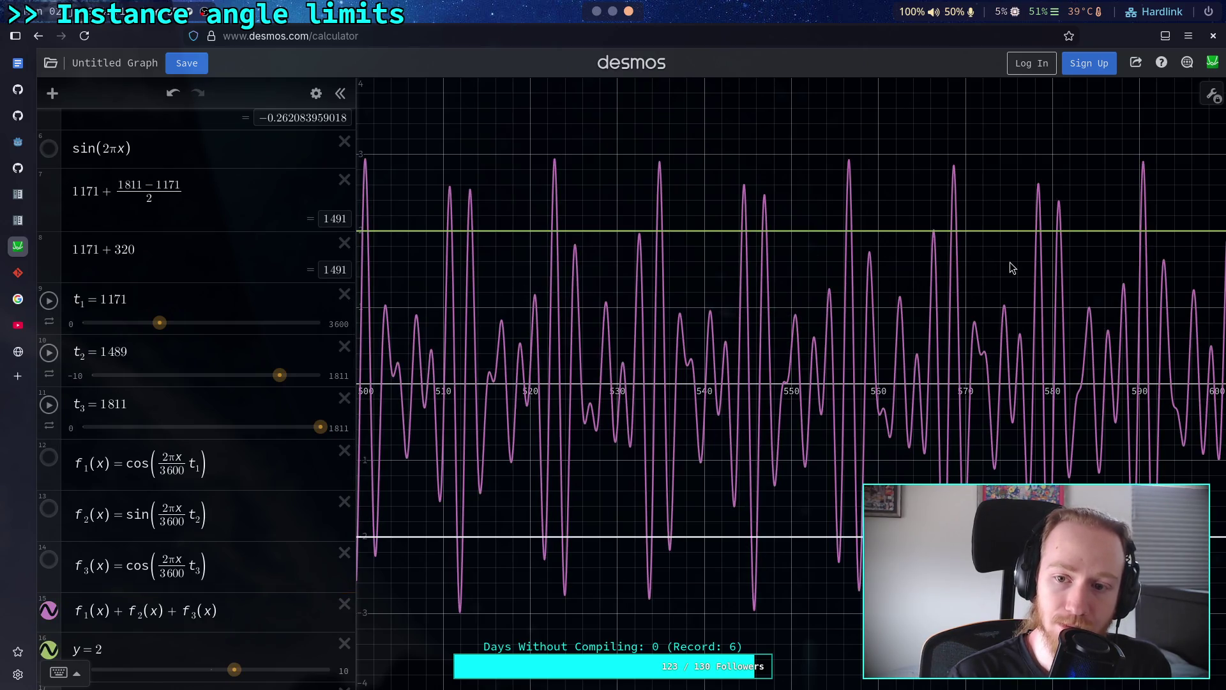
{"action": "left_click", "coordinate": [848, 161]}
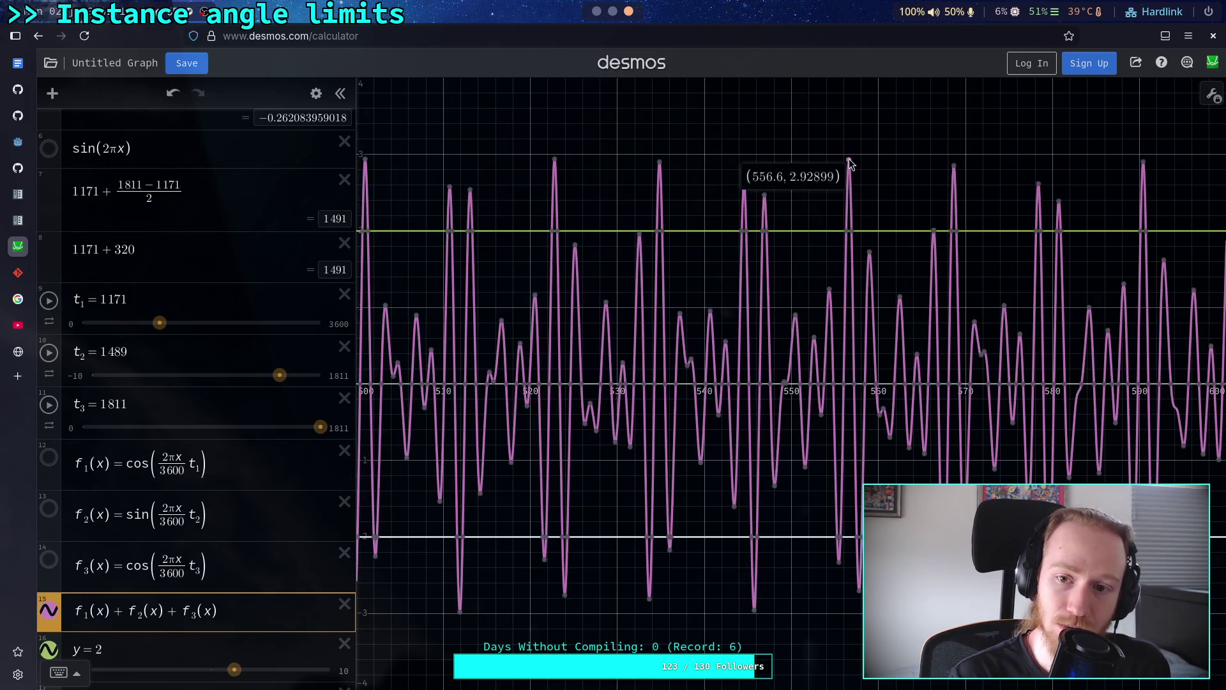
{"action": "left_click", "coordinate": [954, 165]}
{"action": "left_click", "coordinate": [1038, 184]}
{"action": "left_click", "coordinate": [1143, 162]}
{"action": "left_click", "coordinate": [1087, 183]}
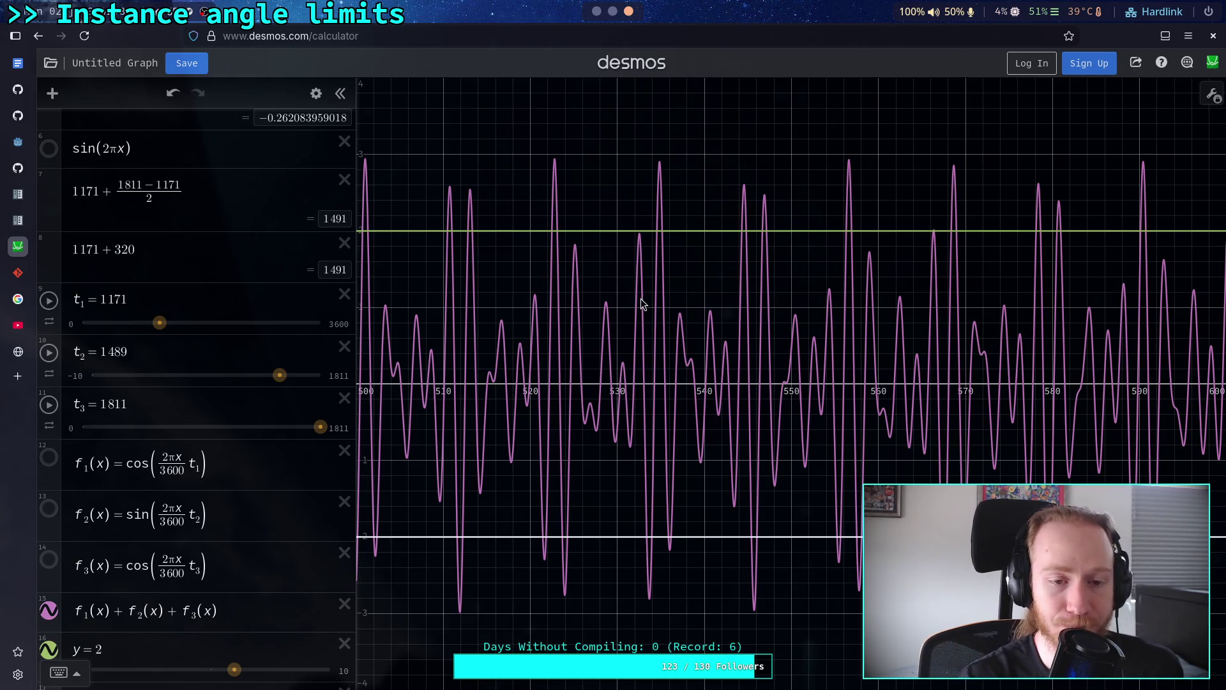
{"action": "mouse_move", "coordinate": [19, 329]}
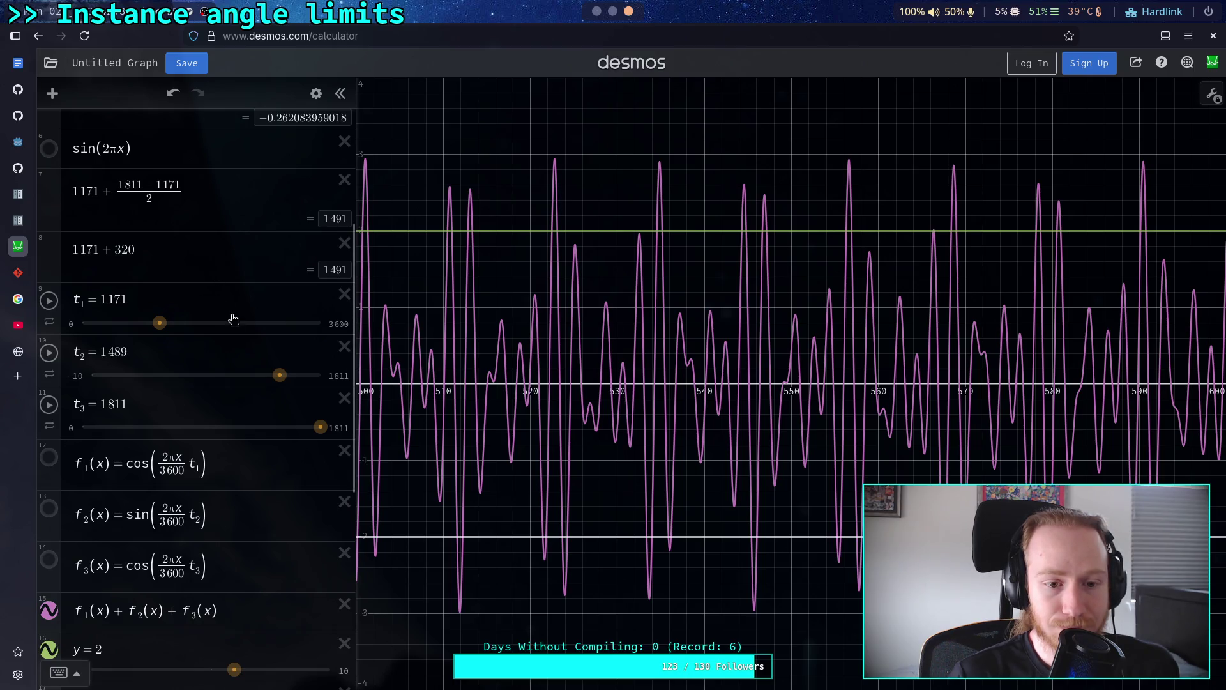
Set t2's slider minimum to 1171 and nudge t2 slightly
{"action": "left_click", "coordinate": [76, 375]}
{"action": "type", "text": "11"}
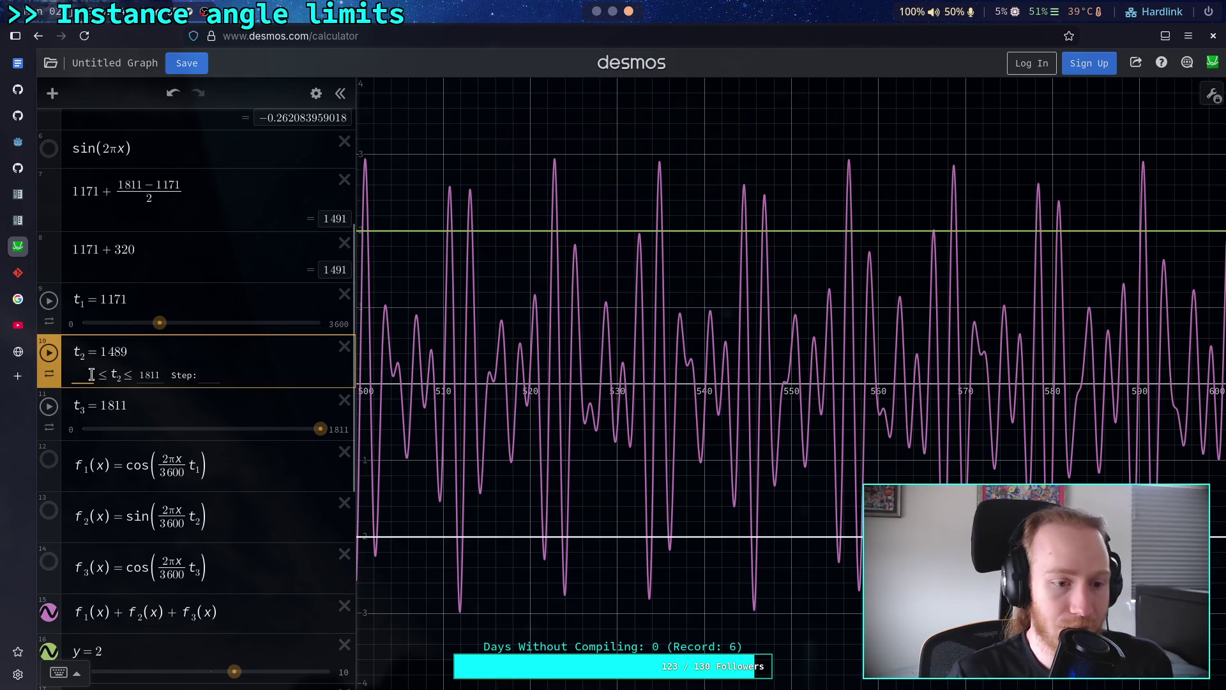
{"action": "type", "text": "71"}
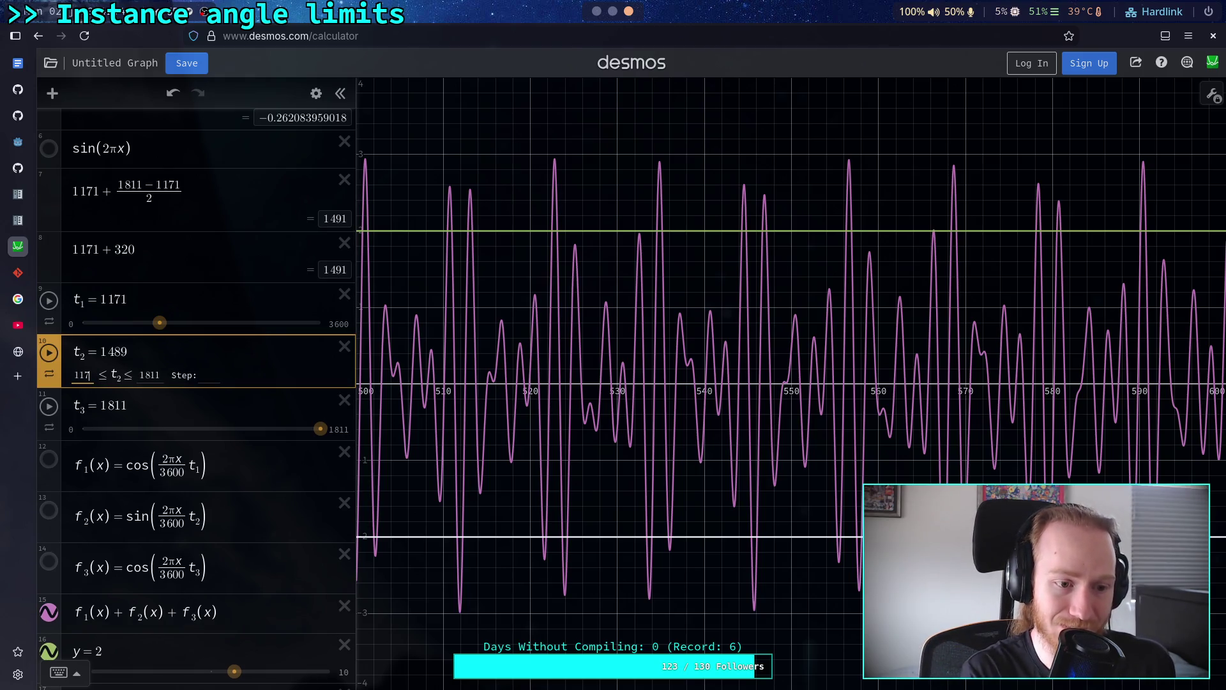
{"action": "key", "text": "Return"}
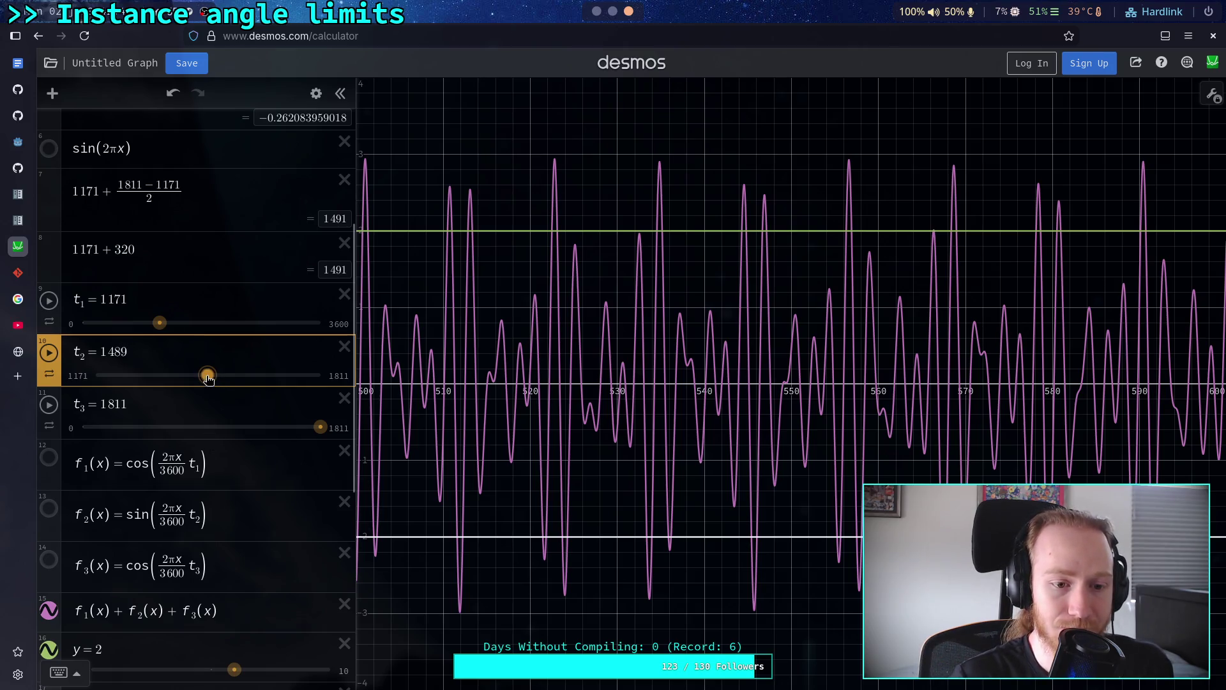
{"action": "left_click_drag", "start_coordinate": [207, 377], "coordinate": [224, 382]}
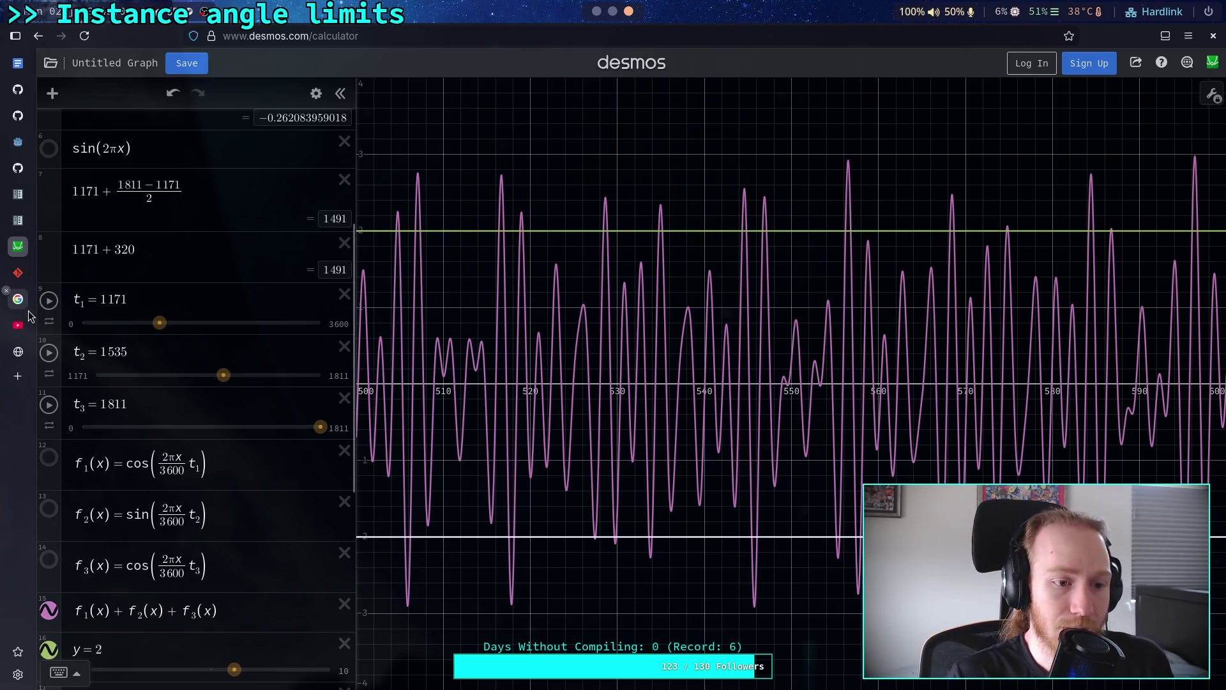
Look up the prime list, set t2 to 1531, and switch to the Python workspace
{"action": "left_click", "coordinate": [25, 353]}
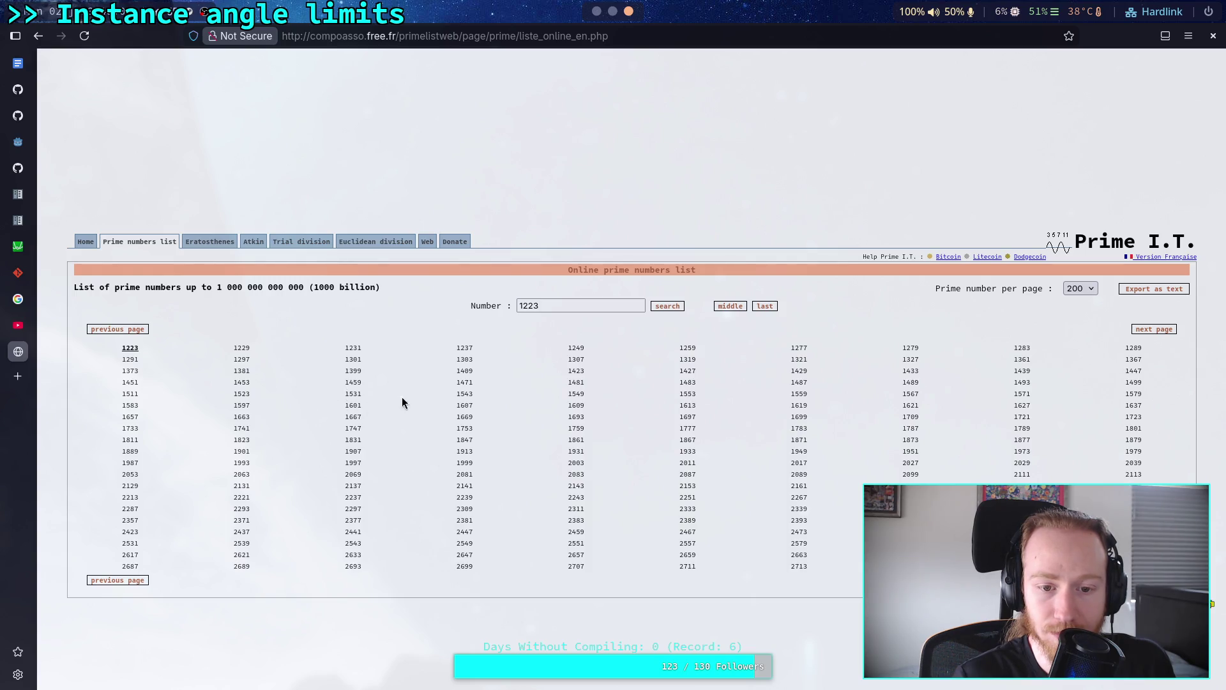
{"action": "left_click", "coordinate": [18, 247]}
{"action": "left_click", "coordinate": [127, 352]}
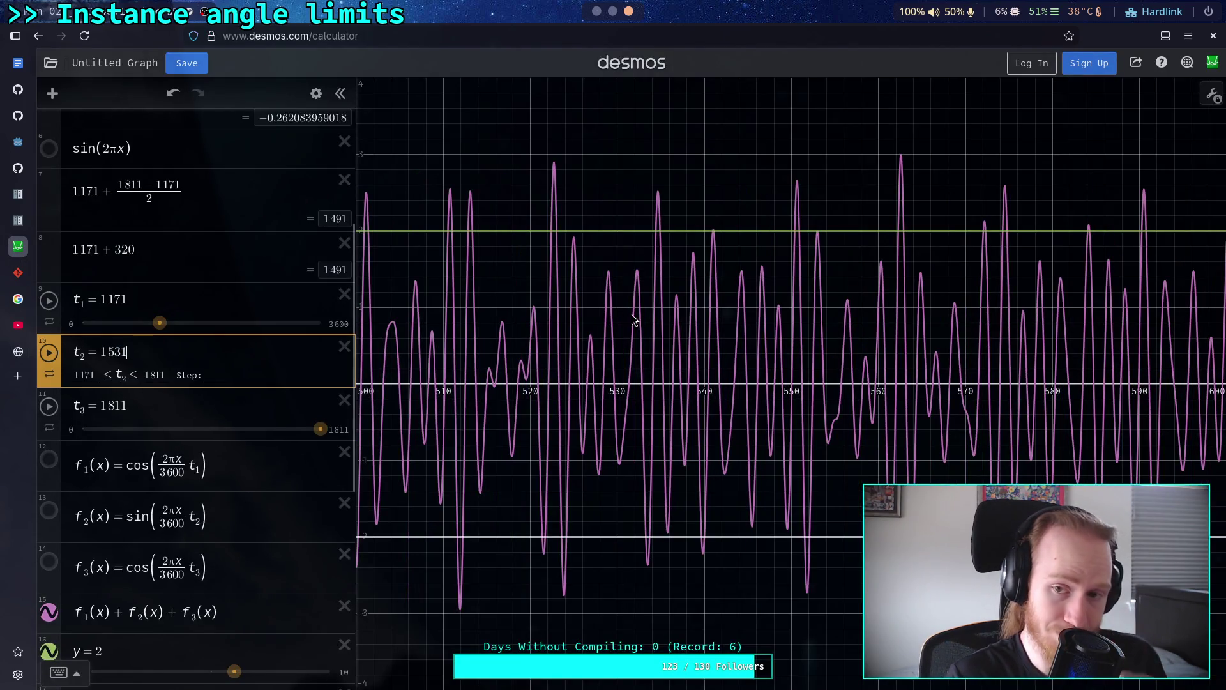
{"action": "left_click", "coordinate": [610, 248]}
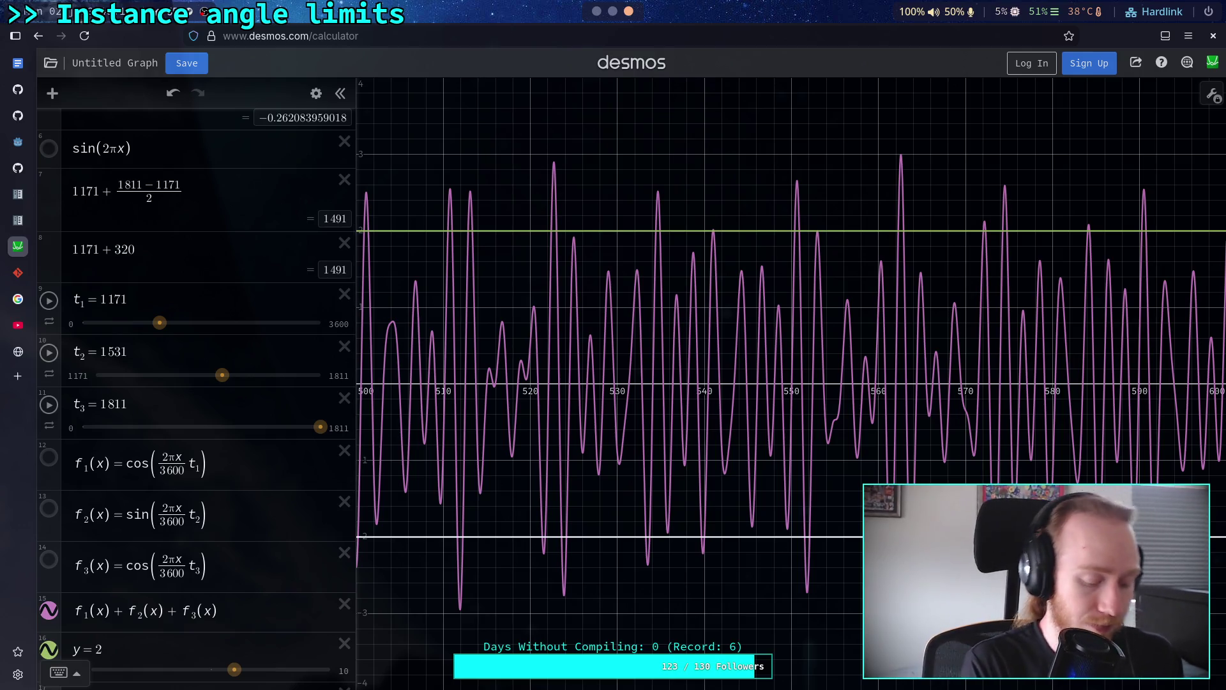
{"action": "key", "text": "super+4"}
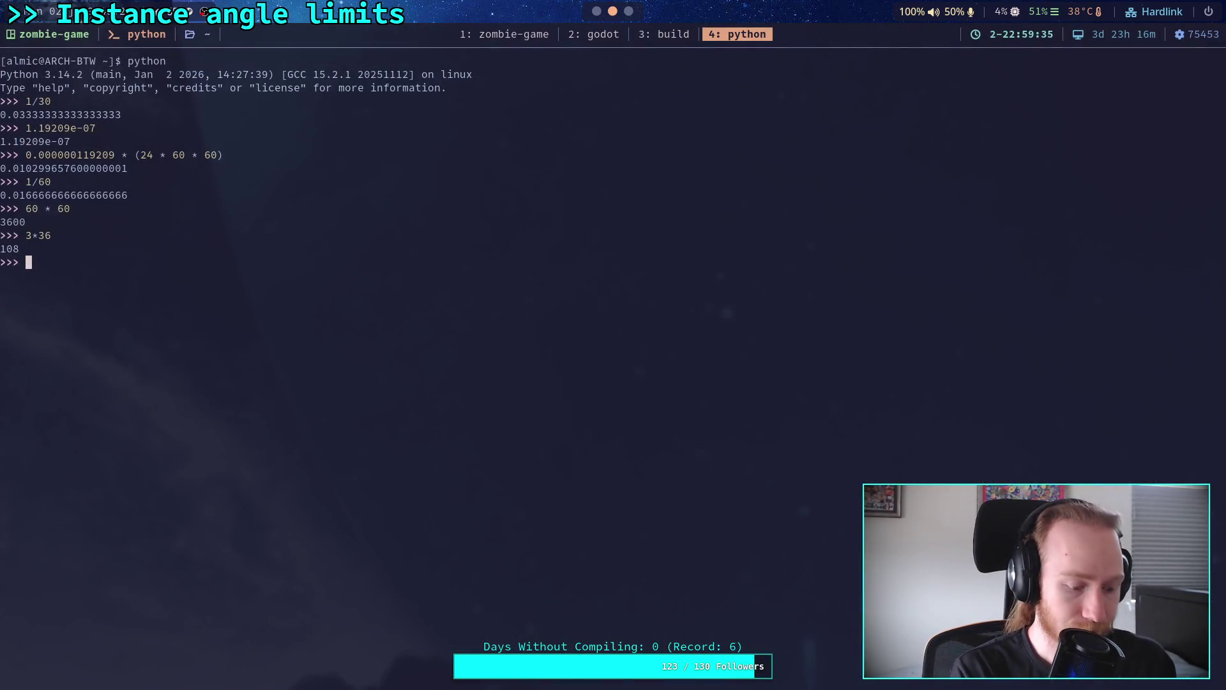
In Godot, change the z sway frequency on line 25 from 20.0 to 1531.0
{"action": "key", "text": "super+2"}
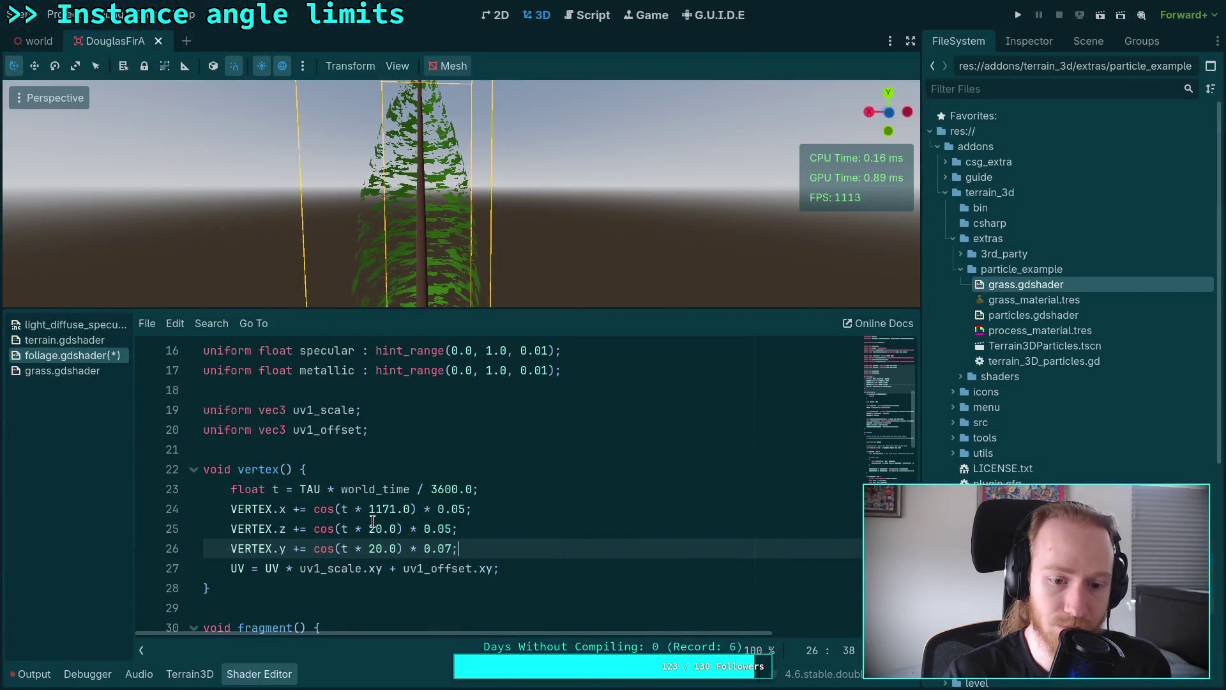
{"action": "left_click_drag", "start_coordinate": [369, 529], "coordinate": [396, 528]}
{"action": "type", "text": "1532"}
{"action": "key", "text": "BackSpace"}
{"action": "type", "text": "1,0"}
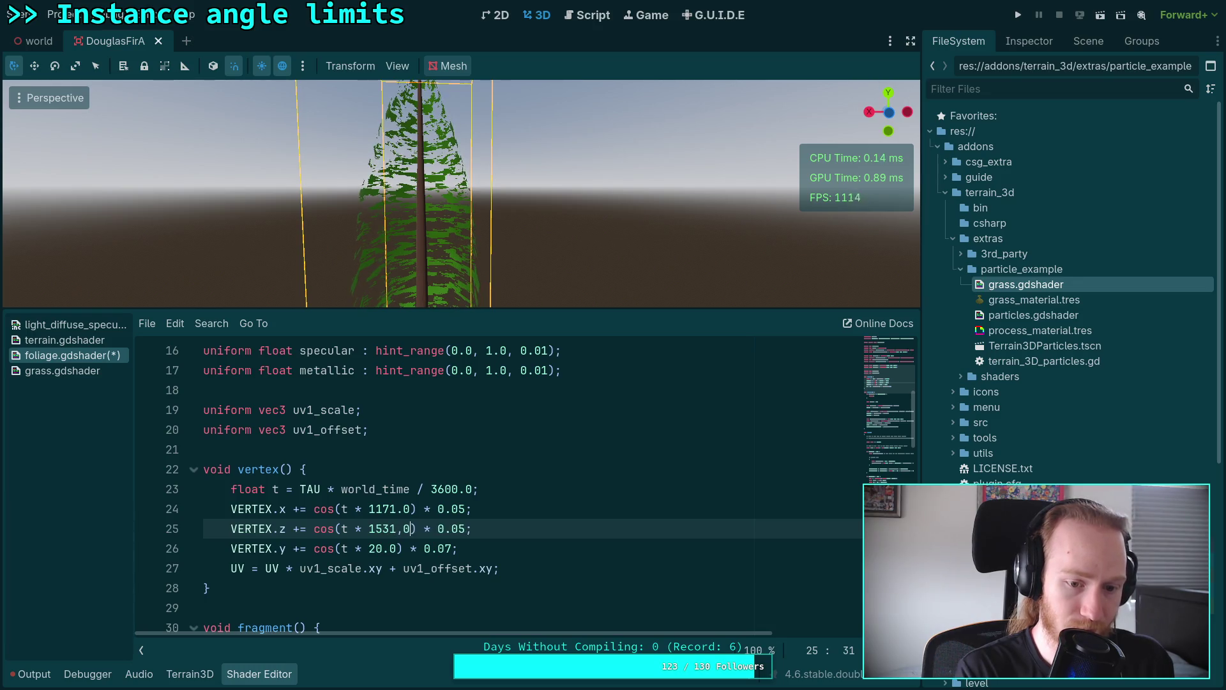
{"action": "key", "text": "BackSpace"}
{"action": "key", "text": "BackSpace"}
{"action": "type", "text": ".0"}
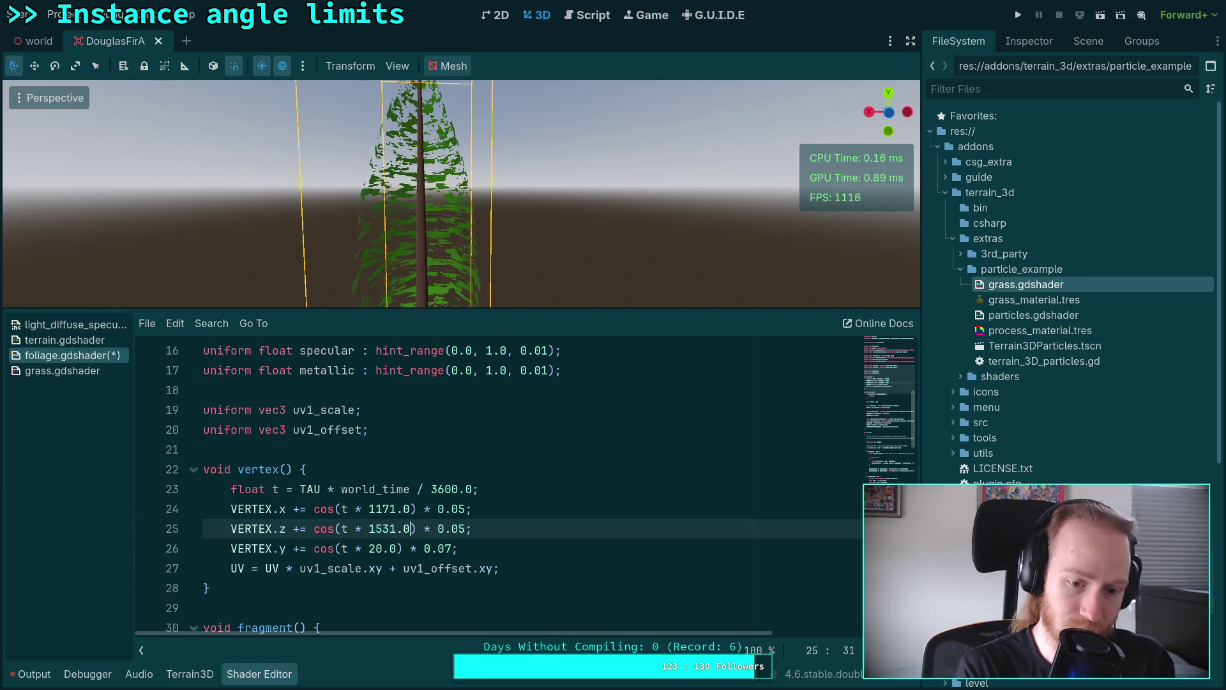
Set the y sway frequency on line 26 to 1811.0 and save foliage.gdshader
{"action": "key", "text": "Down"}
{"action": "key", "text": "BackSpace"}
{"action": "key", "text": "BackSpace"}
{"action": "key", "text": "BackSpace"}
{"action": "type", "text": "1811"}
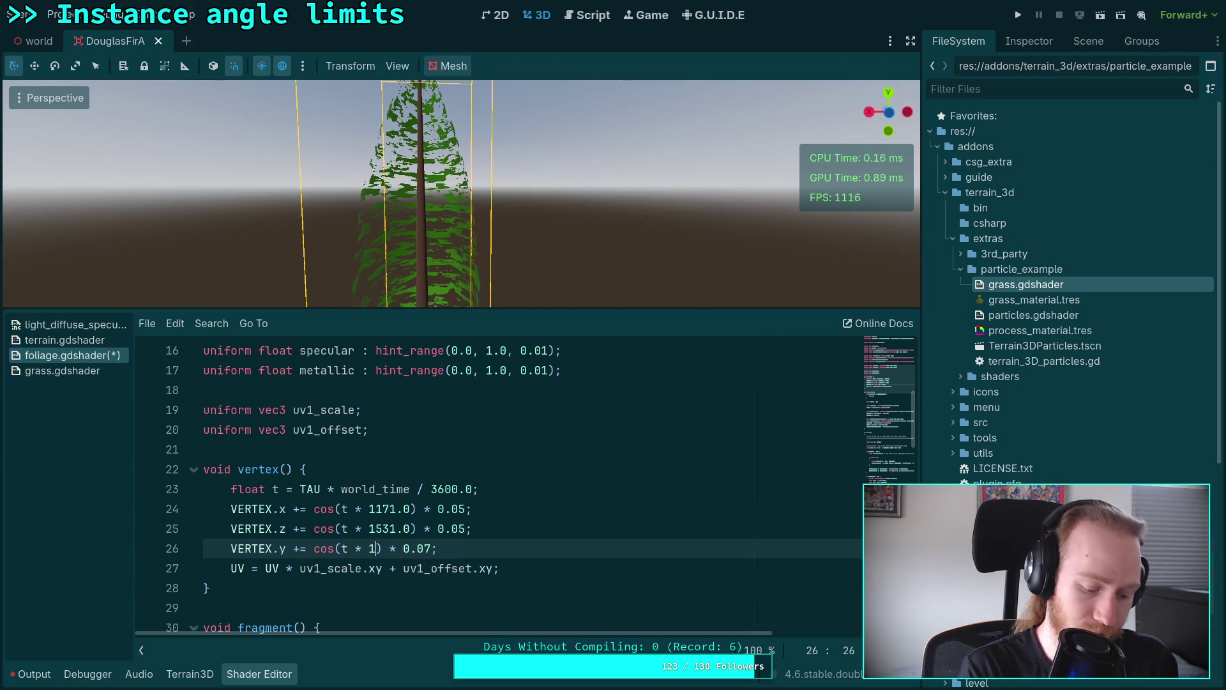
{"action": "type", "text": ".0"}
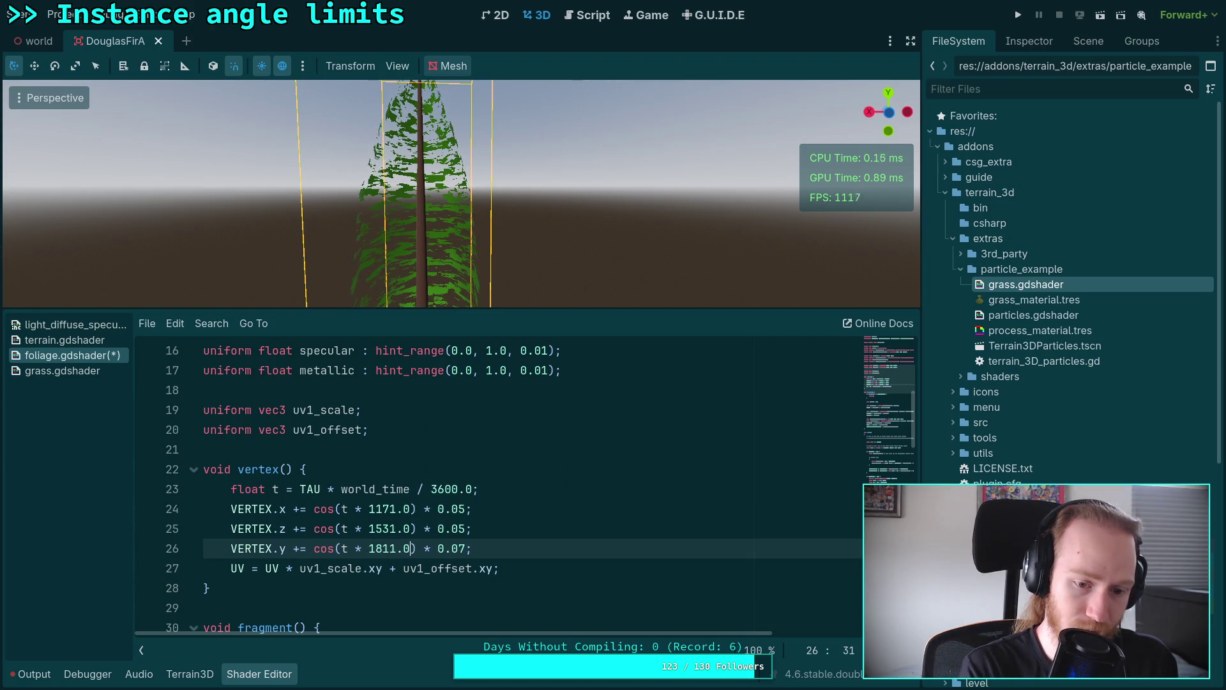
{"action": "key", "text": "ctrl+s"}
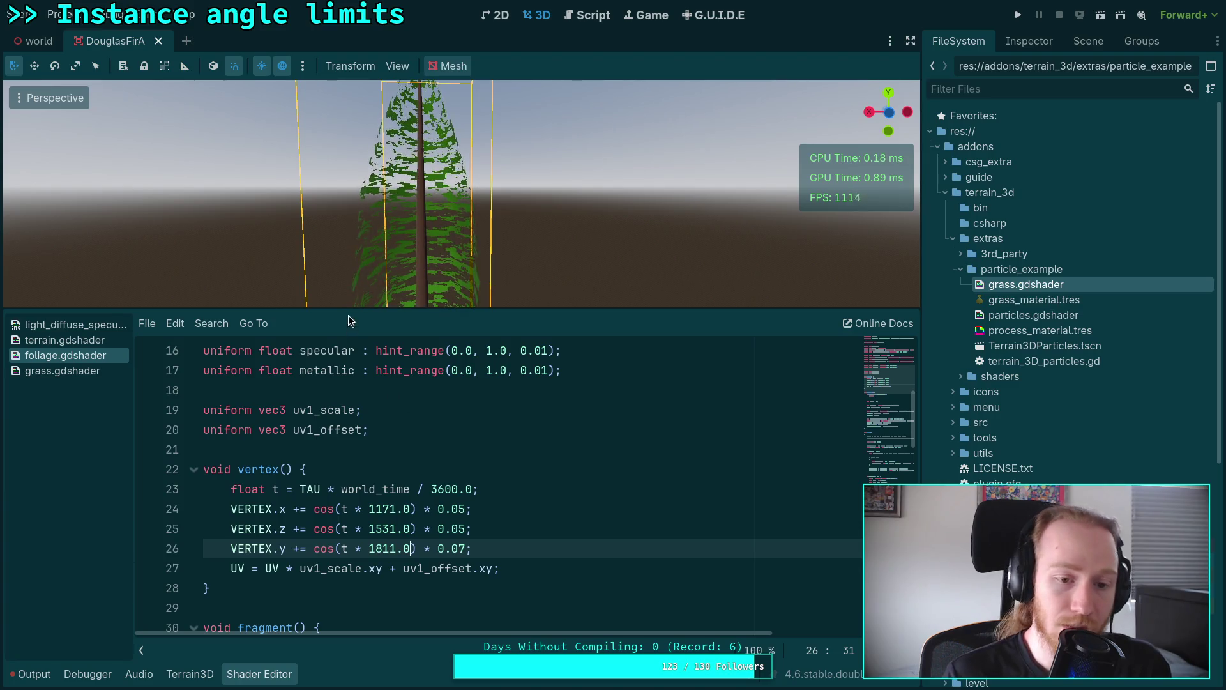
{"action": "mouse_move", "coordinate": [356, 311]}
{"action": "left_mouse_down"}
{"action": "mouse_move", "coordinate": [371, 443]}
{"action": "mouse_move", "coordinate": [381, 268]}
{"action": "mouse_move", "coordinate": [386, 299]}
{"action": "left_mouse_up"}
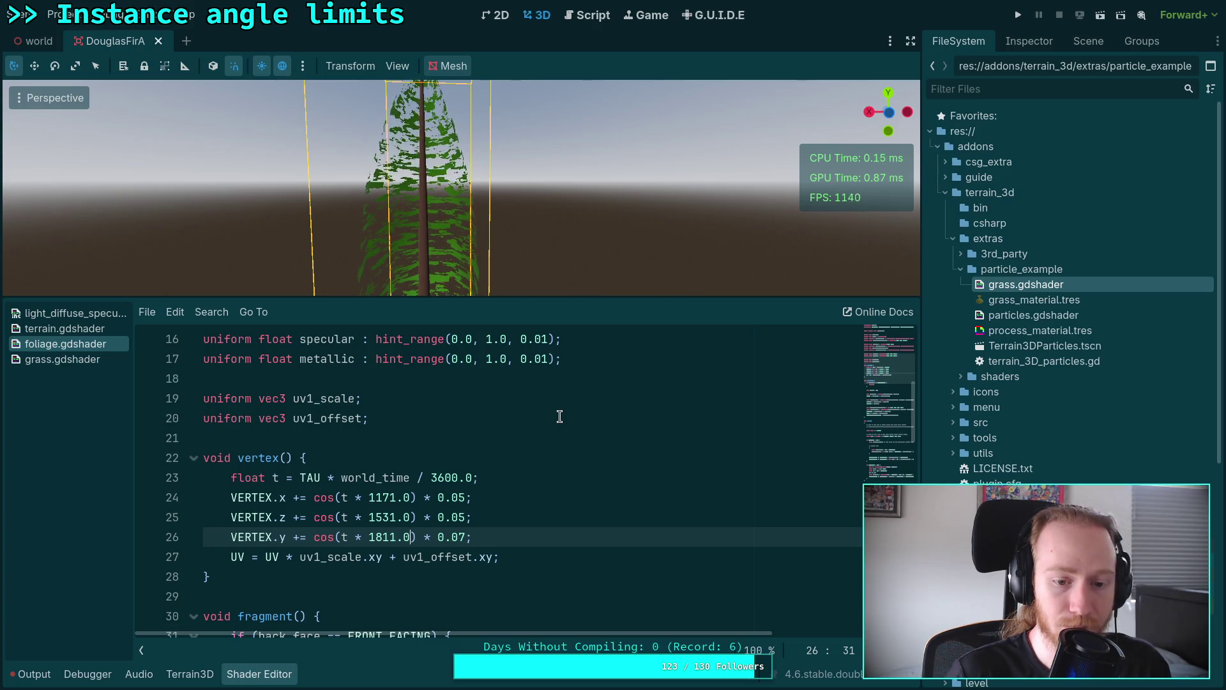
Orbit the 3D viewport to look down on the Douglas fir
{"action": "mouse_move", "coordinate": [610, 233]}
{"action": "left_mouse_down"}
{"action": "mouse_move", "coordinate": [458, 289]}
{"action": "mouse_move", "coordinate": [472, 293]}
{"action": "left_mouse_up"}
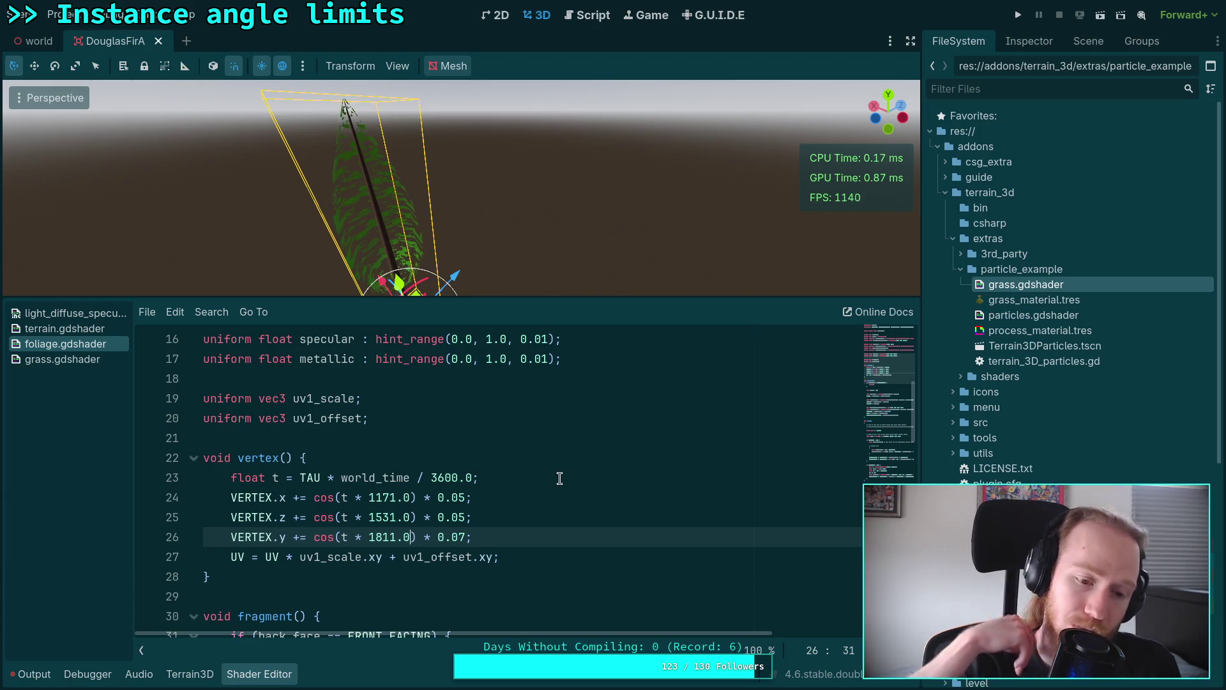
Try a WORLD line after line 26, discard it, then switch workspace
{"action": "left_click", "coordinate": [505, 543]}
{"action": "key", "text": "Return"}
{"action": "type", "text": "WORLD"}
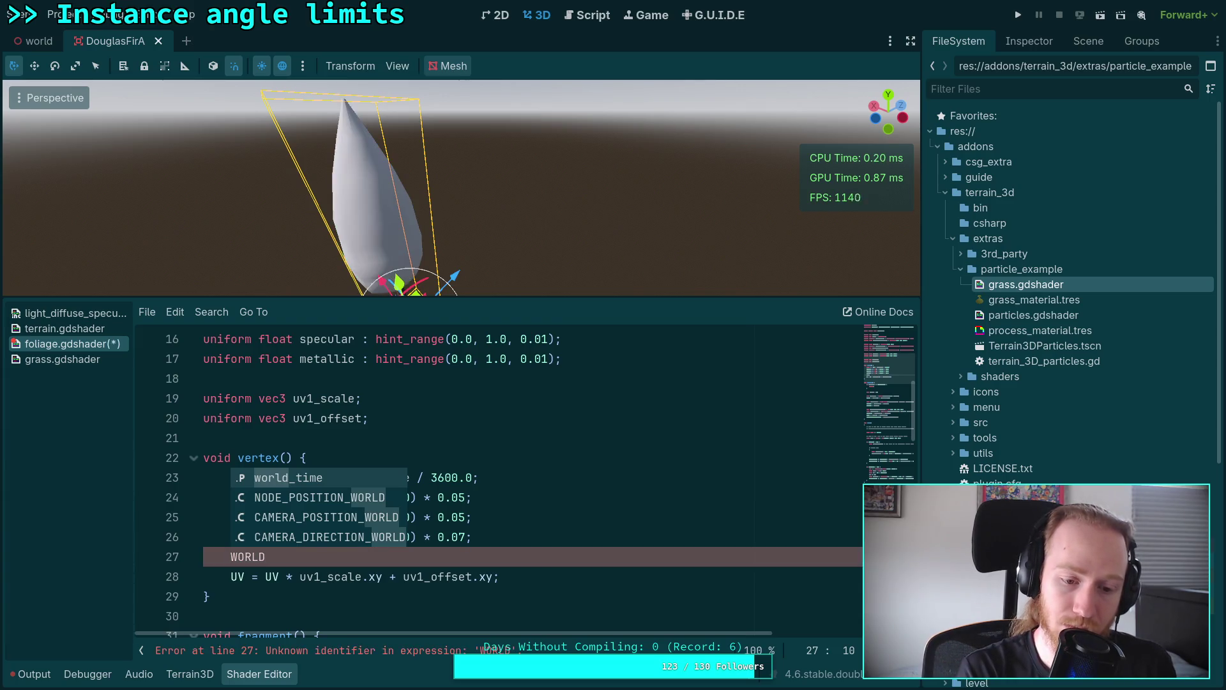
{"action": "key", "text": "BackSpace"}
{"action": "key", "text": "BackSpace"}
{"action": "key", "text": "BackSpace"}
{"action": "key", "text": "BackSpace"}
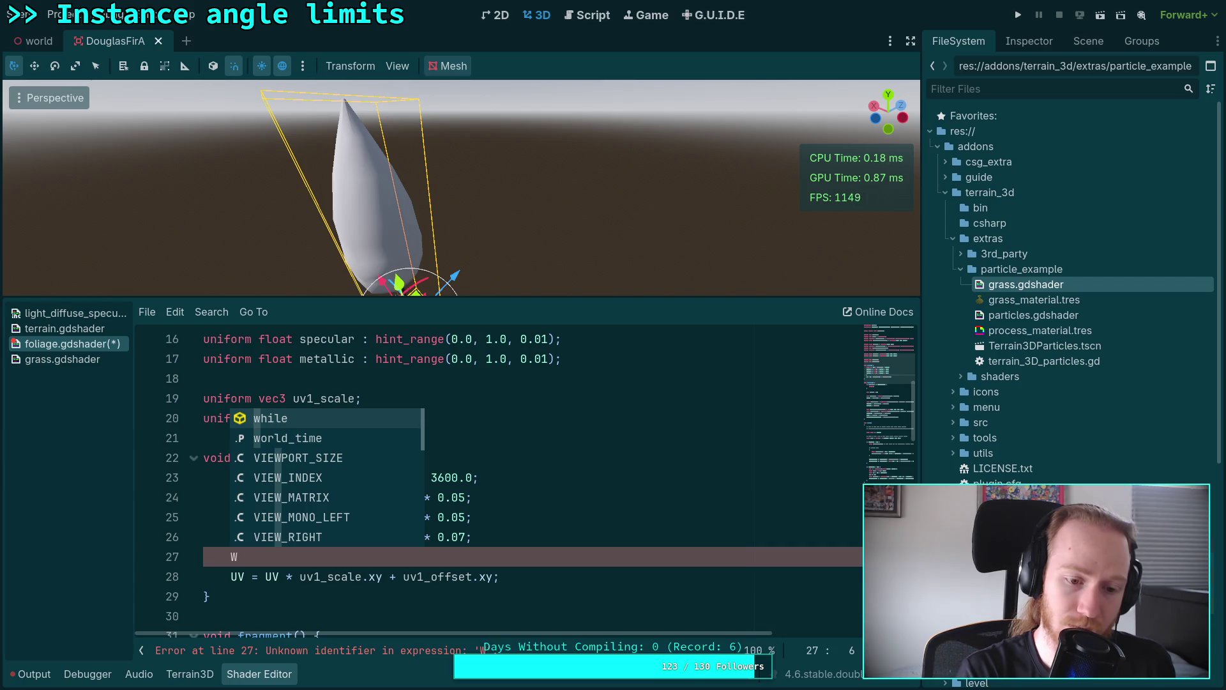
{"action": "key", "text": "Down"}
{"action": "key", "text": "Down"}
{"action": "key", "text": "Down"}
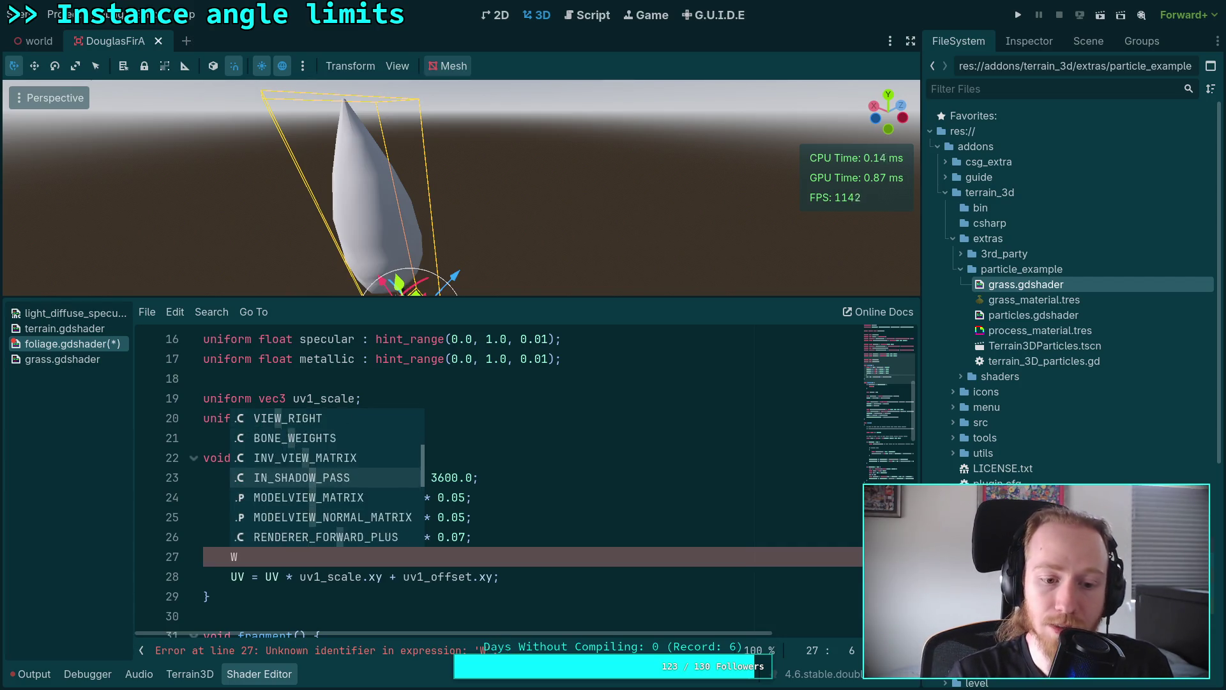
{"action": "key", "text": "Down"}
{"action": "key", "text": "Down"}
{"action": "key", "text": "Down"}
{"action": "key", "text": "Down"}
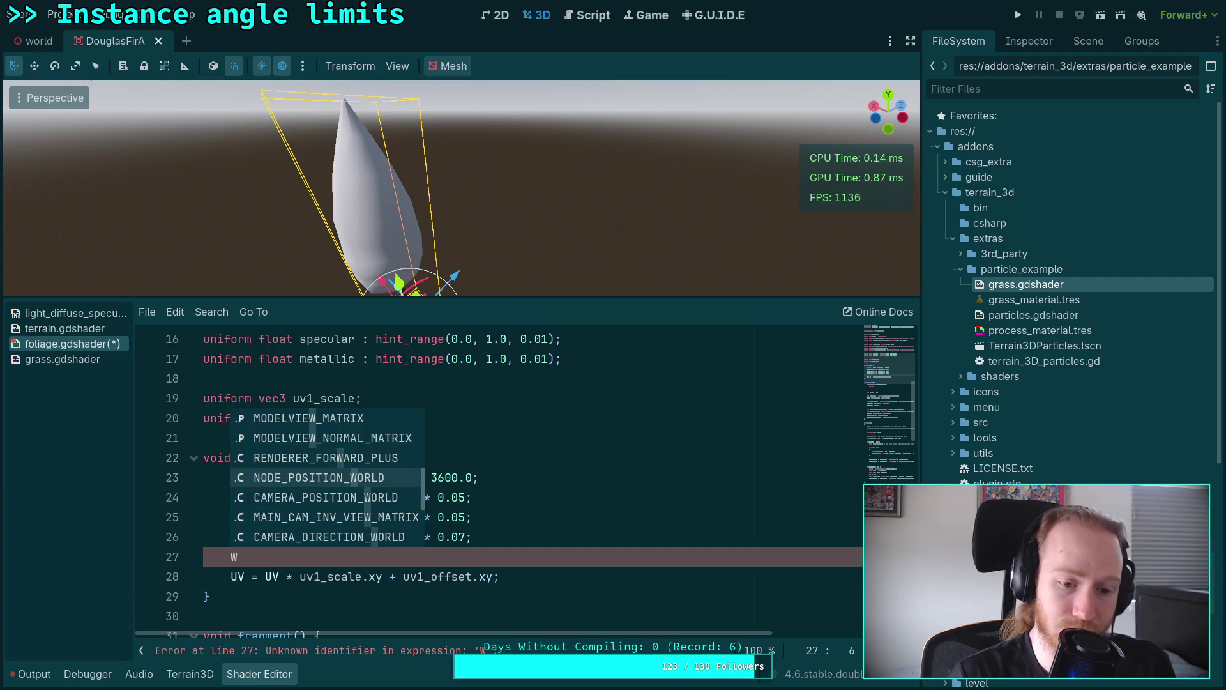
{"action": "key", "text": "BackSpace"}
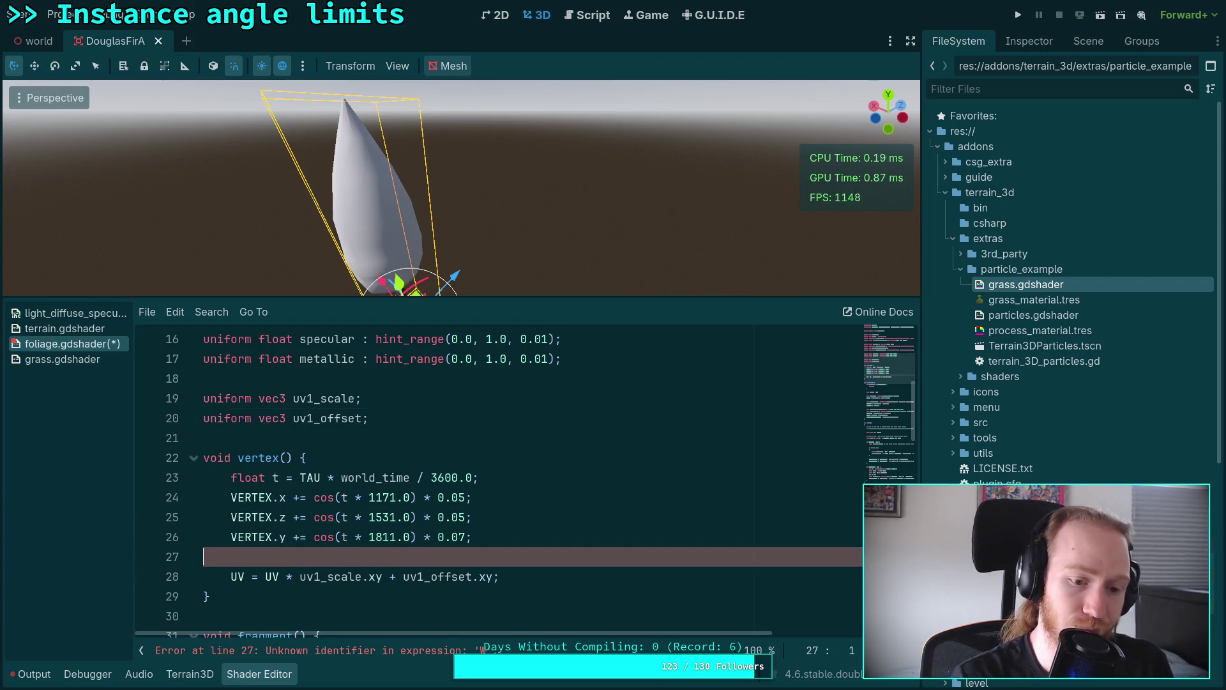
{"action": "key", "text": "BackSpace"}
{"action": "key", "text": "super+Right"}
{"action": "key", "text": "super+Right"}
{"action": "key", "text": "super+Right"}
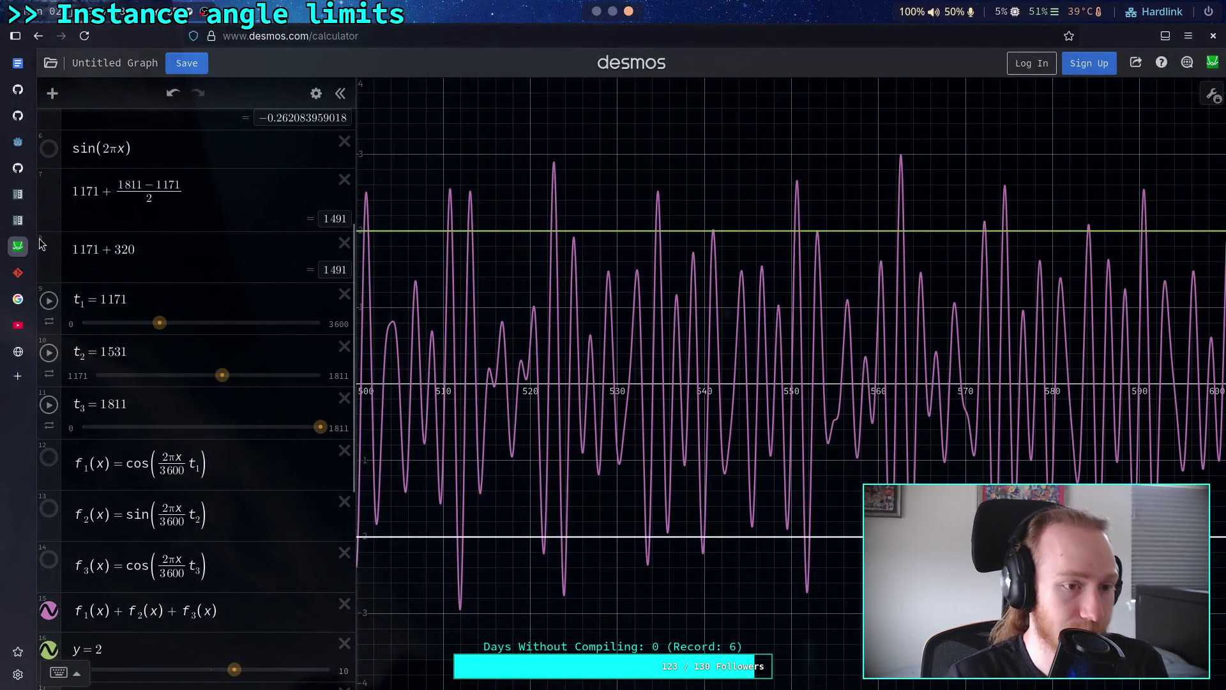
Go to the Global built-ins section of the Spatial shaders docs page
{"action": "left_click", "coordinate": [19, 220]}
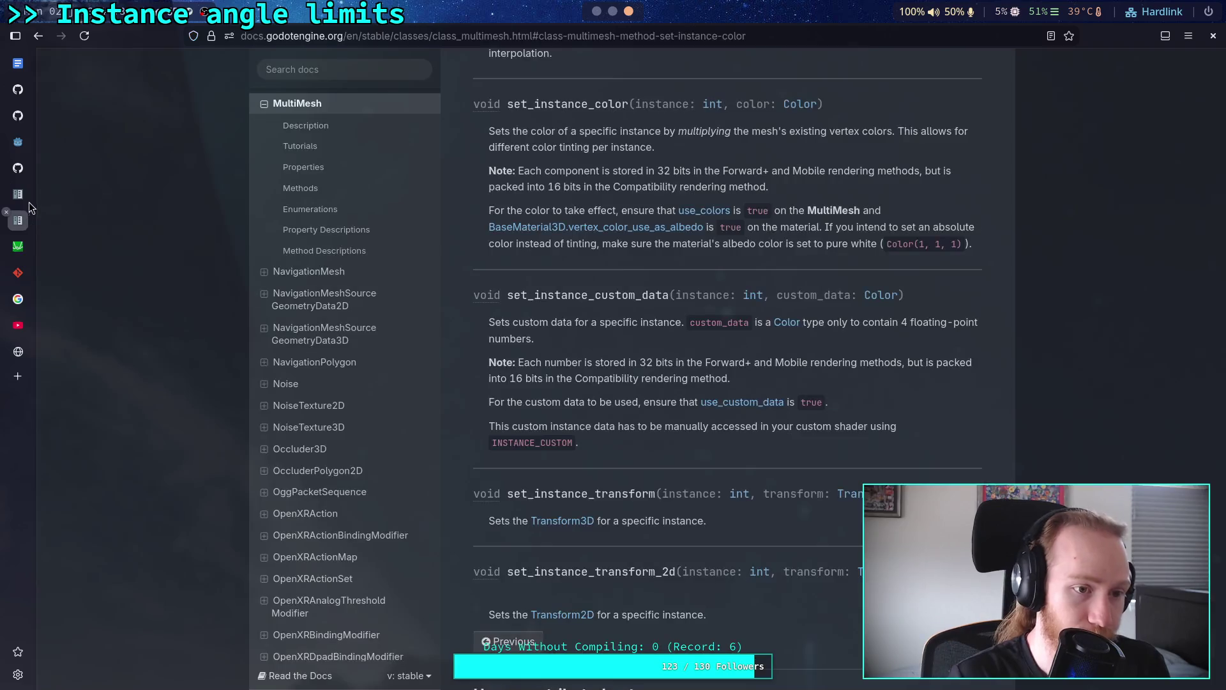
{"action": "left_click", "coordinate": [28, 197]}
{"action": "scroll", "coordinate": [651, 404], "scroll_direction": "up", "scroll_amount": 5}
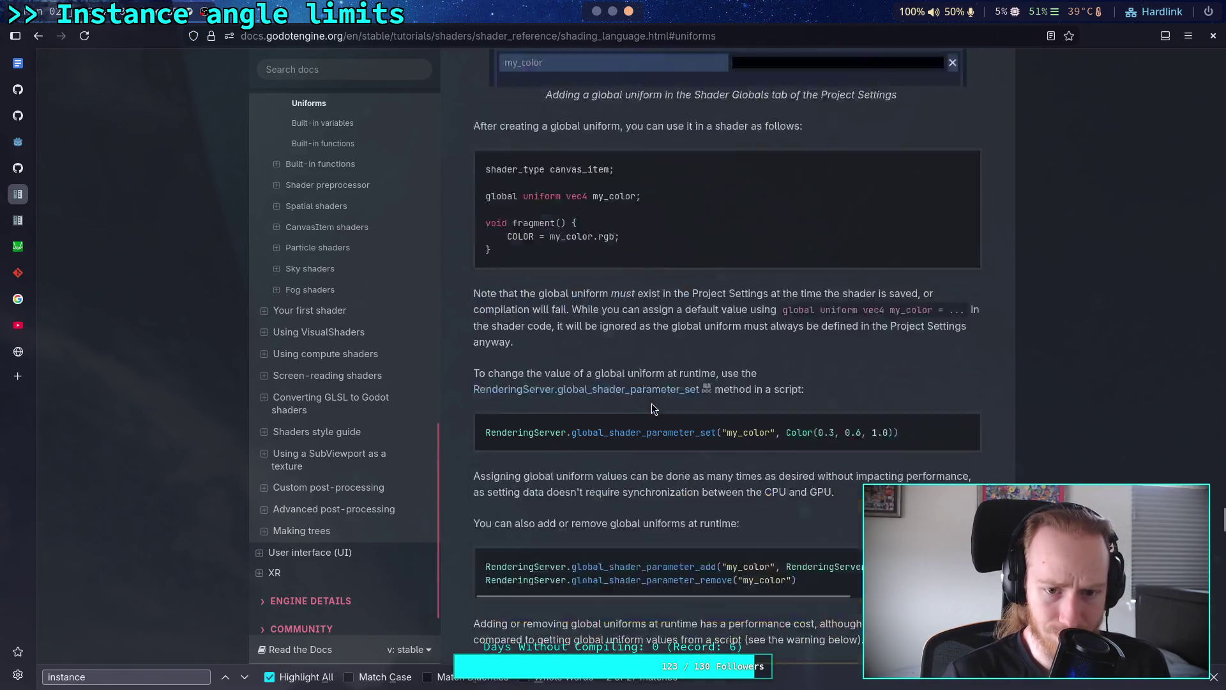
{"action": "scroll", "coordinate": [353, 290], "scroll_direction": "up", "scroll_amount": 3}
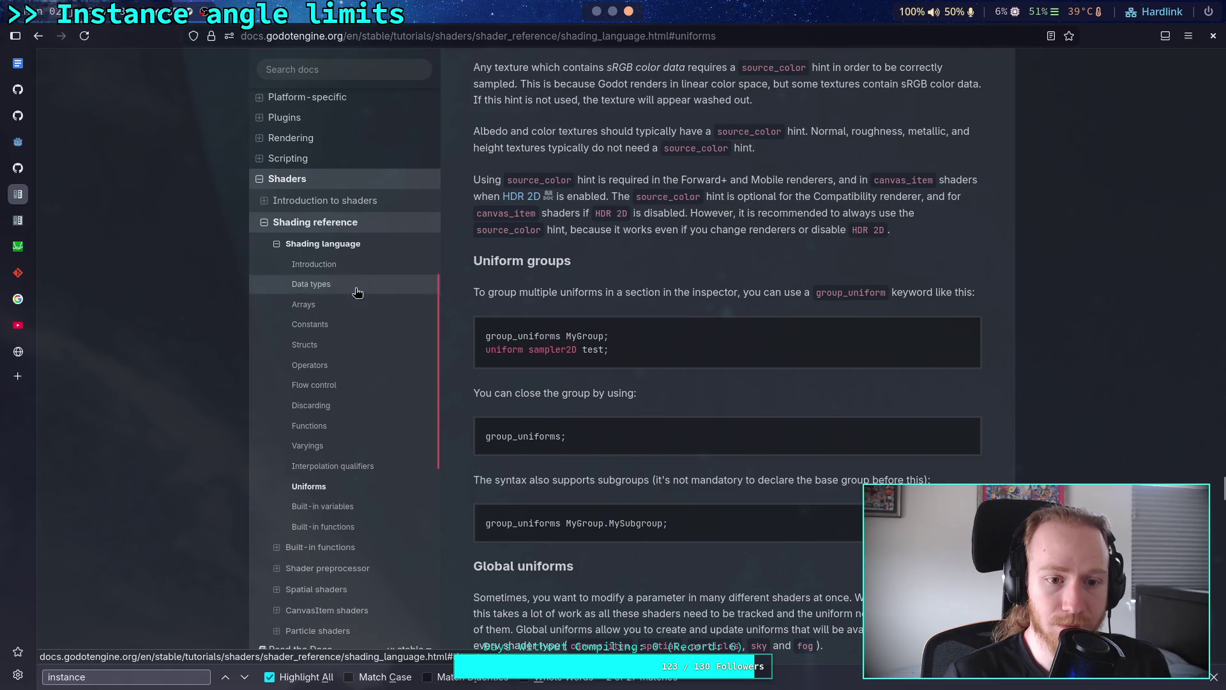
{"action": "scroll", "coordinate": [347, 511], "scroll_direction": "down", "scroll_amount": 3}
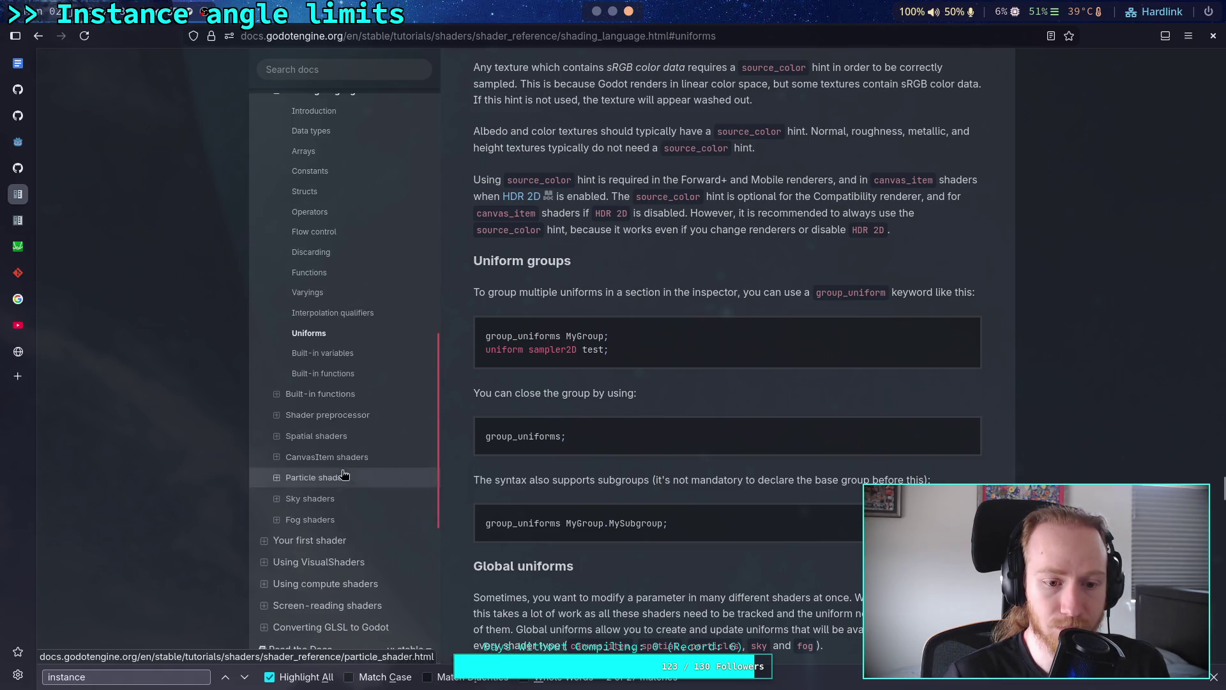
{"action": "left_click", "coordinate": [342, 436]}
{"action": "scroll", "coordinate": [611, 364], "scroll_direction": "down", "scroll_amount": 8}
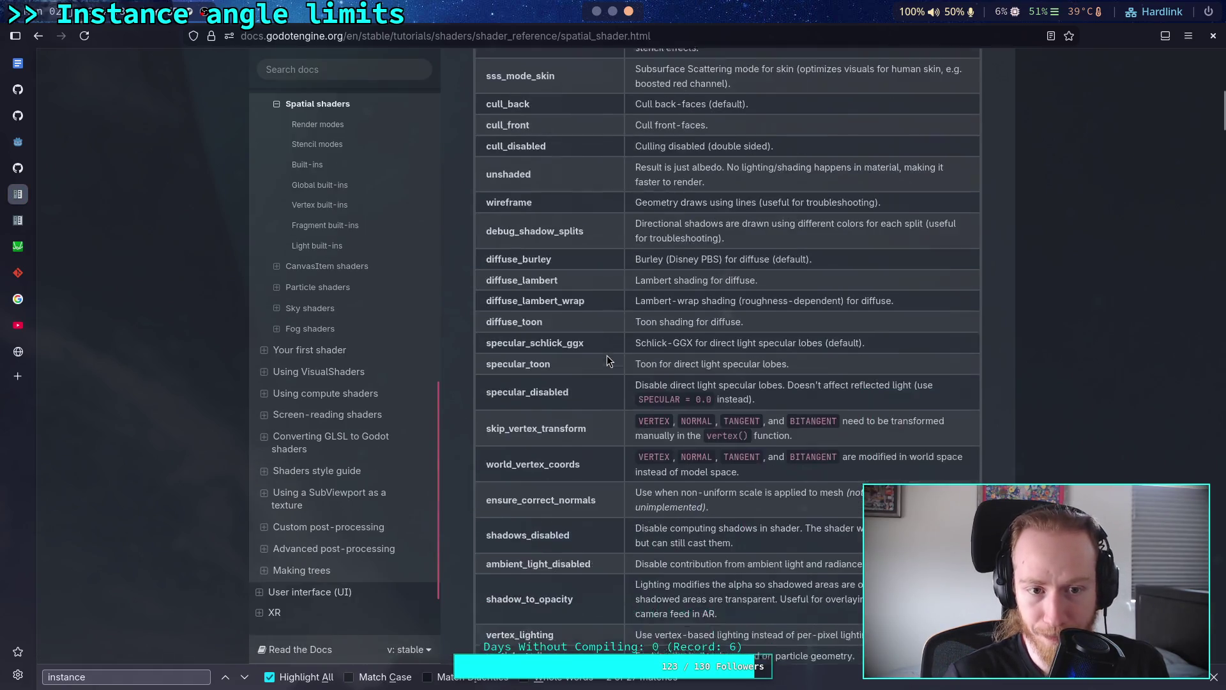
{"action": "left_click", "coordinate": [333, 190]}
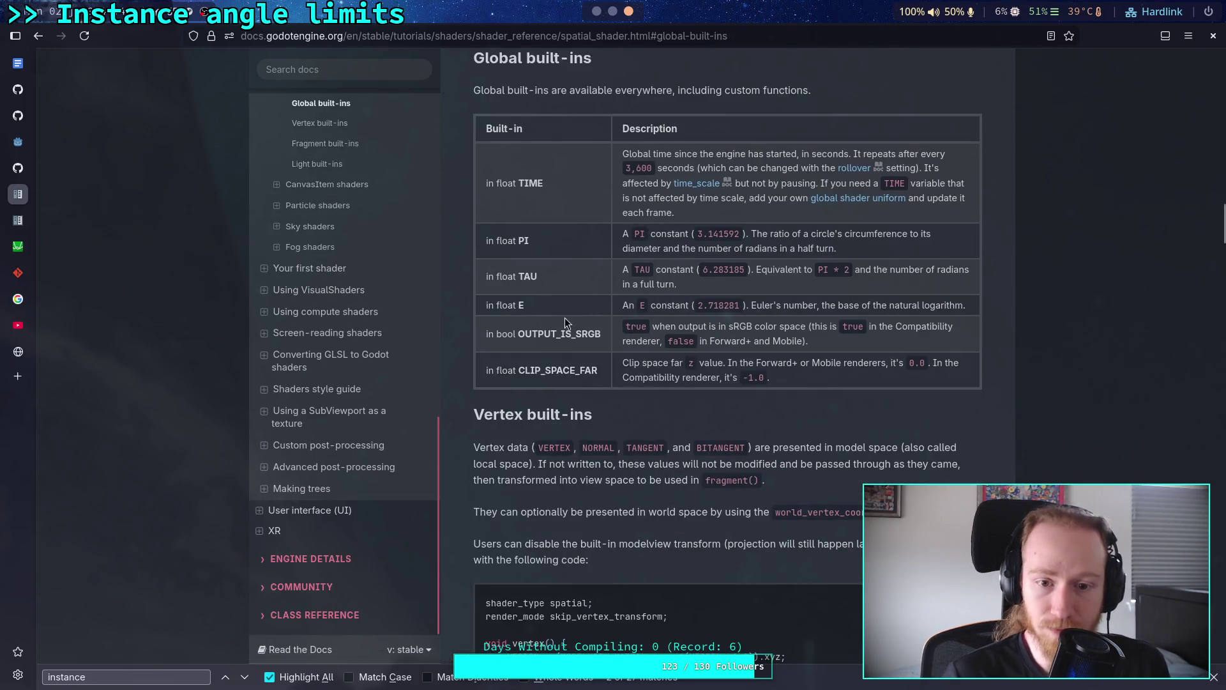
Read through the built-ins table for VERTEX and MODEL_MATRIX, then return to the shader editor
{"action": "scroll", "coordinate": [721, 440], "scroll_direction": "down", "scroll_amount": 10}
{"action": "scroll", "coordinate": [721, 440], "scroll_direction": "down", "scroll_amount": 9}
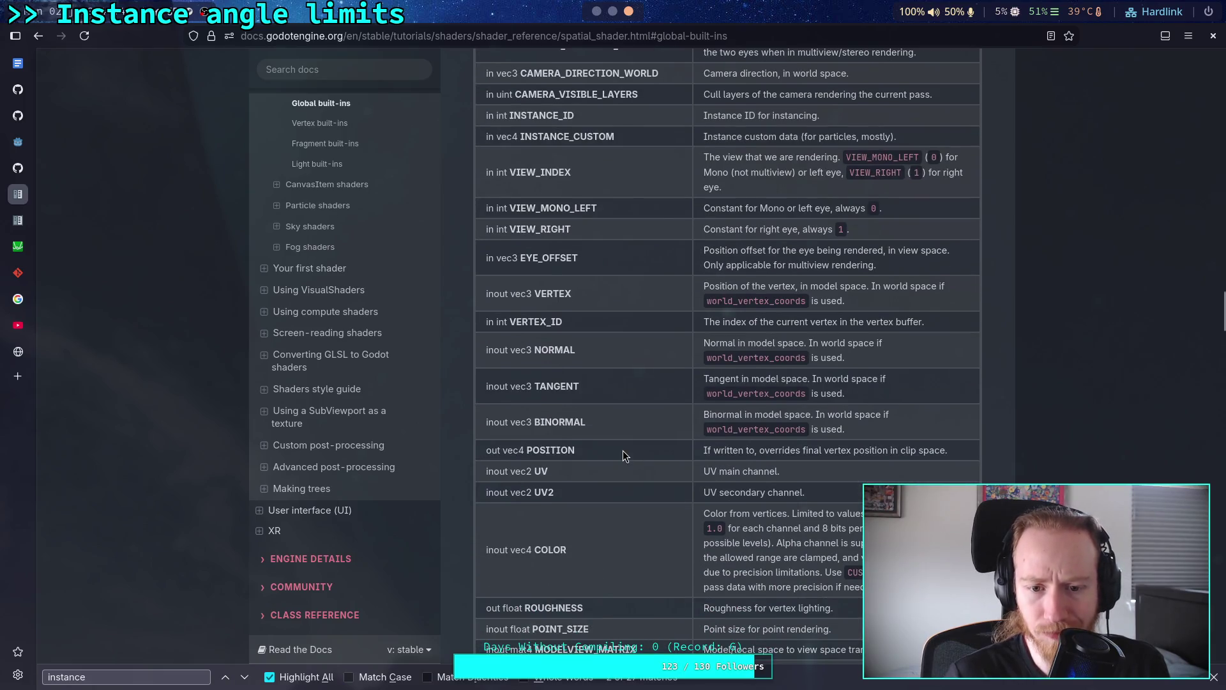
{"action": "scroll", "coordinate": [624, 455], "scroll_direction": "down", "scroll_amount": 1}
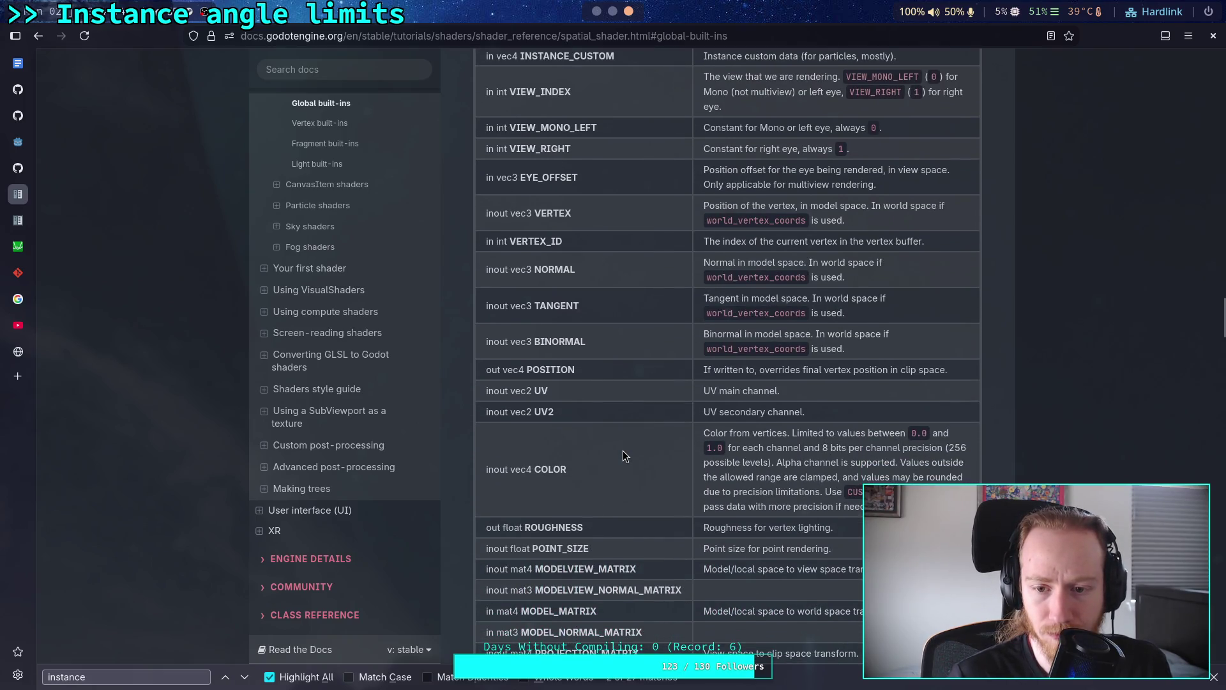
{"action": "scroll", "coordinate": [624, 455], "scroll_direction": "down", "scroll_amount": 1}
{"action": "scroll", "coordinate": [623, 452], "scroll_direction": "down", "scroll_amount": 2}
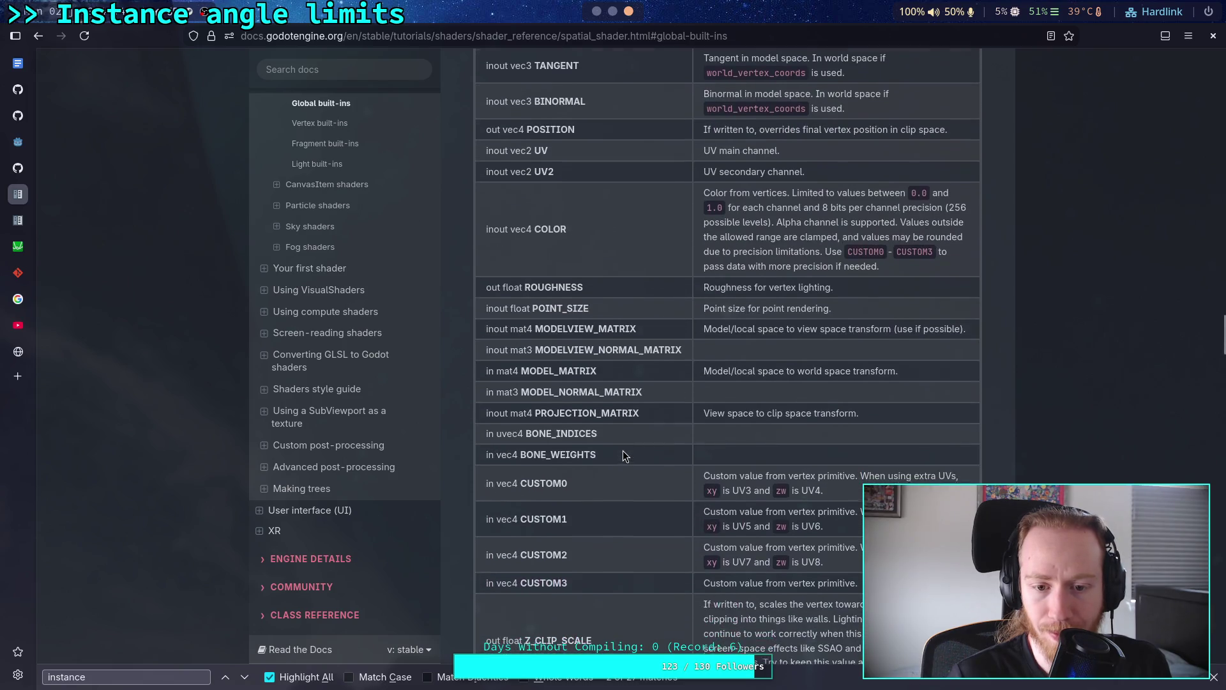
{"action": "scroll", "coordinate": [624, 454], "scroll_direction": "down", "scroll_amount": 1}
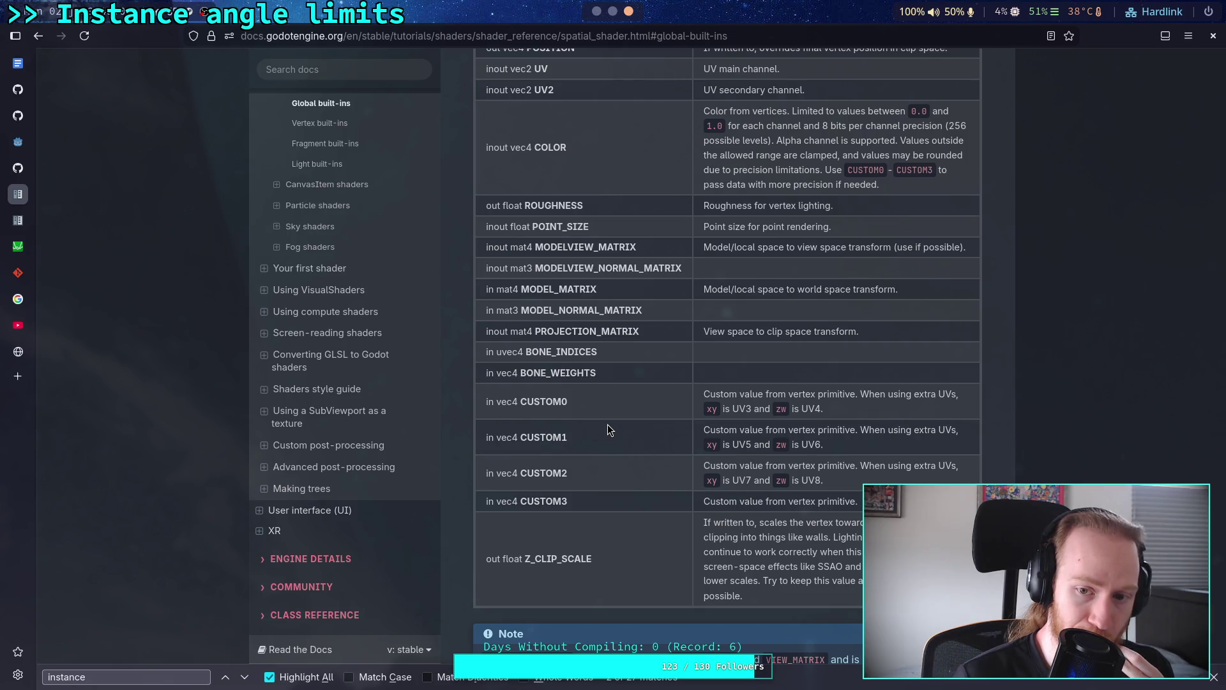
{"action": "scroll", "coordinate": [607, 424], "scroll_direction": "up", "scroll_amount": 5}
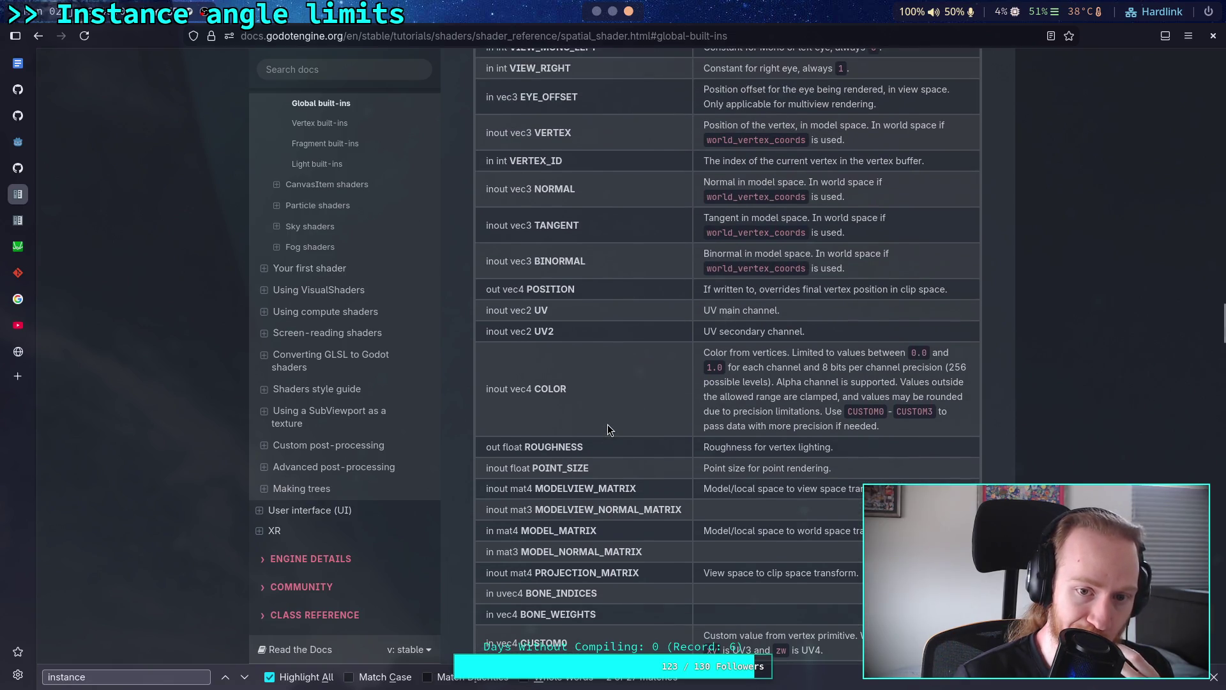
{"action": "scroll", "coordinate": [607, 424], "scroll_direction": "up", "scroll_amount": 8}
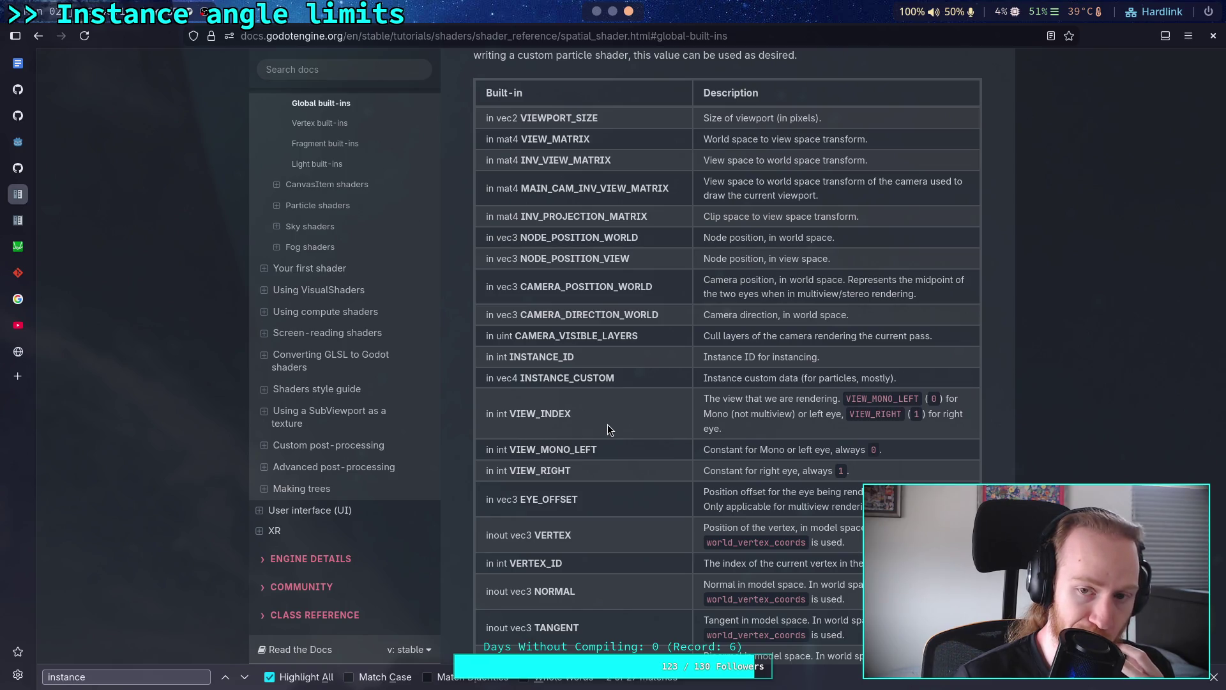
{"action": "scroll", "coordinate": [608, 424], "scroll_direction": "down", "scroll_amount": 3}
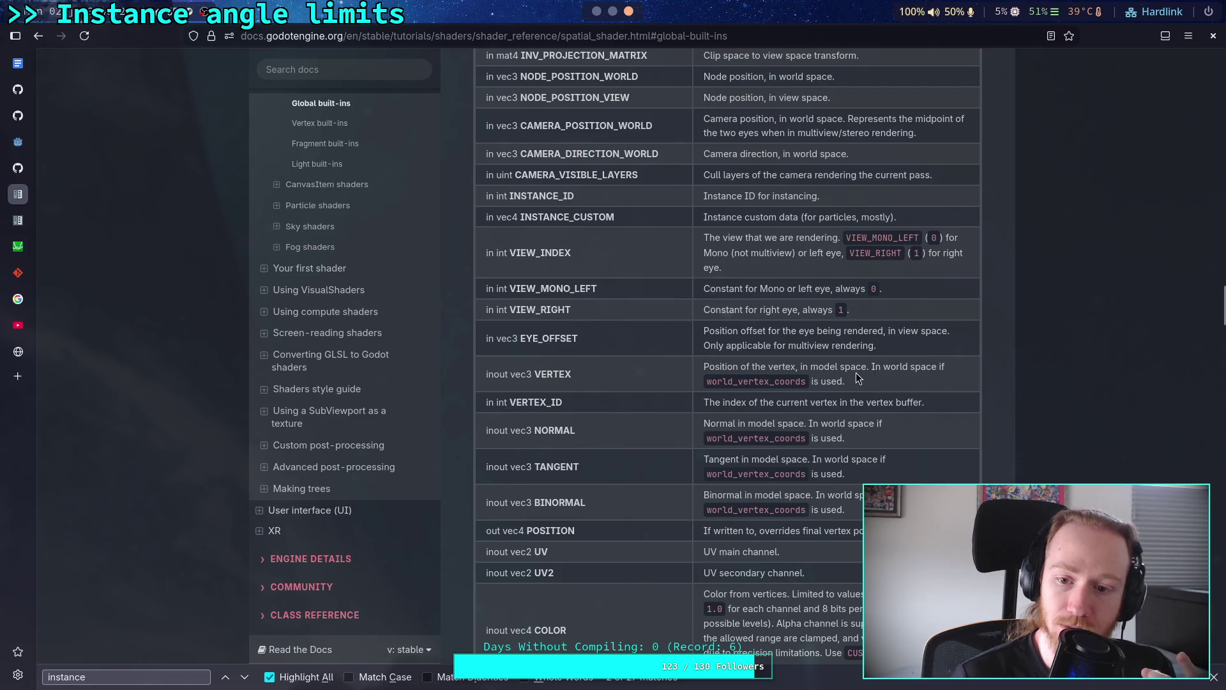
{"action": "scroll", "coordinate": [814, 372], "scroll_direction": "down", "scroll_amount": 1}
{"action": "scroll", "coordinate": [815, 371], "scroll_direction": "down", "scroll_amount": 2}
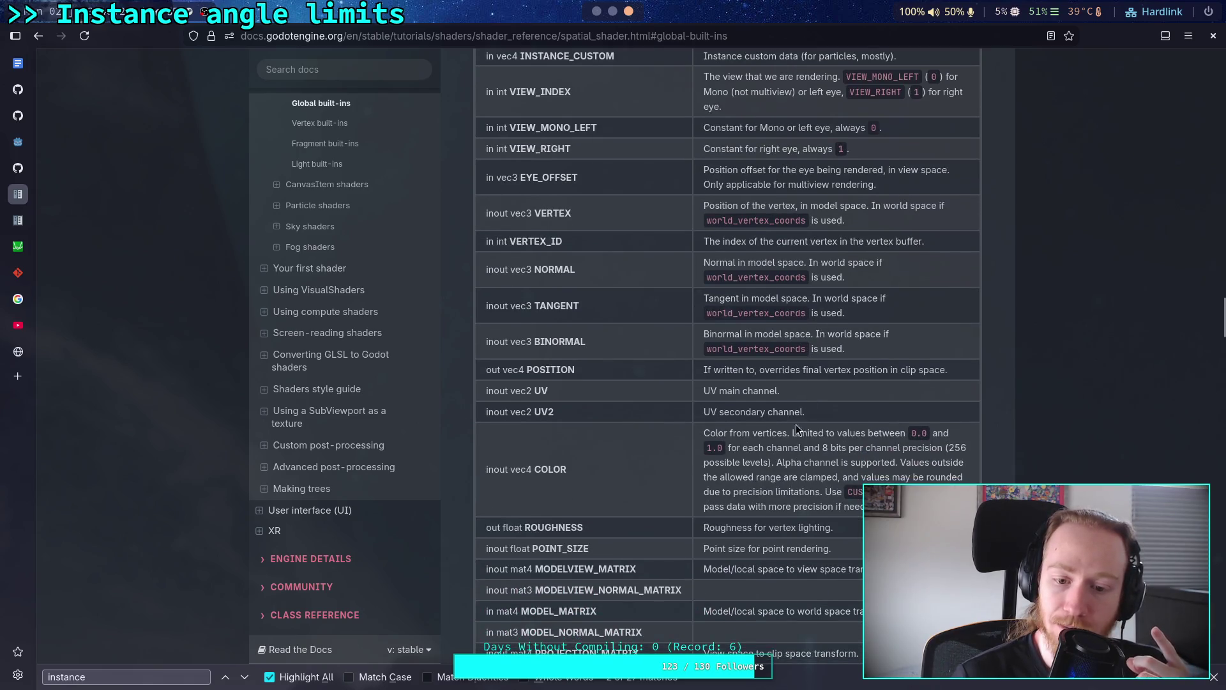
{"action": "scroll", "coordinate": [792, 437], "scroll_direction": "down", "scroll_amount": 1}
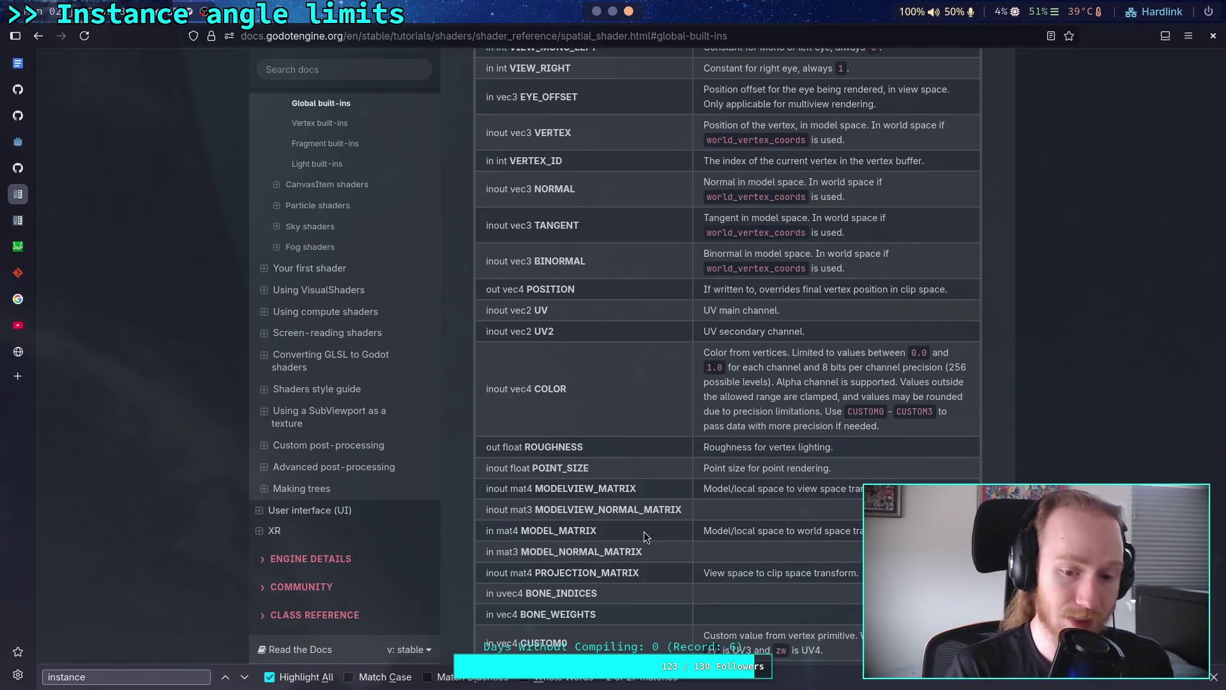
{"action": "key", "text": "alt+Tab"}
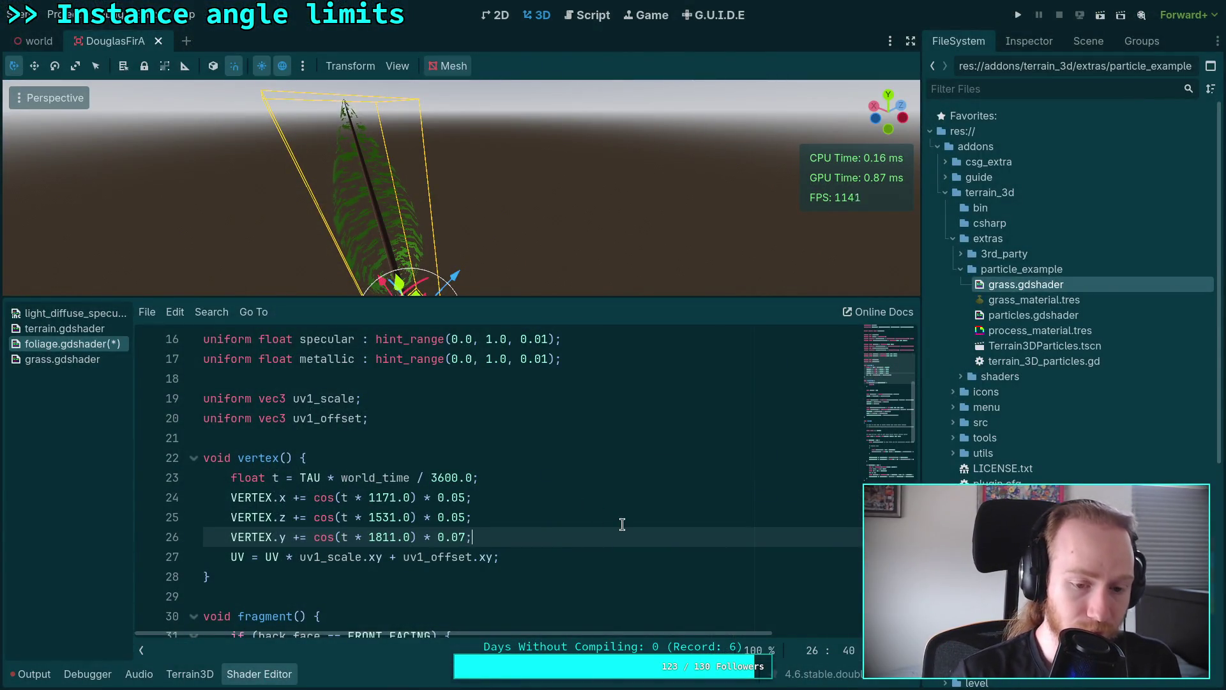
Add line 27 'vec3 world_pos = MODEL_MATRIX * VERTEX;' using autocomplete
{"action": "key", "text": "Return"}
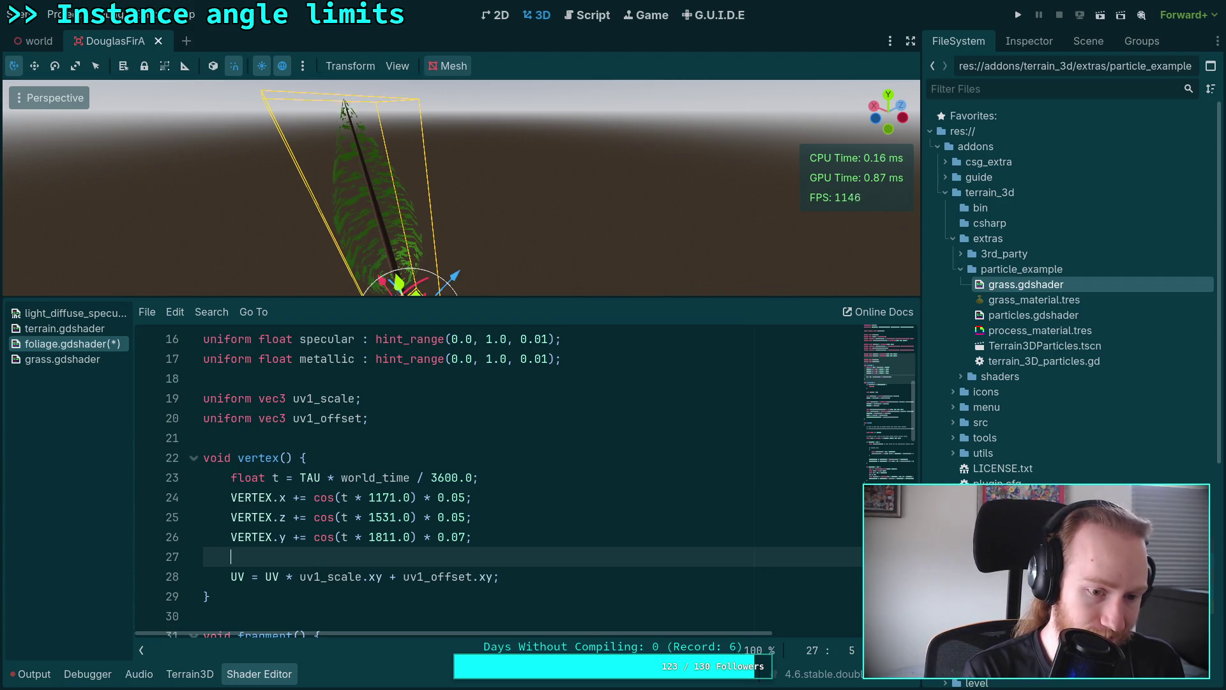
{"action": "type", "text": "vec3 w"}
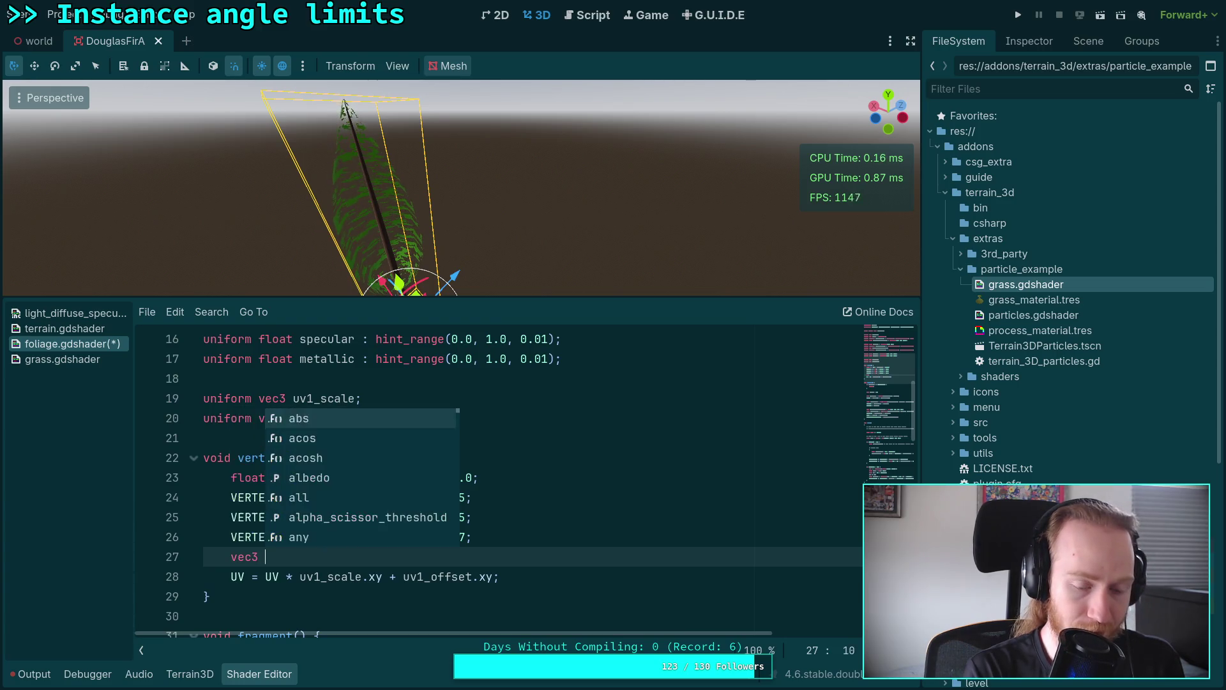
{"action": "type", "text": "orld_pos"}
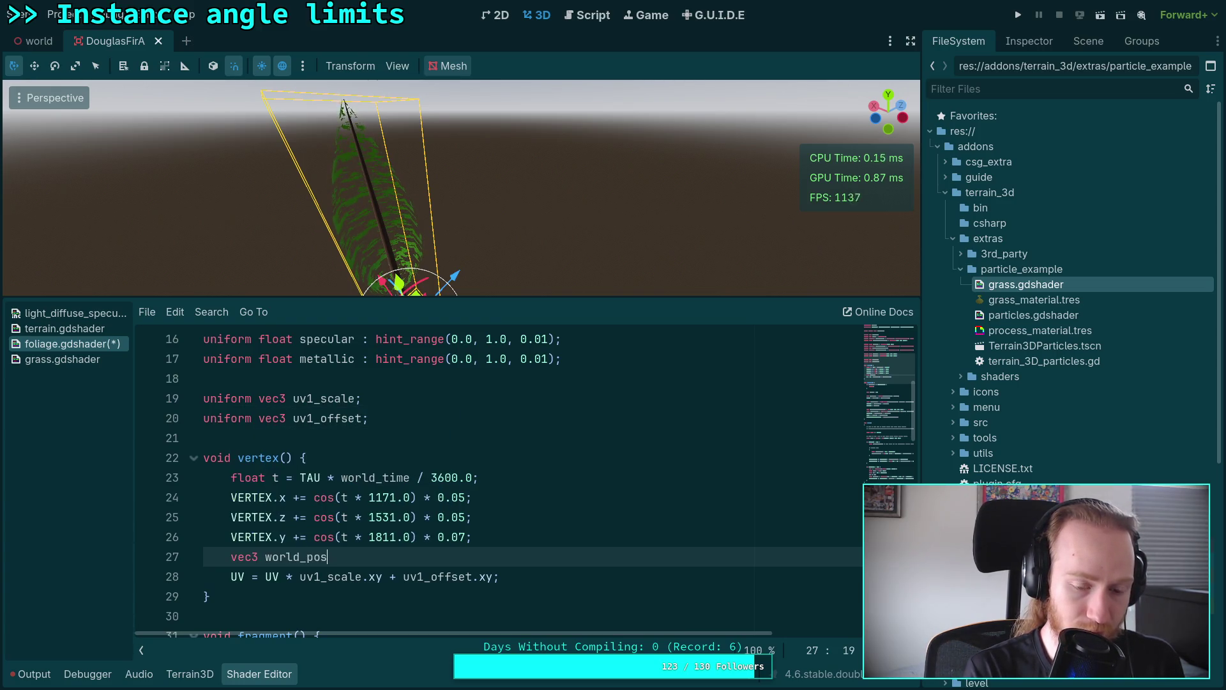
{"action": "type", "text": " = "}
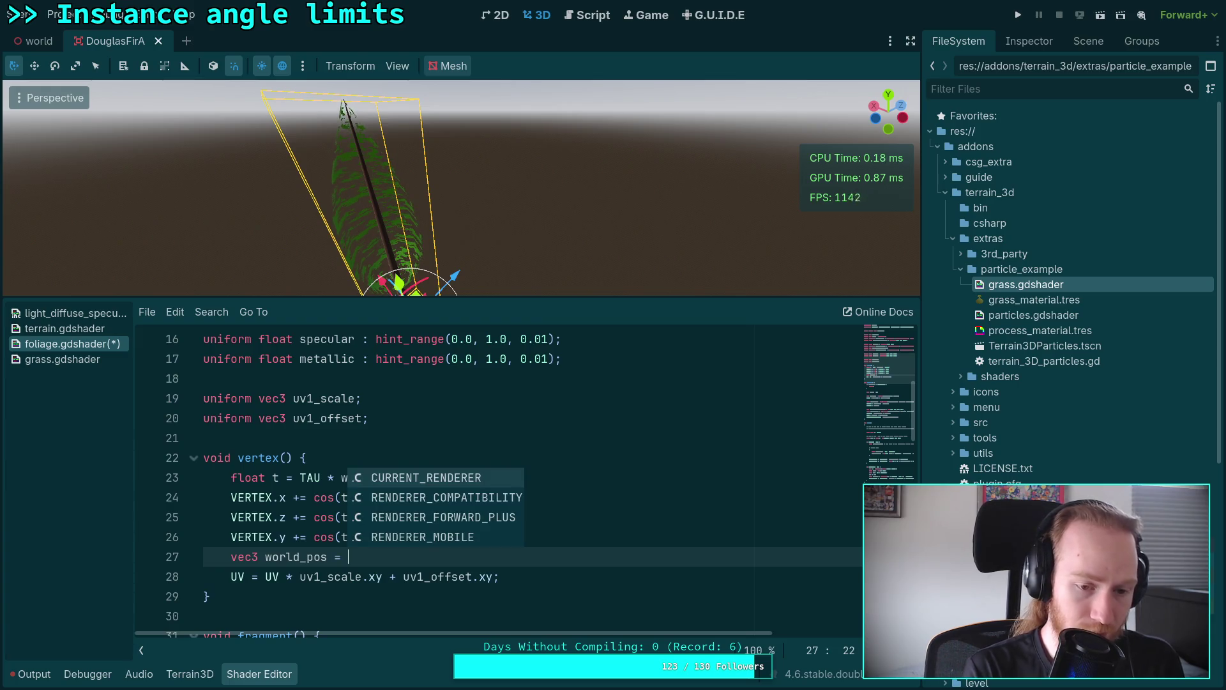
{"action": "type", "text": "MO"}
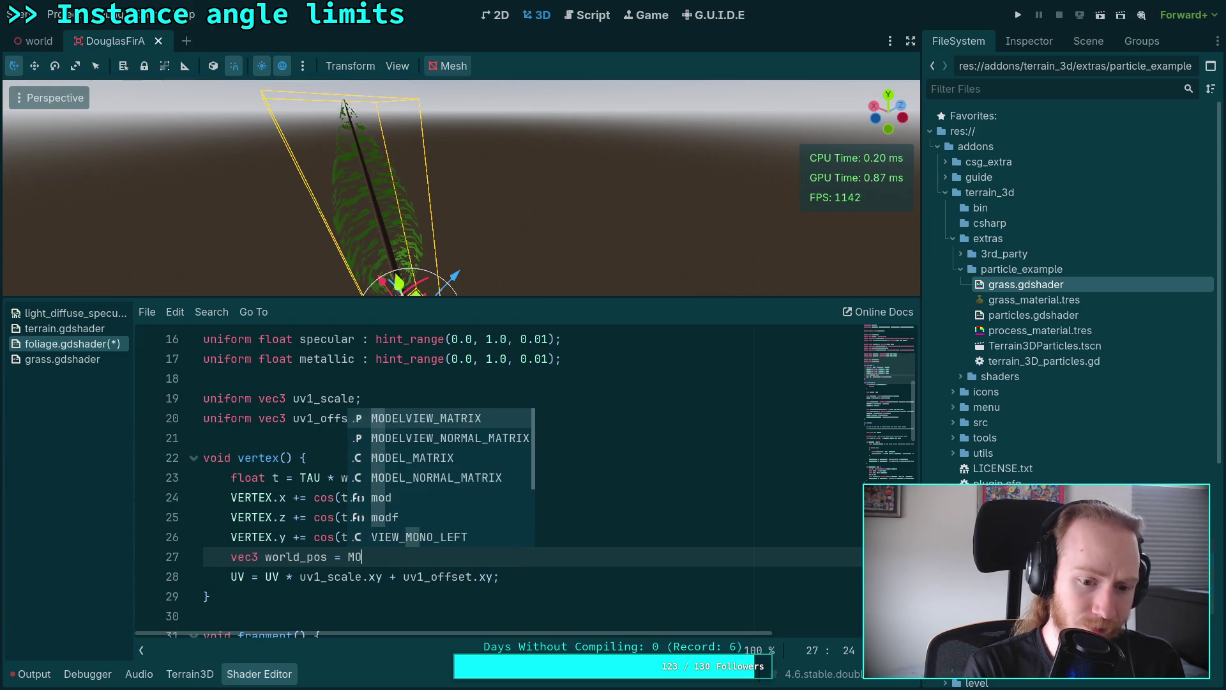
{"action": "type", "text": "D"}
{"action": "key", "text": "Down"}
{"action": "key", "text": "Down"}
{"action": "key", "text": "Return"}
{"action": "type", "text": "* VERTEX;"}
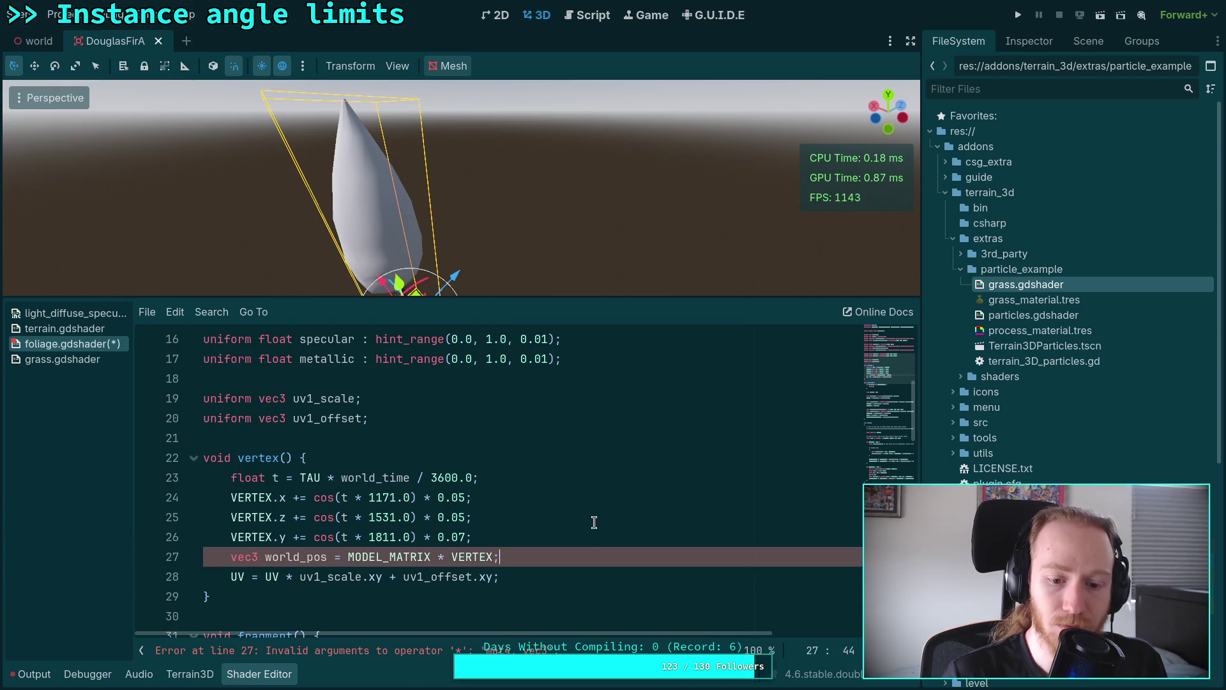
{"action": "scroll", "coordinate": [574, 519], "scroll_direction": "down", "scroll_amount": 1}
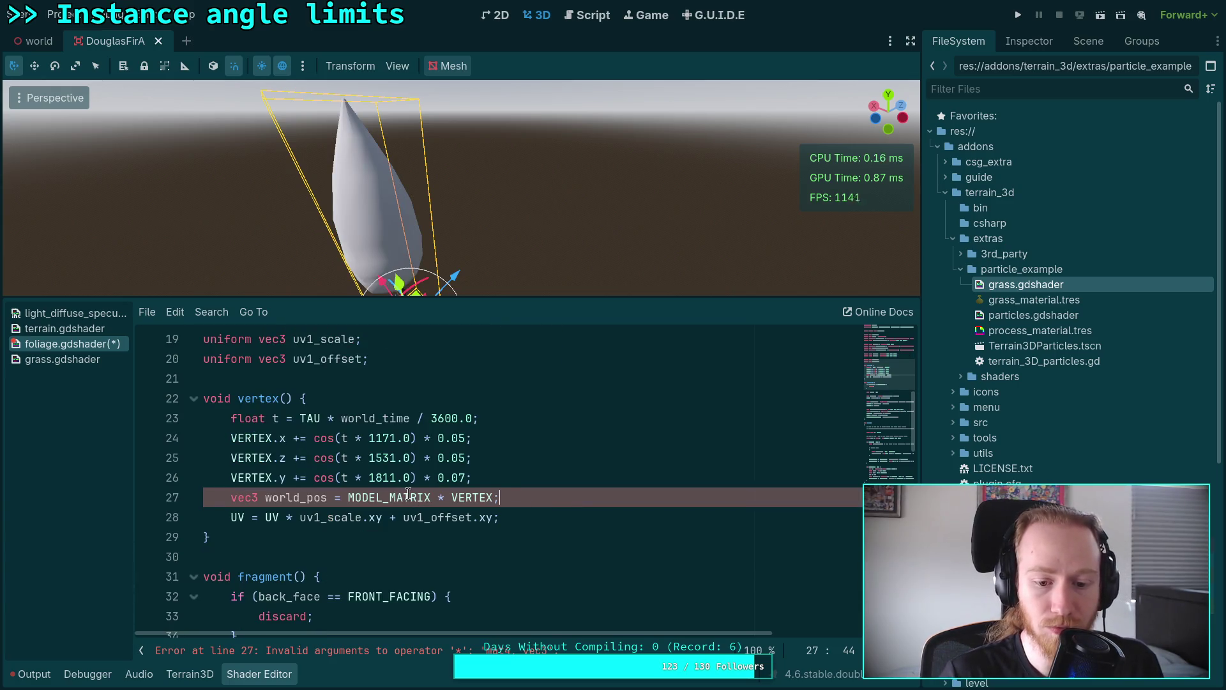
Reorder line 27 to 'vec3 world_pos = VERTEX * MODEL_MATRIX;'
{"action": "left_click_drag", "start_coordinate": [348, 497], "coordinate": [451, 498]}
{"action": "key", "text": "BackSpace"}
{"action": "left_click", "coordinate": [391, 497]}
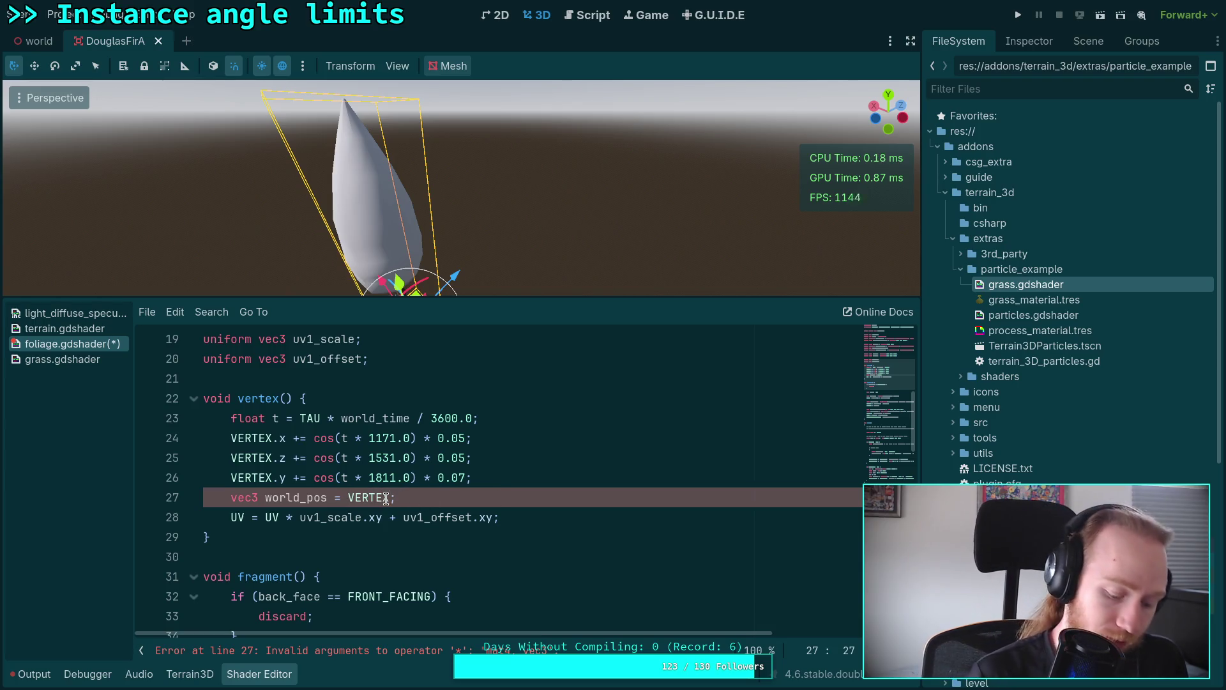
{"action": "type", "text": "* W"}
{"action": "key", "text": "BackSpace"}
{"action": "type", "text": "MOD"}
{"action": "key", "text": "Down"}
{"action": "key", "text": "Down"}
{"action": "key", "text": "Return"}
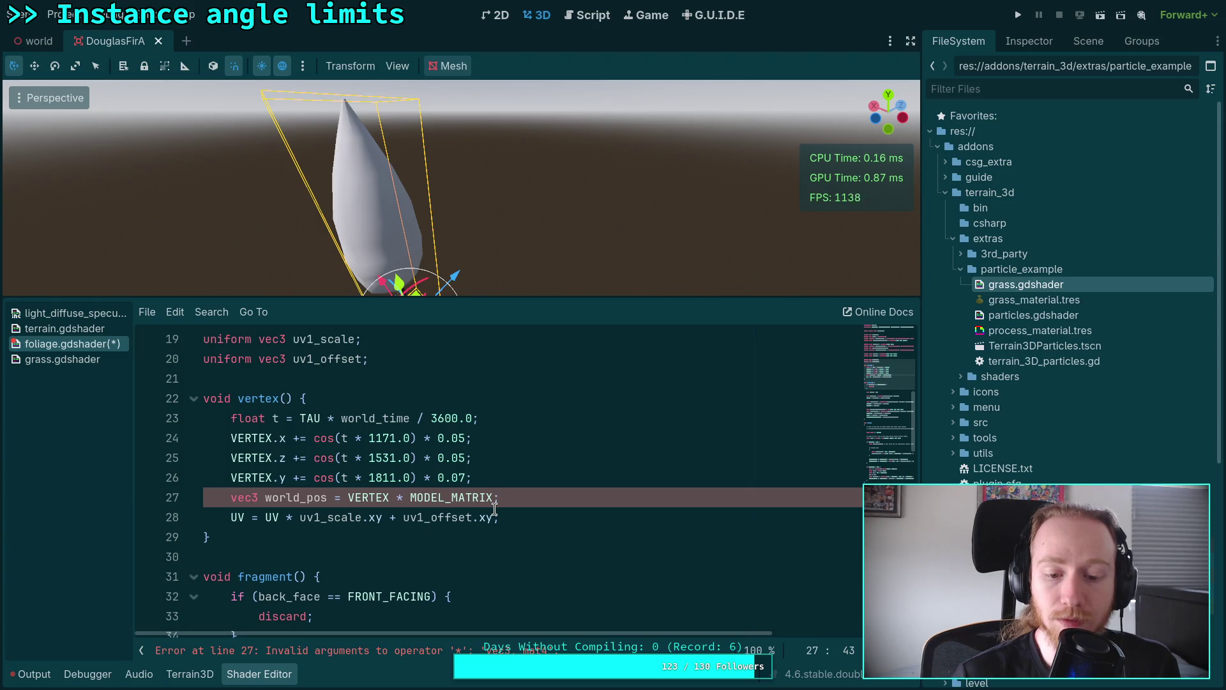
{"action": "mouse_move", "coordinate": [348, 499]}
{"action": "left_mouse_down"}
{"action": "mouse_move", "coordinate": [439, 493]}
{"action": "mouse_move", "coordinate": [411, 496]}
{"action": "left_mouse_up"}
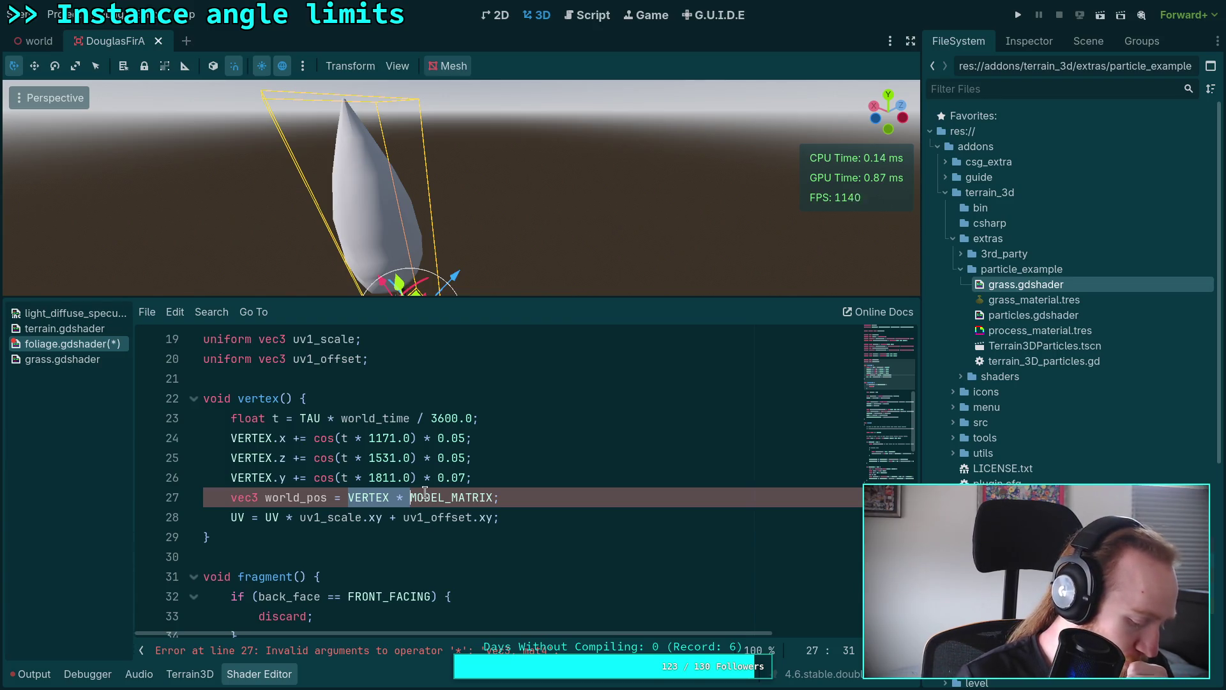
{"action": "key", "text": "super+4"}
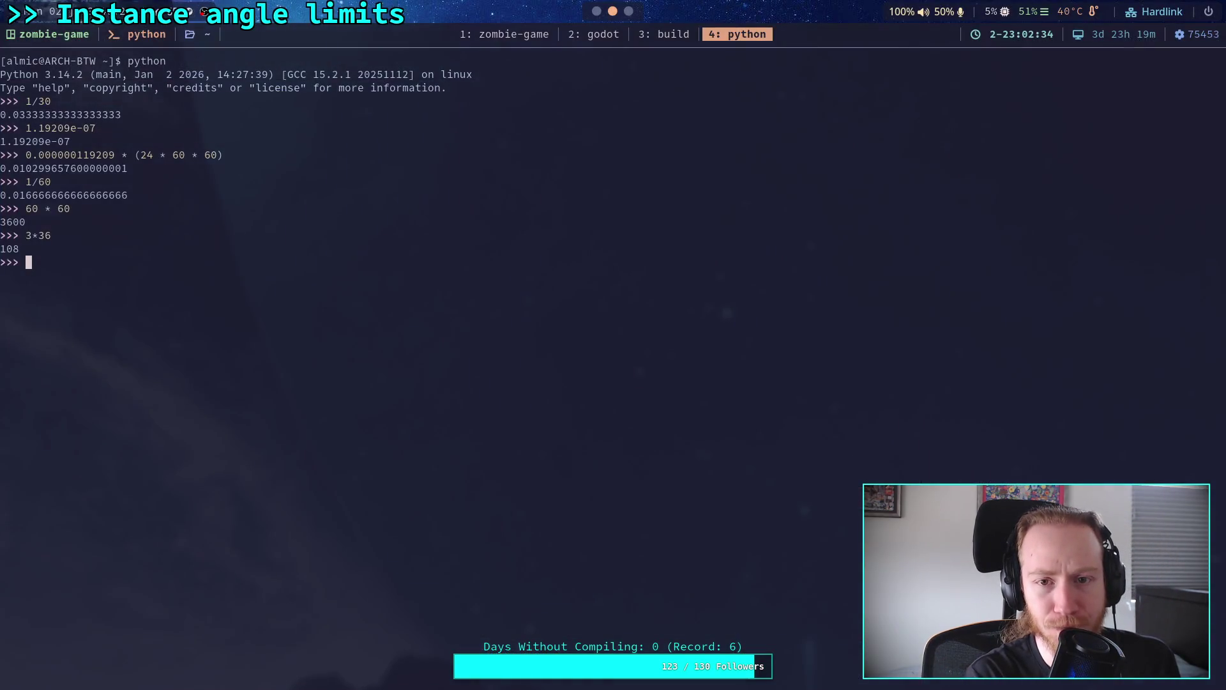
Return to the Firefox workspace with the Godot shader docs
{"action": "key", "text": "super+3"}
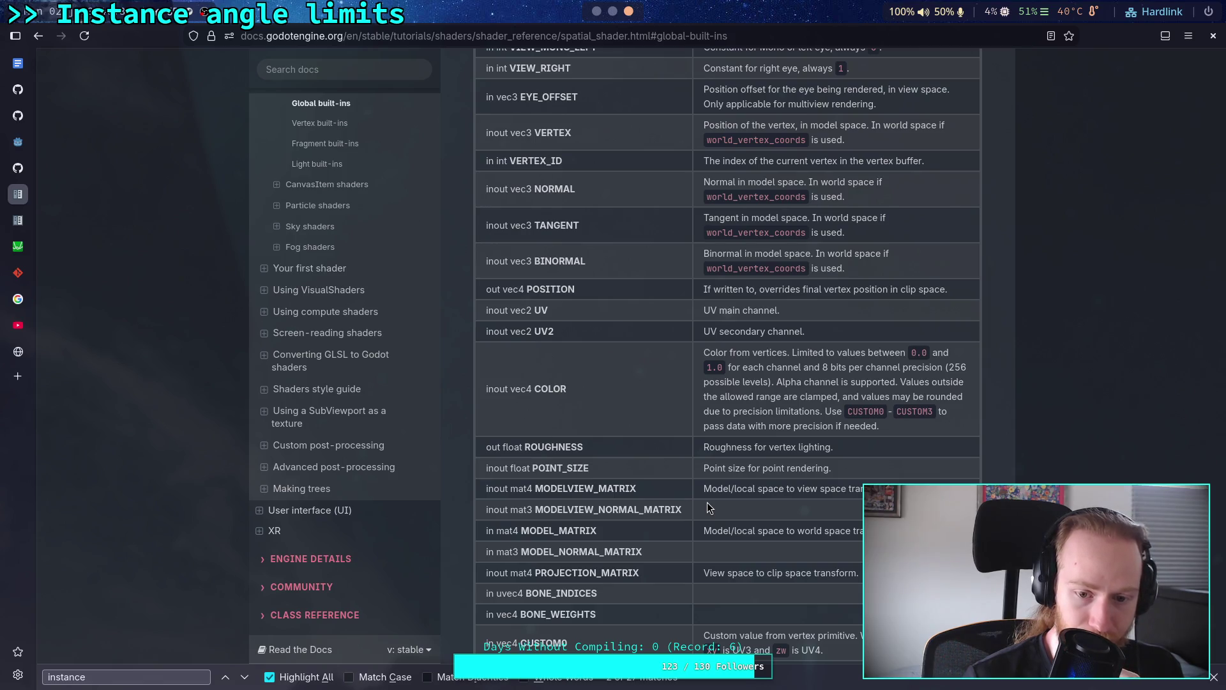
{"action": "scroll", "coordinate": [707, 502], "scroll_direction": "down", "scroll_amount": 2}
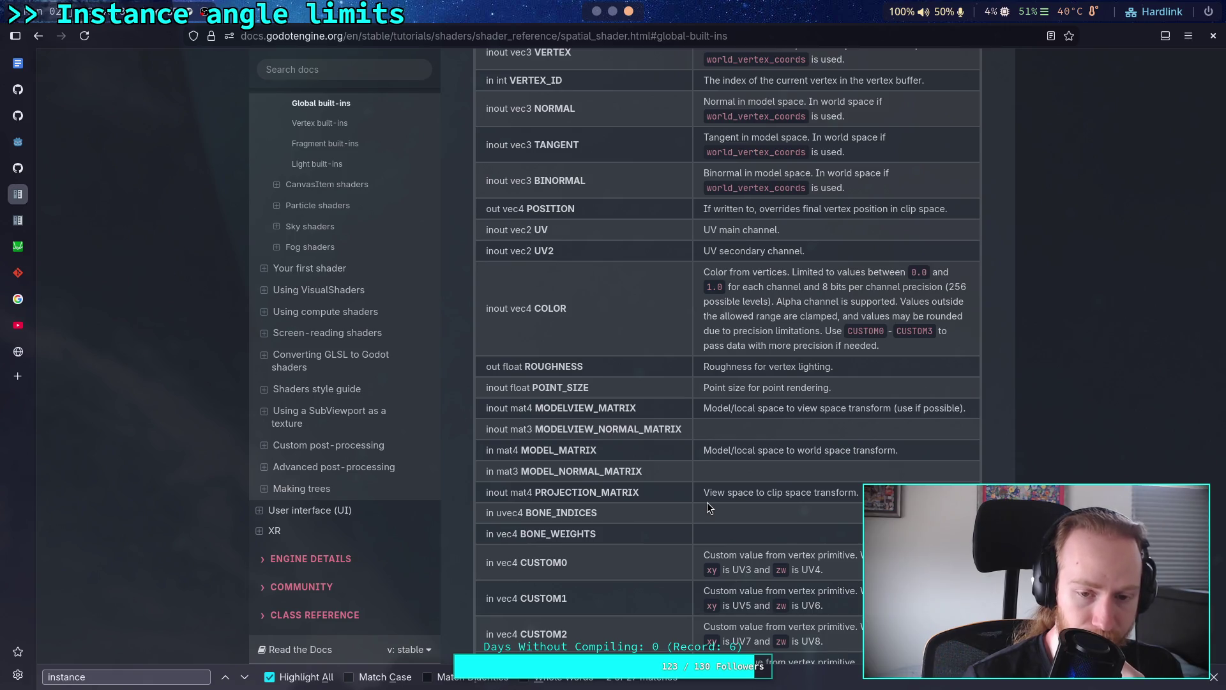
{"action": "scroll", "coordinate": [707, 502], "scroll_direction": "up", "scroll_amount": 4}
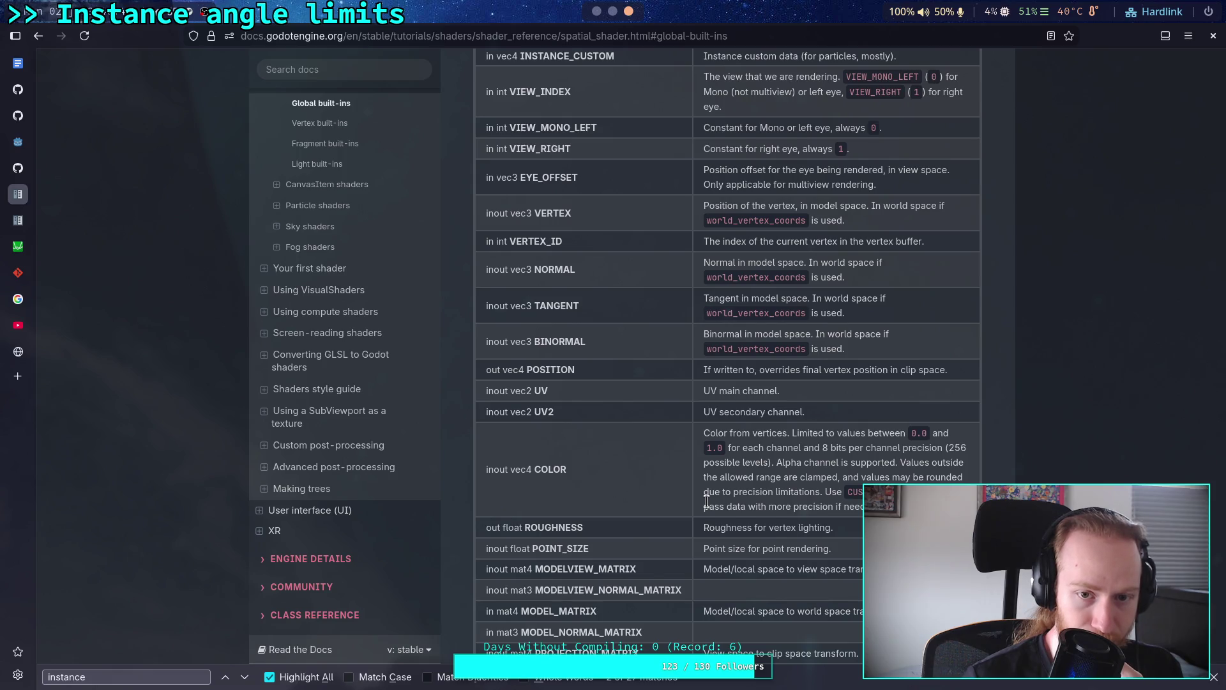
{"action": "scroll", "coordinate": [707, 502], "scroll_direction": "up", "scroll_amount": 2}
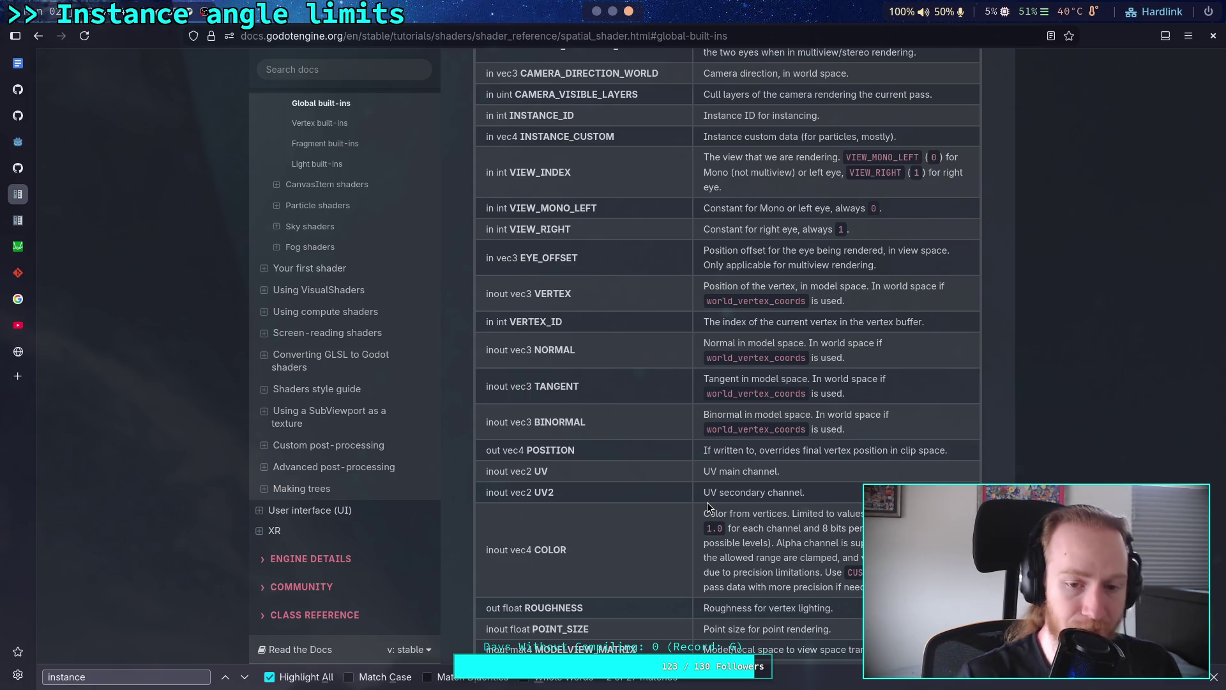
{"action": "key", "text": "alt+Tab"}
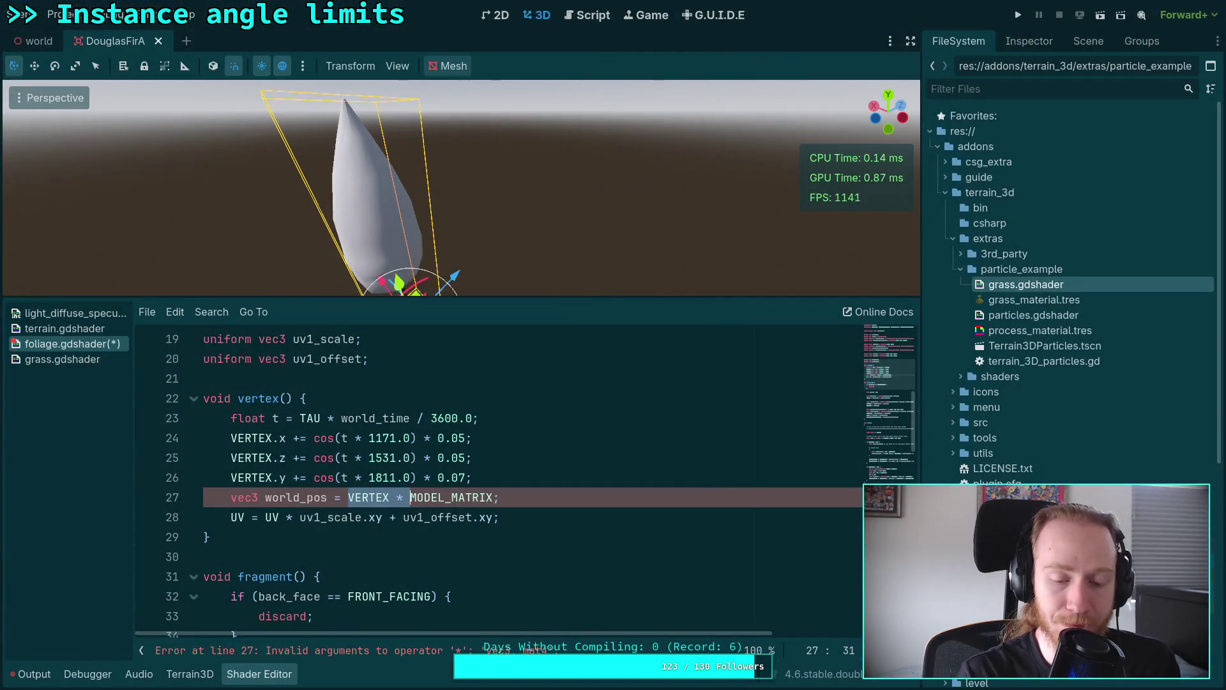
Rewrite line 27 as (MODEL_MATRIX * vec4(VERTEX, 1.0)) with a partly typed swizzle
{"action": "left_click", "coordinate": [651, 517]}
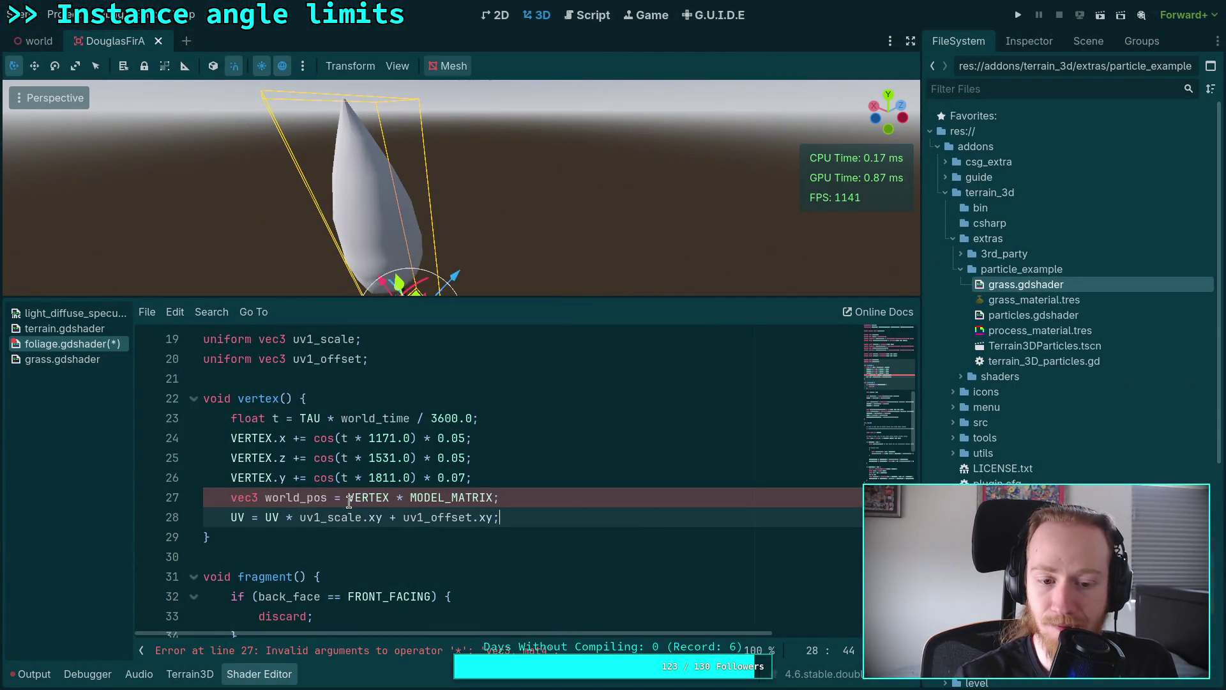
{"action": "left_click", "coordinate": [349, 499]}
{"action": "type", "text": "vec"}
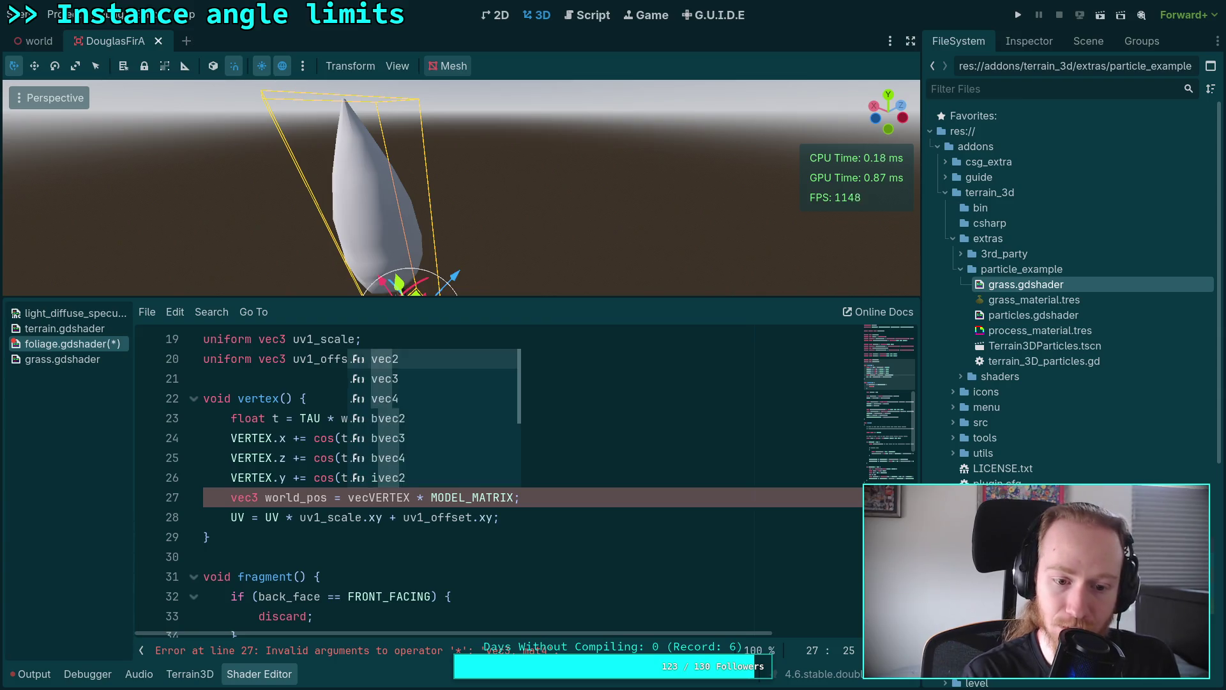
{"action": "key", "text": "BackSpace"}
{"action": "key", "text": "Delete"}
{"action": "key", "text": "Delete"}
{"action": "key", "text": "Delete"}
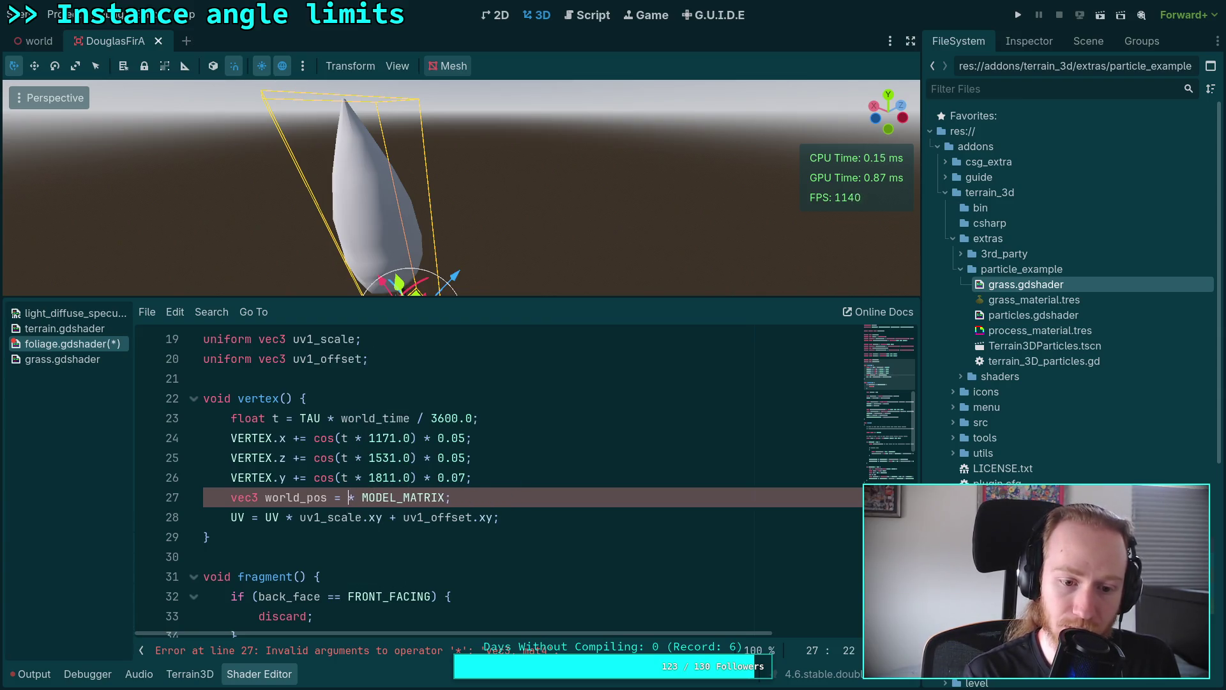
{"action": "left_click", "coordinate": [431, 497]}
{"action": "type", "text": "* ve"}
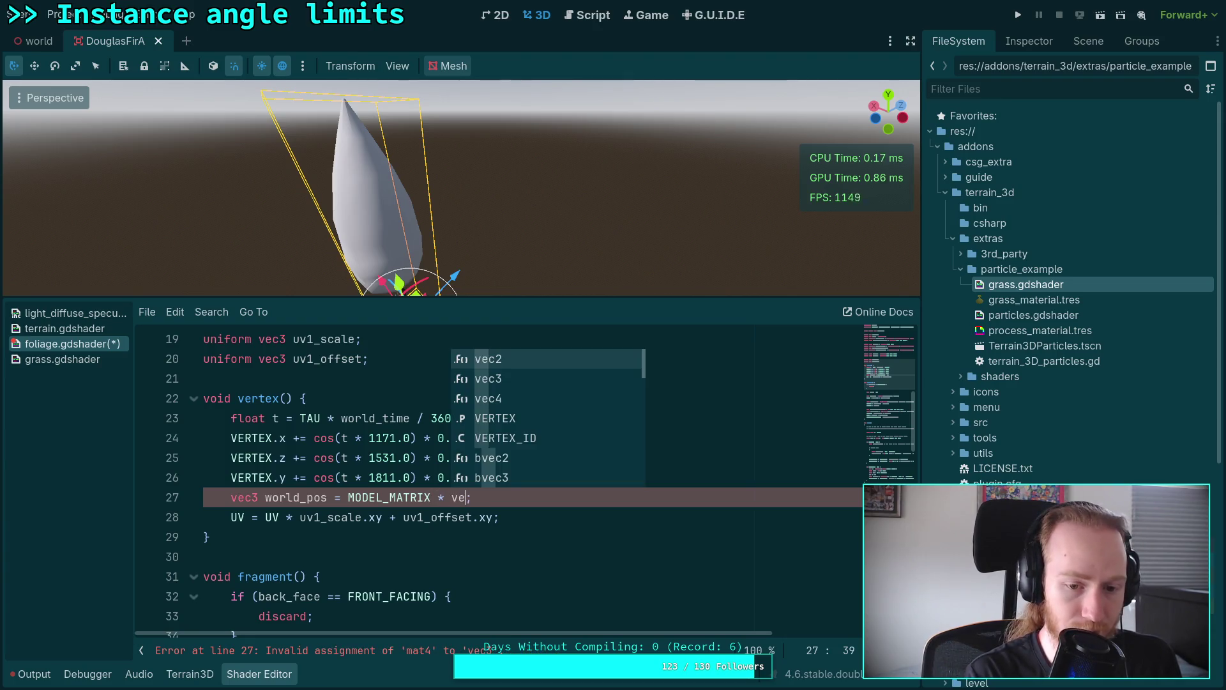
{"action": "type", "text": "c4(VERTE"}
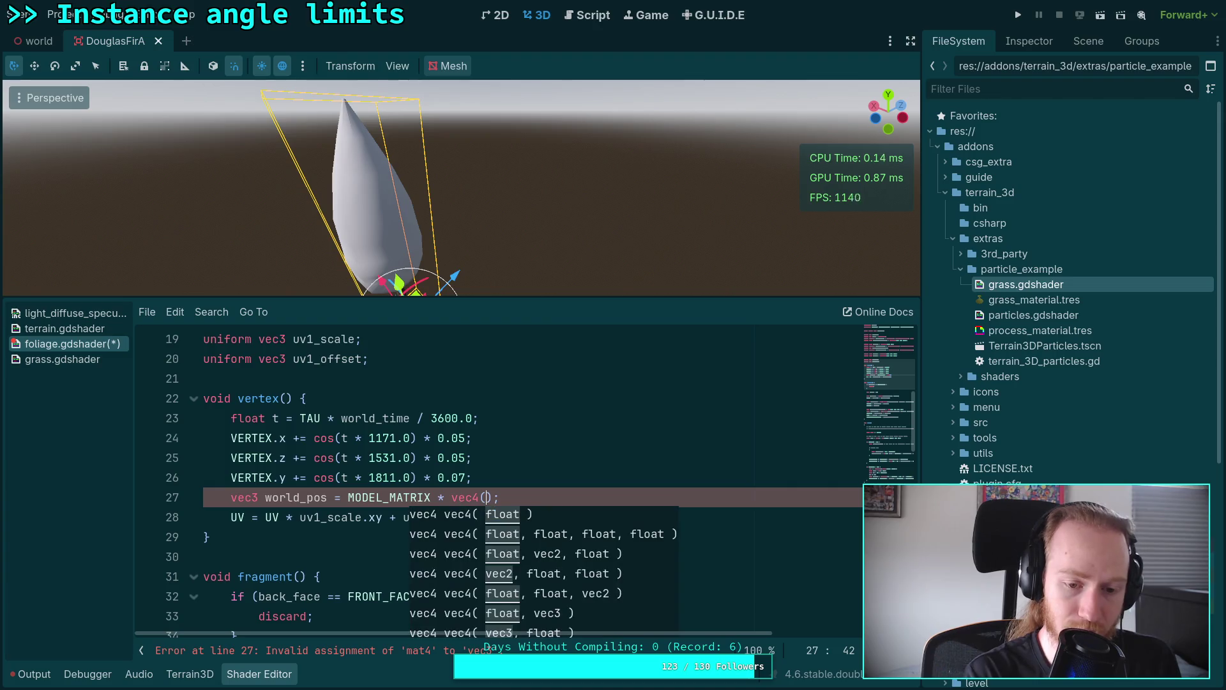
{"action": "type", "text": "X, 1."}
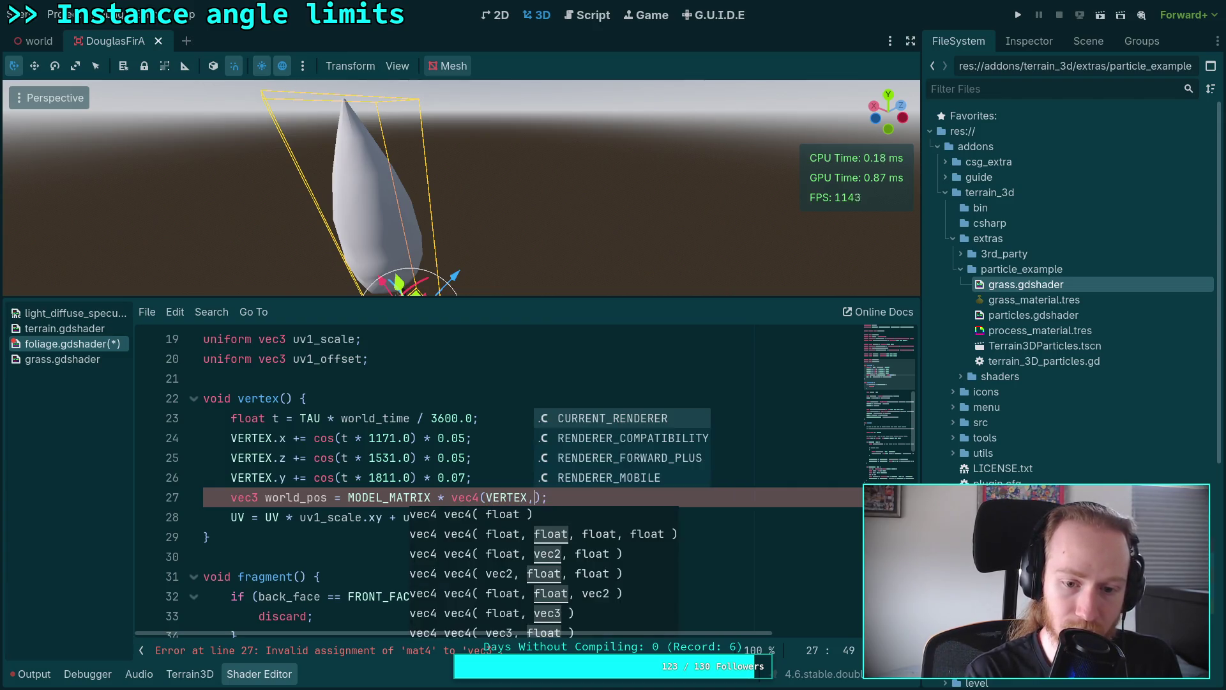
{"action": "type", "text": "0"}
{"action": "key", "text": "End"}
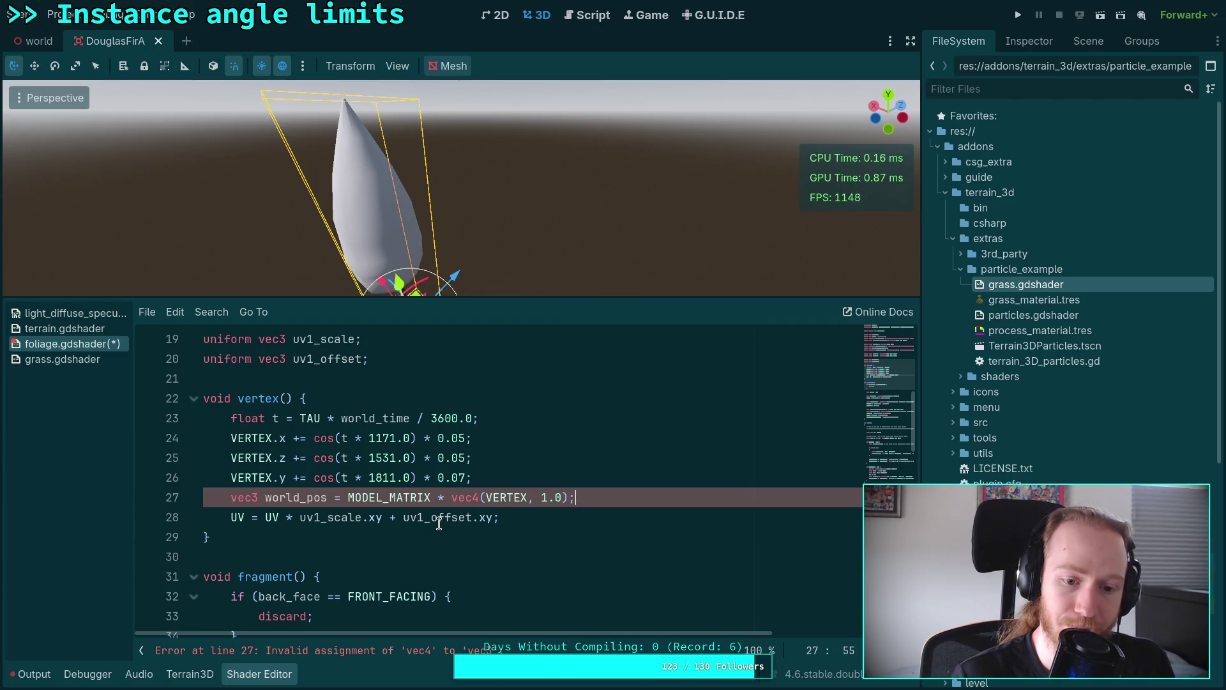
{"action": "left_click", "coordinate": [349, 498]}
{"action": "type", "text": "("}
{"action": "left_click", "coordinate": [575, 499]}
{"action": "type", "text": ").xg"}
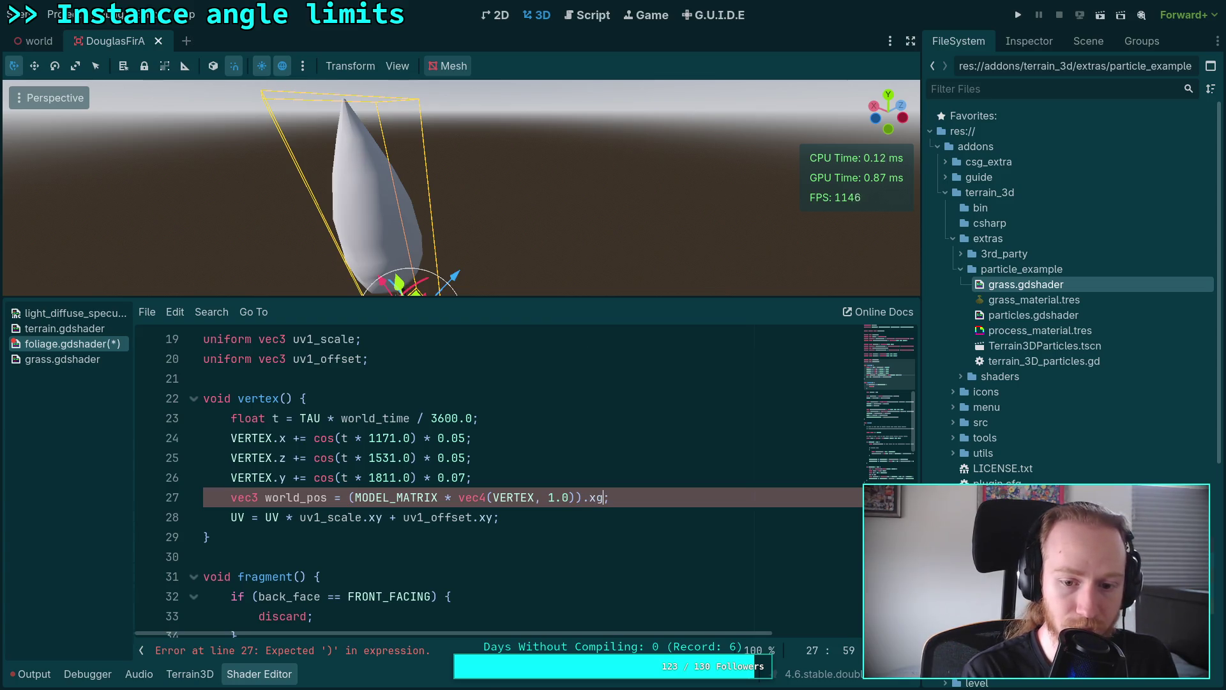
{"action": "type", "text": "z"}
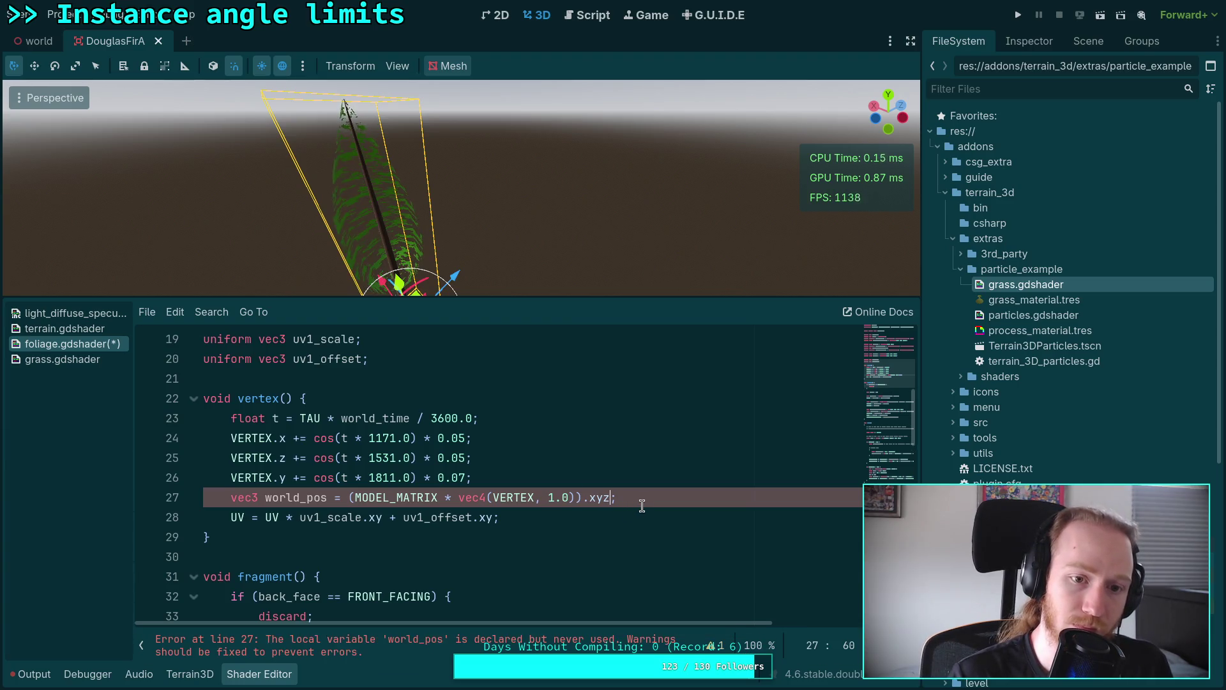
Insert an empty line after the world_pos line 27
{"action": "left_click", "coordinate": [653, 496]}
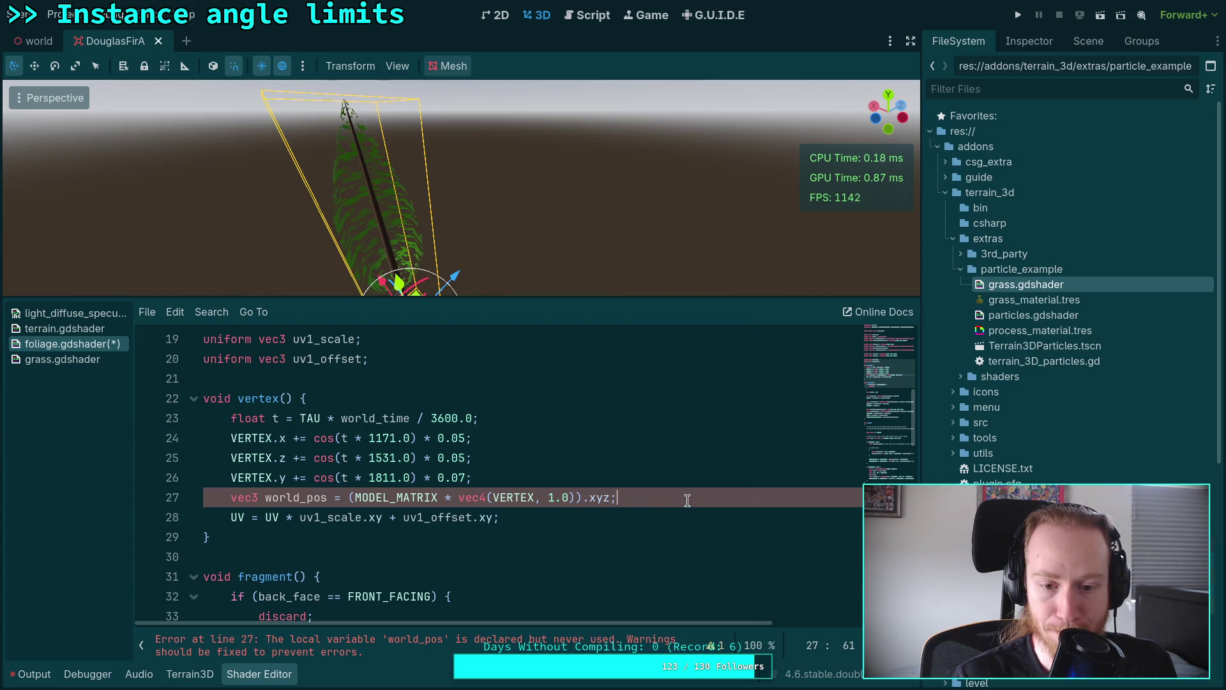
{"action": "key", "text": "Return"}
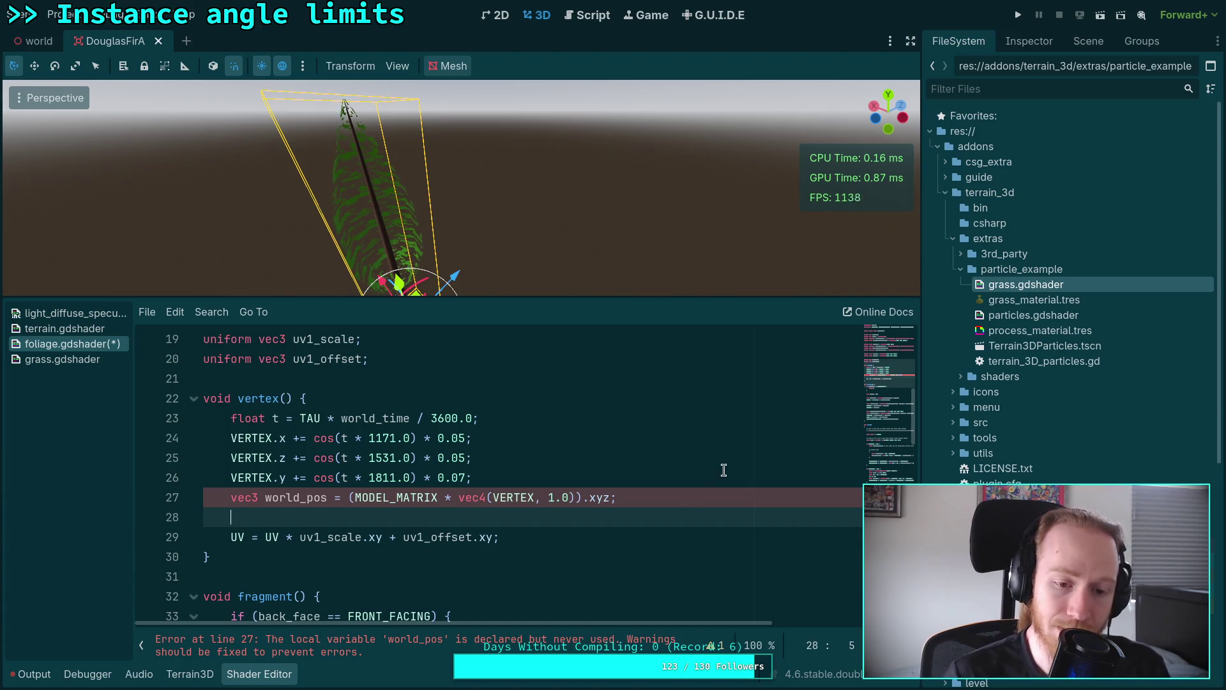
{"action": "left_click", "coordinate": [347, 437]}
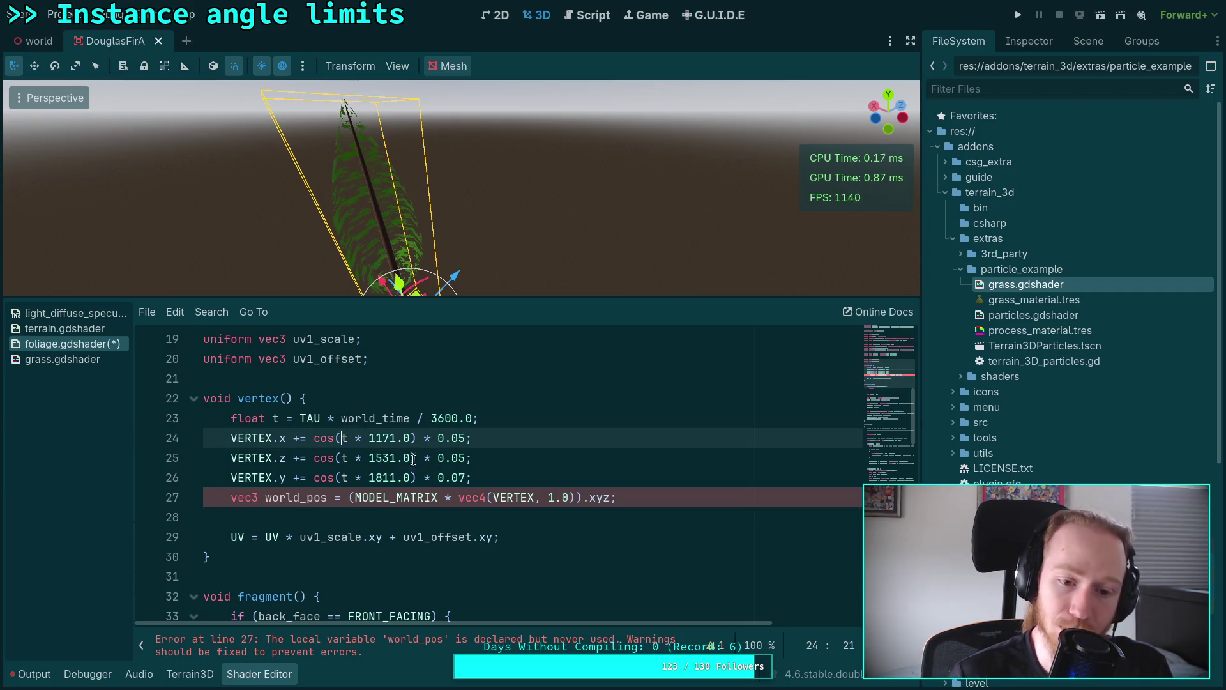
Add + world_pos.y after 1811.0 in the y sway term's cos phase
{"action": "left_click", "coordinate": [602, 495]}
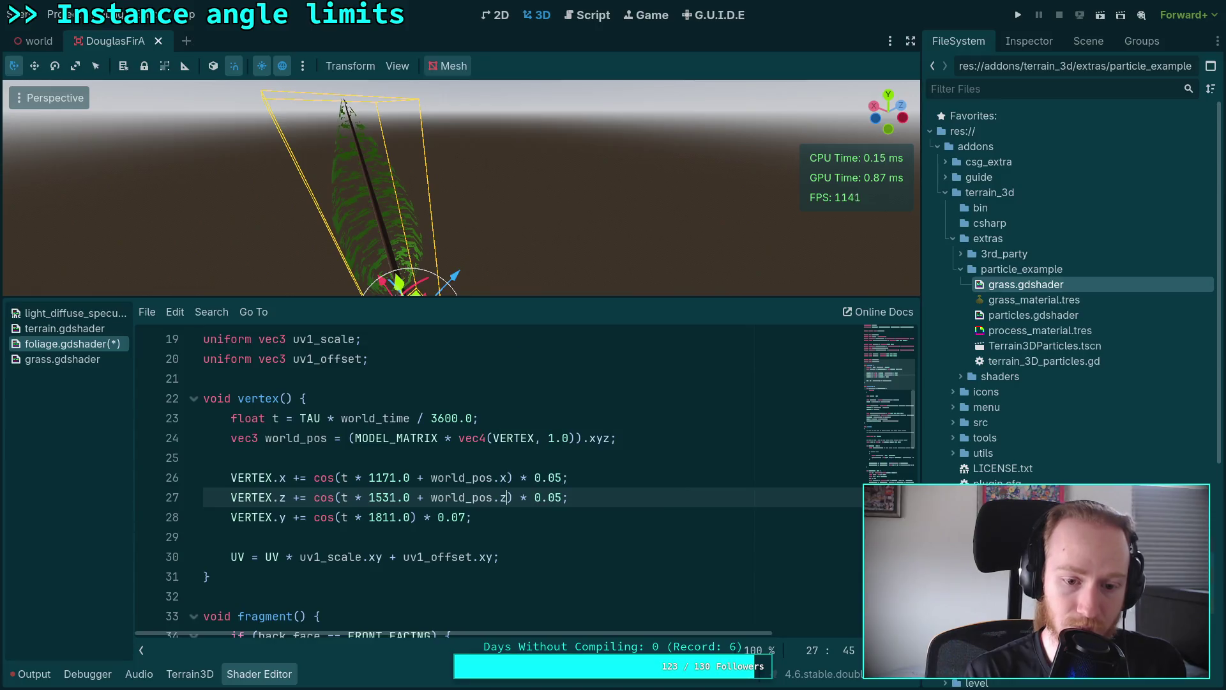
{"action": "left_click", "coordinate": [408, 516]}
{"action": "type", "text": "?"}
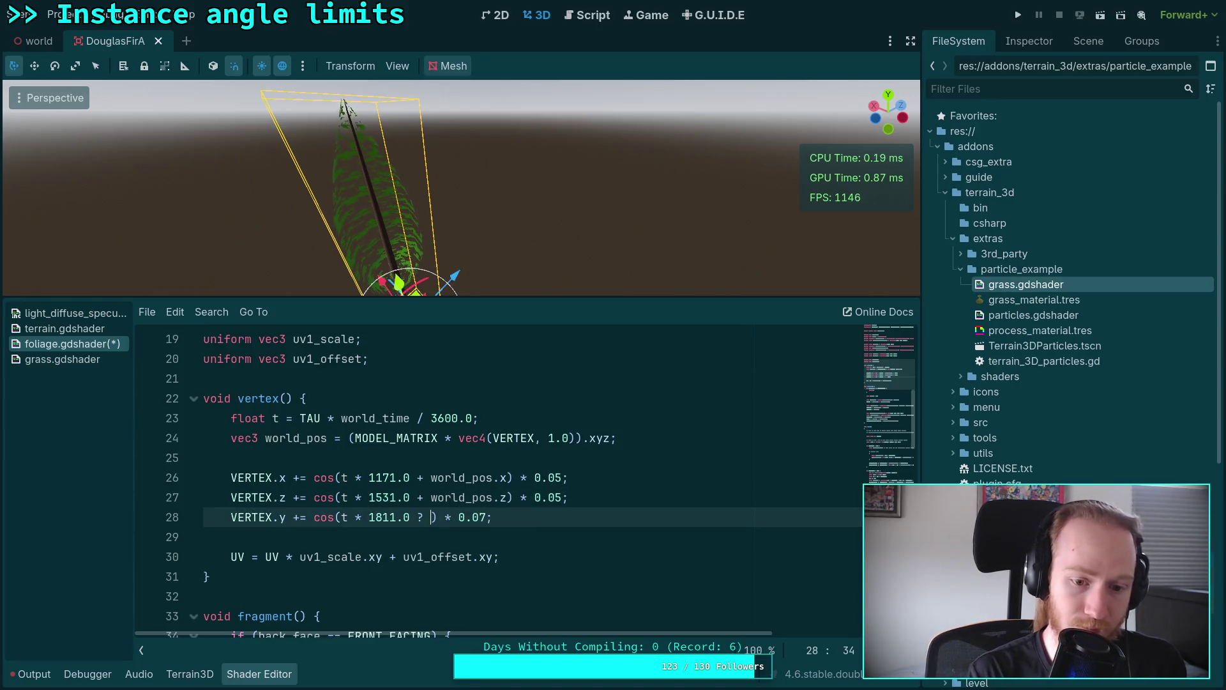
{"action": "key", "text": "BackSpace"}
{"action": "key", "text": "BackSpace"}
{"action": "type", "text": "+ wor"}
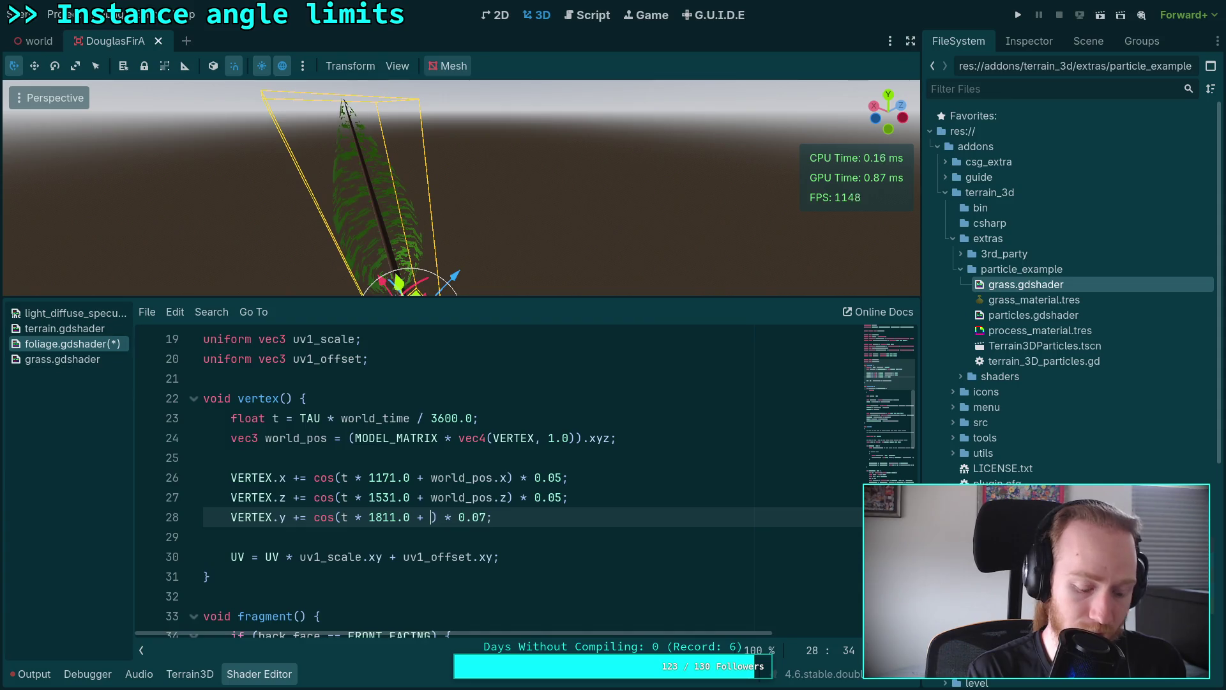
{"action": "type", "text": "ld_"}
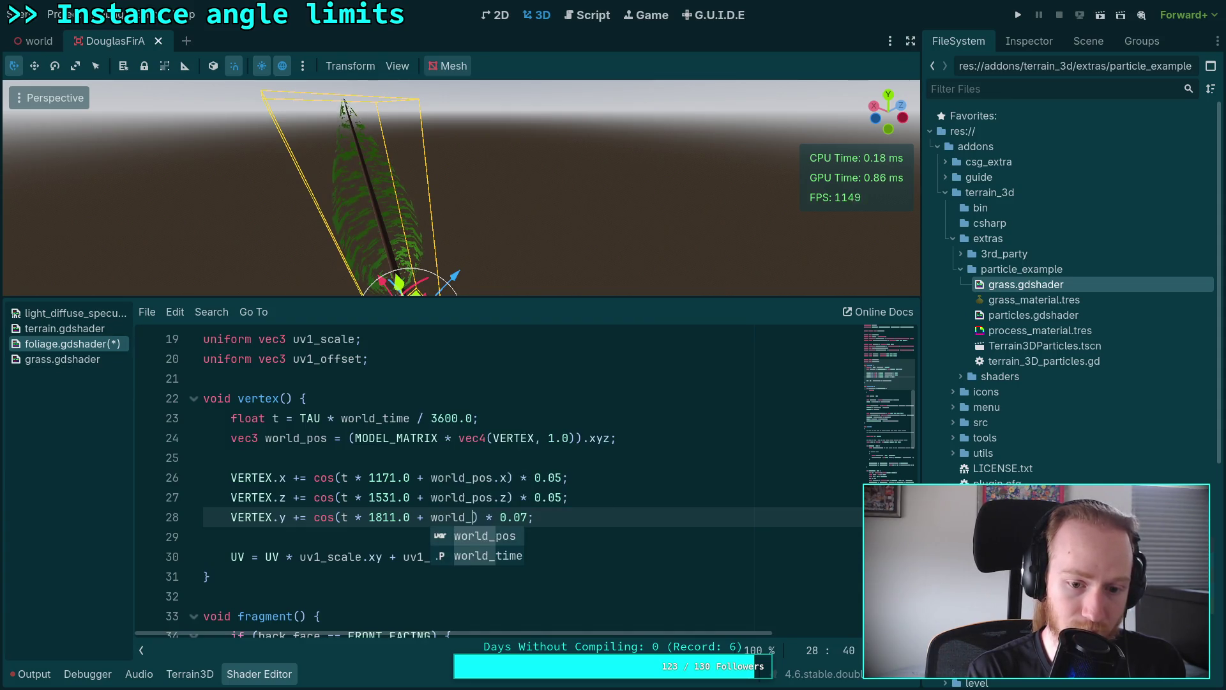
{"action": "type", "text": "pos"}
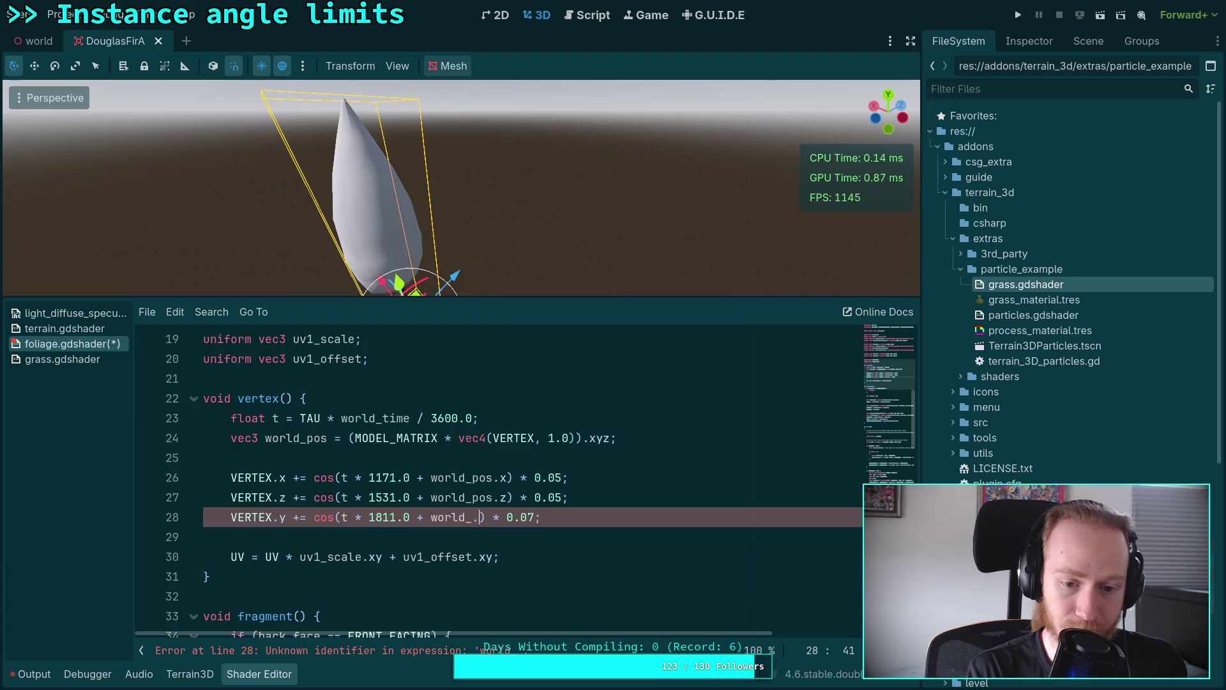
{"action": "type", "text": ".y"}
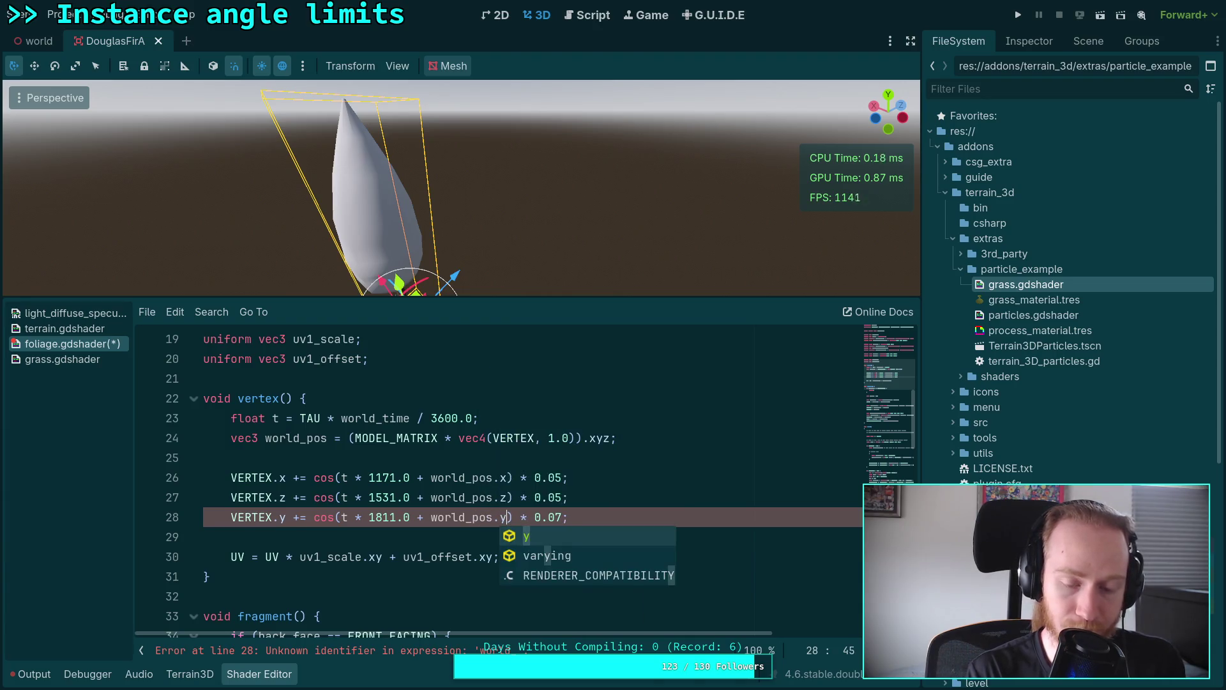
{"action": "left_click", "coordinate": [621, 503]}
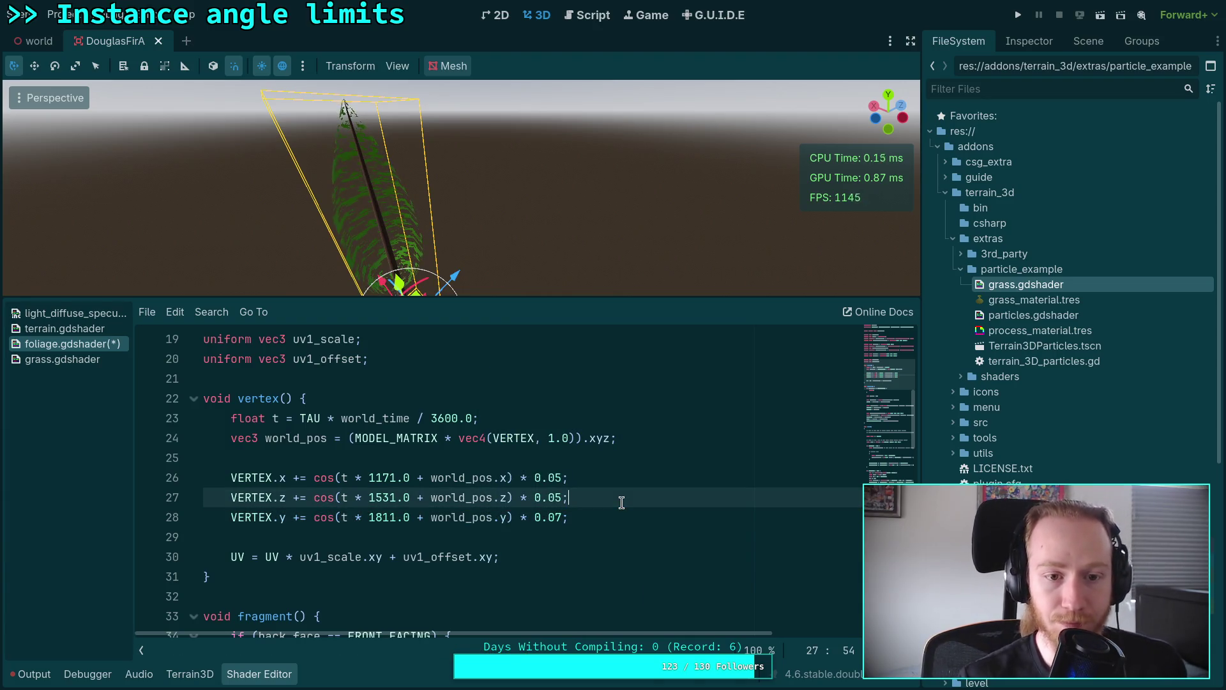
{"action": "key", "text": "w"}
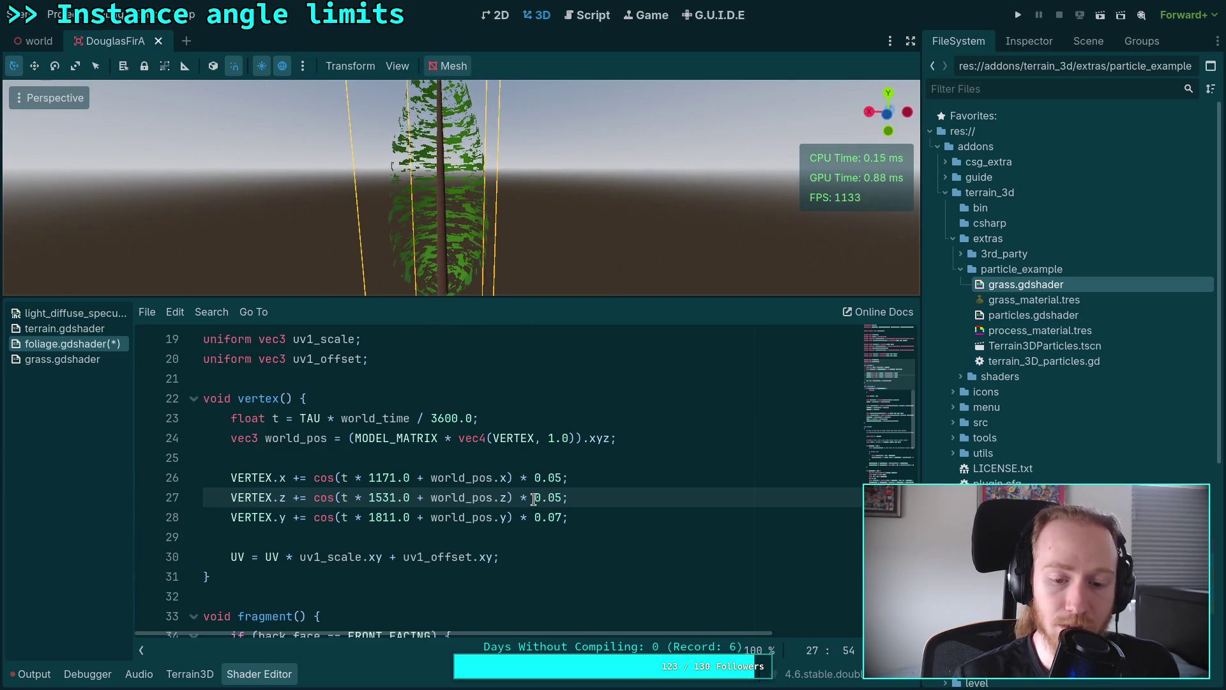
Divide the world_pos expression by 3.0
{"action": "left_click", "coordinate": [610, 438]}
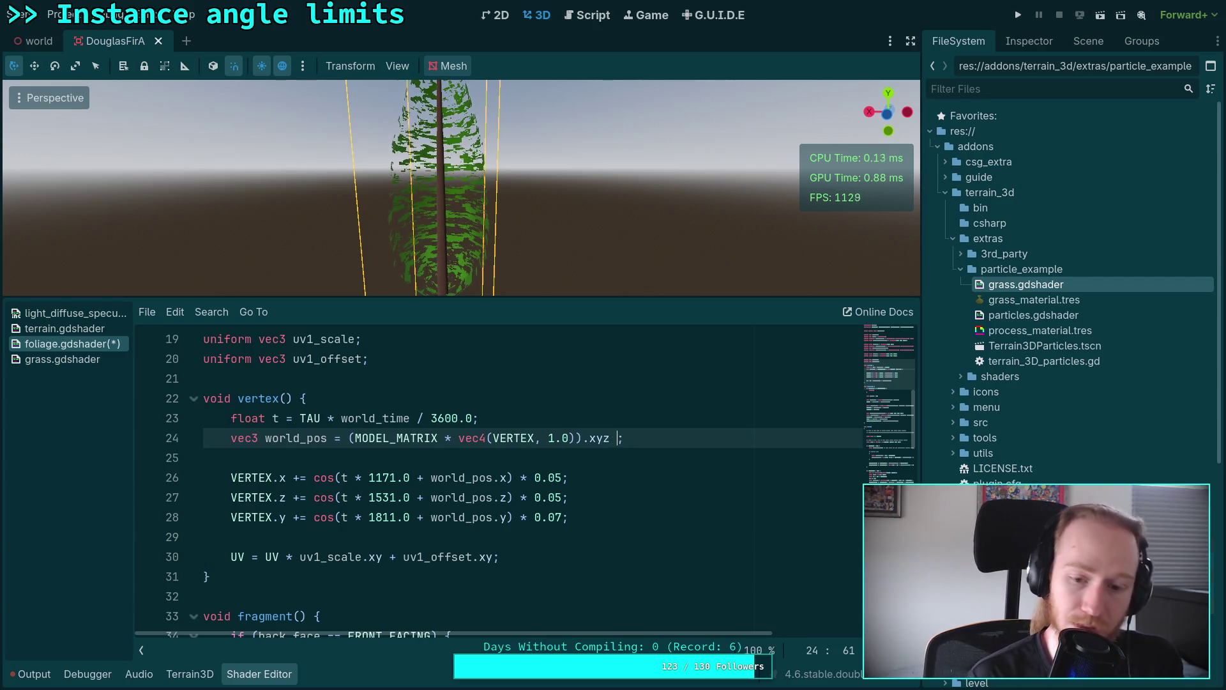
{"action": "type", "text": "/ "}
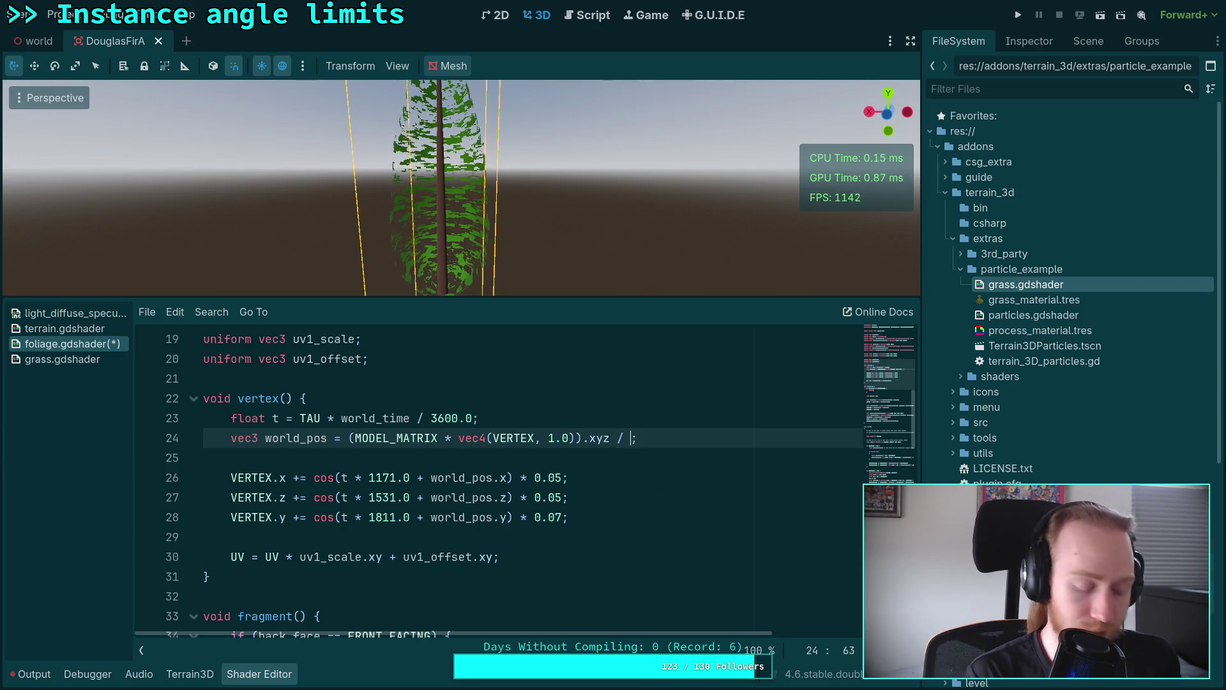
{"action": "type", "text": "10.0"}
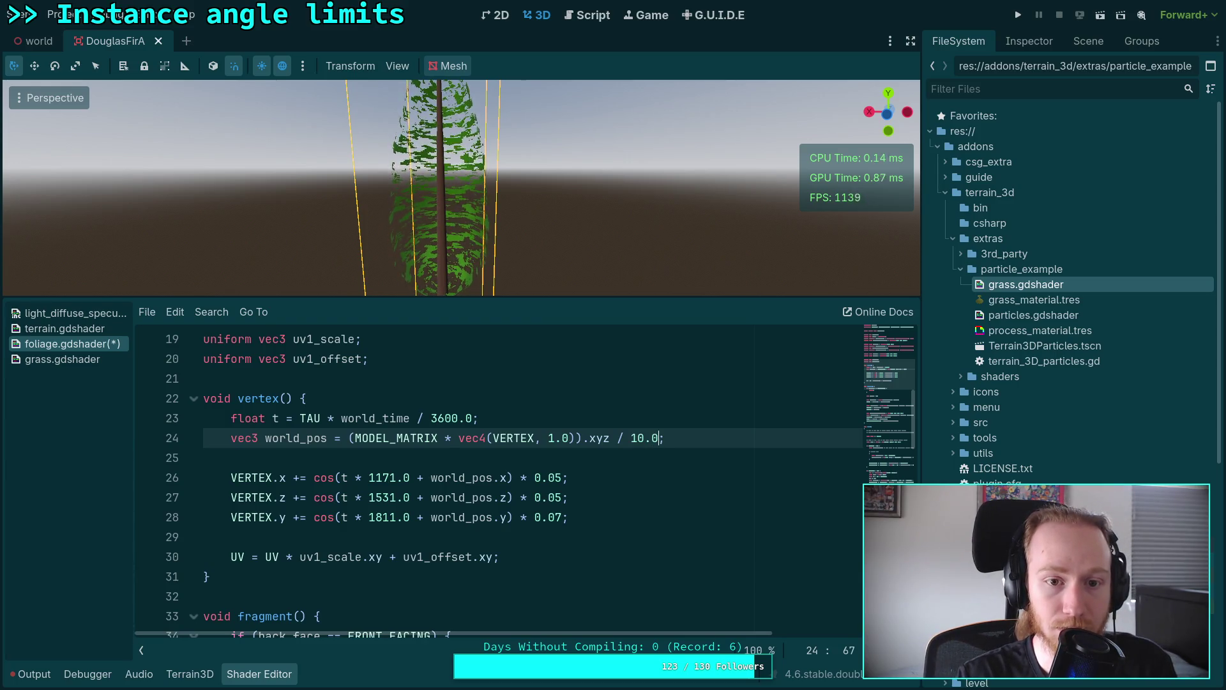
{"action": "key", "text": "shift+Left"}
{"action": "key", "text": "shift+Left"}
{"action": "key", "text": "shift+Left"}
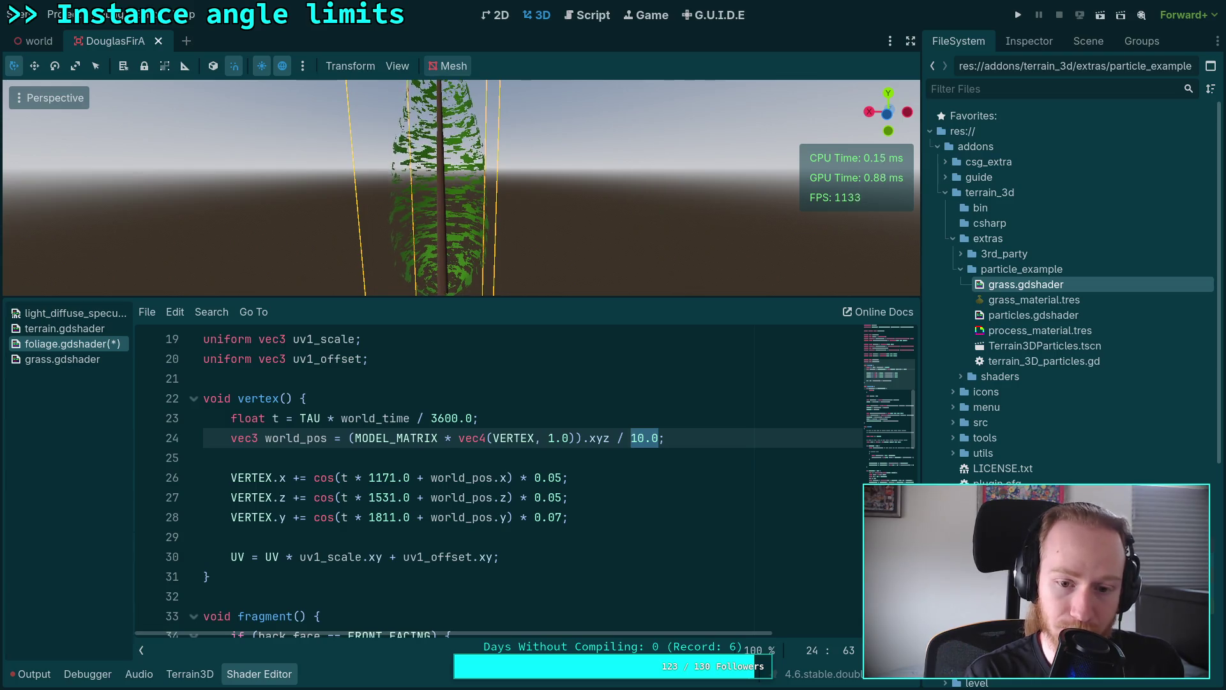
{"action": "type", "text": "3.0"}
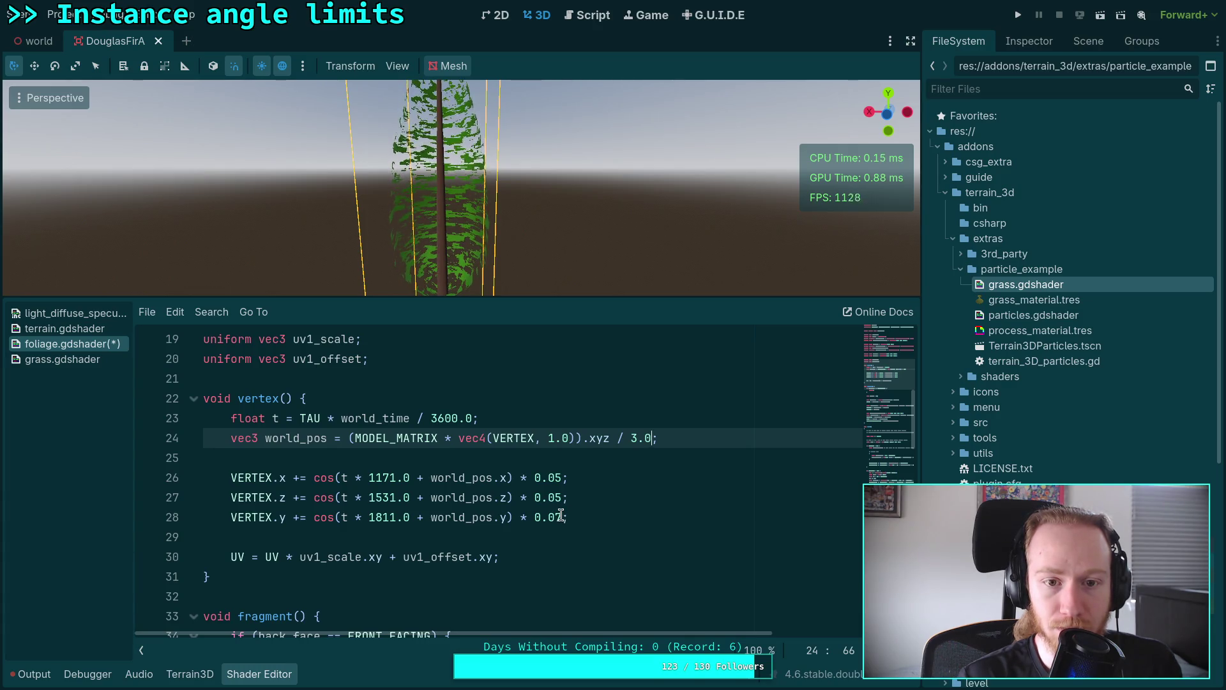
Settle the y sway amplitude at 0.07 and remove the / 3.0 from world_pos
{"action": "left_click_drag", "start_coordinate": [562, 517], "coordinate": [556, 517]}
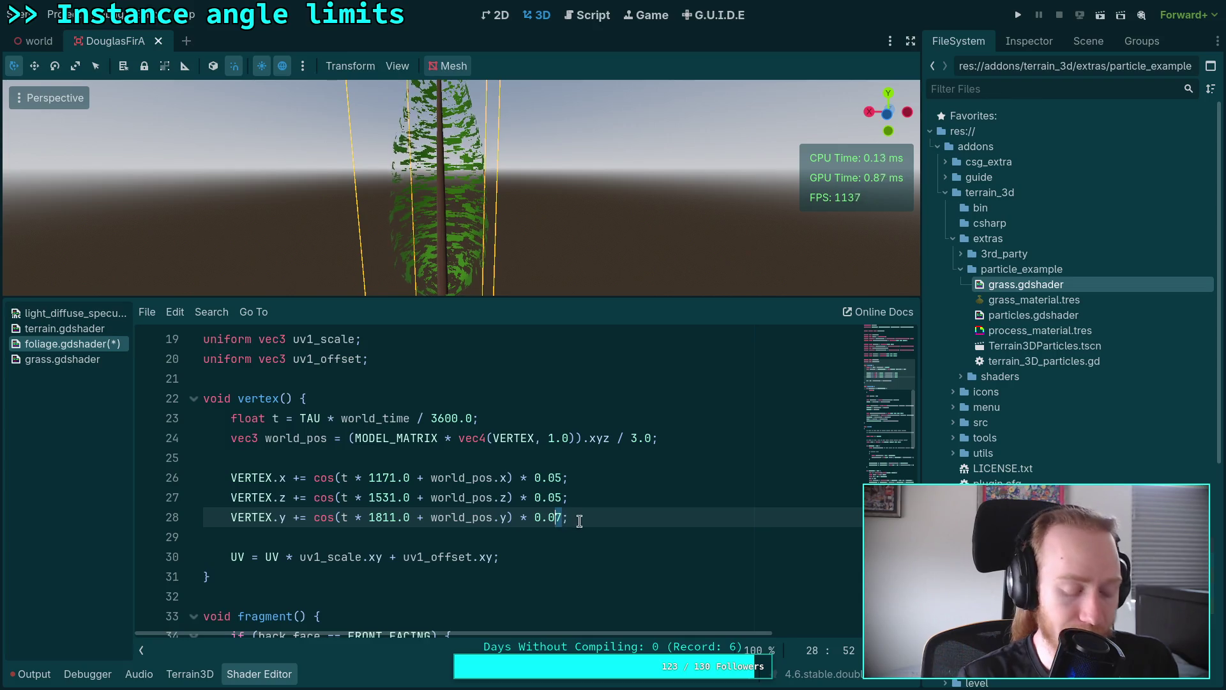
{"action": "type", "text": "3"}
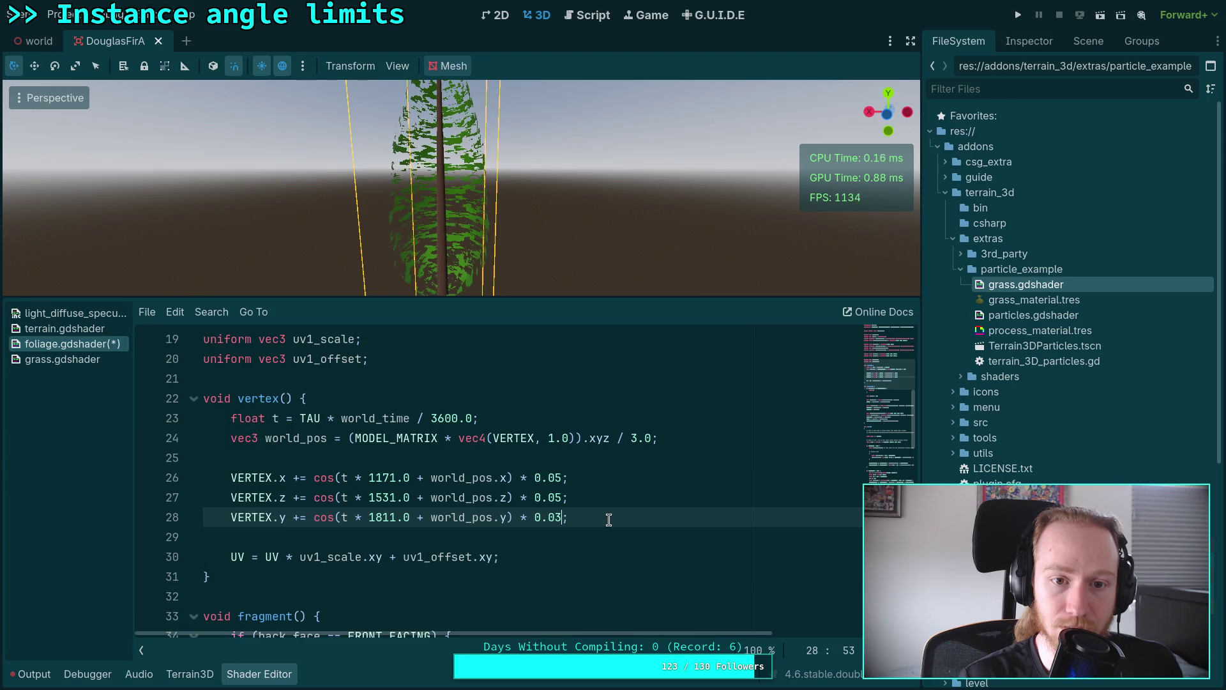
{"action": "left_click", "coordinate": [560, 497]}
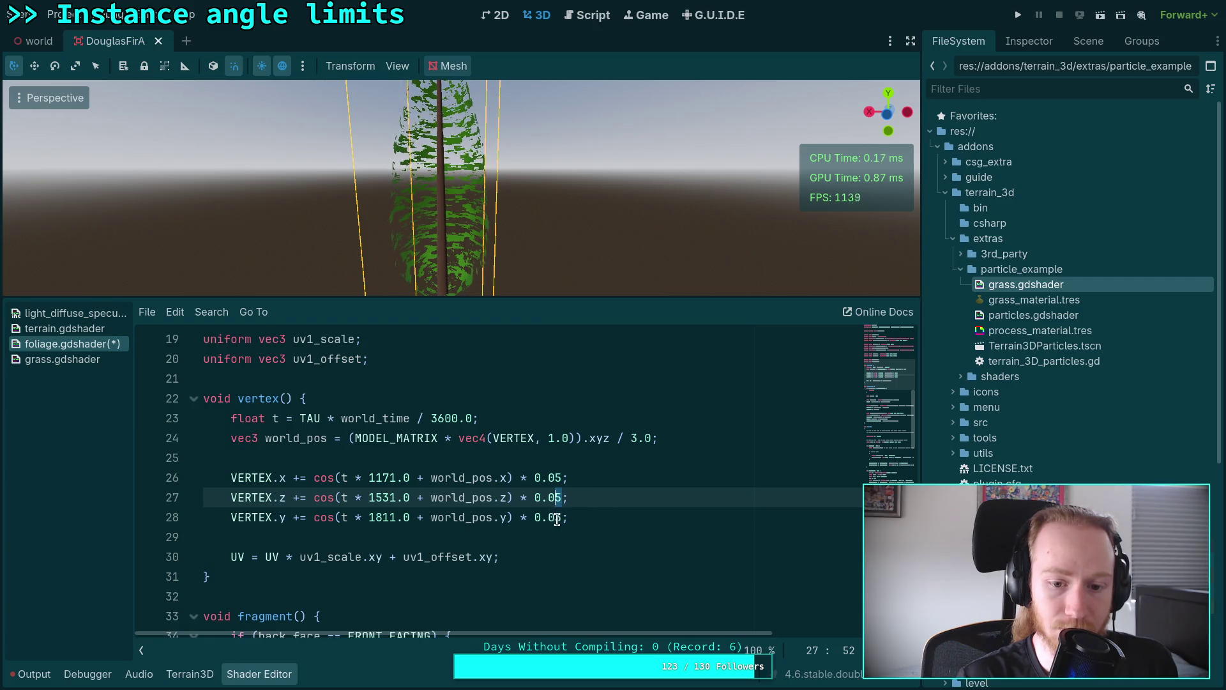
{"action": "left_click", "coordinate": [556, 518]}
{"action": "key", "text": "BackSpace"}
{"action": "type", "text": "2"}
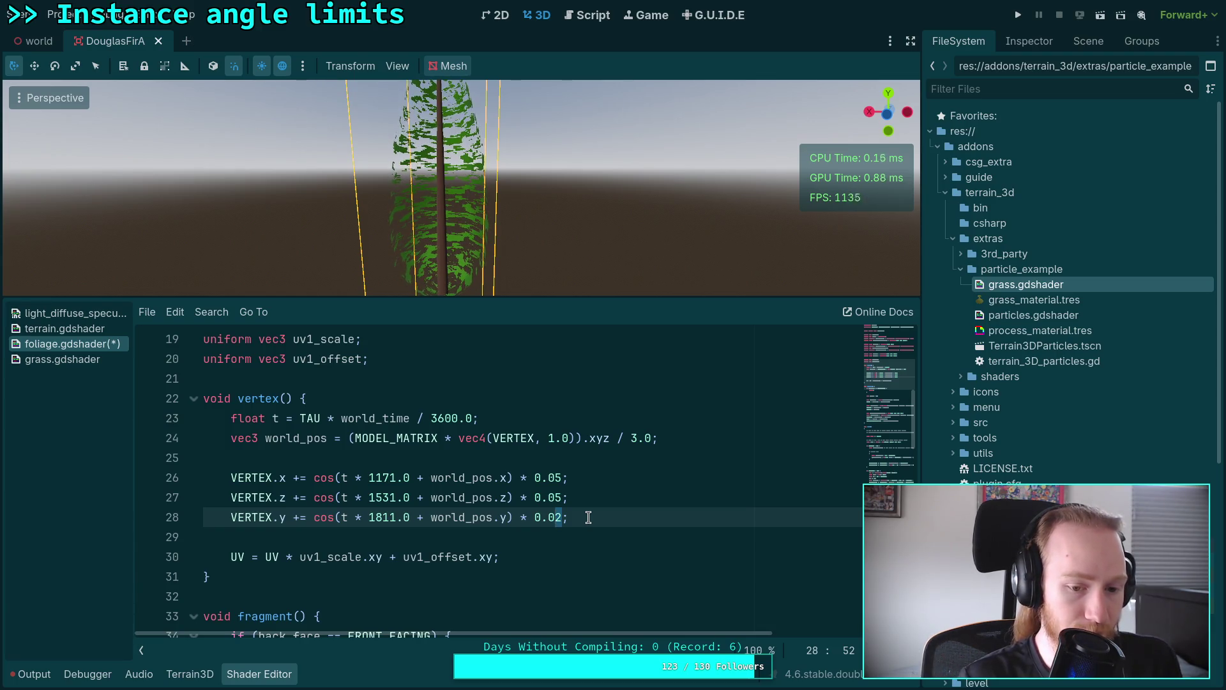
{"action": "key", "text": "Delete"}
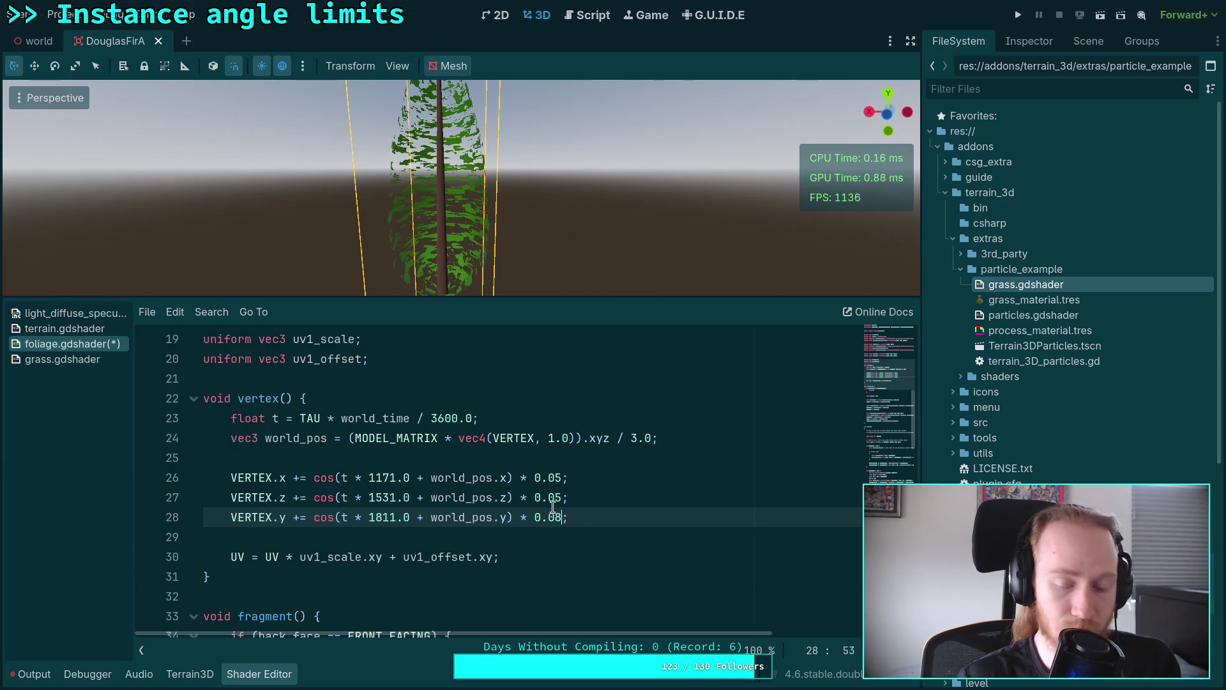
{"action": "type", "text": "7"}
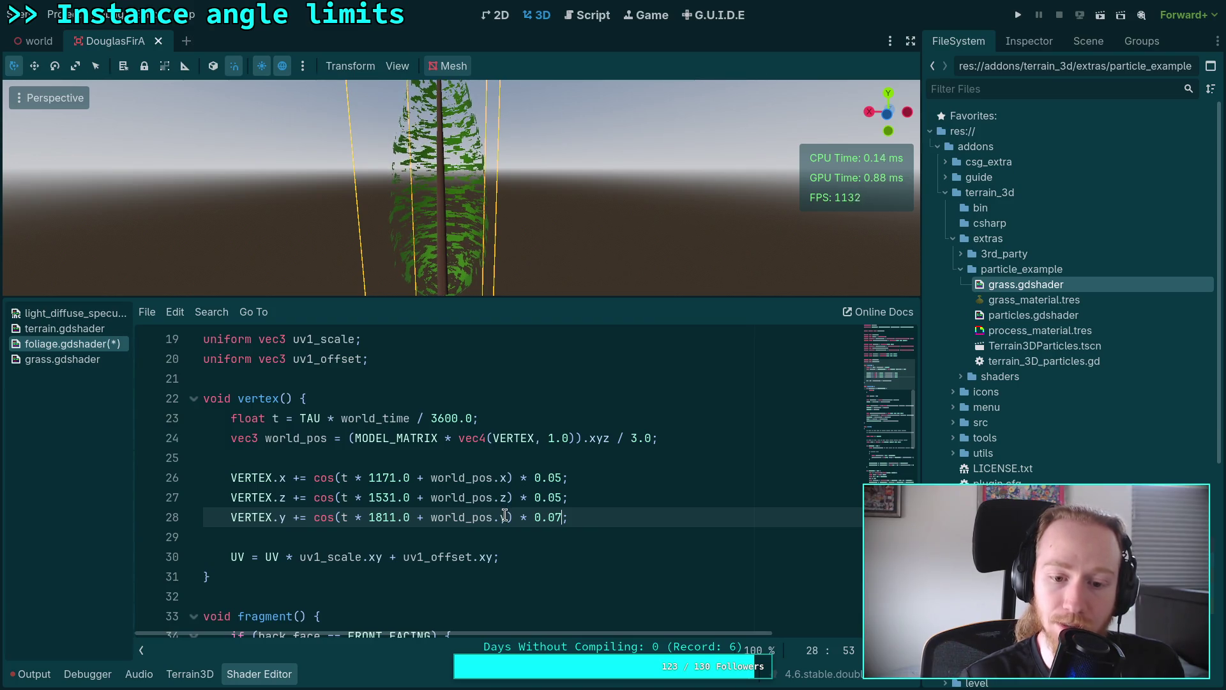
{"action": "left_click_drag", "start_coordinate": [609, 439], "coordinate": [656, 440]}
{"action": "key", "text": "BackSpace"}
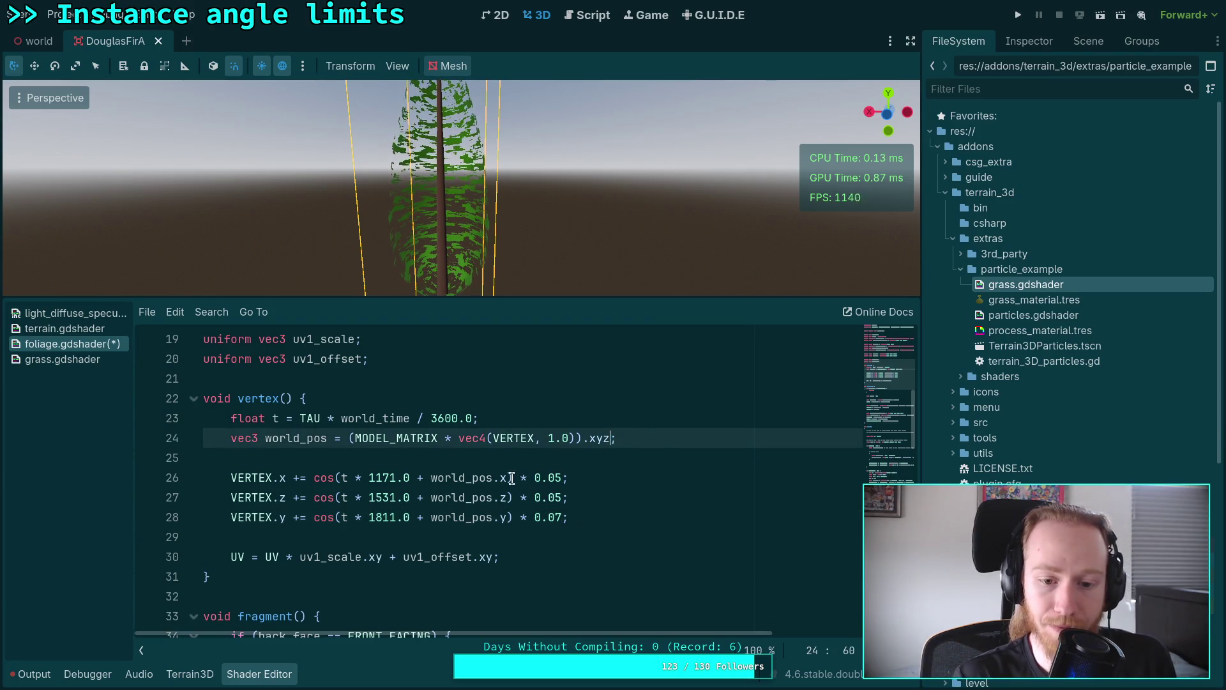
Add / 3.0 after world_pos.x and world_pos.z in the sway phases
{"action": "left_click", "coordinate": [508, 478]}
{"action": "type", "text": "/ 3"}
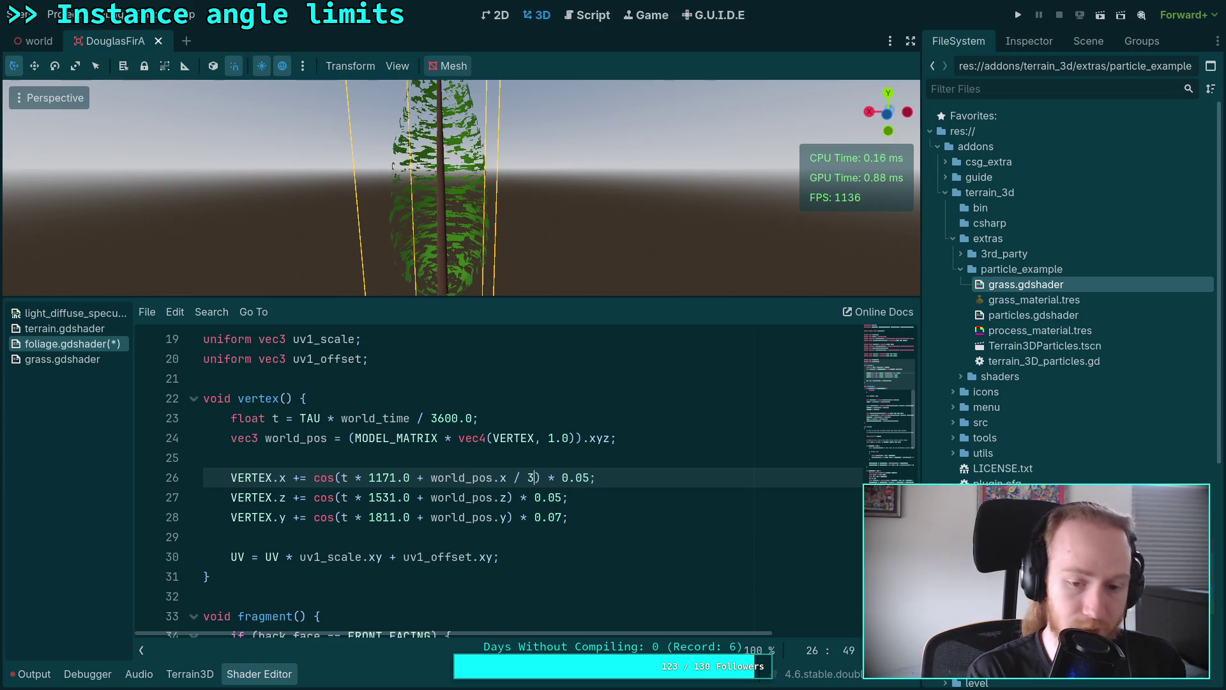
{"action": "type", "text": ".0"}
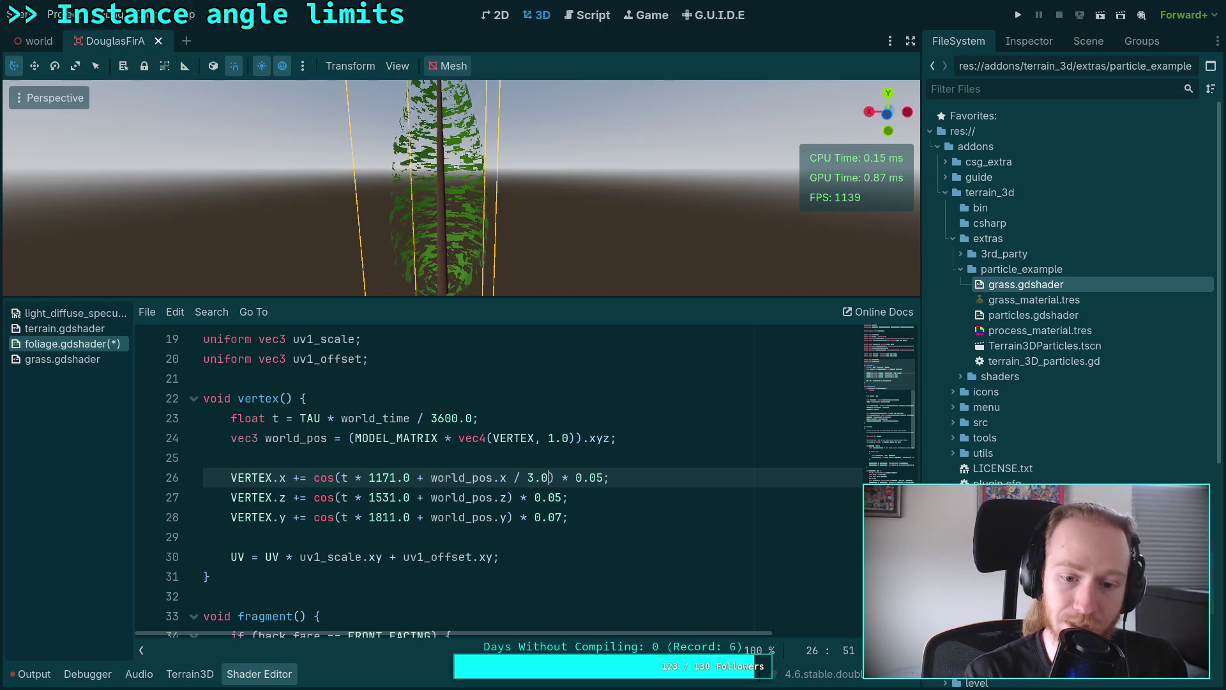
{"action": "left_click", "coordinate": [509, 498]}
{"action": "type", "text": "/ 3.0"}
Divide world_pos.y by 11.0 in the y sway term
{"action": "left_click", "coordinate": [509, 517]}
{"action": "type", "text": "/ 10.0"}
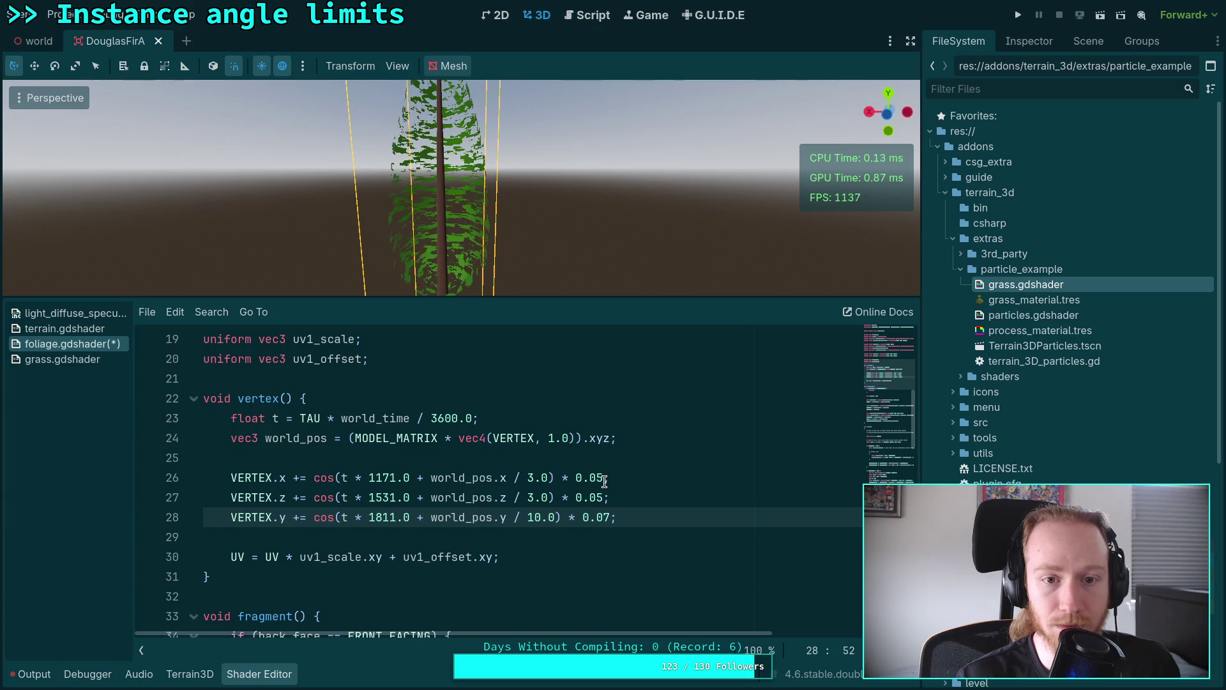
{"action": "left_click", "coordinate": [537, 518], "text": "shift"}
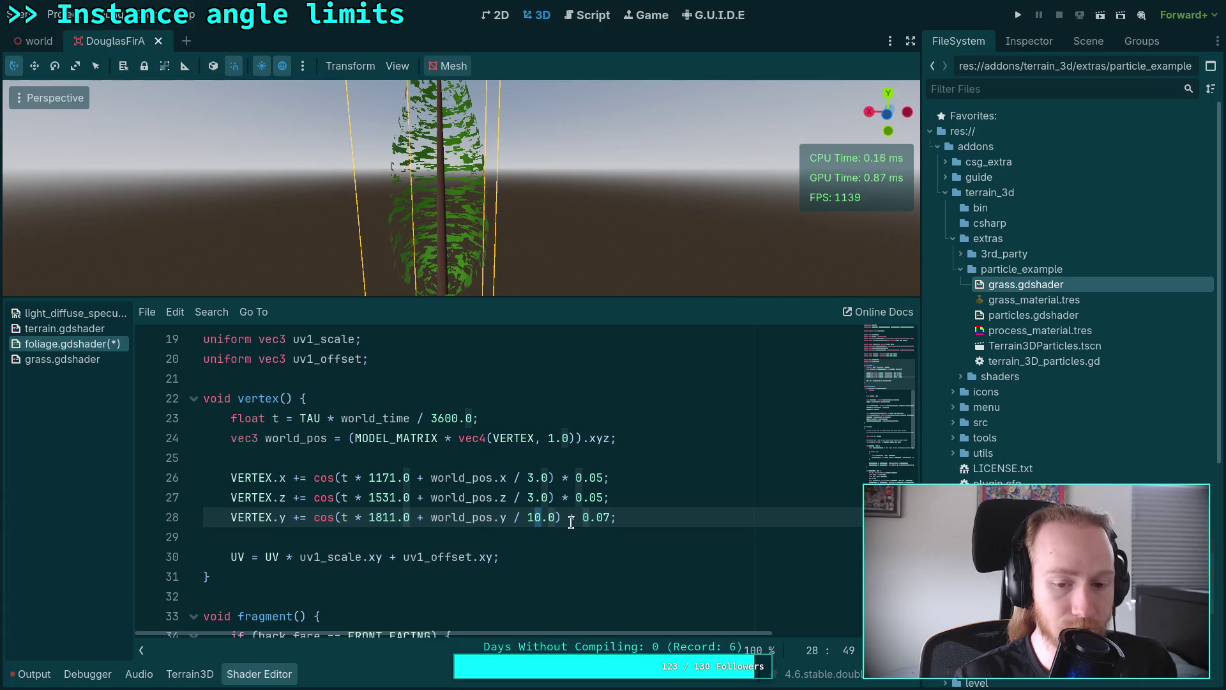
{"action": "type", "text": "1"}
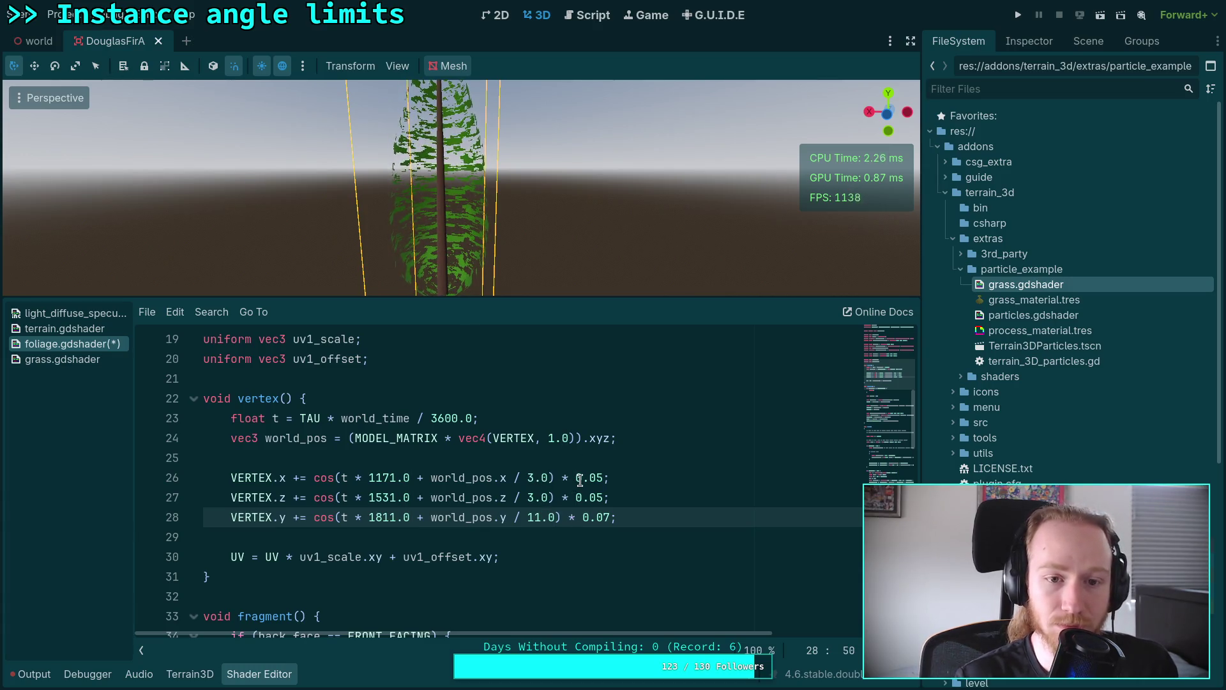
{"action": "key", "text": "BackSpace"}
{"action": "type", "text": "0"}
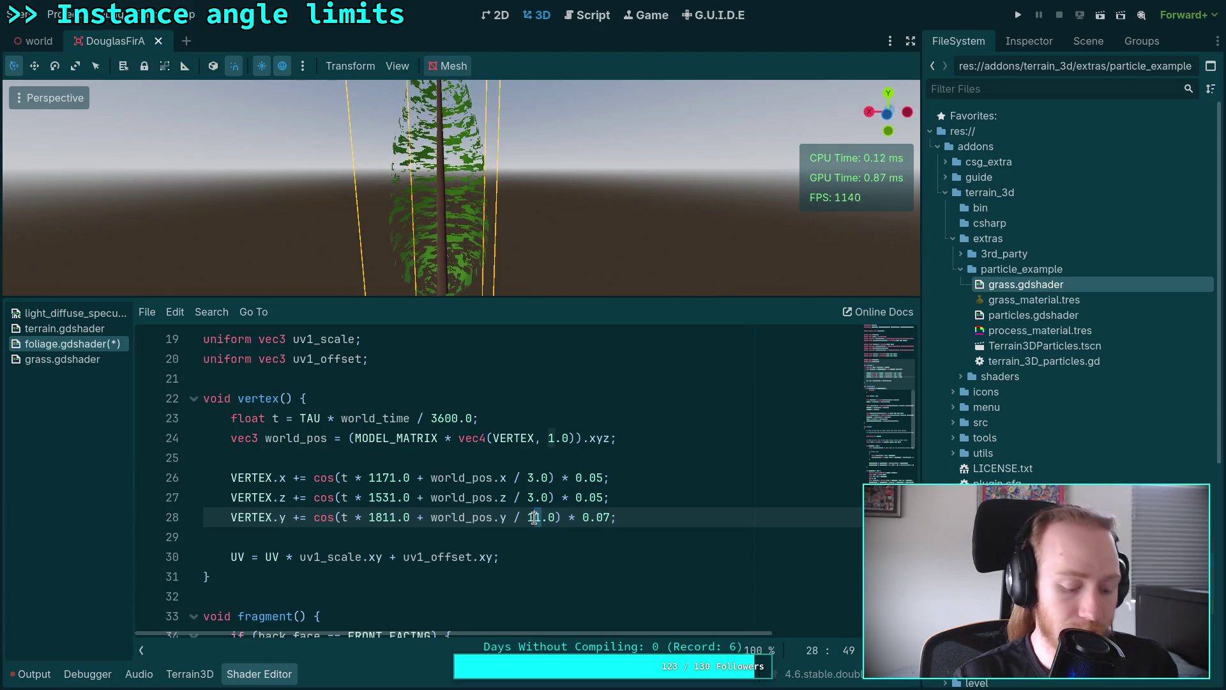
{"action": "key", "text": "Delete"}
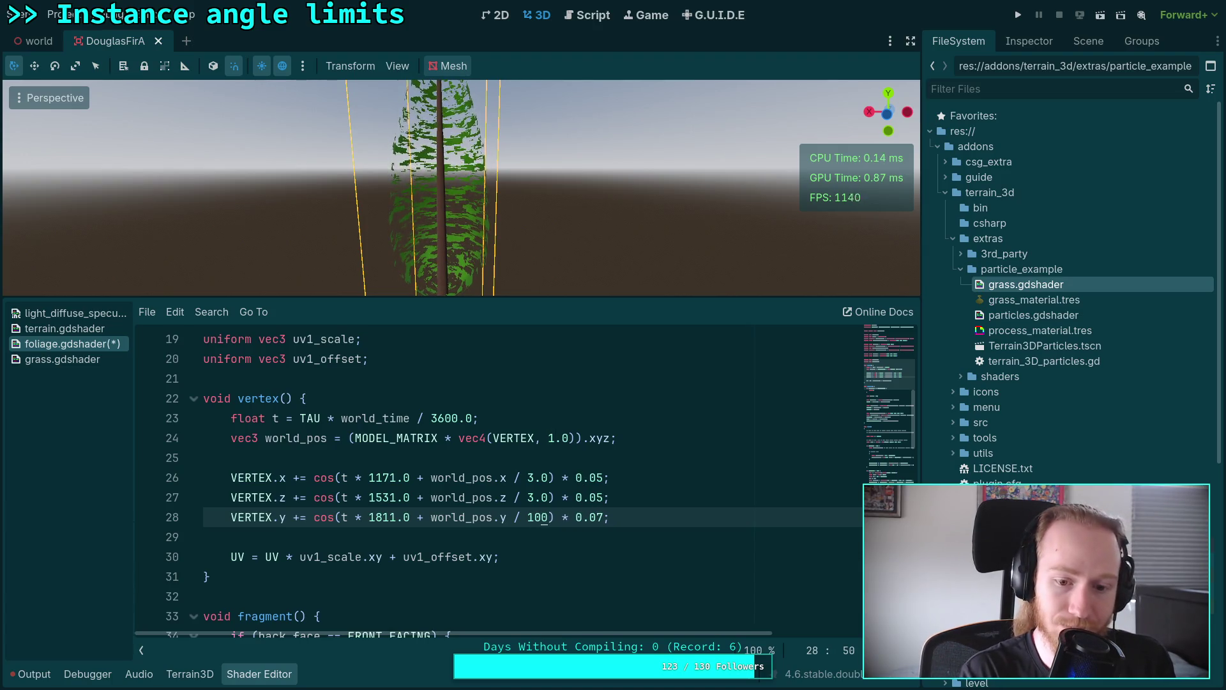
{"action": "key", "text": "BackSpace"}
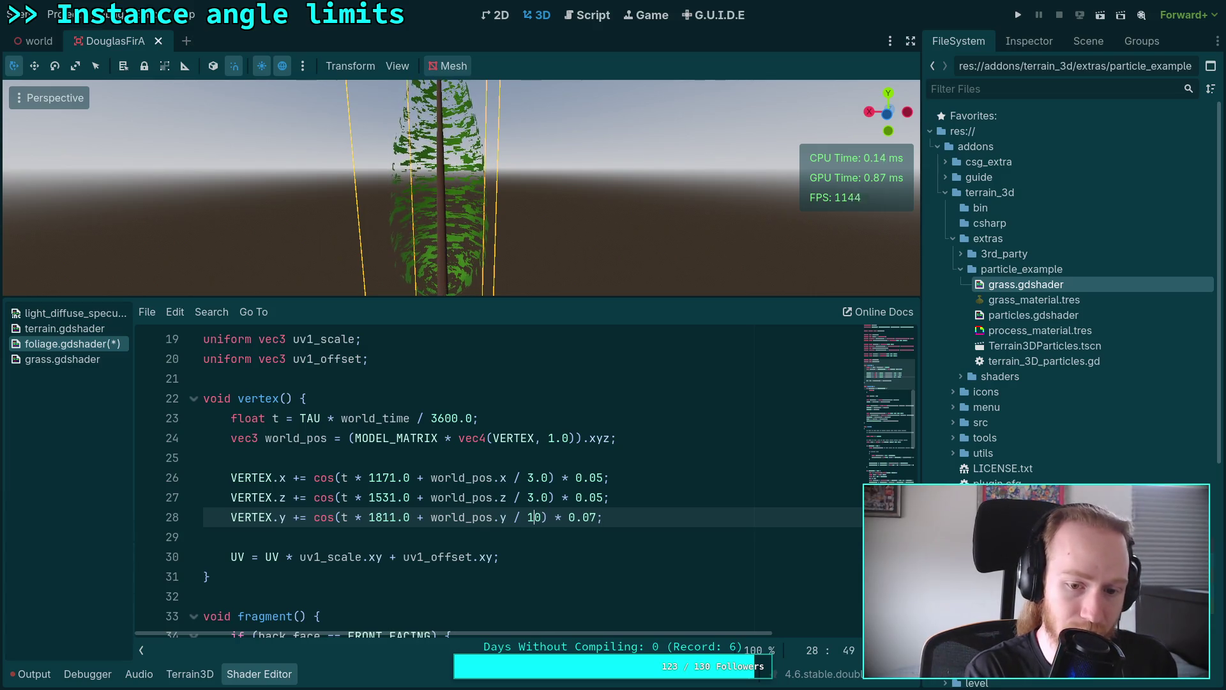
{"action": "type", "text": "9."}
{"action": "left_click", "coordinate": [496, 442]}
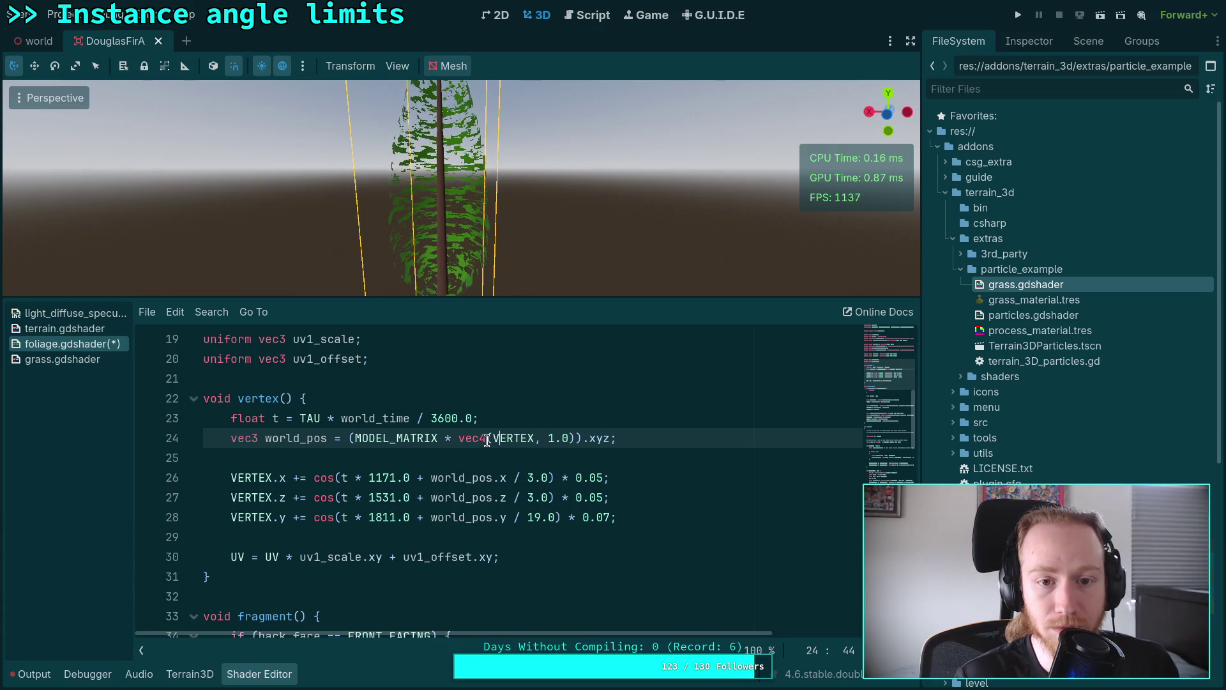
{"action": "left_click", "coordinate": [533, 518]}
{"action": "key", "text": "shift+Right"}
{"action": "type", "text": "1"}
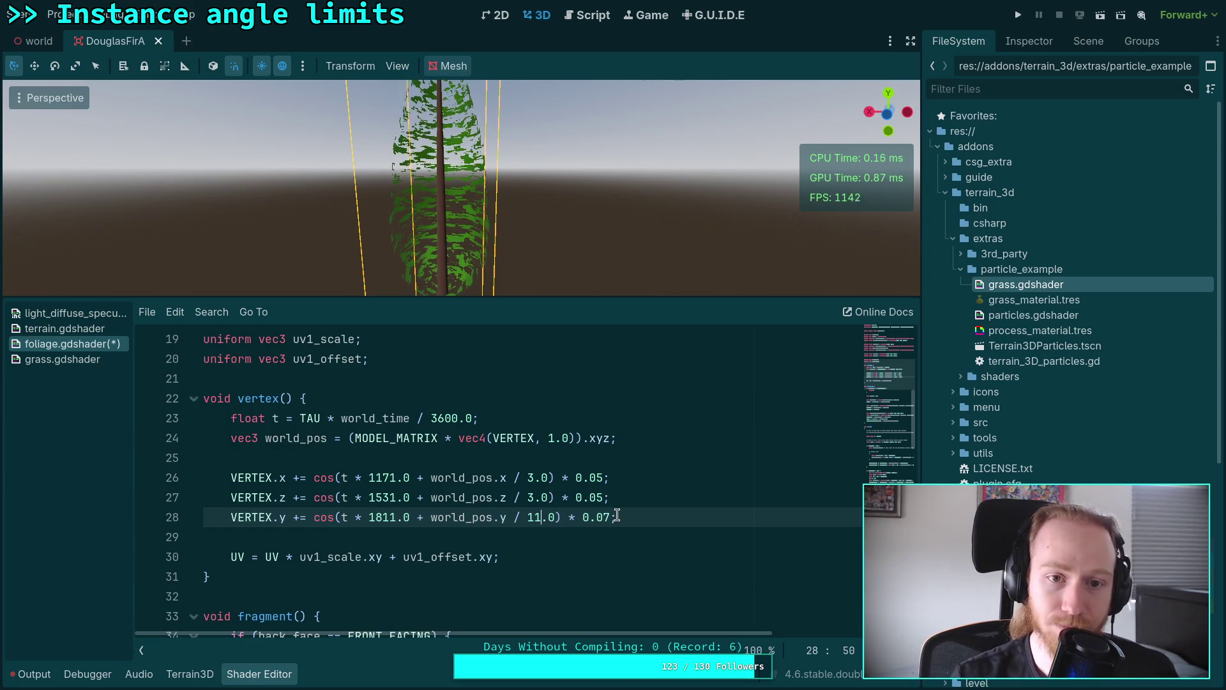
Save foliage.gdshader
{"action": "left_click", "coordinate": [553, 497]}
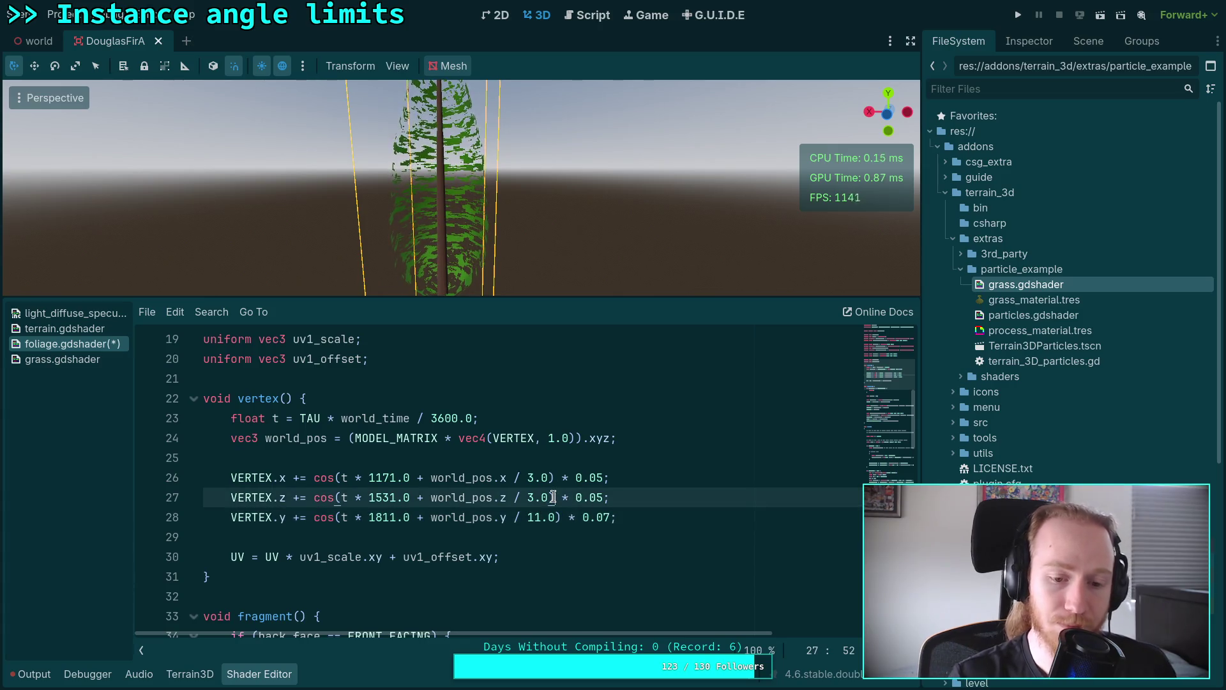
{"action": "key", "text": "ctrl+s"}
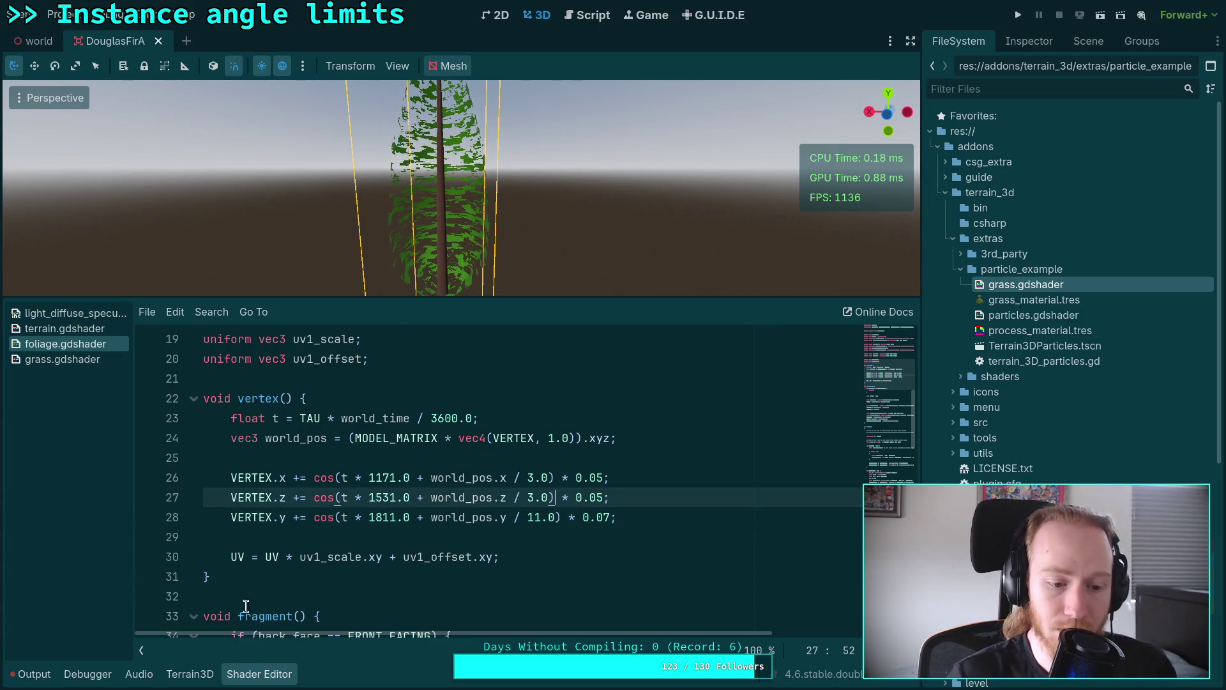
{"action": "left_click", "coordinate": [255, 675]}
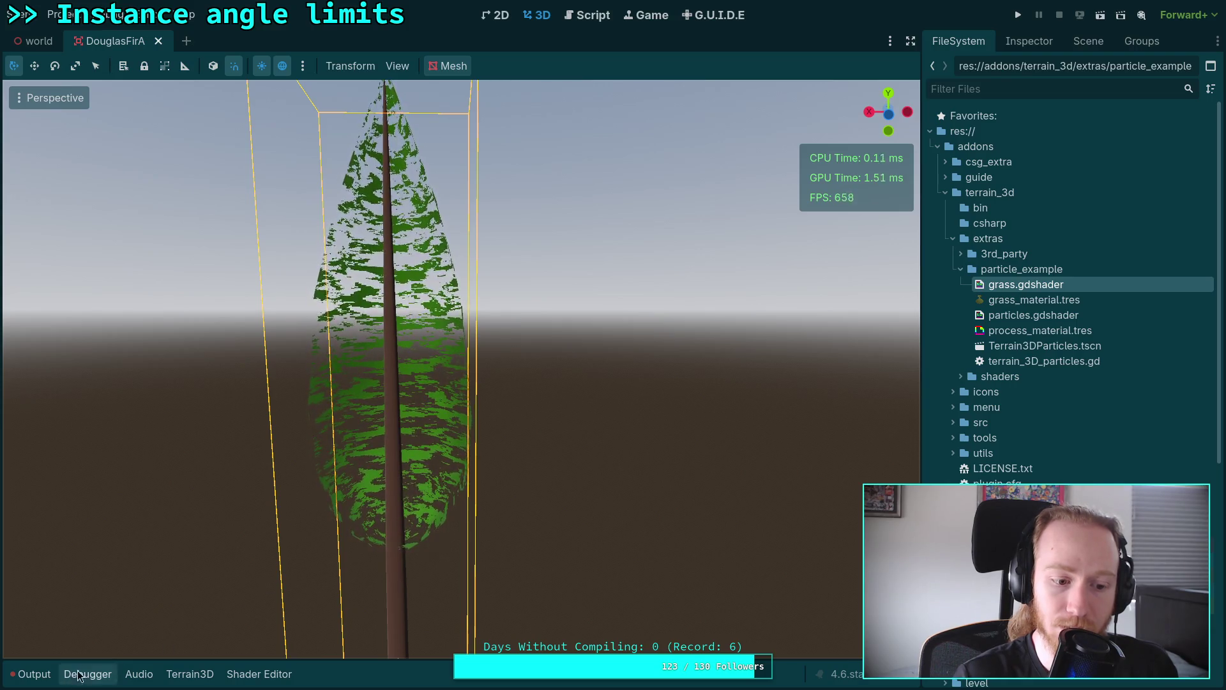
Check the Output log for errors, then enlarge the Douglas fir viewport above the code
{"action": "left_click", "coordinate": [33, 674]}
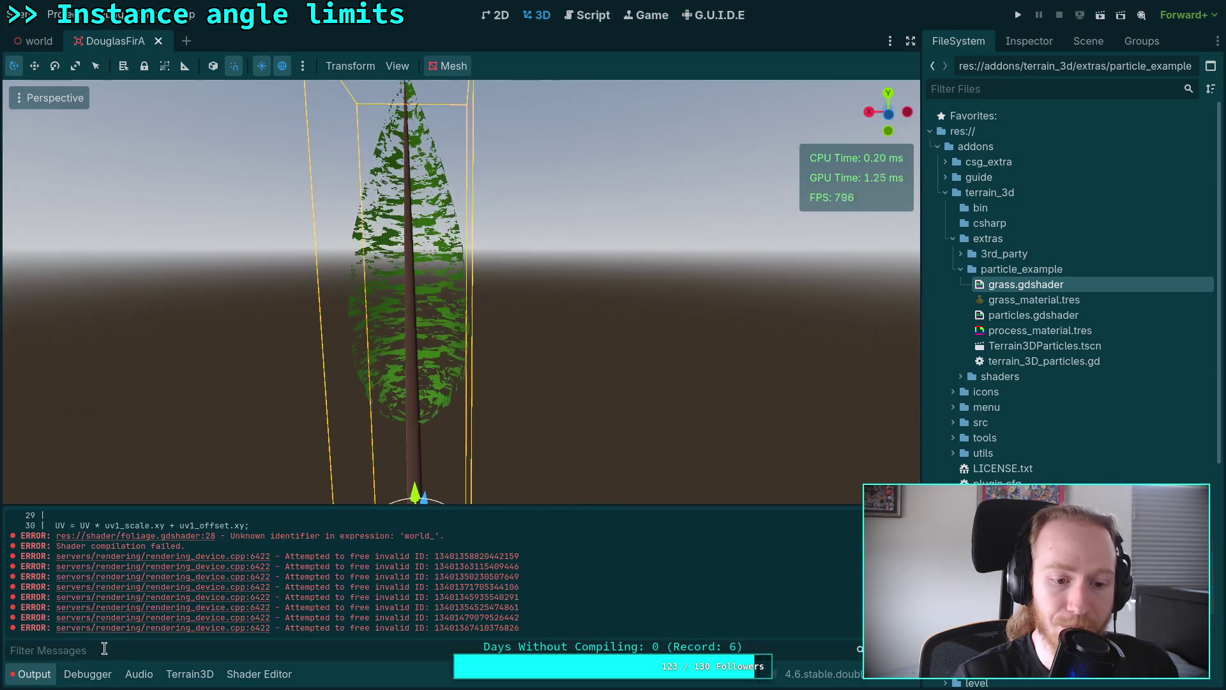
{"action": "left_click", "coordinate": [259, 675]}
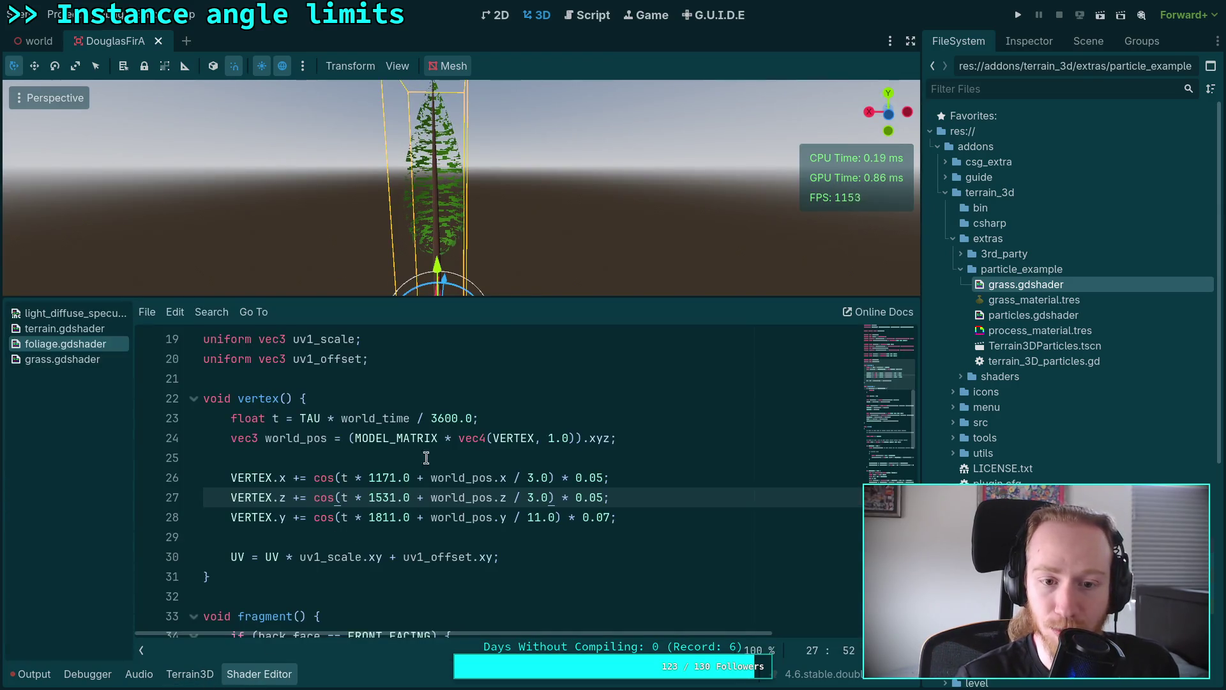
{"action": "mouse_move", "coordinate": [508, 298]}
{"action": "left_mouse_down"}
{"action": "mouse_move", "coordinate": [506, 466]}
{"action": "mouse_move", "coordinate": [541, 452]}
{"action": "left_mouse_up"}
{"action": "scroll", "coordinate": [505, 566], "scroll_direction": "down", "scroll_amount": 3}
{"action": "scroll", "coordinate": [503, 566], "scroll_direction": "up", "scroll_amount": 2}
{"action": "scroll", "coordinate": [638, 549], "scroll_direction": "up", "scroll_amount": 3}
{"action": "scroll", "coordinate": [639, 550], "scroll_direction": "down", "scroll_amount": 3}
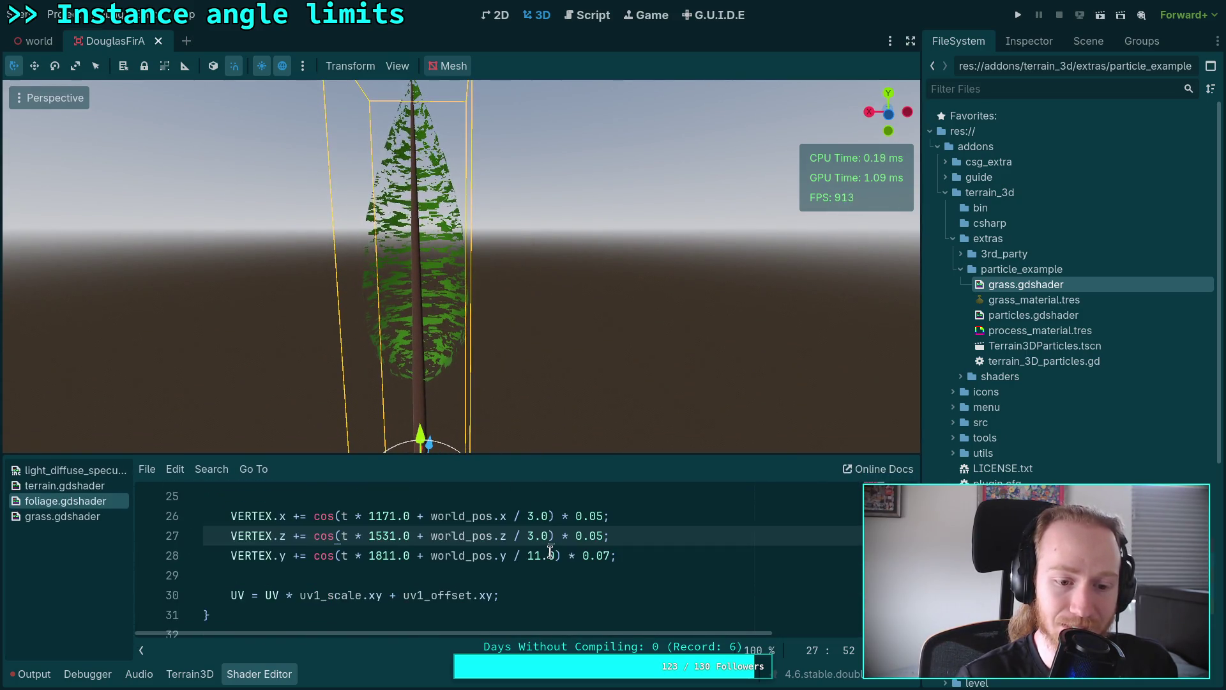
Enlarge the code area slightly and add blank lines below the world_pos line
{"action": "left_click", "coordinate": [667, 543]}
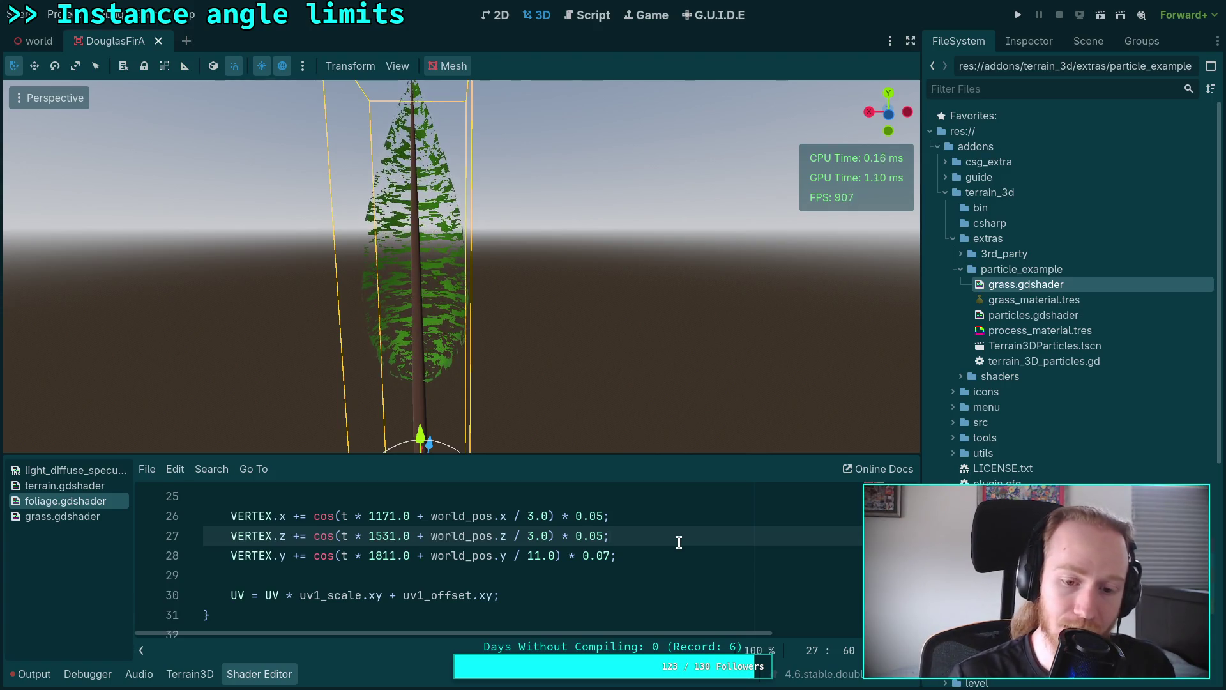
{"action": "scroll", "coordinate": [679, 542], "scroll_direction": "up", "scroll_amount": 1}
{"action": "left_click", "coordinate": [638, 541]}
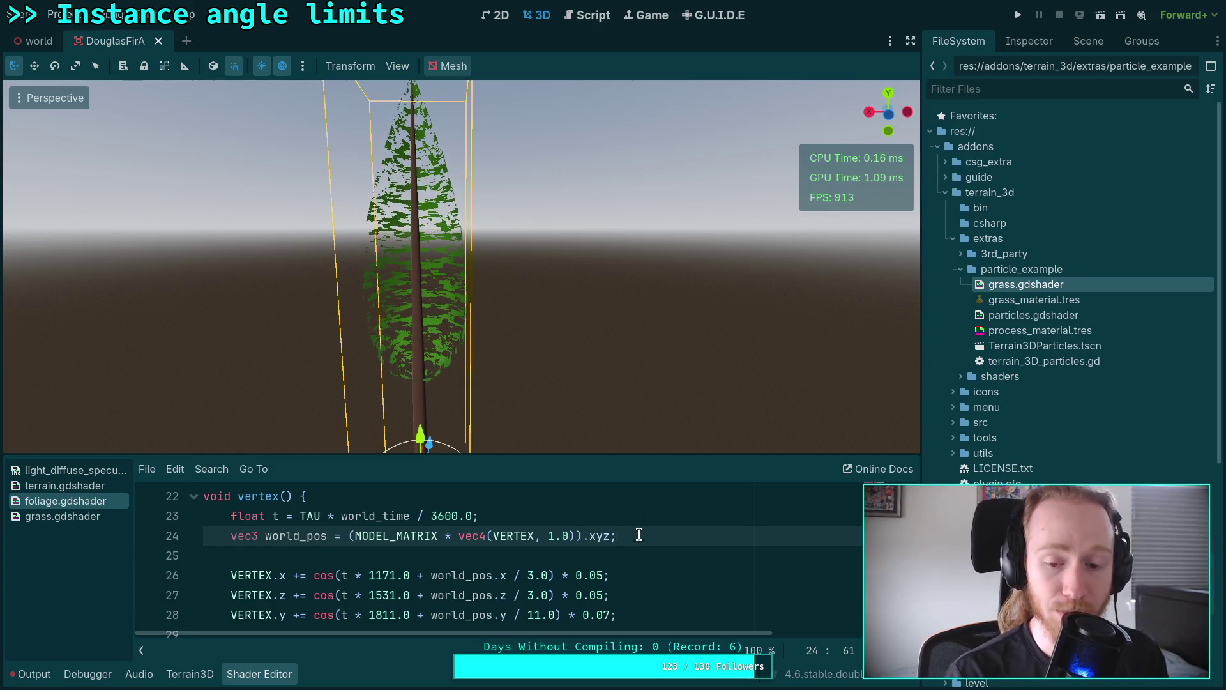
{"action": "left_click_drag", "start_coordinate": [662, 453], "coordinate": [668, 425]}
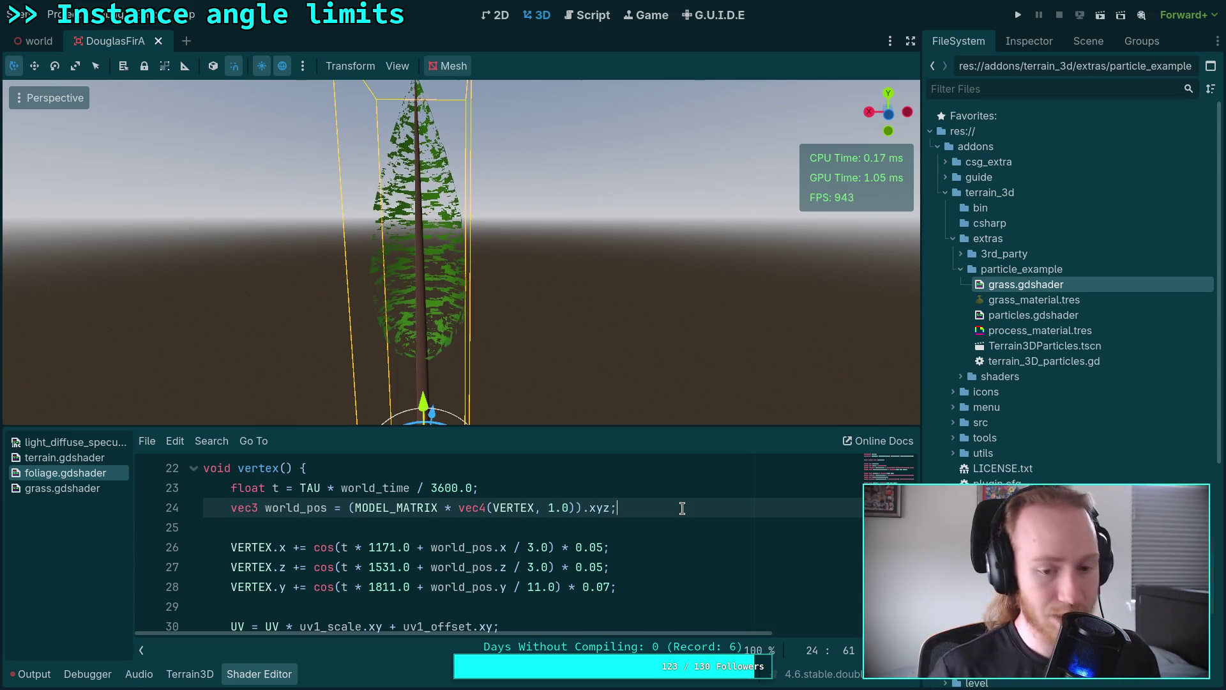
{"action": "key", "text": "Return"}
{"action": "key", "text": "Return"}
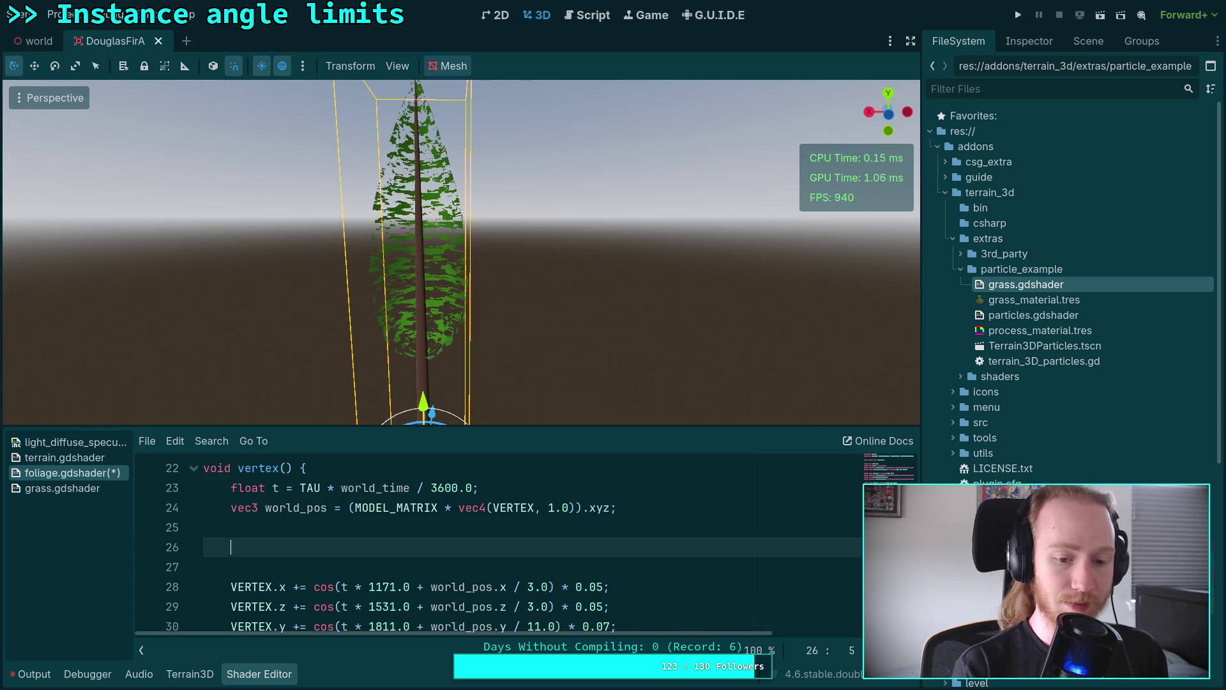
Remove the blank lines and break the VERTEX.x sway line with '(' before its cos term
{"action": "key", "text": "BackSpace"}
{"action": "key", "text": "BackSpace"}
{"action": "key", "text": "BackSpace"}
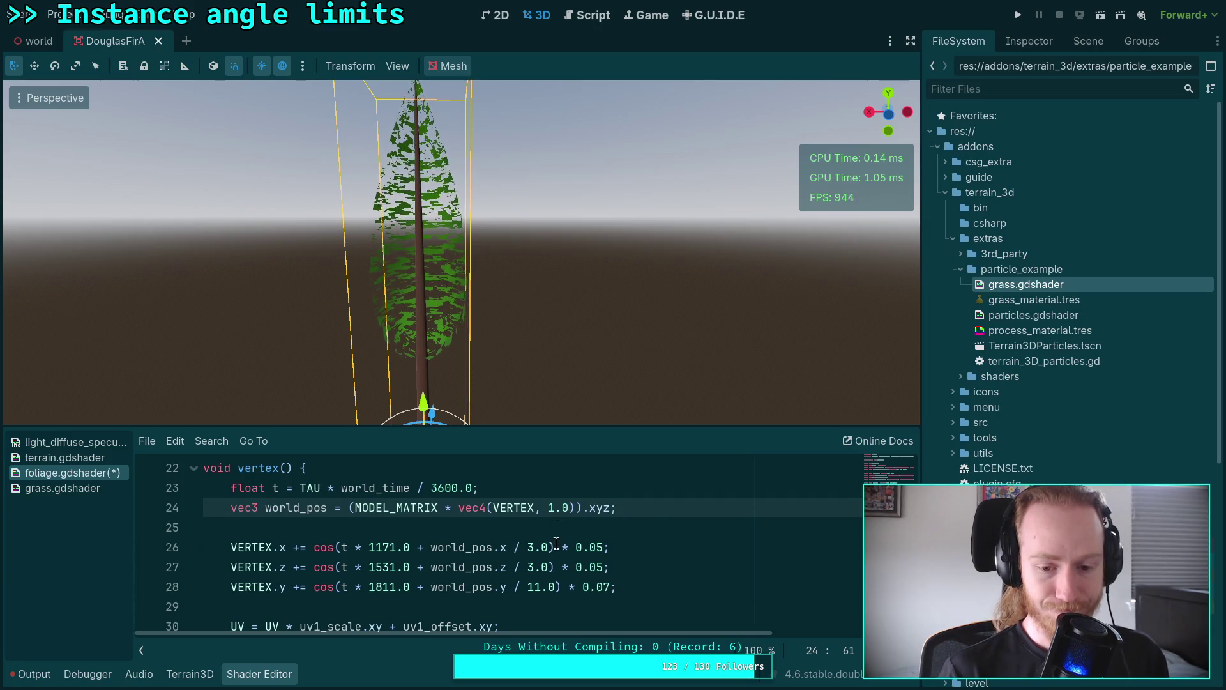
{"action": "left_click", "coordinate": [555, 547]}
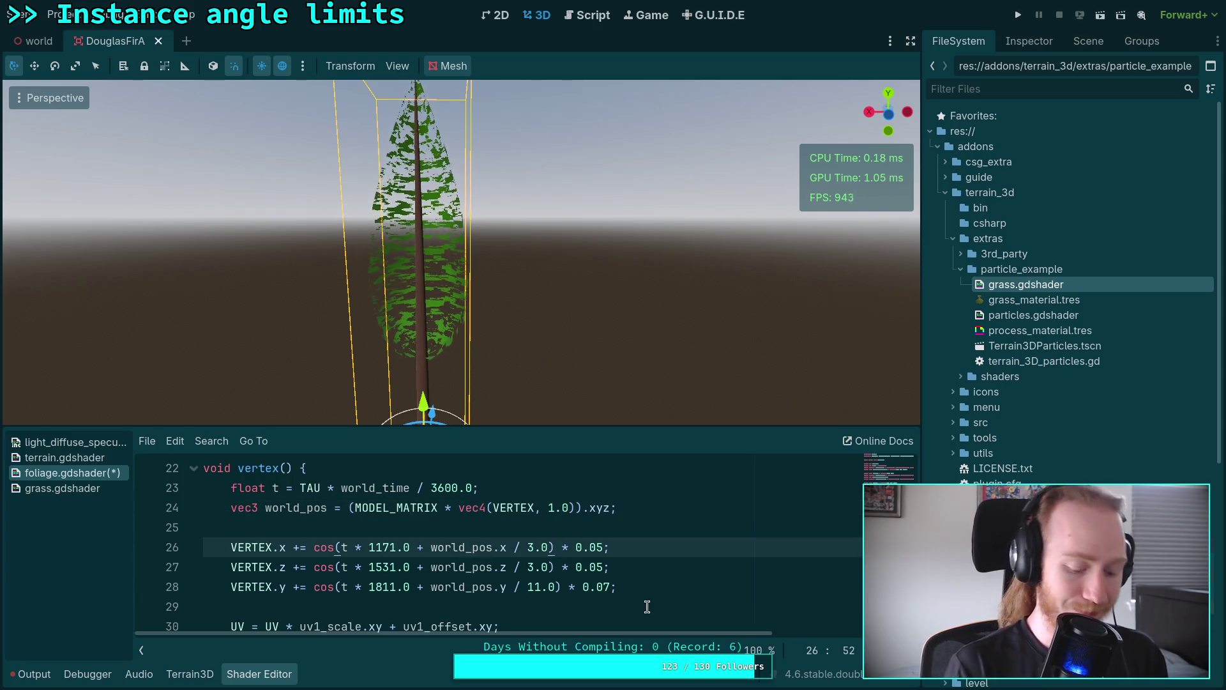
{"action": "left_click", "coordinate": [313, 547]}
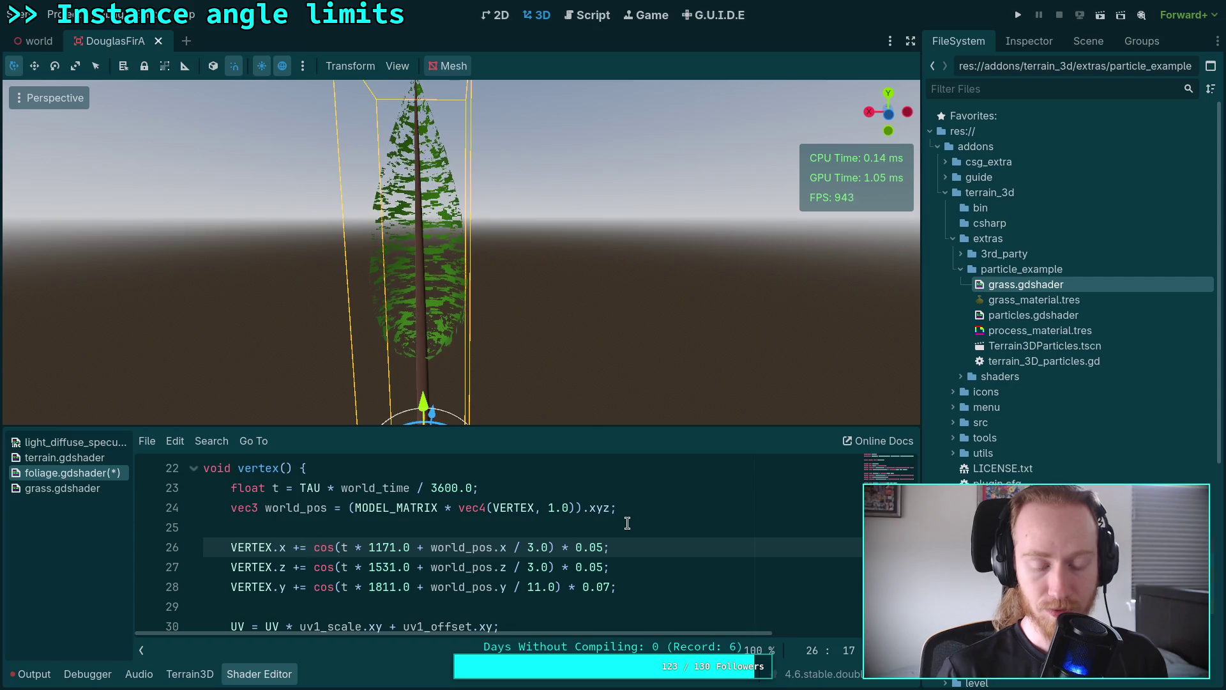
{"action": "type", "text": "("}
{"action": "key", "text": "Return"}
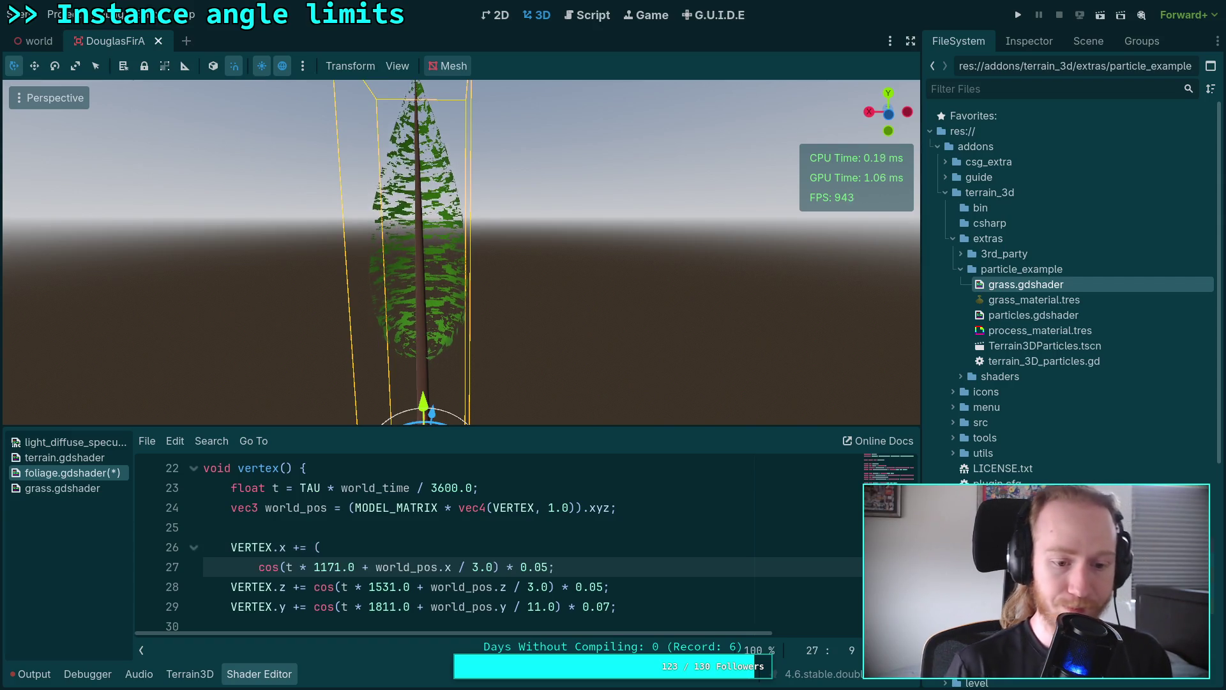
Close the VERTEX.x bracket with ')' before its amplitude and indent the x cos term
{"action": "left_click", "coordinate": [528, 566]}
{"action": "key", "text": "Return"}
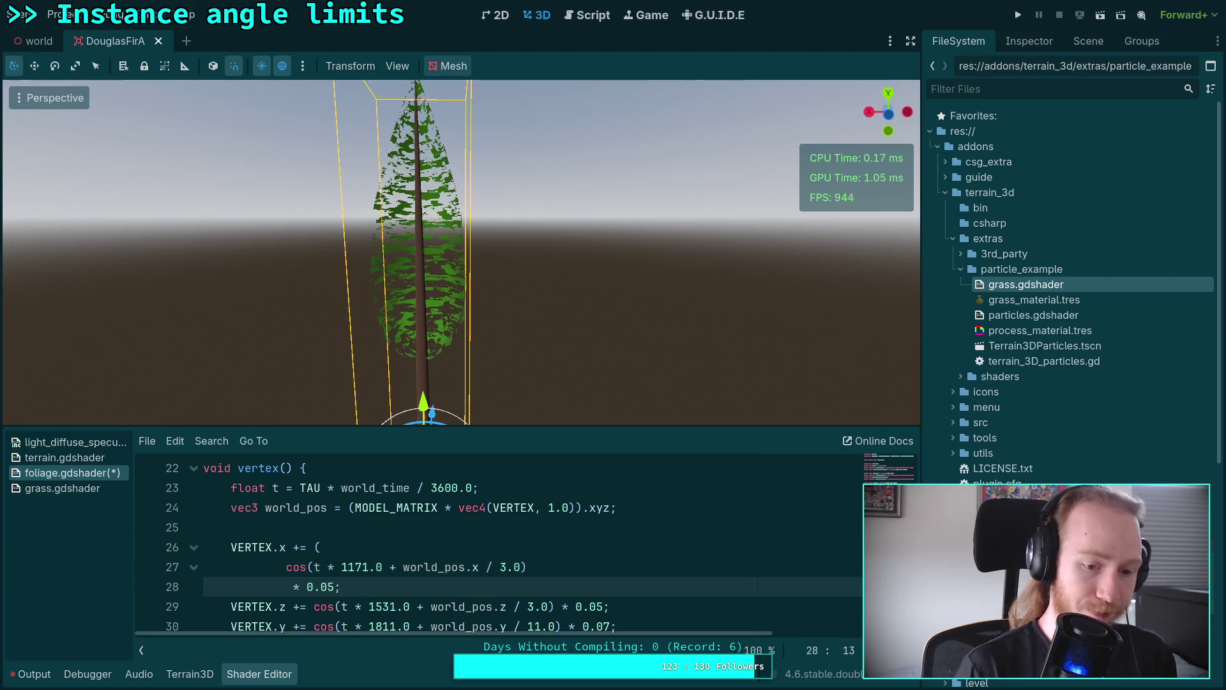
{"action": "type", "text": ")"}
{"action": "scroll", "coordinate": [383, 543], "scroll_direction": "down", "scroll_amount": 2}
{"action": "scroll", "coordinate": [281, 572], "scroll_direction": "up", "scroll_amount": 2}
{"action": "left_click", "coordinate": [286, 567]}
{"action": "key", "text": "Tab"}
{"action": "scroll", "coordinate": [464, 562], "scroll_direction": "down", "scroll_amount": 2}
{"action": "scroll", "coordinate": [465, 556], "scroll_direction": "up", "scroll_amount": 1}
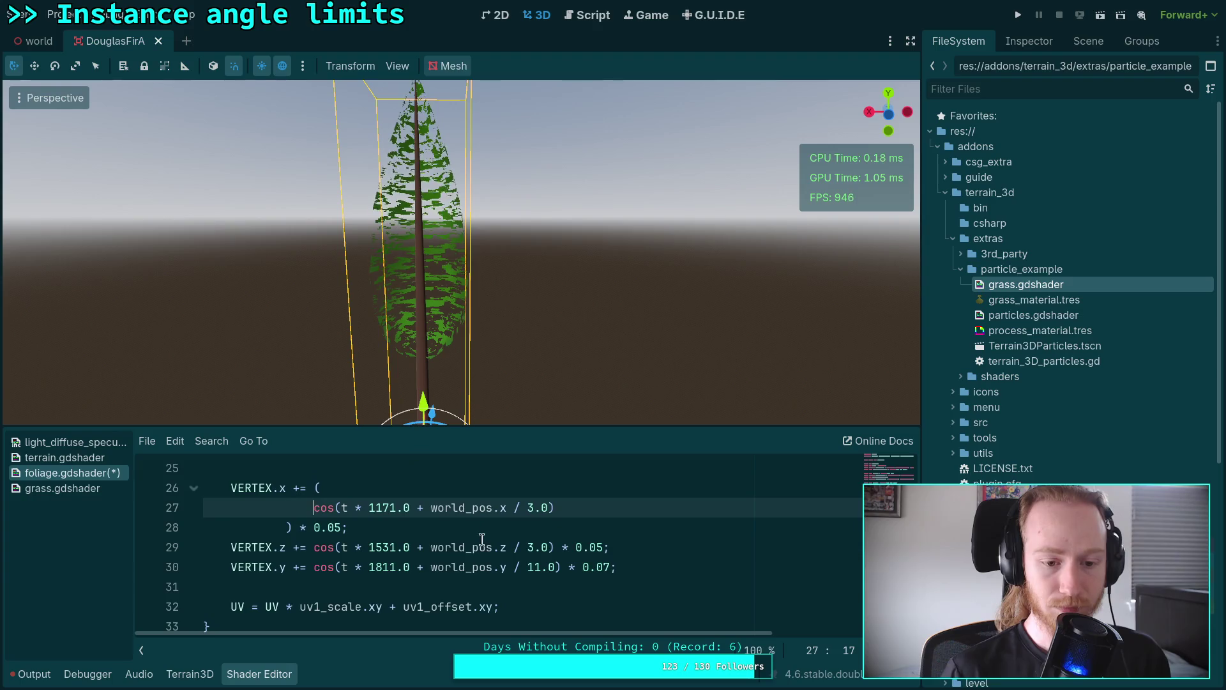
Wrap the VERTEX.z cos term in parentheses on its own indented line
{"action": "left_click", "coordinate": [313, 548]}
{"action": "type", "text": "("}
{"action": "key", "text": "Return"}
{"action": "key", "text": "Tab"}
{"action": "key", "text": "Tab"}
{"action": "left_click", "coordinate": [556, 566]}
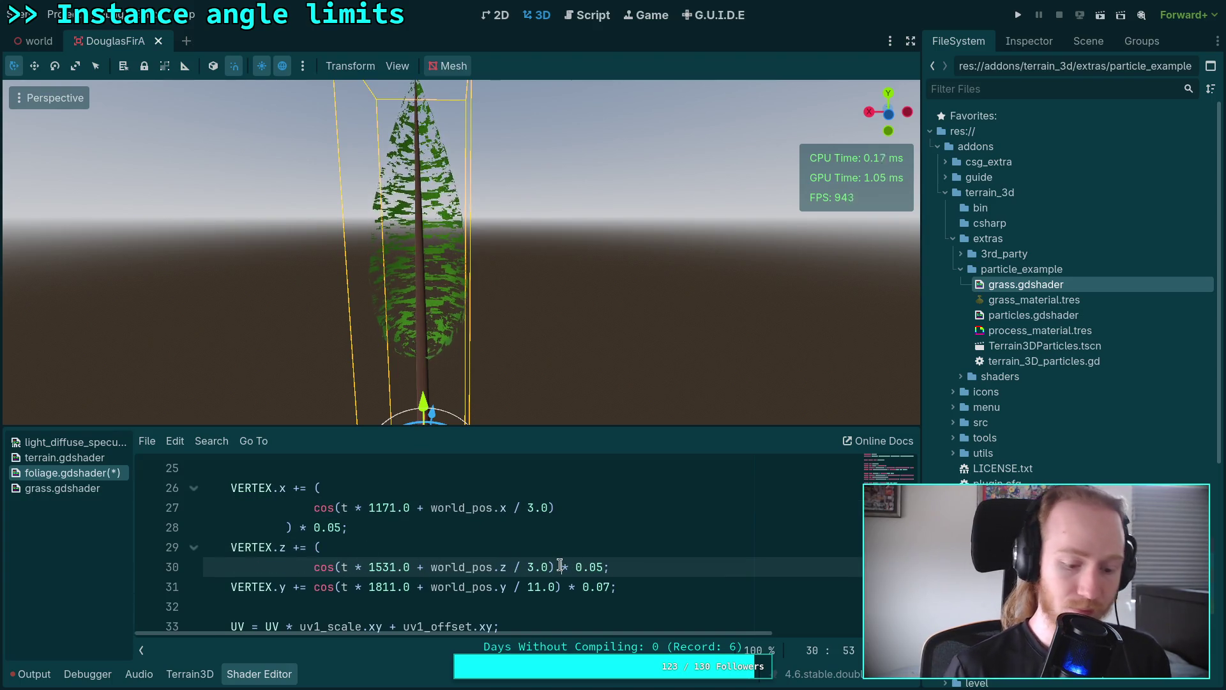
{"action": "key", "text": "Return"}
{"action": "key", "text": "BackSpace"}
{"action": "type", "text": ")"}
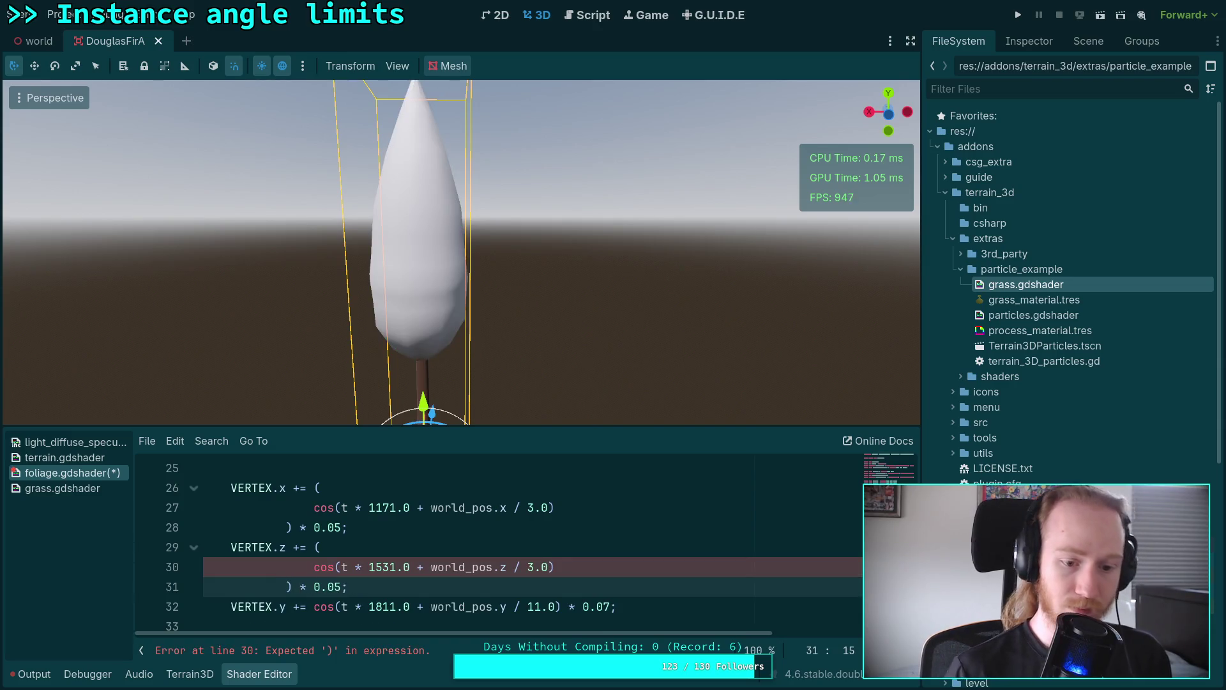
Wrap the VERTEX.y cos term in parentheses, moving the 0.07 multiplier to its own line
{"action": "left_click", "coordinate": [313, 607]}
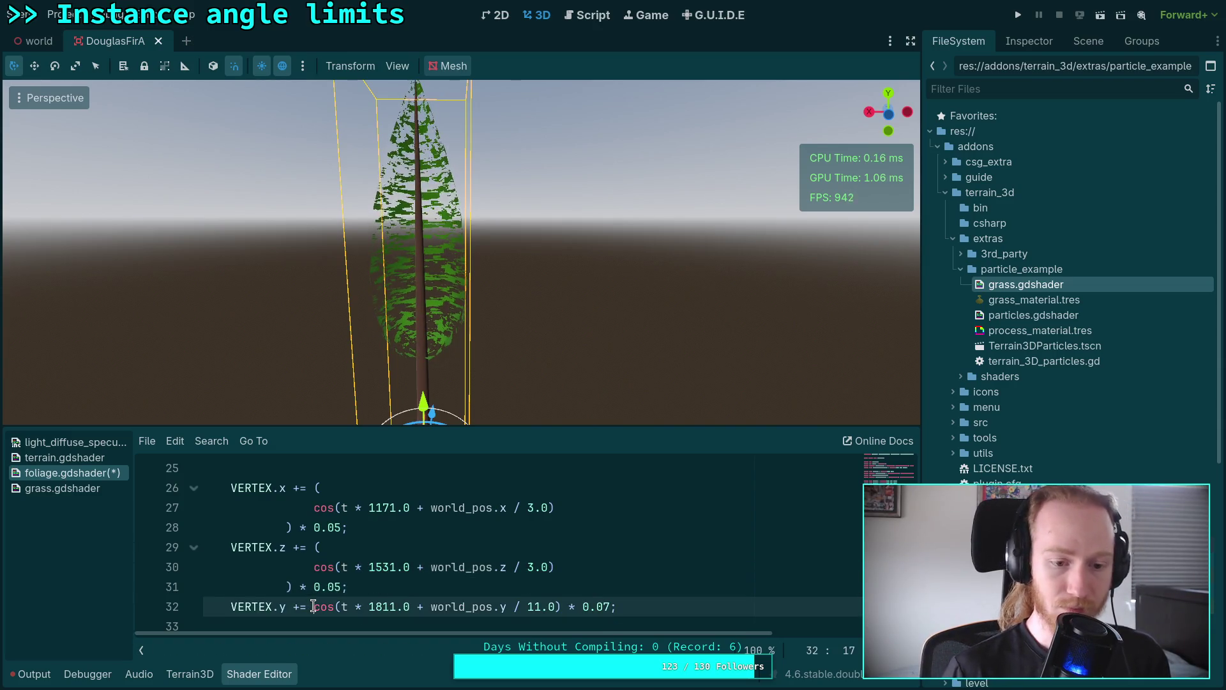
{"action": "type", "text": "("}
{"action": "key", "text": "Return"}
{"action": "key", "text": "Tab"}
{"action": "key", "text": "Tab"}
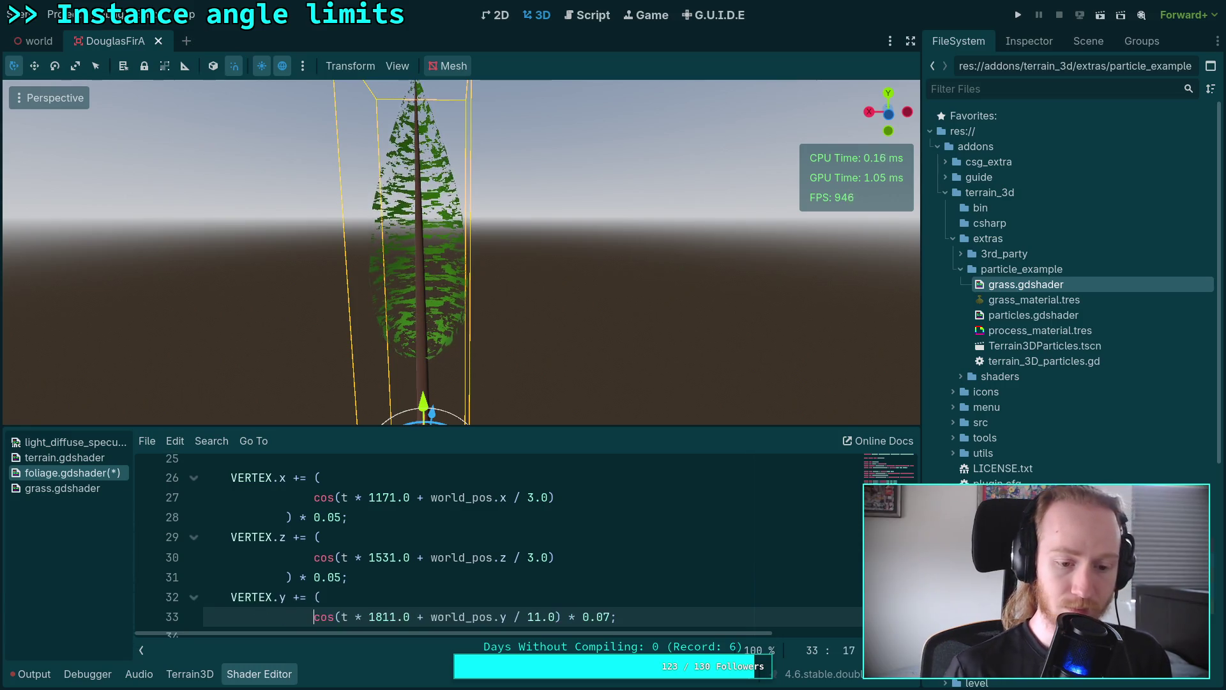
{"action": "left_click", "coordinate": [565, 616]}
{"action": "key", "text": "Return"}
{"action": "key", "text": "BackSpace"}
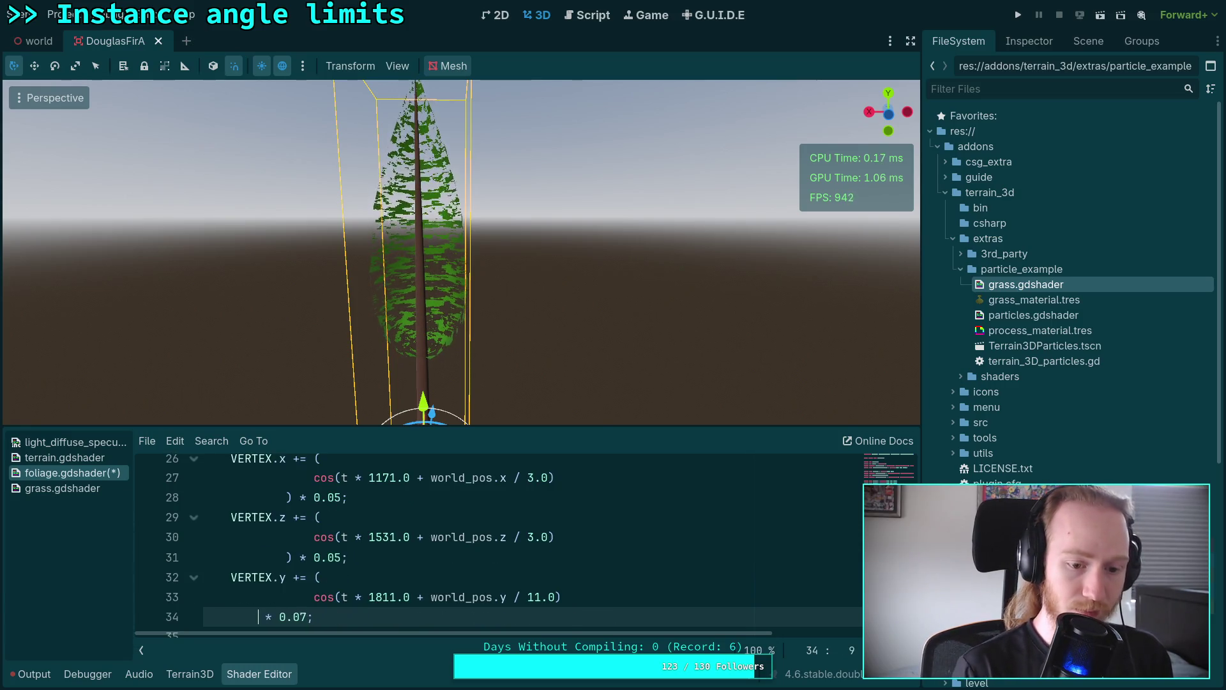
{"action": "type", "text": ")"}
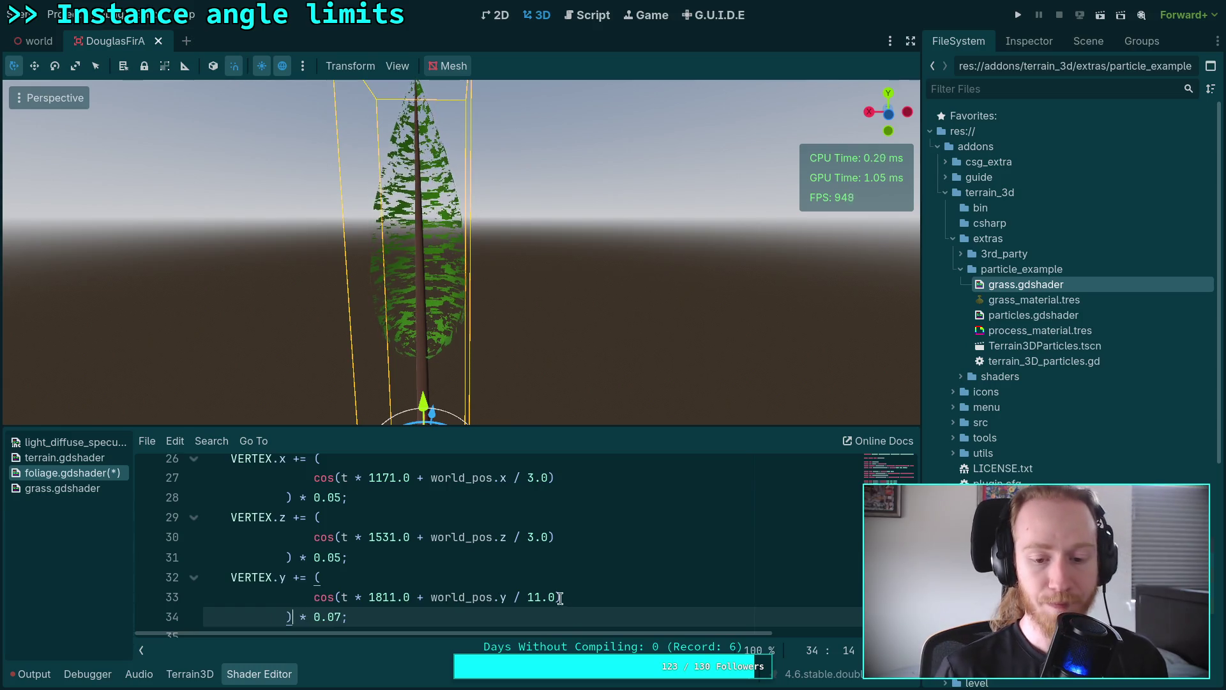
{"action": "scroll", "coordinate": [590, 575], "scroll_direction": "up", "scroll_amount": 1}
Begin a second x-axis term '+ cos(t * ' under line 27, then switch to the docs
{"action": "left_click", "coordinate": [600, 530]}
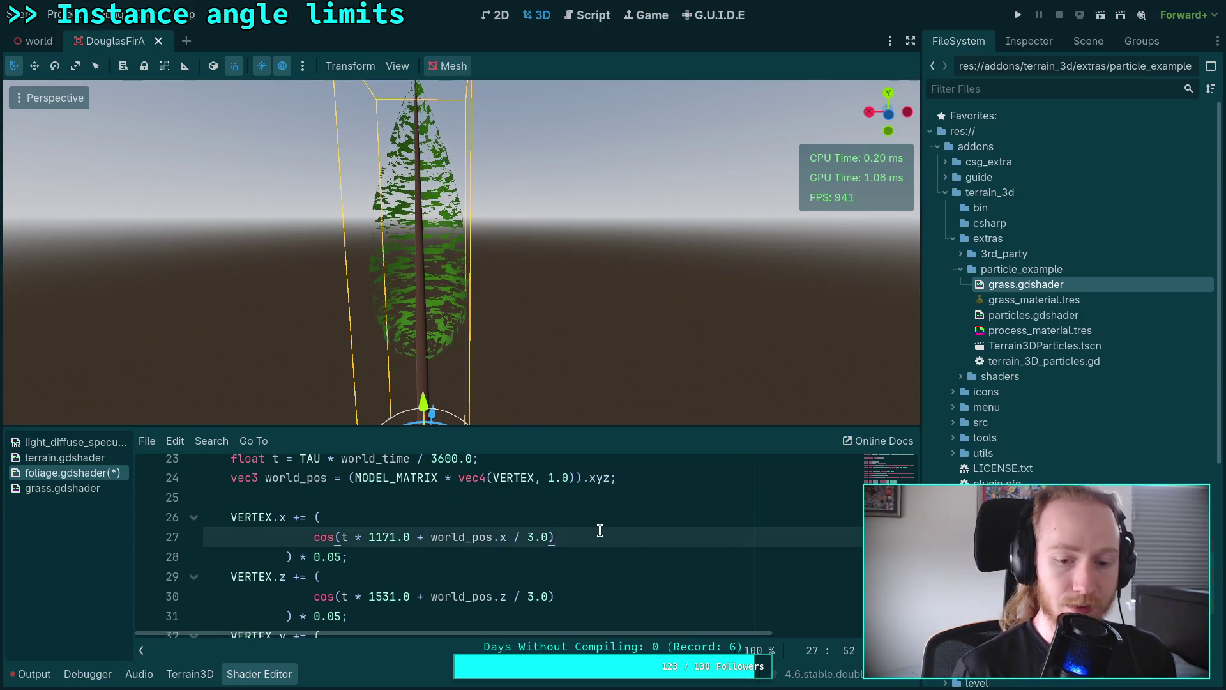
{"action": "key", "text": "Return"}
{"action": "type", "text": "+ cos("}
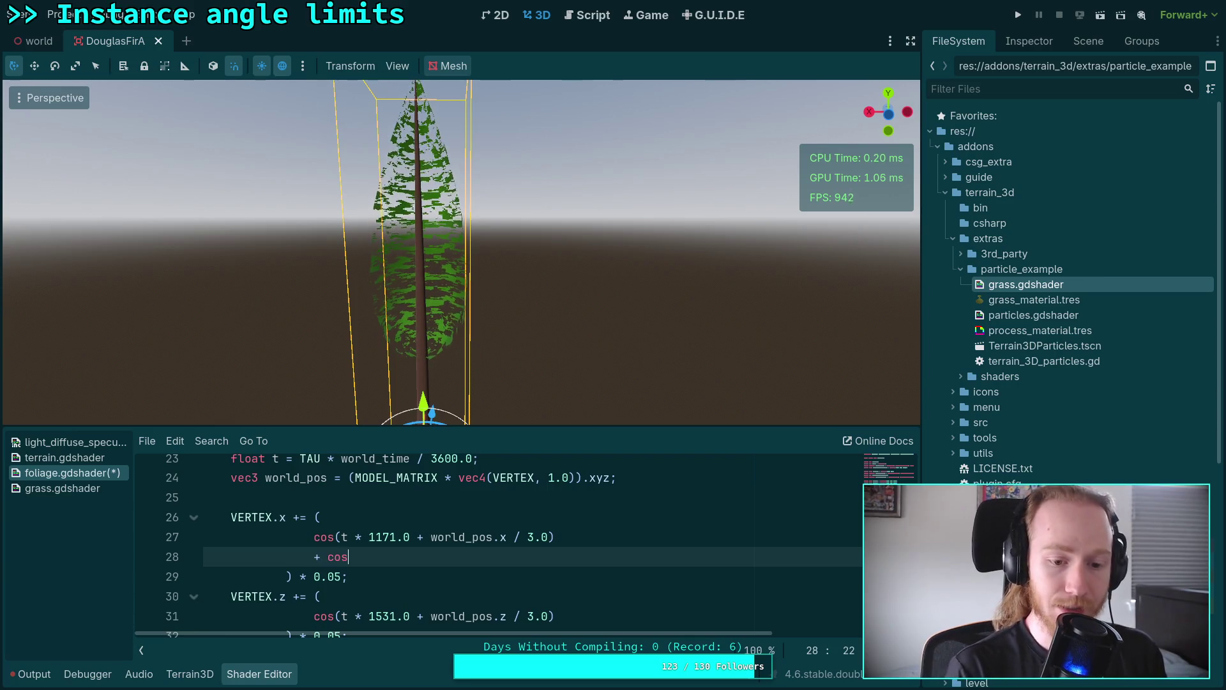
{"action": "type", "text": "t *"}
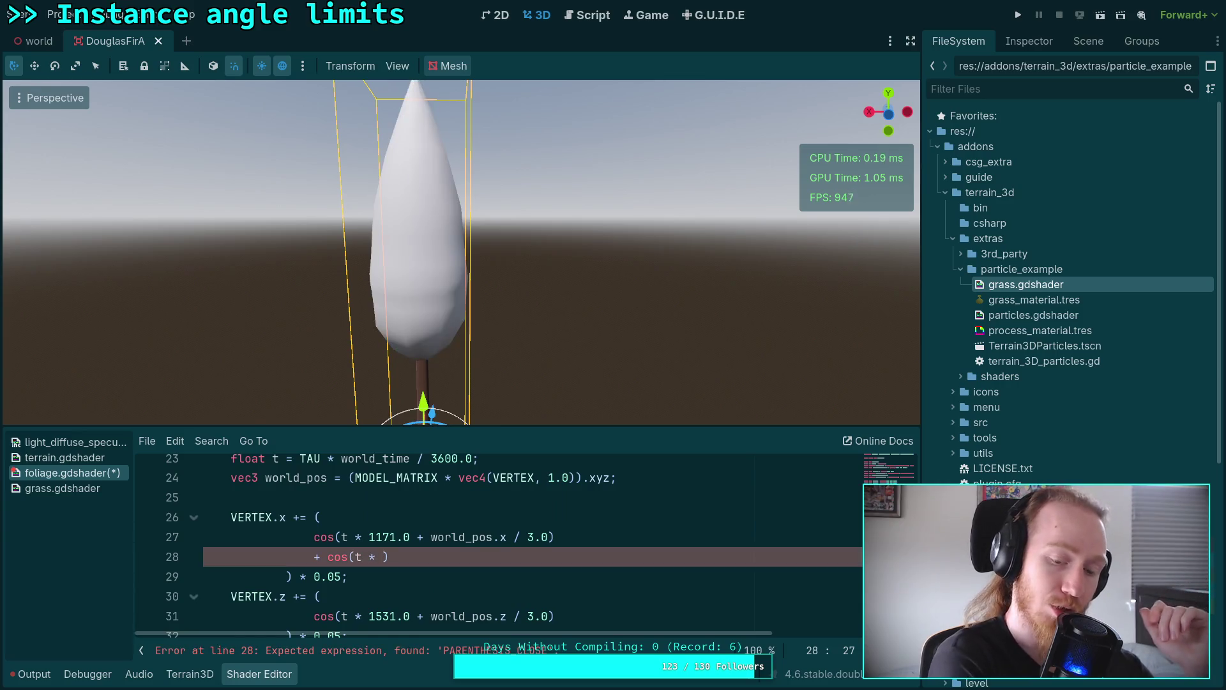
{"action": "key", "text": "alt+Tab"}
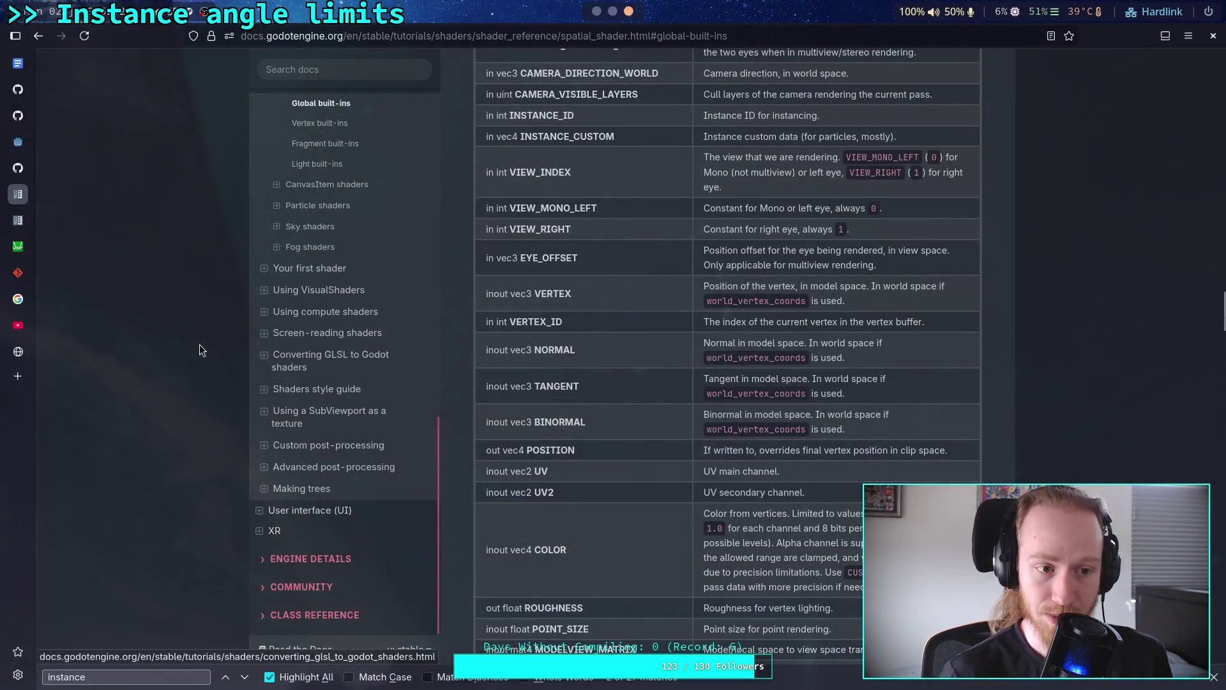
In Desmos, hide the sum curve, show only f1, raise t1 to 2220, and check the prime list
{"action": "mouse_move", "coordinate": [29, 351]}
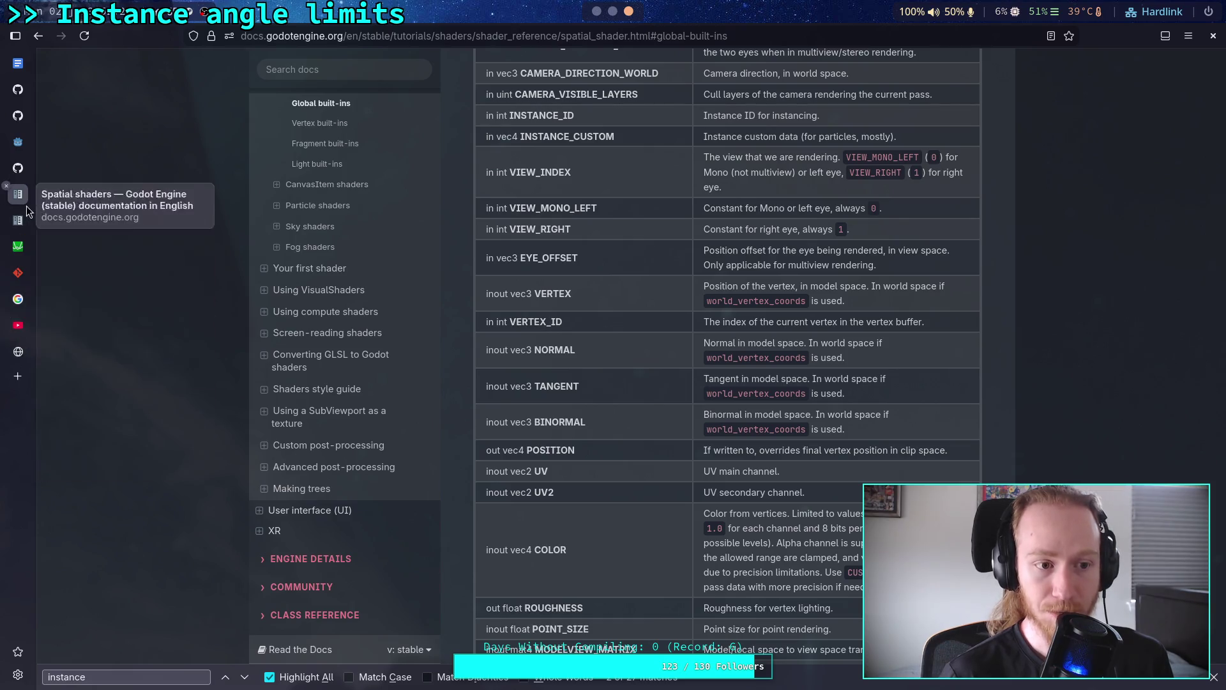
{"action": "left_click", "coordinate": [18, 246]}
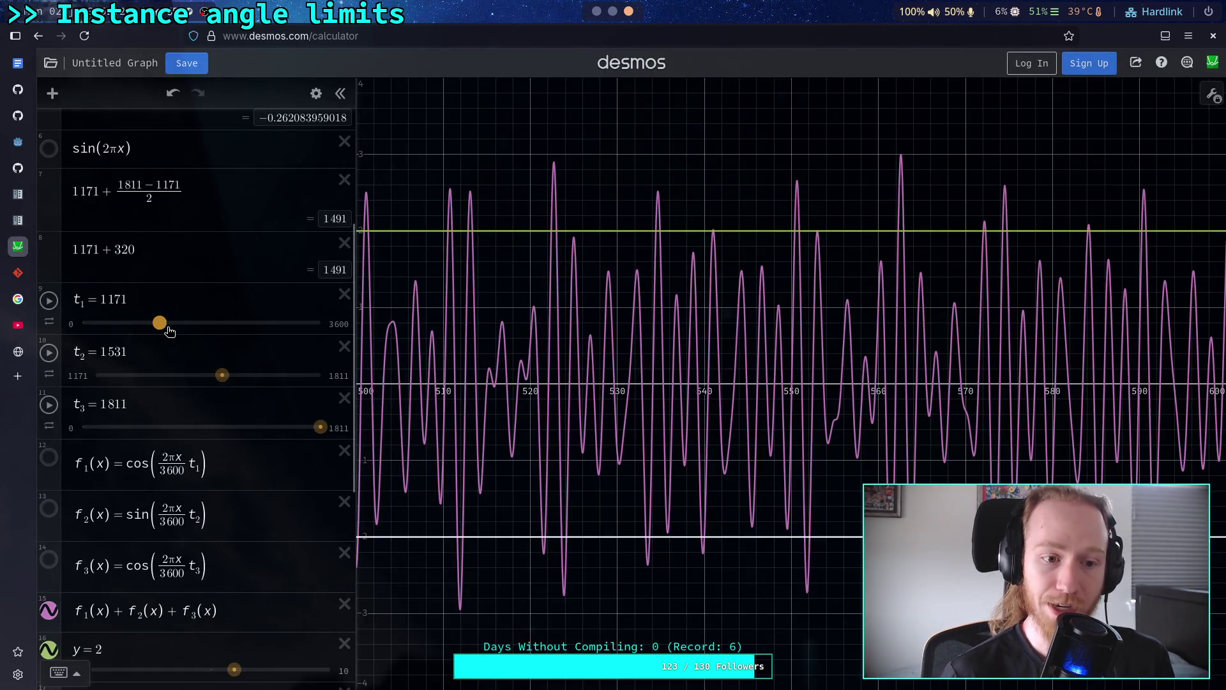
{"action": "left_click", "coordinate": [161, 323]}
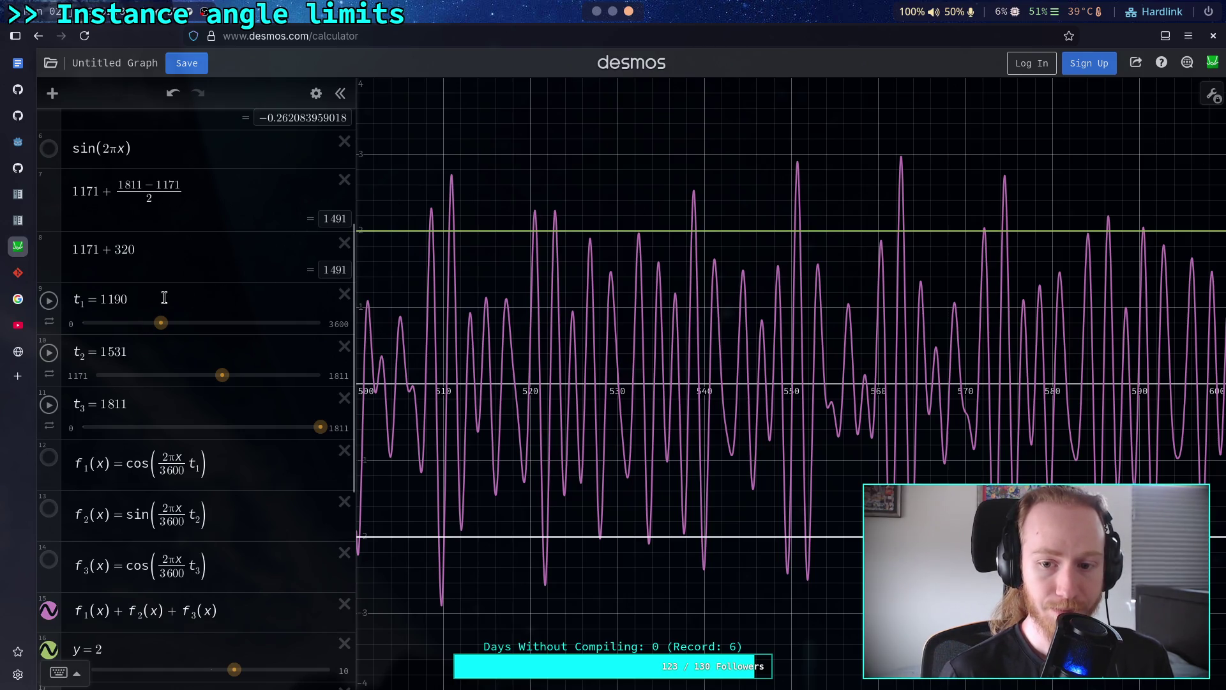
{"action": "left_click", "coordinate": [48, 611]}
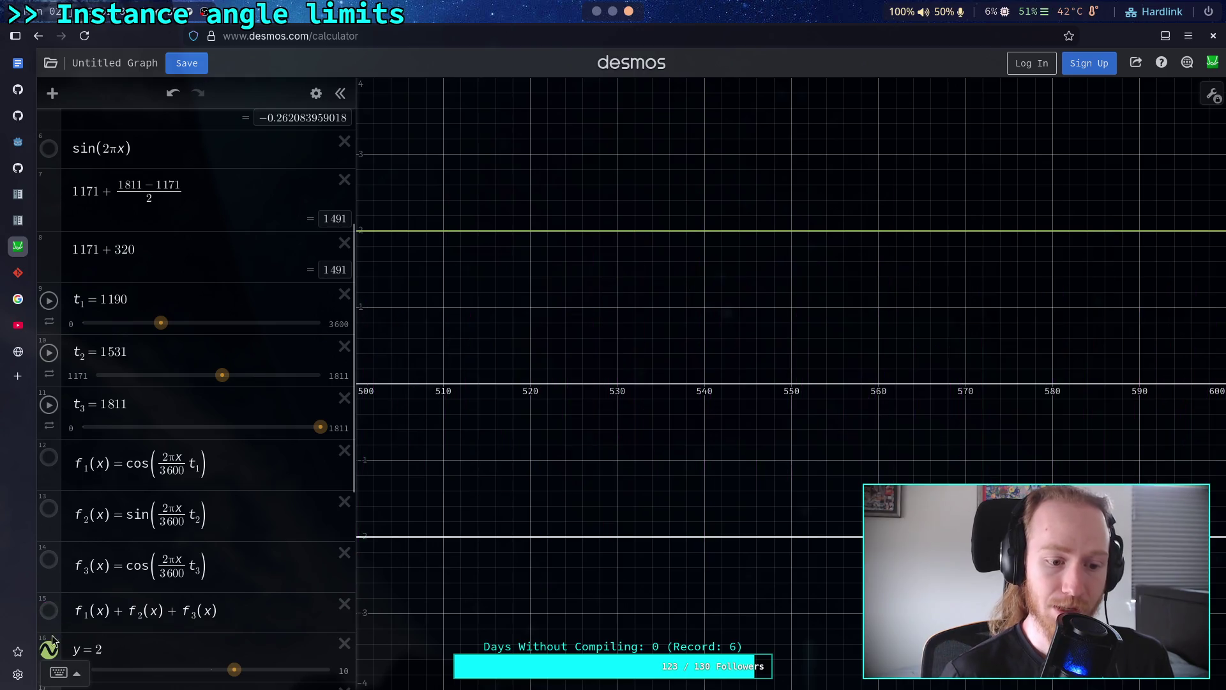
{"action": "left_click", "coordinate": [49, 457]}
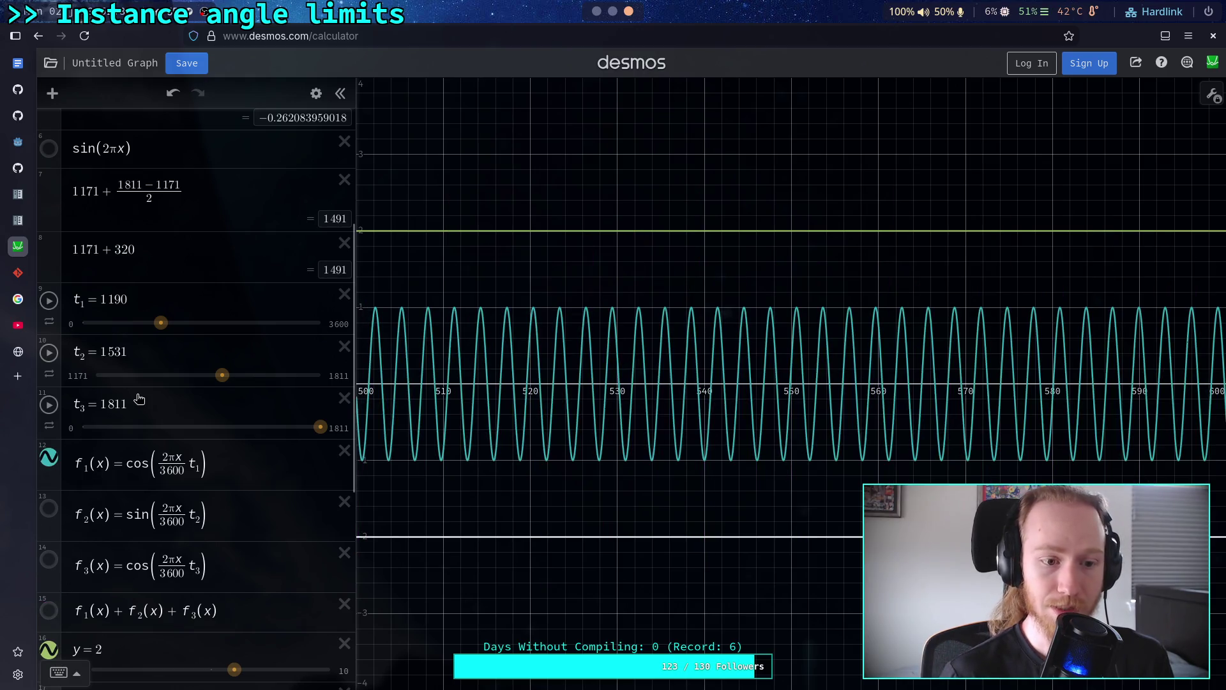
{"action": "left_click_drag", "start_coordinate": [163, 326], "coordinate": [231, 322]}
{"action": "left_click", "coordinate": [17, 352]}
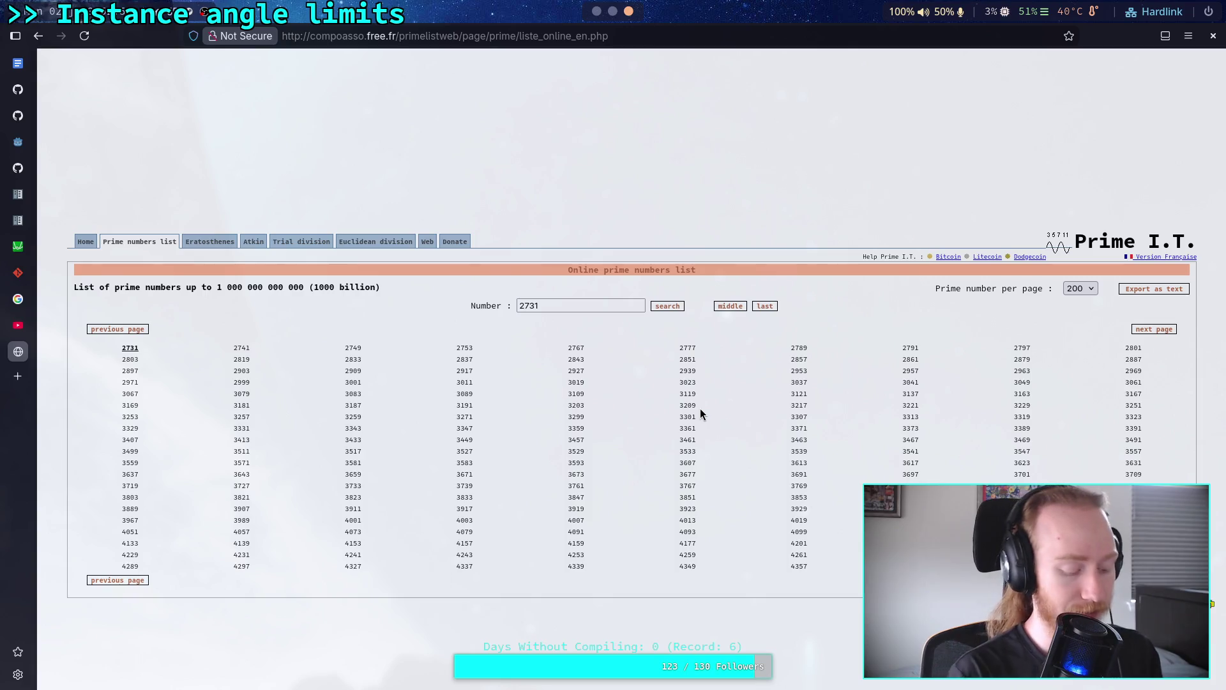
{"action": "key", "text": "alt+Tab"}
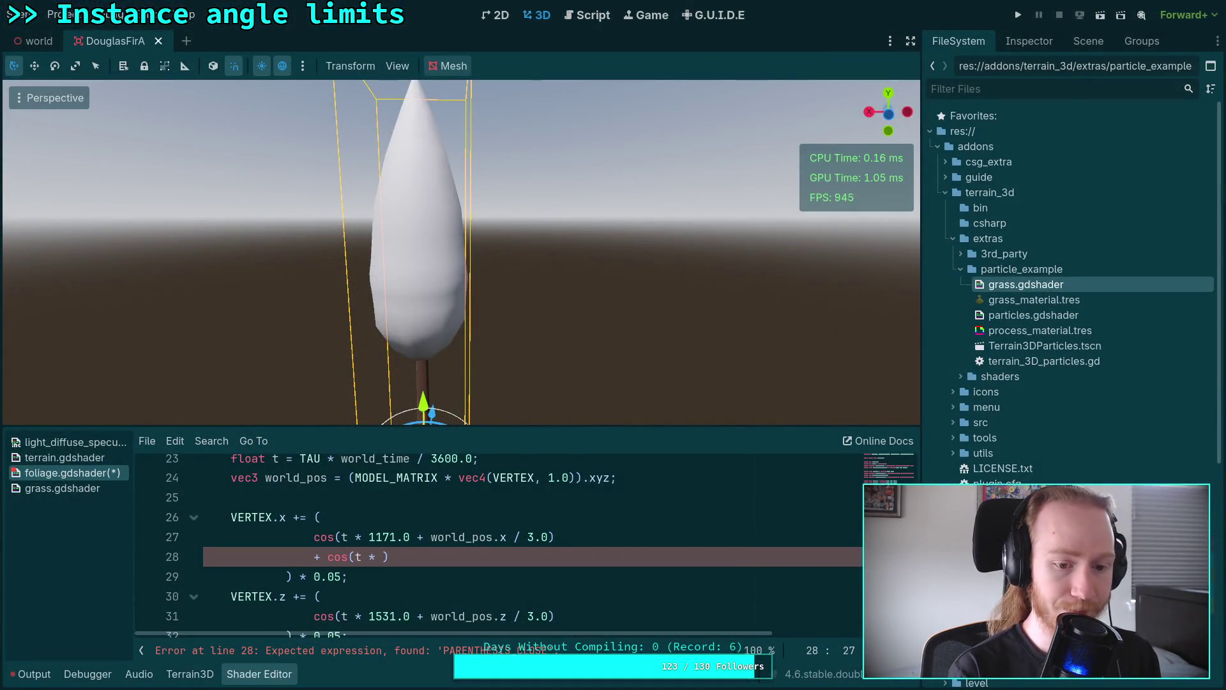
Complete line 28 as '+ cos(t * 3389.0 + world_pos.x / 3.0) * 0.25'
{"action": "type", "text": "33"}
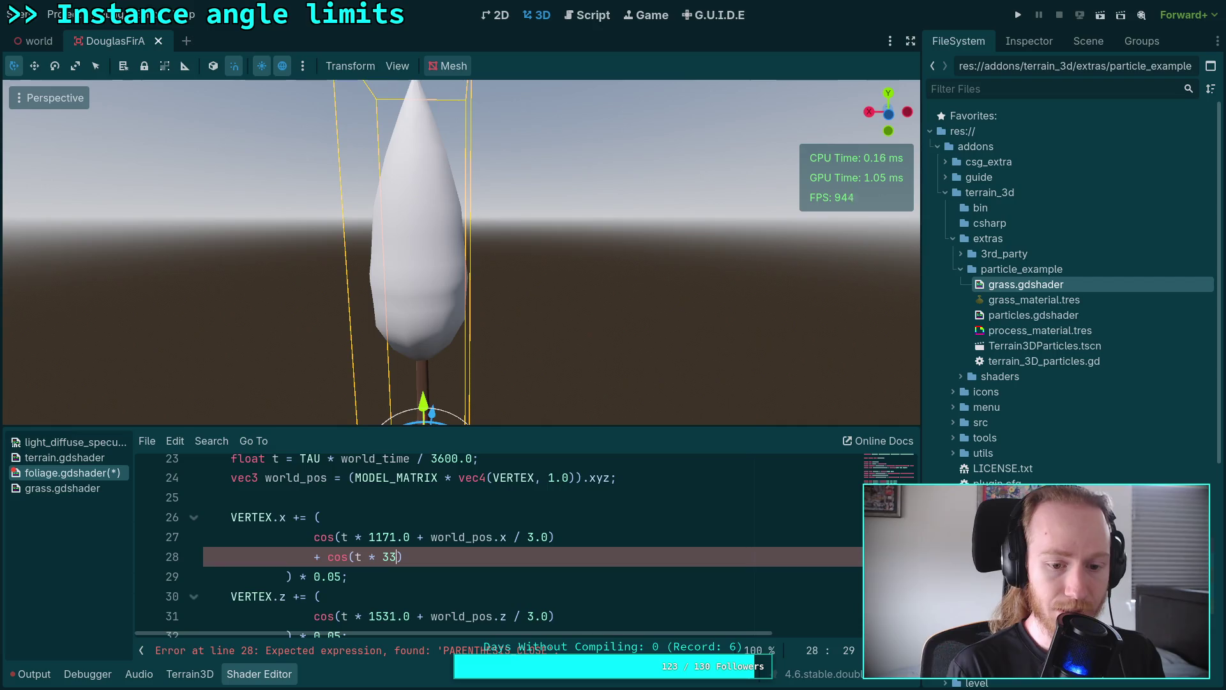
{"action": "type", "text": "89.0 "}
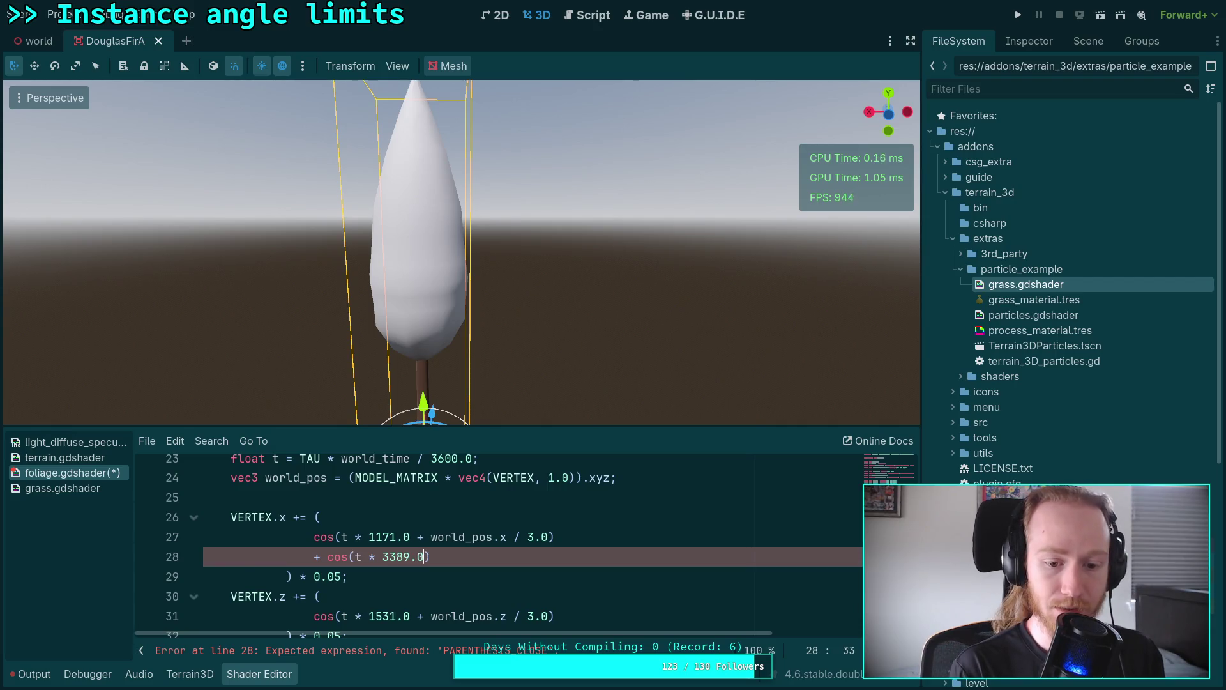
{"action": "type", "text": "+ warld"}
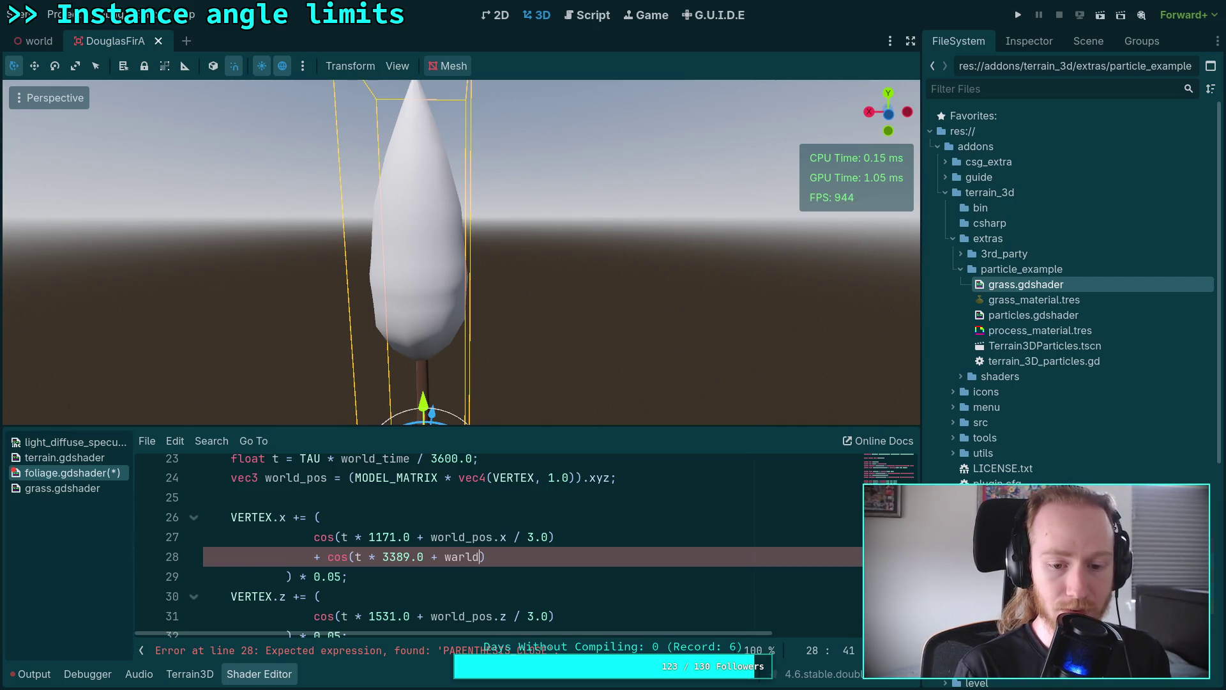
{"action": "key", "text": "BackSpace"}
{"action": "key", "text": "BackSpace"}
{"action": "type", "text": "orld"}
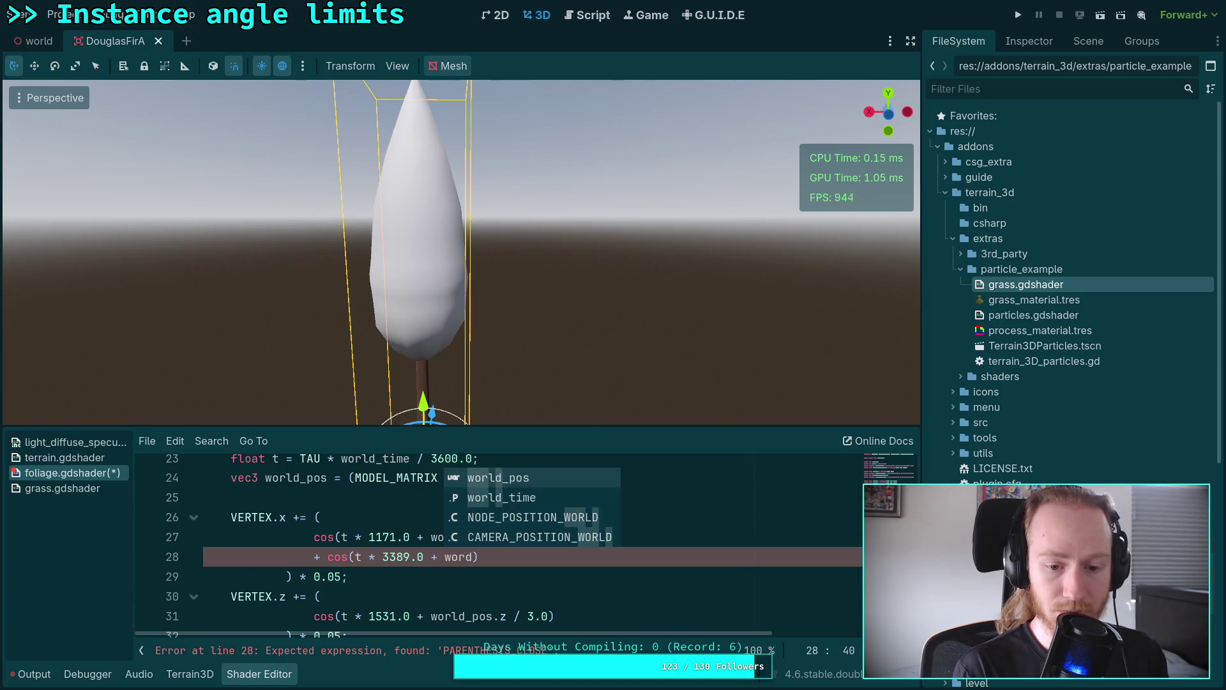
{"action": "type", "text": "_pos.x"}
{"action": "scroll", "coordinate": [638, 562], "scroll_direction": "down", "scroll_amount": 2}
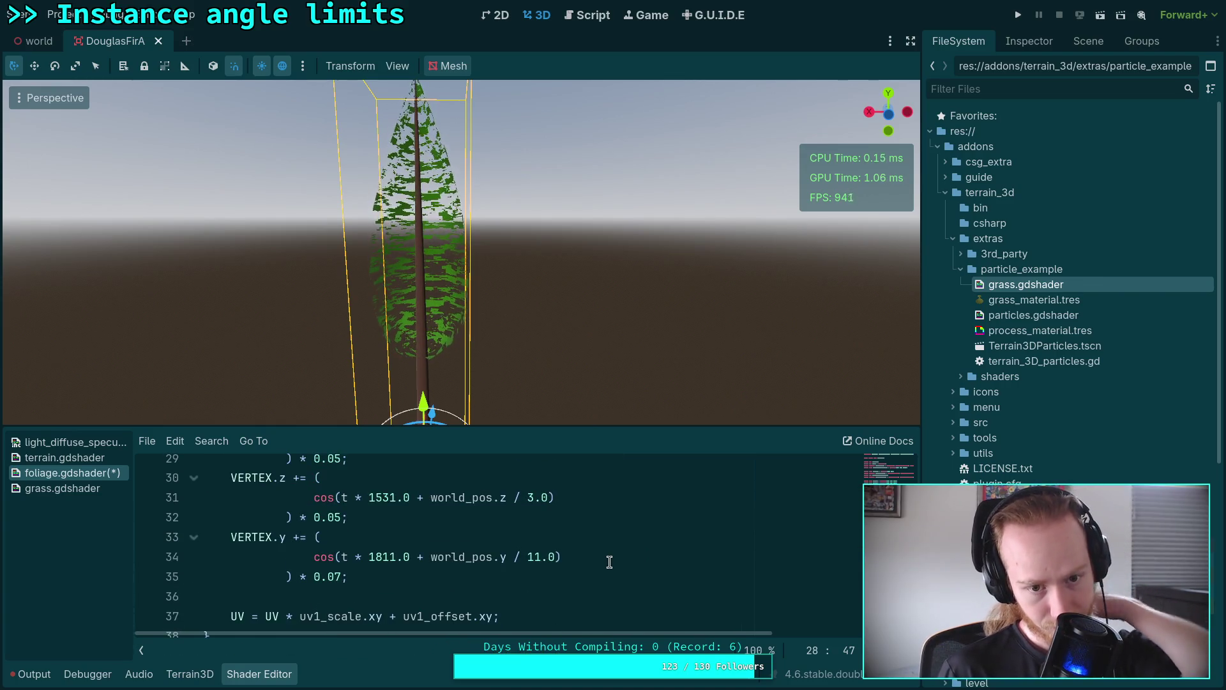
{"action": "scroll", "coordinate": [604, 565], "scroll_direction": "up", "scroll_amount": 3}
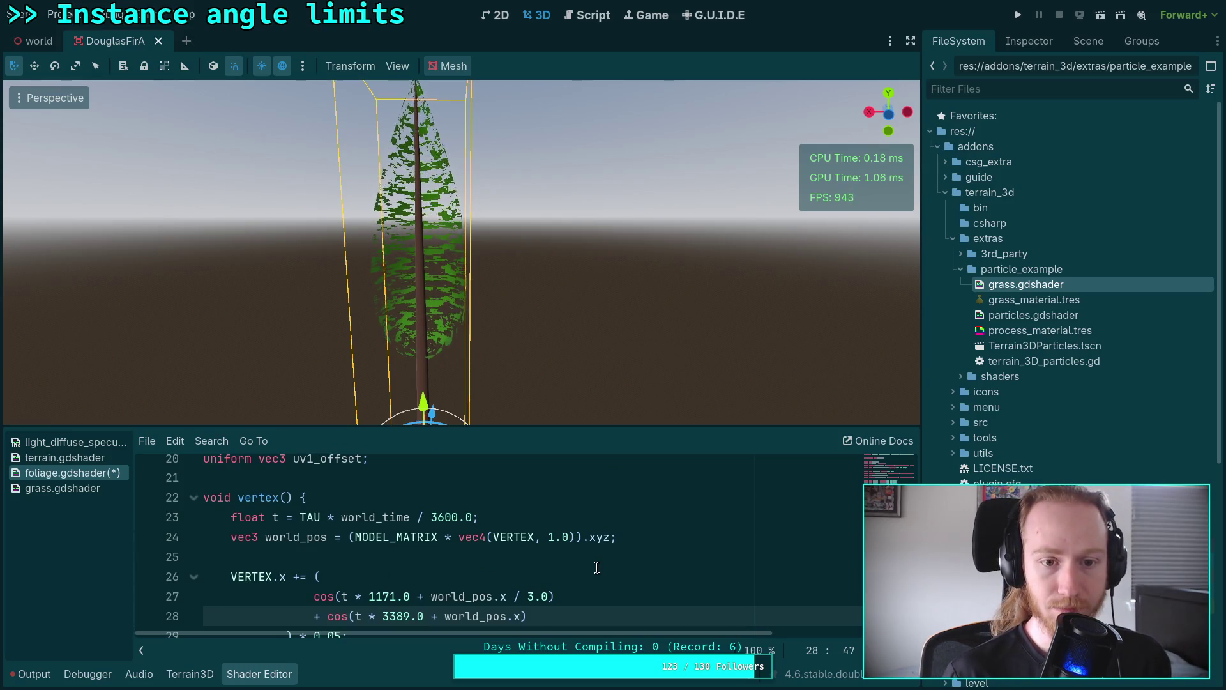
{"action": "type", "text": "/ 3."}
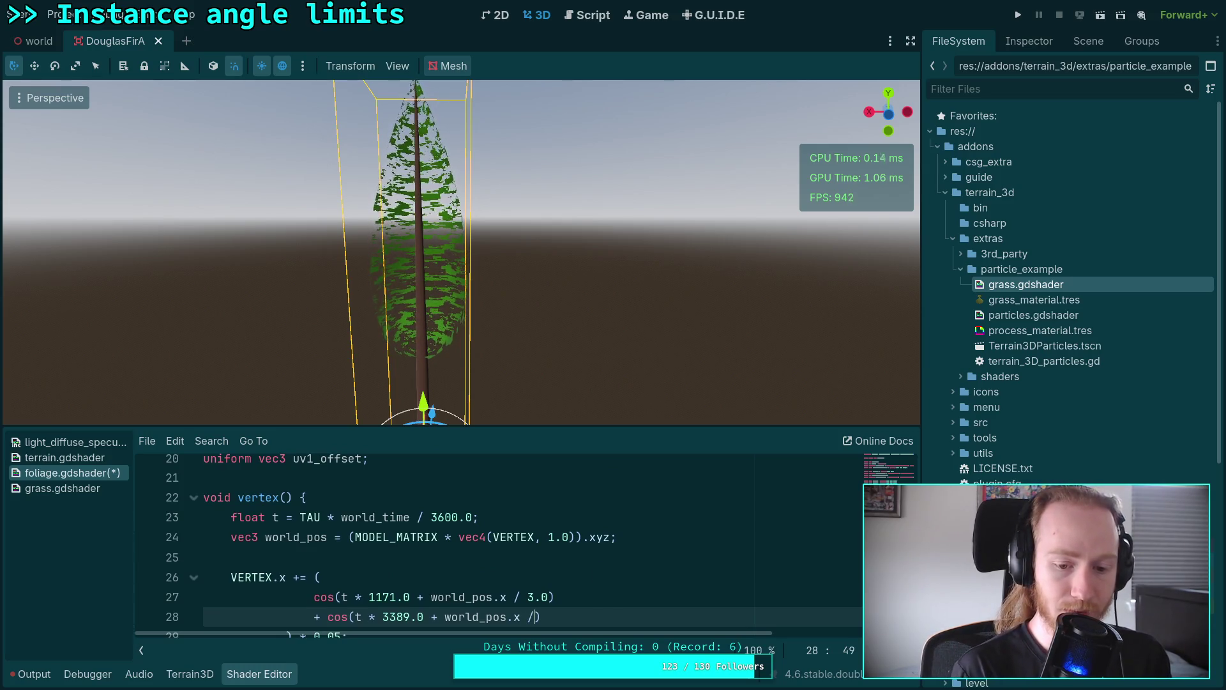
{"action": "type", "text": "0) * "}
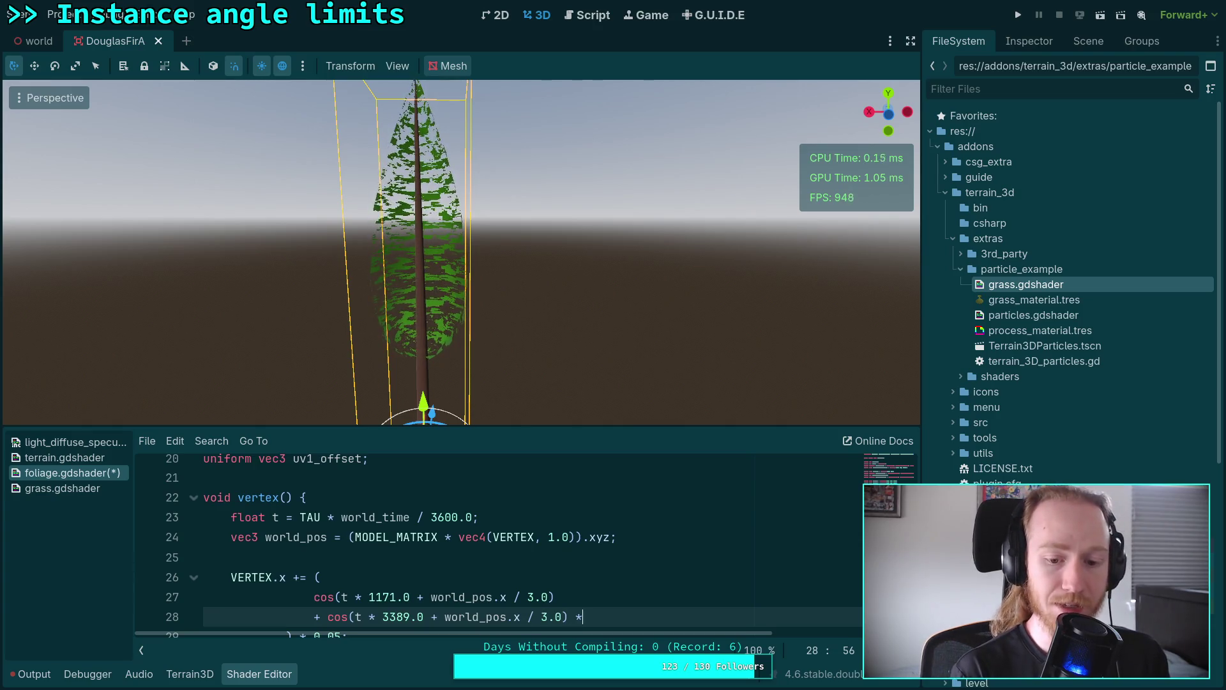
{"action": "type", "text": "0.3"}
{"action": "key", "text": "BackSpace"}
{"action": "type", "text": "25"}
Paste the same 3389.0 term as a second line in the VERTEX.z sway block
{"action": "left_click", "coordinate": [497, 554]}
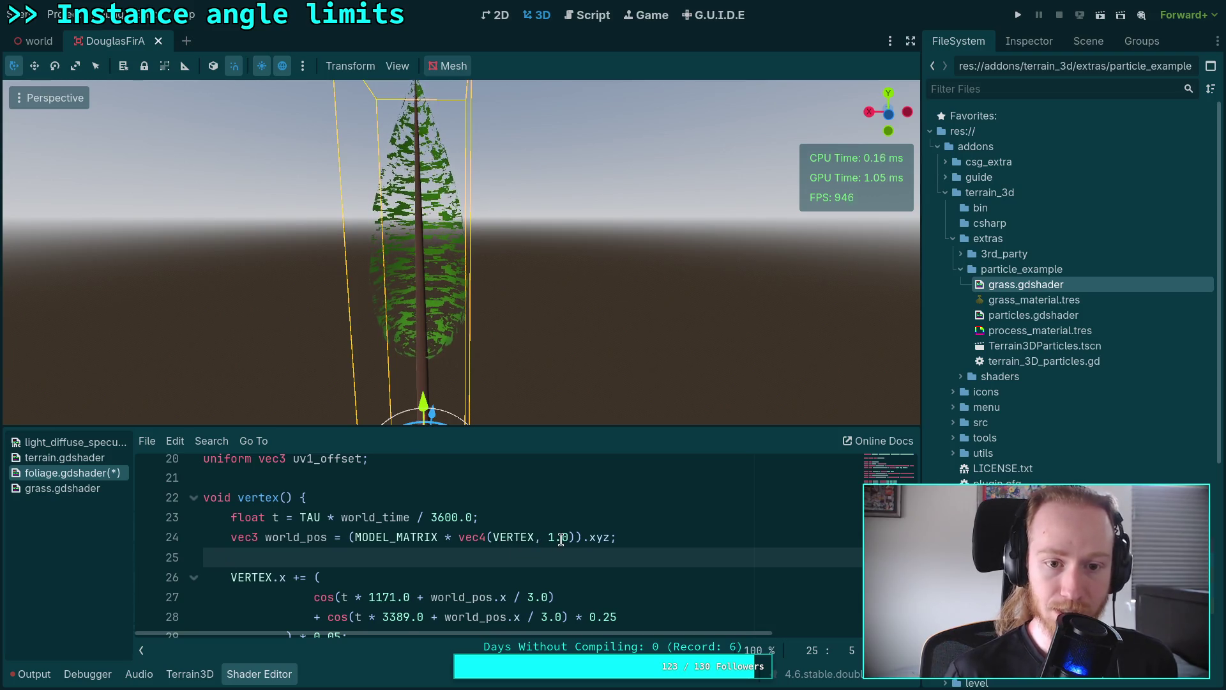
{"action": "scroll", "coordinate": [561, 539], "scroll_direction": "down", "scroll_amount": 1}
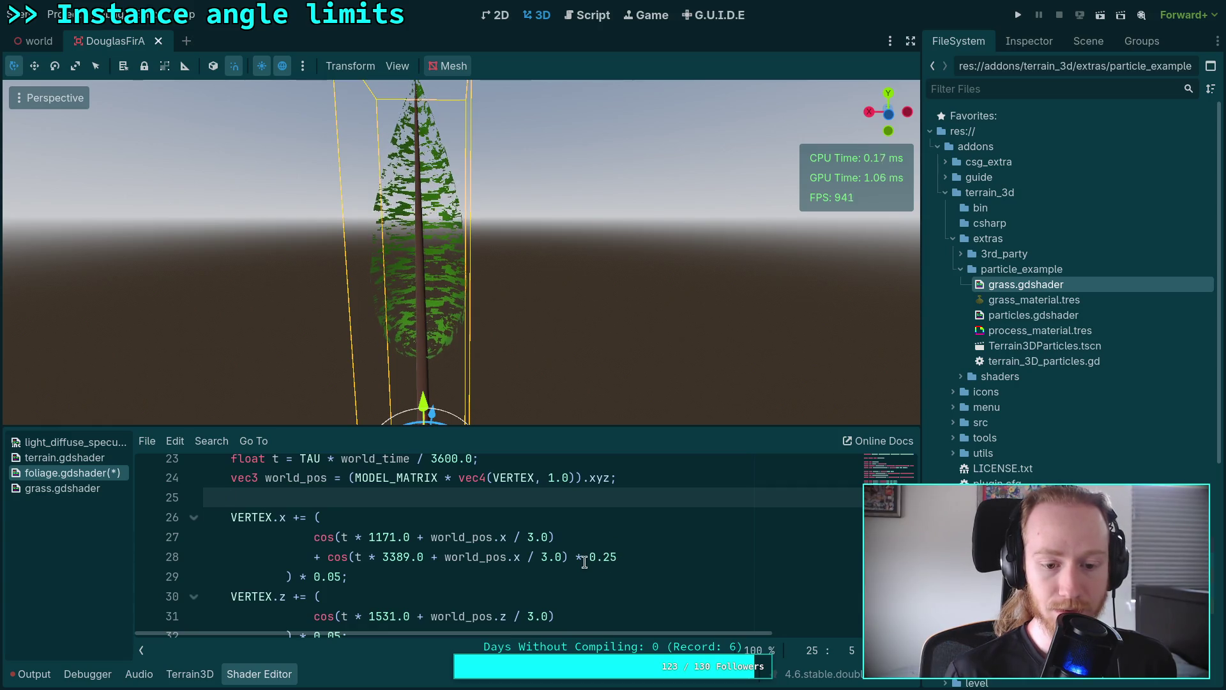
{"action": "left_click", "coordinate": [623, 556]}
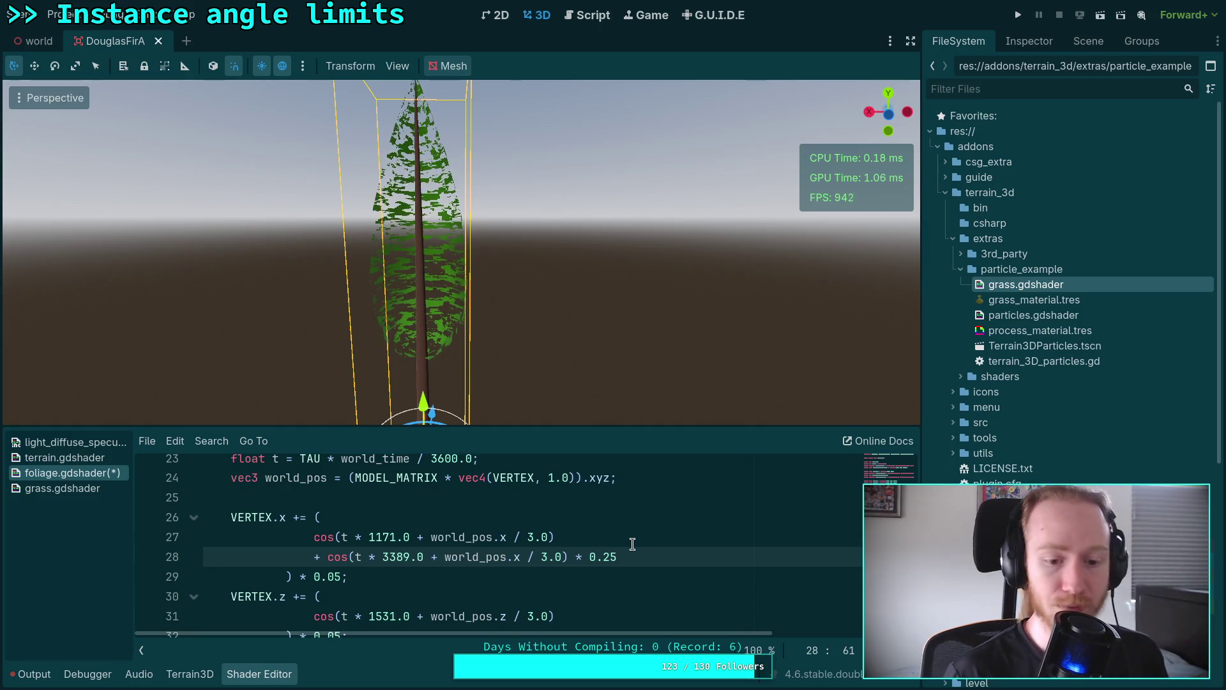
{"action": "scroll", "coordinate": [649, 536], "scroll_direction": "down", "scroll_amount": 1}
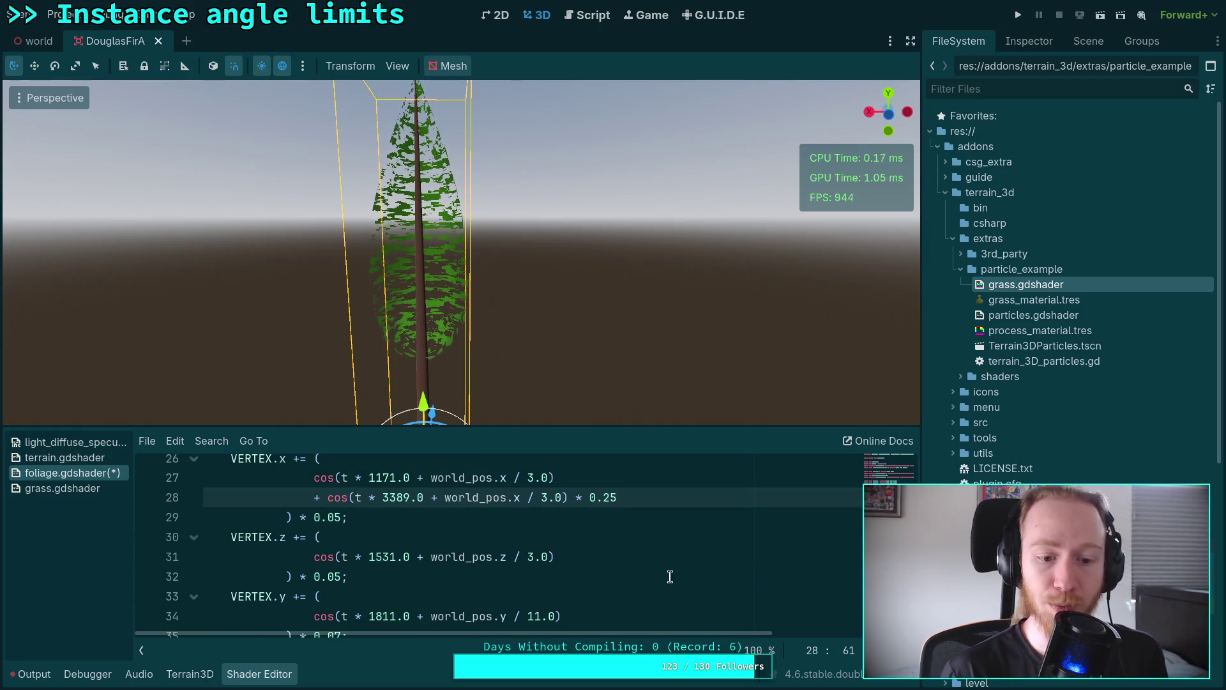
{"action": "left_click", "coordinate": [639, 556]}
{"action": "key", "text": "Return"}
{"action": "type", "text": "+ cos(t * 3389.0 + world_pos.x / 3.0) * 0.25"}
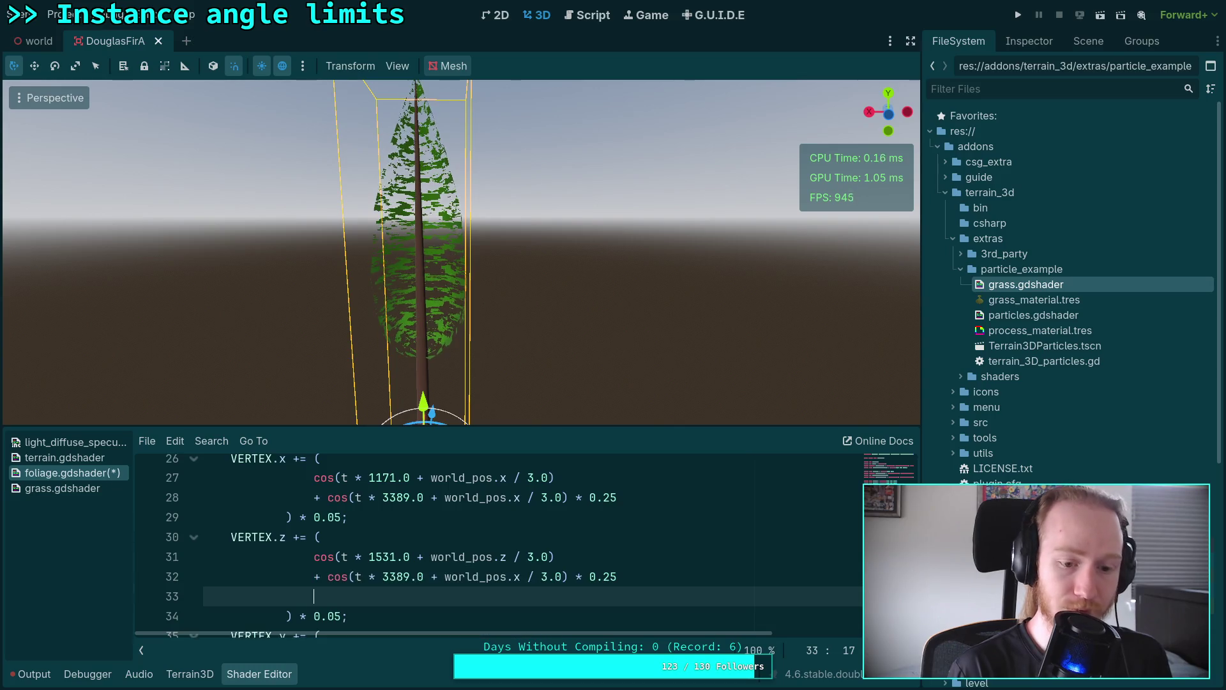
{"action": "key", "text": "BackSpace"}
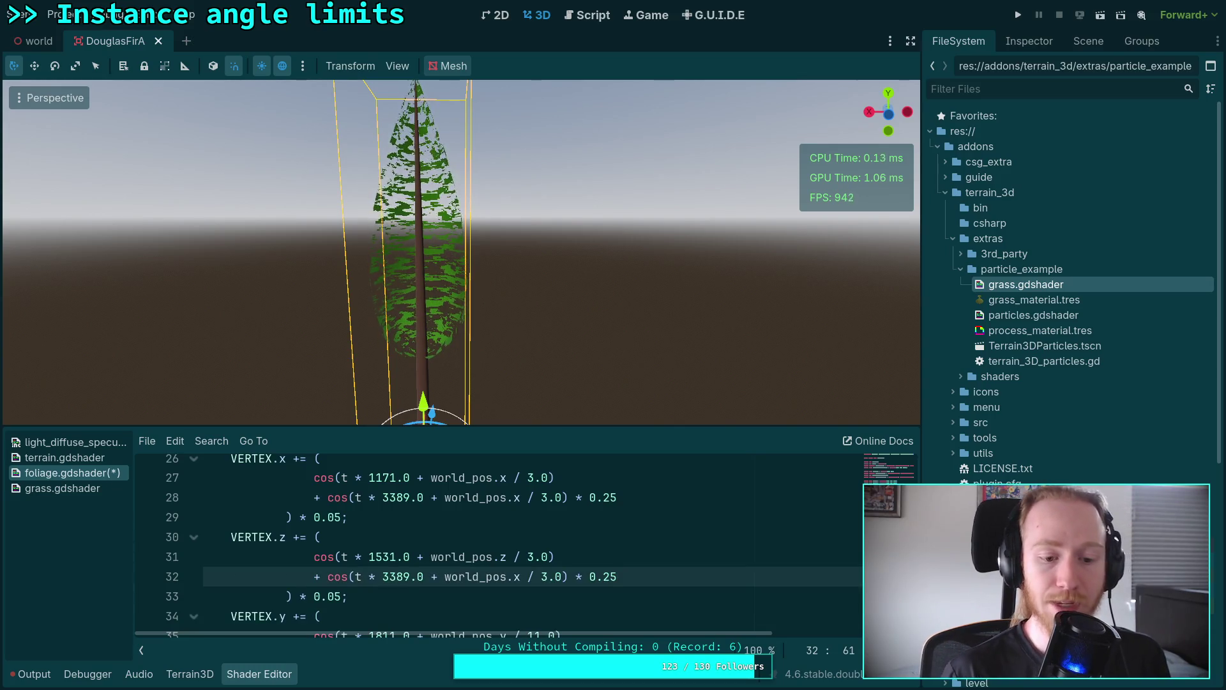
{"action": "scroll", "coordinate": [574, 550], "scroll_direction": "down", "scroll_amount": 1}
{"action": "scroll", "coordinate": [587, 563], "scroll_direction": "up", "scroll_amount": 1}
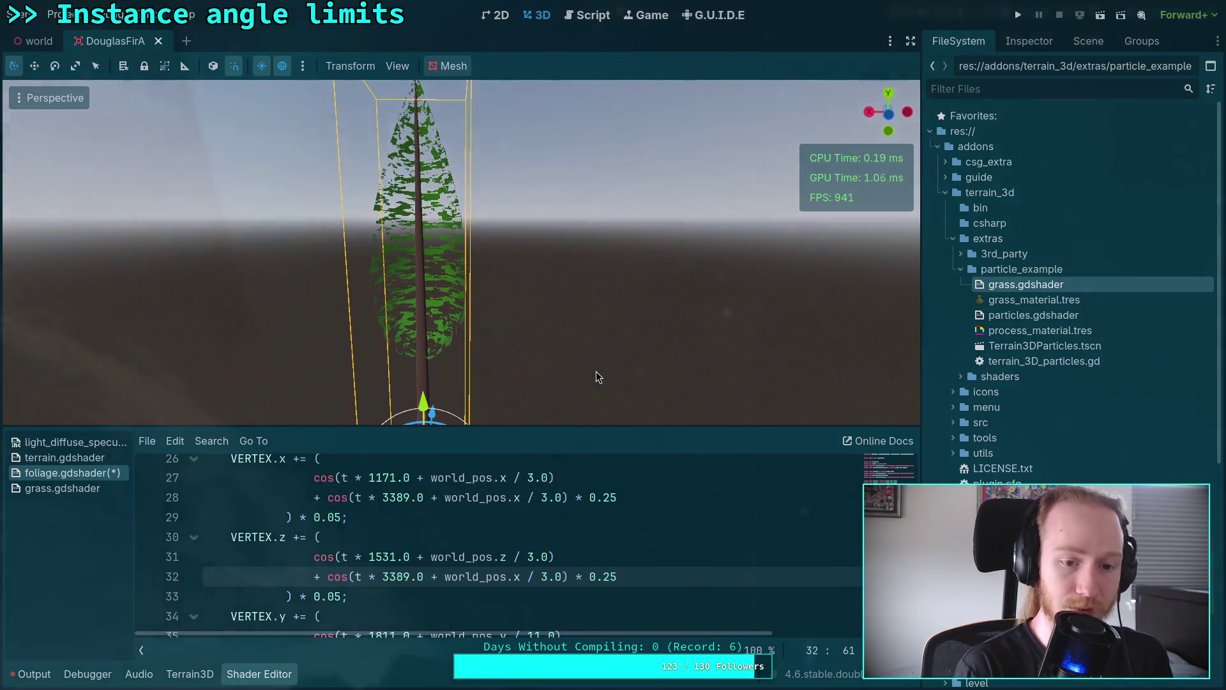
{"action": "key", "text": "super+3"}
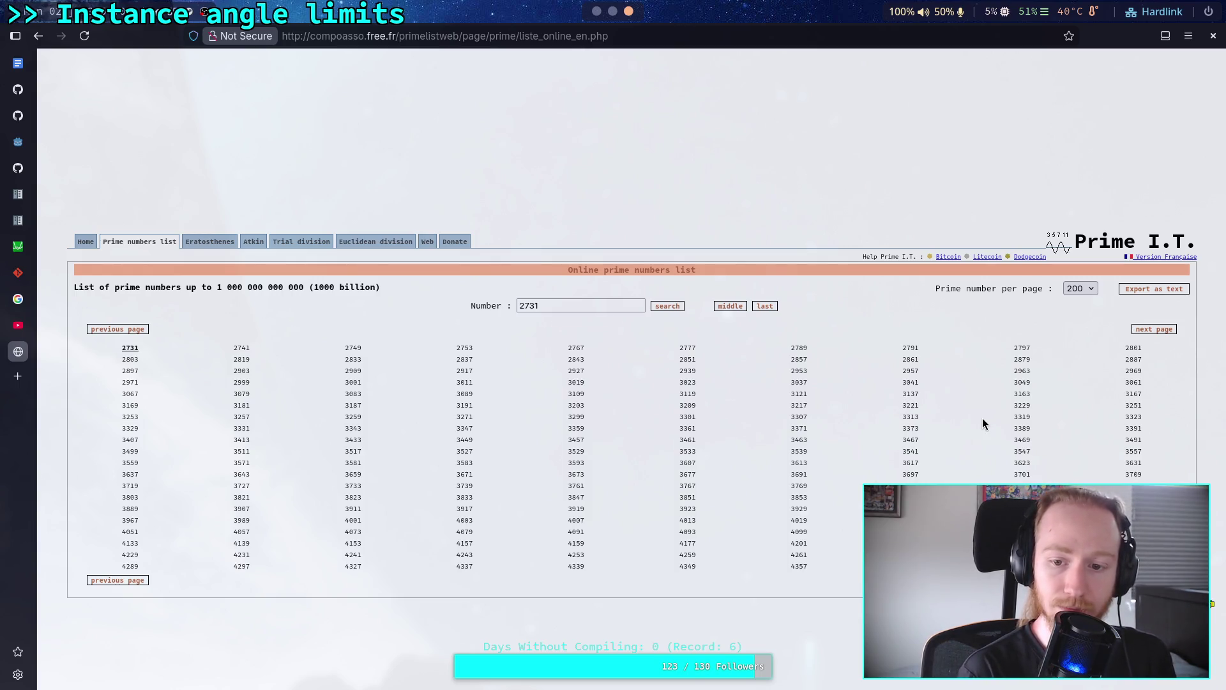
{"action": "key", "text": "alt+Tab"}
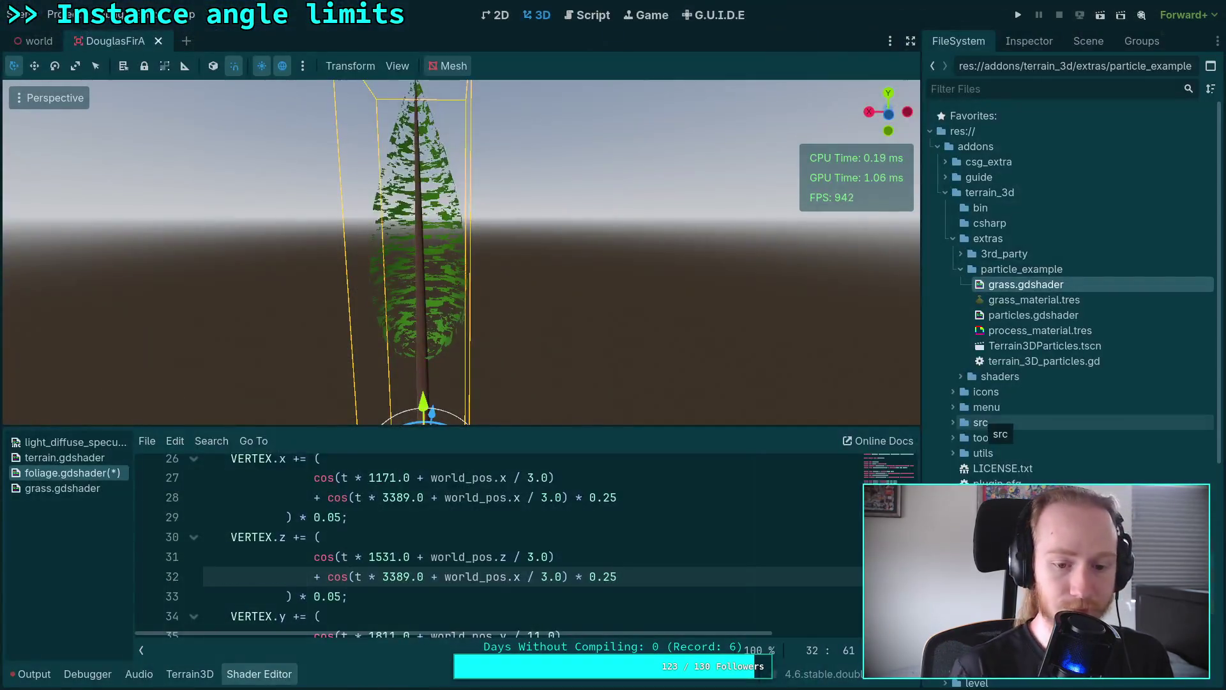
Change line 32's term to frequency 3221 and world_pos.z
{"action": "left_click_drag", "start_coordinate": [385, 577], "coordinate": [409, 578]}
{"action": "type", "text": "3221"}
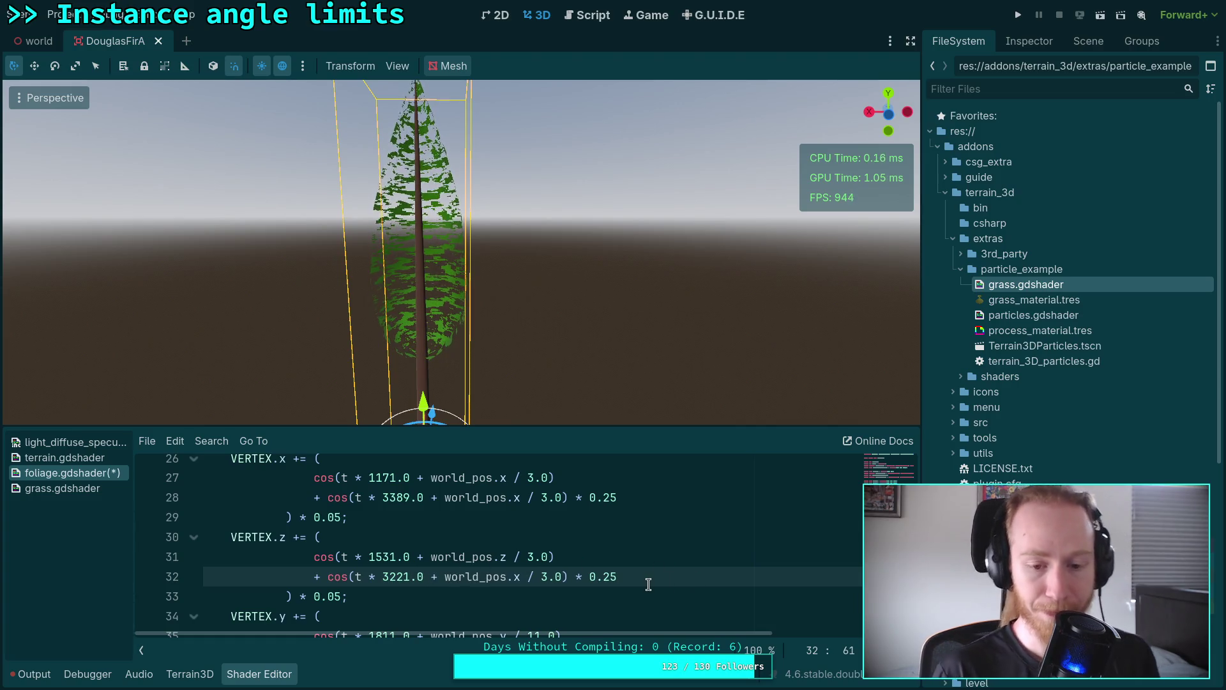
{"action": "left_click", "coordinate": [642, 571]}
{"action": "double_click", "coordinate": [516, 577]}
{"action": "type", "text": "z"}
{"action": "key", "text": "End"}
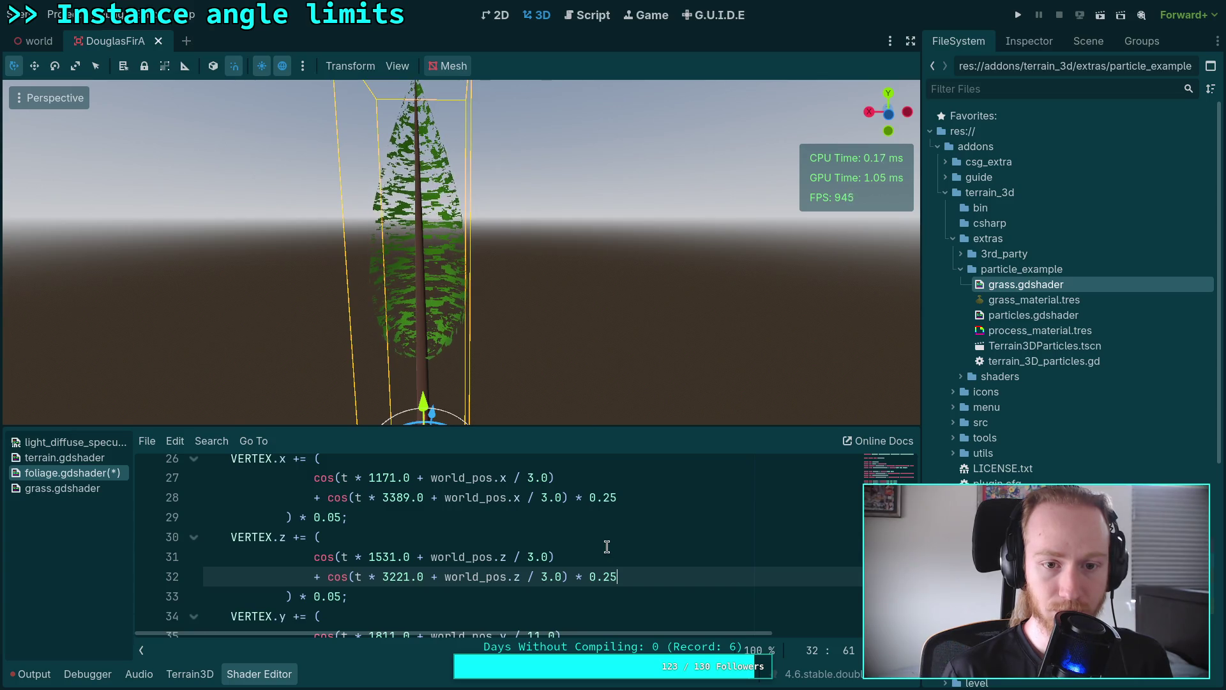
Lower the weights on lines 32 and 28 from 0.25 to 0.20
{"action": "key", "text": "shift+Left"}
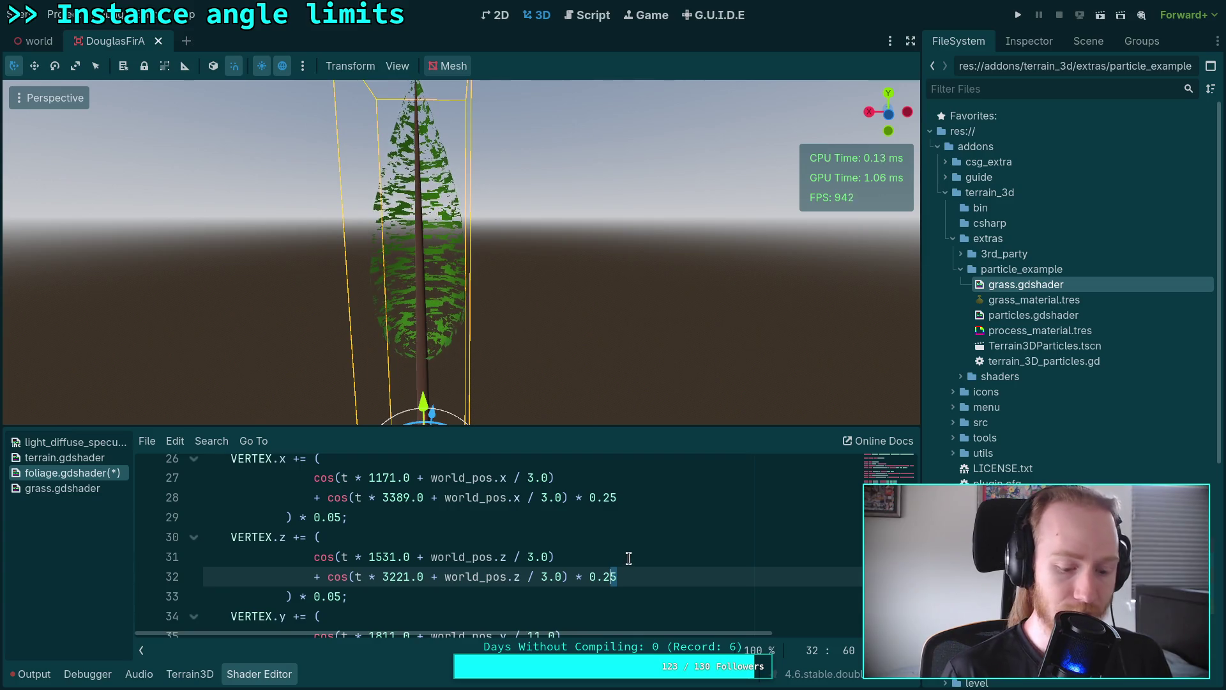
{"action": "type", "text": "0"}
{"action": "left_click", "coordinate": [616, 500]}
{"action": "key", "text": "shift+Left"}
{"action": "type", "text": "0"}
{"action": "left_click", "coordinate": [631, 575]}
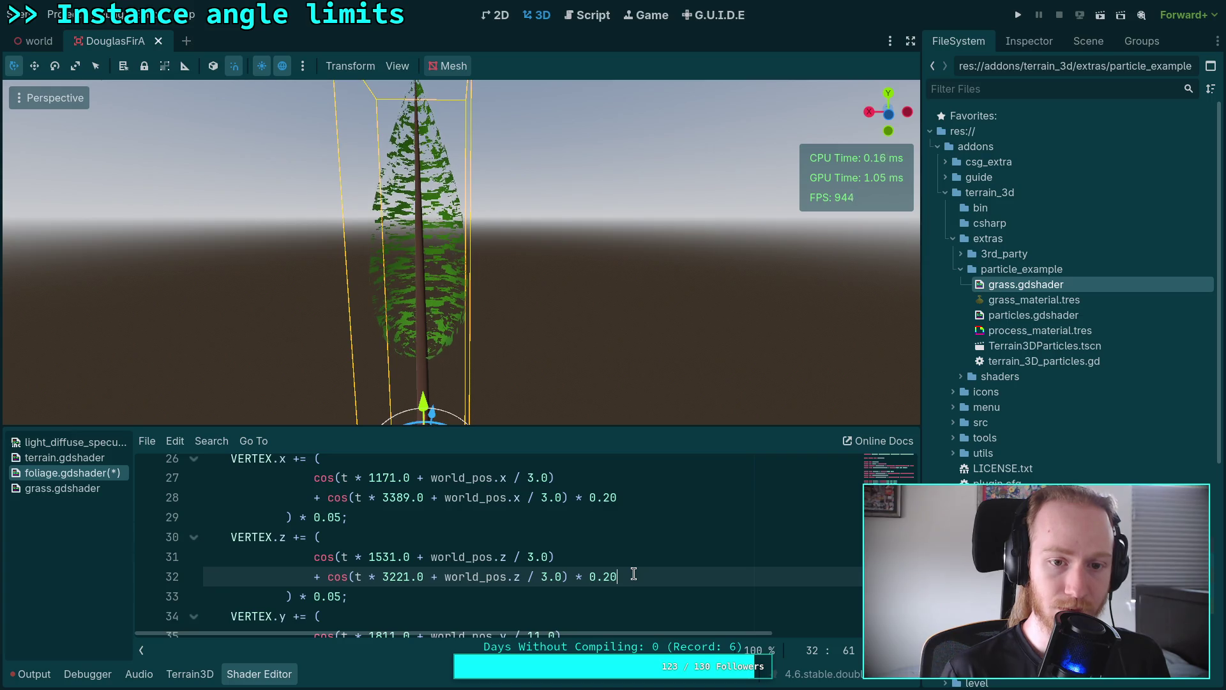
Add an unfinished '+' line after line 32 and select the cos on line 31
{"action": "scroll", "coordinate": [457, 306], "scroll_direction": "up", "scroll_amount": 5}
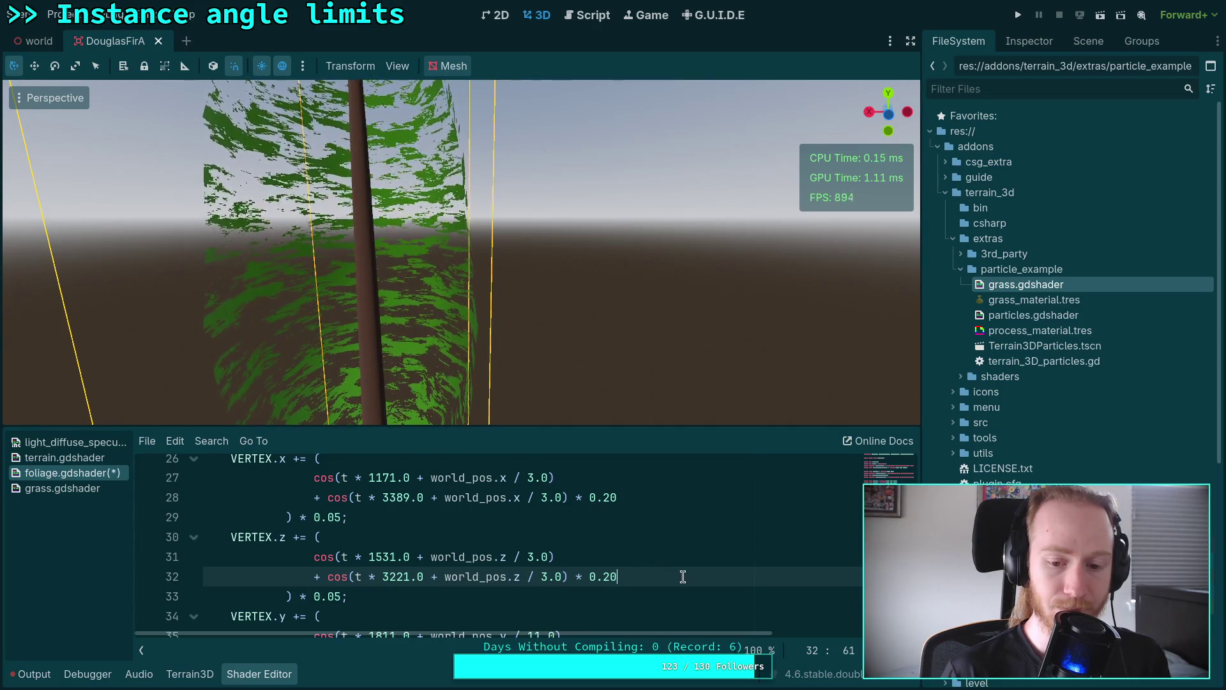
{"action": "key", "text": "Return"}
{"action": "type", "text": "+"}
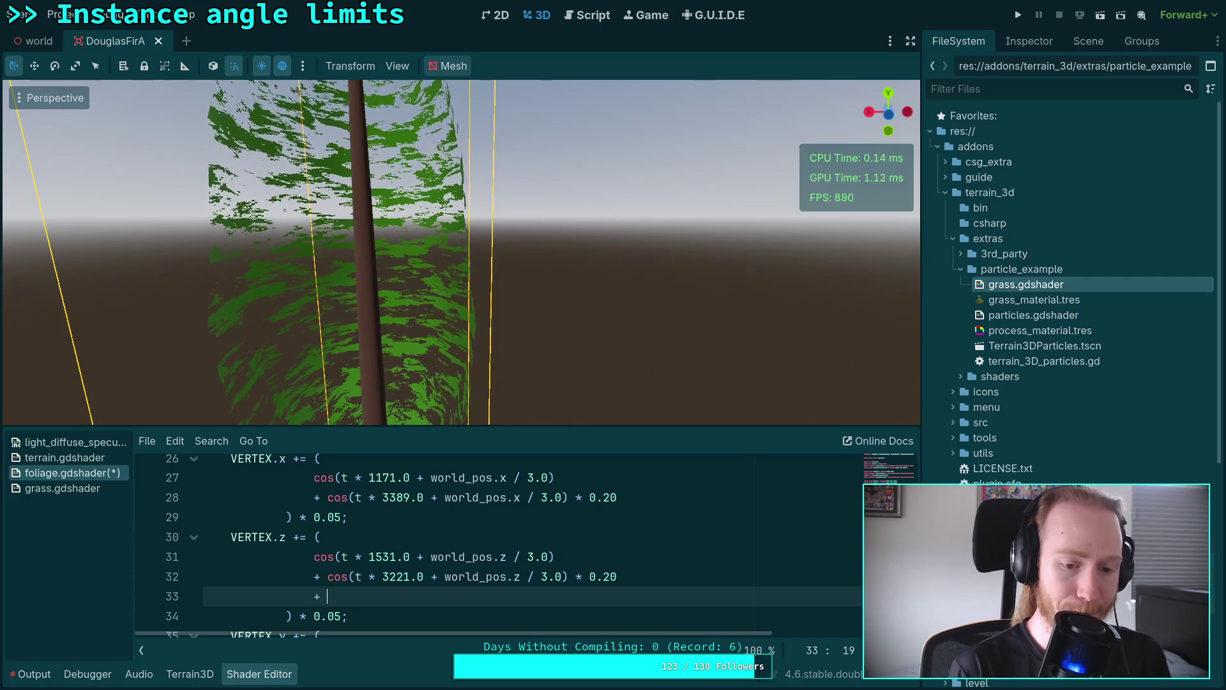
{"action": "scroll", "coordinate": [315, 500], "scroll_direction": "down", "scroll_amount": 2}
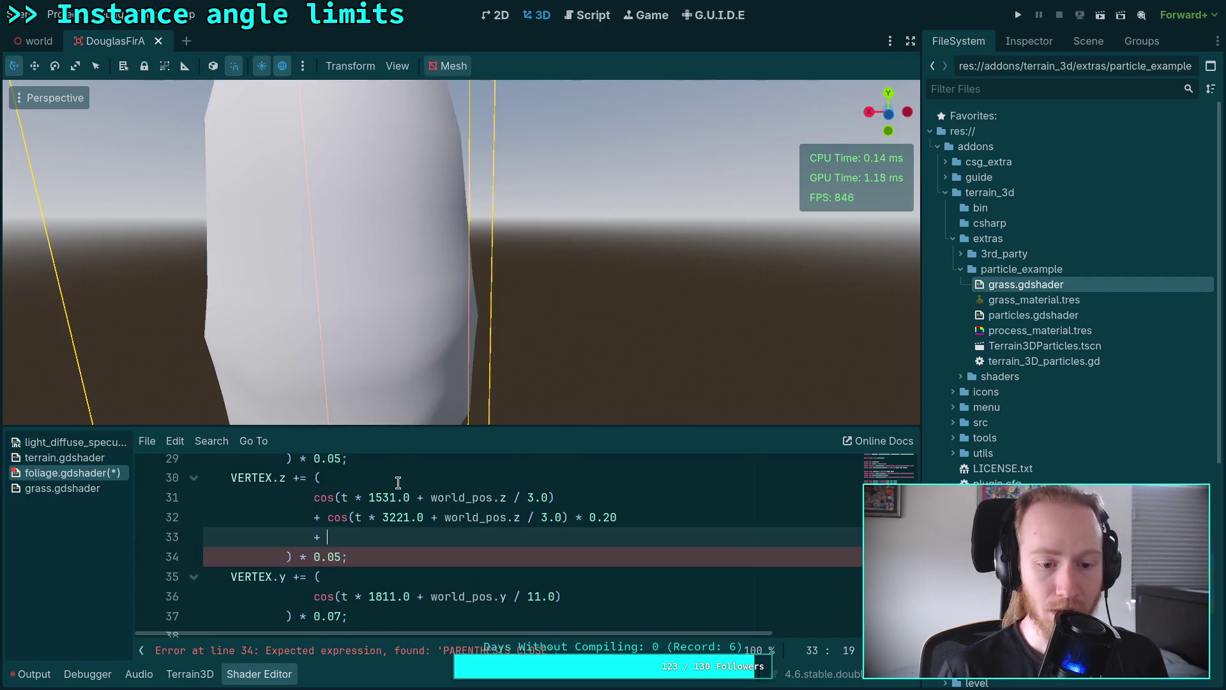
{"action": "scroll", "coordinate": [315, 500], "scroll_direction": "up", "scroll_amount": 1}
{"action": "double_click", "coordinate": [314, 498]}
Replace cos with sin on lines 31 and 32, and begin line 33 as '+ sin(t * '
{"action": "type", "text": "sin"}
{"action": "key", "text": "Escape"}
{"action": "key", "text": "Up"}
{"action": "key", "text": "Up"}
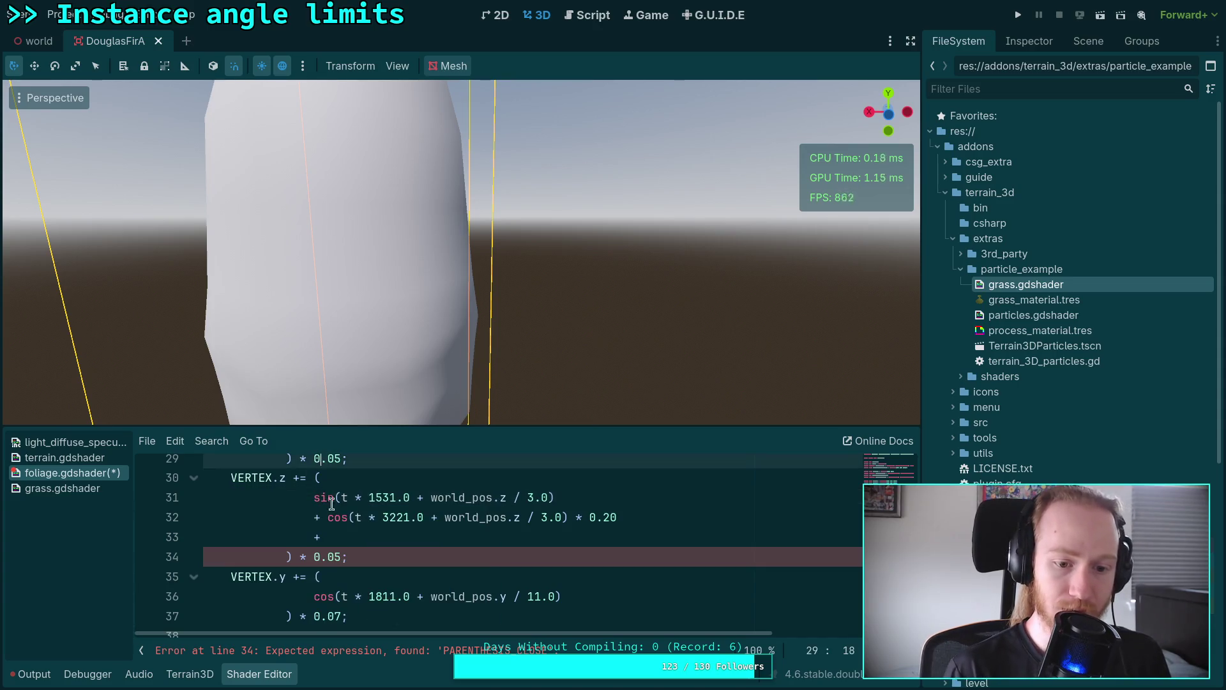
{"action": "double_click", "coordinate": [337, 518]}
{"action": "type", "text": "sin"}
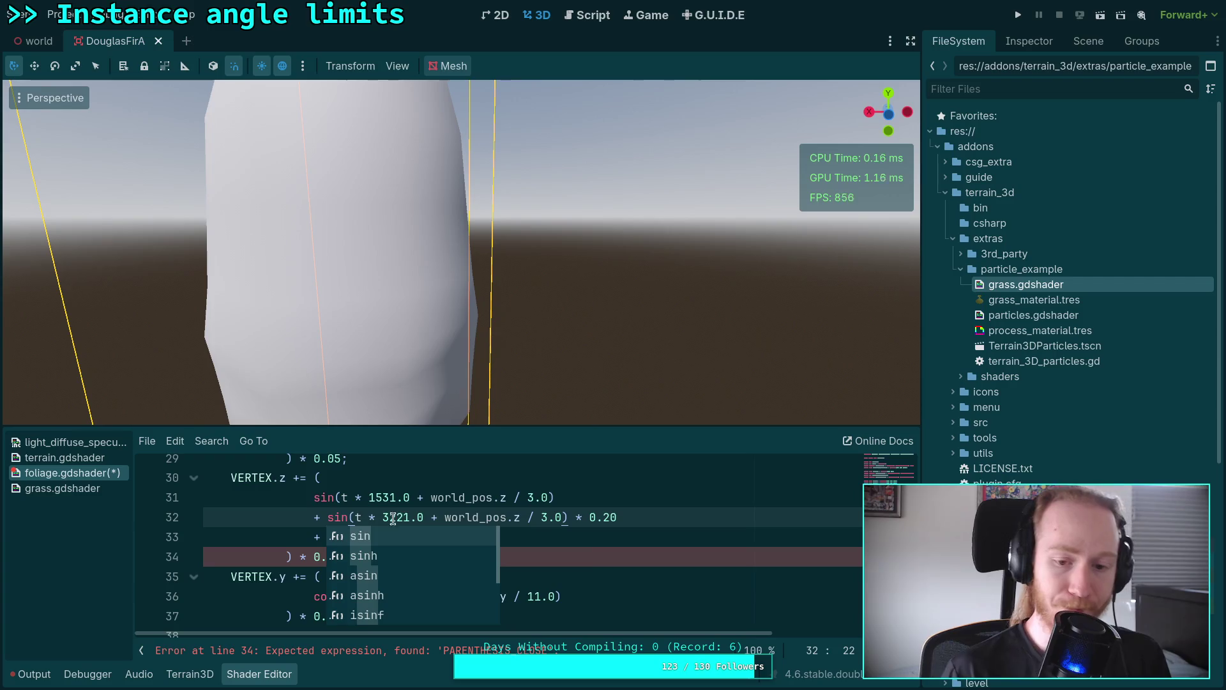
{"action": "key", "text": "Escape"}
{"action": "left_click", "coordinate": [601, 536]}
{"action": "type", "text": "sin(t "}
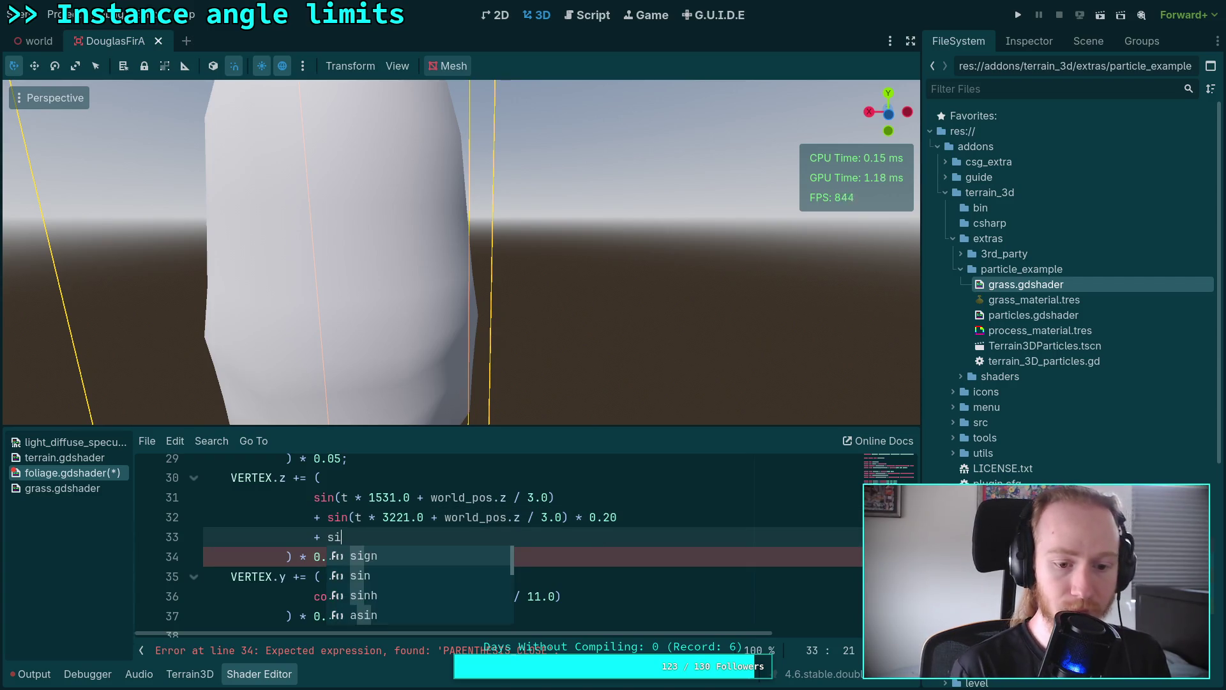
{"action": "type", "text": "*"}
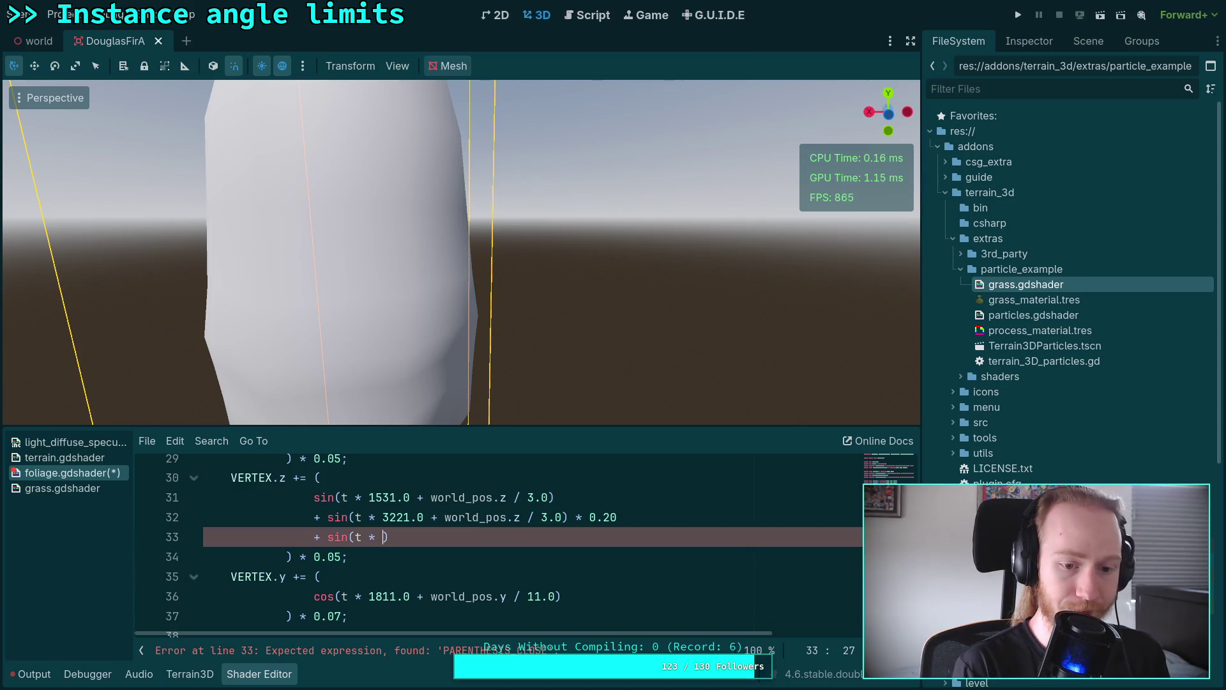
{"action": "key", "text": "super+2"}
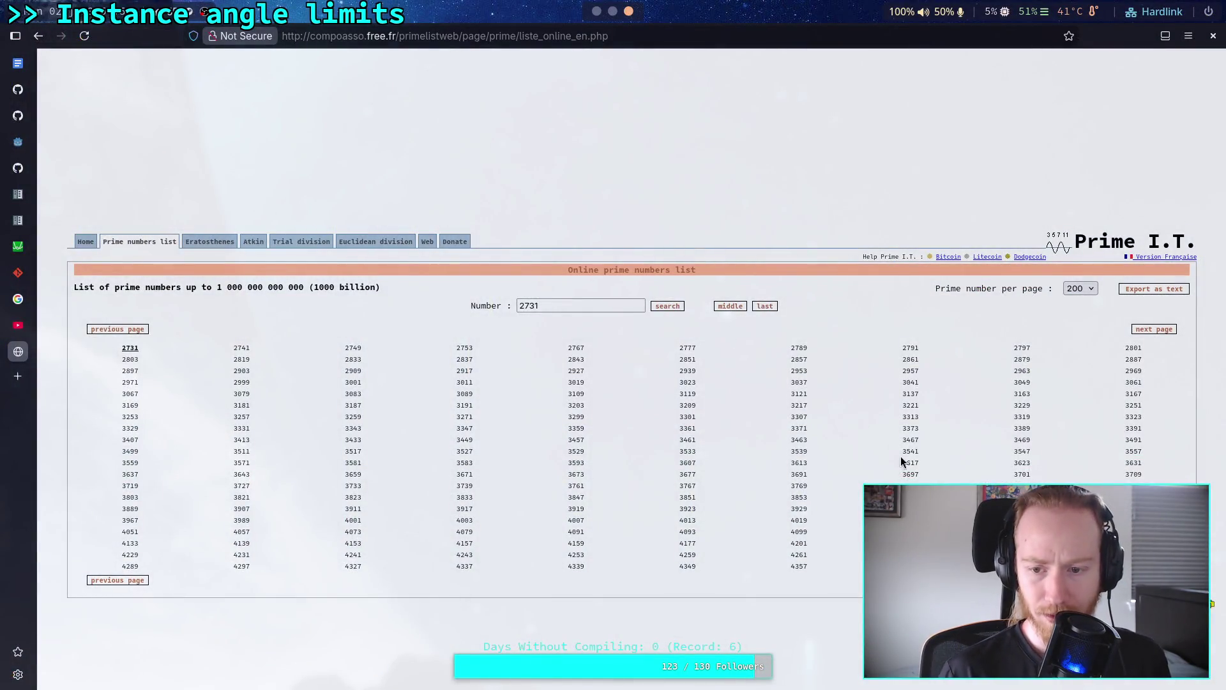
Page the Prime I.T. list forward to primes starting at 4391, then return to Godot
{"action": "left_click", "coordinate": [1154, 329]}
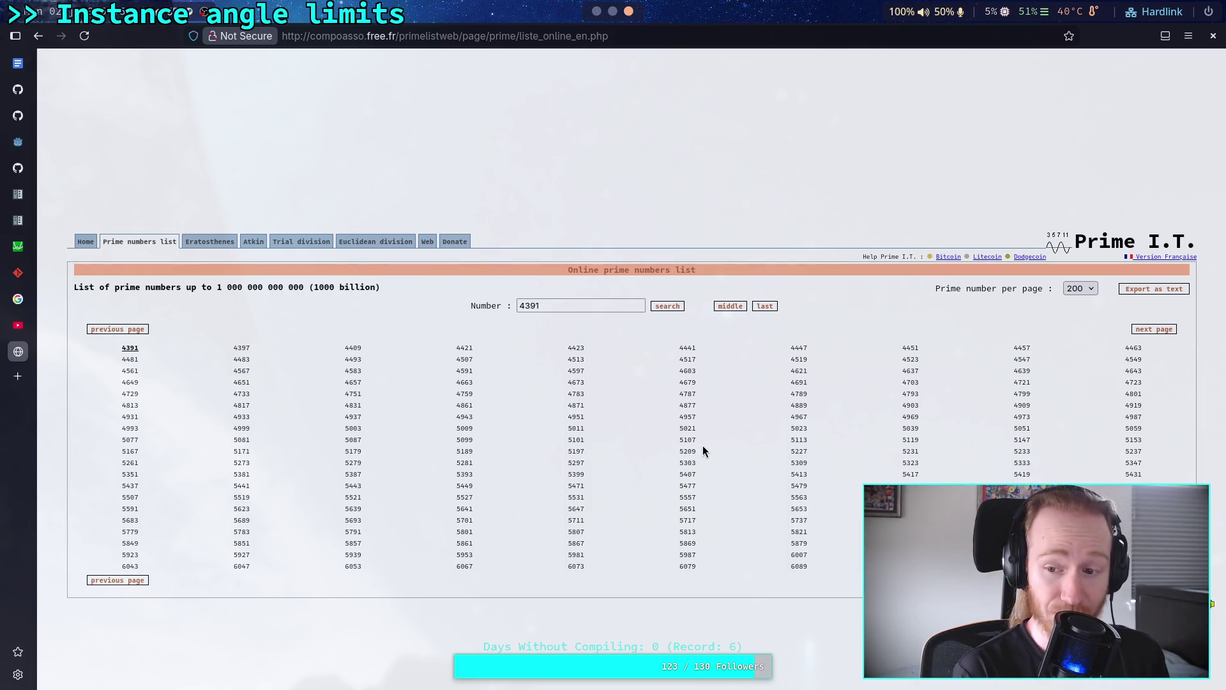
{"action": "key", "text": "alt+Tab"}
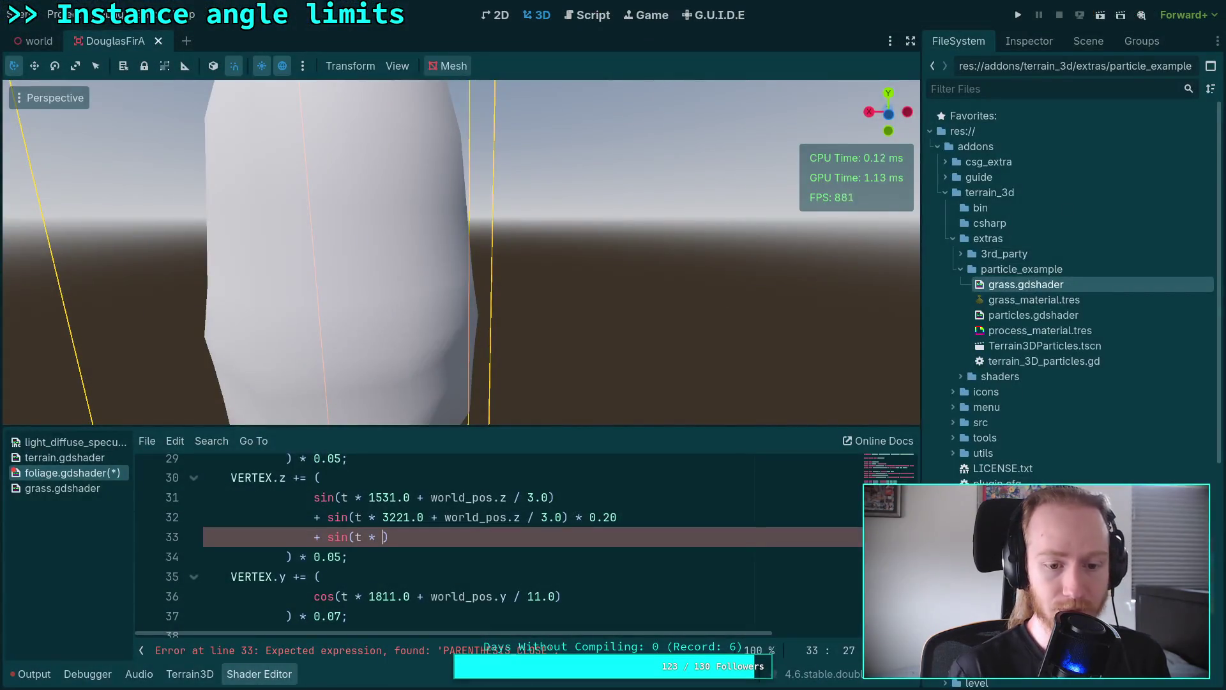
Extend line 33 to 'sin(t * 5147.0 + world_pos.z / 3.0) * ', trying weights 0.2 and 1.0
{"action": "type", "text": "51"}
{"action": "type", "text": "47,"}
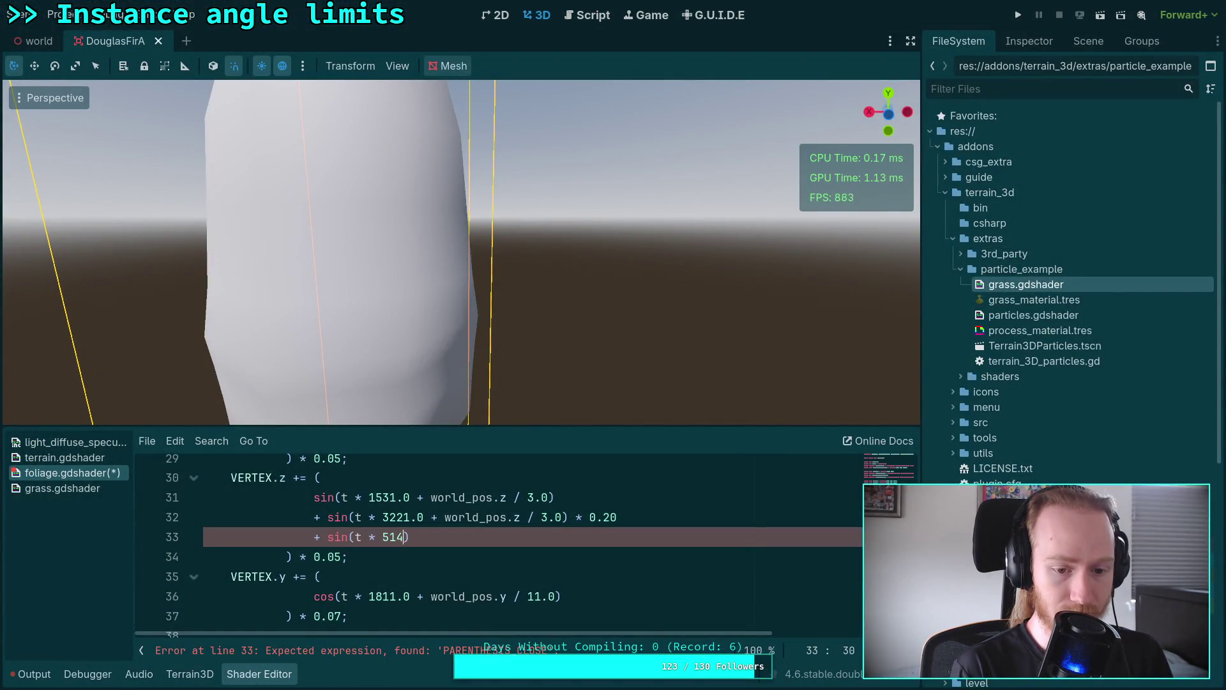
{"action": "key", "text": "BackSpace"}
{"action": "type", "text": ".0 + w"}
{"action": "type", "text": "orld_pos.z "}
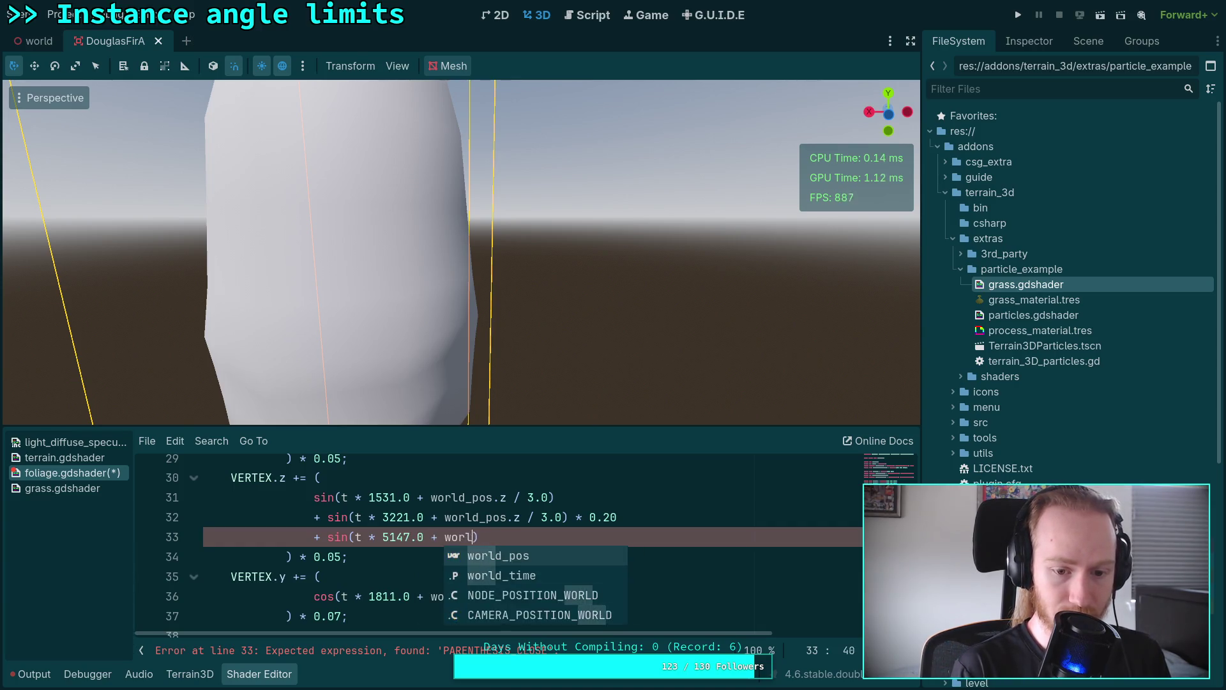
{"action": "type", "text": "/ 3.0)"}
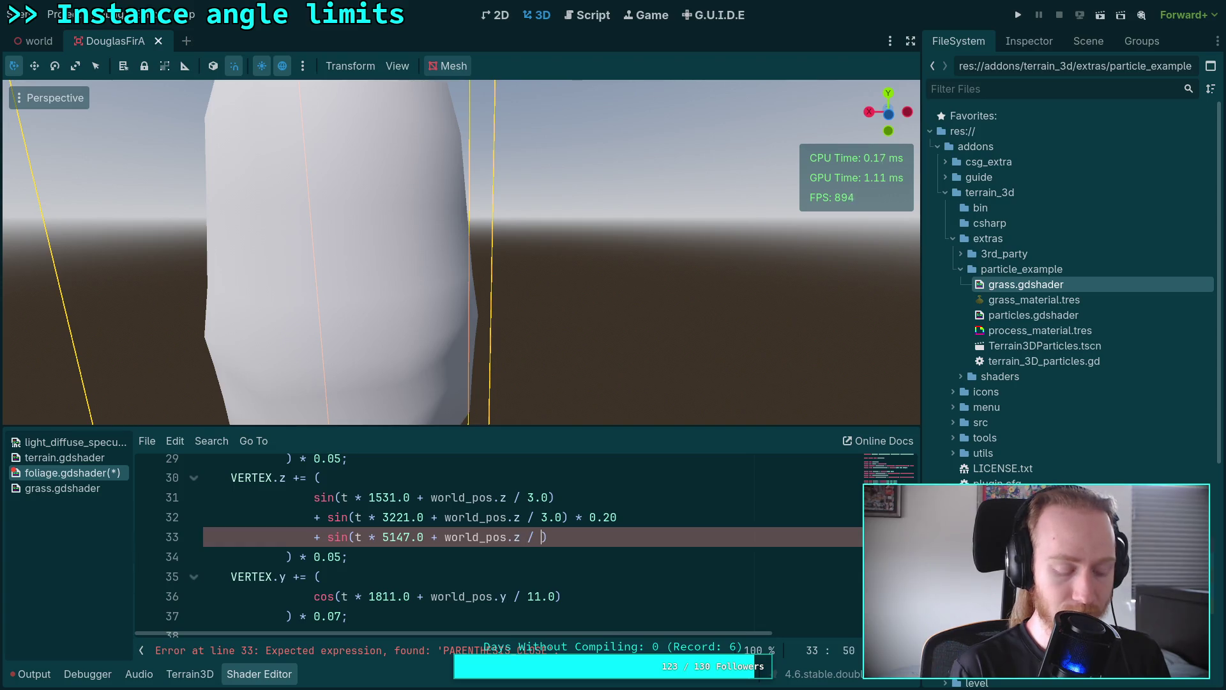
{"action": "type", "text": " * "}
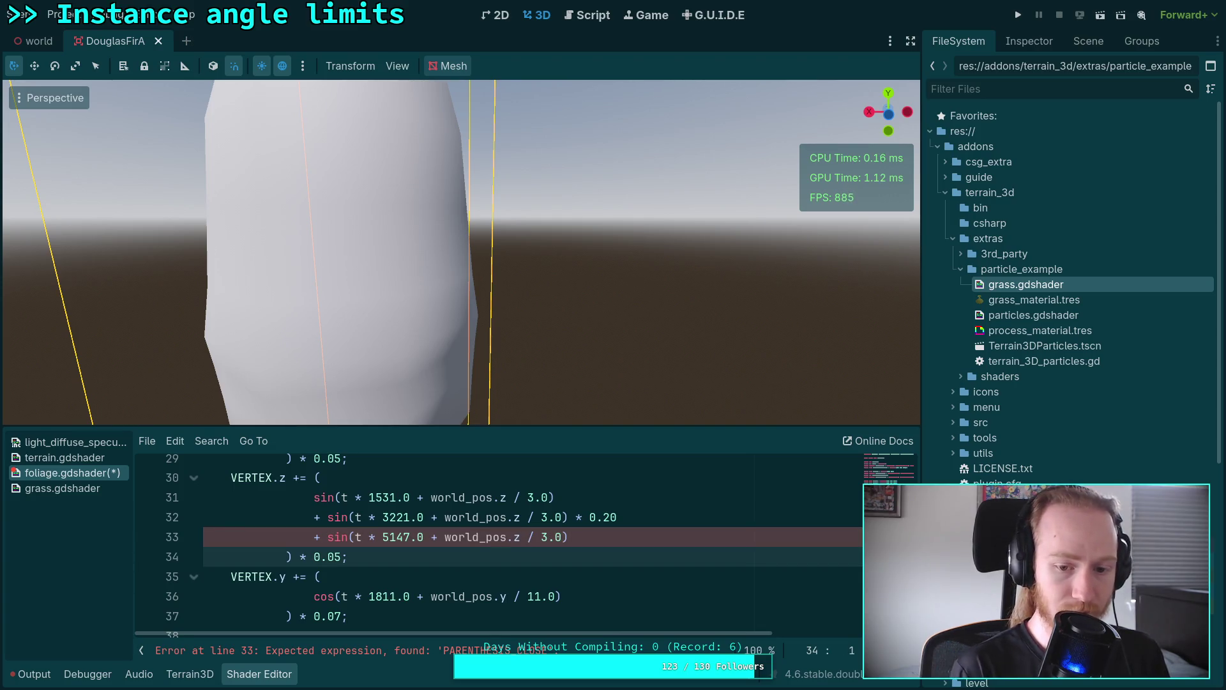
{"action": "type", "text": "0."}
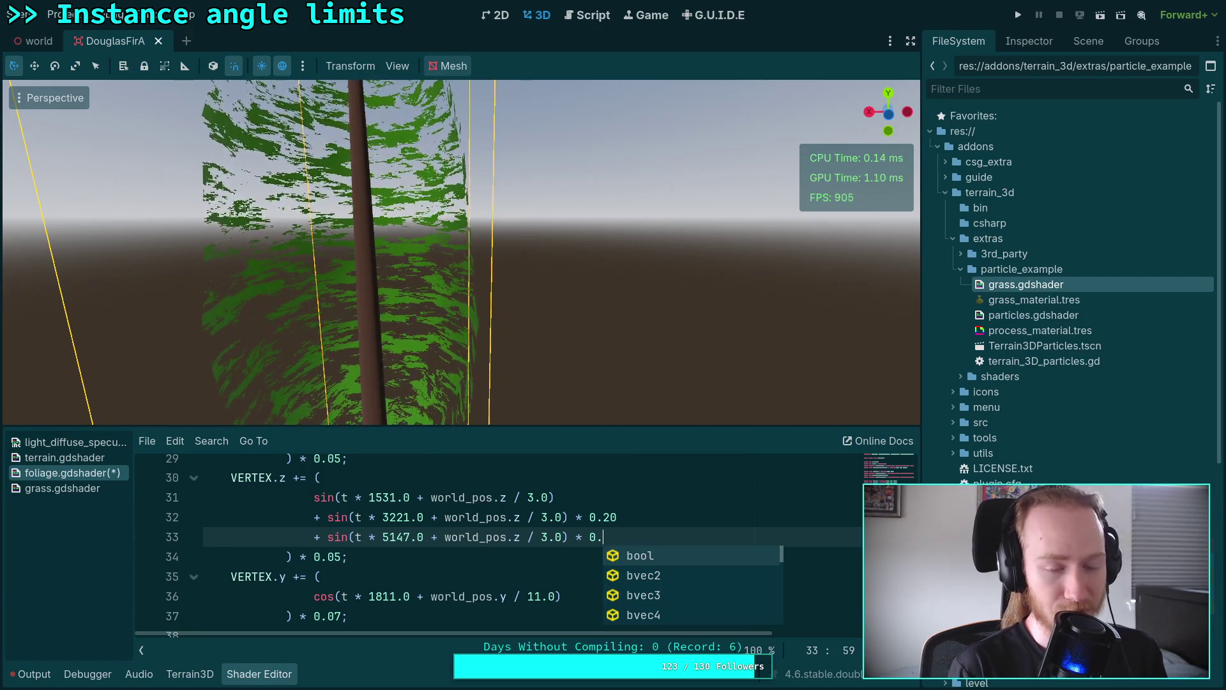
{"action": "type", "text": "2"}
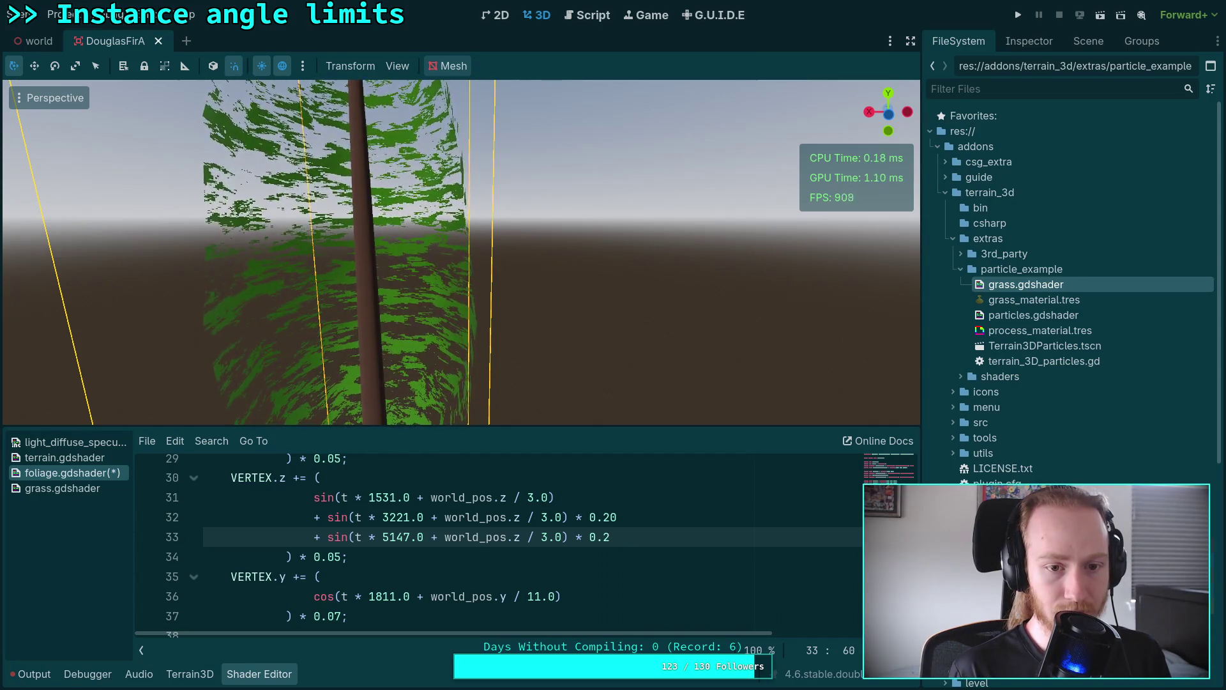
{"action": "key", "text": "shift+Left"}
{"action": "key", "text": "shift+Left"}
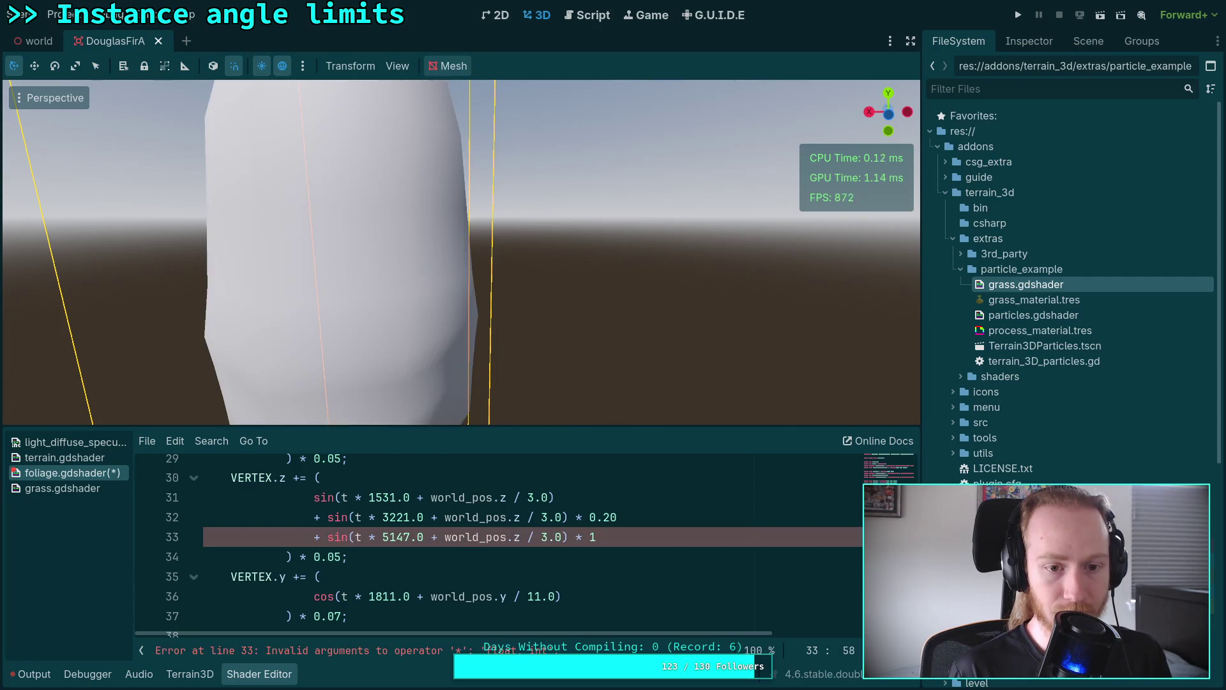
{"action": "type", "text": ".0"}
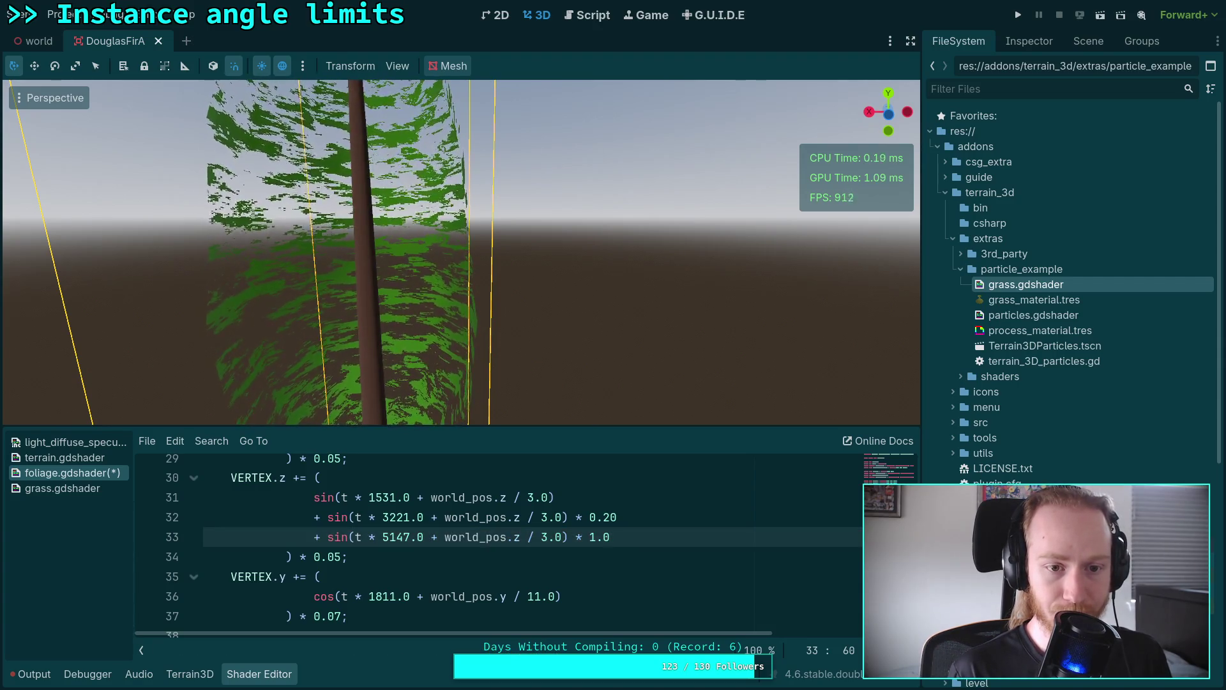
{"action": "key", "text": "shift+Left"}
{"action": "key", "text": "shift+Left"}
{"action": "key", "text": "shift+Left"}
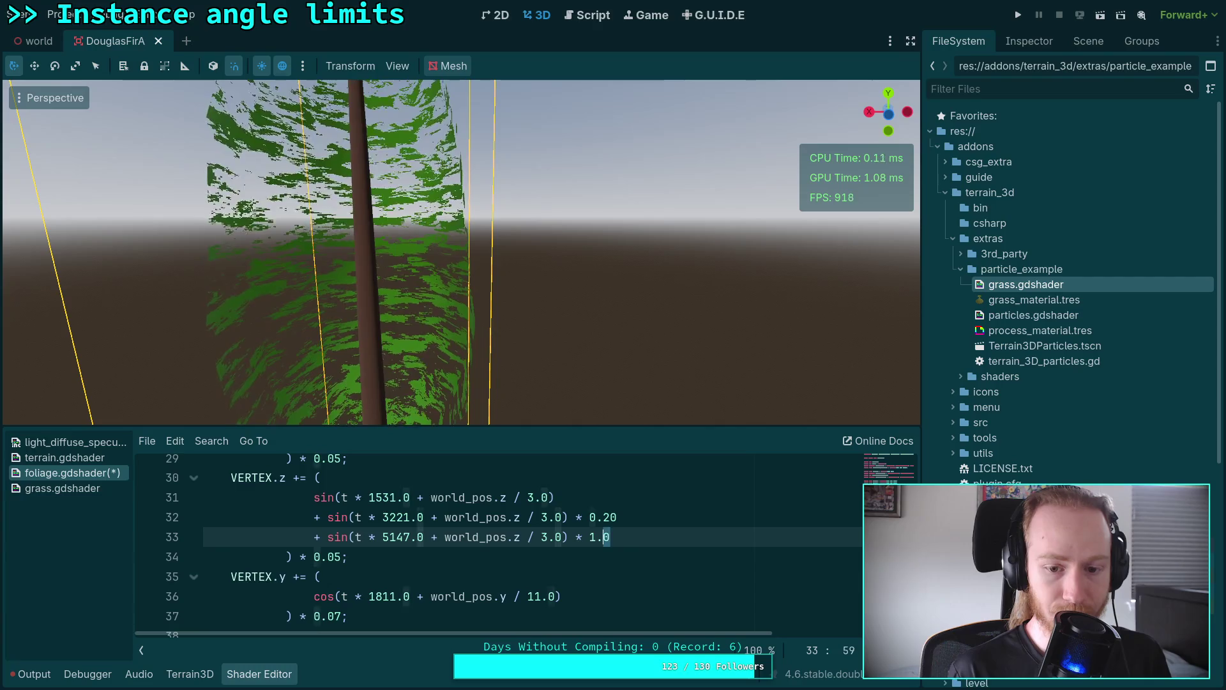
{"action": "type", "text": "0."}
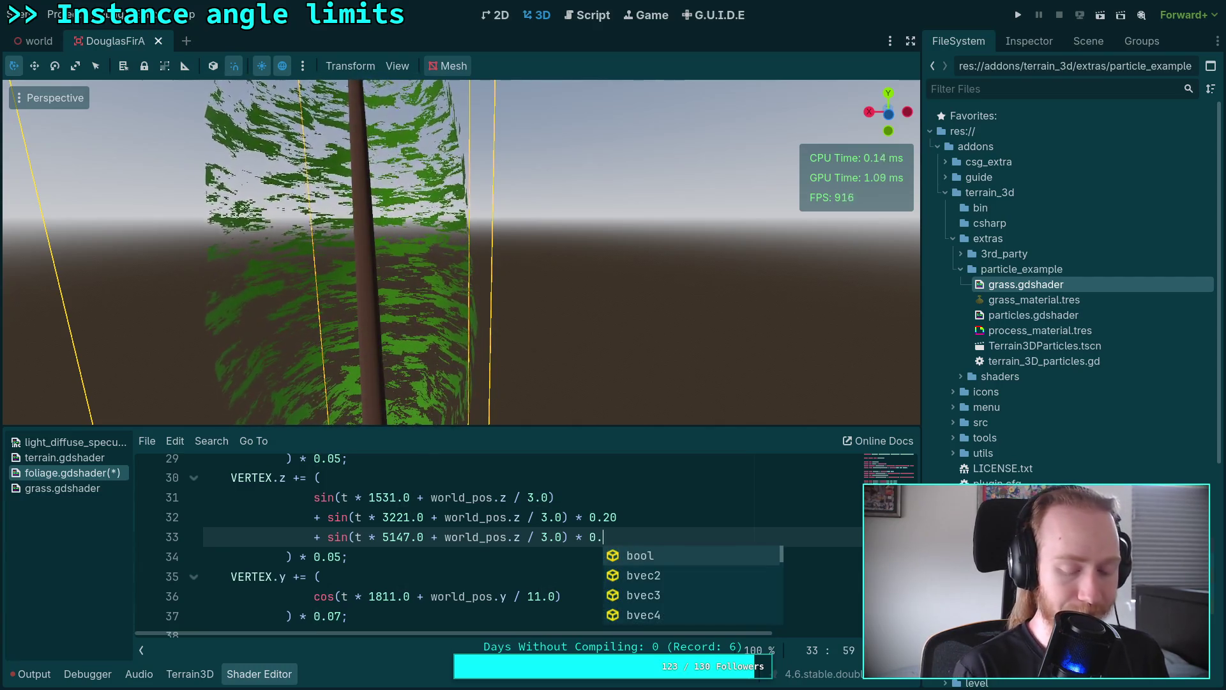
Compute 0.2*0.2 in the Python REPL and set line 33's weight to 0.04
{"action": "key", "text": "super+3"}
{"action": "key", "text": "super+2"}
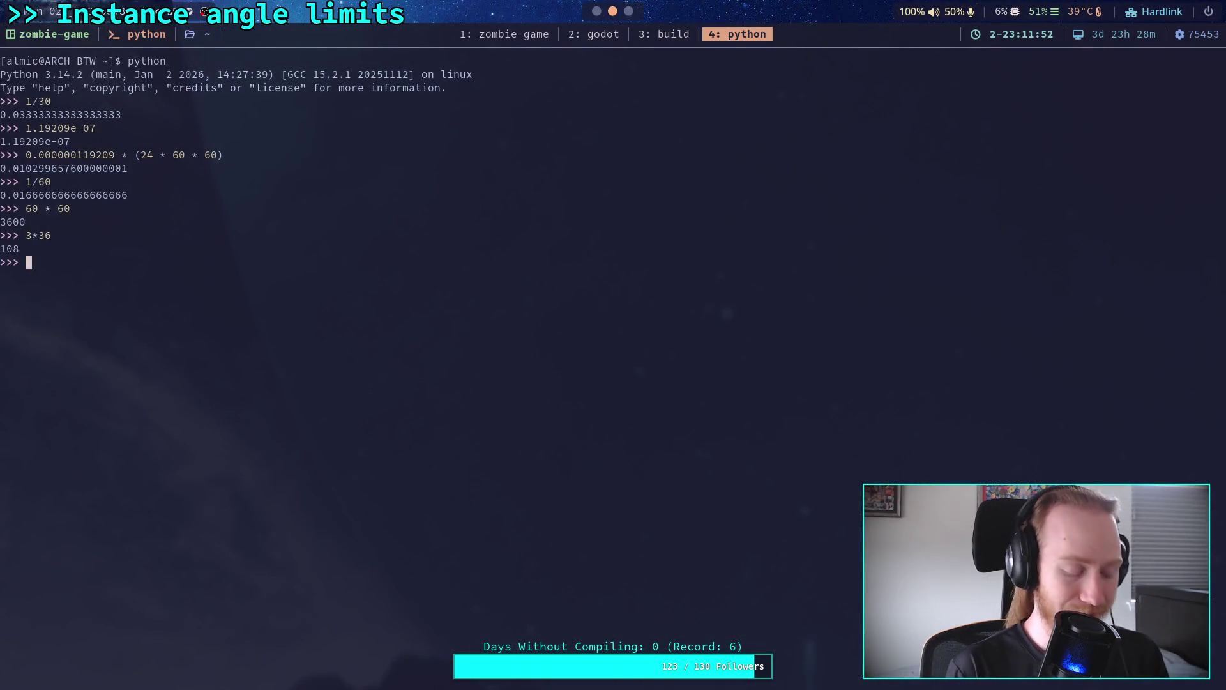
{"action": "type", "text": "0.2*0.2"}
{"action": "key", "text": "Return"}
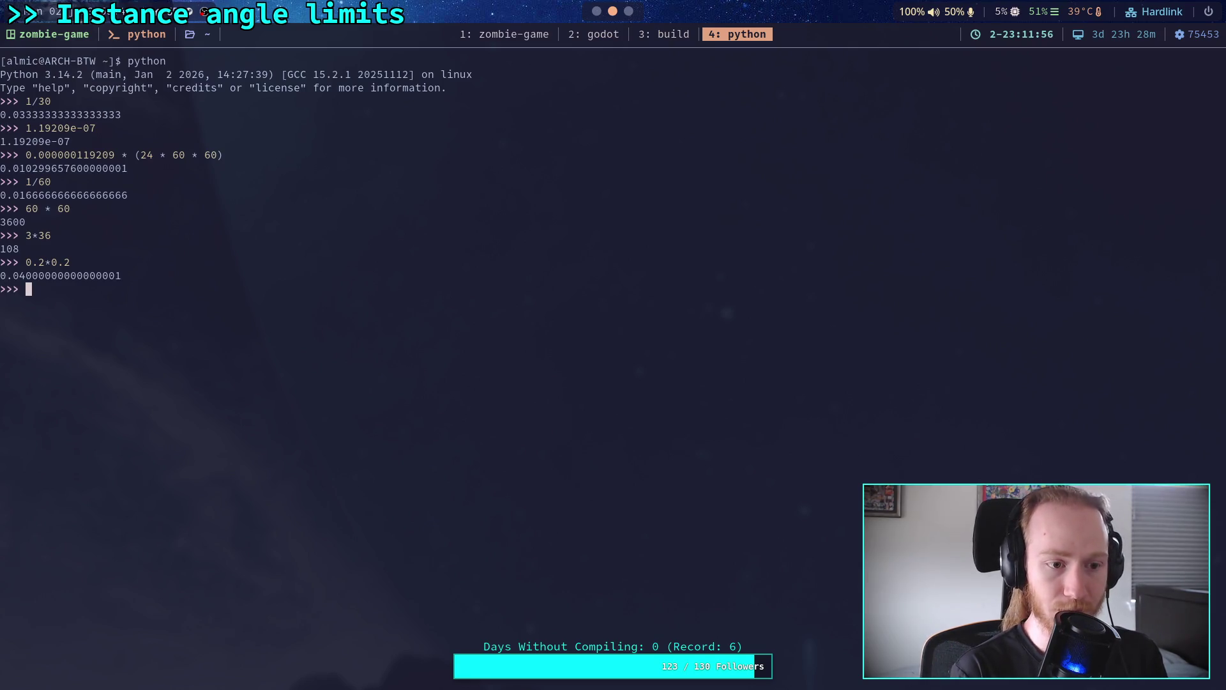
{"action": "key", "text": "super+1"}
{"action": "type", "text": "0 + world_pos.z / 3.0) * 0.0"}
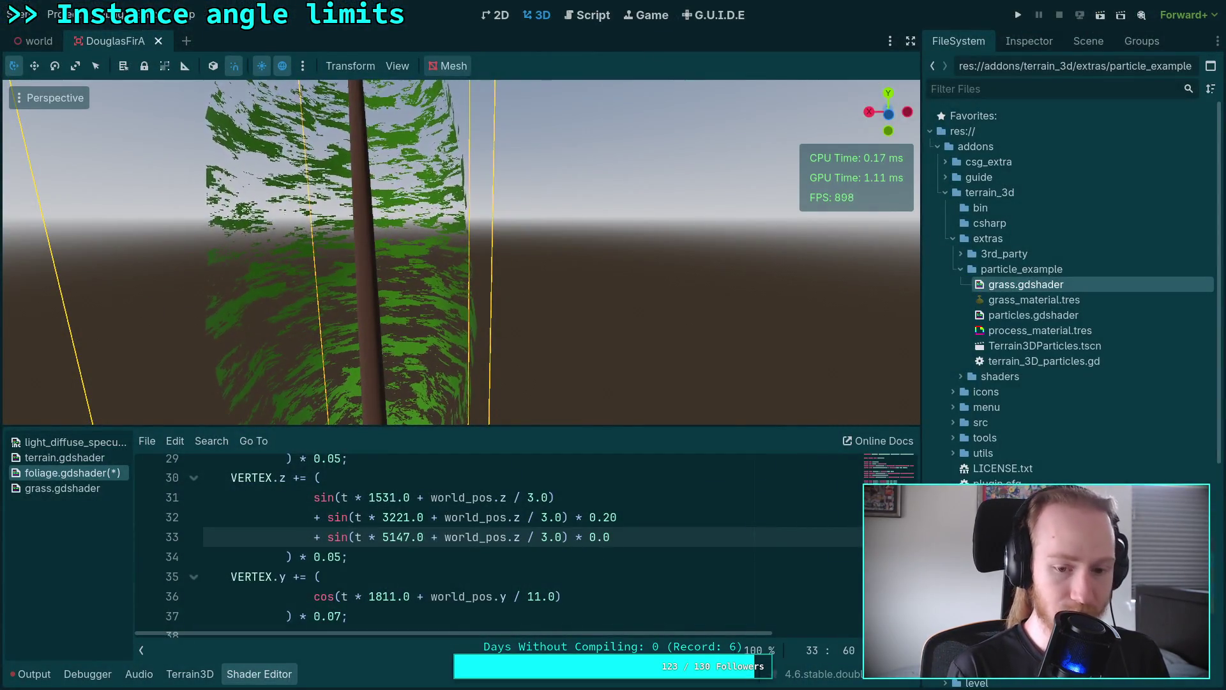
{"action": "type", "text": "4"}
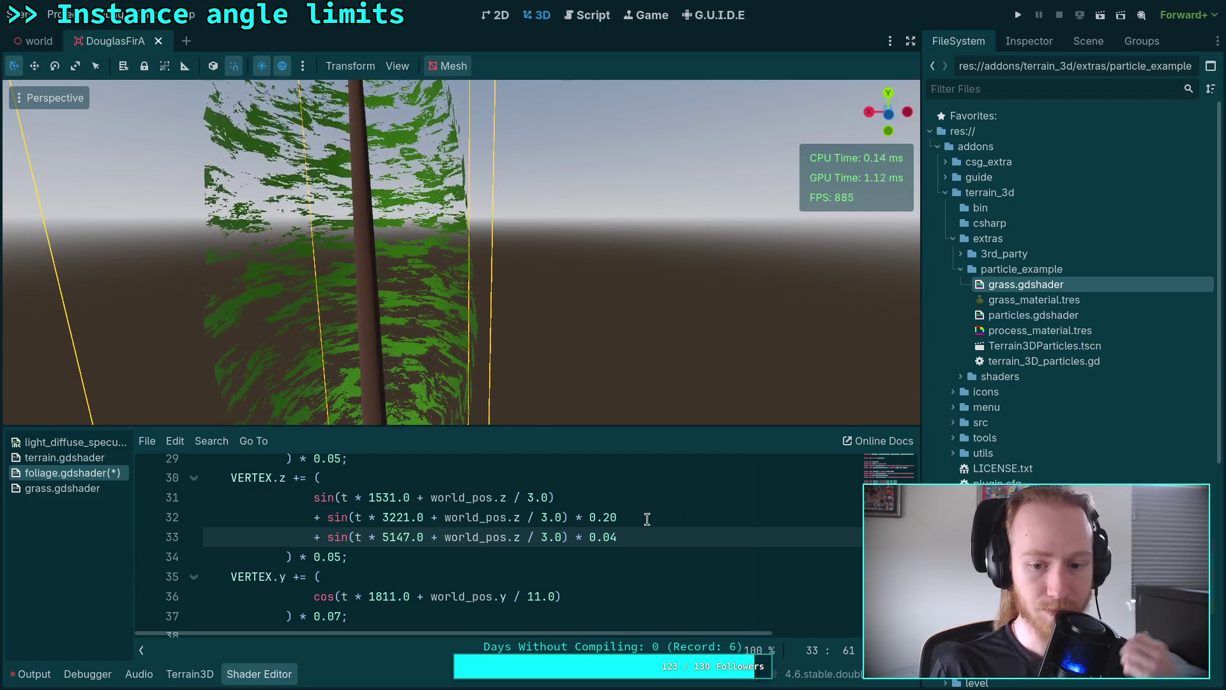
Reweight the z block's 3221.0 term to 0.4 and its 5147.0 term to 0.4 * 0.4
{"action": "key", "text": "super+3"}
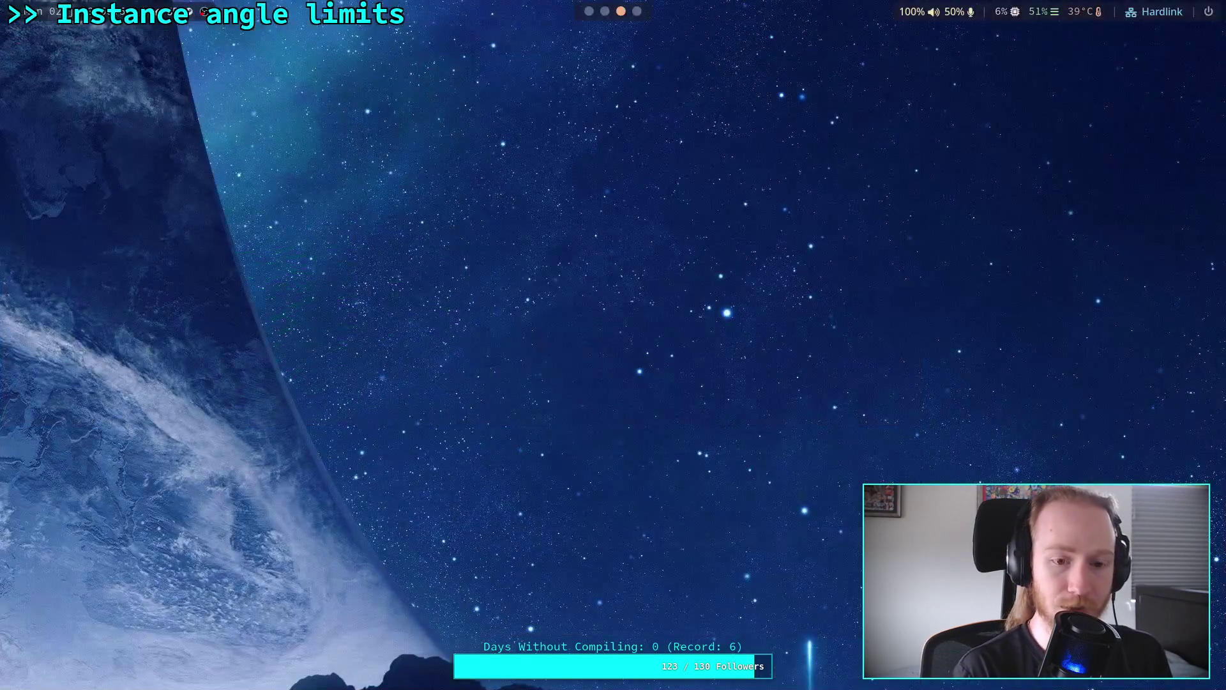
{"action": "key", "text": "super+4"}
{"action": "key", "text": "super+2"}
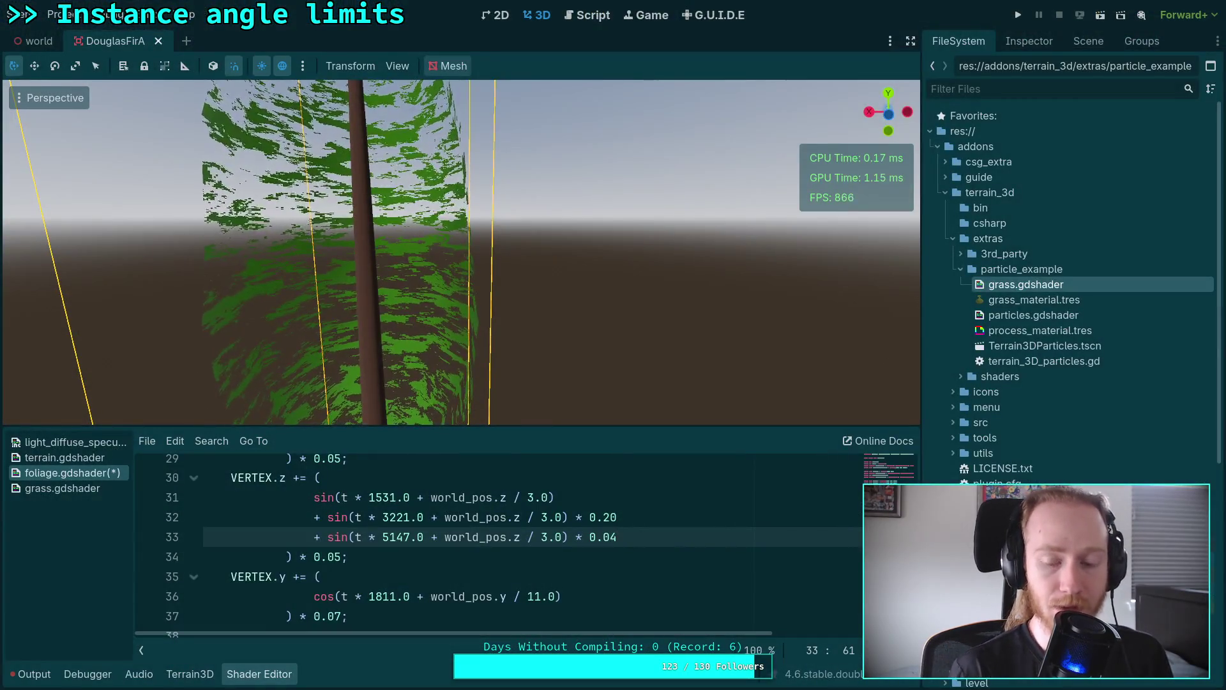
{"action": "left_click_drag", "start_coordinate": [628, 537], "coordinate": [602, 536]}
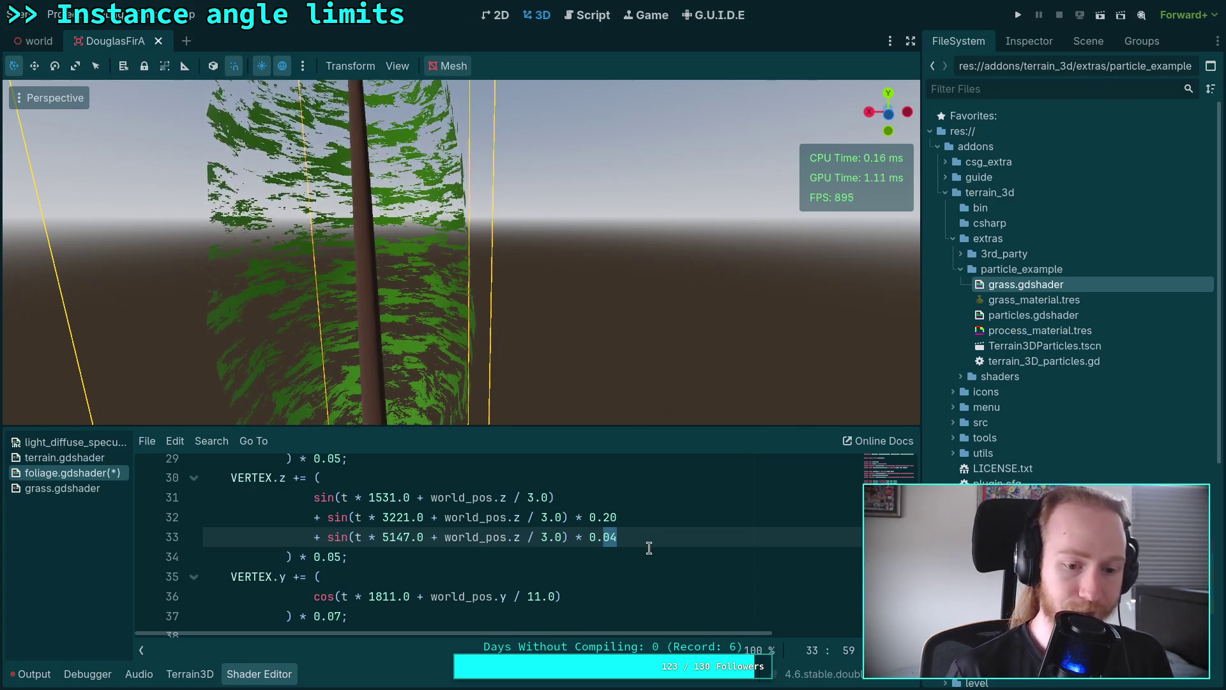
{"action": "left_click", "coordinate": [317, 498]}
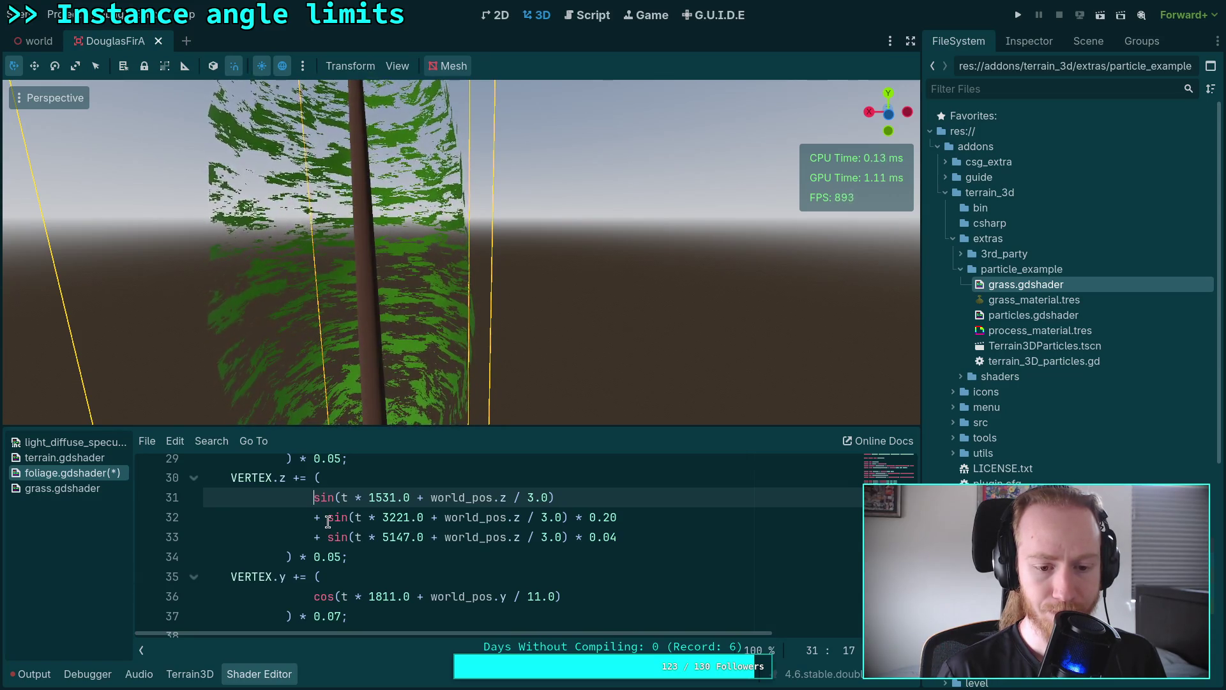
{"action": "mouse_move", "coordinate": [603, 518]}
{"action": "left_mouse_down"}
{"action": "mouse_move", "coordinate": [616, 519]}
{"action": "mouse_move", "coordinate": [619, 537]}
{"action": "left_mouse_up"}
{"action": "type", "text": "4"}
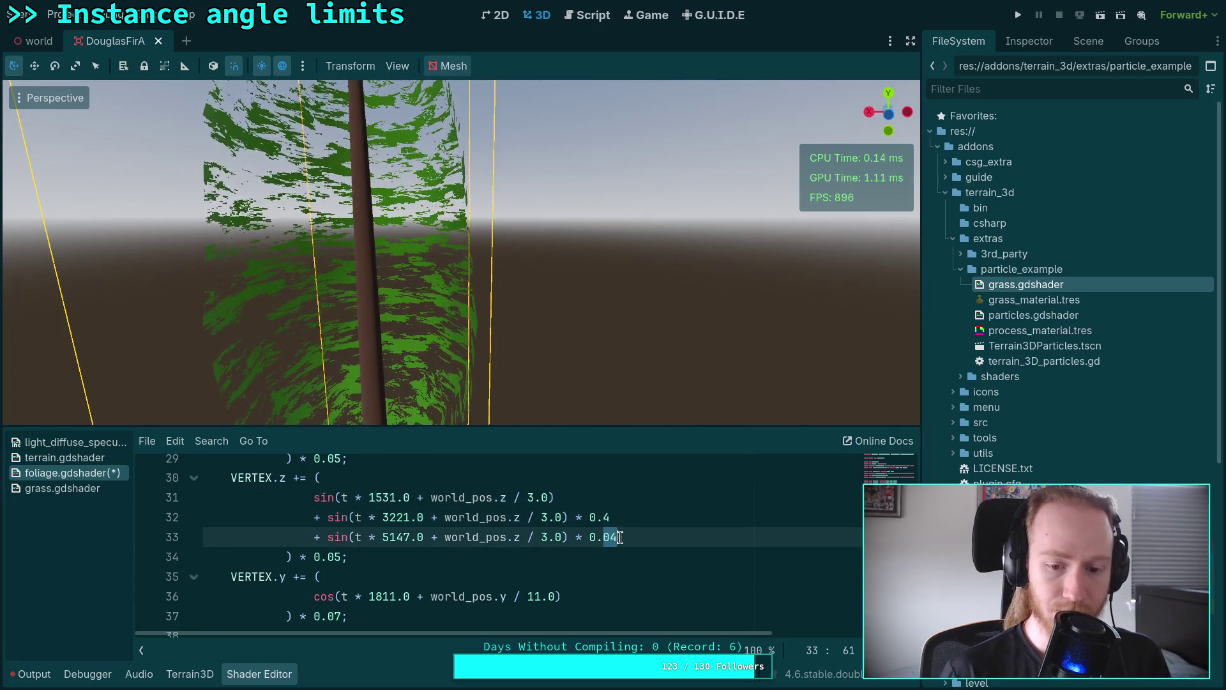
{"action": "type", "text": "4 * "}
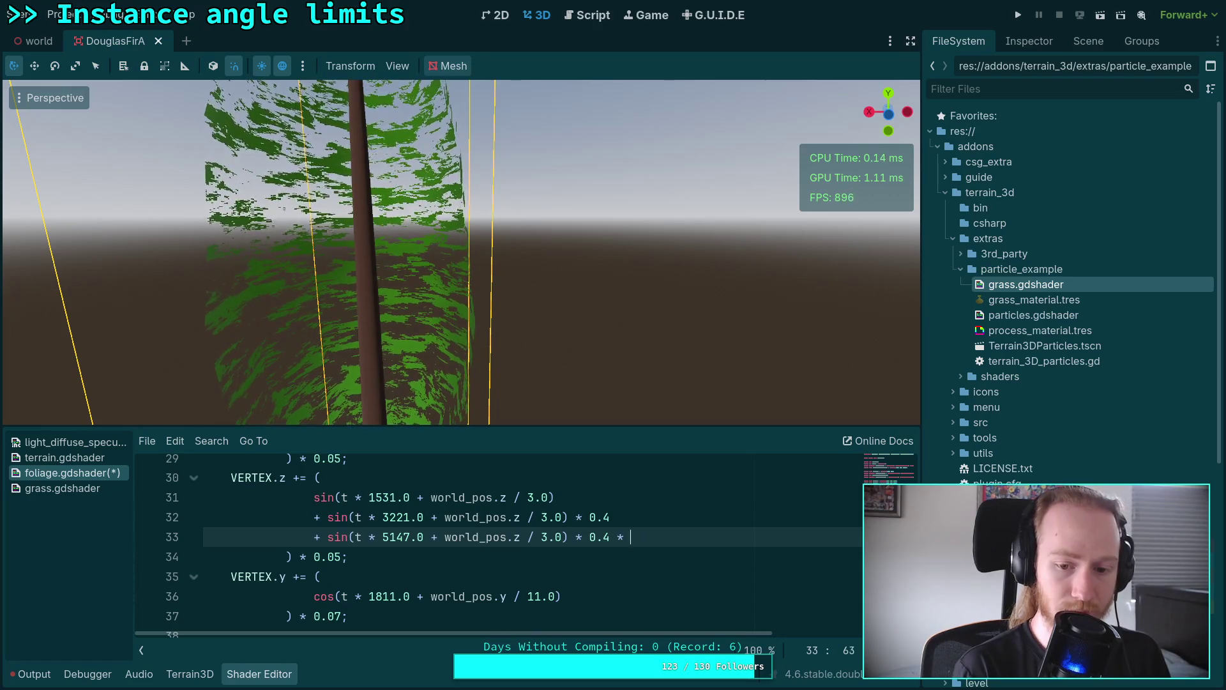
{"action": "type", "text": "0.4"}
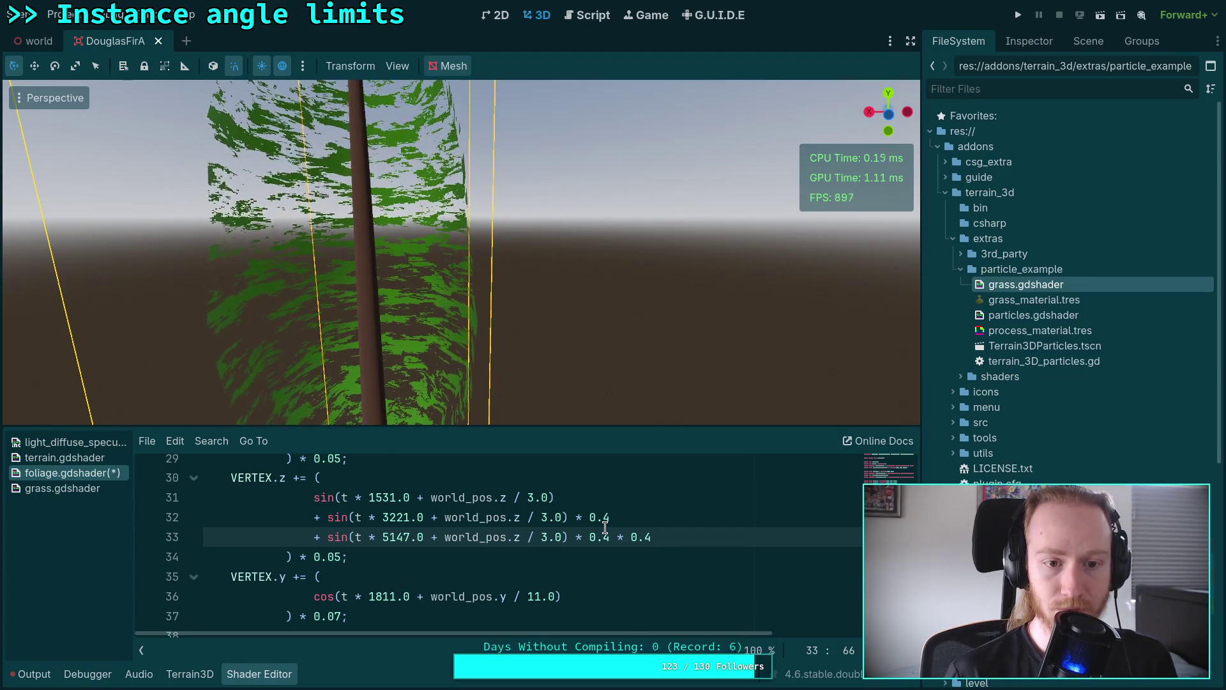
{"action": "left_click_drag", "start_coordinate": [625, 425], "coordinate": [625, 410]}
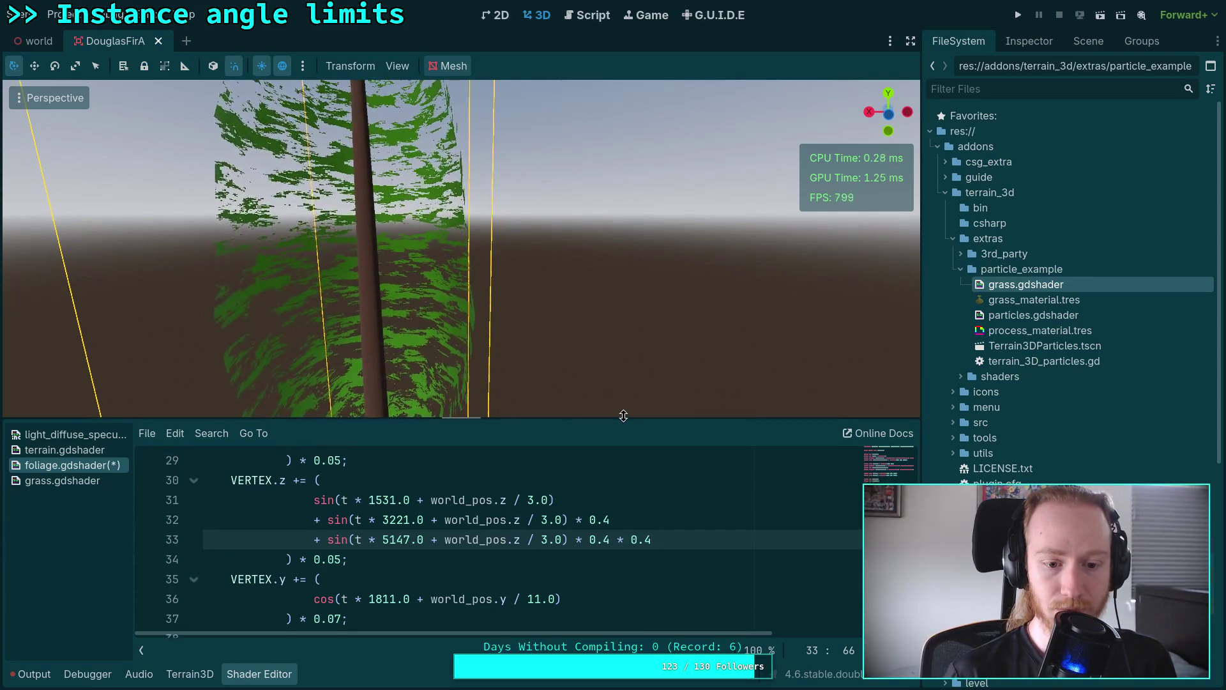
Change line 28's 3389.0 term weight from 0.20 to 0.4
{"action": "scroll", "coordinate": [575, 550], "scroll_direction": "up", "scroll_amount": 1}
{"action": "left_click", "coordinate": [640, 495]}
{"action": "key", "text": "Left"}
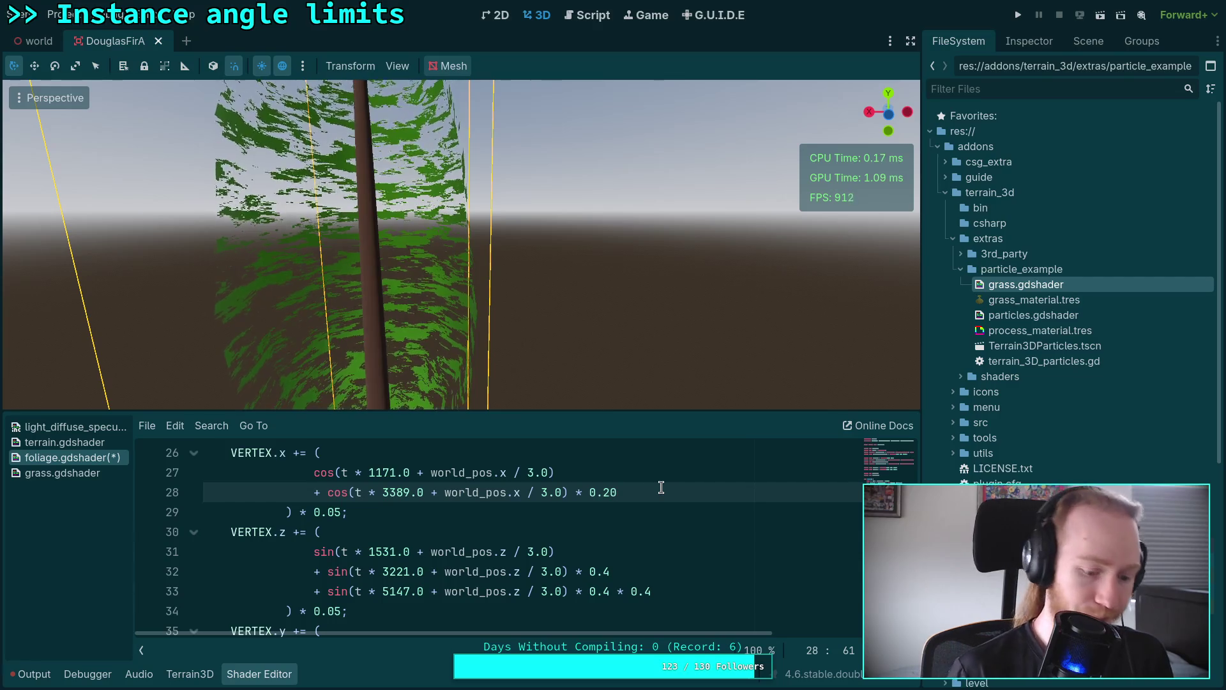
{"action": "key", "text": "Delete"}
{"action": "type", "text": "4"}
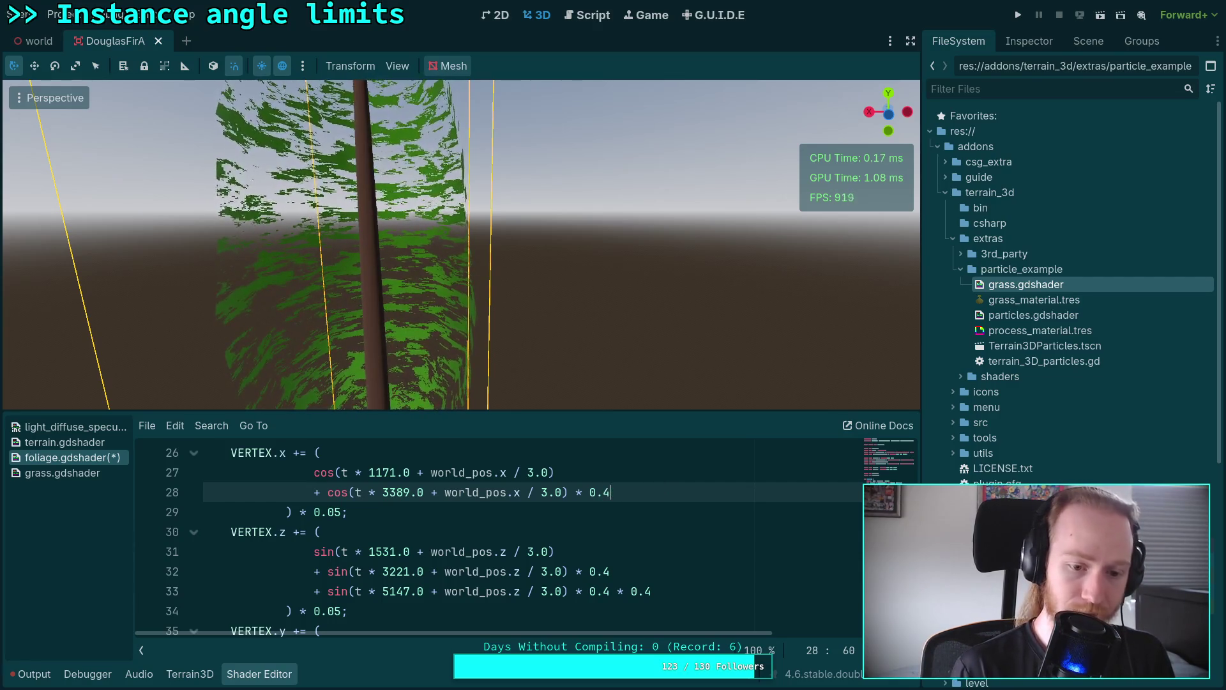
Duplicate line 28 and weight the copy 0.4 * 0.4
{"action": "key", "text": "ctrl+shift+d"}
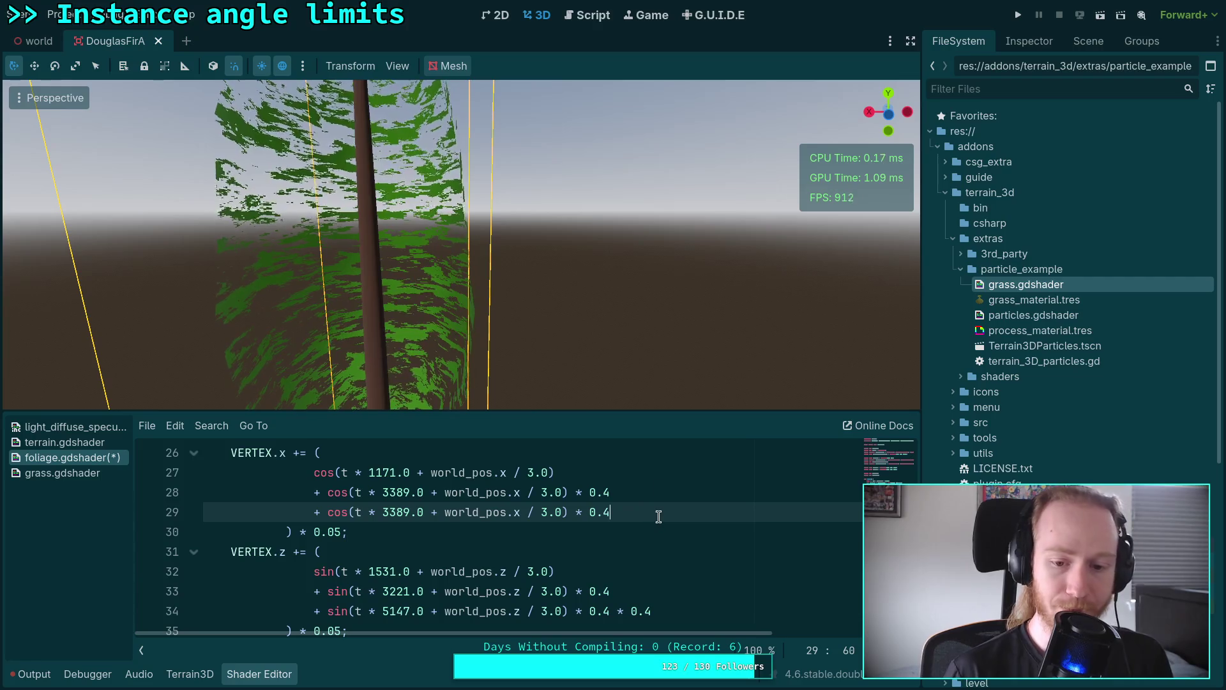
{"action": "type", "text": "* 0.5"}
{"action": "key", "text": "BackSpace"}
{"action": "type", "text": "4"}
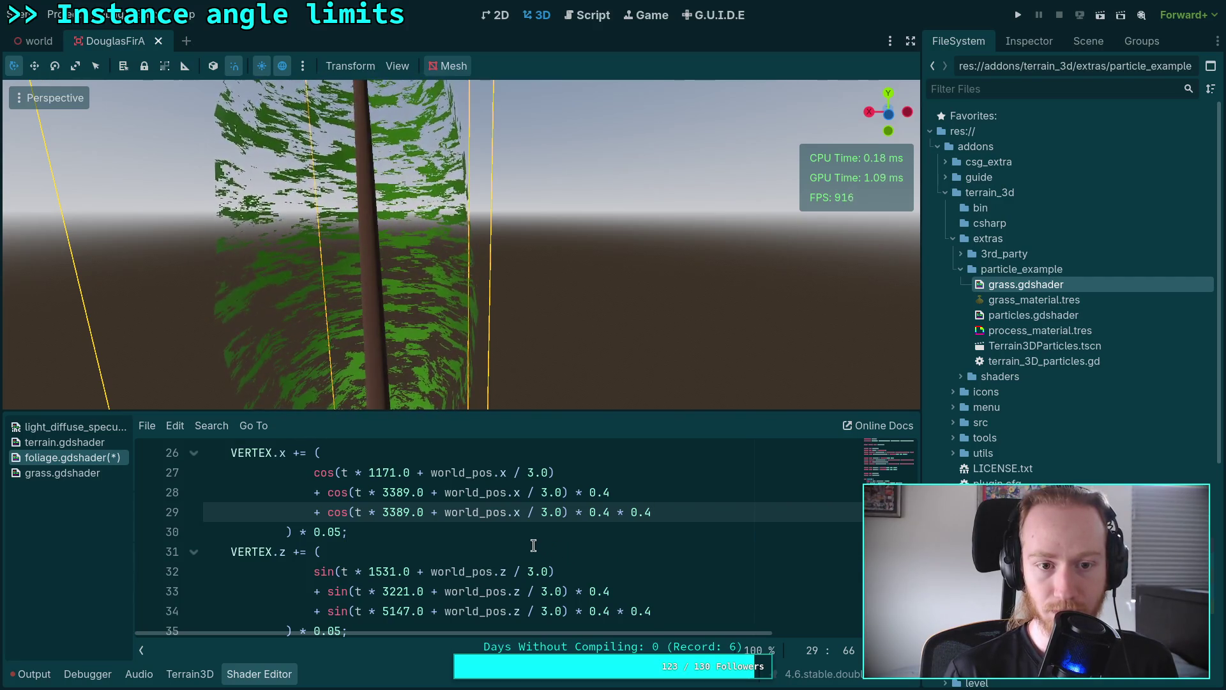
{"action": "key", "text": "Down"}
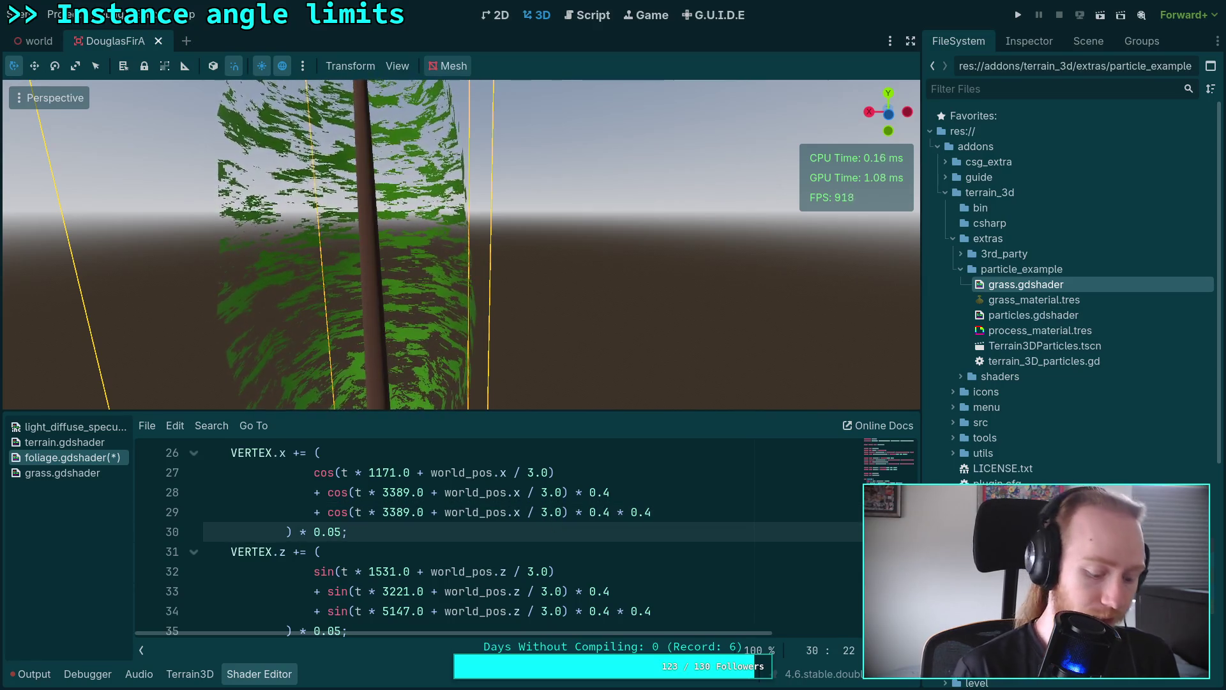
{"action": "key", "text": "alt+Tab"}
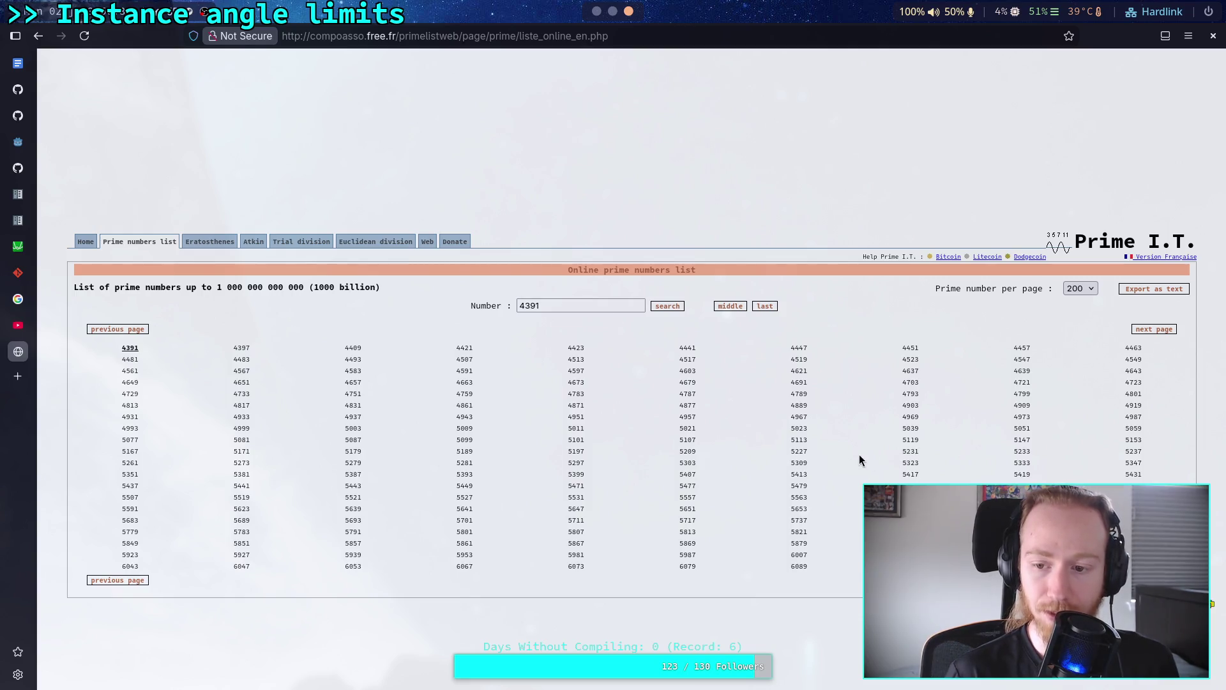
Back in the Godot shader editor, change line 29's frequency from 3389 to 5227
{"action": "key", "text": "super+4"}
{"action": "key", "text": "super+2"}
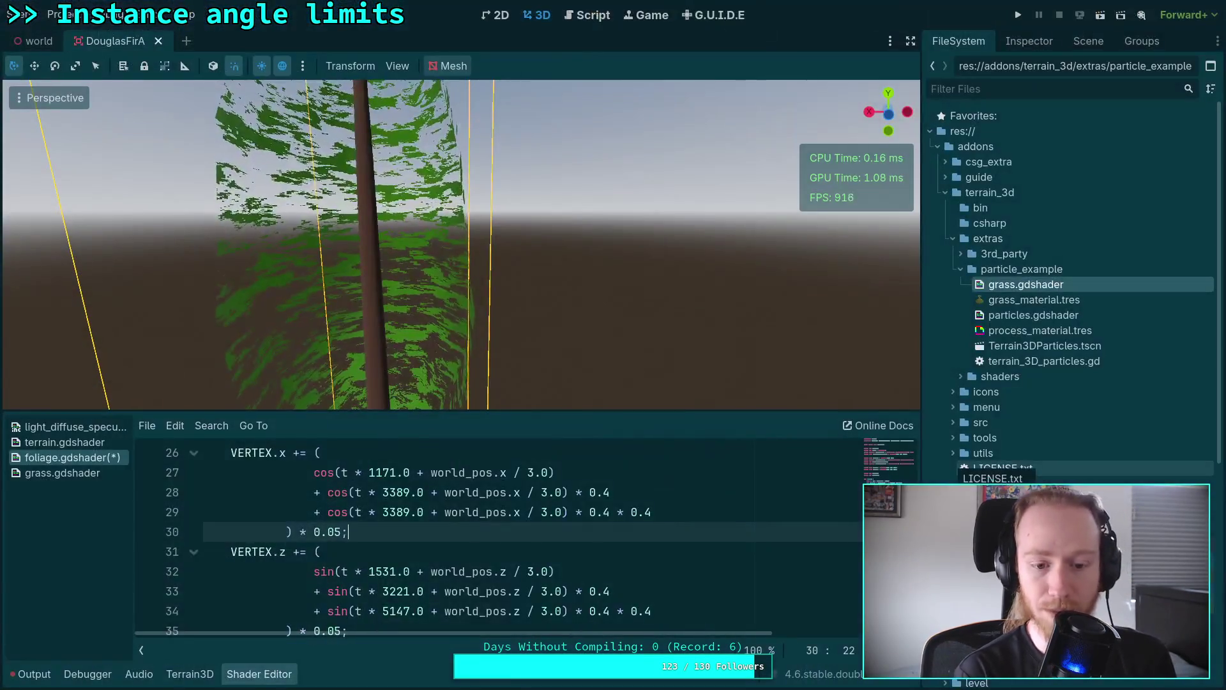
{"action": "scroll", "coordinate": [578, 524], "scroll_direction": "down", "scroll_amount": 2}
{"action": "scroll", "coordinate": [578, 524], "scroll_direction": "up", "scroll_amount": 2}
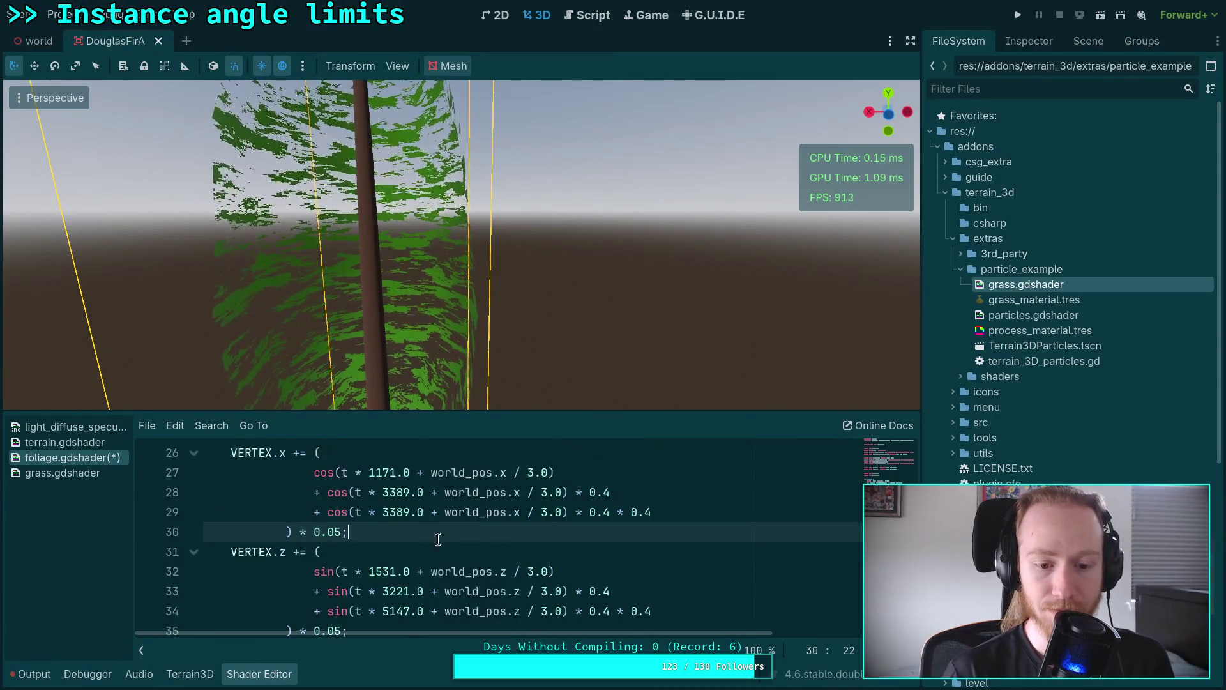
{"action": "left_click_drag", "start_coordinate": [383, 513], "coordinate": [408, 514]}
{"action": "type", "text": "5227"}
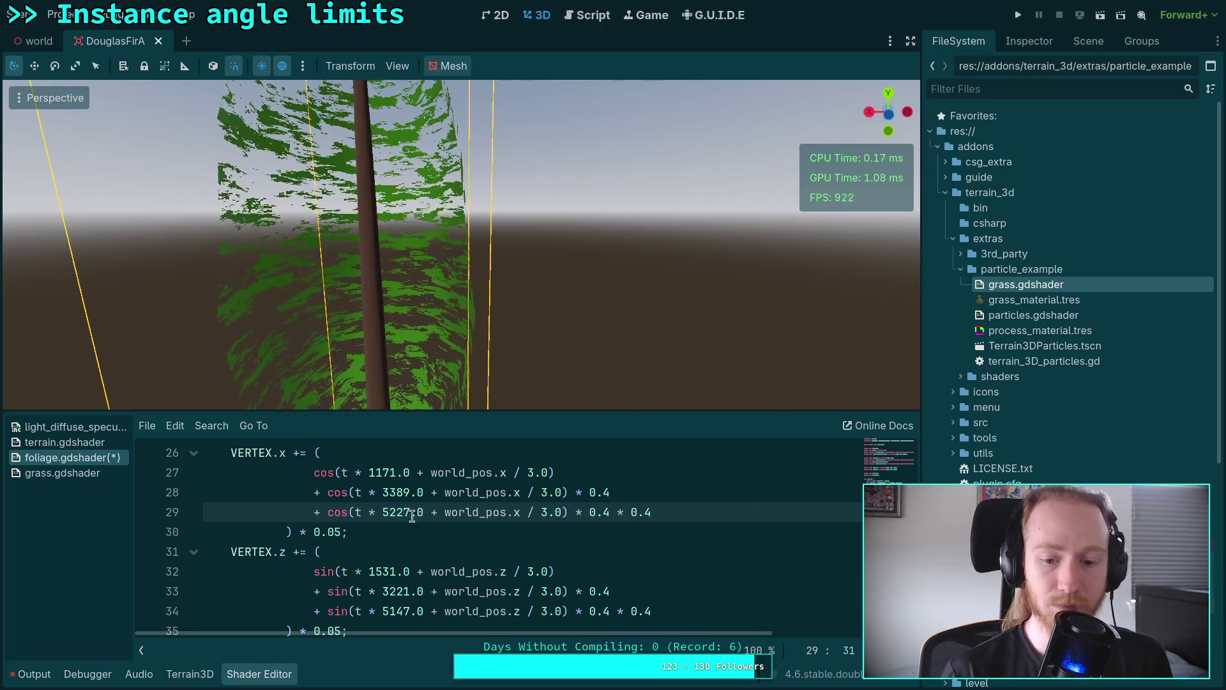
Weight the VERTEX.x second term by 0.5 and the third term by 0.25
{"action": "left_click", "coordinate": [667, 511]}
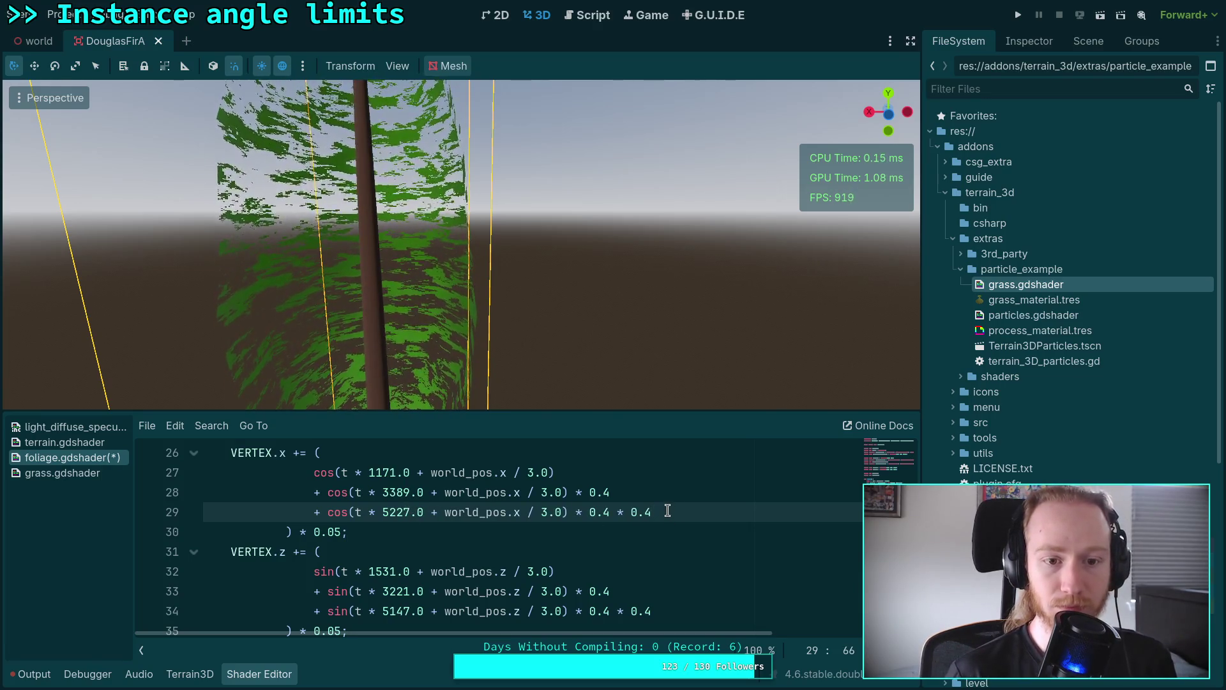
{"action": "key", "text": "Up"}
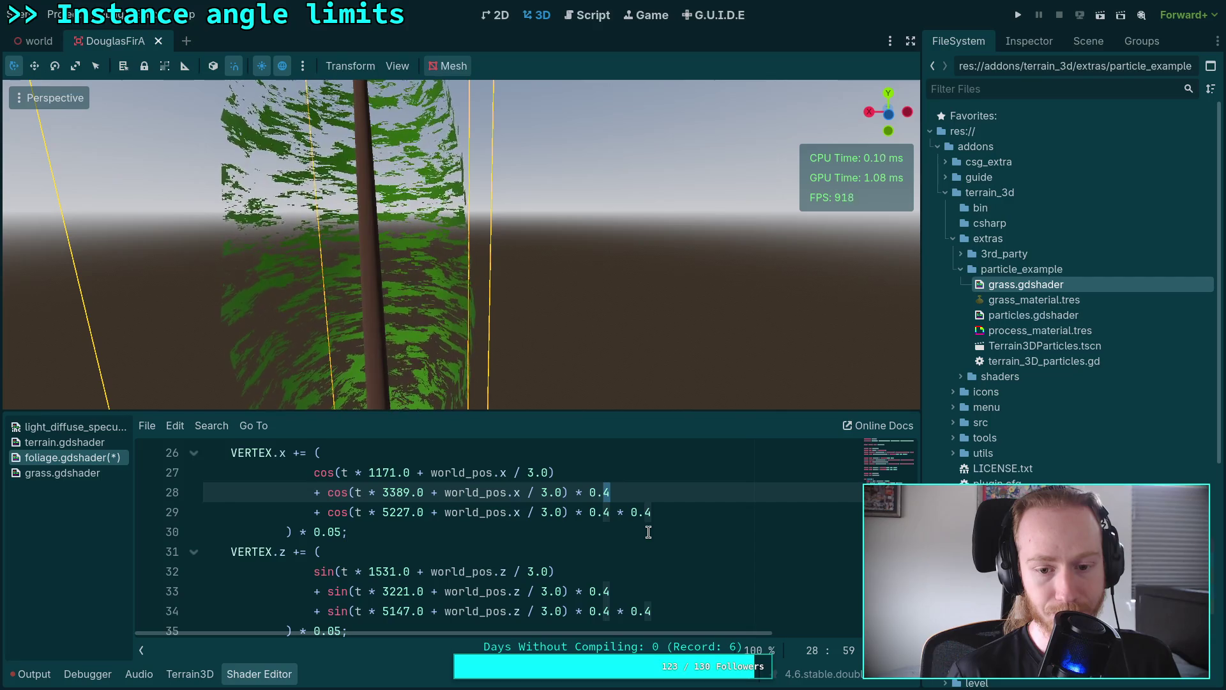
{"action": "type", "text": "5"}
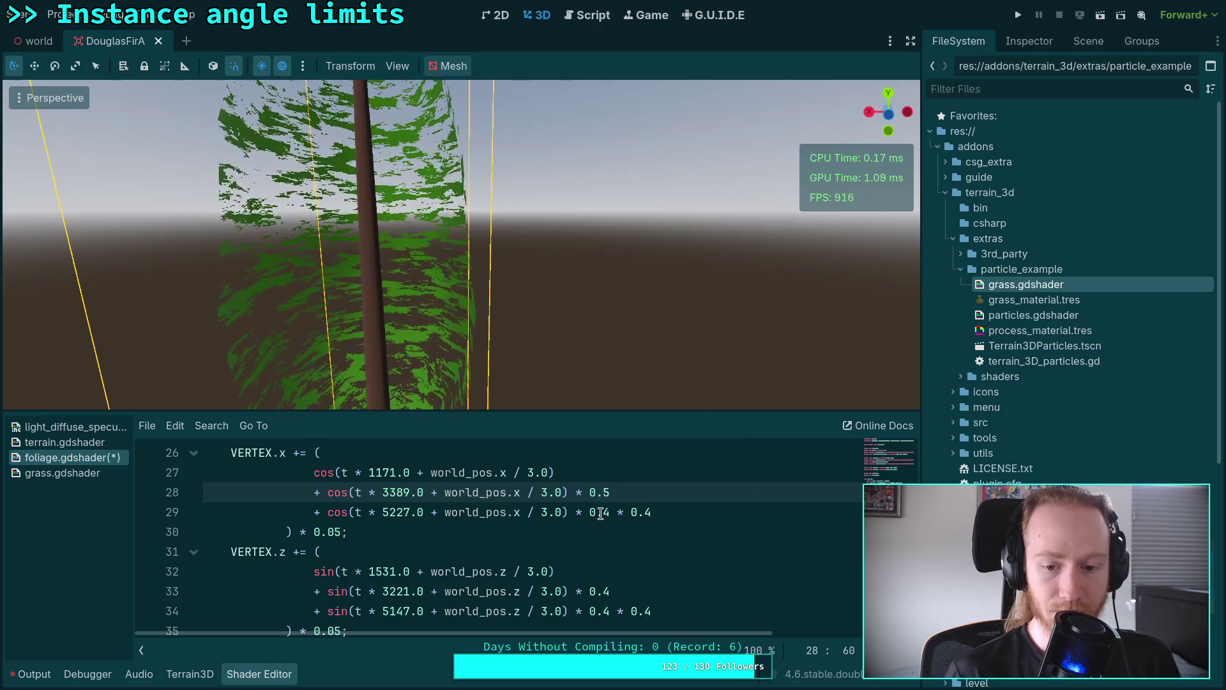
{"action": "left_click", "coordinate": [601, 514]}
{"action": "key", "text": "shift+End"}
{"action": "type", "text": "25"}
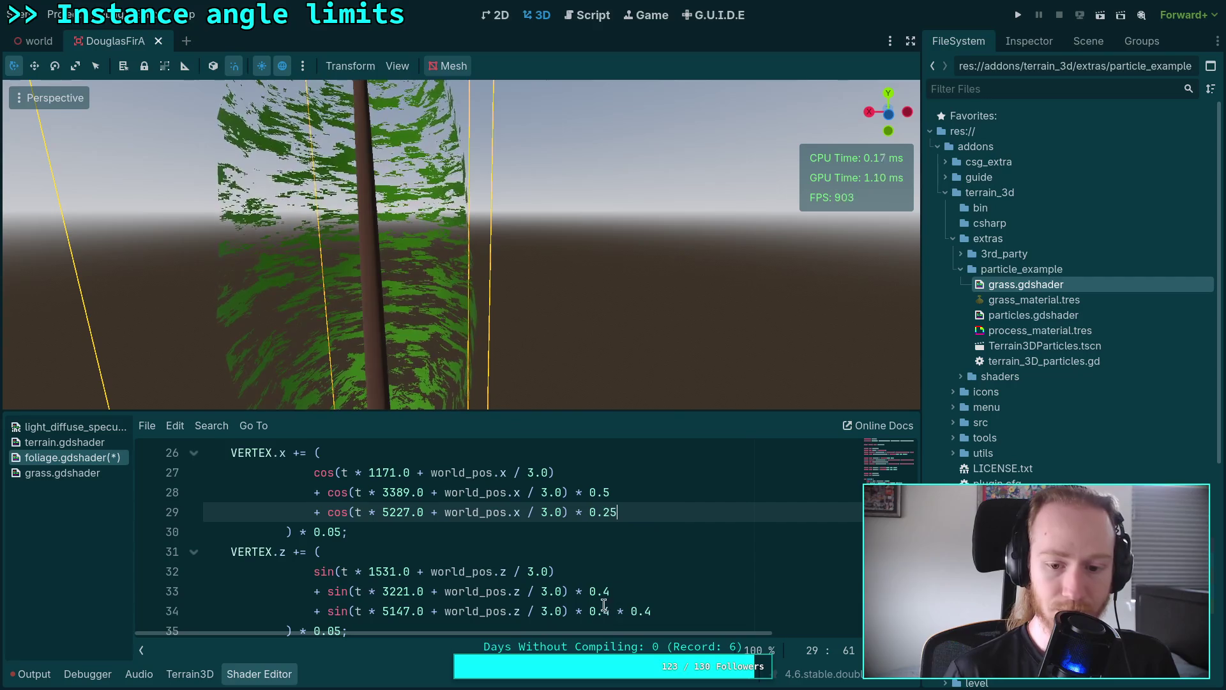
Weight the VERTEX.z second term by 0.5 and the third term by 0.25
{"action": "left_click", "coordinate": [610, 591]}
{"action": "key", "text": "BackSpace"}
{"action": "type", "text": "5"}
{"action": "left_click", "coordinate": [601, 611]}
{"action": "key", "text": "shift+End"}
{"action": "type", "text": "25"}
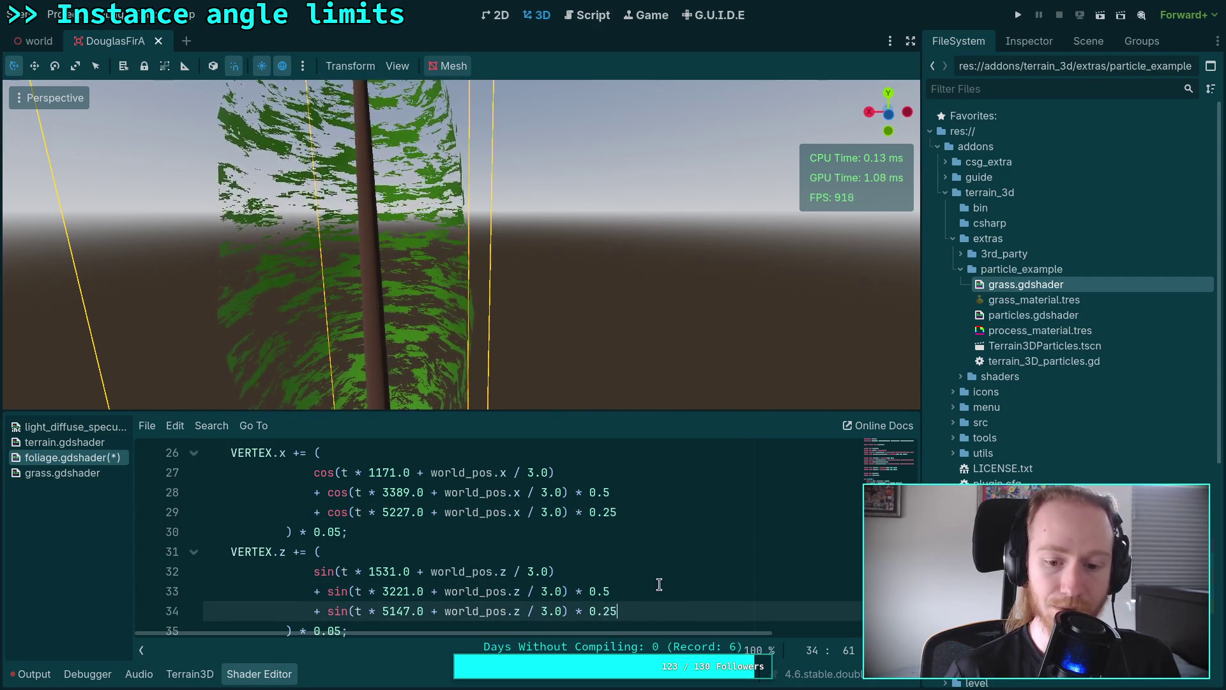
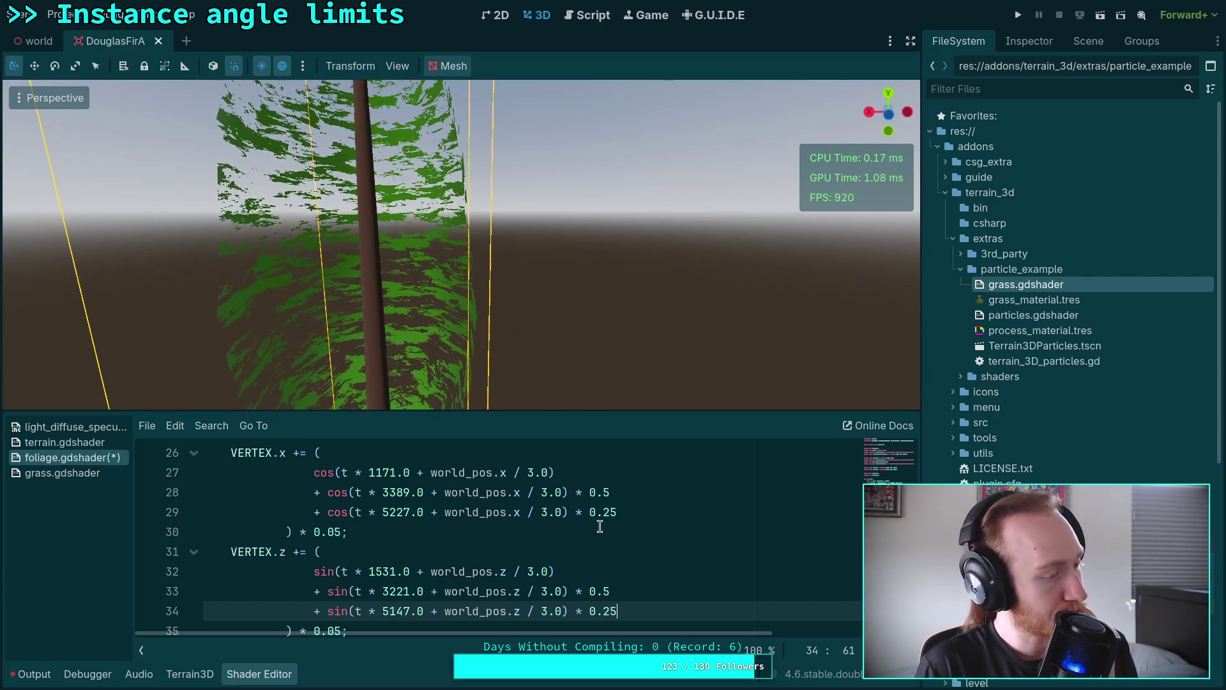
Bring up the Desmos graph of the summed sine and cosine wind terms in the browser
{"action": "key", "text": "alt+Tab"}
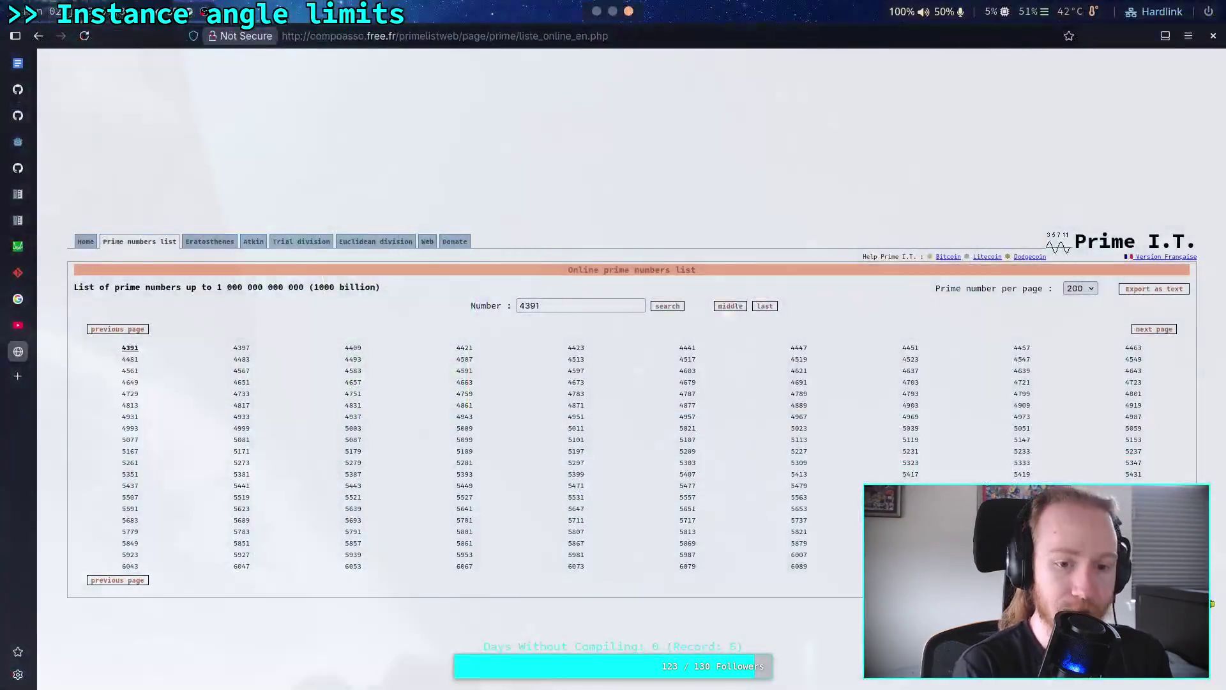
{"action": "left_click", "coordinate": [29, 249]}
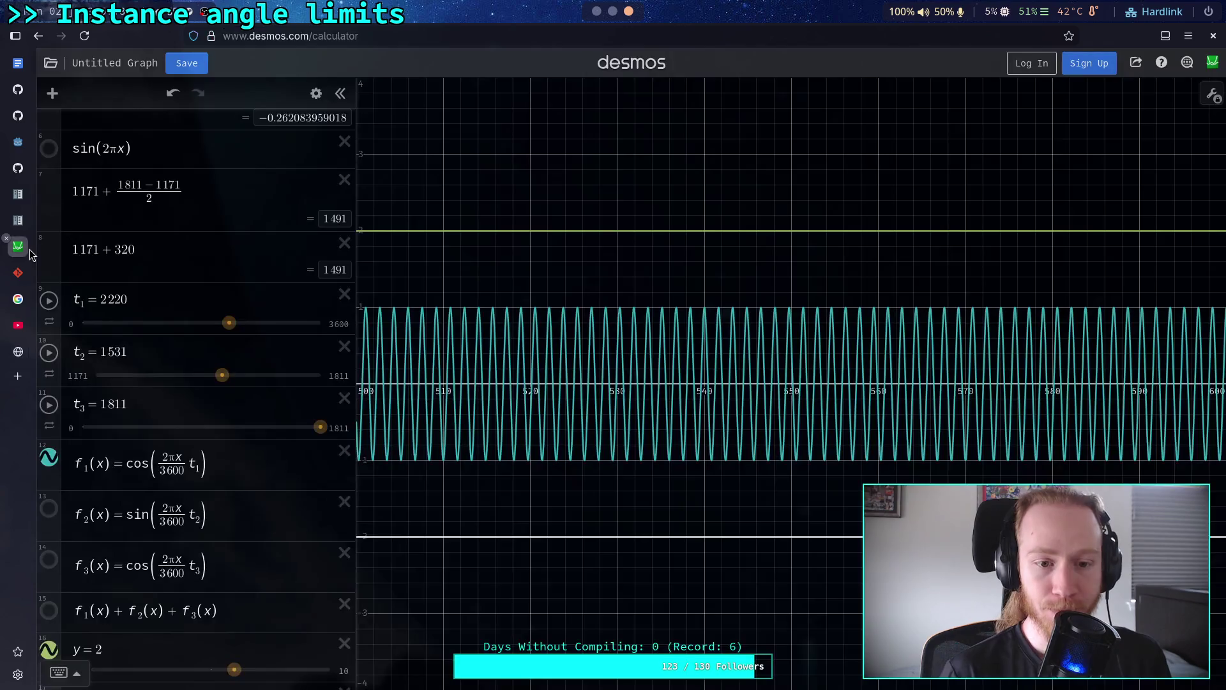
Insert a new empty expression directly below sin(2πx) in Desmos
{"action": "left_click", "coordinate": [261, 465]}
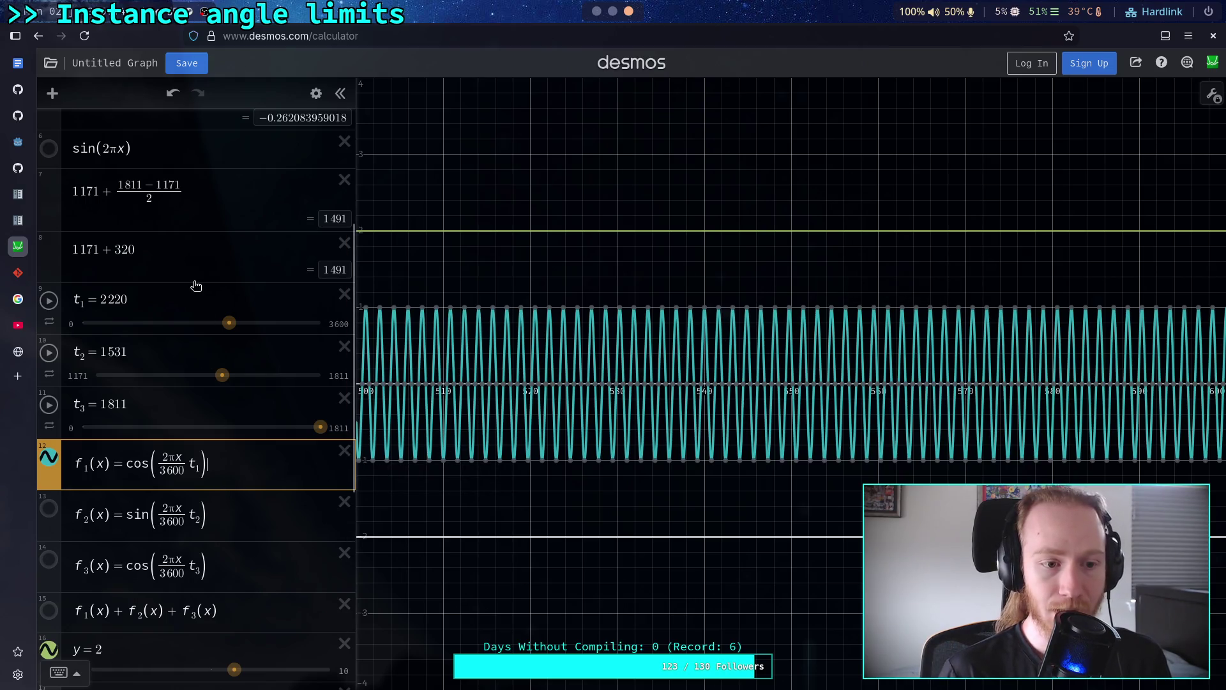
{"action": "left_click", "coordinate": [191, 249]}
{"action": "scroll", "coordinate": [170, 306], "scroll_direction": "up", "scroll_amount": 3}
{"action": "left_click", "coordinate": [178, 310]}
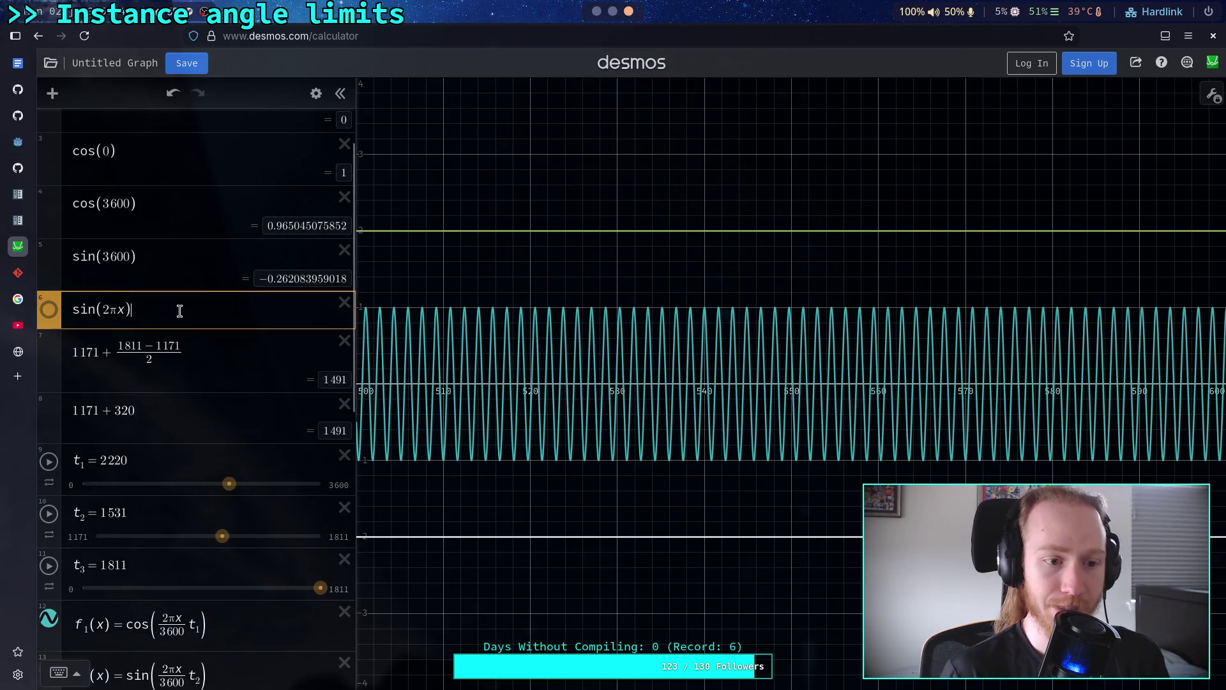
{"action": "key", "text": "Return"}
Graph cos(x) cos(x) cos(x) in the new row, then replace it with an unfinished tan entry
{"action": "type", "text": "cos(k"}
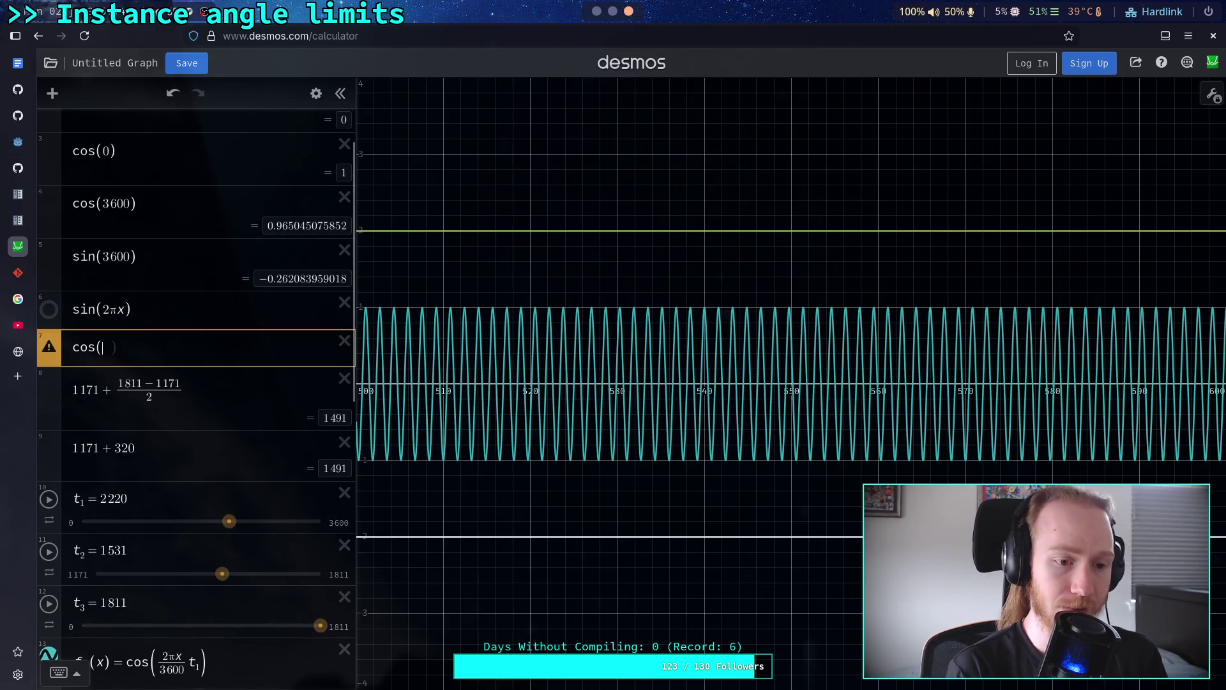
{"action": "key", "text": "BackSpace"}
{"action": "type", "text": "x) cos("}
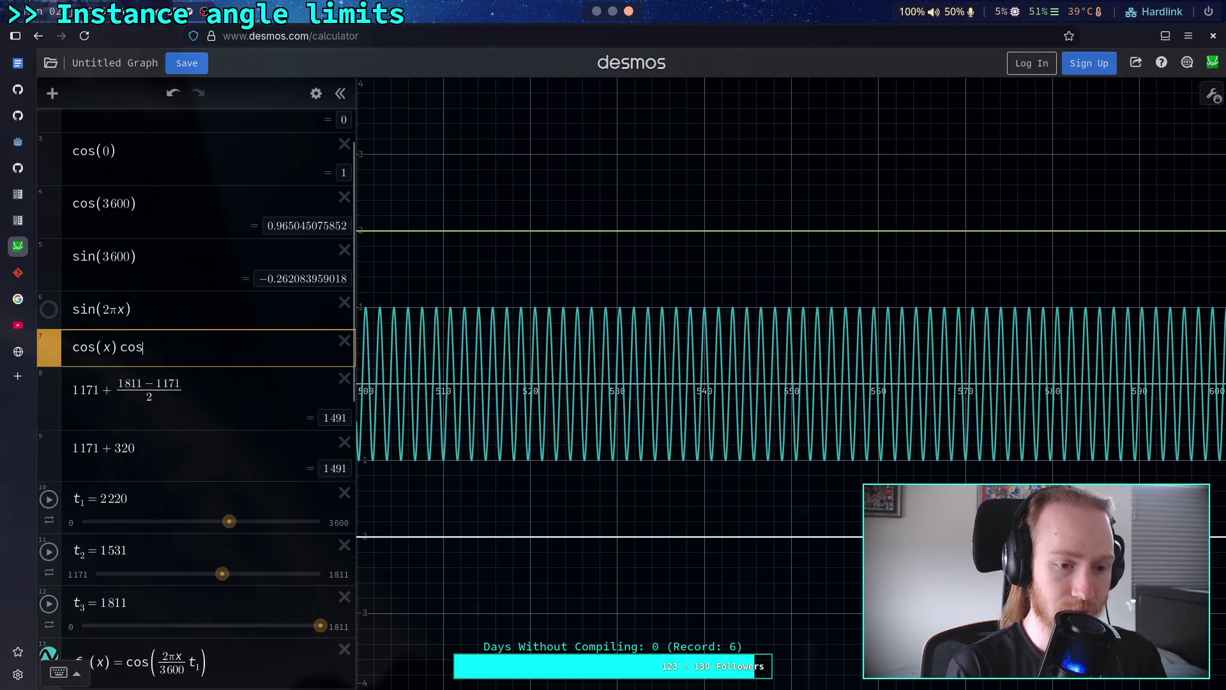
{"action": "type", "text": "x"}
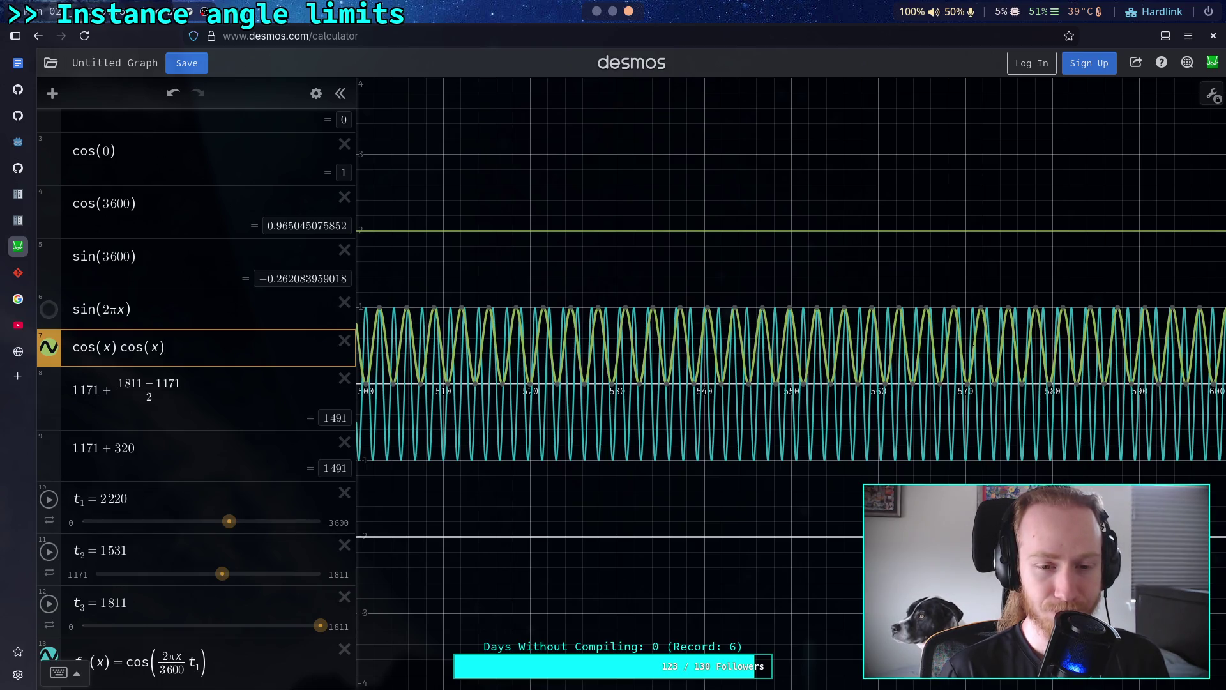
{"action": "type", "text": "cos(x"}
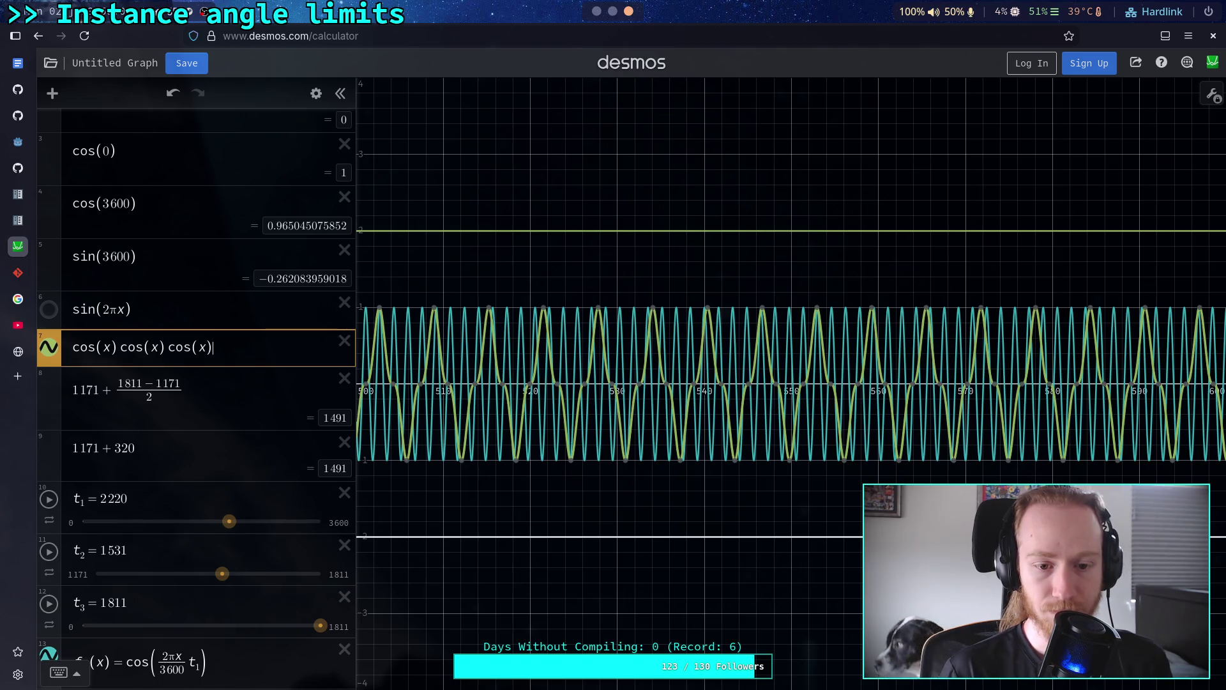
{"action": "key", "text": "BackSpace"}
{"action": "key", "text": "BackSpace"}
{"action": "key", "text": "BackSpace"}
{"action": "key", "text": "BackSpace"}
{"action": "type", "text": "c"}
{"action": "type", "text": "tan"}
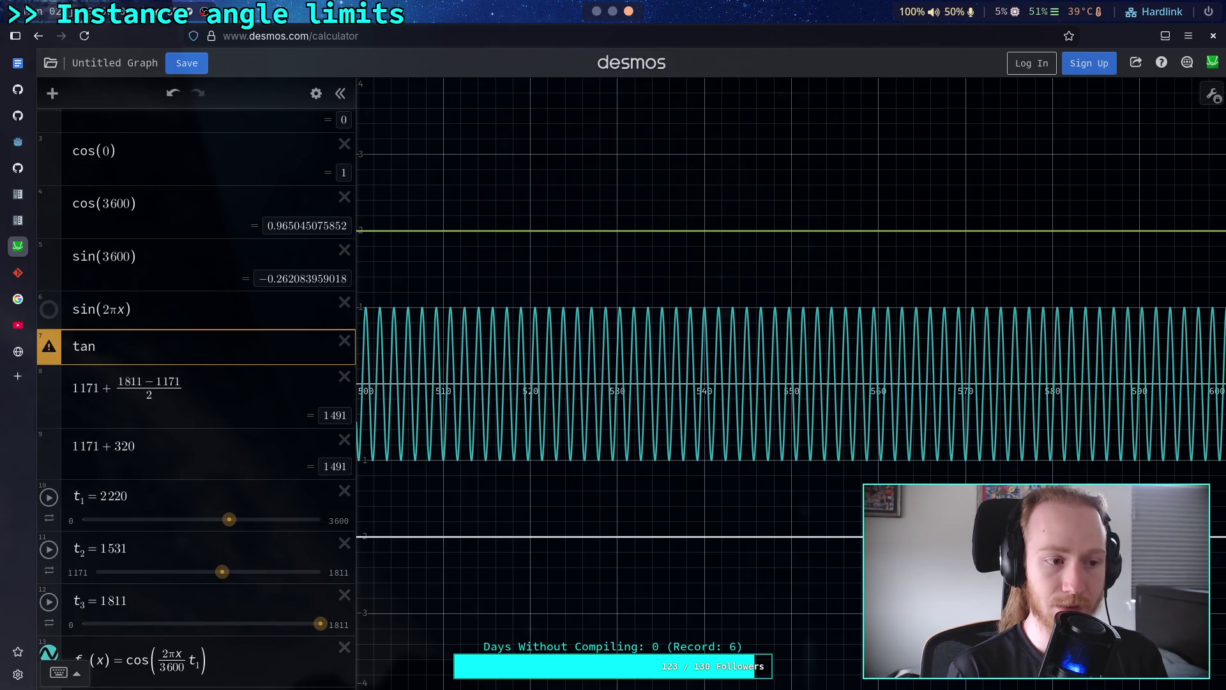
{"action": "type", "text": "(x"}
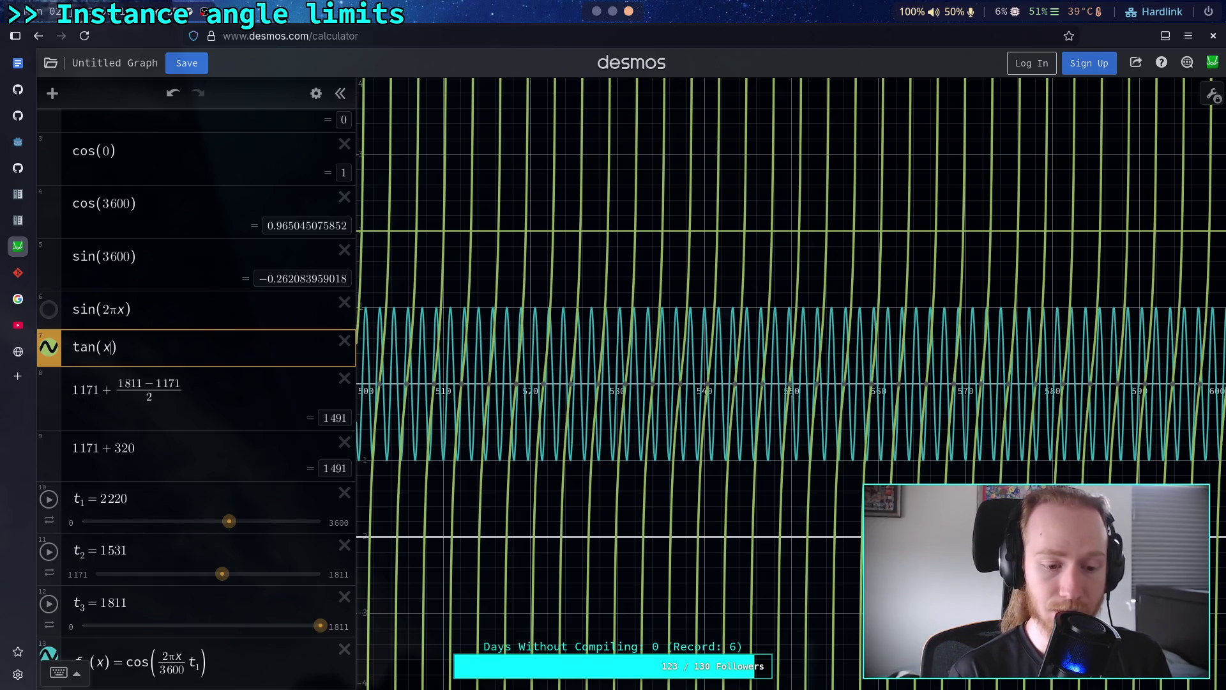
Enter the trial tangent tan(2πx/3600·100) in the new expression
{"action": "type", "text": "2"}
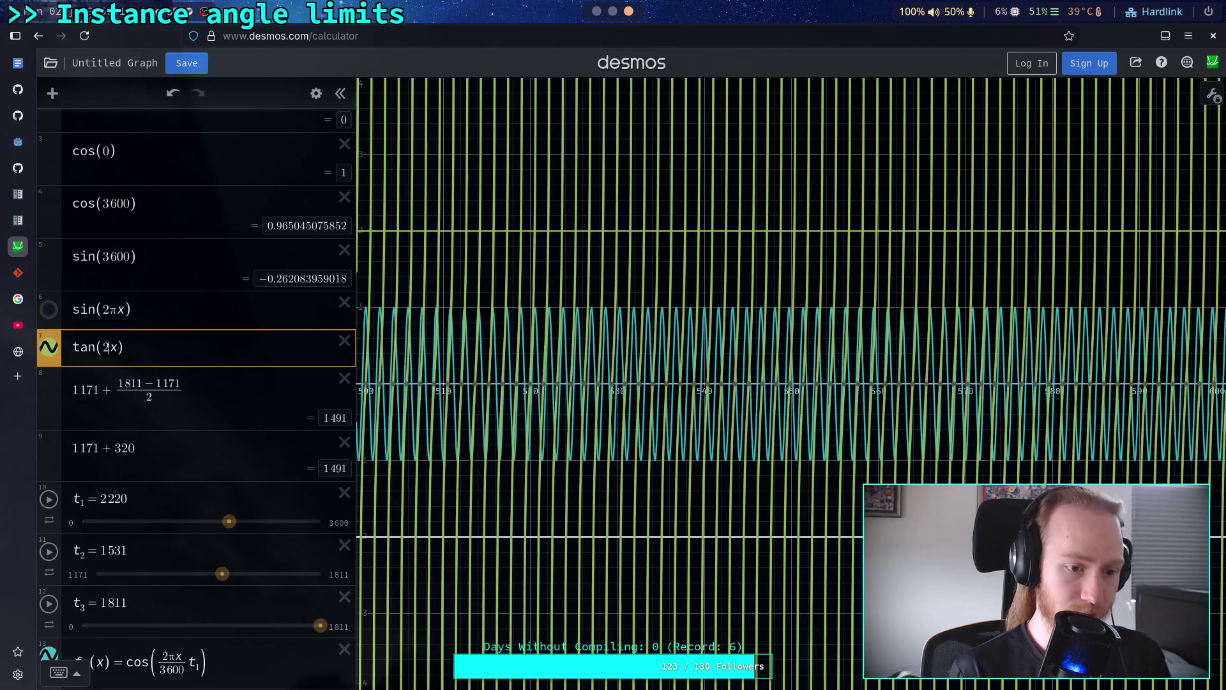
{"action": "type", "text": "pi/3600"}
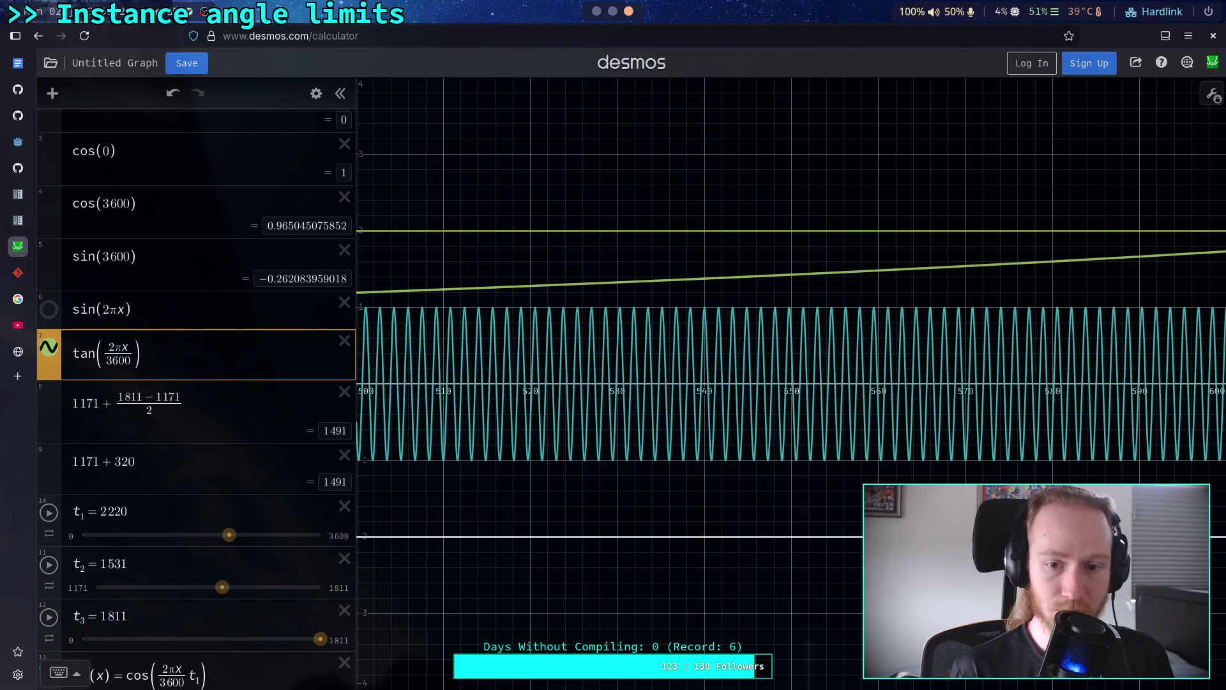
{"action": "left_click", "coordinate": [134, 354]}
{"action": "type", "text": "2"}
{"action": "key", "text": "shift+Left"}
{"action": "type", "text": "100"}
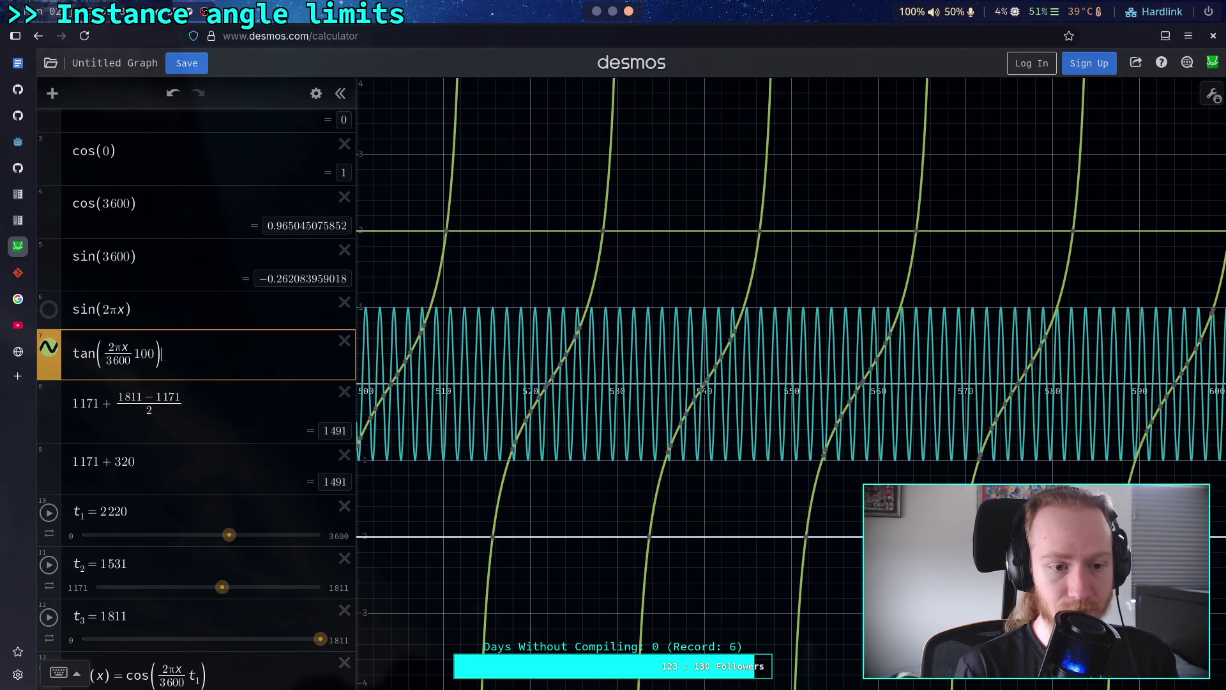
Try squaring the tangent, then delete the trial expression row and return to Godot
{"action": "type", "text": "tan("}
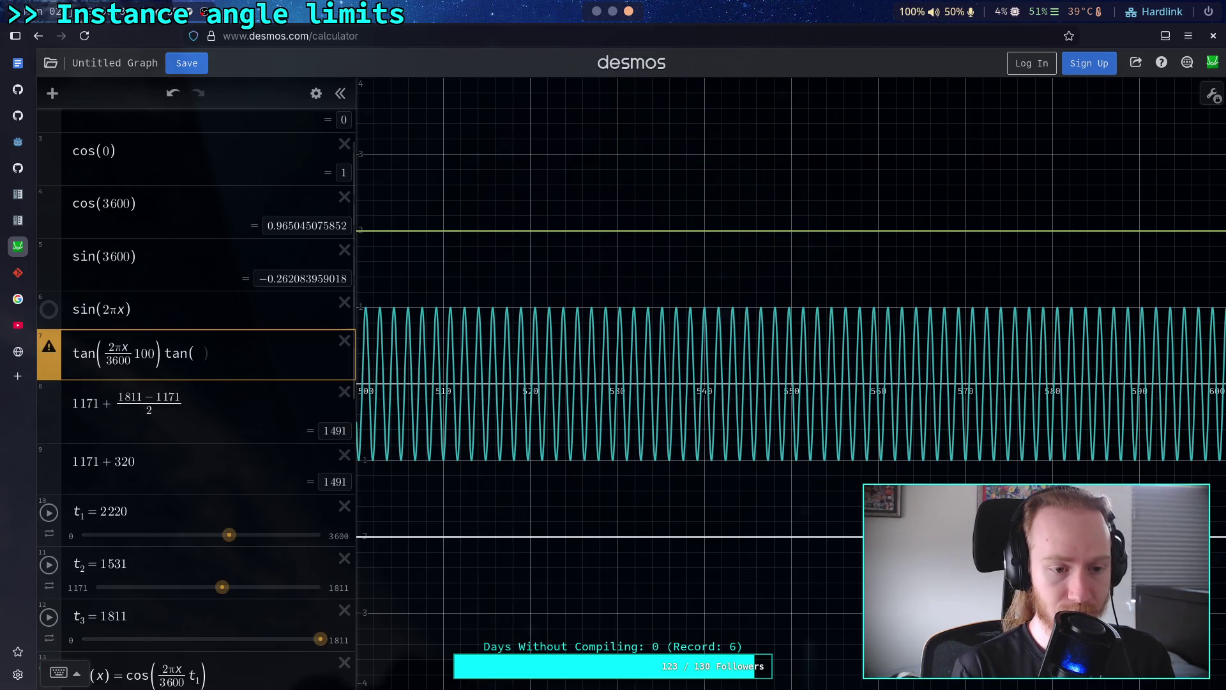
{"action": "key", "text": "BackSpace"}
{"action": "key", "text": "BackSpace"}
{"action": "key", "text": "BackSpace"}
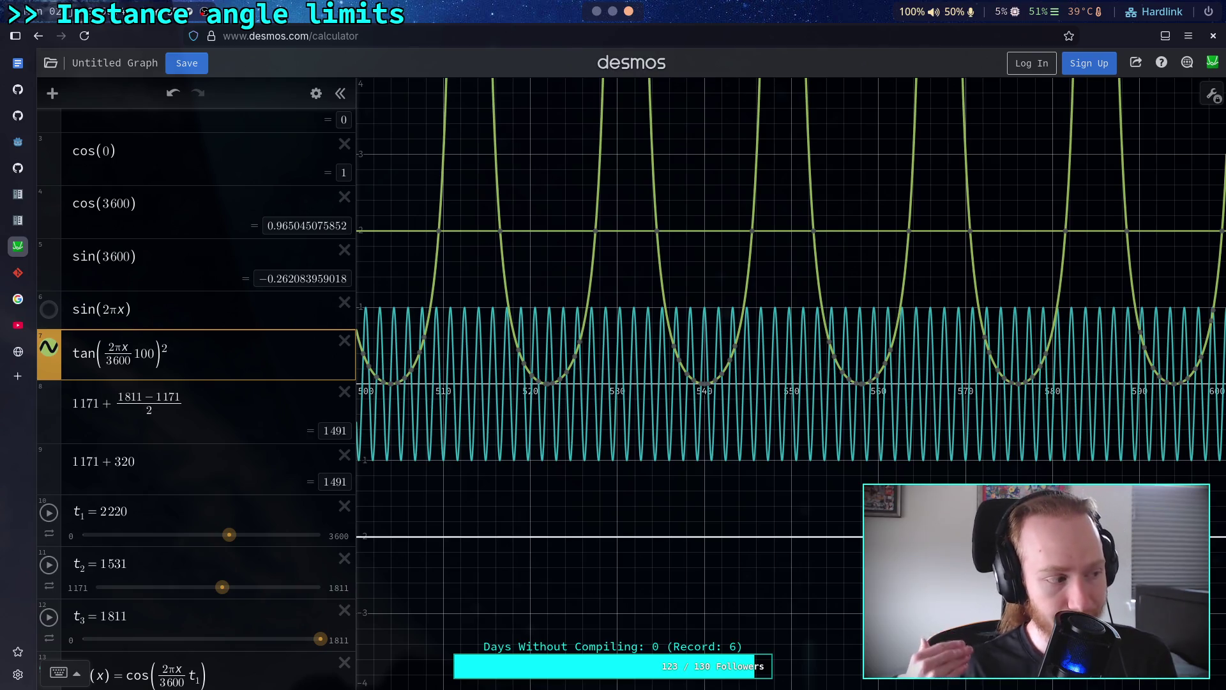
{"action": "left_click", "coordinate": [344, 340]}
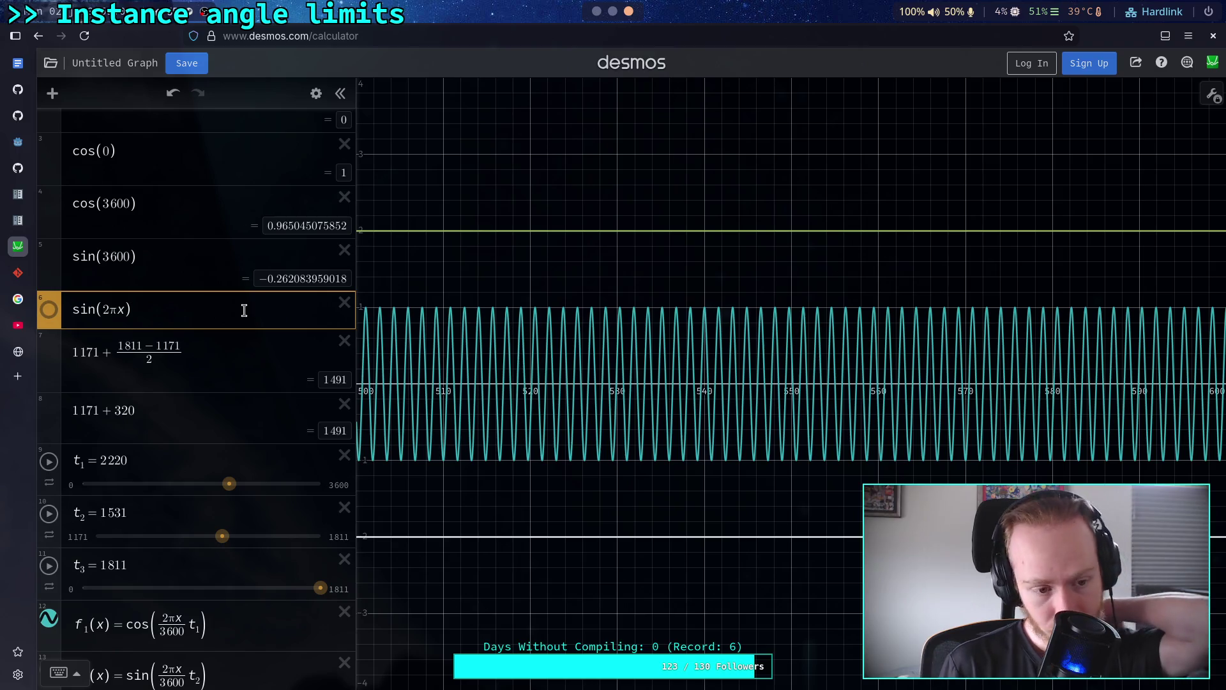
{"action": "key", "text": "alt+Tab"}
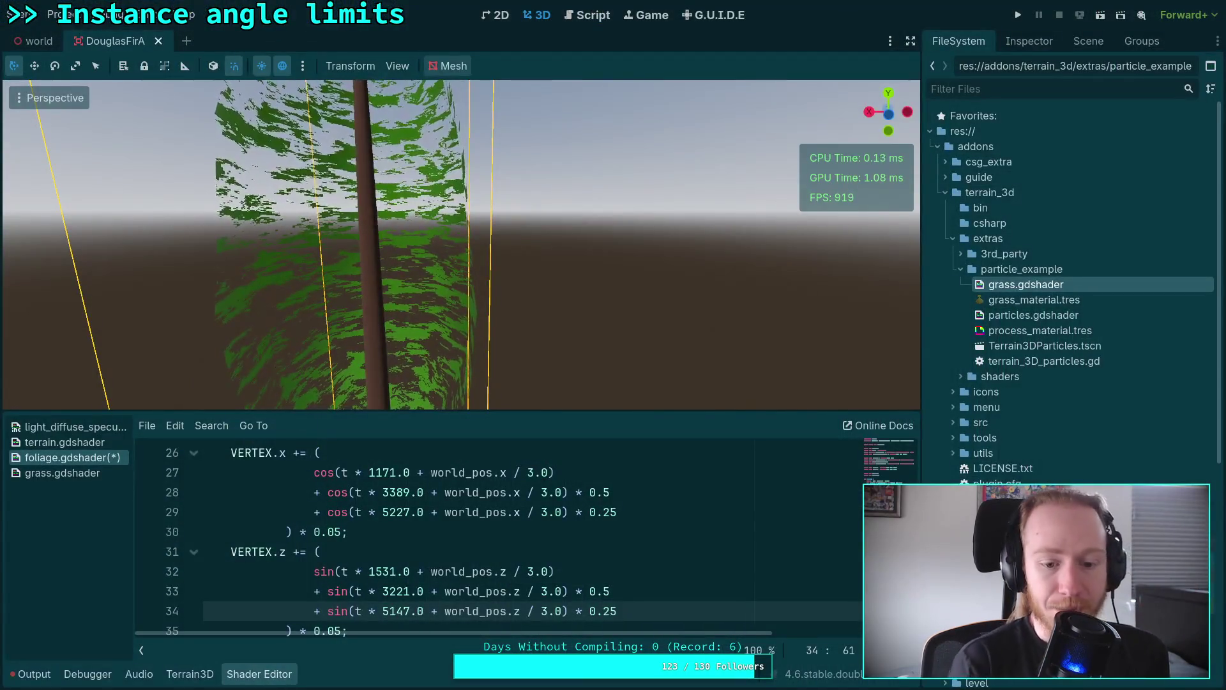
Read through the wind bending code in grass.gdshader
{"action": "left_click", "coordinate": [62, 473]}
{"action": "scroll", "coordinate": [531, 550], "scroll_direction": "down", "scroll_amount": 1}
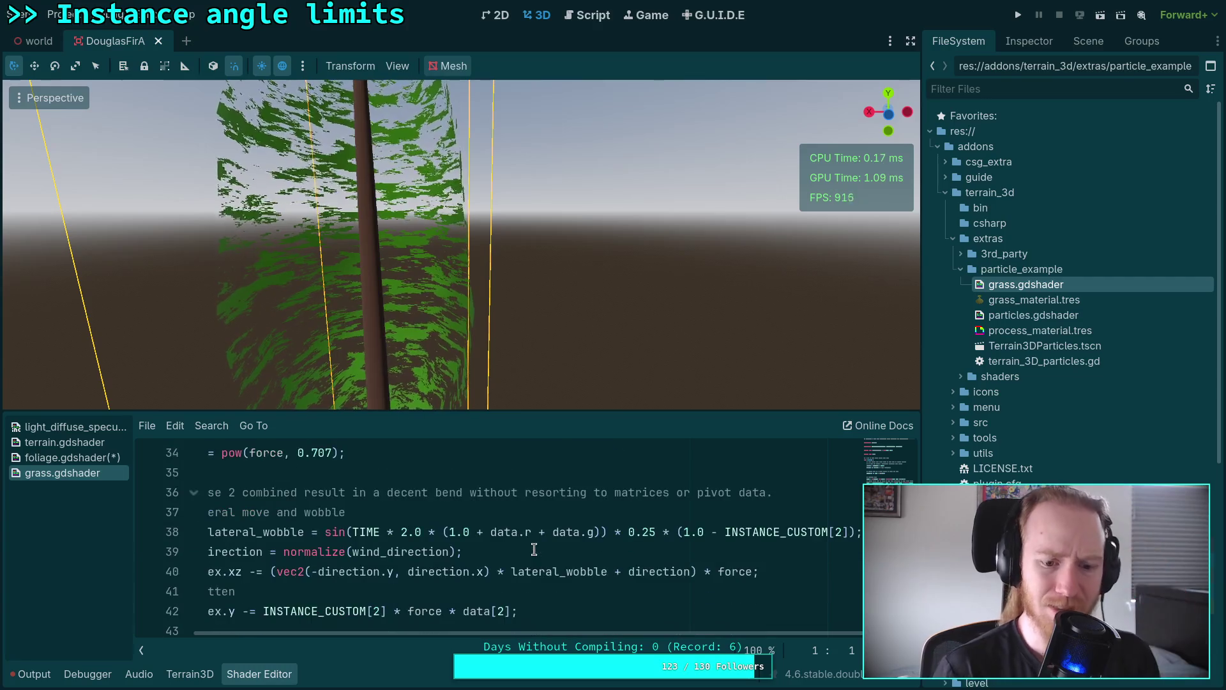
{"action": "left_click", "coordinate": [682, 624]}
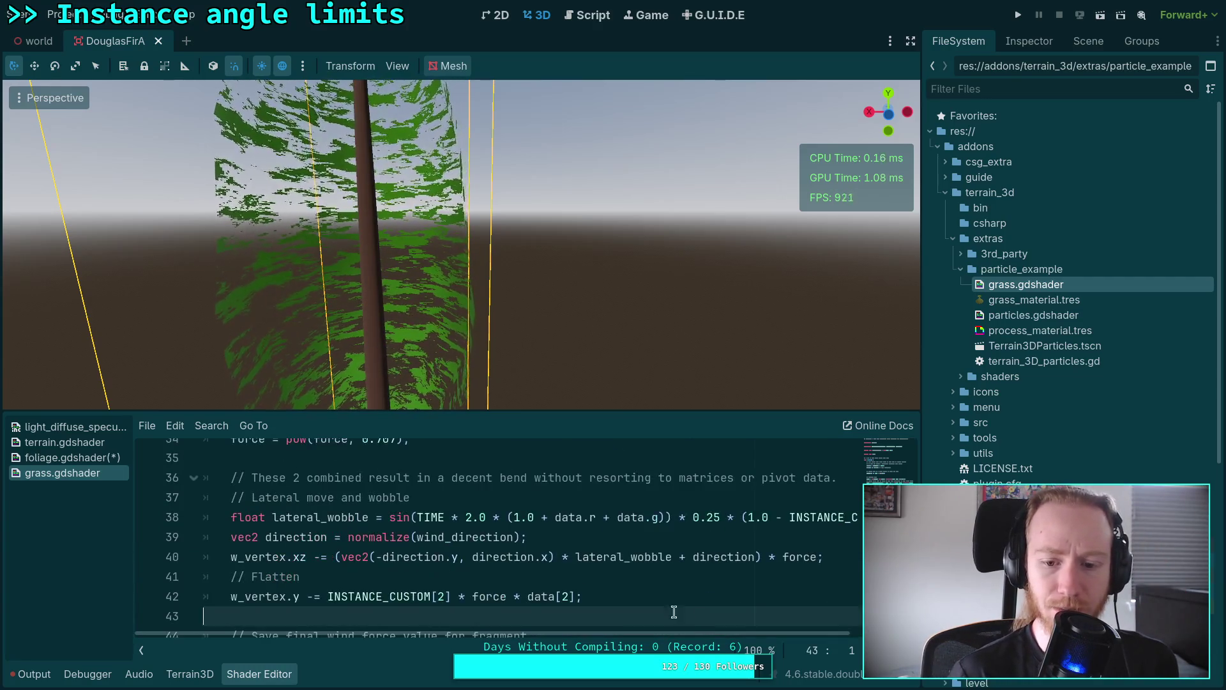
{"action": "scroll", "coordinate": [609, 566], "scroll_direction": "up", "scroll_amount": 1}
{"action": "scroll", "coordinate": [577, 571], "scroll_direction": "down", "scroll_amount": 1}
{"action": "mouse_move", "coordinate": [546, 629]}
{"action": "left_mouse_down"}
{"action": "mouse_move", "coordinate": [611, 635]}
{"action": "mouse_move", "coordinate": [533, 629]}
{"action": "left_mouse_up"}
{"action": "scroll", "coordinate": [516, 560], "scroll_direction": "up", "scroll_amount": 1}
{"action": "scroll", "coordinate": [516, 560], "scroll_direction": "up", "scroll_amount": 2}
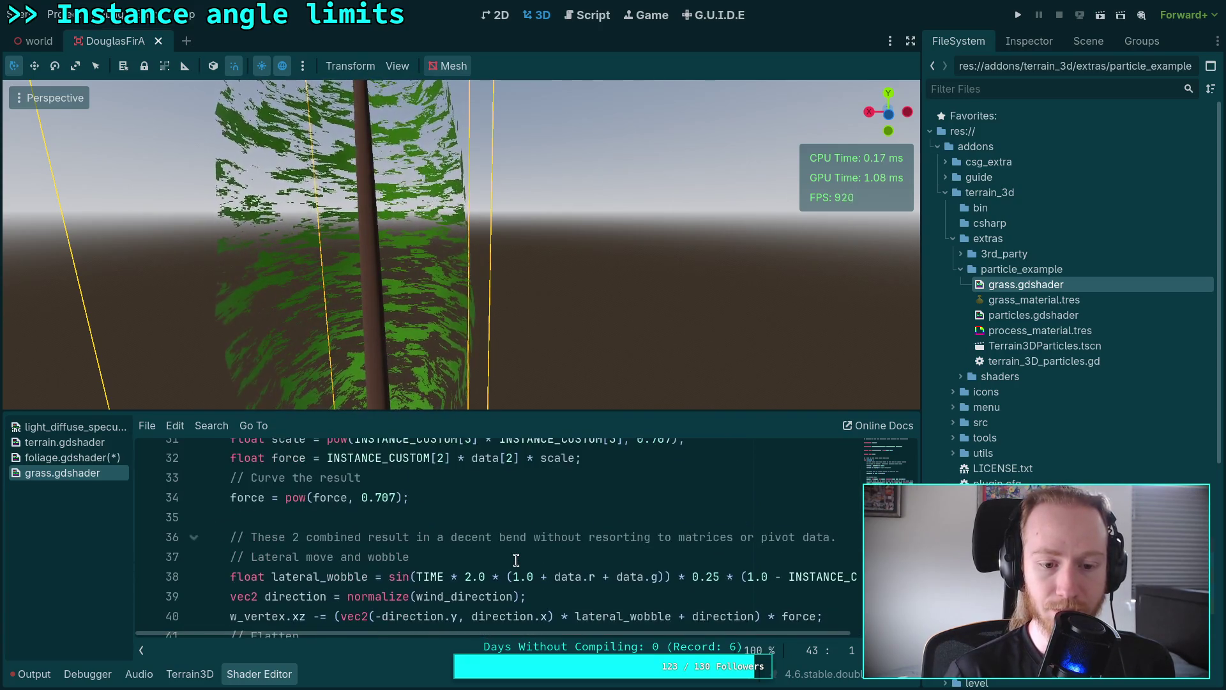
{"action": "scroll", "coordinate": [512, 560], "scroll_direction": "up", "scroll_amount": 2}
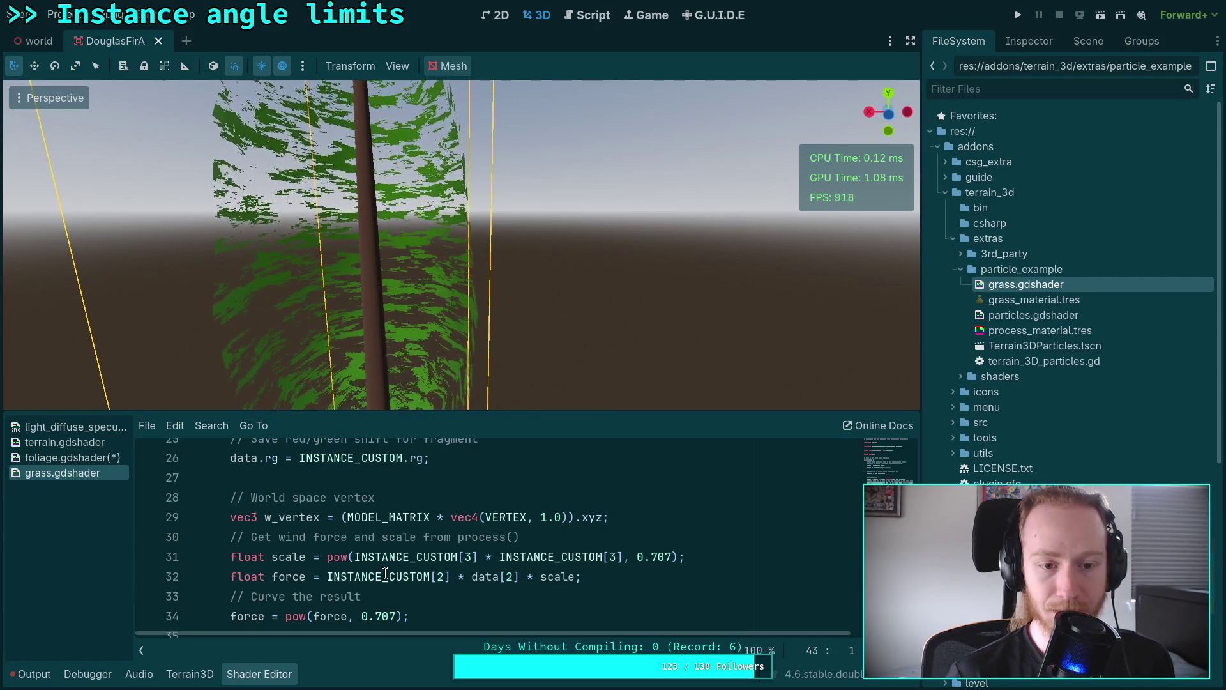
Reopen foliage.gdshader at the end of line 37's VERTEX.y cos(t * 1811.0) term
{"action": "left_click", "coordinate": [67, 459]}
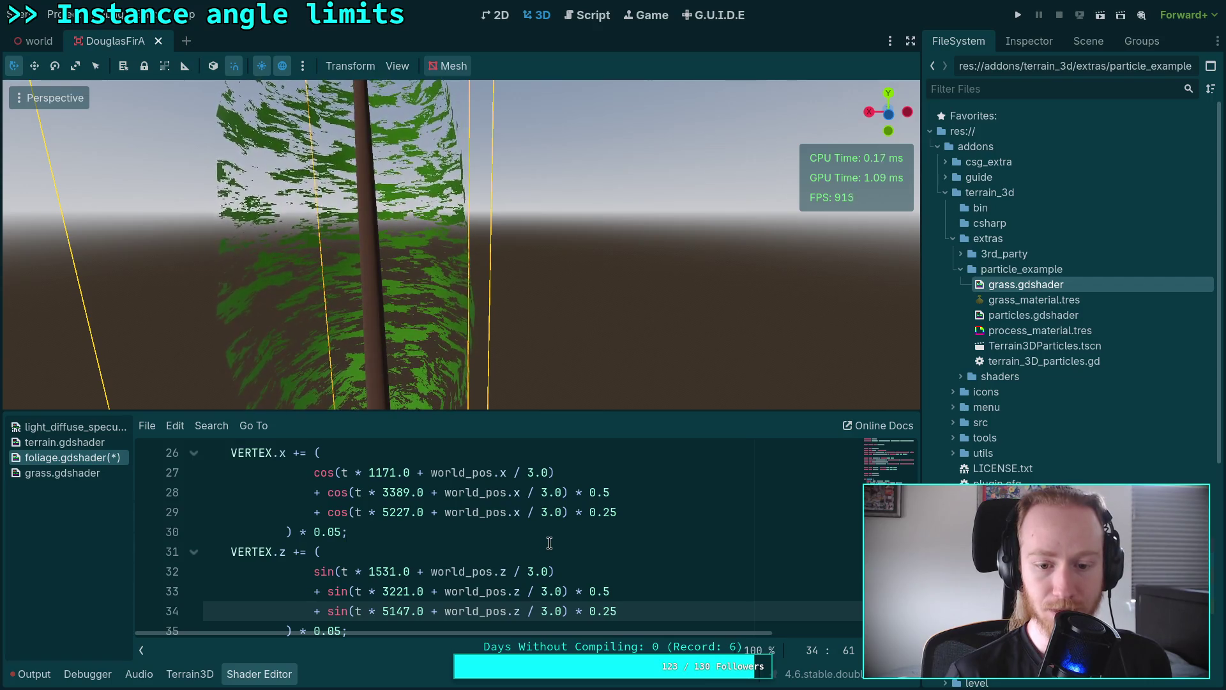
{"action": "scroll", "coordinate": [580, 537], "scroll_direction": "down", "scroll_amount": 1}
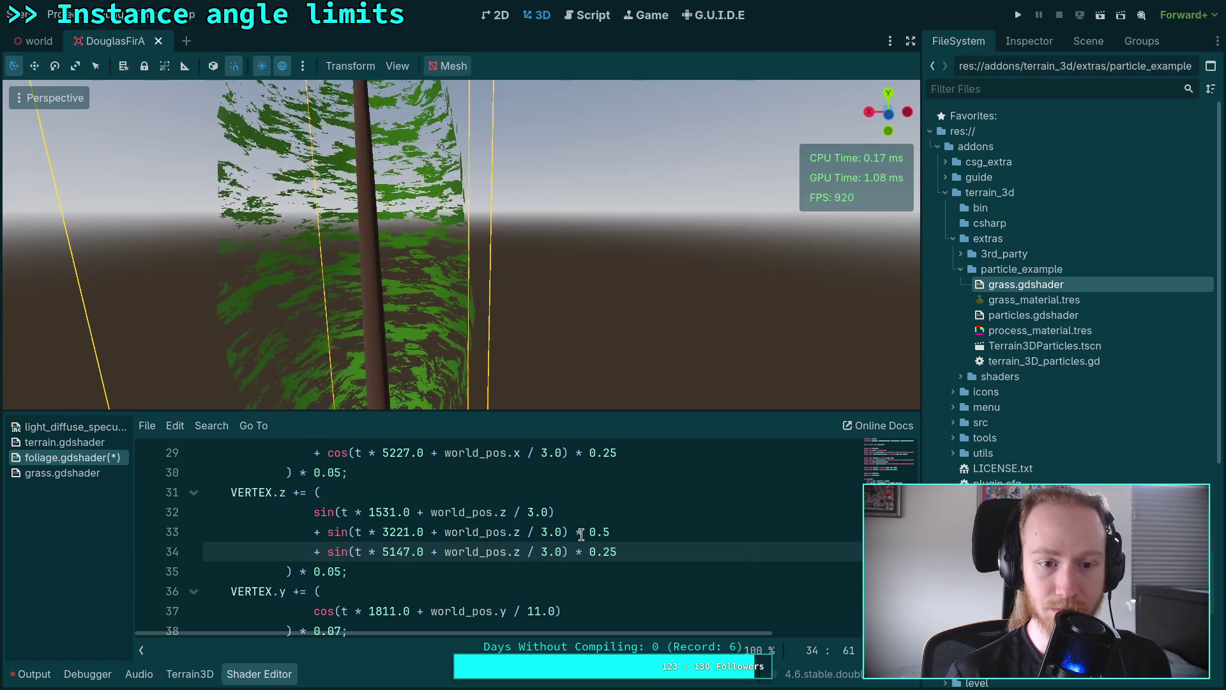
{"action": "scroll", "coordinate": [580, 535], "scroll_direction": "down", "scroll_amount": 1}
{"action": "left_click", "coordinate": [599, 547]}
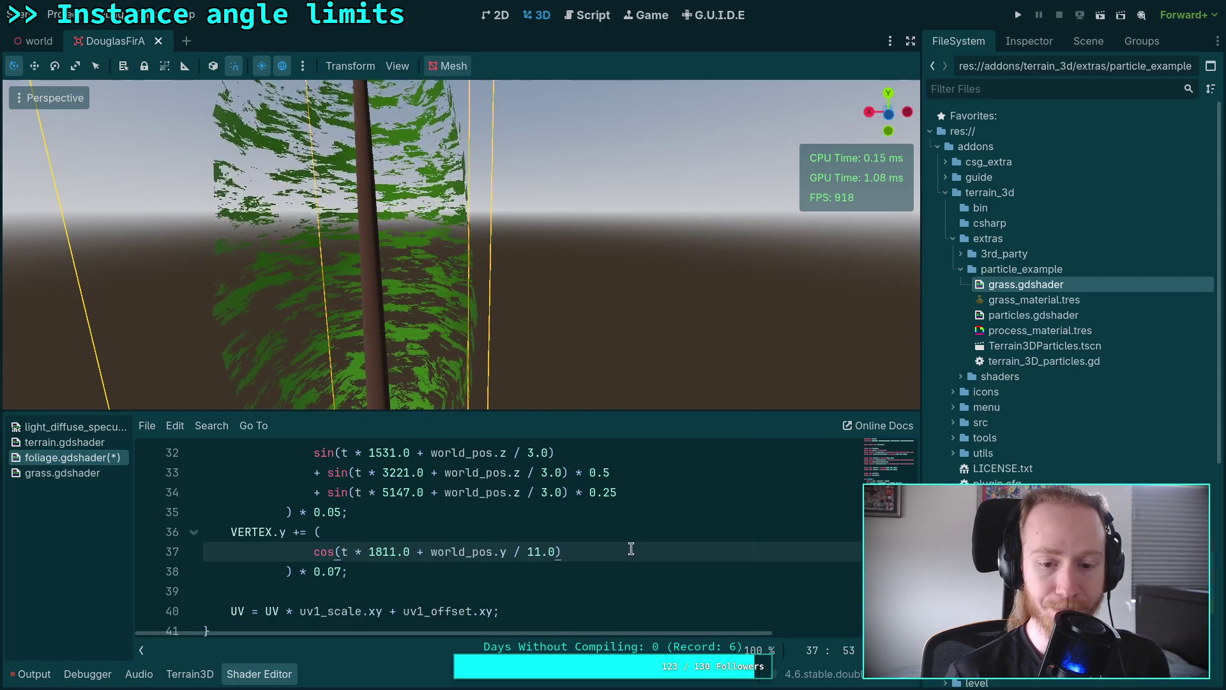
{"action": "scroll", "coordinate": [658, 565], "scroll_direction": "up", "scroll_amount": 1}
Start a second VERTEX.y term '+ cos(t *' on a new line 38
{"action": "scroll", "coordinate": [668, 573], "scroll_direction": "down", "scroll_amount": 1}
{"action": "key", "text": "Return"}
{"action": "type", "text": "+ cos(t *"}
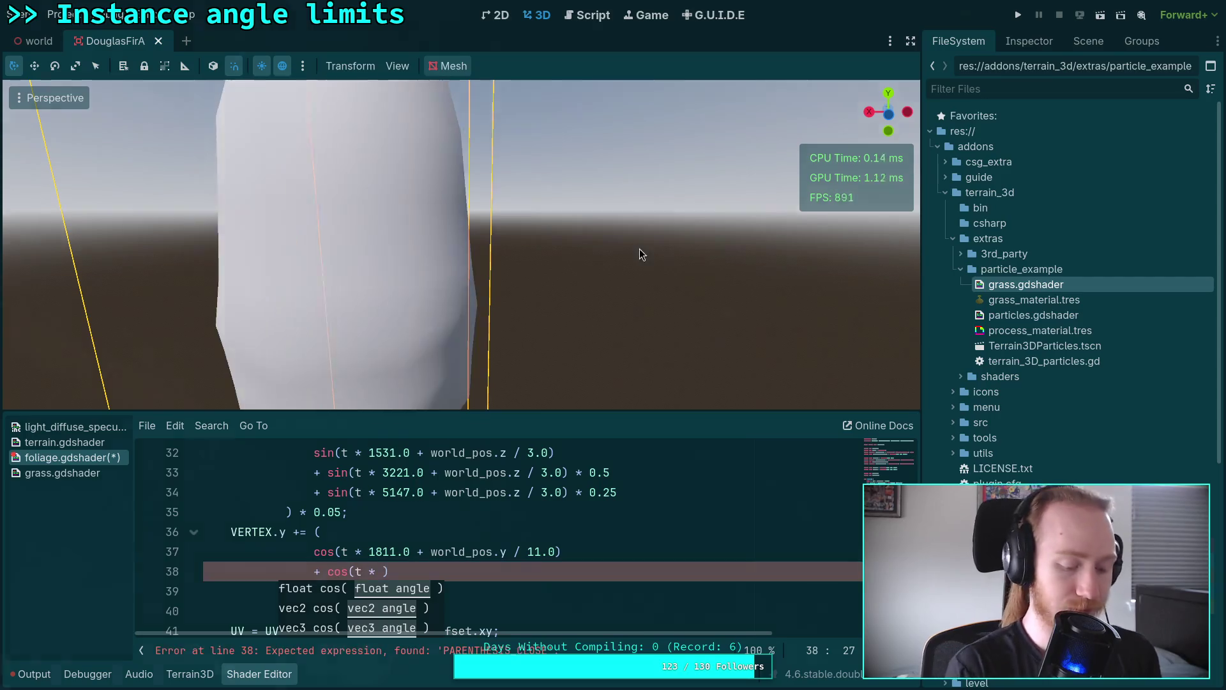
Look up a prime on the prime numbers list and continue line 38 with '6007.0 + world_pos.y /'
{"action": "key", "text": "alt+Tab"}
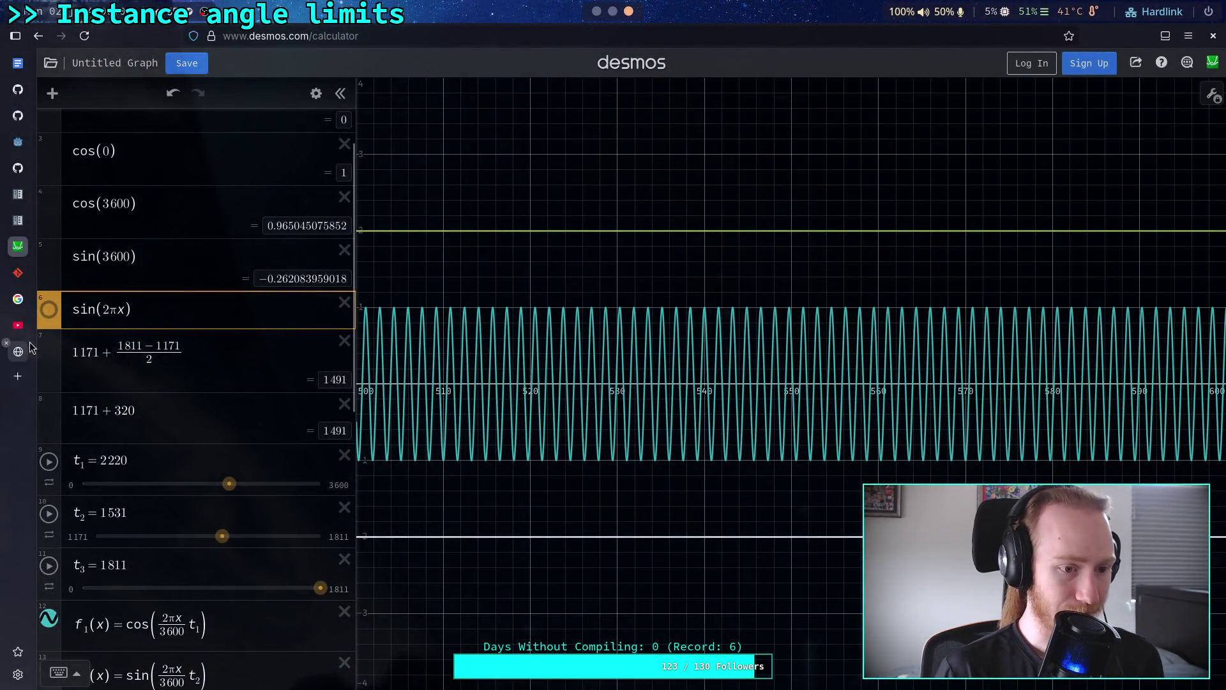
{"action": "left_click", "coordinate": [19, 298]}
{"action": "left_click", "coordinate": [30, 279]}
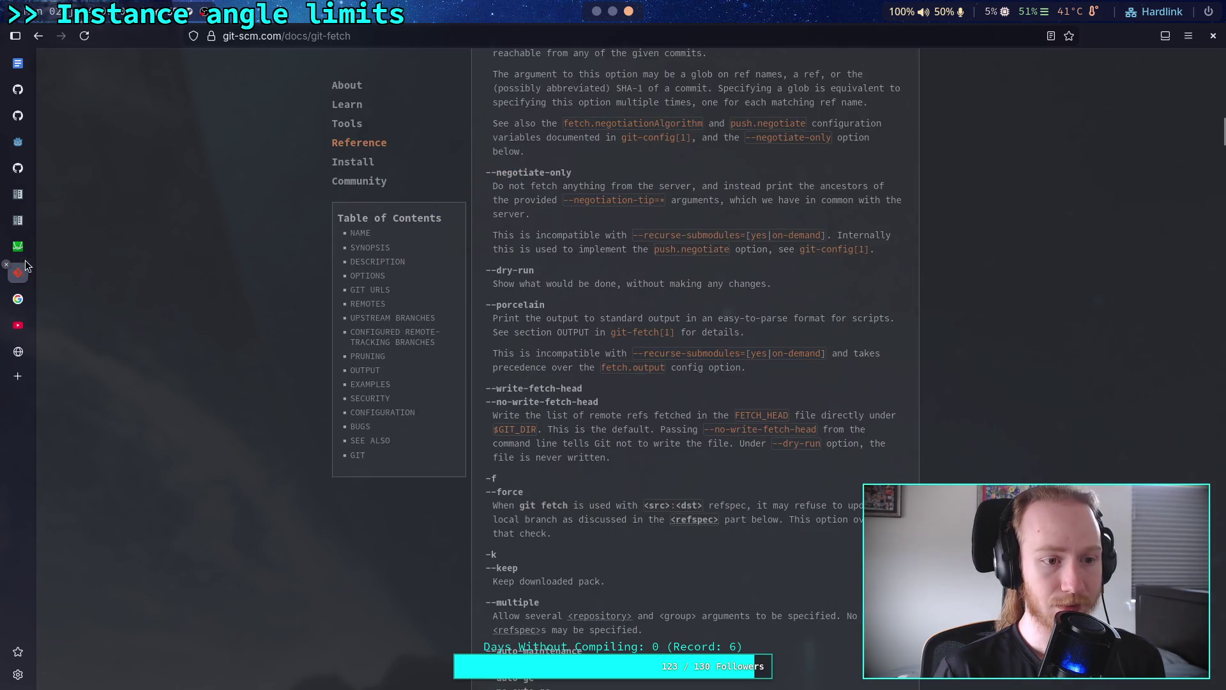
{"action": "left_click", "coordinate": [21, 247]}
{"action": "left_click", "coordinate": [25, 352]}
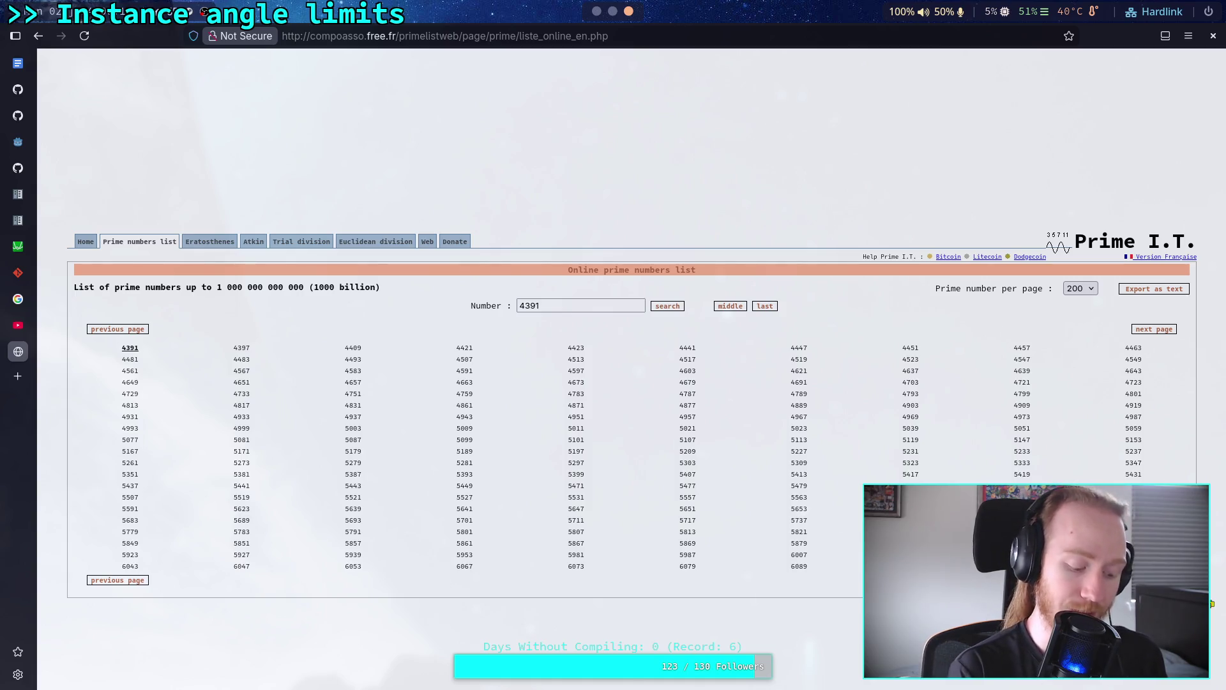
{"action": "key", "text": "super+1"}
{"action": "type", "text": "6007.0"}
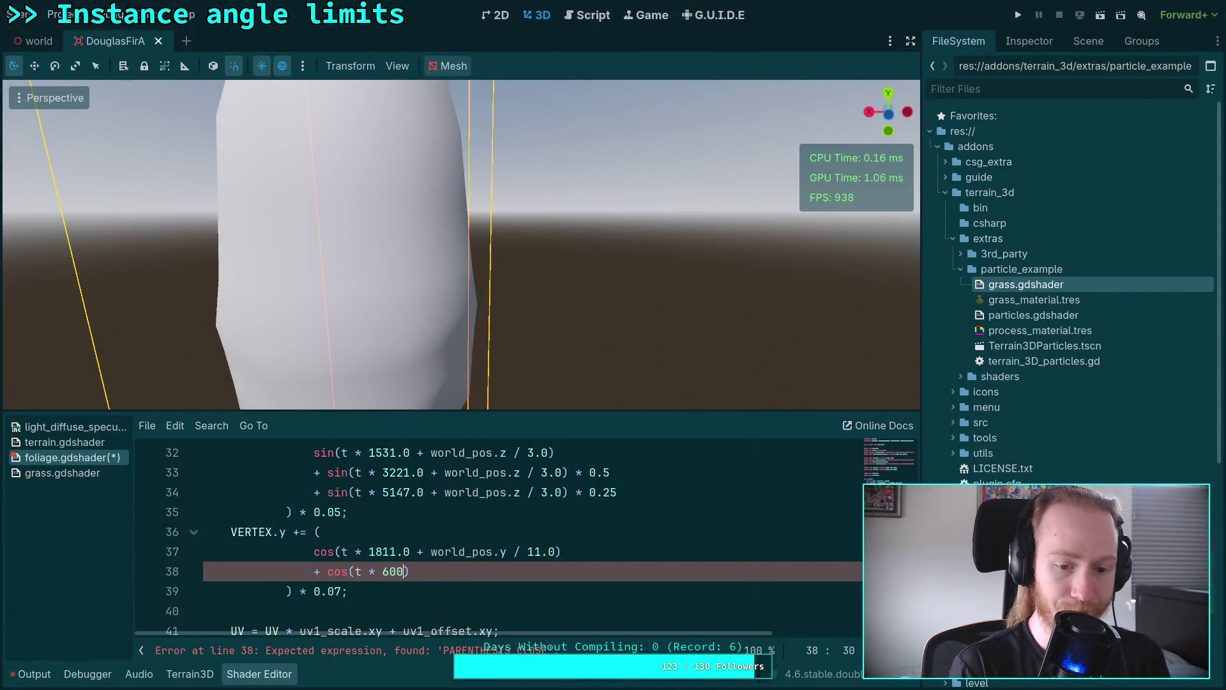
{"action": "type", "text": " + world_po"}
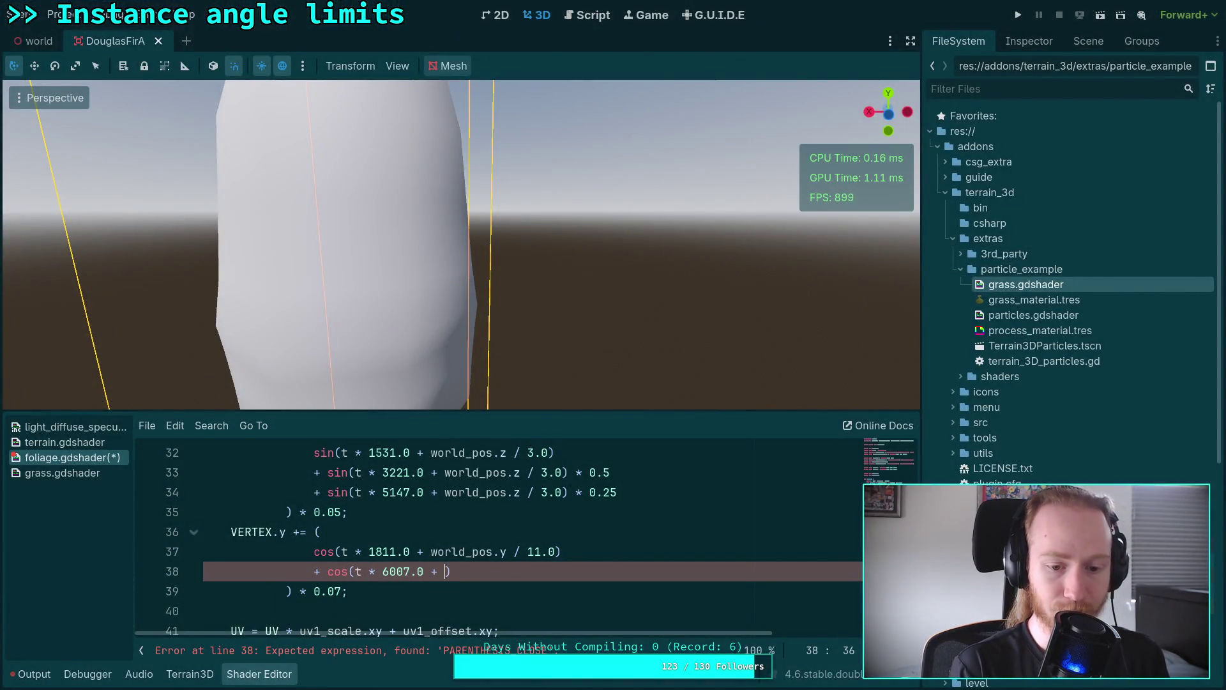
{"action": "type", "text": "s.y /"}
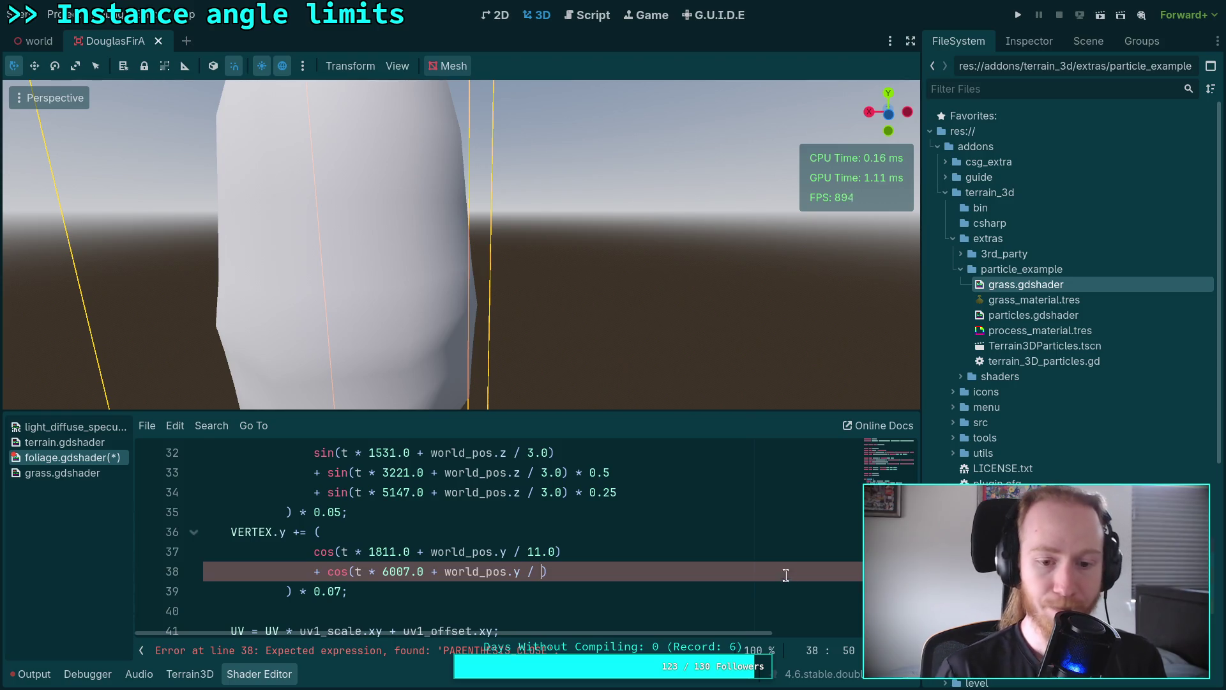
Change the 3.0 divisors on lines 28/33 to 1.5 and on lines 29/34 to 0.75
{"action": "scroll", "coordinate": [599, 560], "scroll_direction": "up", "scroll_amount": 1}
{"action": "left_click", "coordinate": [542, 535]}
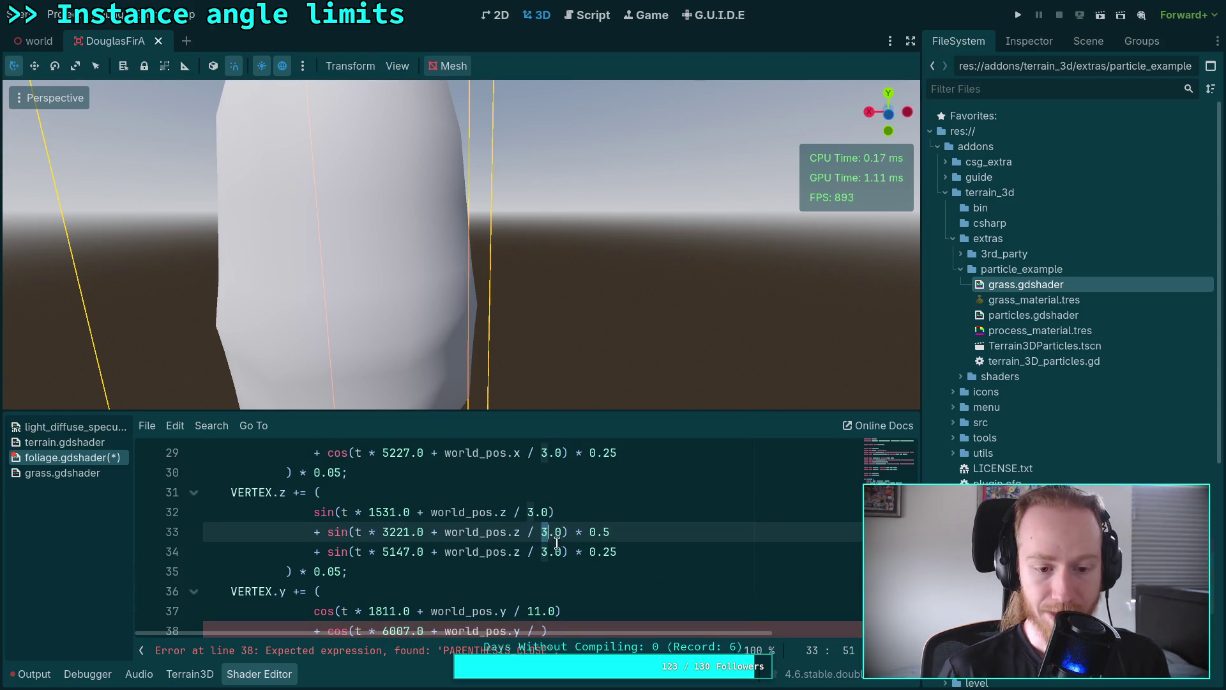
{"action": "scroll", "coordinate": [554, 540], "scroll_direction": "up", "scroll_amount": 1}
{"action": "left_click", "coordinate": [544, 491]}
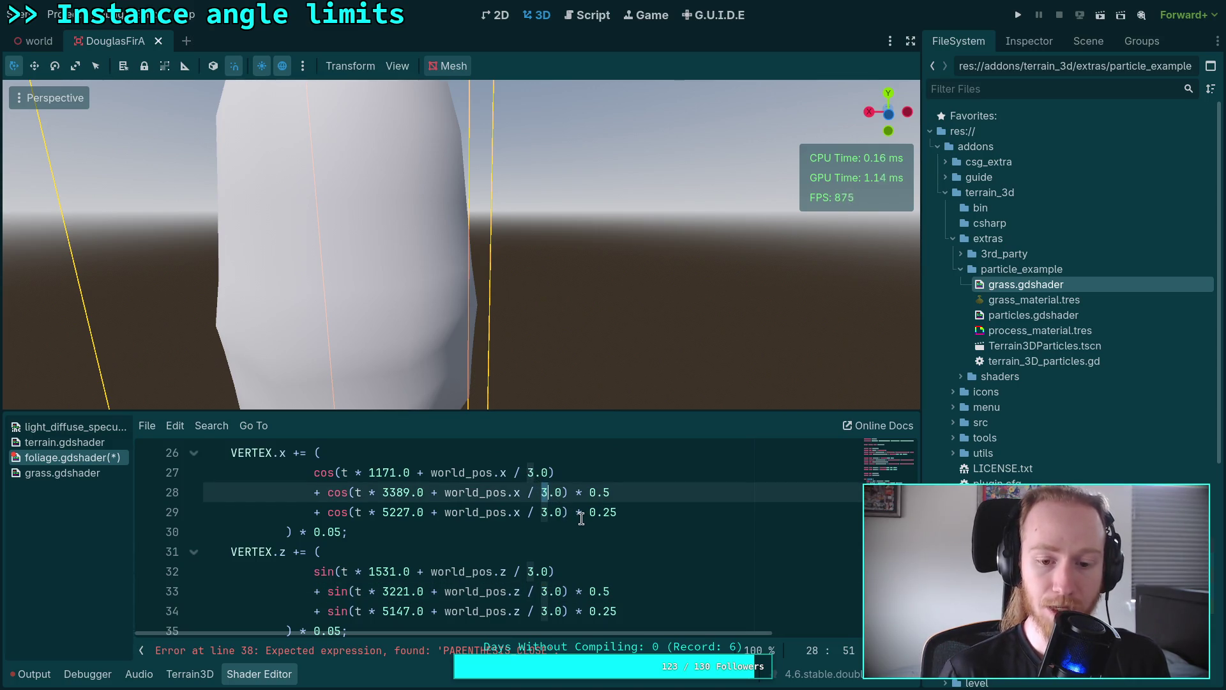
{"action": "double_click", "coordinate": [562, 492]}
{"action": "type", "text": "1.5"}
{"action": "double_click", "coordinate": [562, 511]}
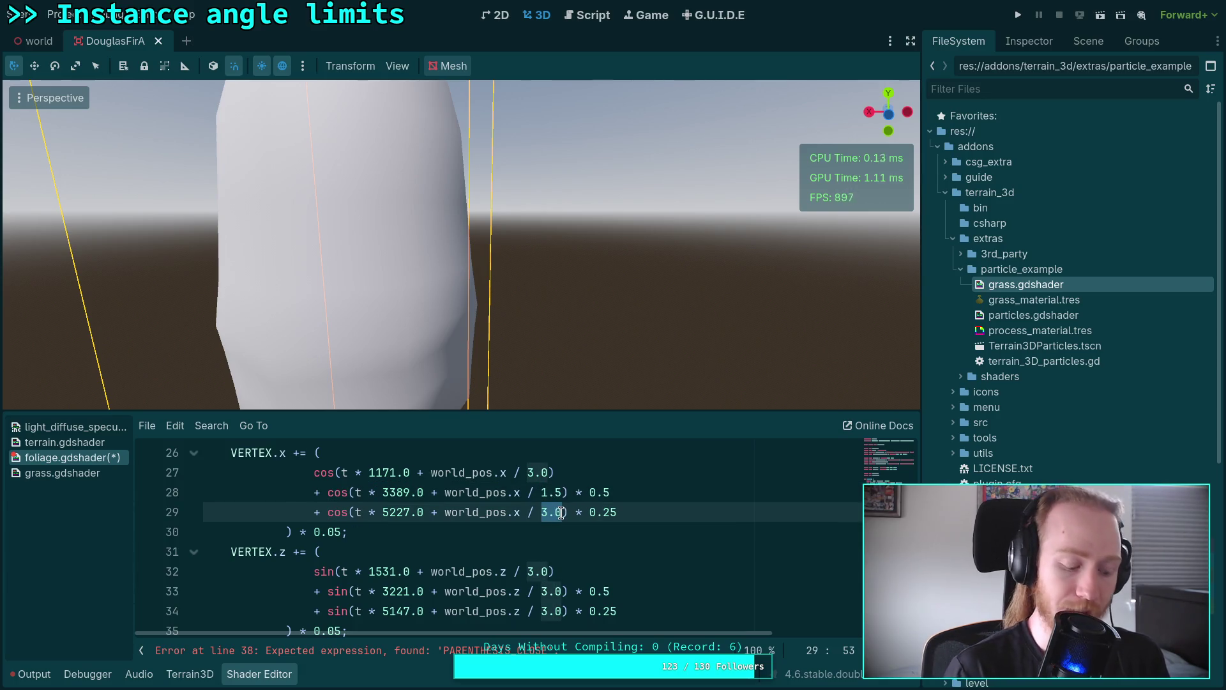
{"action": "type", "text": "0."}
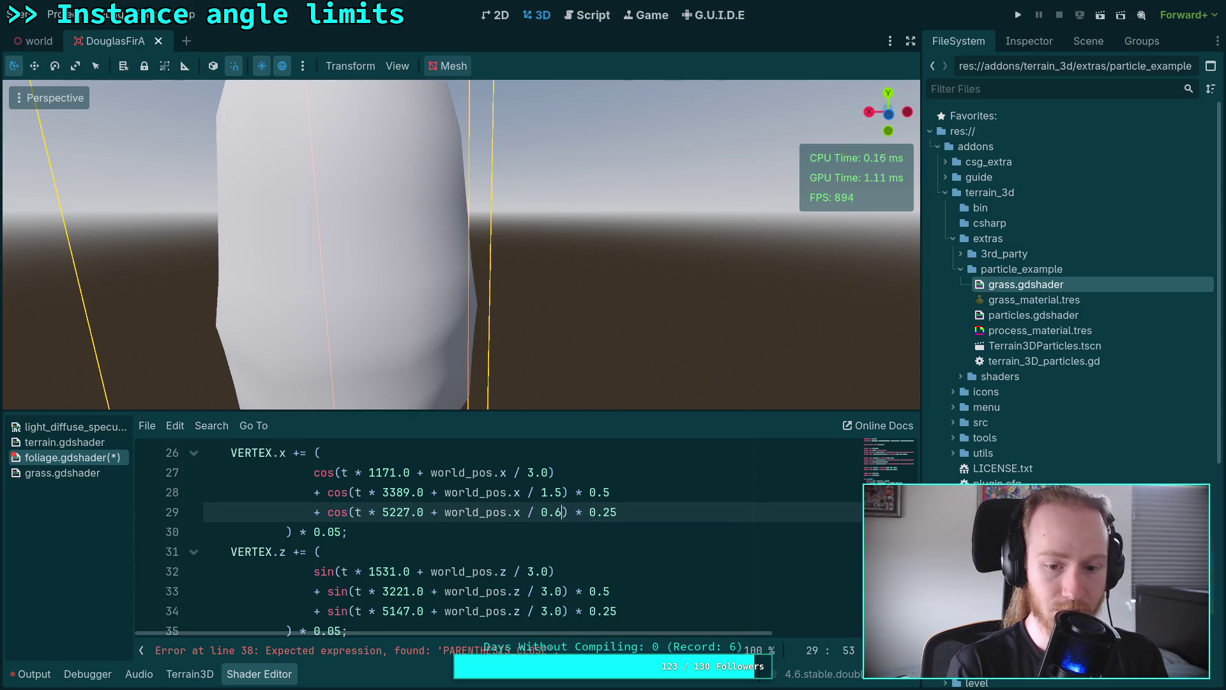
{"action": "type", "text": "76"}
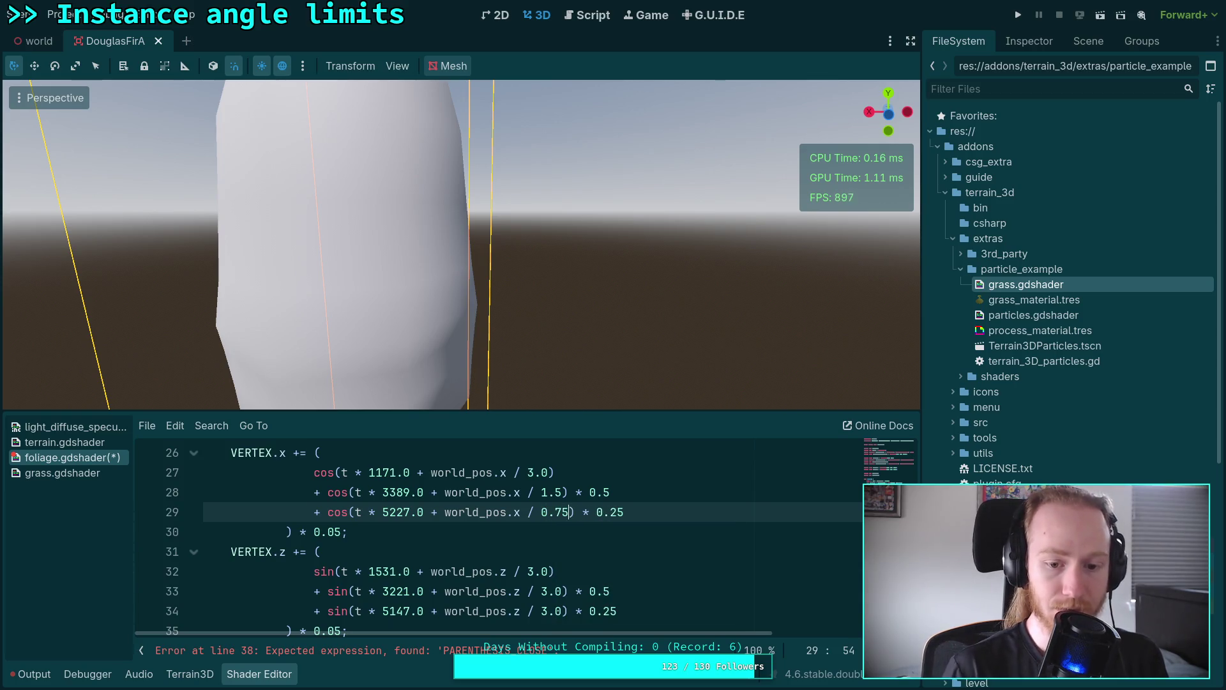
{"action": "double_click", "coordinate": [548, 591]}
{"action": "type", "text": "1."}
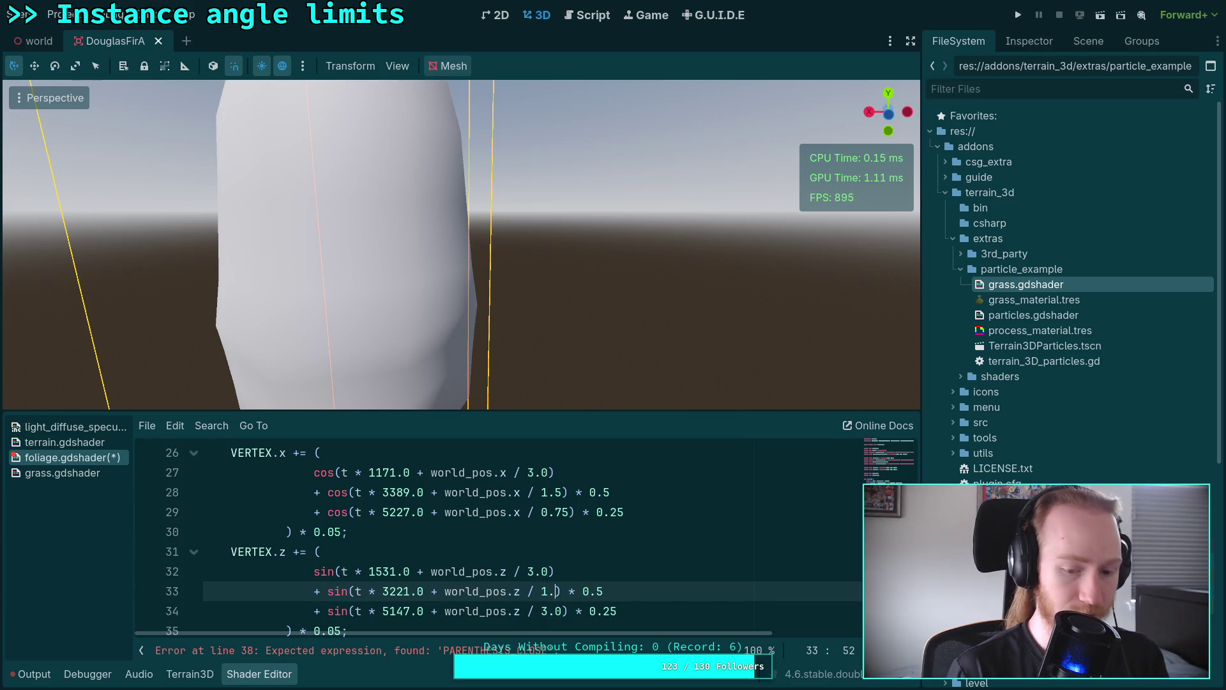
{"action": "type", "text": "5"}
{"action": "double_click", "coordinate": [546, 611]}
{"action": "type", "text": "0.6"}
{"action": "key", "text": "BackSpace"}
{"action": "type", "text": "75"}
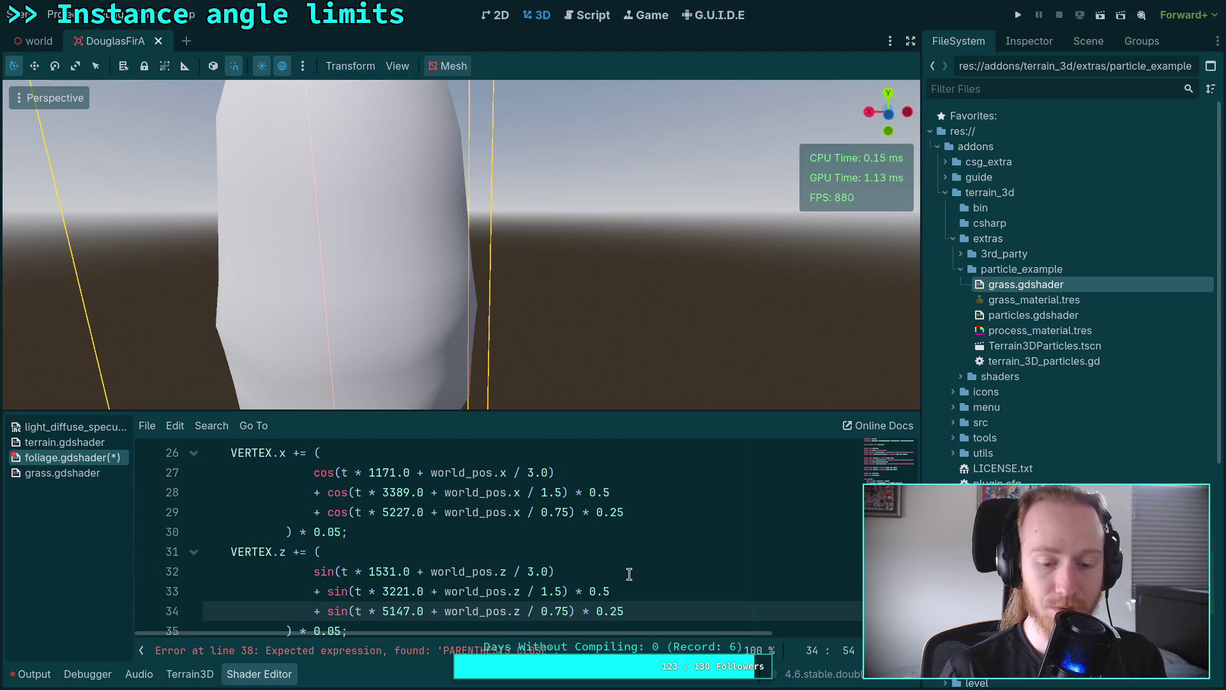
Finish line 38 as cos(t * 6007.0 + world_pos.y / 5.5) * 0.5
{"action": "scroll", "coordinate": [629, 573], "scroll_direction": "down", "scroll_amount": 1}
{"action": "scroll", "coordinate": [626, 576], "scroll_direction": "down", "scroll_amount": 1}
{"action": "left_click", "coordinate": [543, 571]}
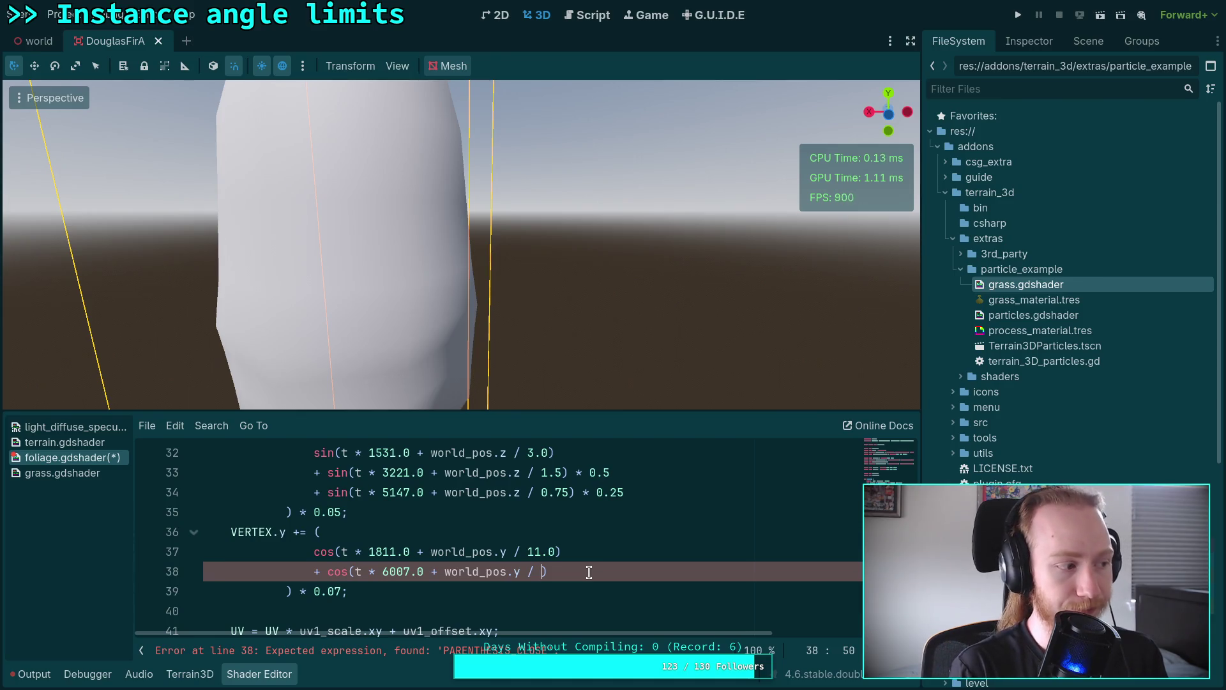
{"action": "type", "text": "6"}
{"action": "key", "text": "BackSpace"}
{"action": "type", "text": "5.5) *"}
{"action": "key", "text": "BackSpace"}
{"action": "type", "text": "0.5"}
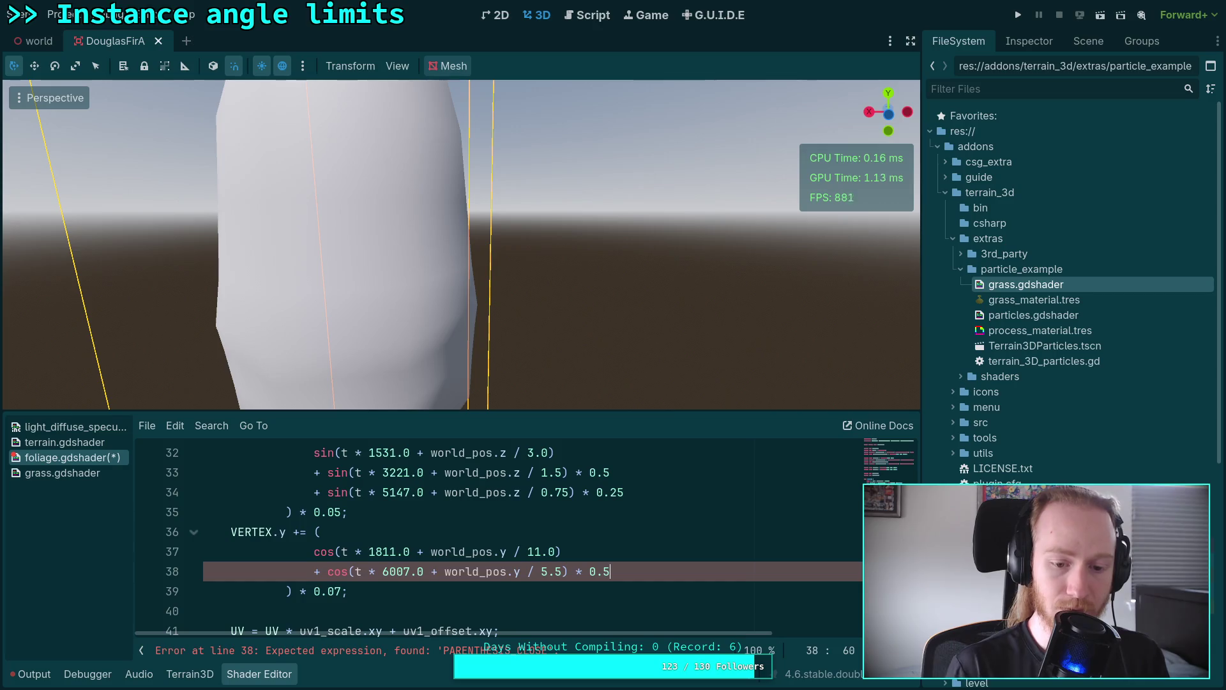
{"action": "left_click", "coordinate": [613, 549]}
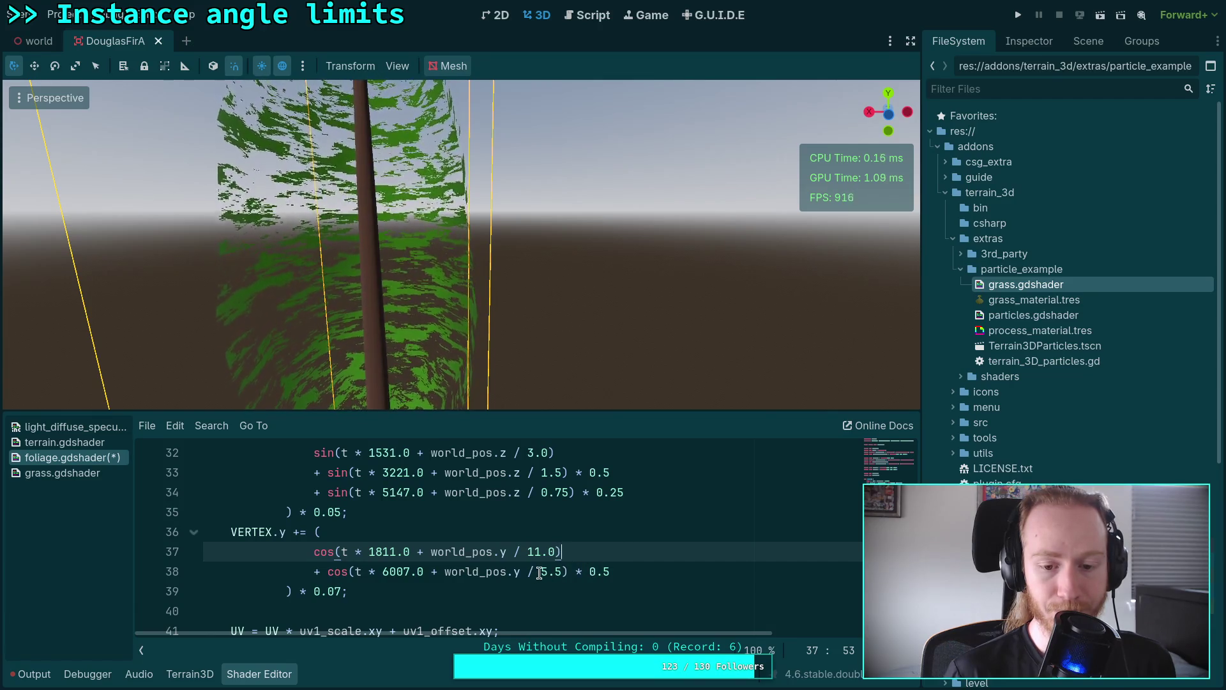
Lower line 28's 3389 x-wave amplitude from 0.5 to 0.4
{"action": "scroll", "coordinate": [575, 523], "scroll_direction": "up", "scroll_amount": 3}
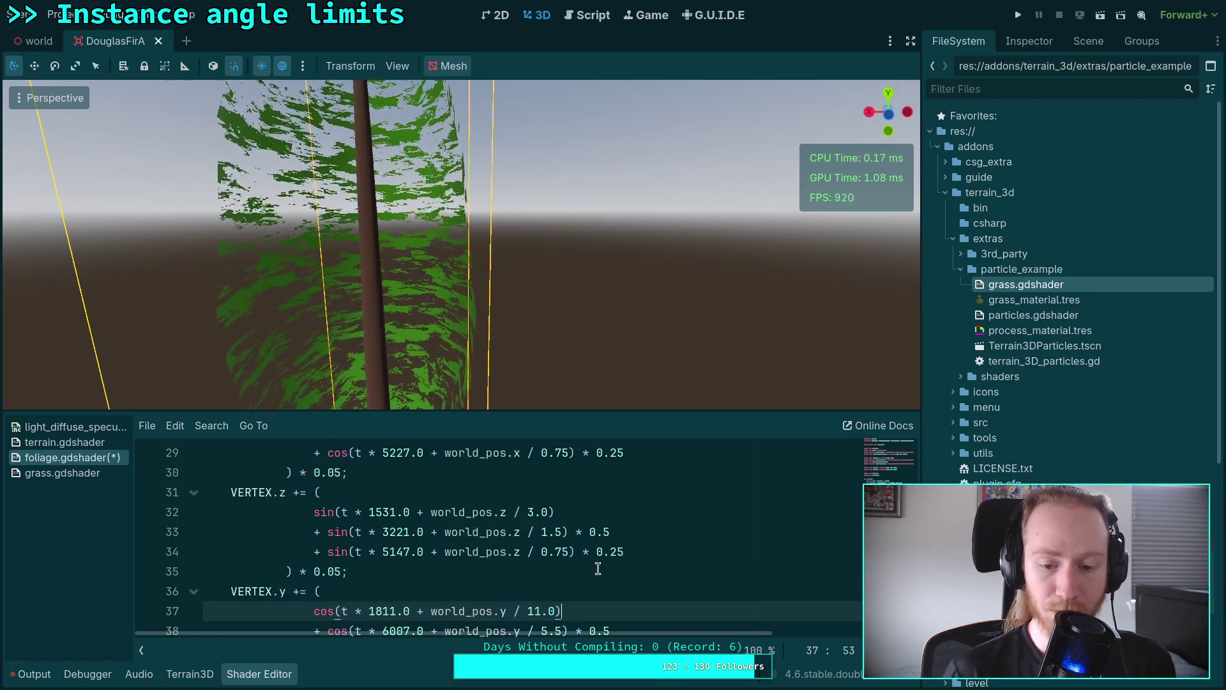
{"action": "left_click", "coordinate": [606, 488]}
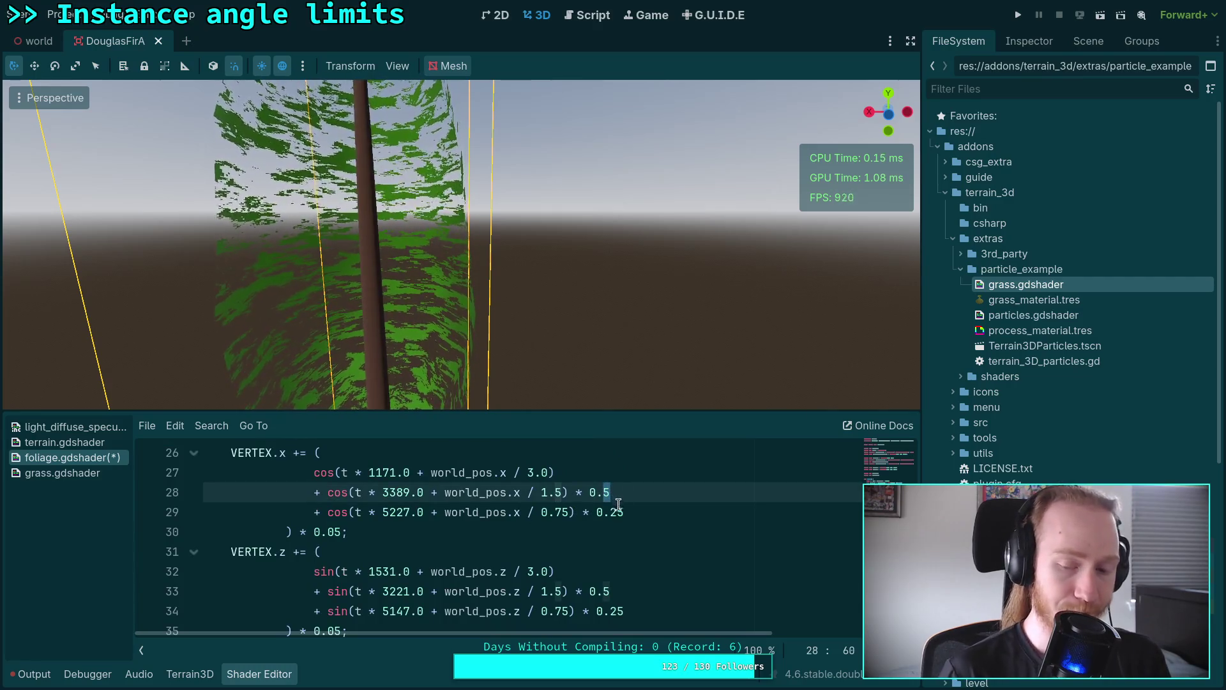
{"action": "key", "text": "Delete"}
{"action": "type", "text": "4"}
{"action": "double_click", "coordinate": [613, 512]}
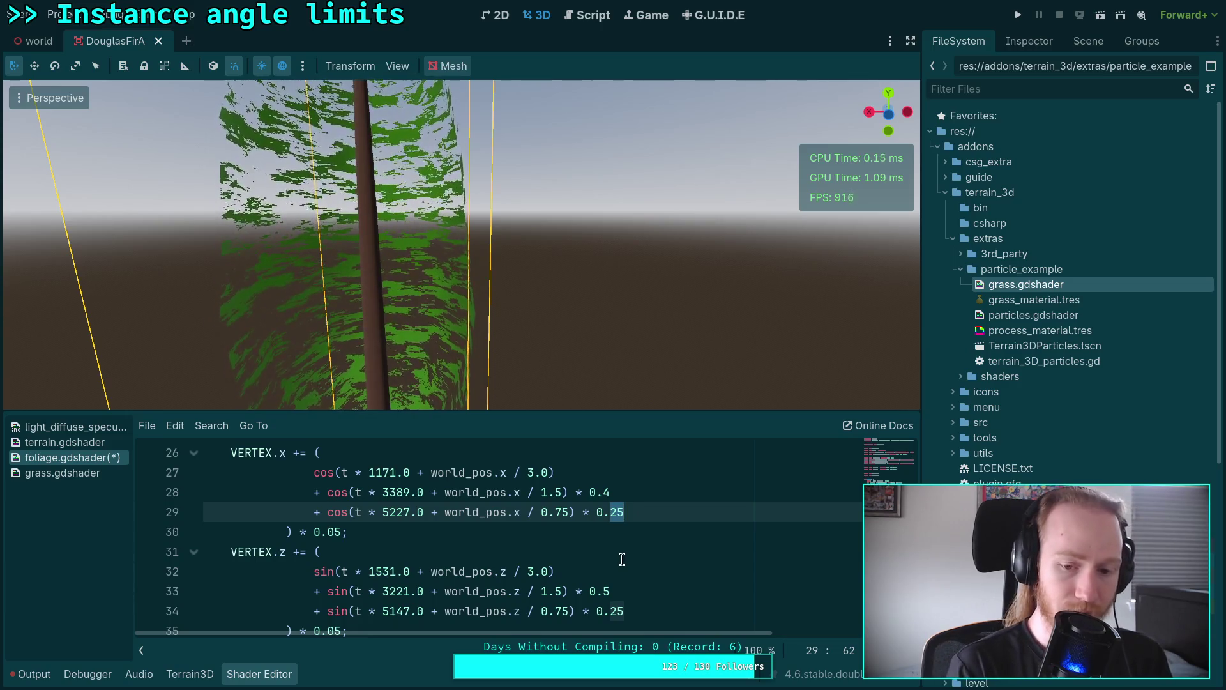
{"action": "key", "text": "super+4"}
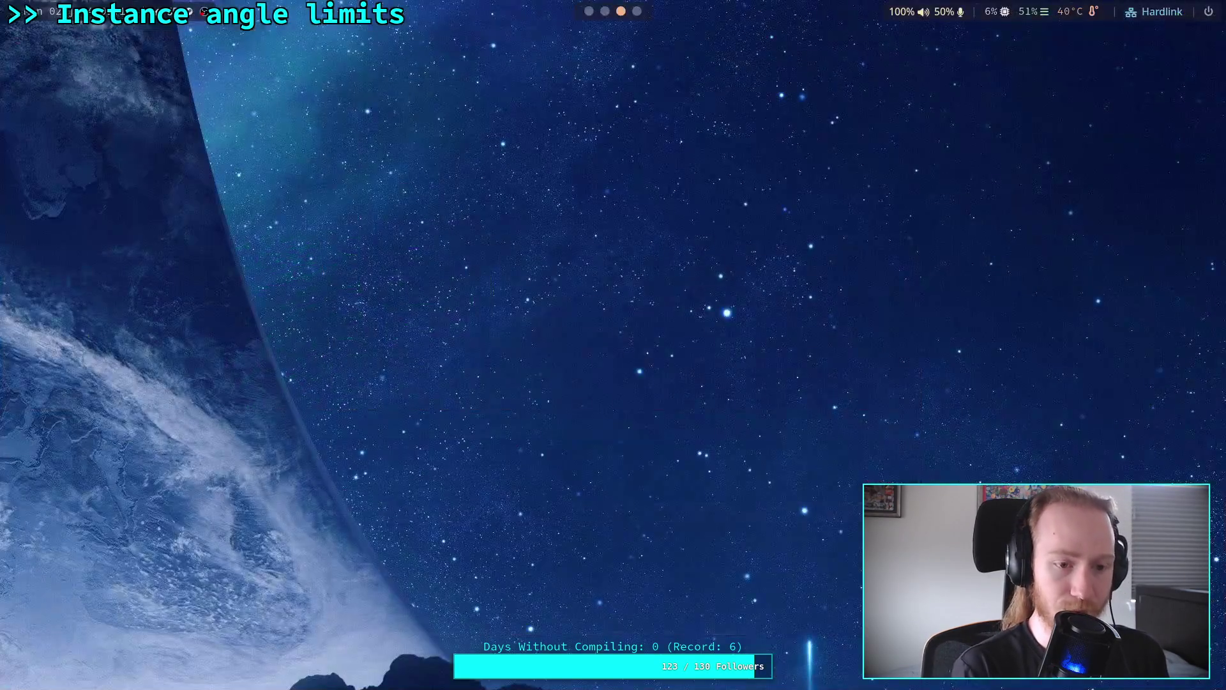
Compute .4 * .4 = 0.16 in Python and use it as line 29's amplitude
{"action": "type", "text": ".4 "}
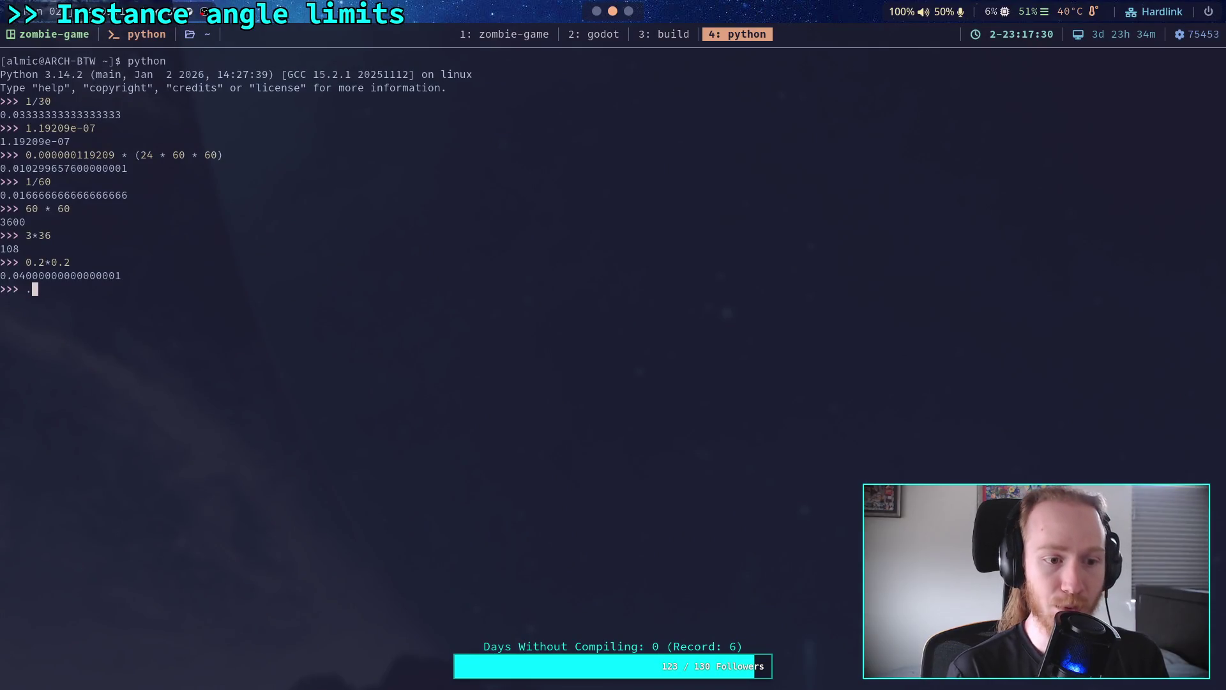
{"action": "type", "text": "* .4"}
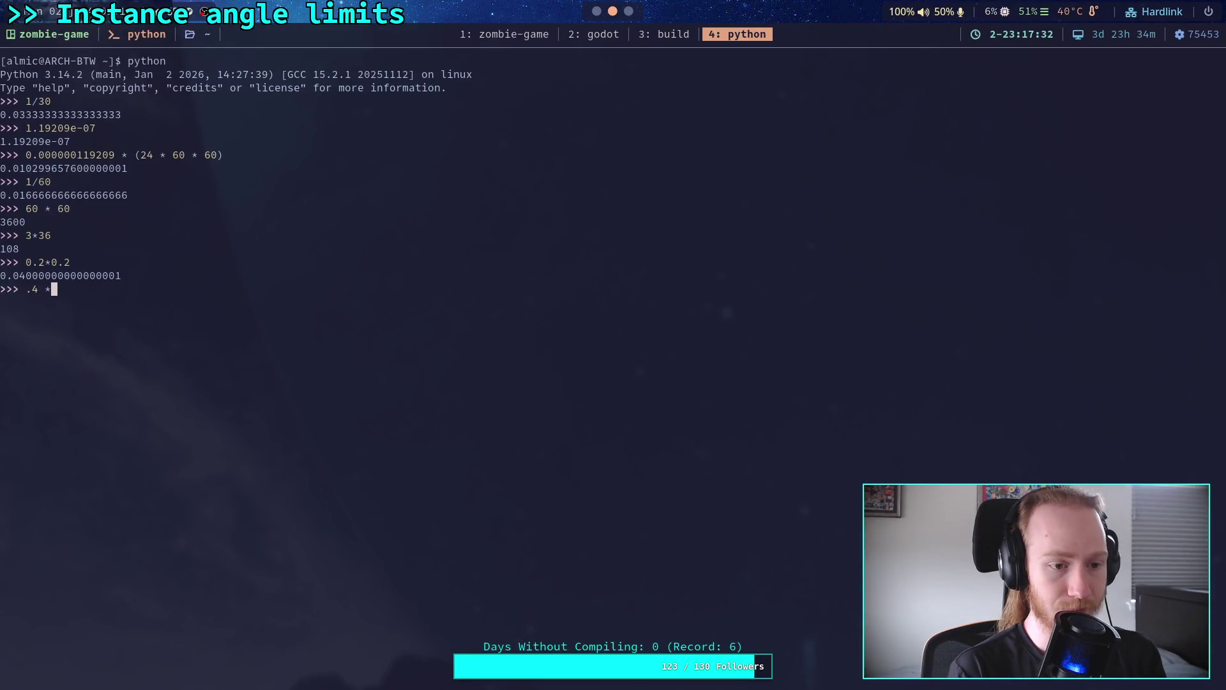
{"action": "key", "text": "Return"}
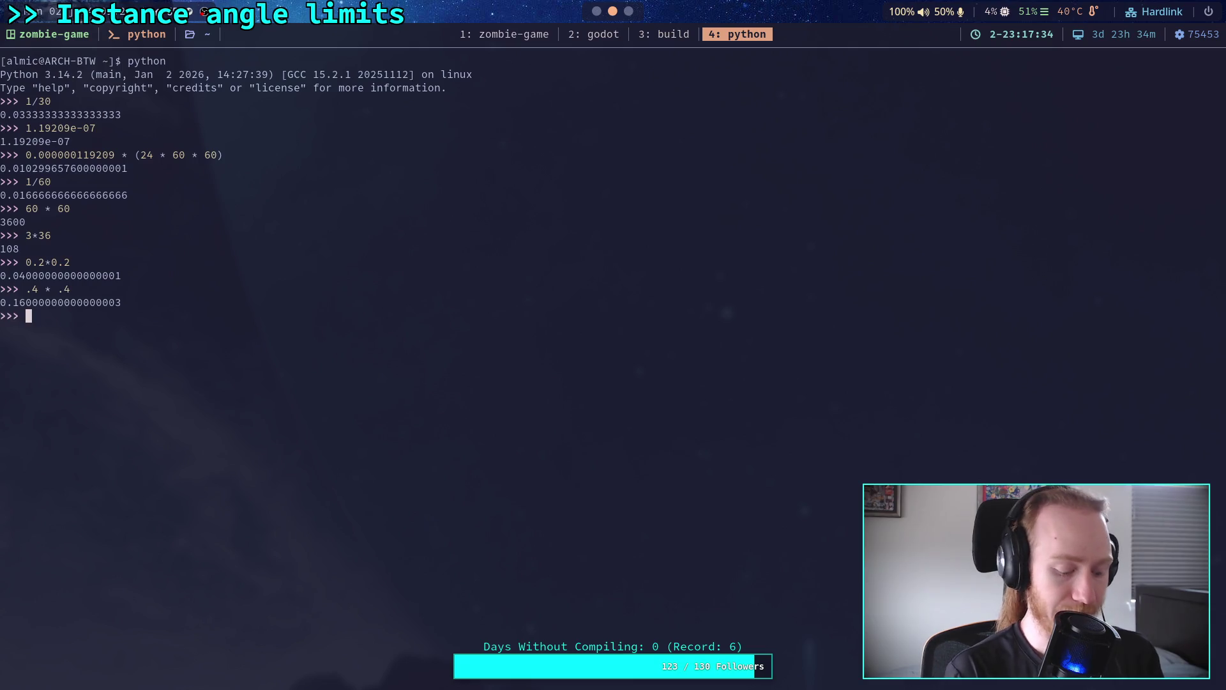
{"action": "key", "text": "super+2"}
{"action": "type", "text": "16"}
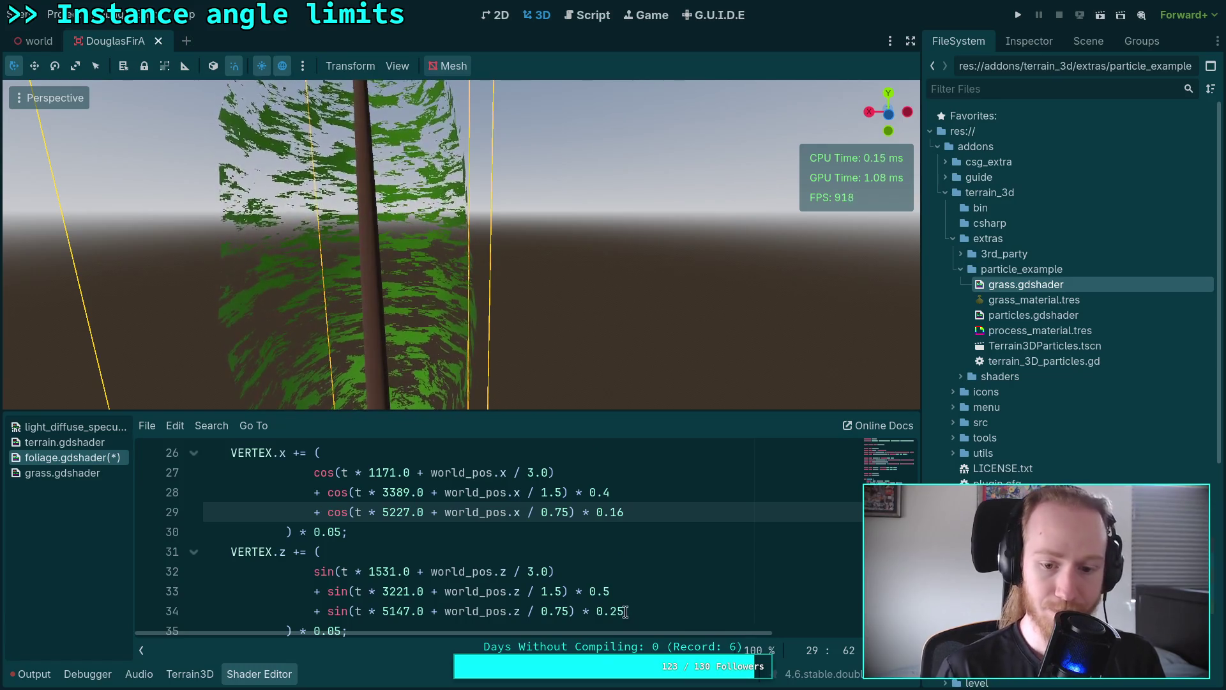
Give the Z terms the same amplitudes: 0.4 on line 33 and 0.16 on line 34
{"action": "double_click", "coordinate": [606, 590]}
{"action": "type", "text": "4"}
{"action": "double_click", "coordinate": [617, 610]}
{"action": "type", "text": "16"}
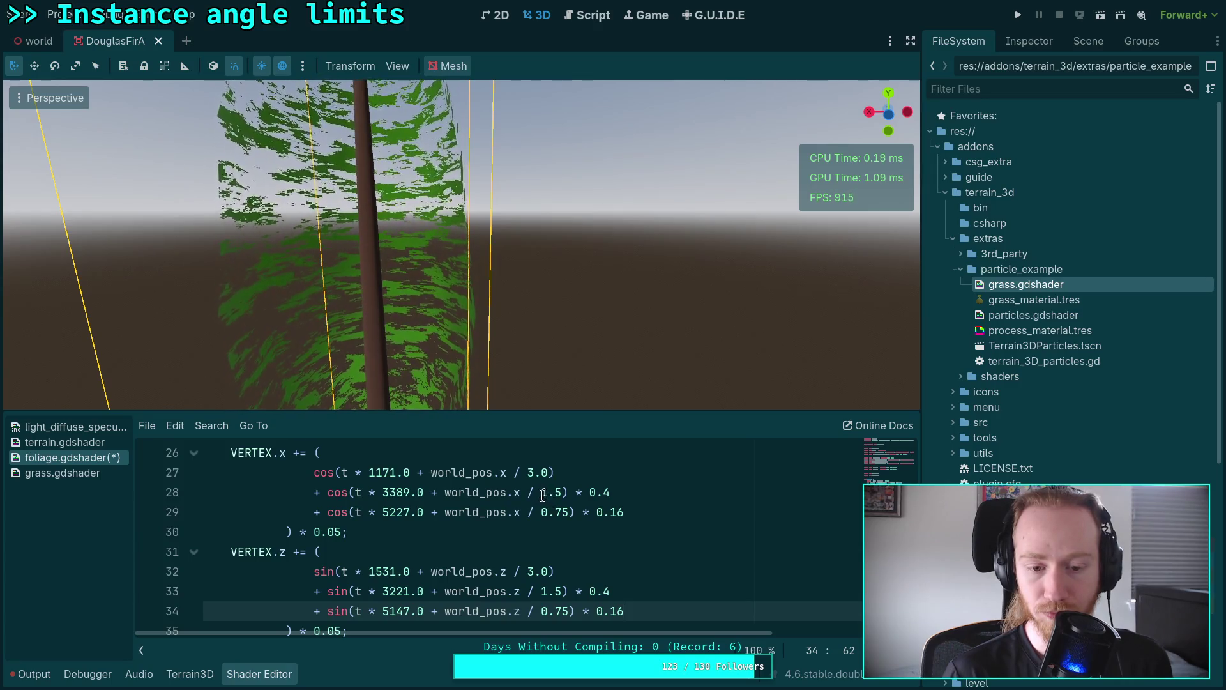
Change the plus signs on lines 28 and 33 to minus
{"action": "left_click", "coordinate": [316, 493]}
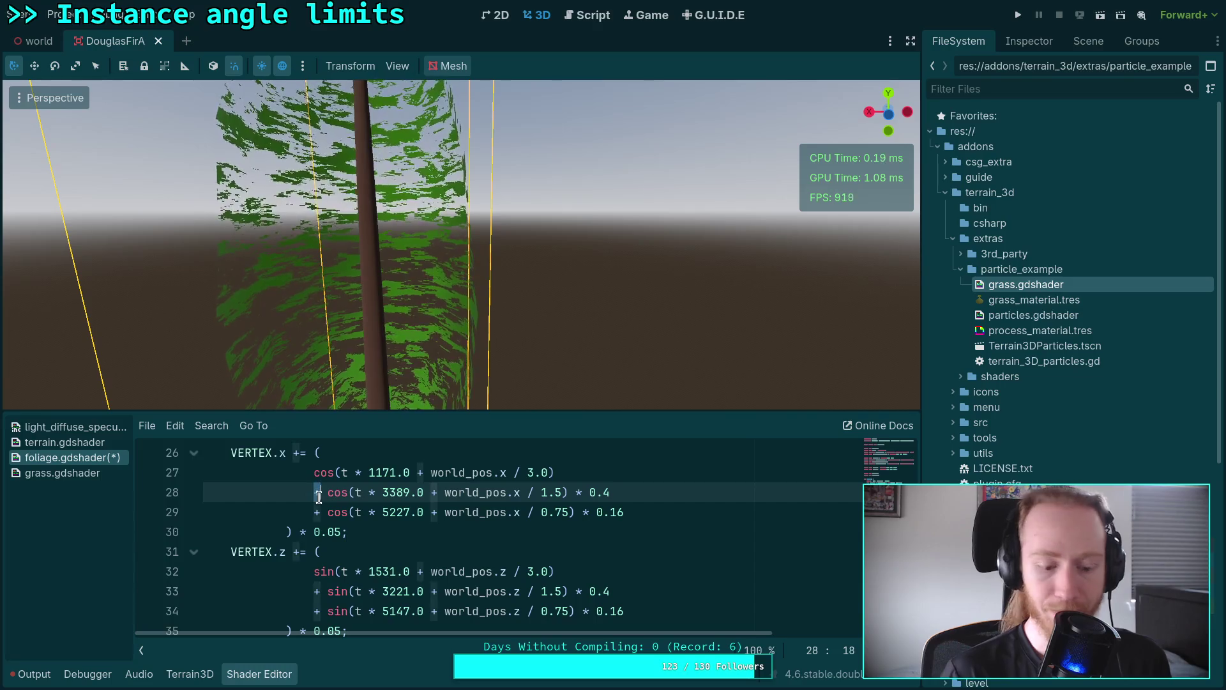
{"action": "type", "text": "-"}
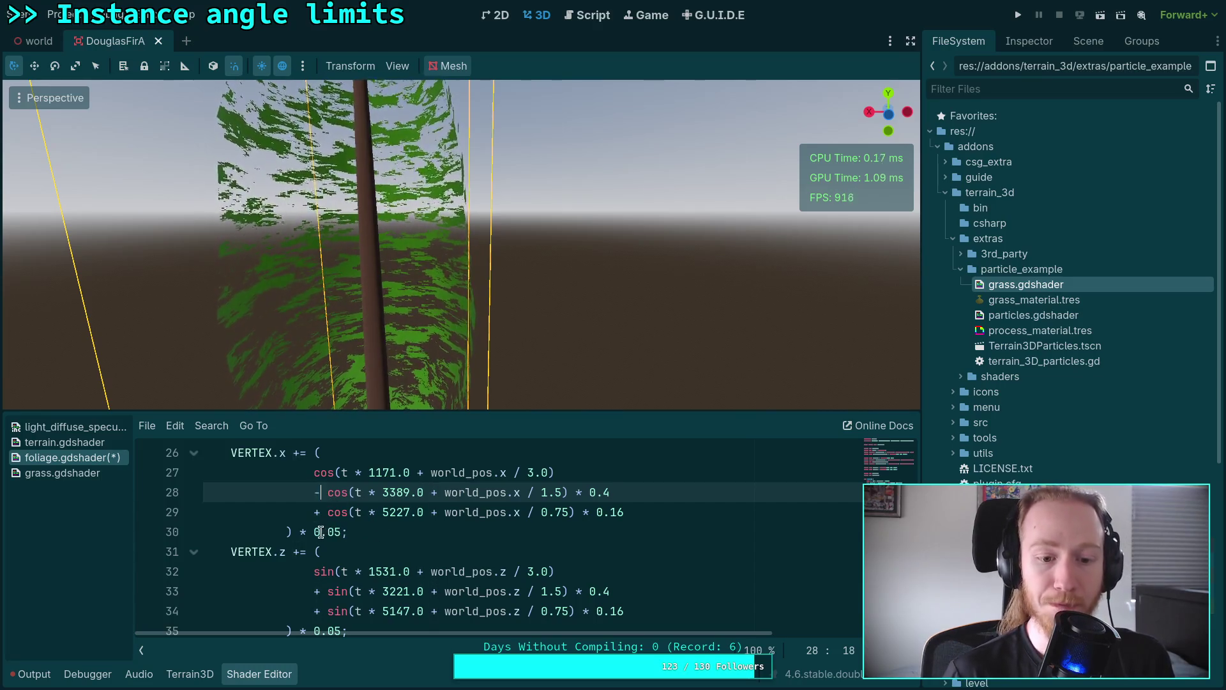
{"action": "double_click", "coordinate": [316, 591]}
{"action": "type", "text": "-"}
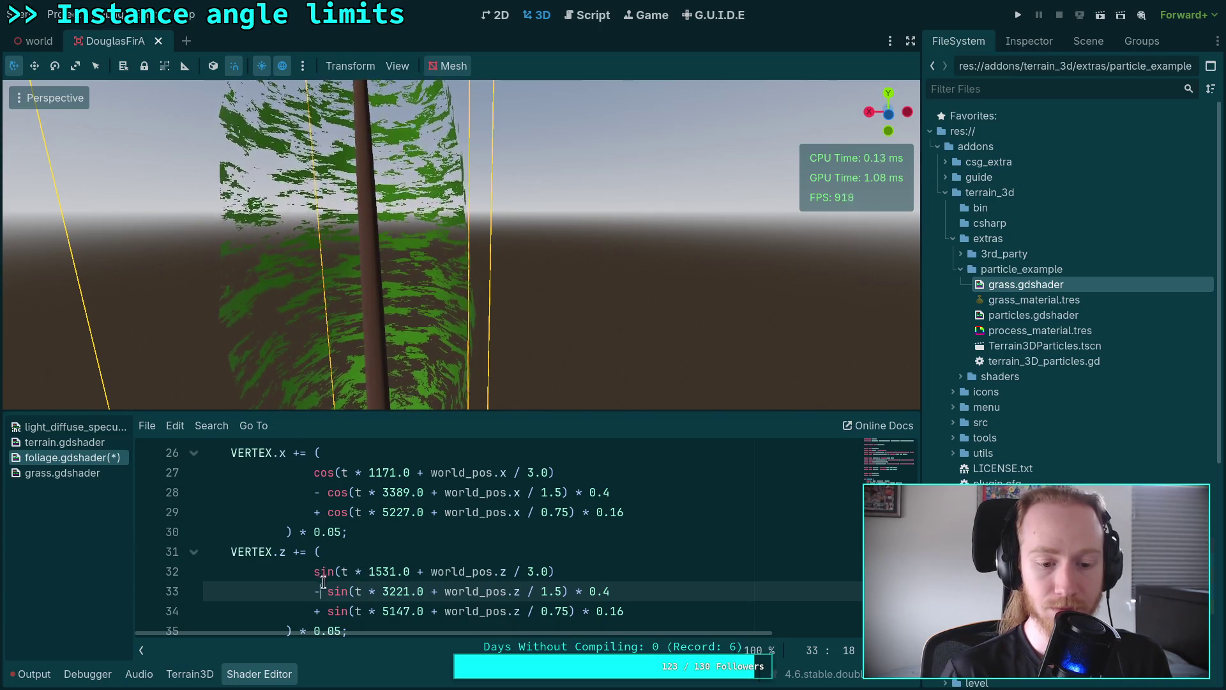
{"action": "left_click", "coordinate": [437, 544]}
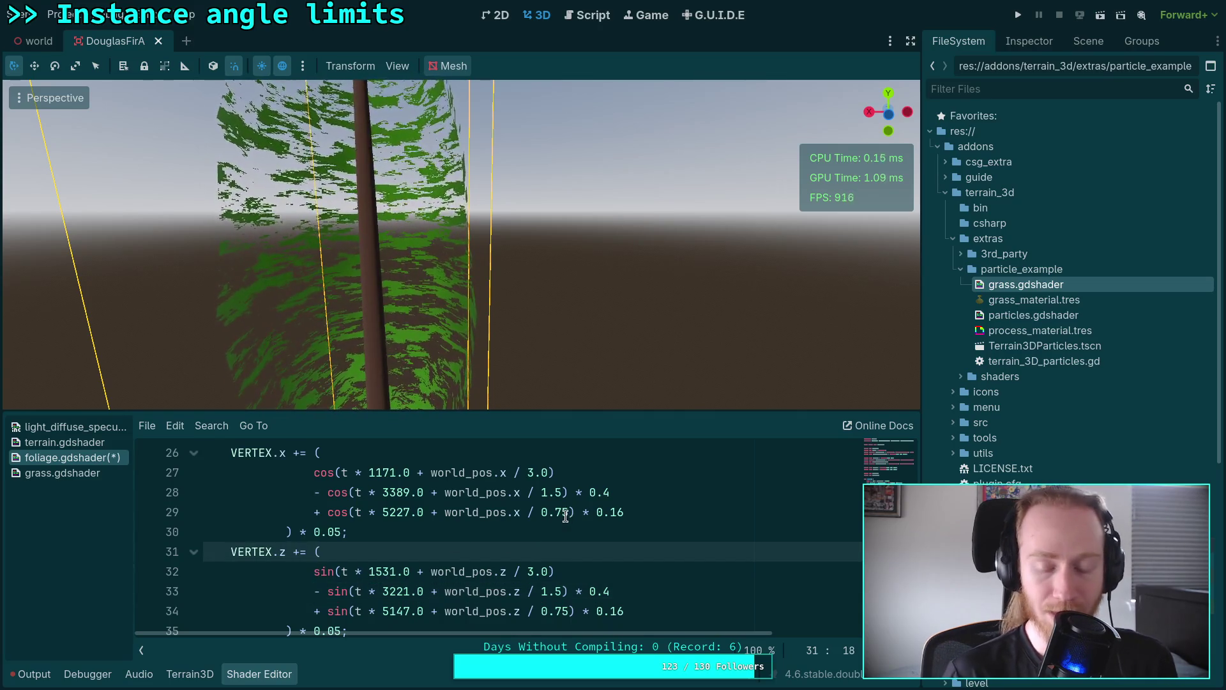
Set the secondary divisors to 1.0 on lines 28 and 33 and 0.5 on lines 29 and 34
{"action": "left_click_drag", "start_coordinate": [541, 493], "coordinate": [564, 496]}
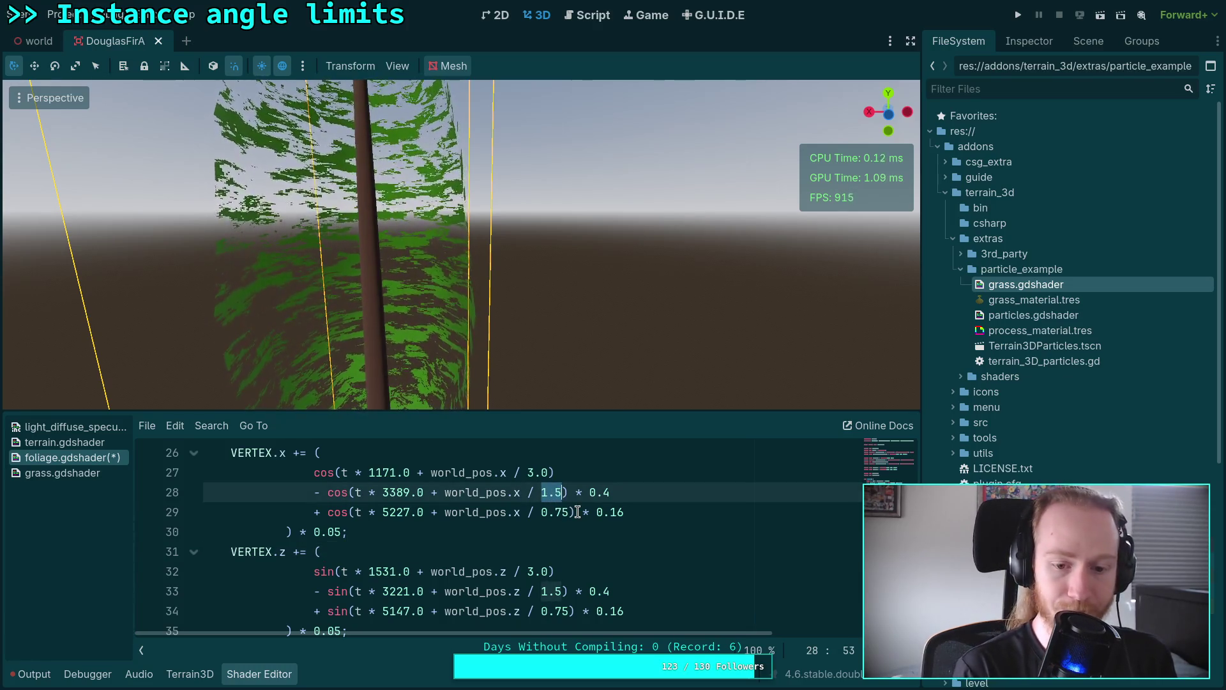
{"action": "type", "text": "1.9"}
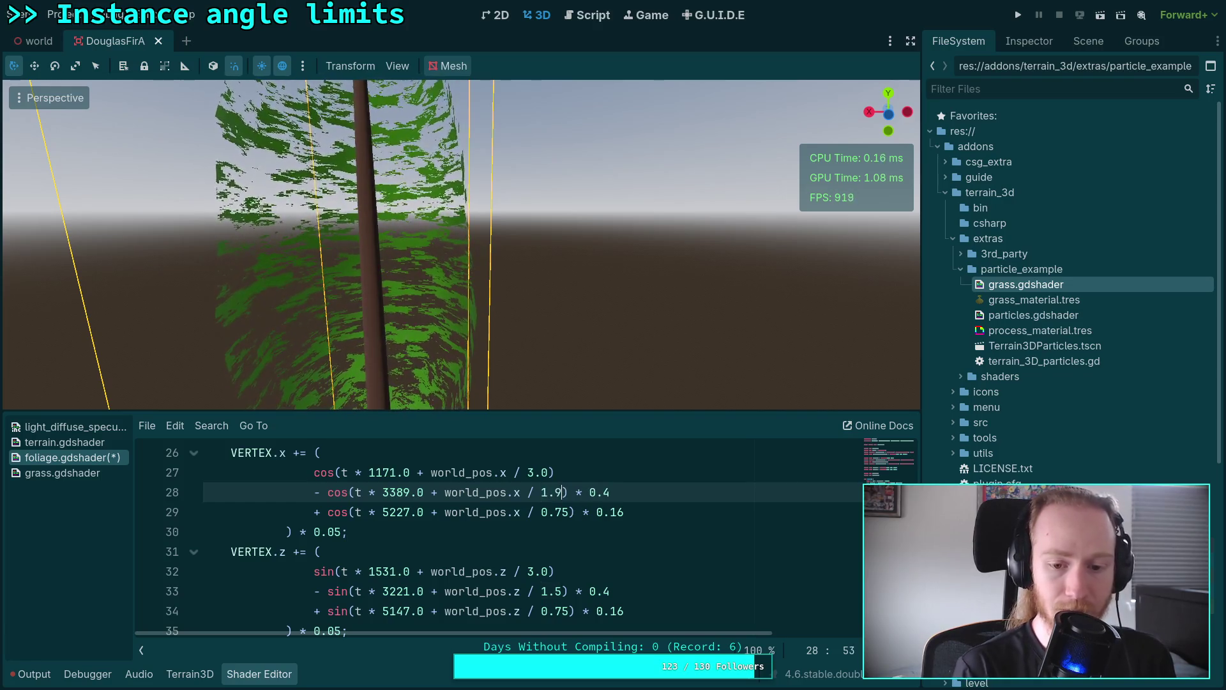
{"action": "double_click", "coordinate": [565, 512]}
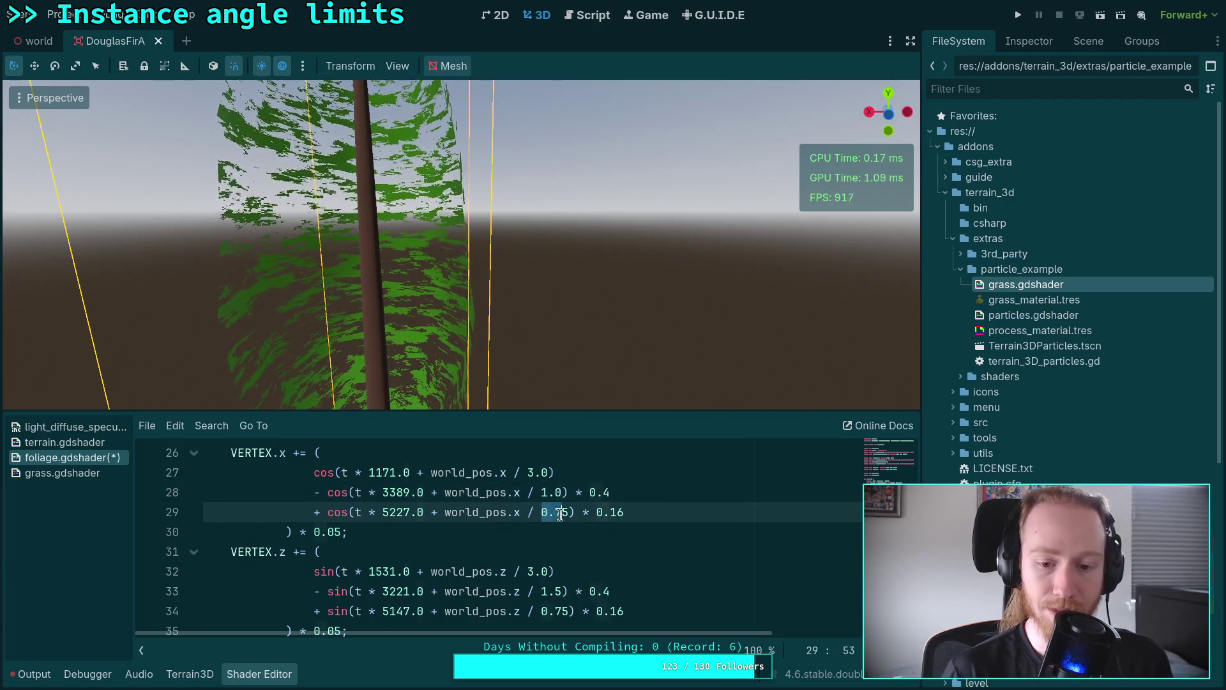
{"action": "type", "text": "0.5"}
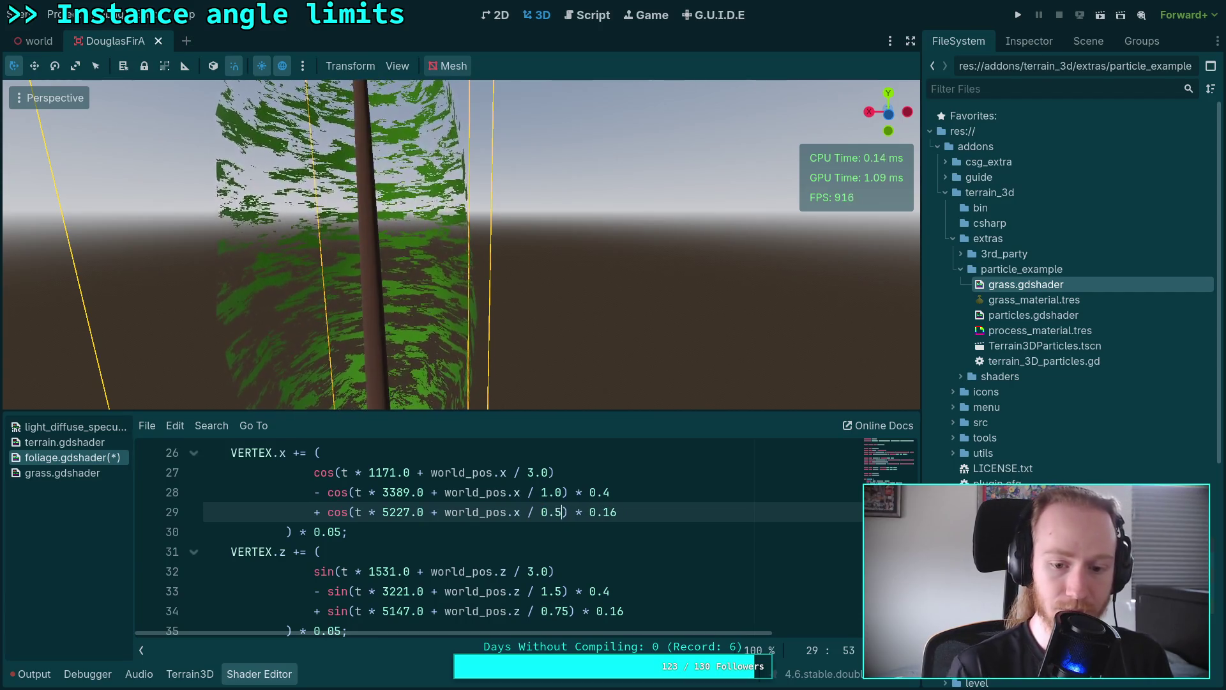
{"action": "double_click", "coordinate": [543, 592]}
{"action": "double_click", "coordinate": [542, 591]}
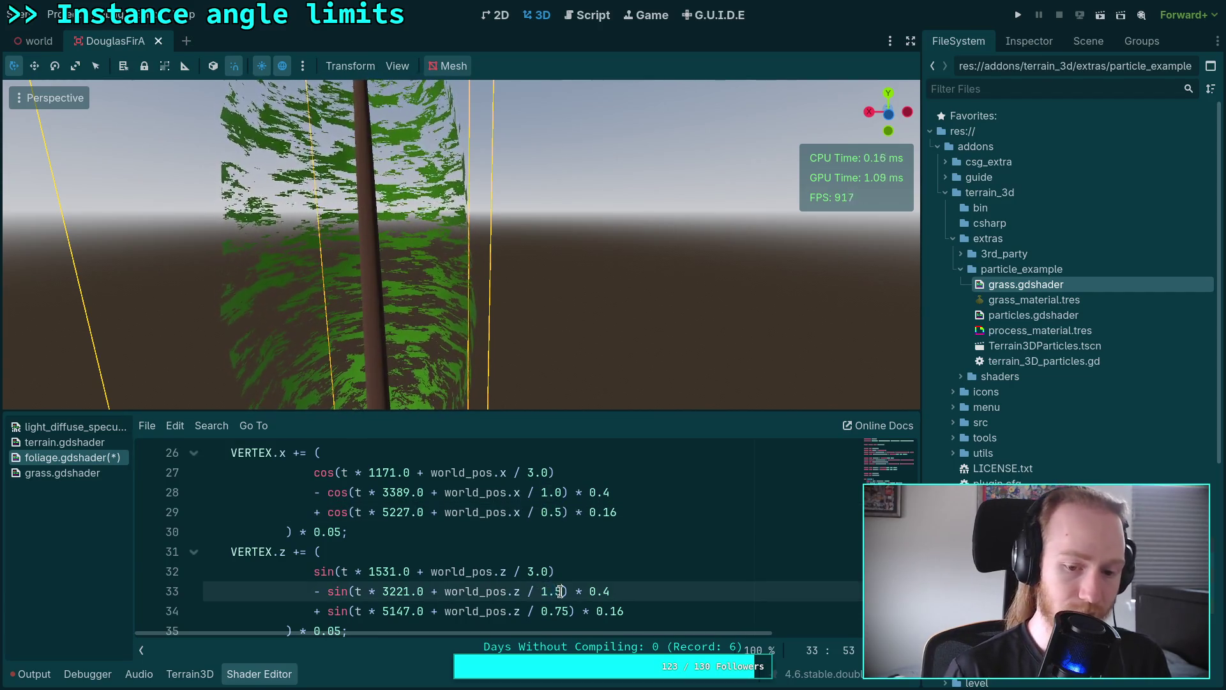
{"action": "type", "text": "1.9"}
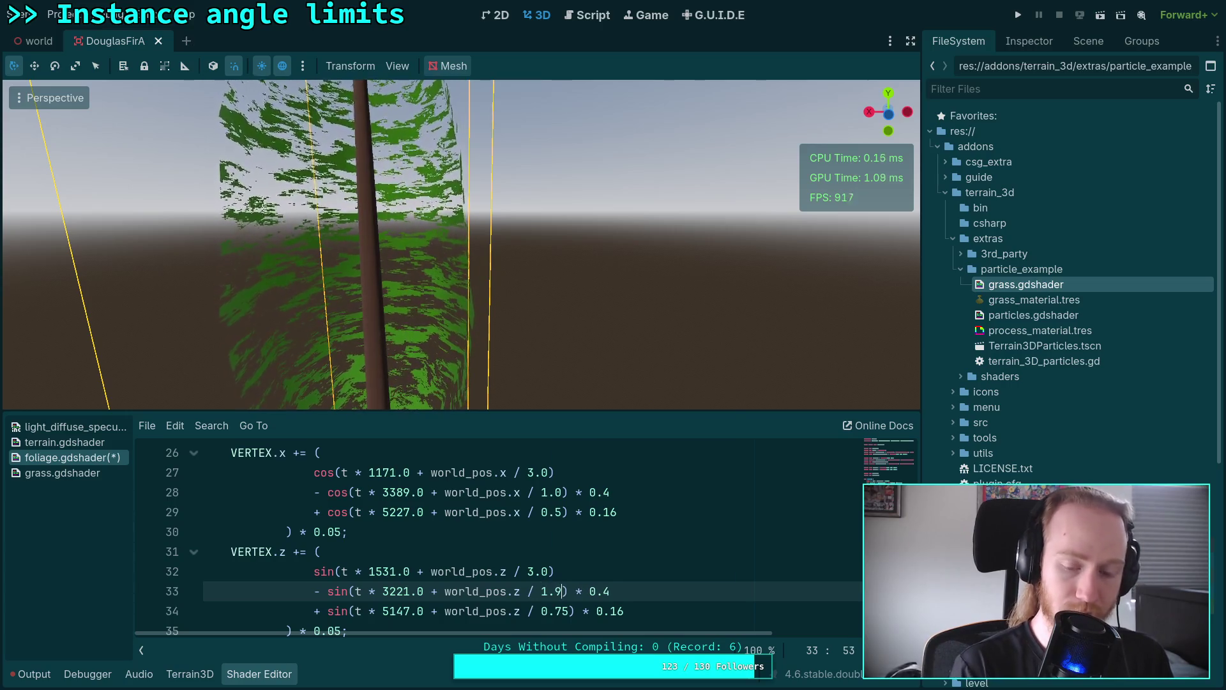
{"action": "double_click", "coordinate": [555, 611]}
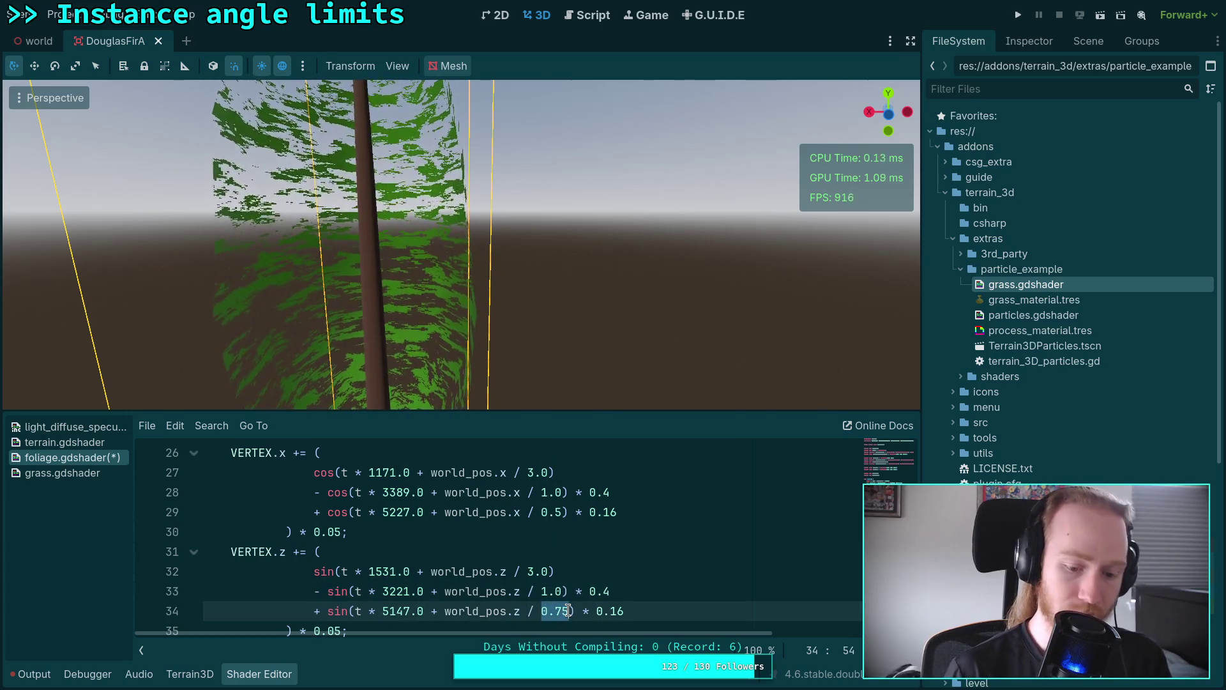
{"action": "type", "text": "0.5"}
Set the secondary amplitudes to 0.2 on lines 28/33 and 0.04 on lines 29/34
{"action": "left_click", "coordinate": [617, 594]}
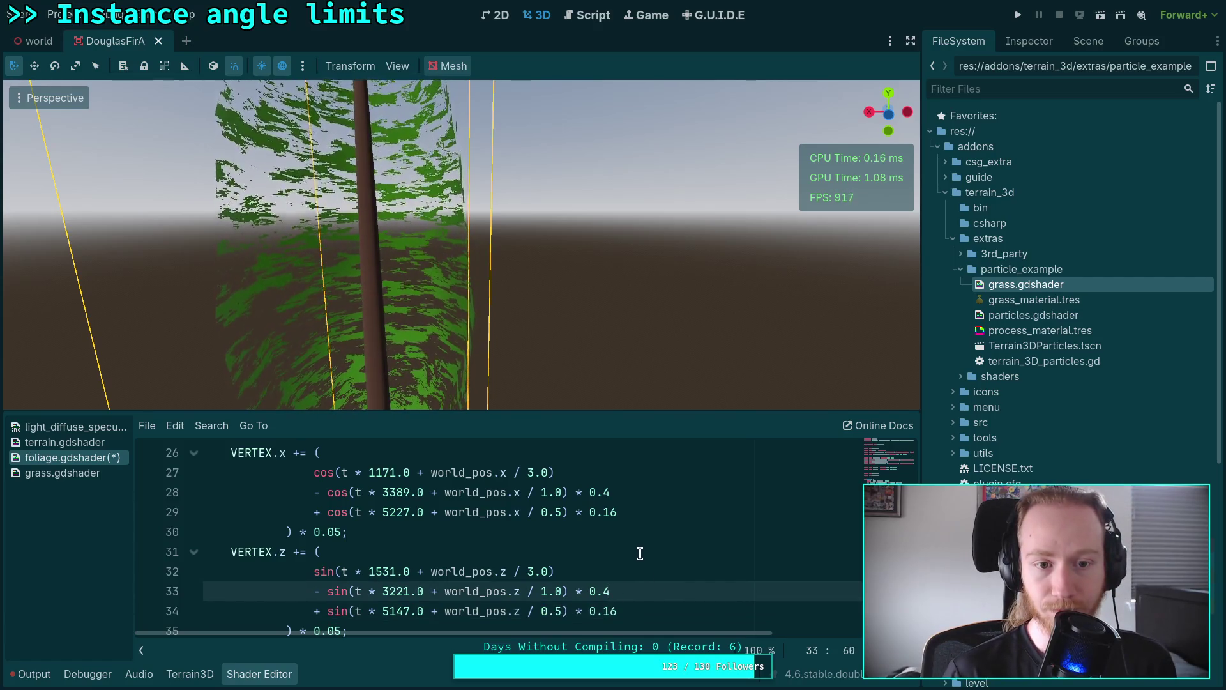
{"action": "left_click_drag", "start_coordinate": [611, 494], "coordinate": [604, 512]}
{"action": "type", "text": "205"}
{"action": "left_click_drag", "start_coordinate": [612, 592], "coordinate": [621, 613]}
{"action": "type", "text": "205"}
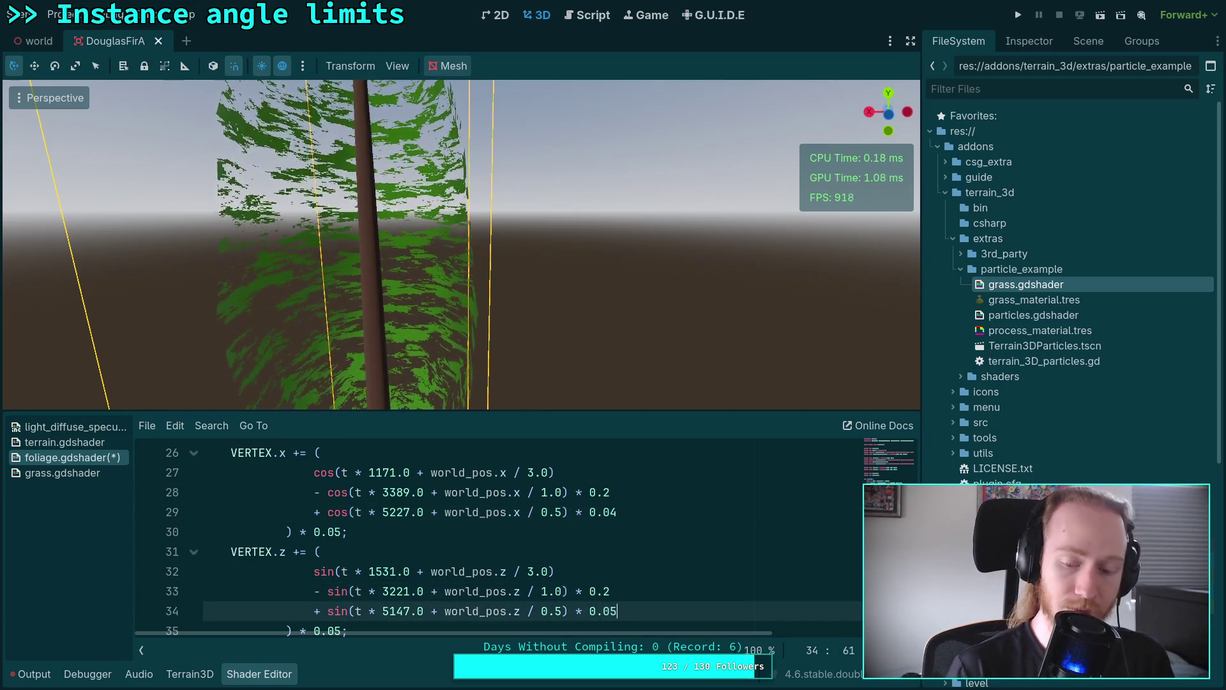
{"action": "key", "text": "BackSpace"}
{"action": "type", "text": "4"}
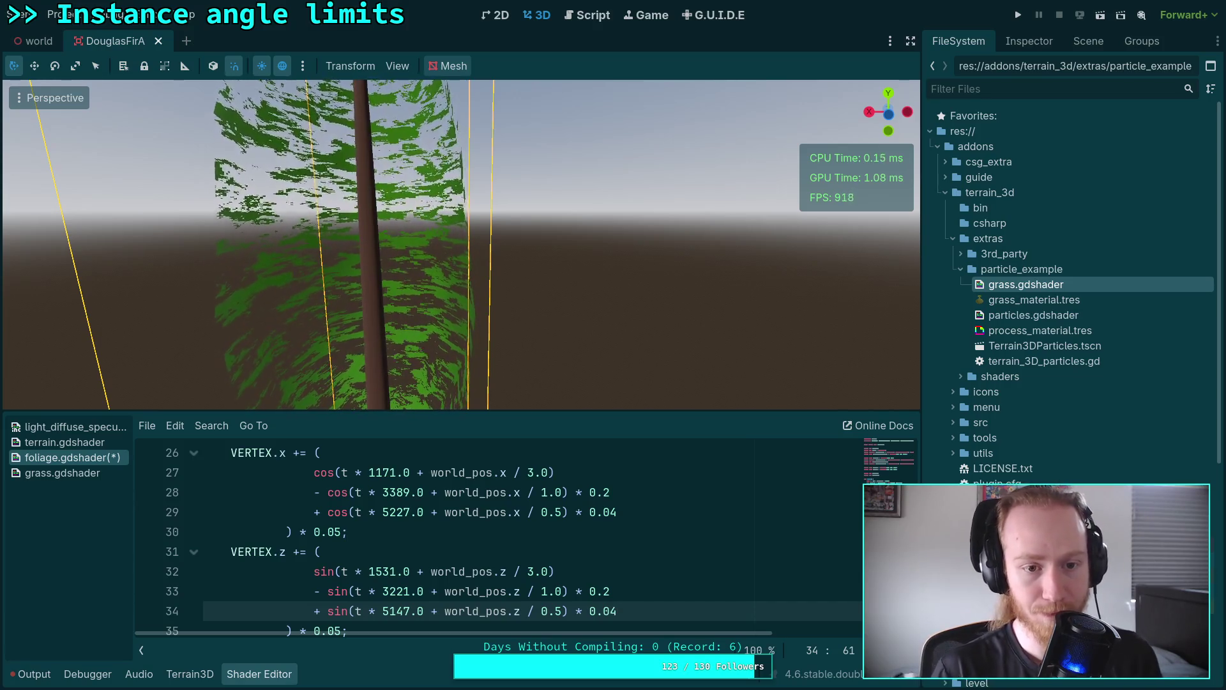
{"action": "scroll", "coordinate": [657, 577], "scroll_direction": "down", "scroll_amount": 2}
On line 38, change the world_pos.y divisor from 5.5 to 1.7 and the amplitude to 0.06
{"action": "left_click", "coordinate": [609, 571]}
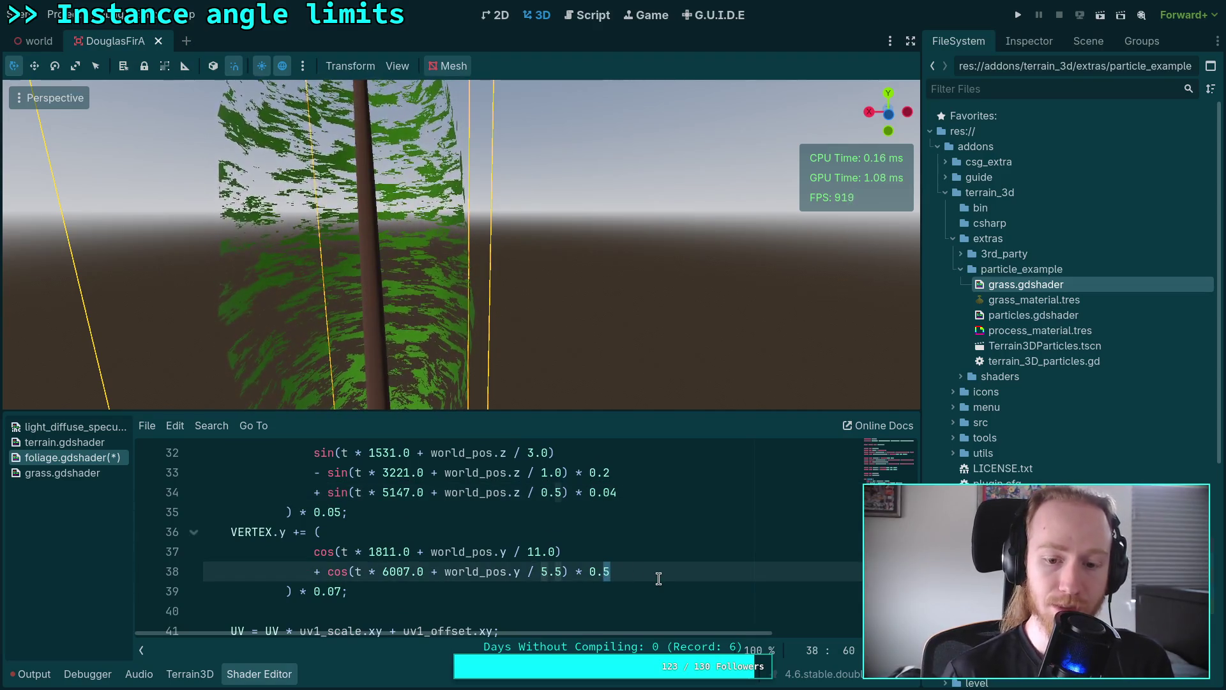
{"action": "type", "text": "1"}
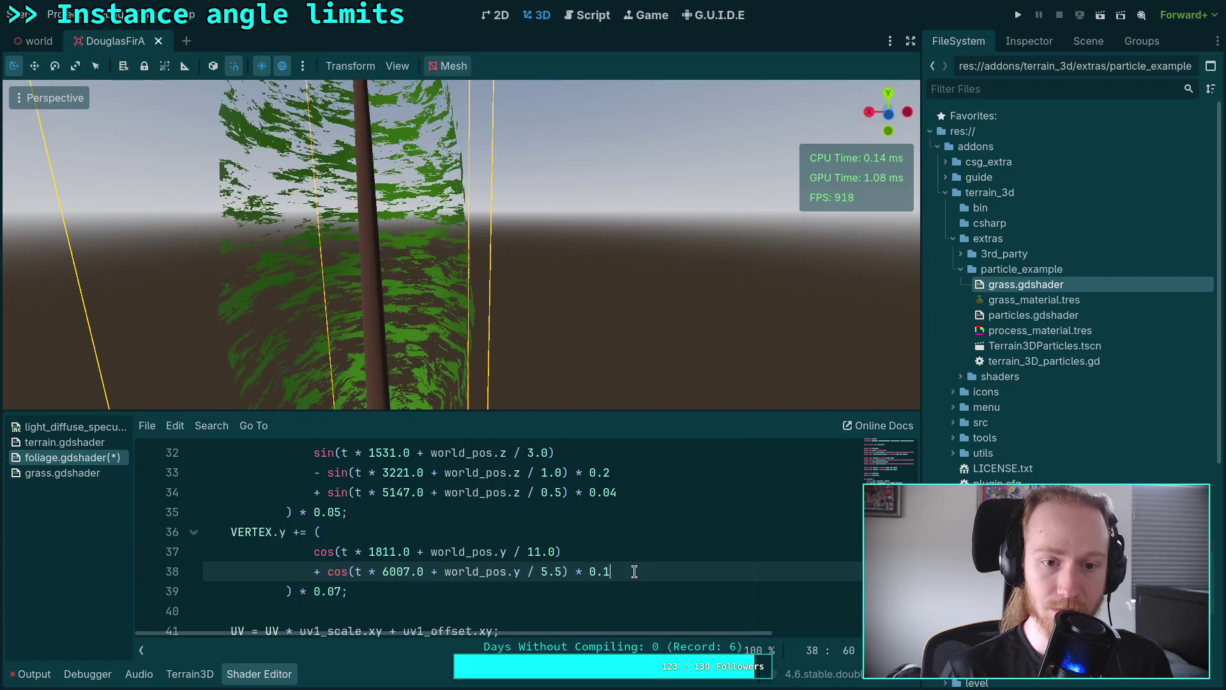
{"action": "left_click_drag", "start_coordinate": [542, 573], "coordinate": [567, 577]}
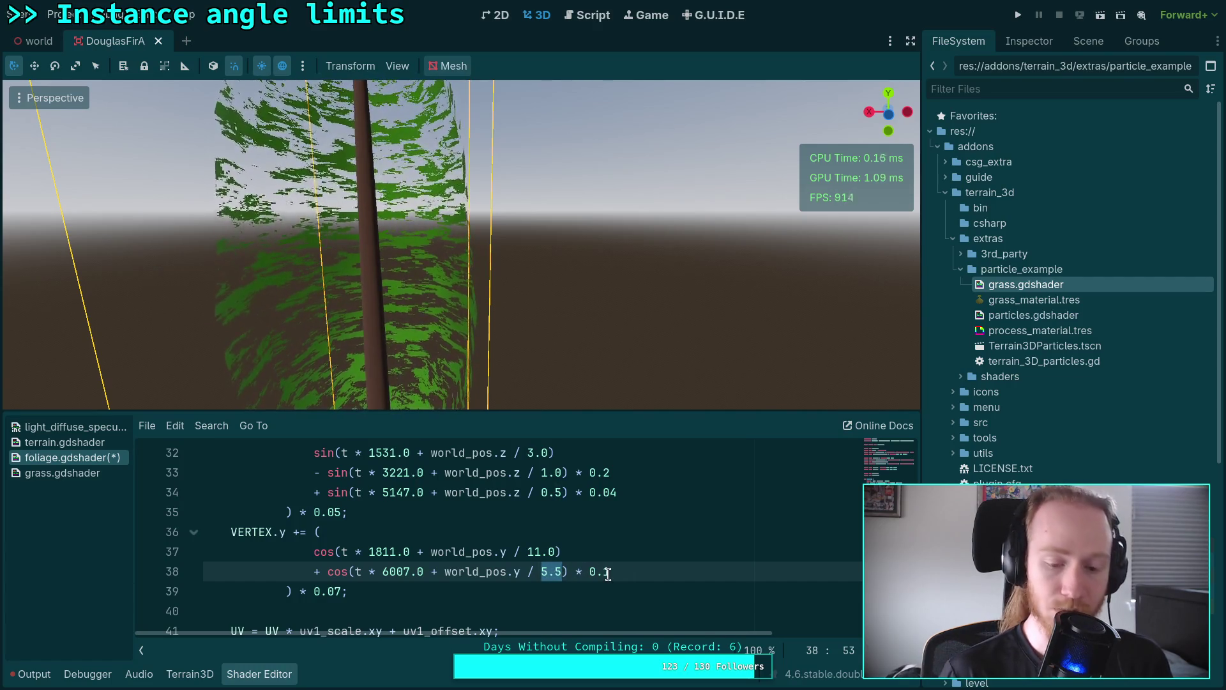
{"action": "type", "text": "1.7"}
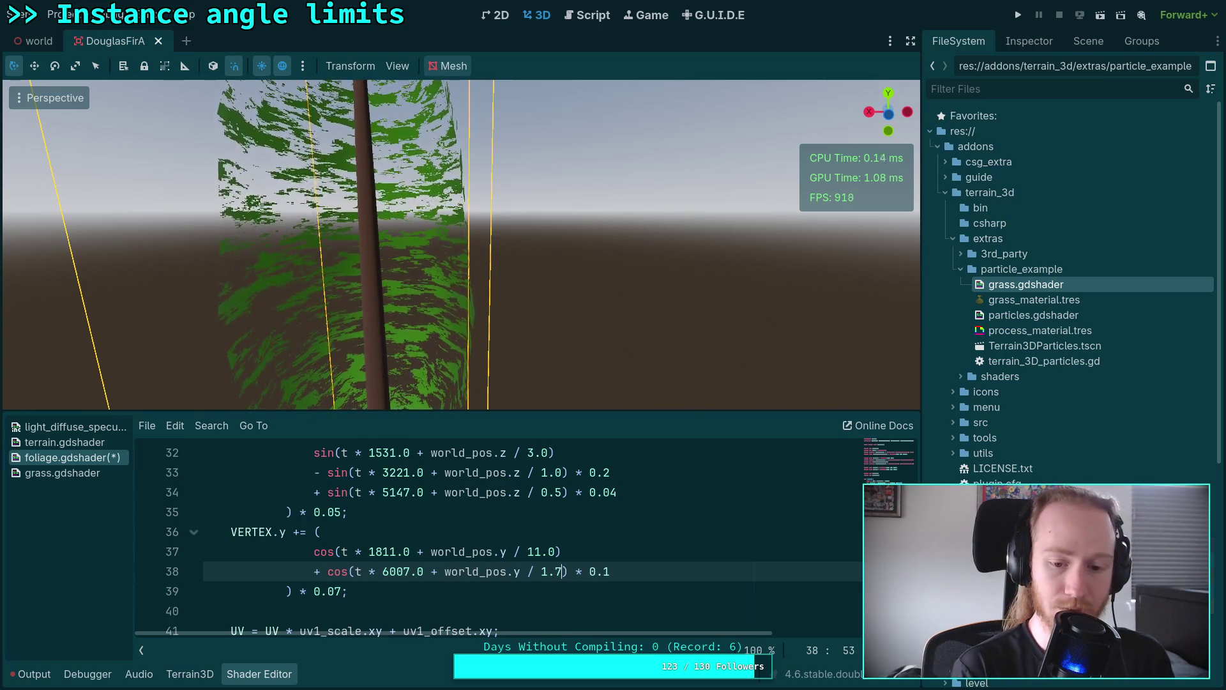
{"action": "double_click", "coordinate": [605, 572]}
{"action": "type", "text": "067"}
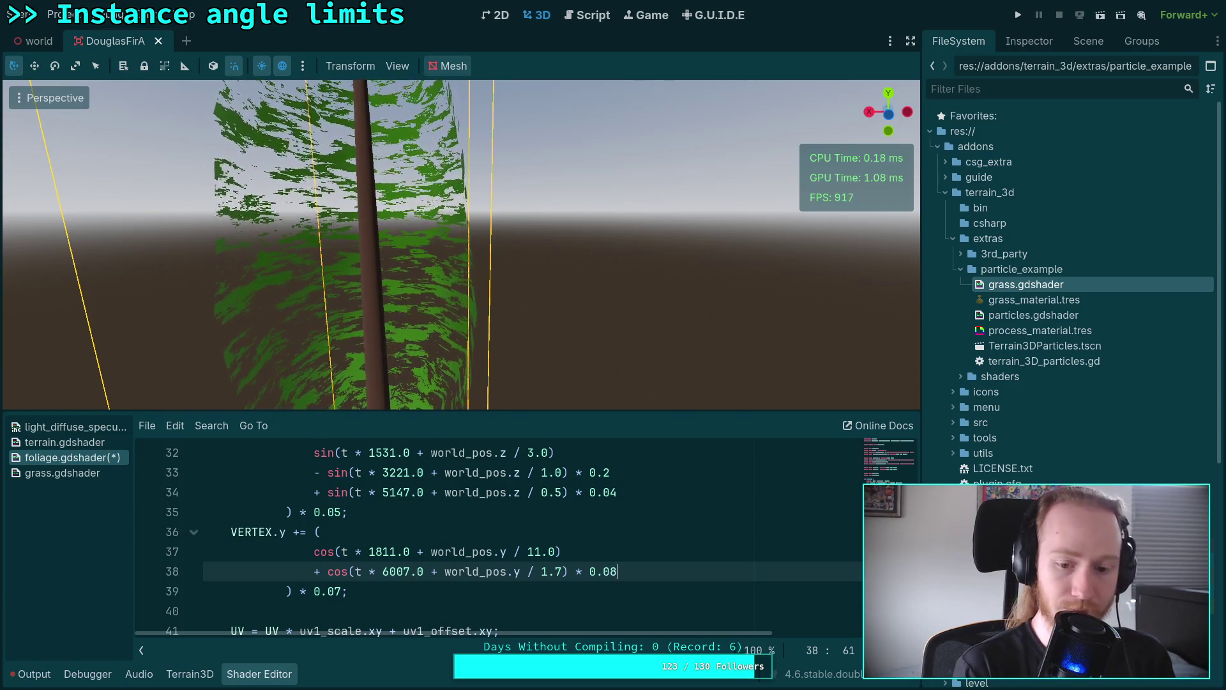
{"action": "key", "text": "BackSpace"}
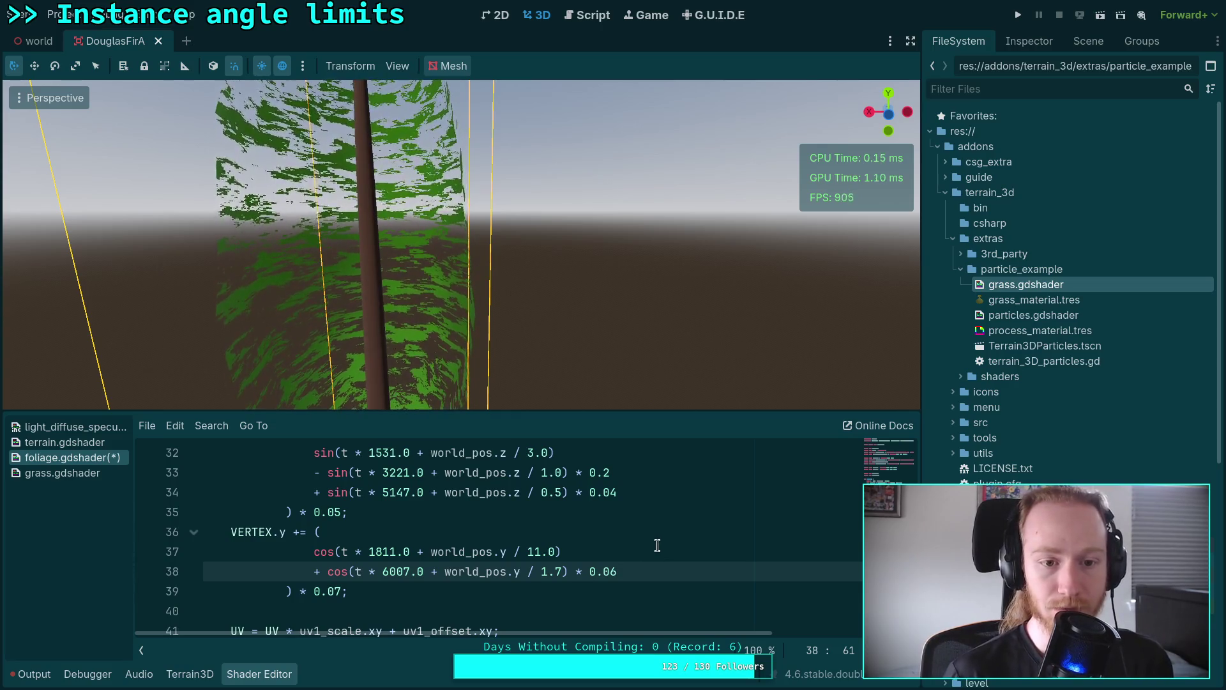
{"action": "scroll", "coordinate": [609, 476], "scroll_direction": "up", "scroll_amount": 1}
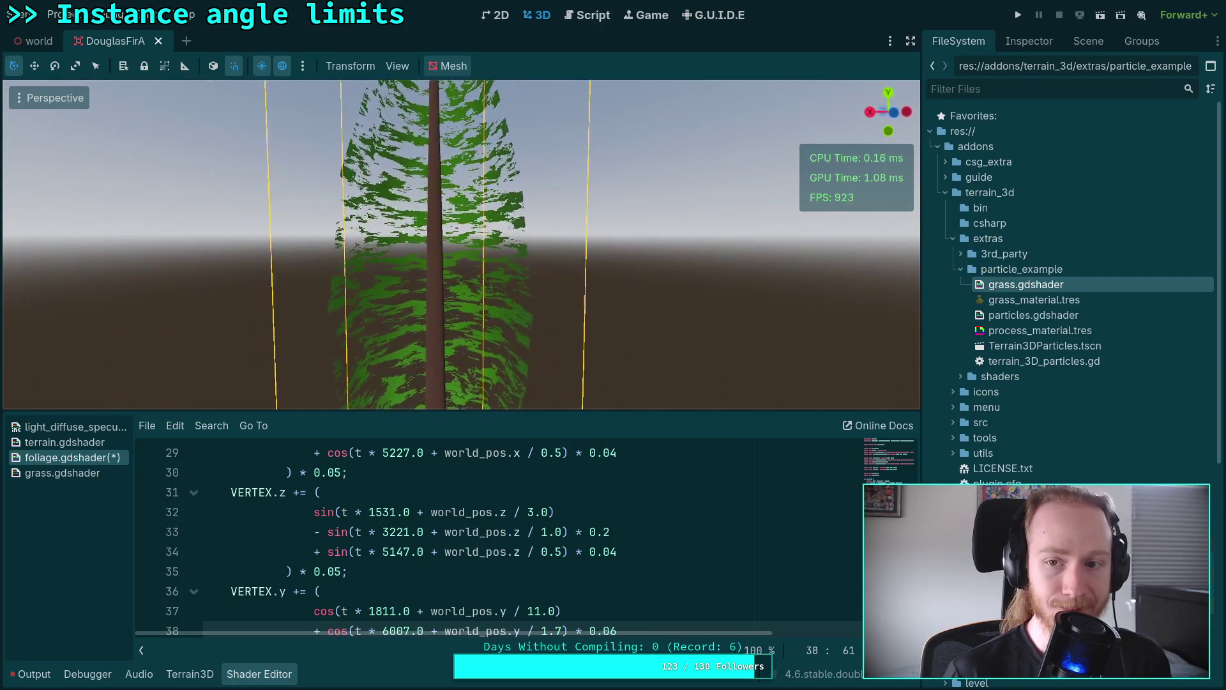
Center the fir tree in the viewport and set amplitudes 0.3 on lines 28/33 and 0.09 on lines 29/34
{"action": "key", "text": "KP_6"}
{"action": "key", "text": "a"}
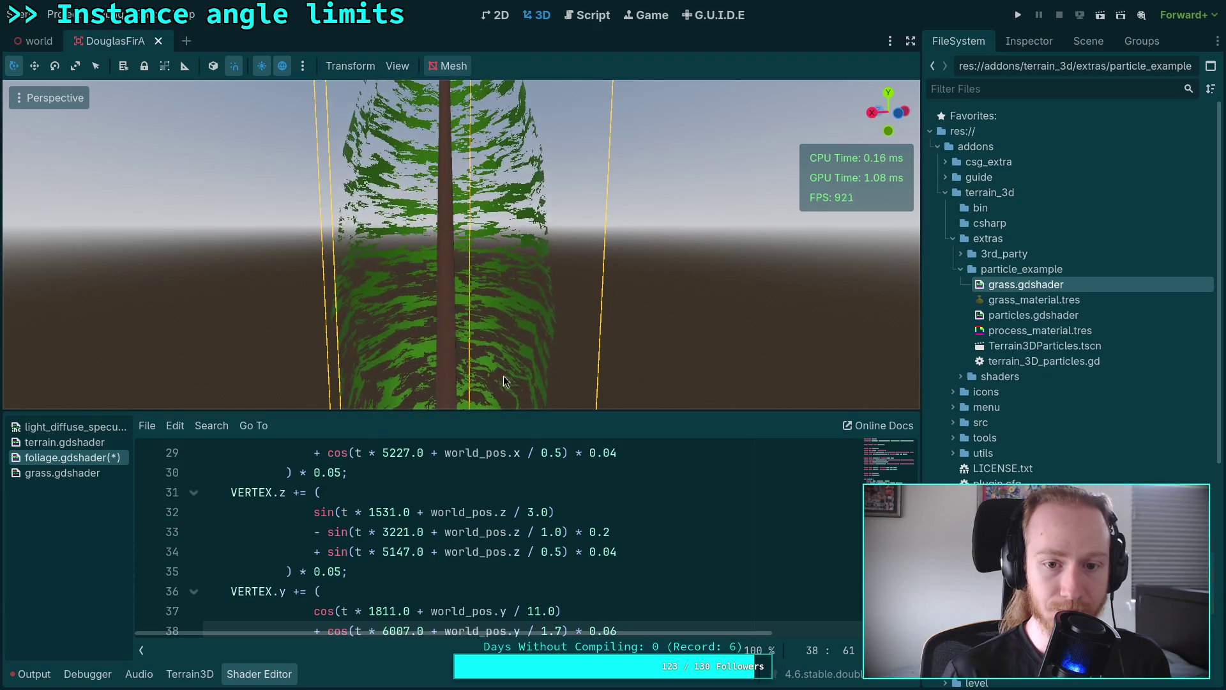
{"action": "scroll", "coordinate": [629, 484], "scroll_direction": "up", "scroll_amount": 1}
{"action": "left_click", "coordinate": [604, 492]}
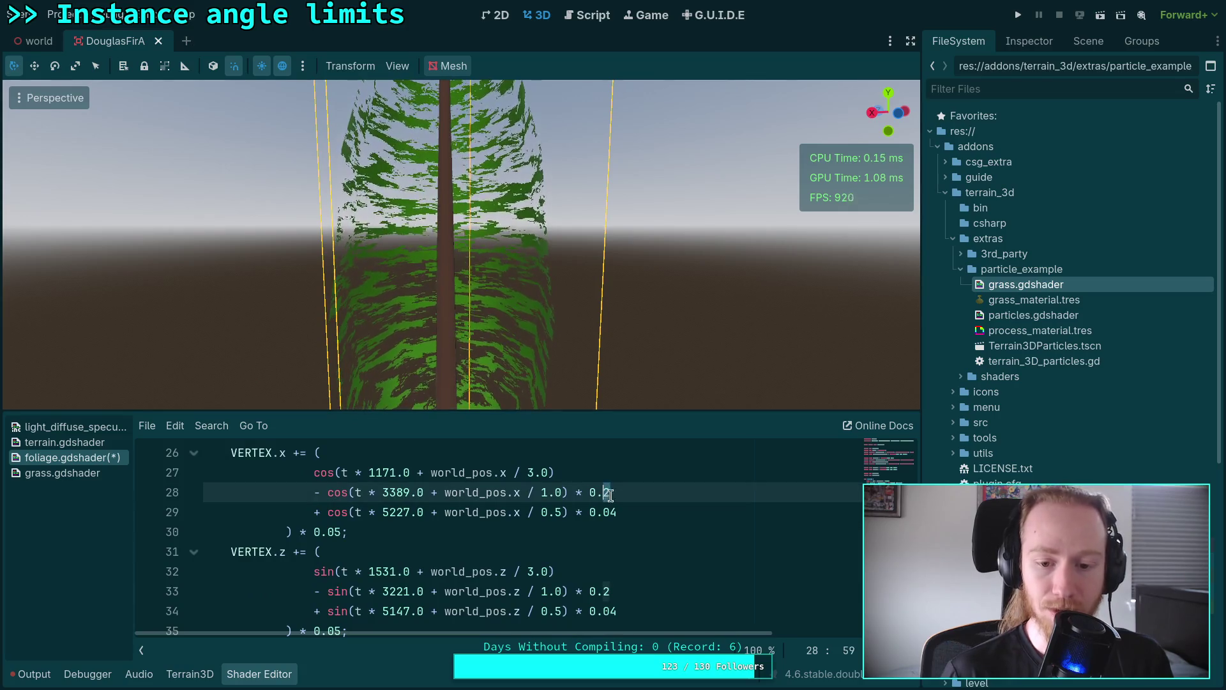
{"action": "type", "text": "3"}
{"action": "left_click", "coordinate": [618, 512]}
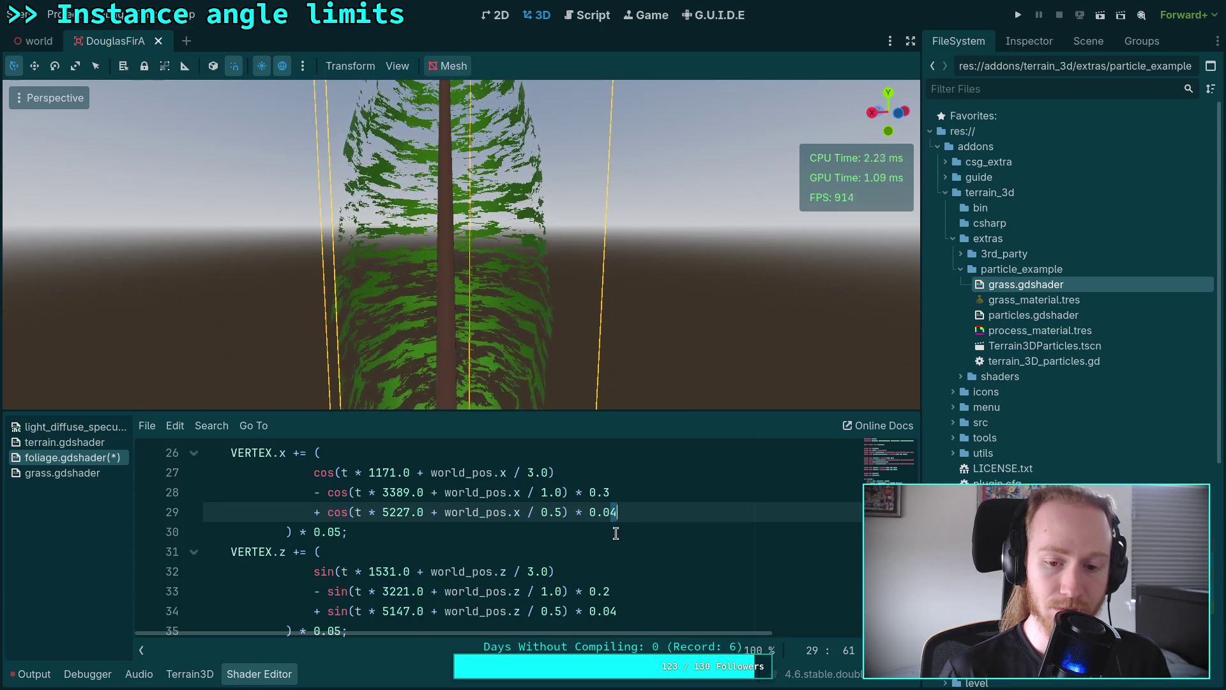
{"action": "key", "text": "BackSpace"}
{"action": "type", "text": "9"}
{"action": "left_click", "coordinate": [617, 611]}
{"action": "key", "text": "BackSpace"}
{"action": "type", "text": "9"}
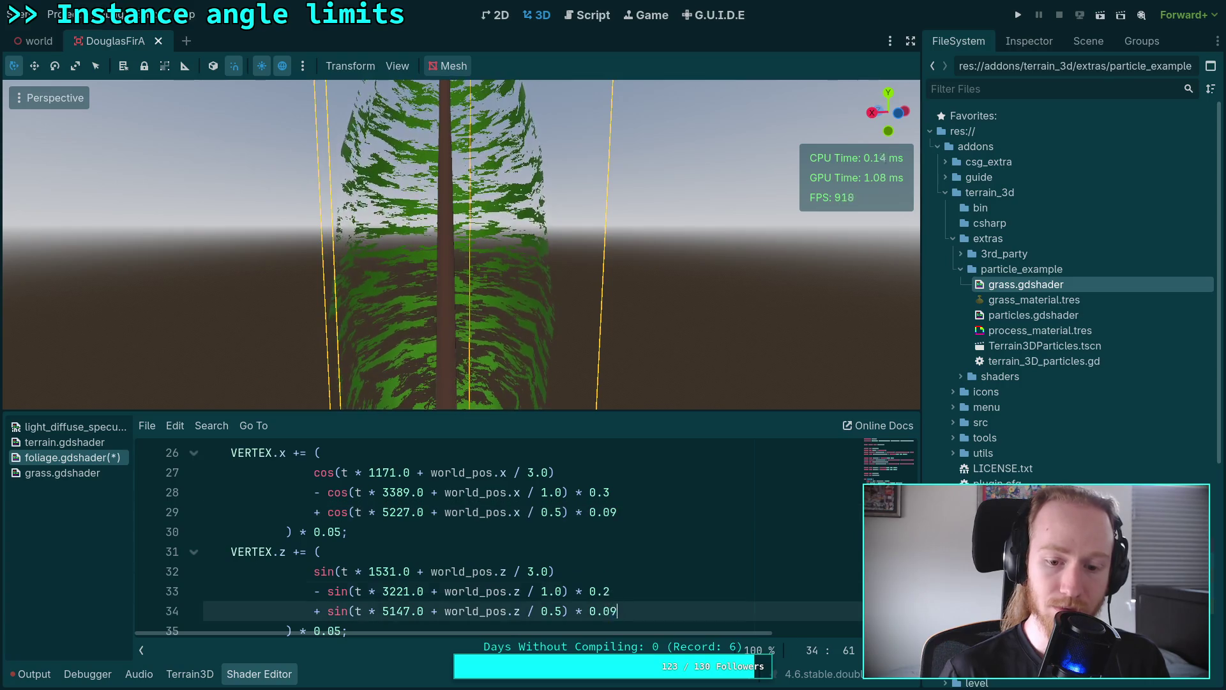
{"action": "left_click", "coordinate": [615, 591]}
{"action": "key", "text": "BackSpace"}
{"action": "type", "text": "3"}
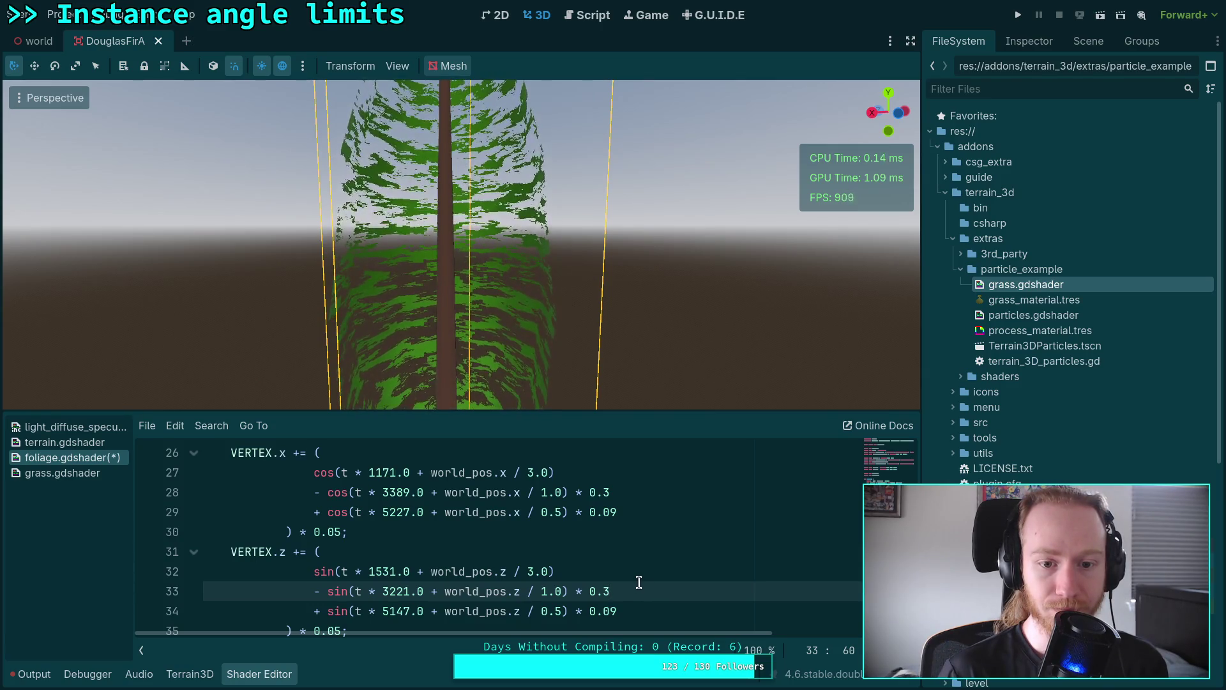
Set the divisors to 0.6 on lines 28 and 33 and 0.2 on lines 29 and 34
{"action": "double_click", "coordinate": [548, 492]}
{"action": "key", "text": "shift+Right"}
{"action": "key", "text": "shift+Right"}
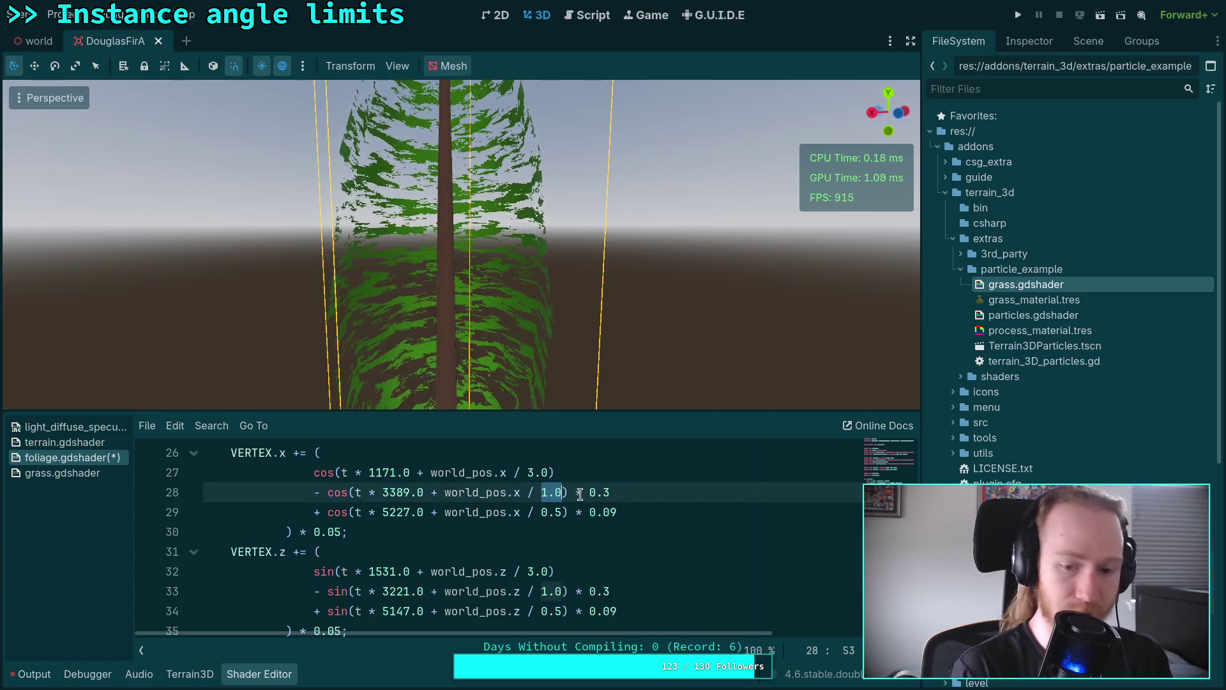
{"action": "type", "text": "0.6"}
{"action": "double_click", "coordinate": [556, 511]}
{"action": "type", "text": "2"}
{"action": "double_click", "coordinate": [557, 609]}
{"action": "type", "text": "2"}
{"action": "left_click_drag", "start_coordinate": [540, 591], "coordinate": [563, 591]}
{"action": "type", "text": "0.6"}
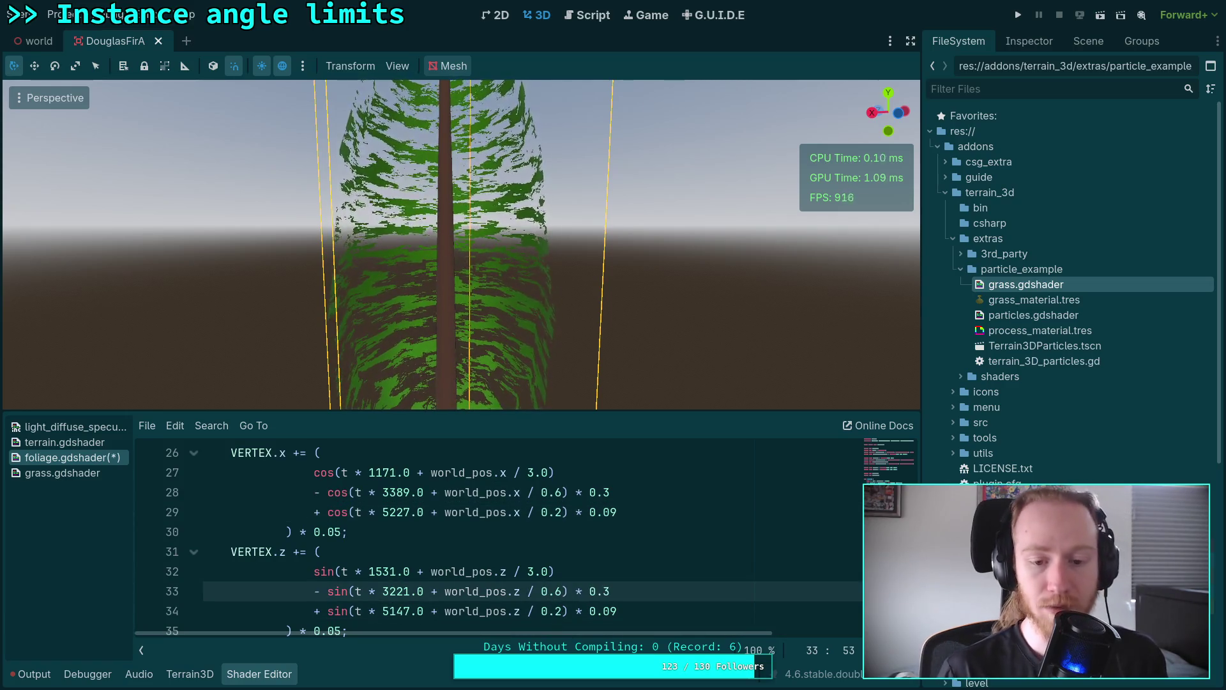
{"action": "left_click", "coordinate": [605, 576]}
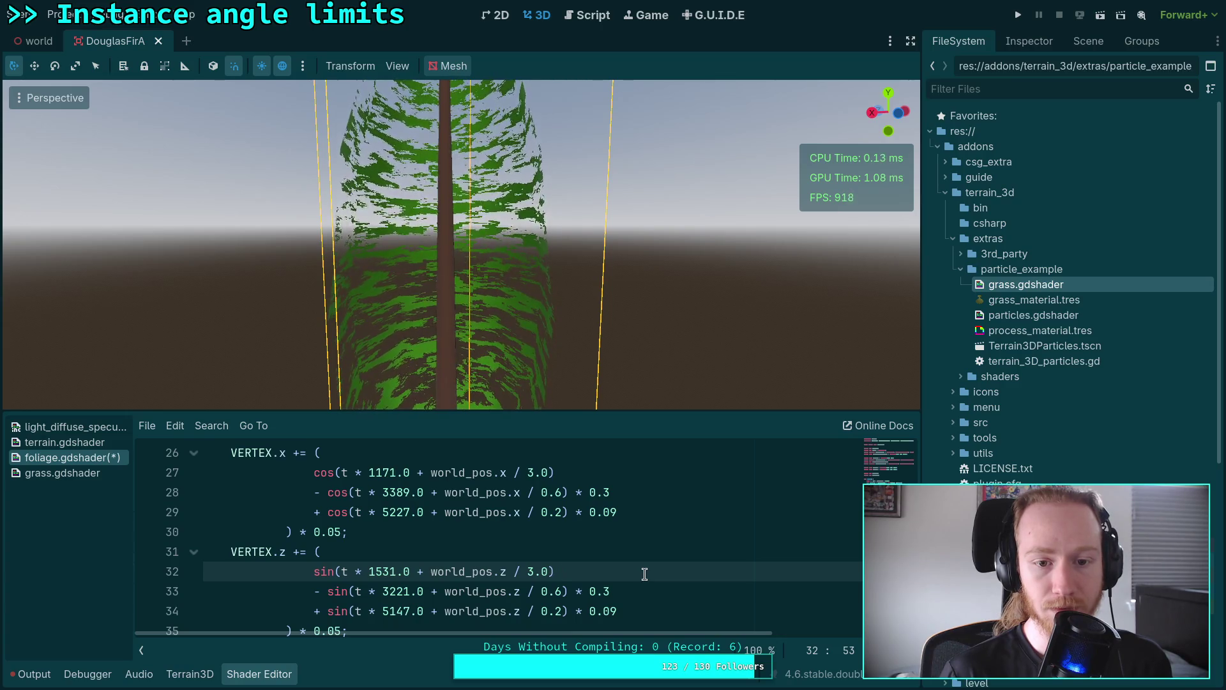
{"action": "scroll", "coordinate": [635, 570], "scroll_direction": "down", "scroll_amount": 2}
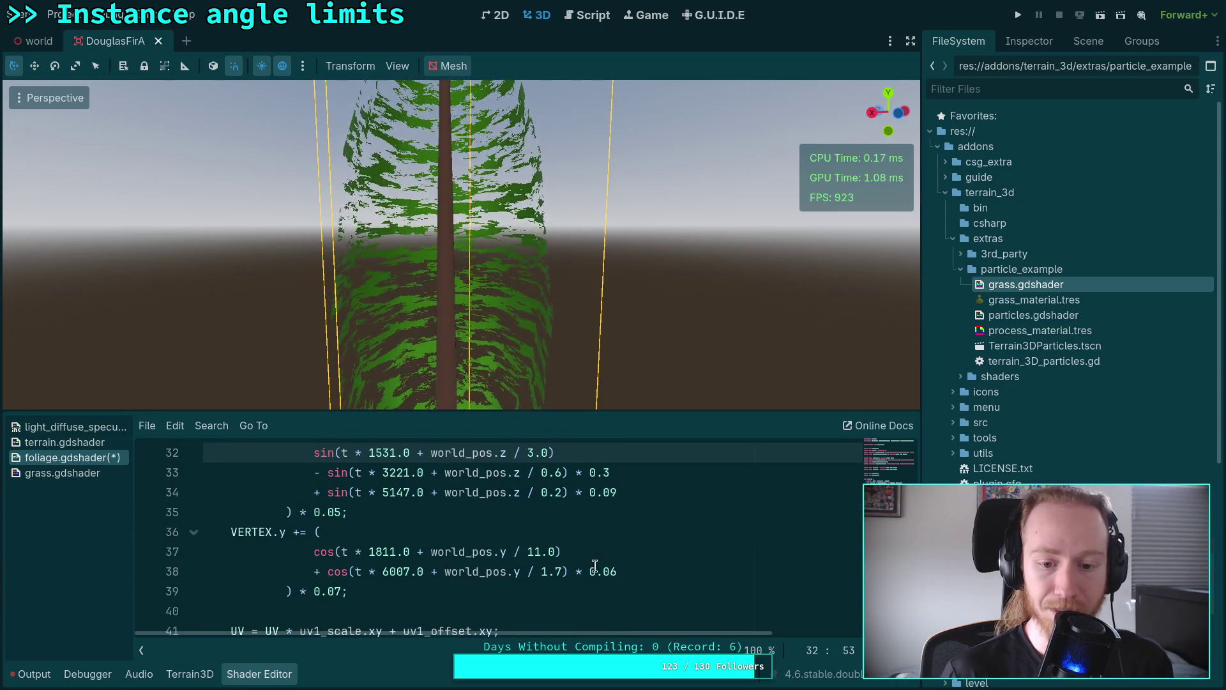
{"action": "left_click", "coordinate": [333, 591]}
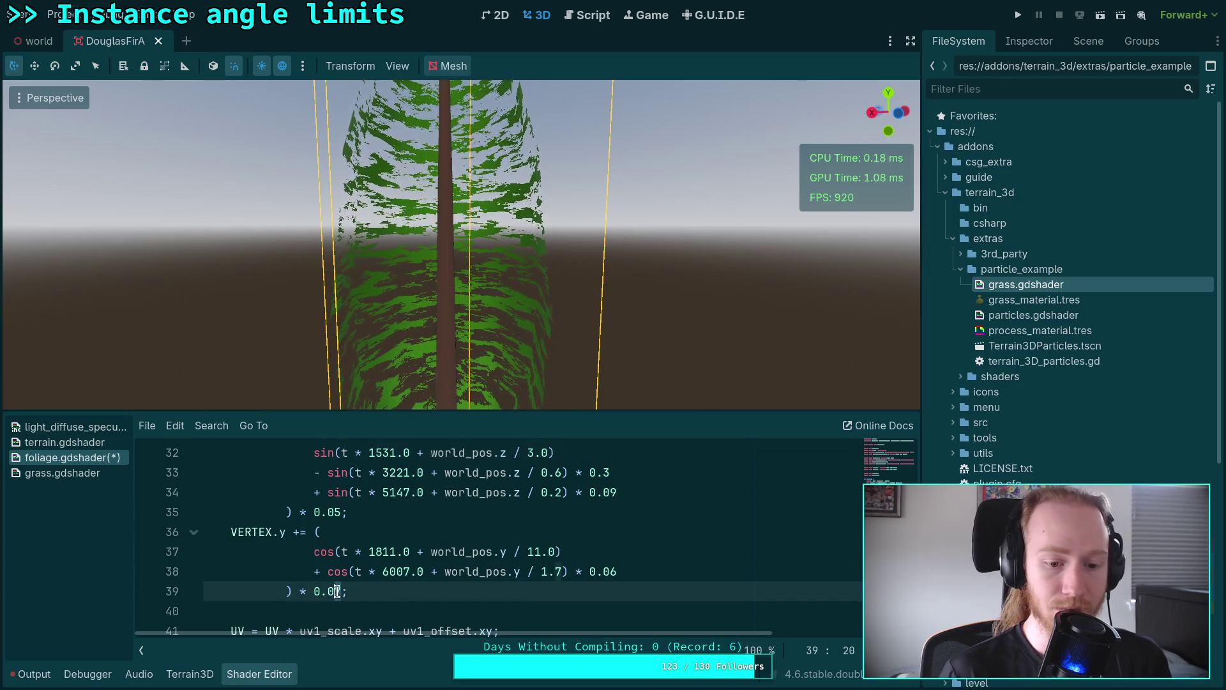
Set line 39's vertical sway multiplier to 0.03 and try line 38 amplitudes such as 0.45 and 0.2
{"action": "type", "text": "3"}
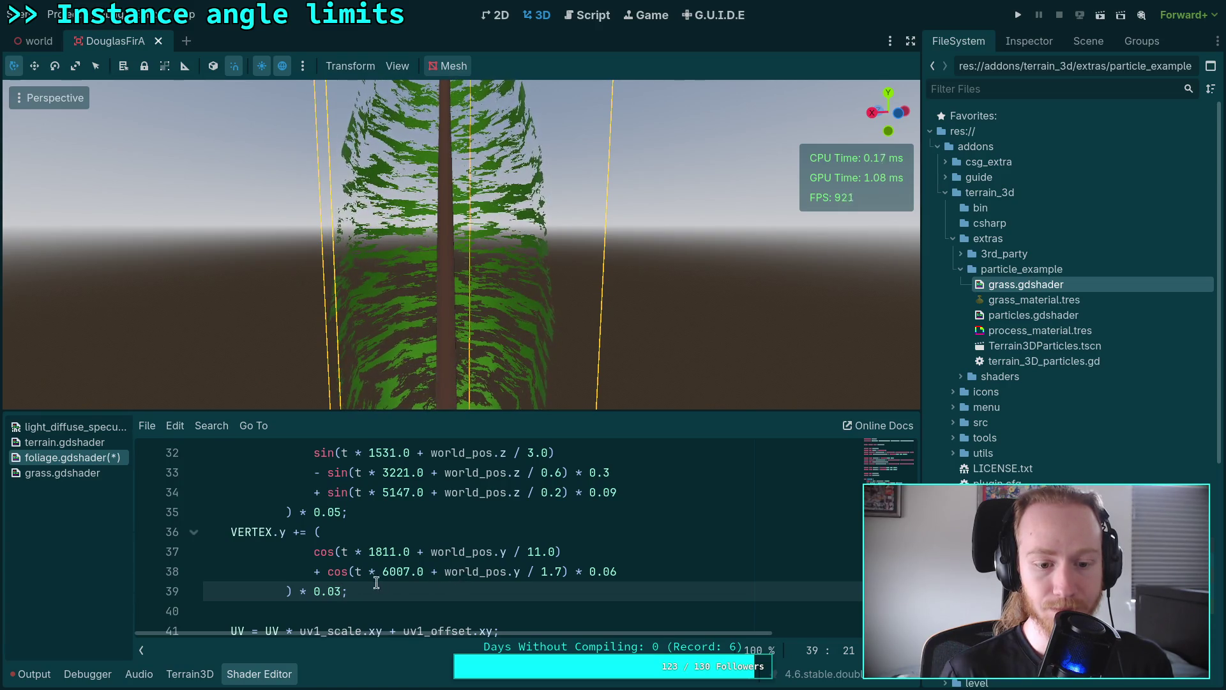
{"action": "double_click", "coordinate": [616, 571]}
{"action": "type", "text": "1"}
{"action": "double_click", "coordinate": [610, 571]}
{"action": "type", "text": "45"}
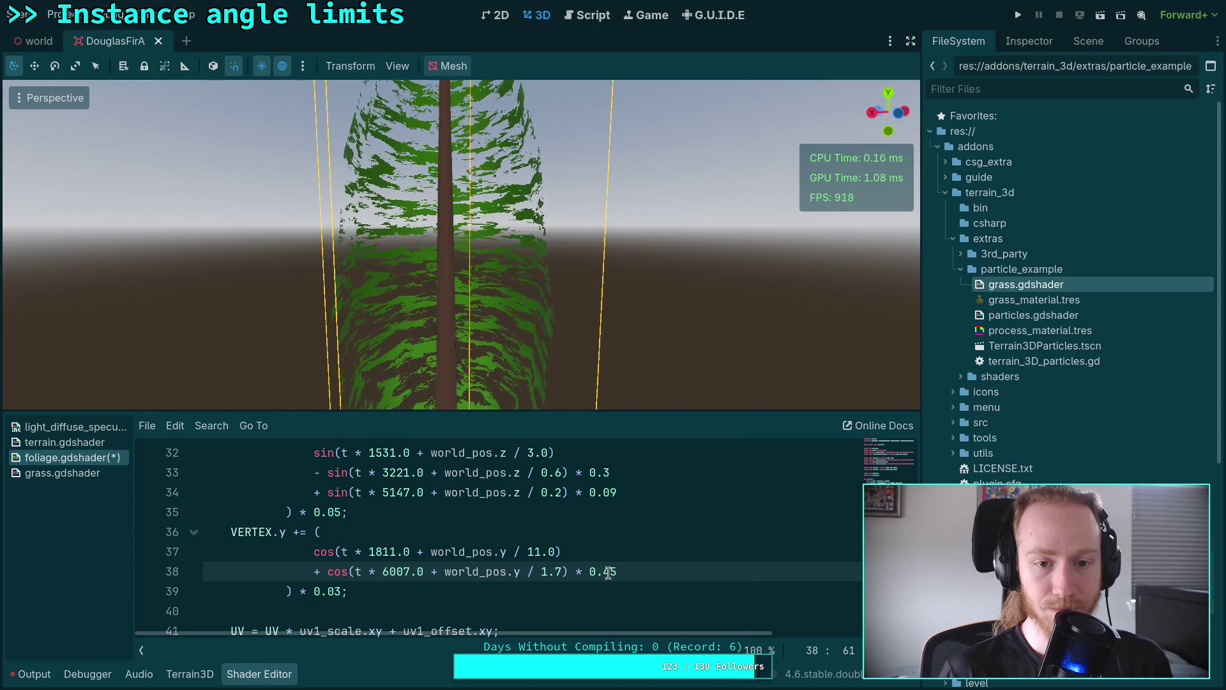
{"action": "double_click", "coordinate": [608, 572]}
{"action": "type", "text": "2"}
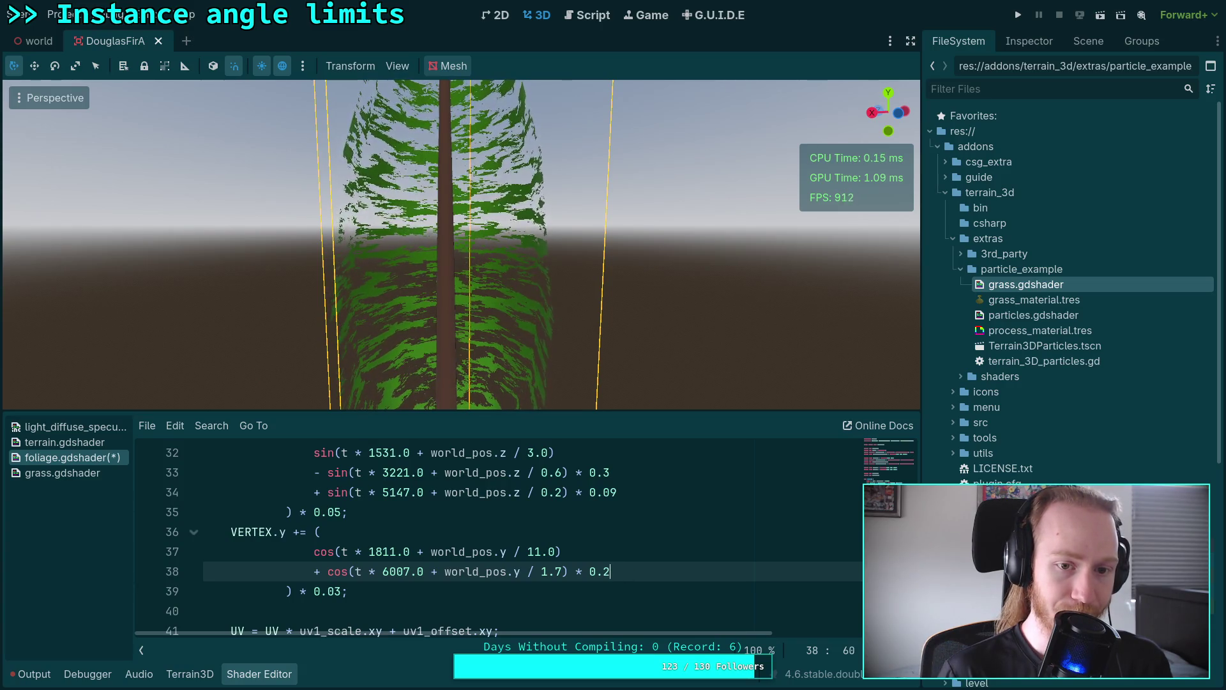
Settle the line 38 amplitude at 0.15, save foliage.gdshader, and collapse the shader panel
{"action": "double_click", "coordinate": [608, 573]}
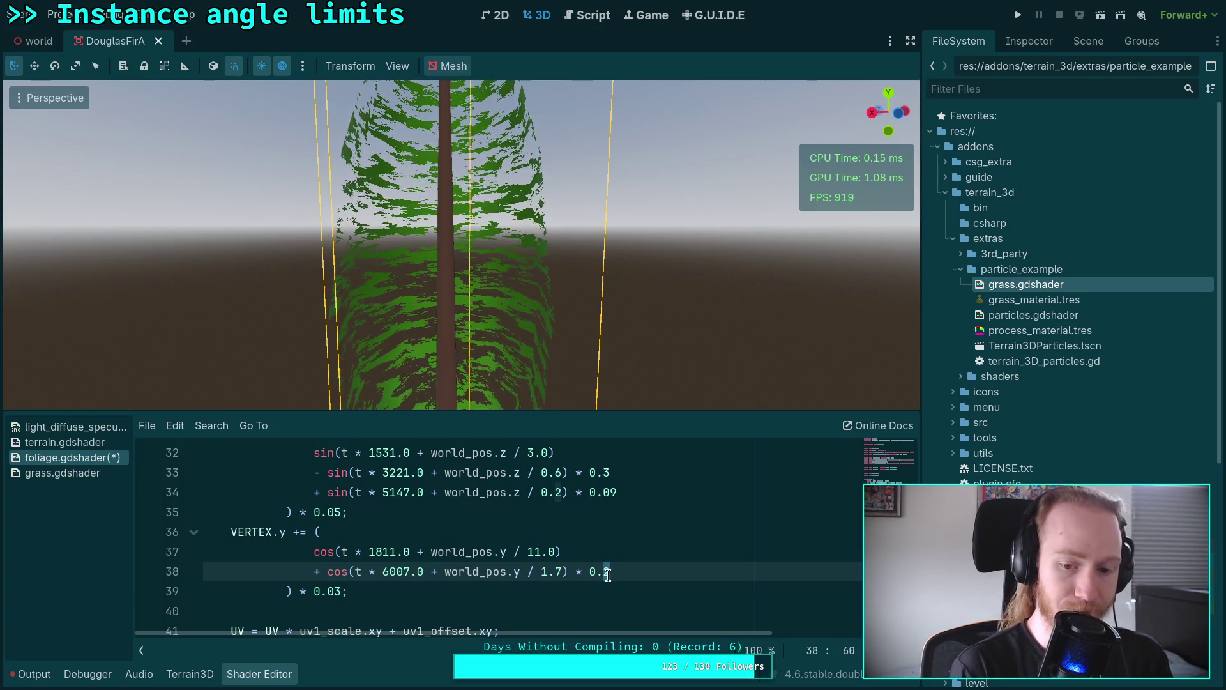
{"action": "type", "text": "15"}
{"action": "key", "text": "ctrl+s"}
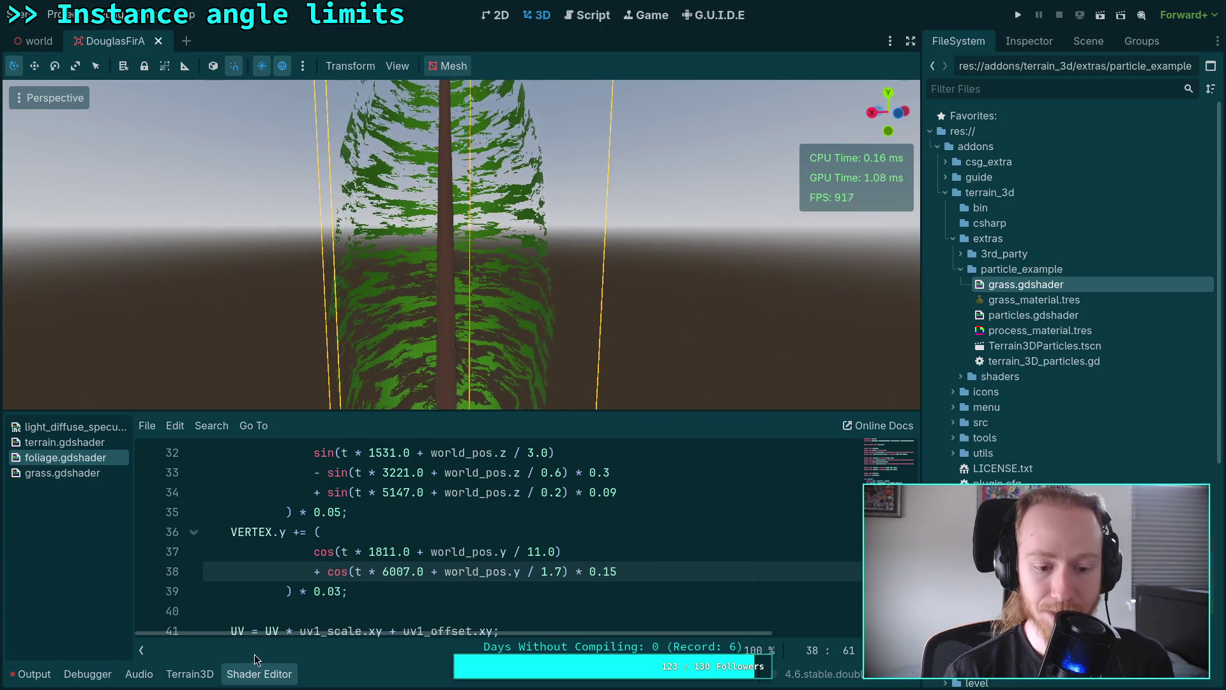
{"action": "left_click", "coordinate": [275, 679]}
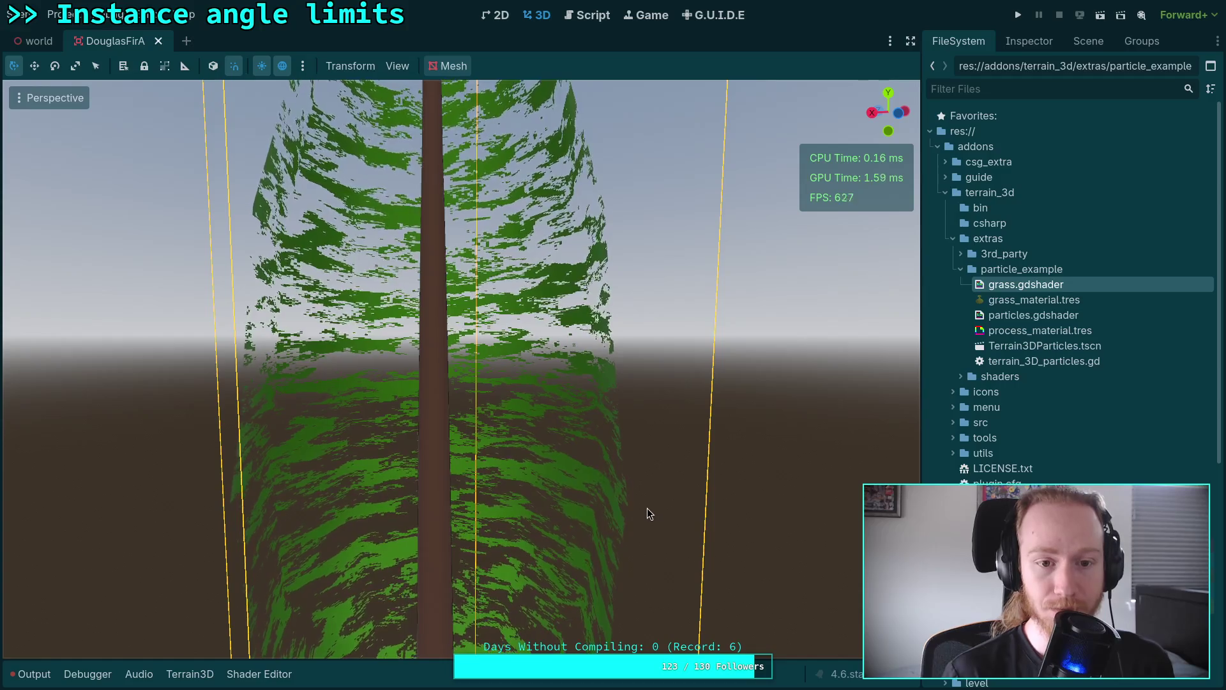
Orbit around the DouglasFirA tree and zoom out to see the whole swaying tree
{"action": "left_click_drag", "start_coordinate": [648, 514], "coordinate": [677, 515]}
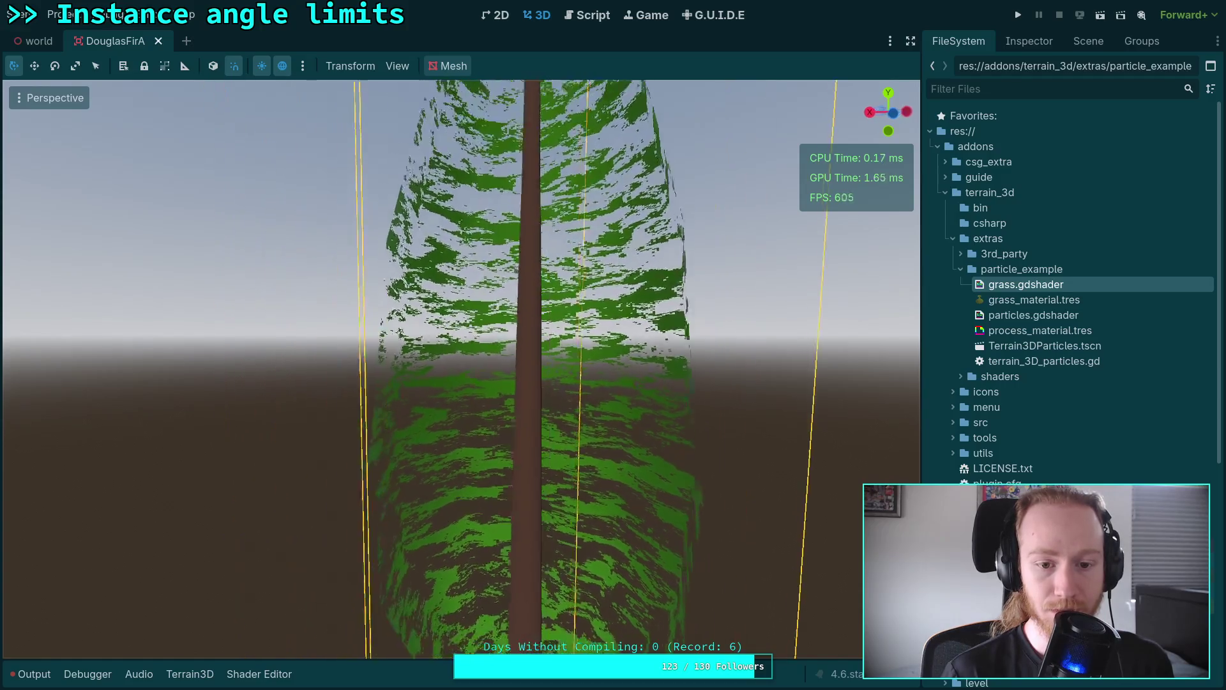
{"action": "scroll", "coordinate": [647, 507], "scroll_direction": "down", "scroll_amount": 5}
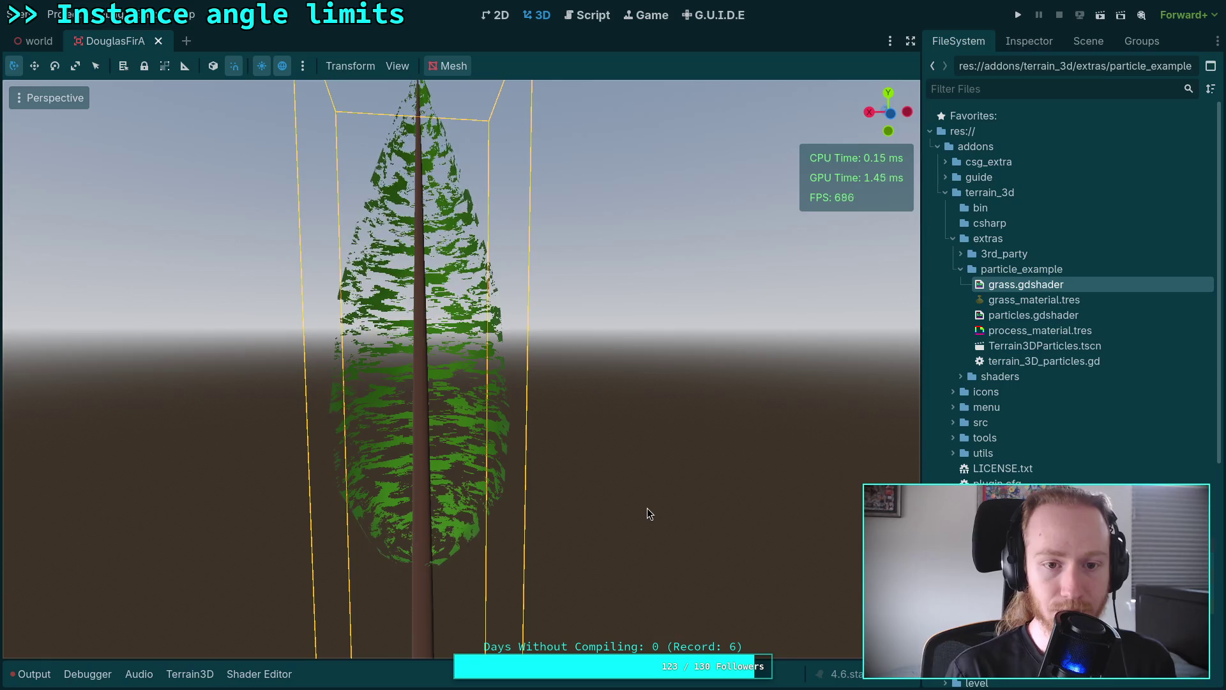